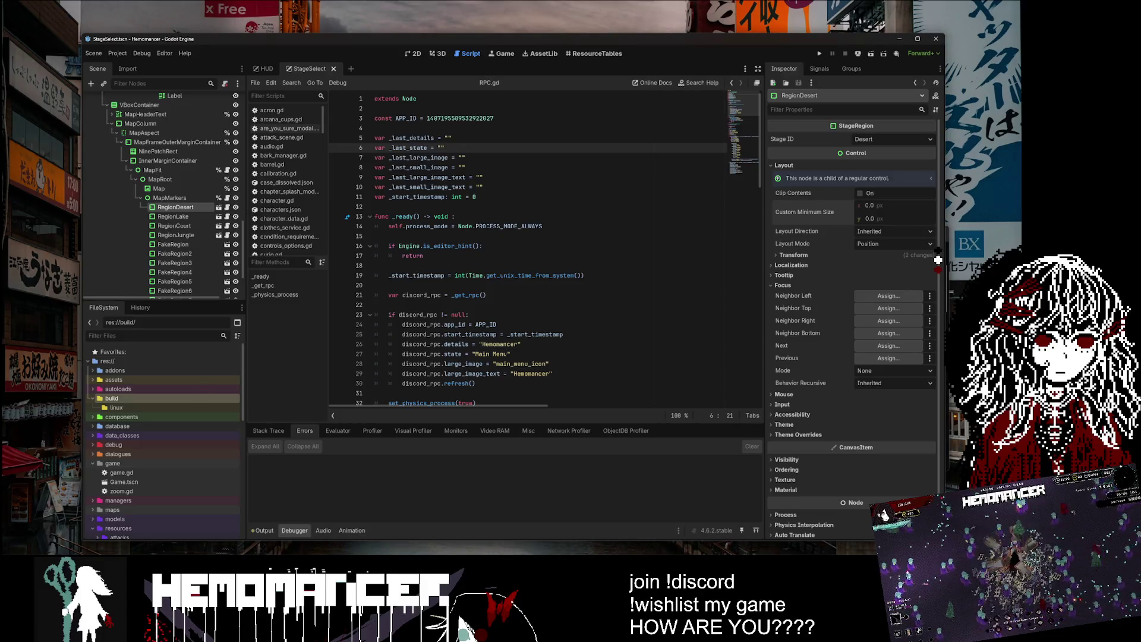
Step: Bring up VS Code maximized and review the RPC.gd diff in Source Control
{"action": "key", "text": "alt+Tab"}
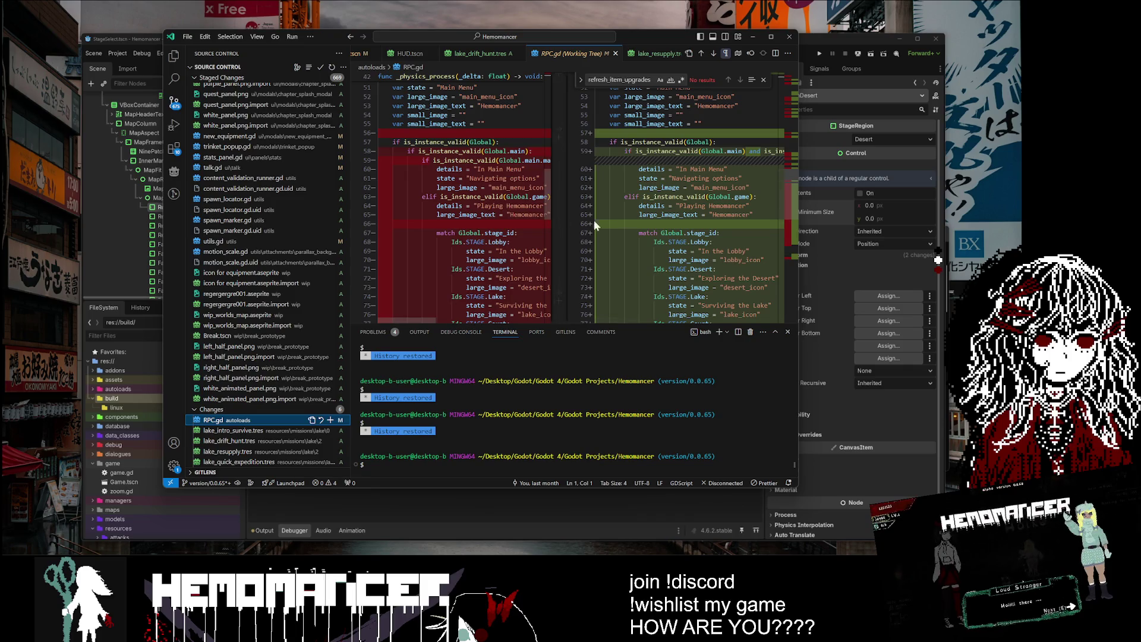
{"action": "left_click", "coordinate": [767, 37]}
{"action": "scroll", "coordinate": [575, 82], "scroll_direction": "up", "scroll_amount": 10}
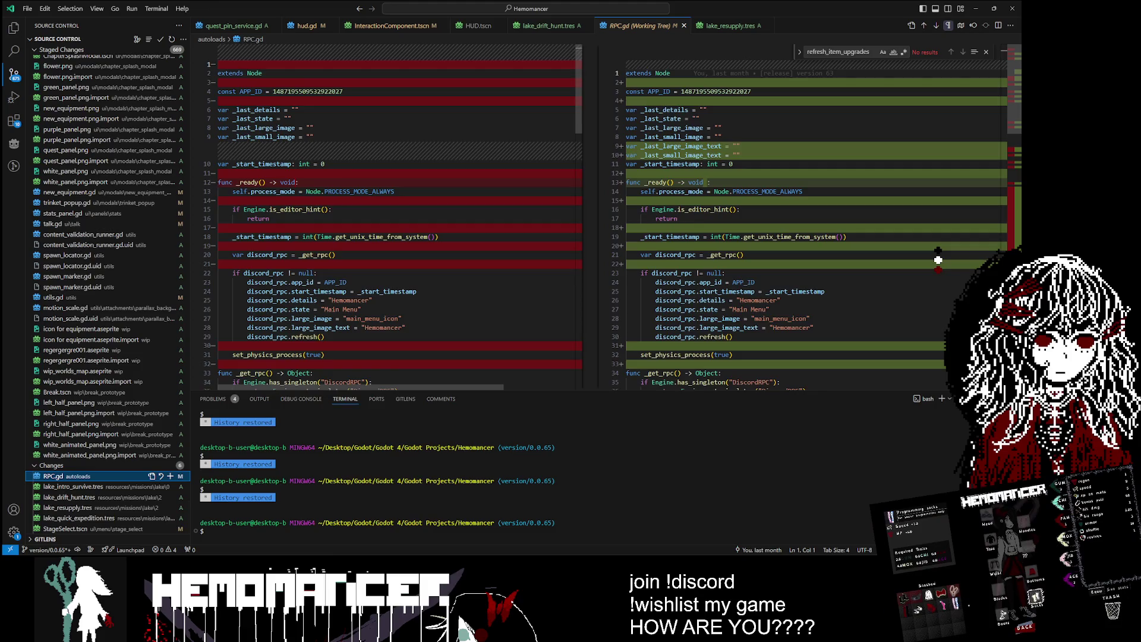
{"action": "scroll", "coordinate": [938, 260], "scroll_direction": "down", "scroll_amount": 2}
{"action": "scroll", "coordinate": [803, 214], "scroll_direction": "down", "scroll_amount": 15}
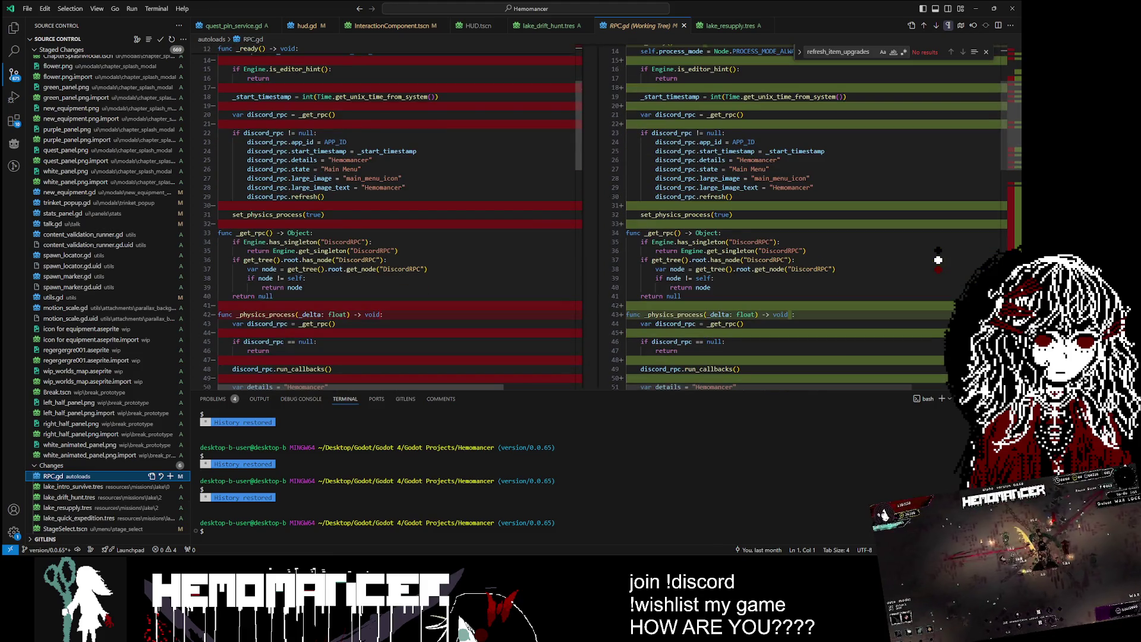
{"action": "scroll", "coordinate": [938, 260], "scroll_direction": "down", "scroll_amount": 10}
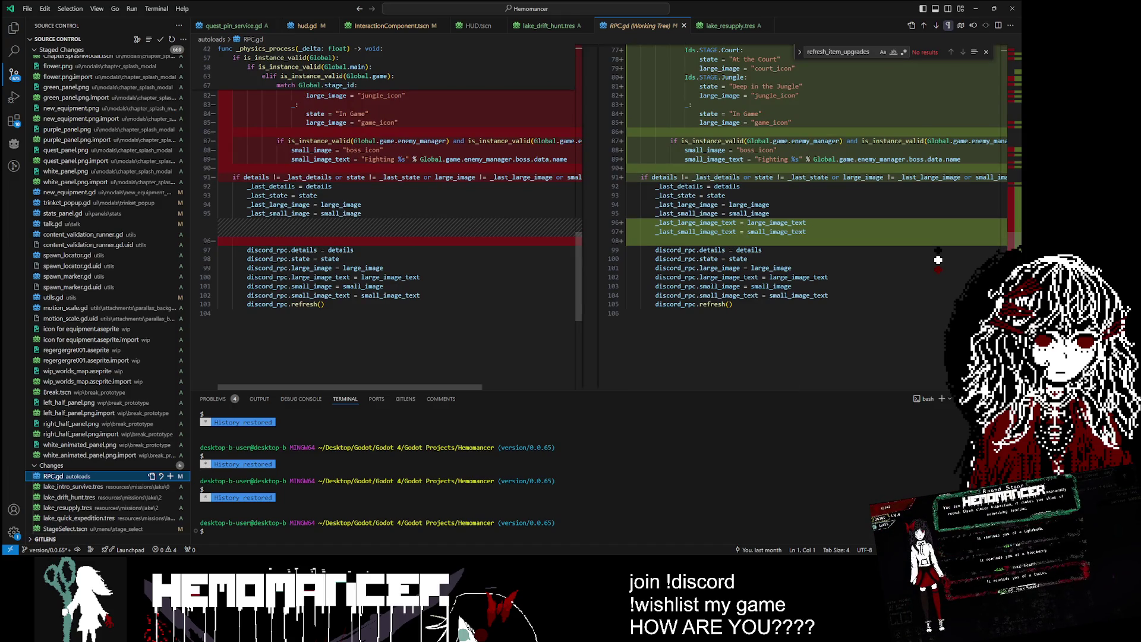
Step: Discard the working-tree changes to RPC.gd and minimize VS Code back to Godot
{"action": "left_click", "coordinate": [161, 476]}
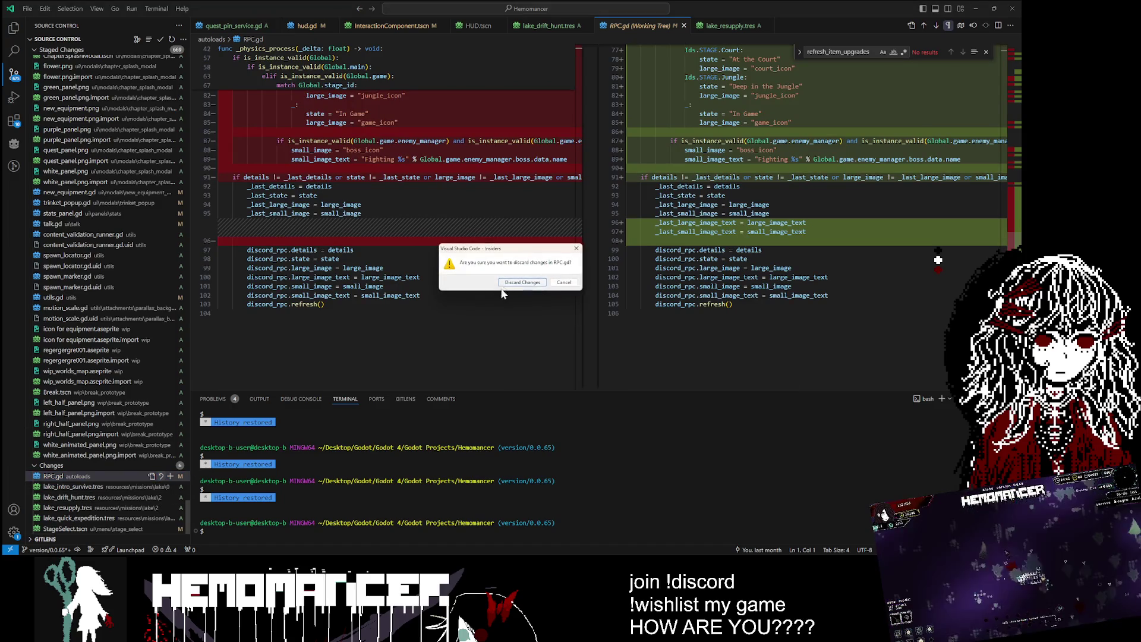
{"action": "left_click", "coordinate": [522, 282]}
{"action": "left_click", "coordinate": [986, 9]}
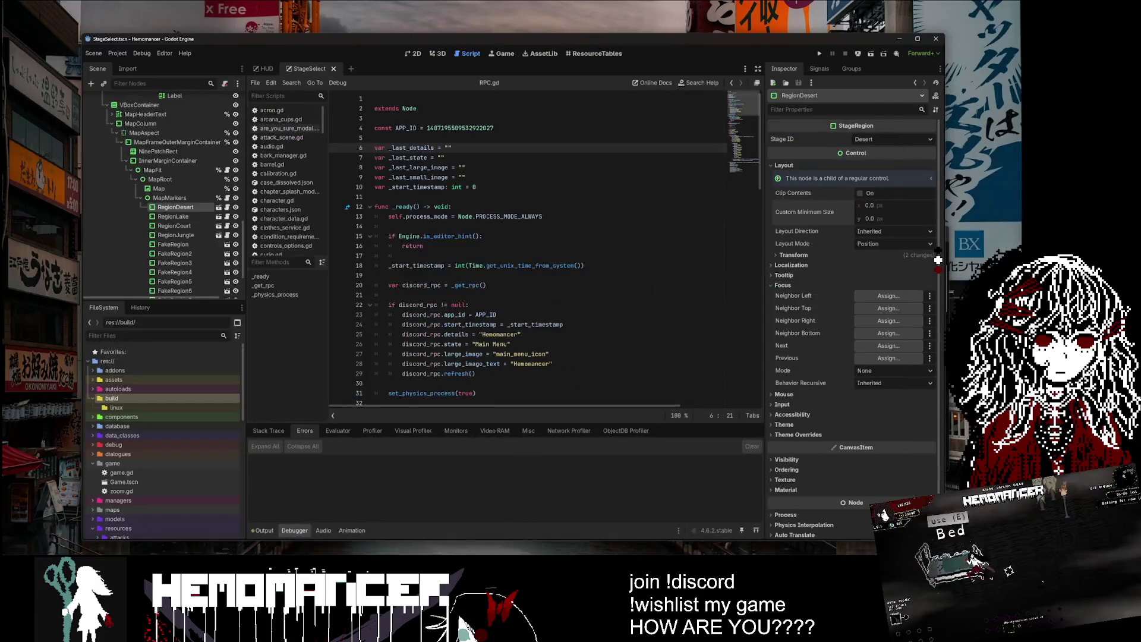
{"action": "left_click", "coordinate": [117, 54]}
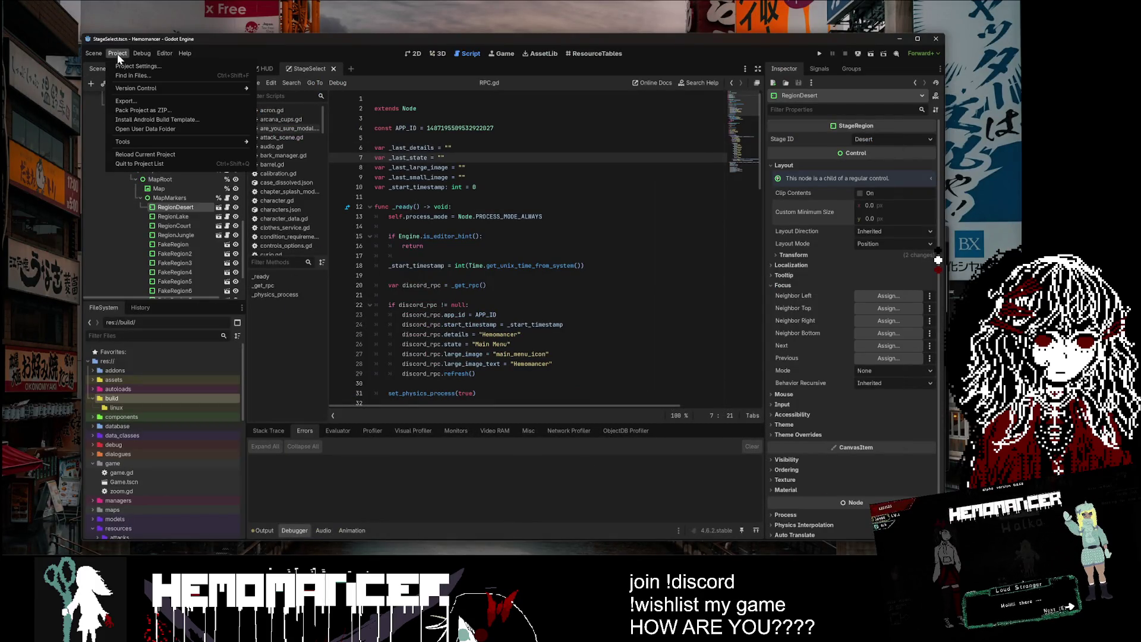
Step: Close the Project menu and centre the Hemomancer debug window over the editor
{"action": "left_click", "coordinate": [148, 100]}
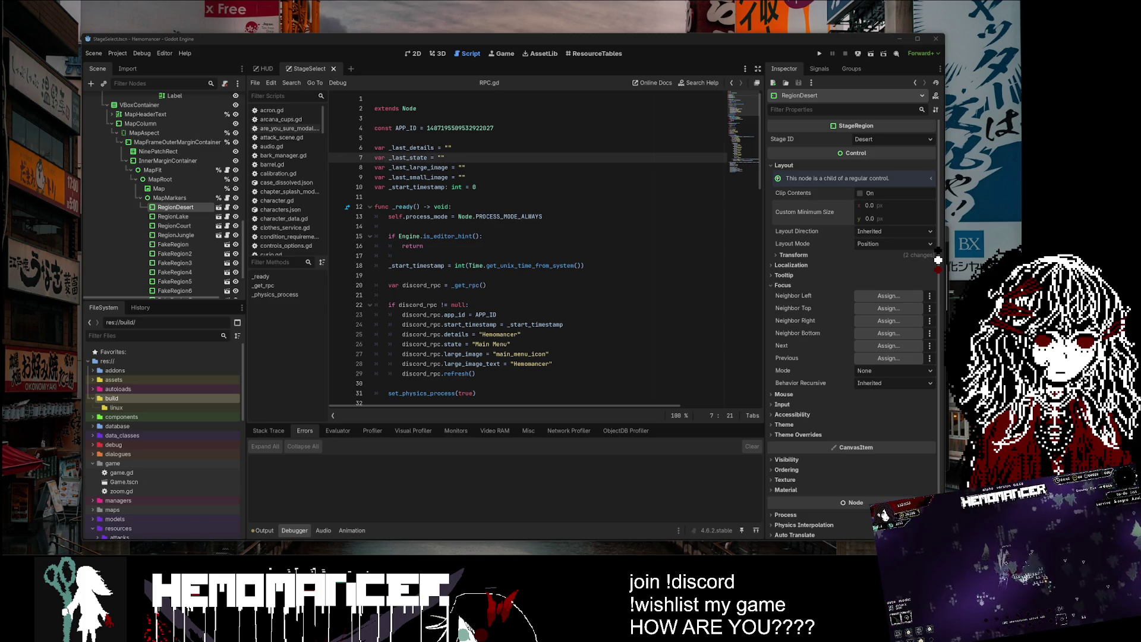
{"action": "mouse_move", "coordinate": [534, 224]}
{"action": "left_mouse_down"}
{"action": "mouse_move", "coordinate": [555, 194]}
{"action": "mouse_move", "coordinate": [523, 197]}
{"action": "left_mouse_up"}
Step: Maximize the game, press START, and use the signpole to begin a practice run
{"action": "double_click", "coordinate": [523, 198]}
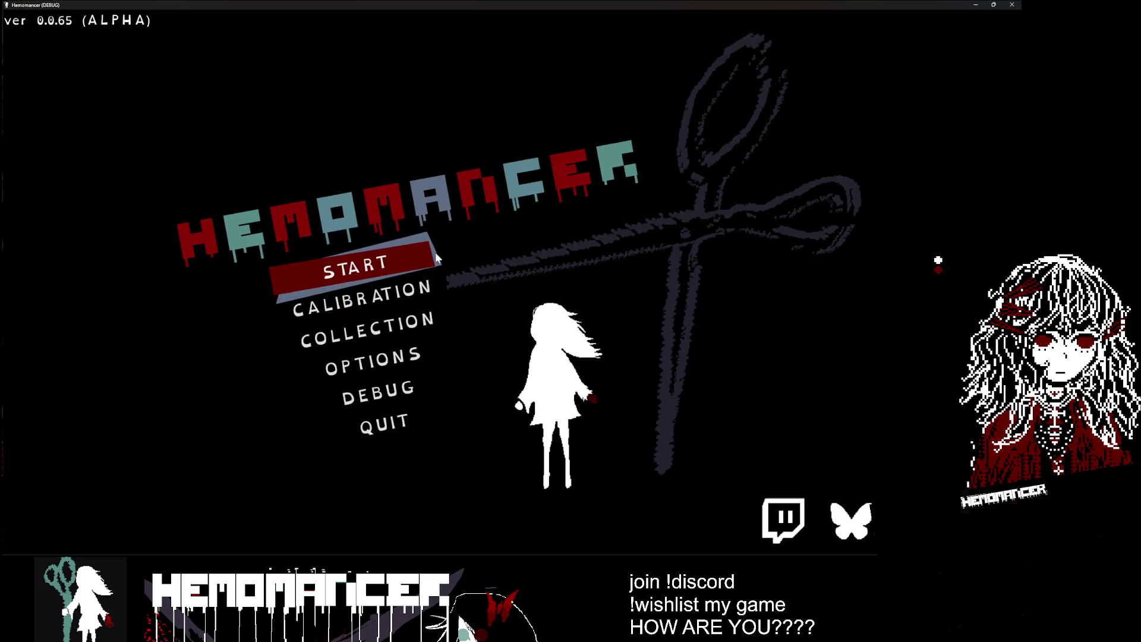
{"action": "left_click", "coordinate": [415, 262]}
{"action": "key", "text": "Up"}
{"action": "key", "text": "Right"}
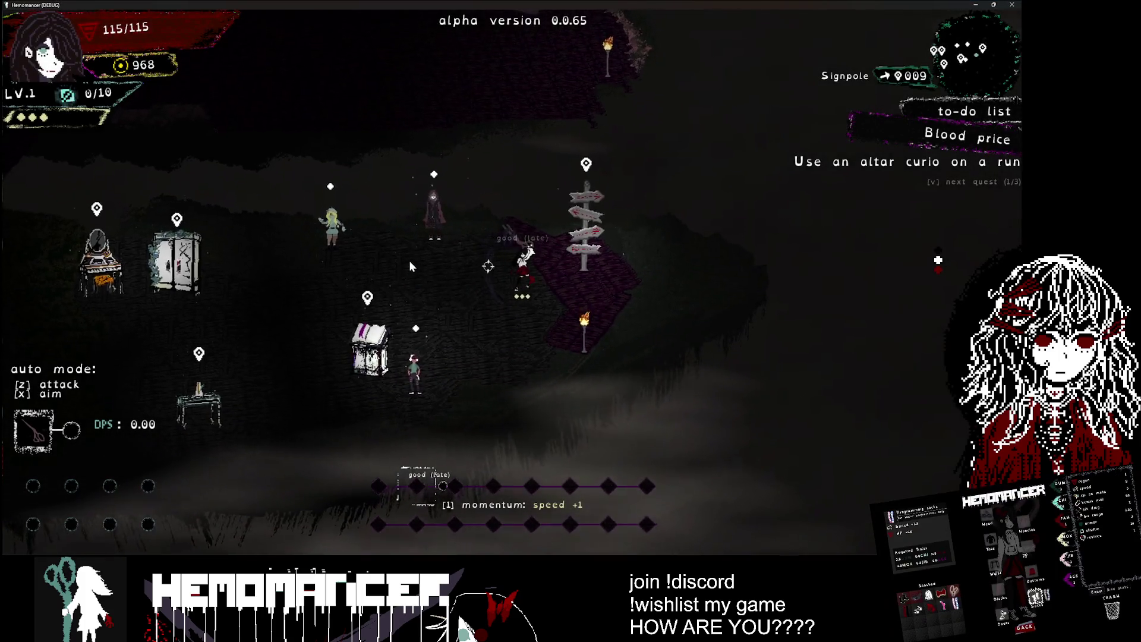
{"action": "key", "text": "e"}
{"action": "key", "text": "e"}
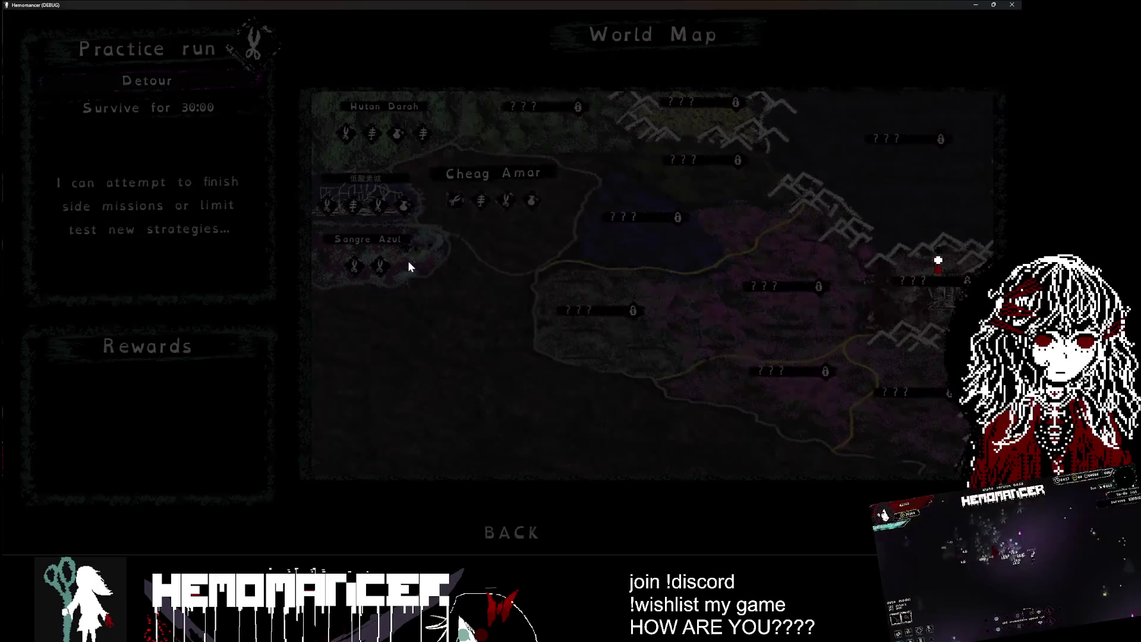
Step: Run the player around the enemies briefly, then close the game and relaunch it in debug mode
{"action": "key", "text": "Up"}
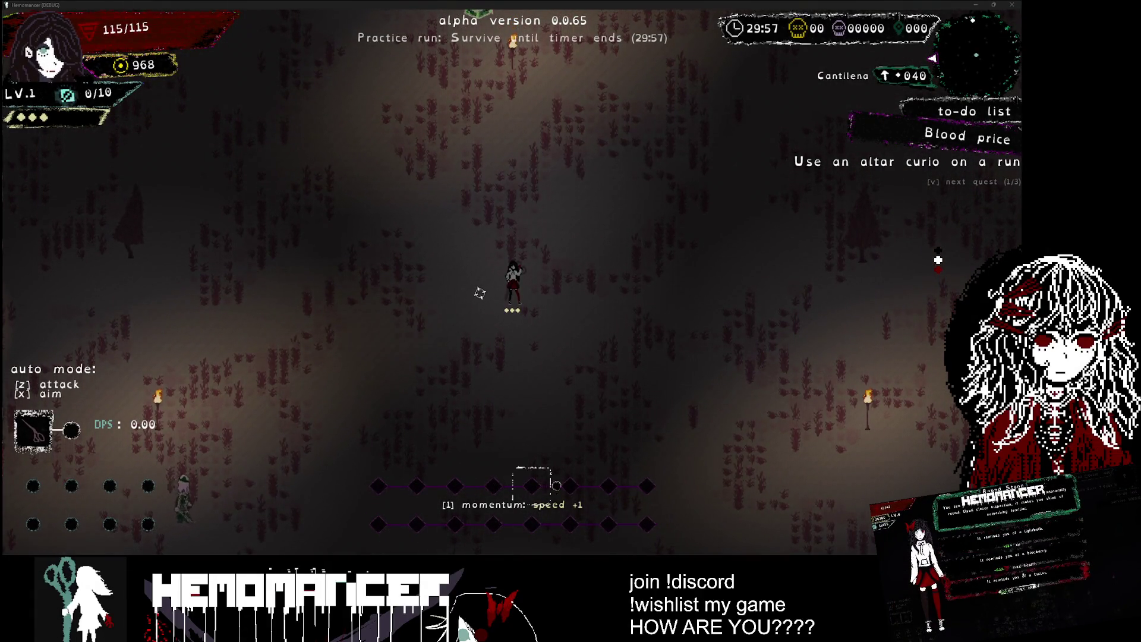
{"action": "key", "text": "Down"}
{"action": "key", "text": "Left"}
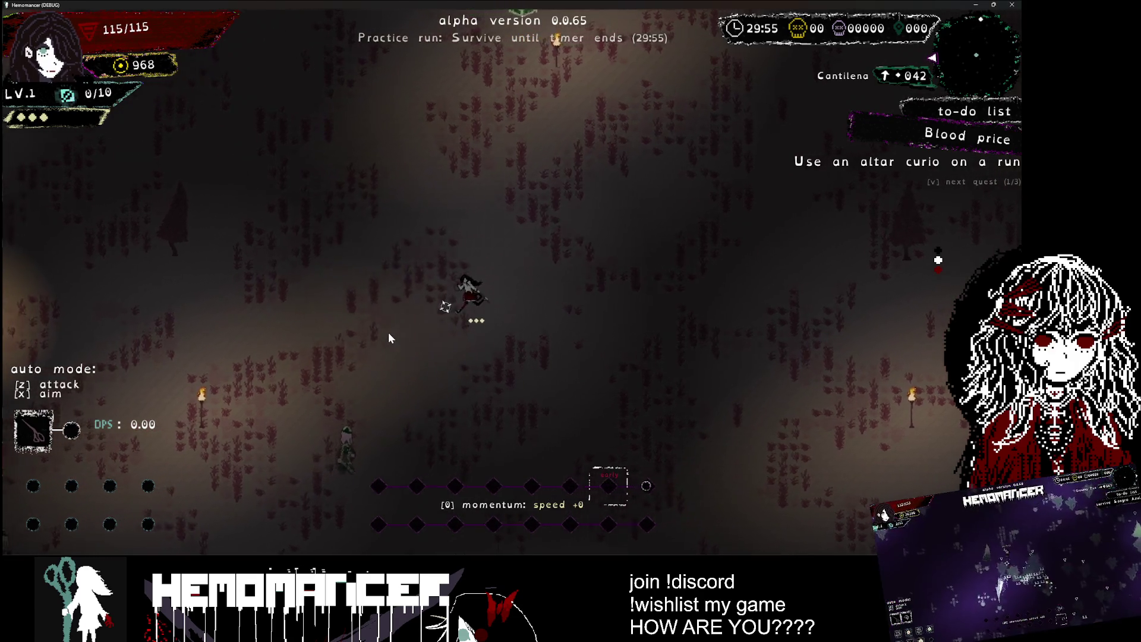
{"action": "key", "text": "Down"}
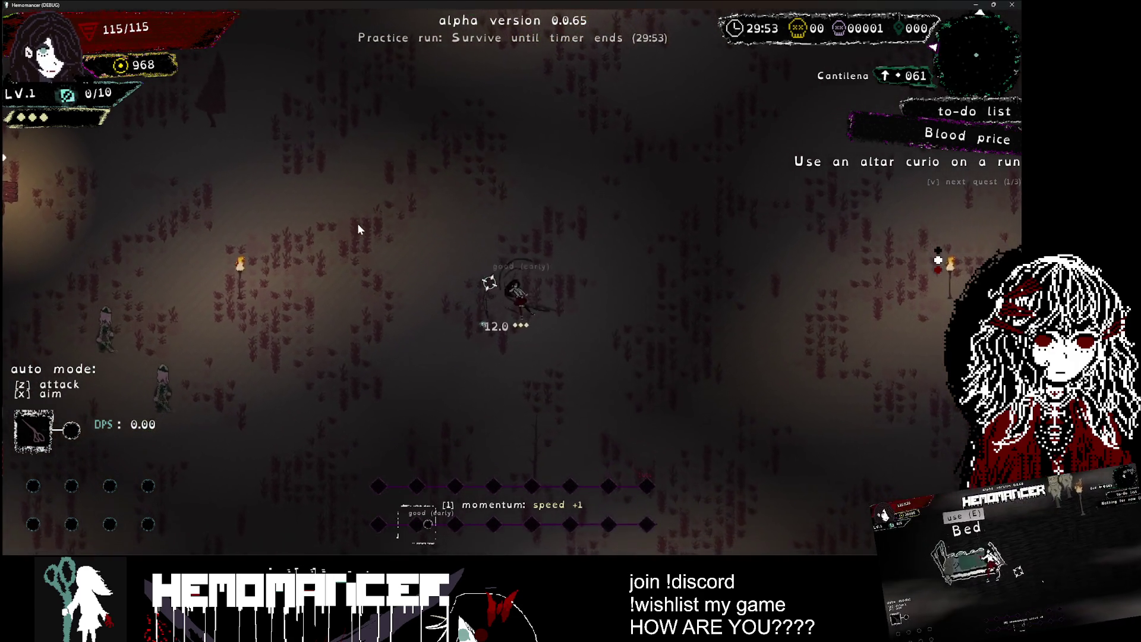
{"action": "key", "text": "Down"}
{"action": "key", "text": "Left"}
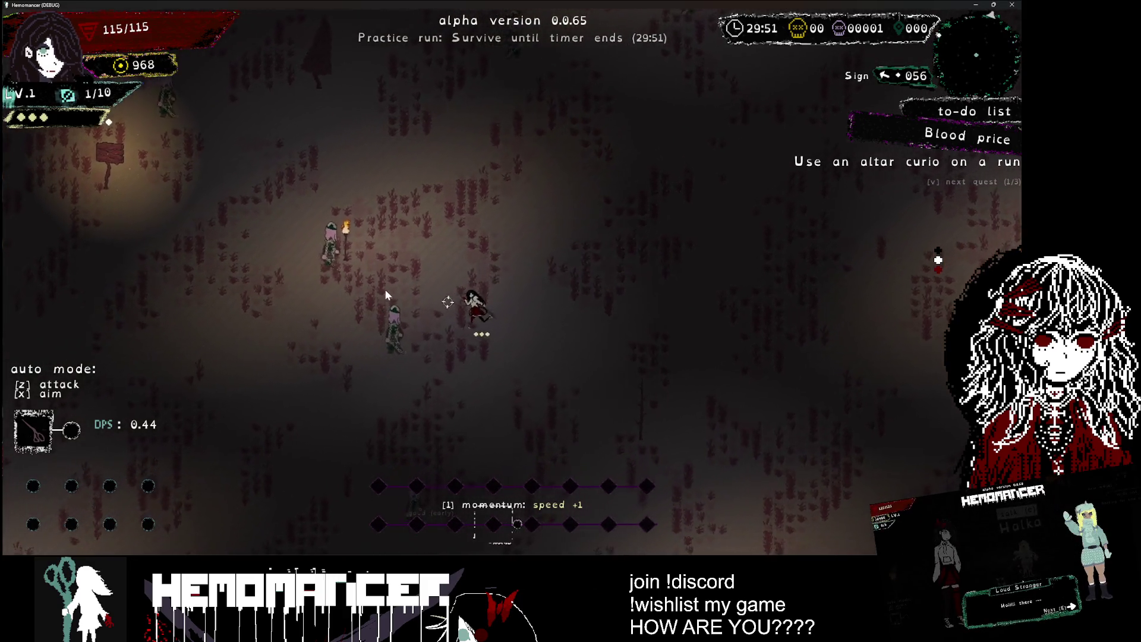
{"action": "key", "text": "Left"}
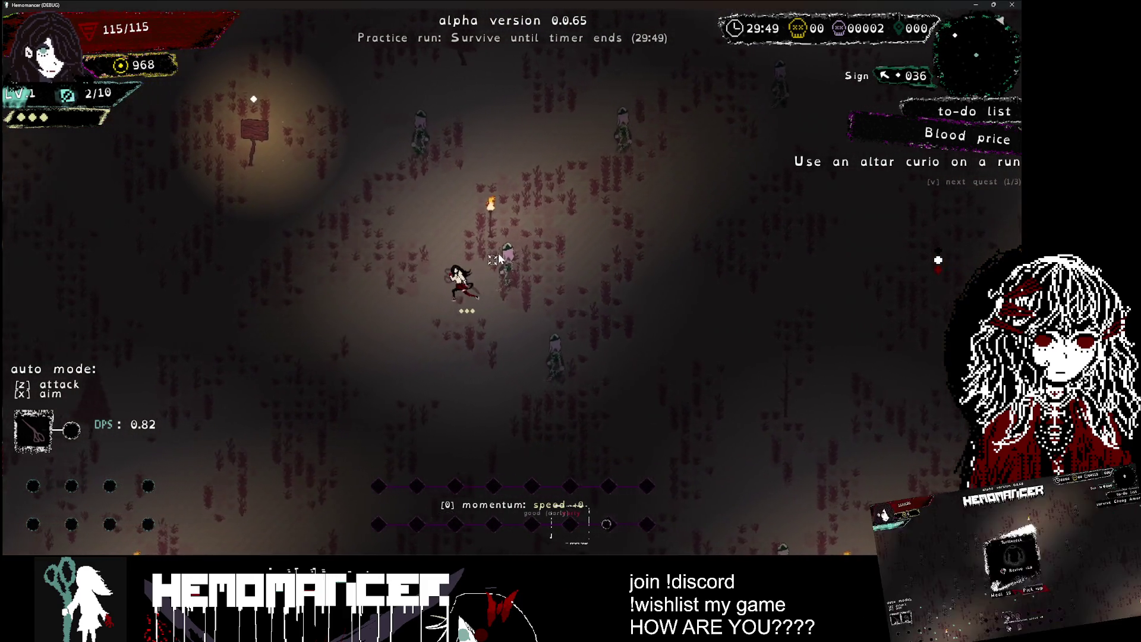
{"action": "key", "text": "Up"}
{"action": "key", "text": "Left"}
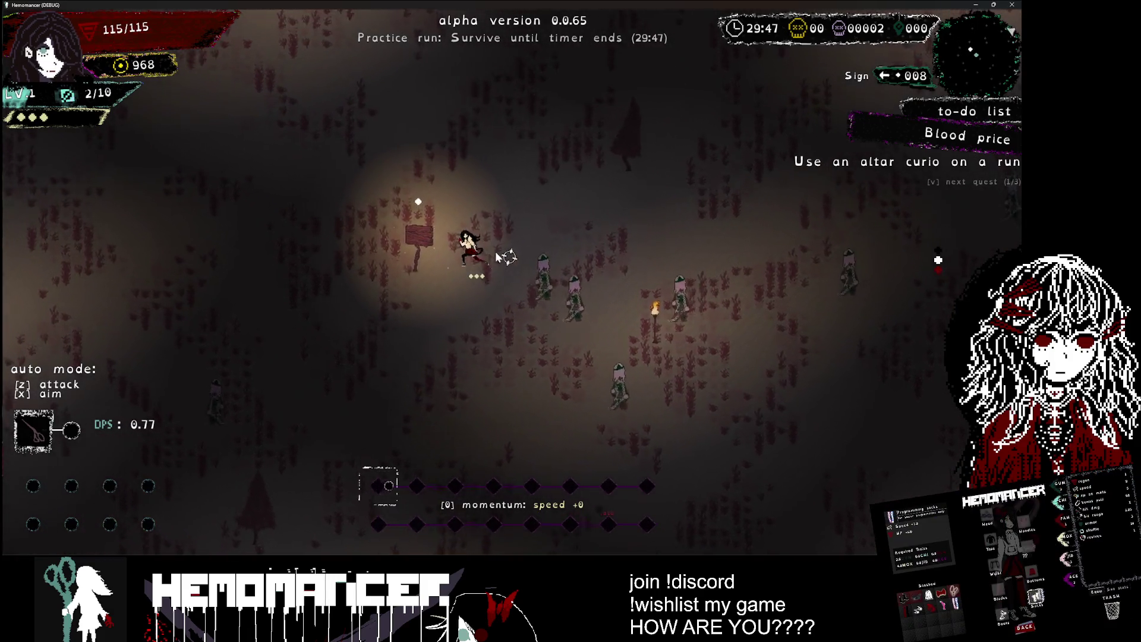
{"action": "key", "text": "Up"}
{"action": "key", "text": "Left"}
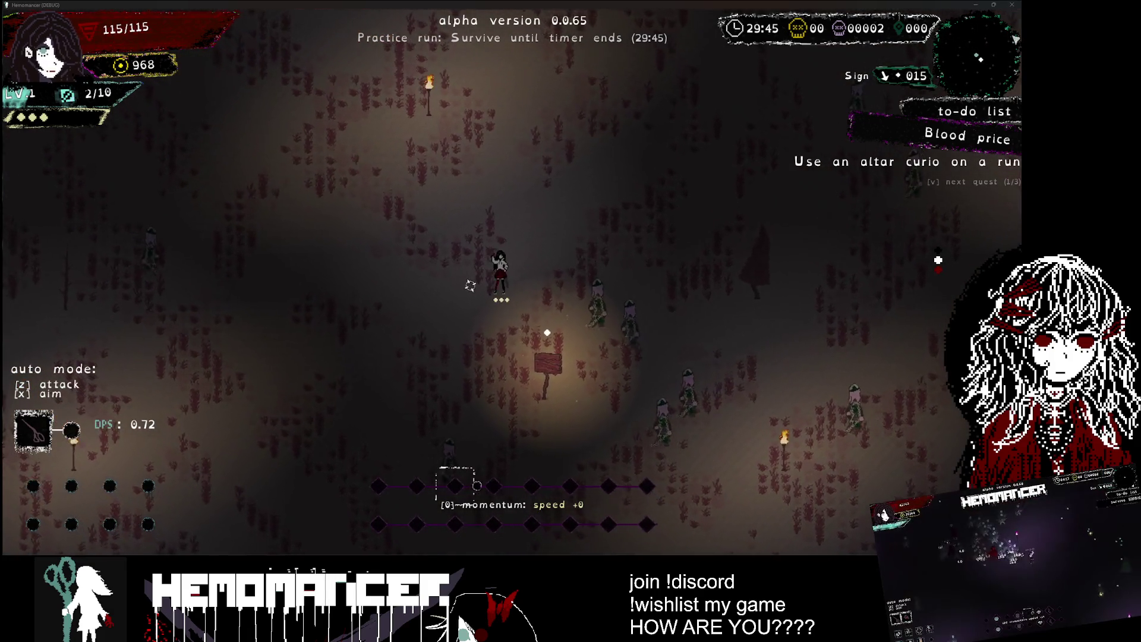
{"action": "key", "text": "Up"}
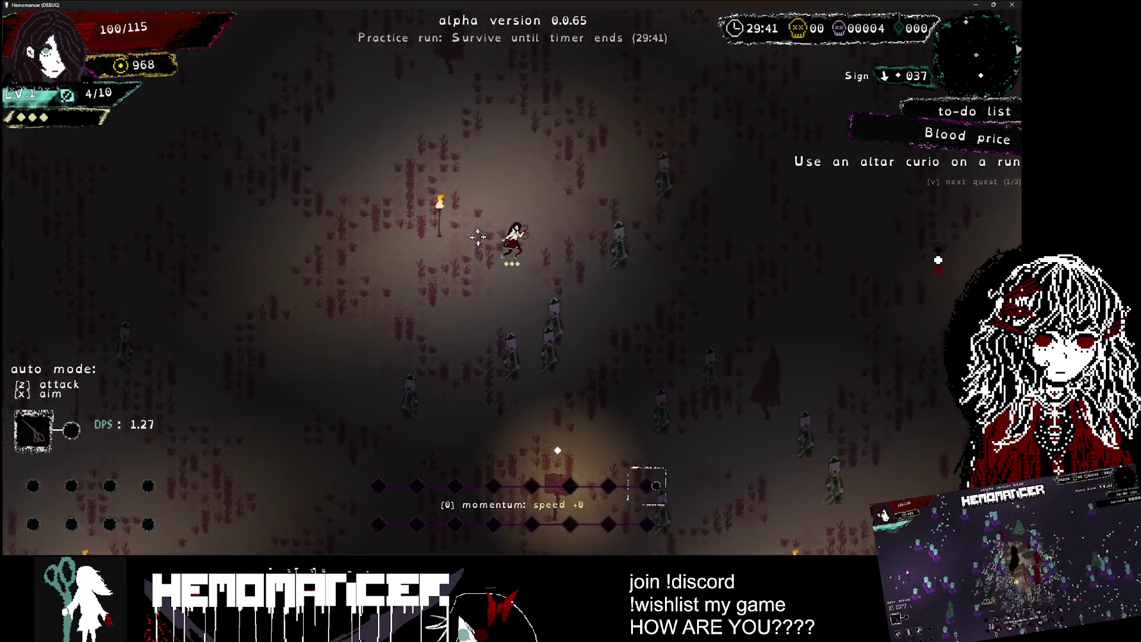
{"action": "key", "text": "alt+F4"}
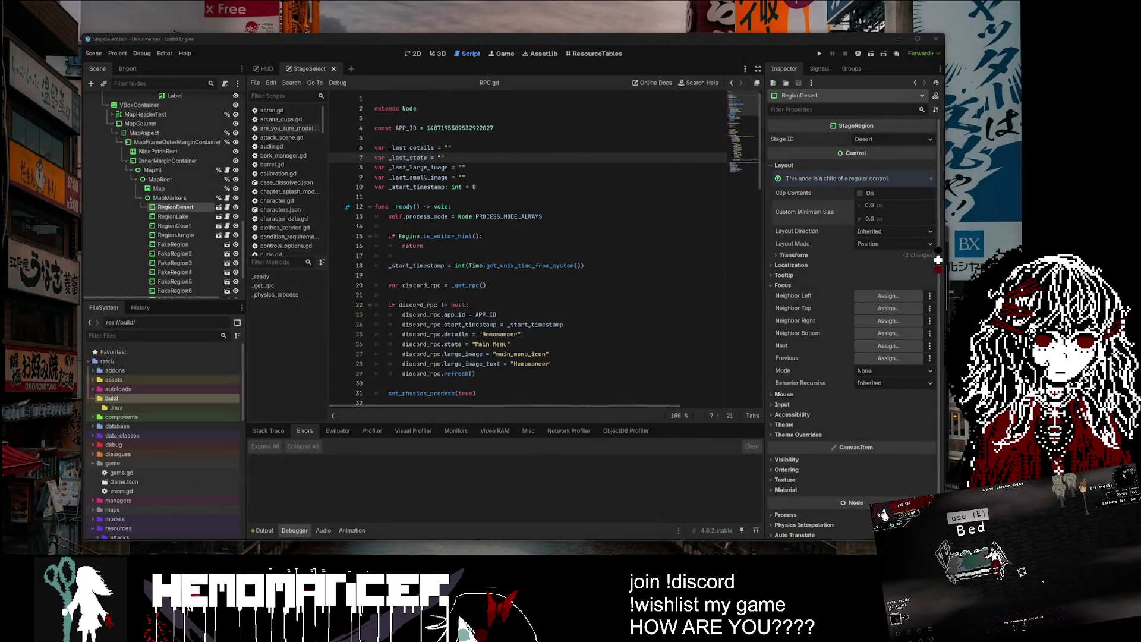
{"action": "left_click", "coordinate": [820, 53]}
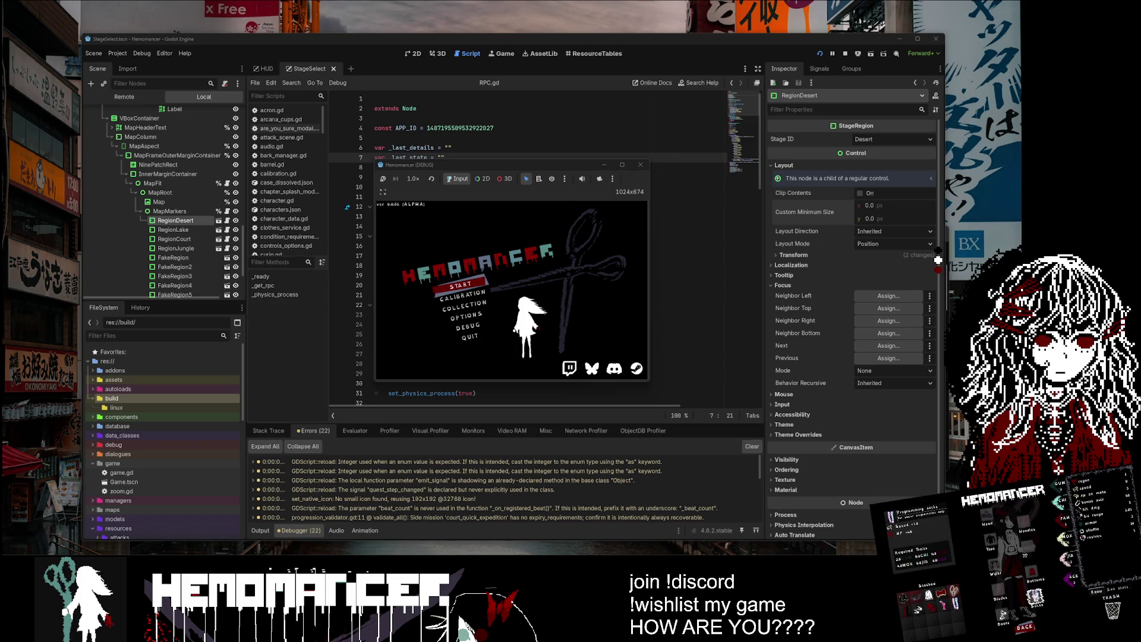
Step: Check Discord's Hemomancer activity, start then close the game, and expand the autoloads folder
{"action": "mouse_move", "coordinate": [0, 206]}
{"action": "left_mouse_down"}
{"action": "mouse_move", "coordinate": [319, 206]}
{"action": "mouse_move", "coordinate": [392, 100]}
{"action": "left_mouse_up"}
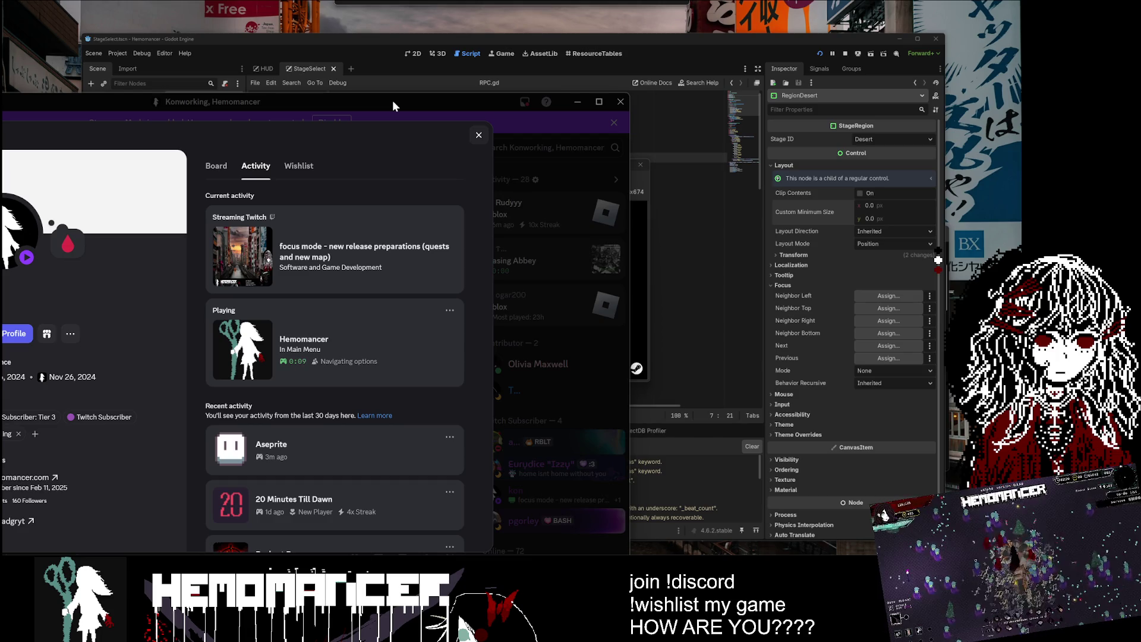
{"action": "mouse_move", "coordinate": [392, 100]}
{"action": "left_mouse_down"}
{"action": "mouse_move", "coordinate": [376, 125]}
{"action": "mouse_move", "coordinate": [217, 223]}
{"action": "mouse_move", "coordinate": [0, 252]}
{"action": "left_mouse_up"}
{"action": "left_click", "coordinate": [464, 287]}
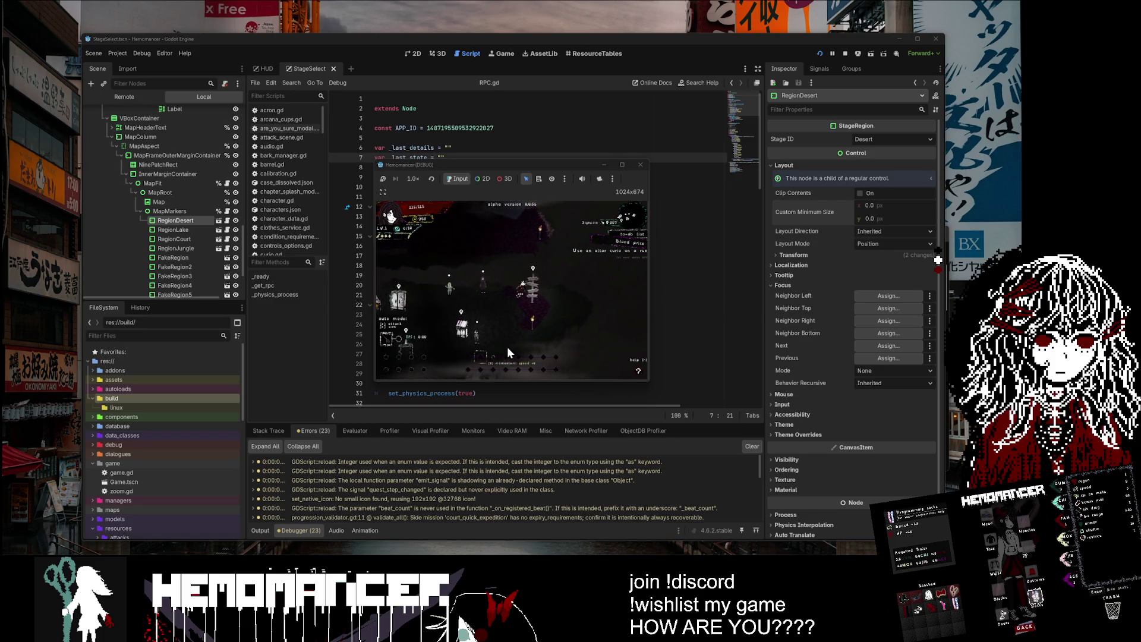
{"action": "left_click", "coordinate": [641, 165]}
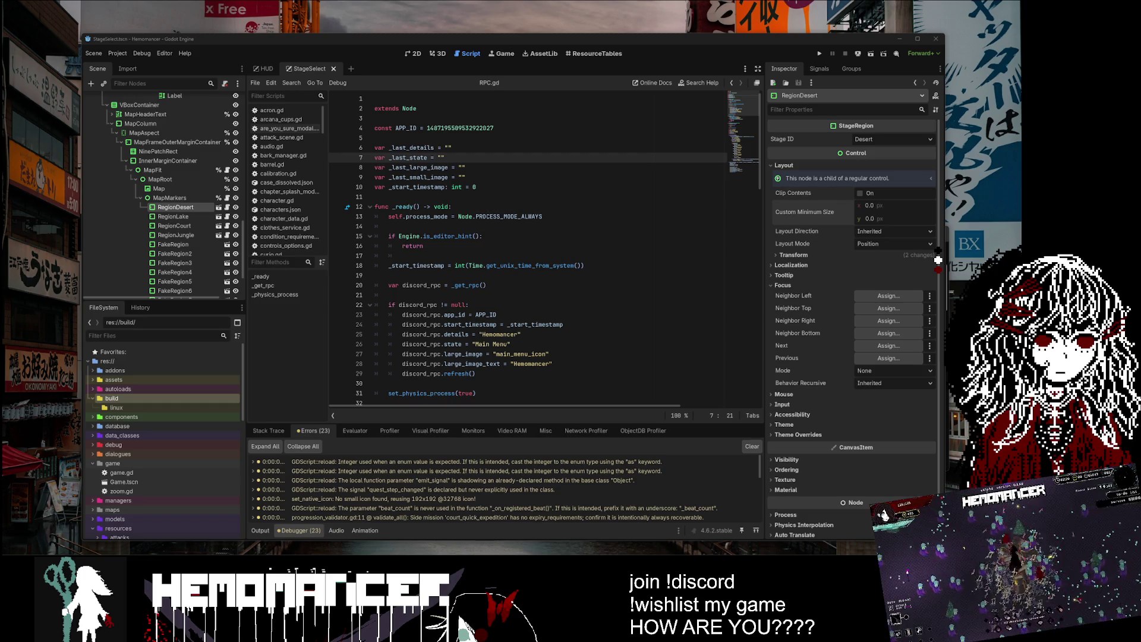
{"action": "double_click", "coordinate": [164, 389]}
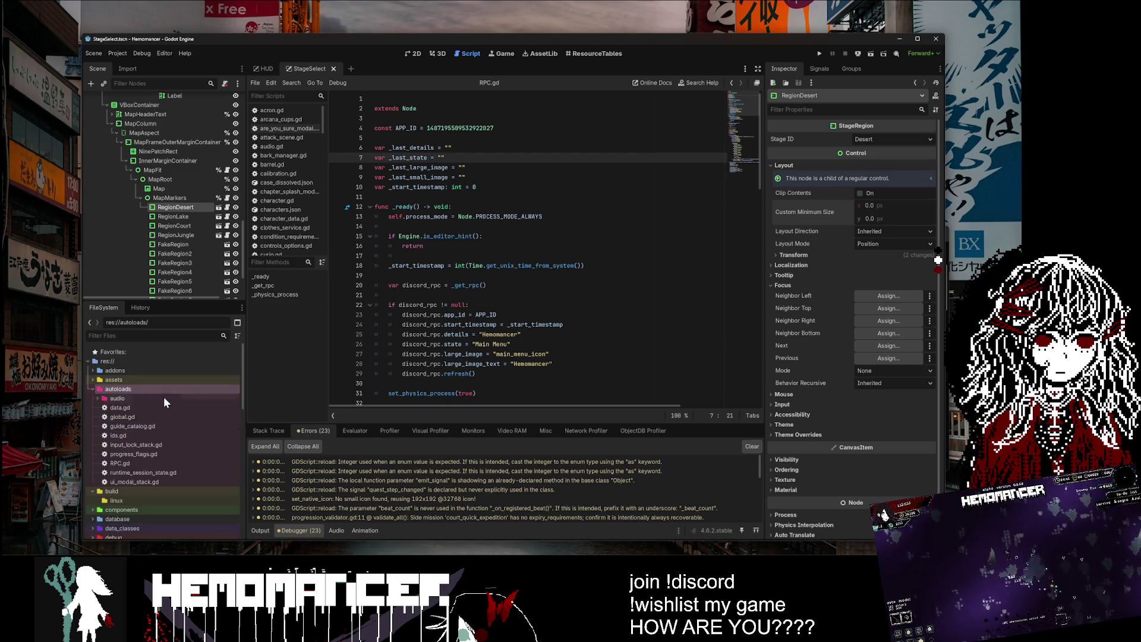
Step: Open RPC.gd with the _last_large_image_text and _last_small_image_text declarations, save, and rerun the game
{"action": "left_click", "coordinate": [157, 463]}
{"action": "key", "text": "ctrl+End"}
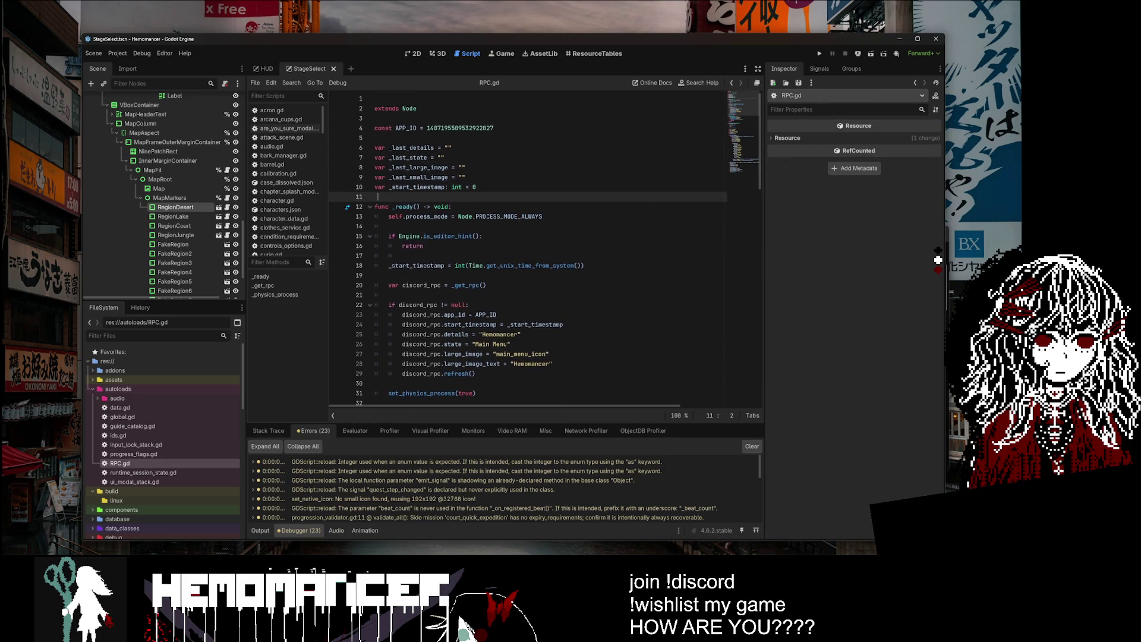
{"action": "scroll", "coordinate": [529, 249], "scroll_direction": "up", "scroll_amount": 15}
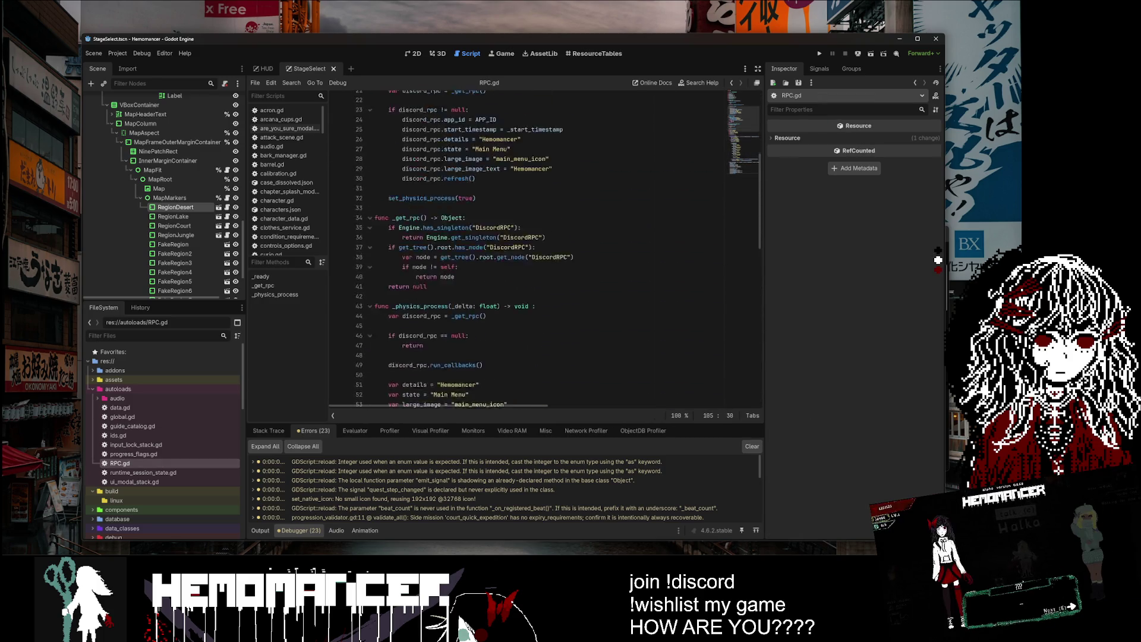
{"action": "left_click", "coordinate": [484, 187]}
{"action": "key", "text": "ctrl+s"}
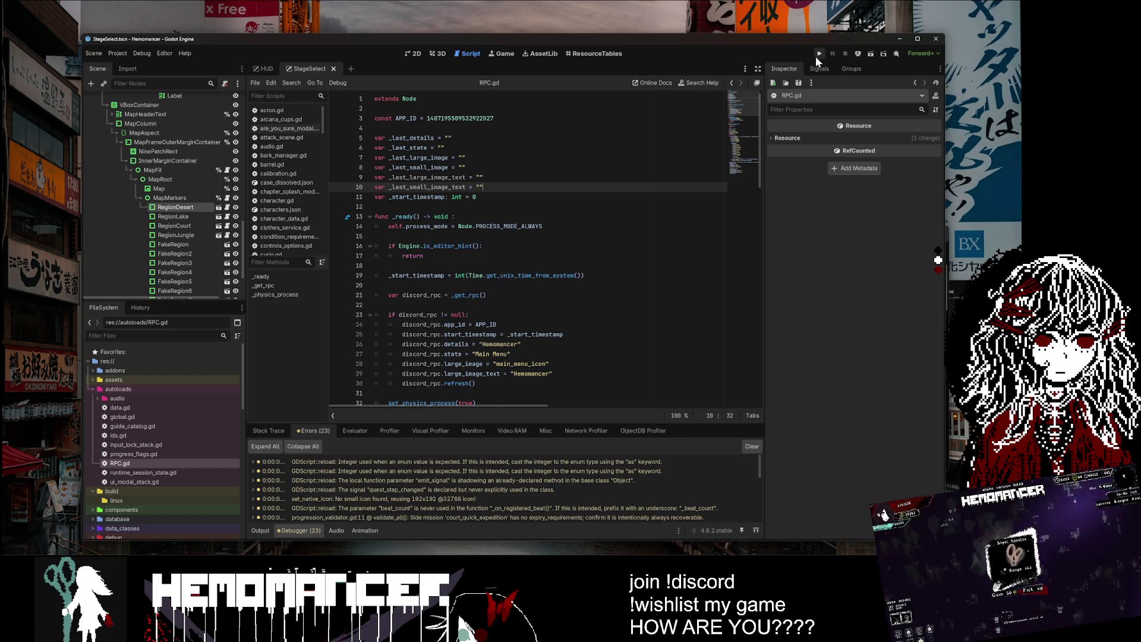
{"action": "left_click", "coordinate": [818, 55]}
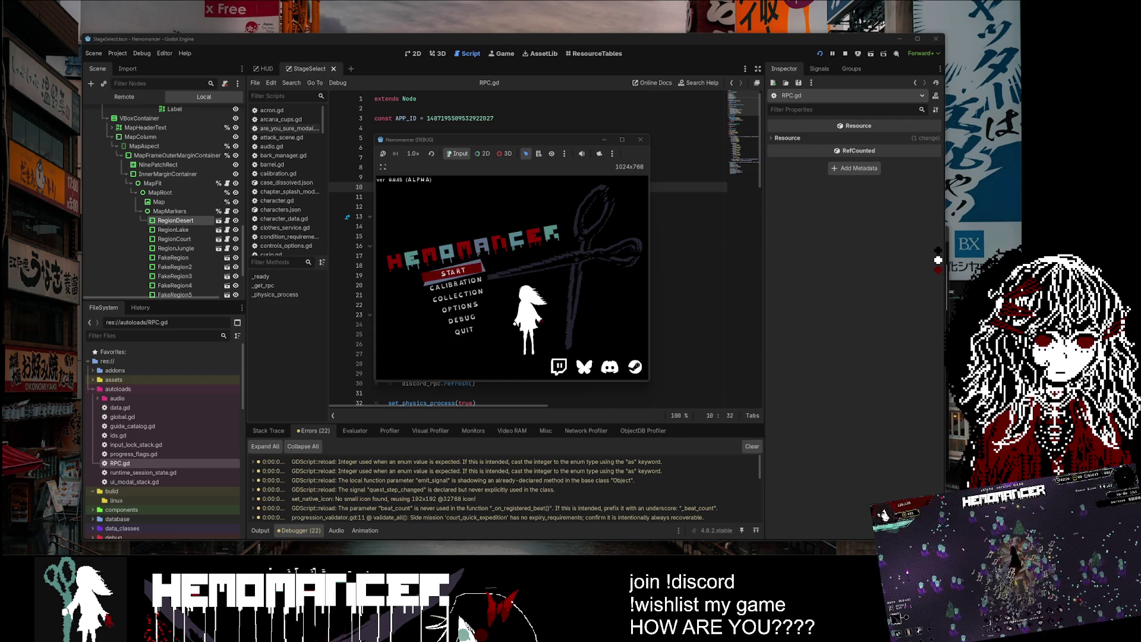
Step: Place Discord's activity panel beside the game and enlarge the game window to about 870×710
{"action": "mouse_move", "coordinate": [1, 123]}
{"action": "left_mouse_down"}
{"action": "mouse_move", "coordinate": [159, 121]}
{"action": "mouse_move", "coordinate": [313, 99]}
{"action": "mouse_move", "coordinate": [266, 105]}
{"action": "left_mouse_up"}
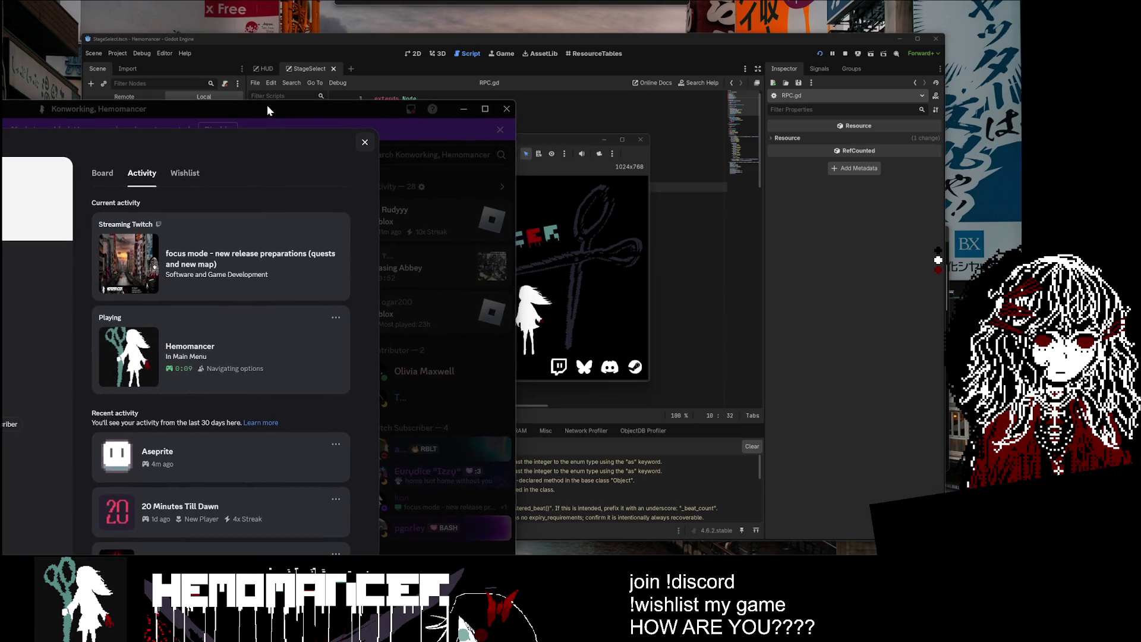
{"action": "mouse_move", "coordinate": [540, 139]}
{"action": "left_mouse_down"}
{"action": "mouse_move", "coordinate": [612, 140]}
{"action": "mouse_move", "coordinate": [542, 87]}
{"action": "mouse_move", "coordinate": [551, 75]}
{"action": "left_mouse_up"}
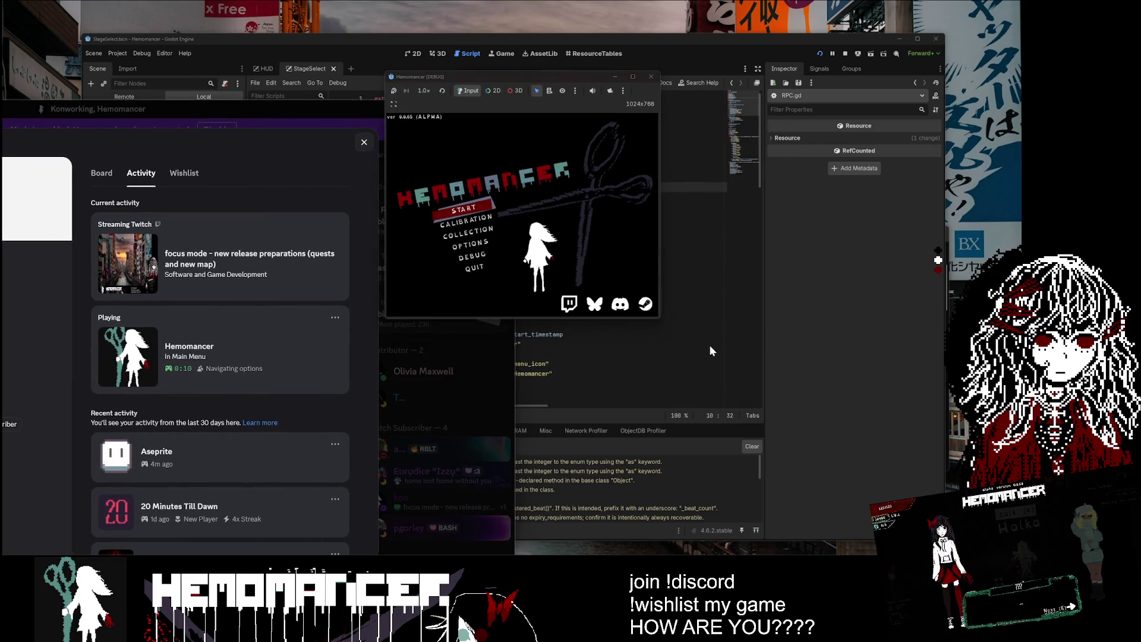
{"action": "mouse_move", "coordinate": [659, 319]}
{"action": "left_mouse_down"}
{"action": "mouse_move", "coordinate": [868, 523]}
{"action": "mouse_move", "coordinate": [901, 495]}
{"action": "left_mouse_up"}
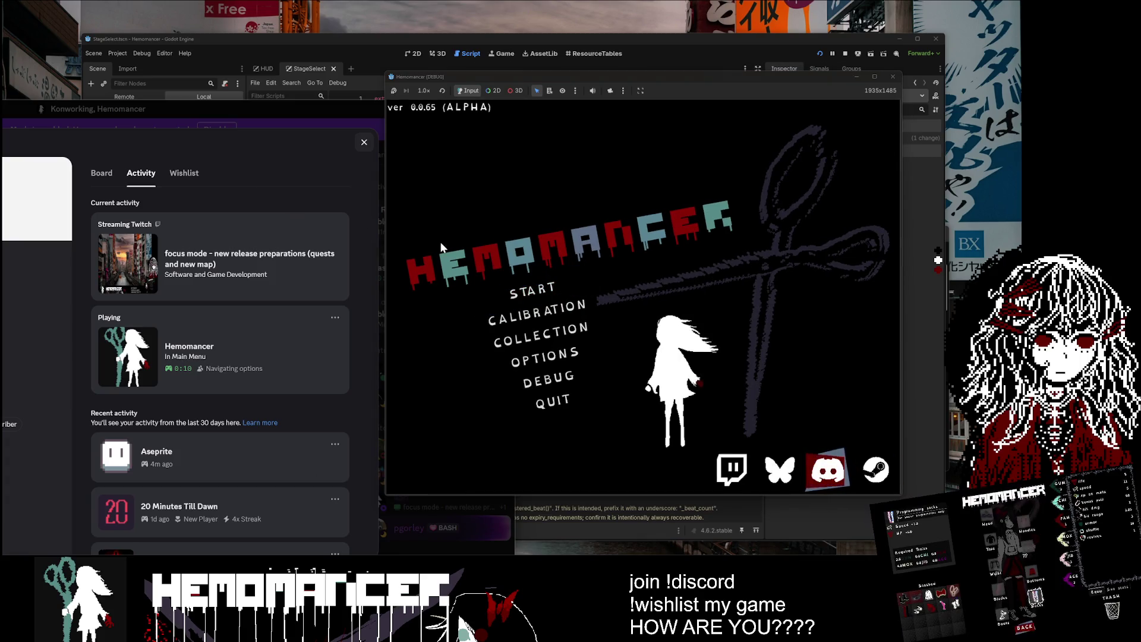
Step: Start a game into the hub, toggling to the main menu and back to check Discord's status
{"action": "left_click", "coordinate": [547, 295]}
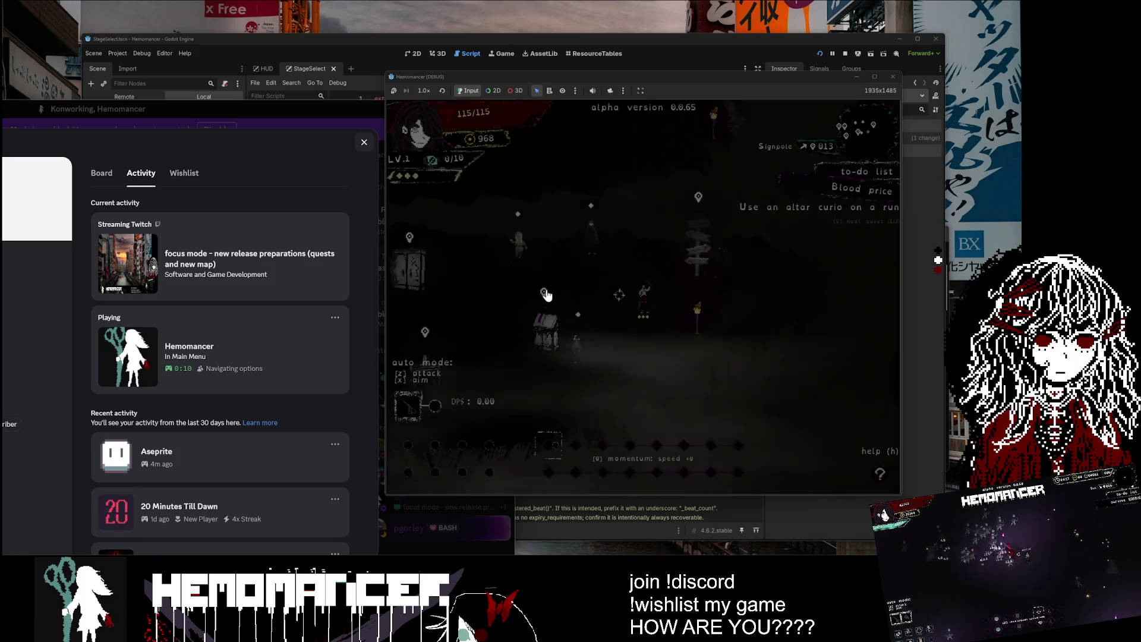
{"action": "key", "text": "Left"}
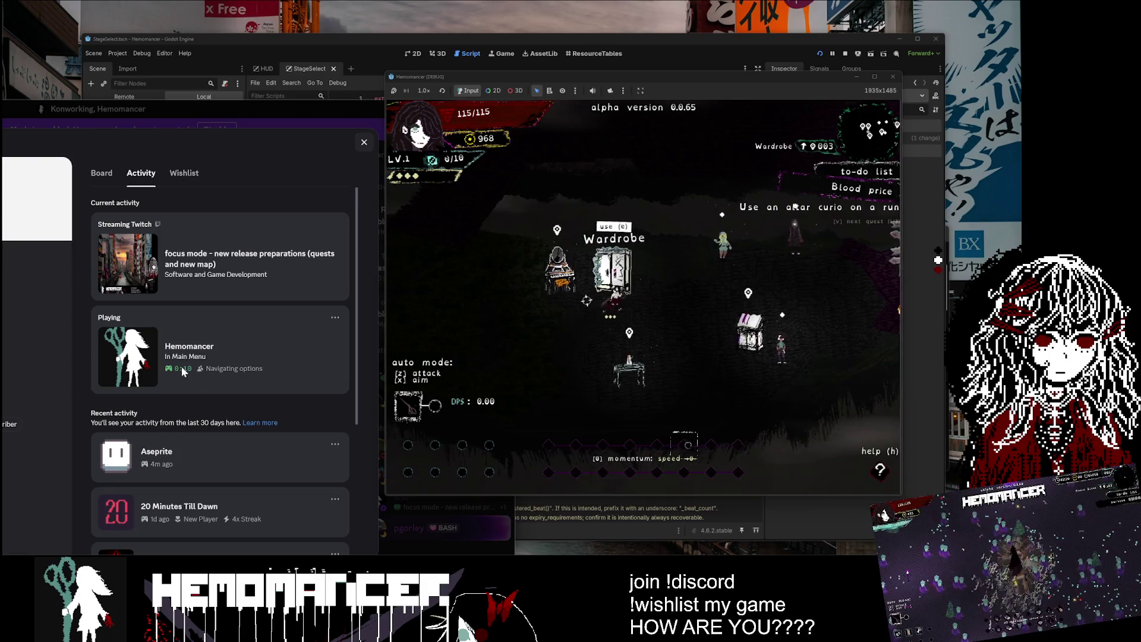
{"action": "key", "text": "Right"}
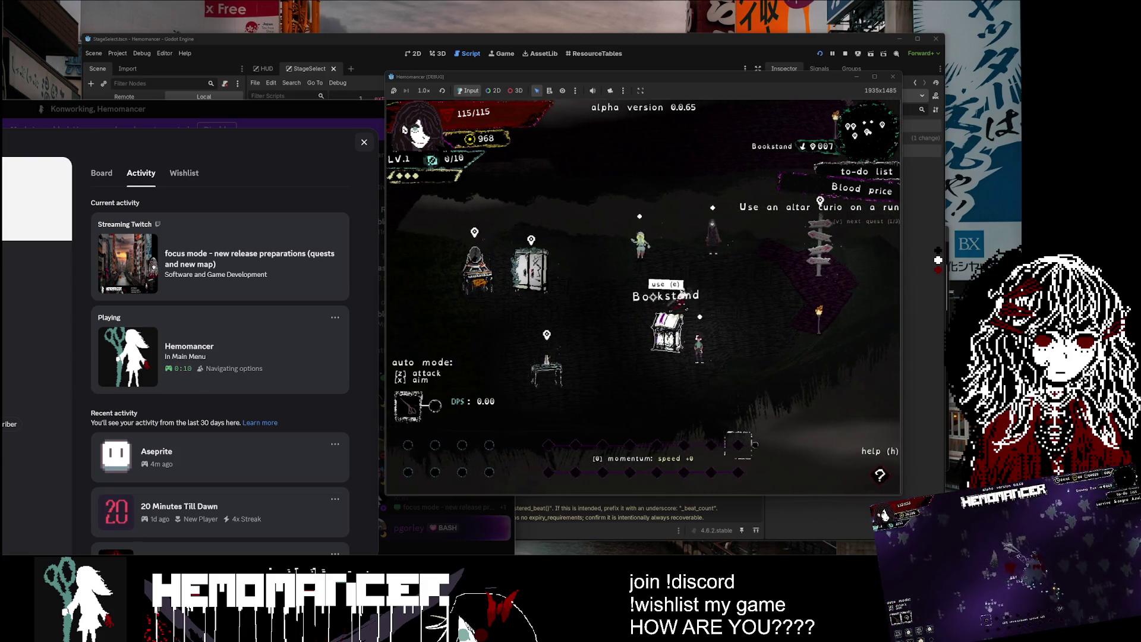
{"action": "key", "text": "Escape"}
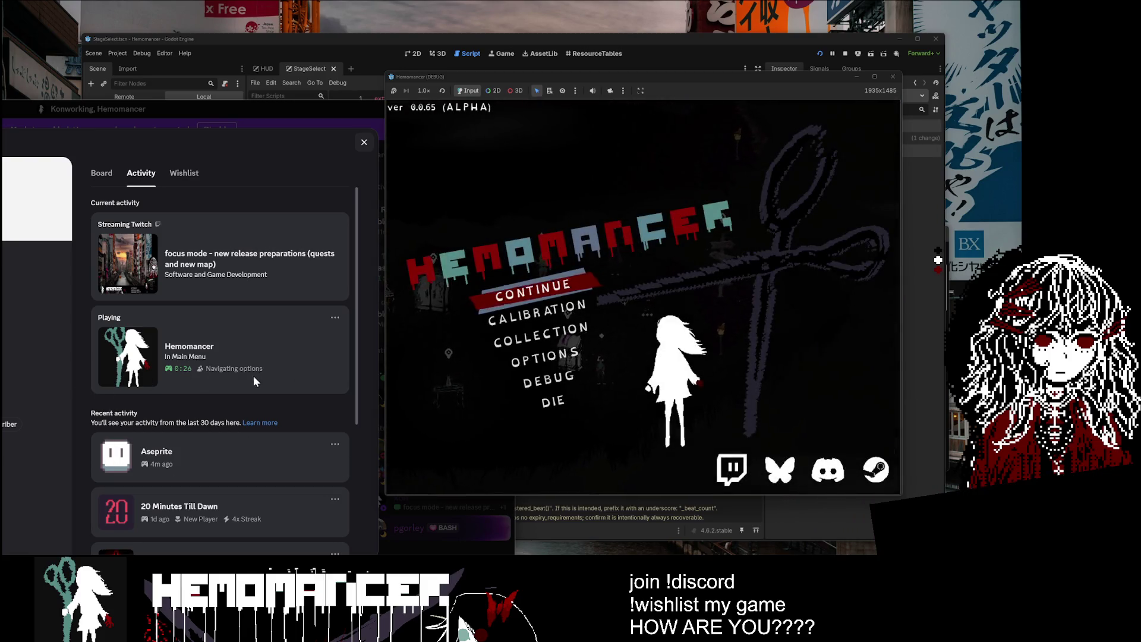
{"action": "key", "text": "Return"}
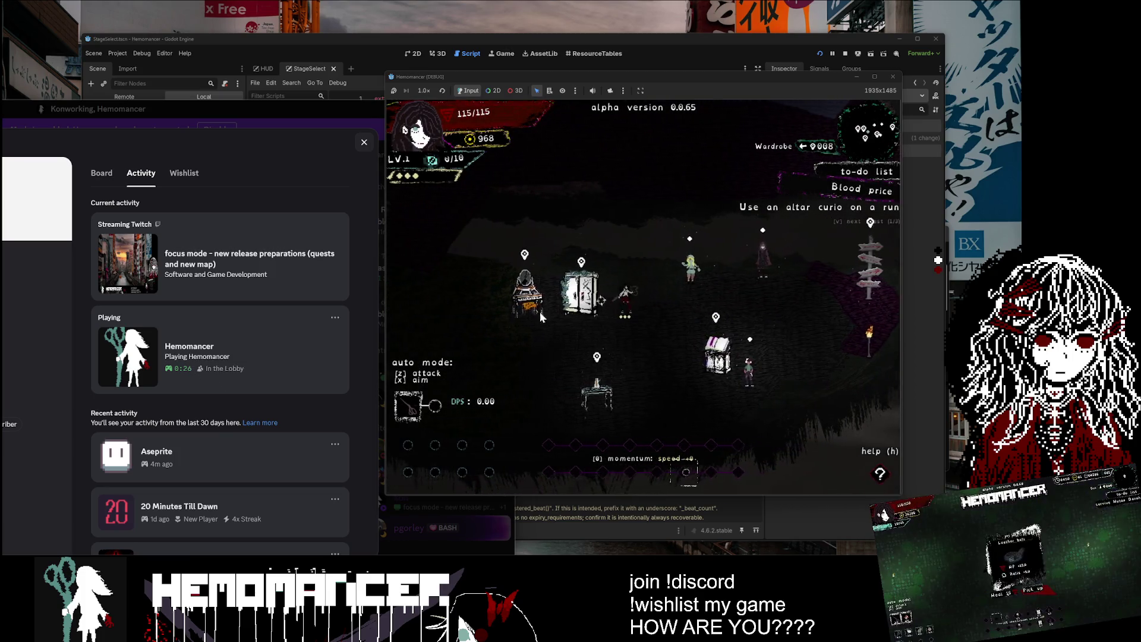
{"action": "key", "text": "Escape"}
{"action": "left_click", "coordinate": [534, 290]}
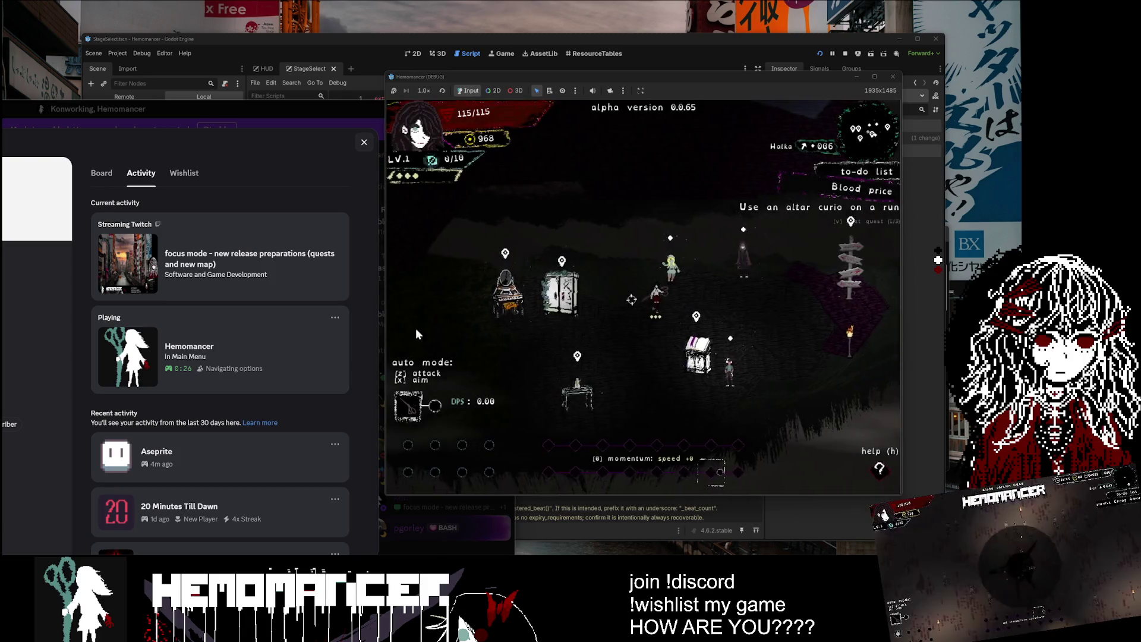
Step: Launch the desert practice run from the signpost and fight enemies on the beat
{"action": "key", "text": "d"}
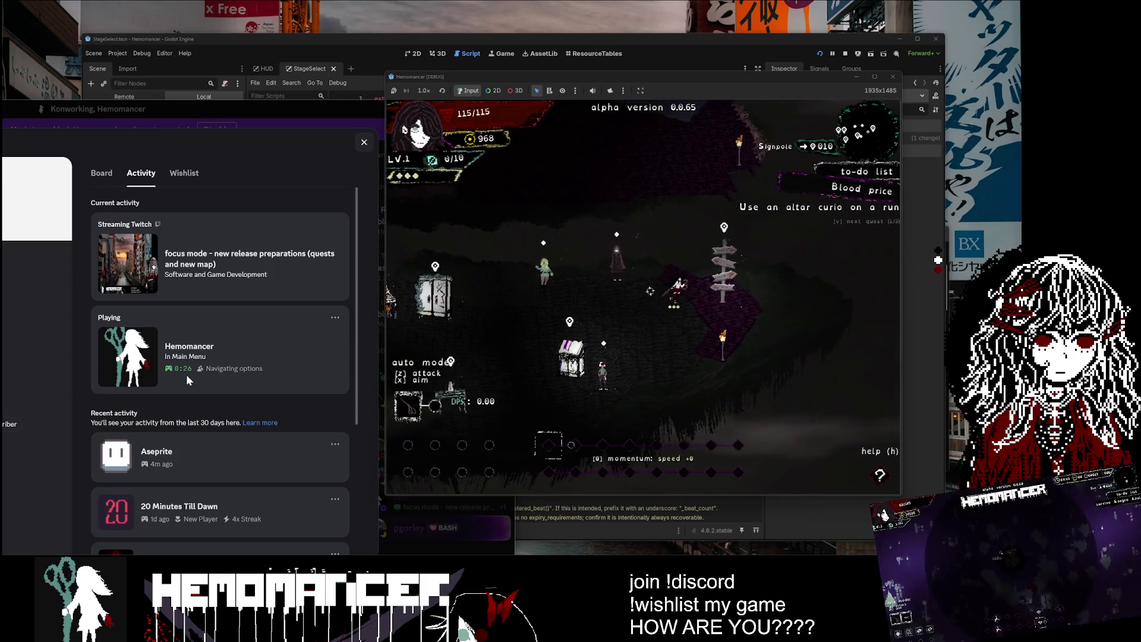
{"action": "key", "text": "Return"}
{"action": "key", "text": "Return"}
{"action": "key", "text": "Return"}
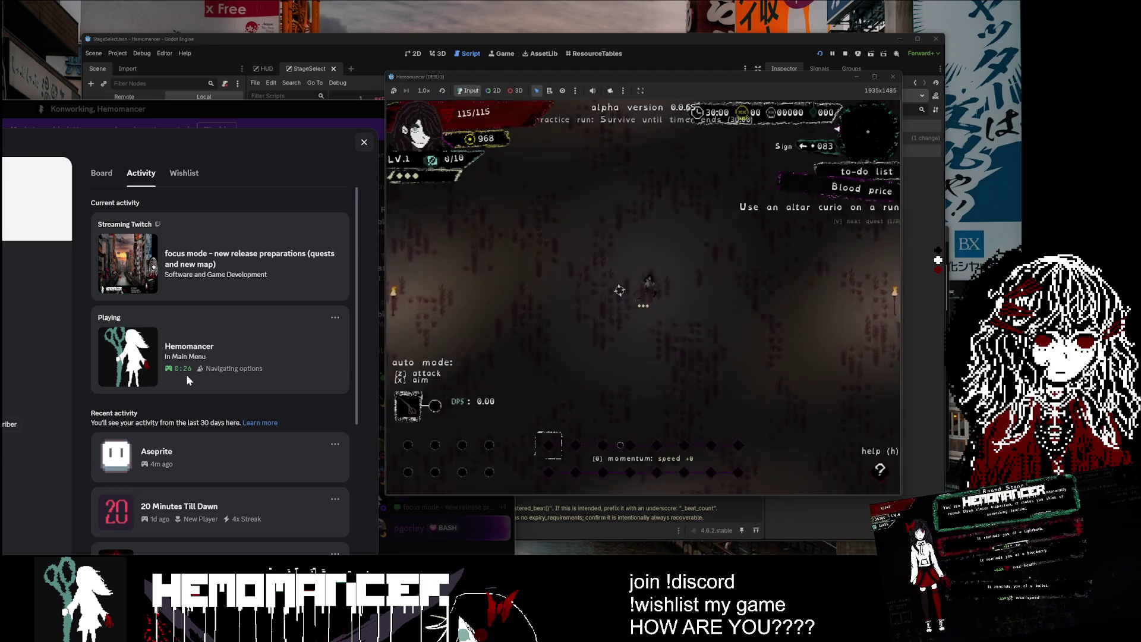
{"action": "key", "text": "w"}
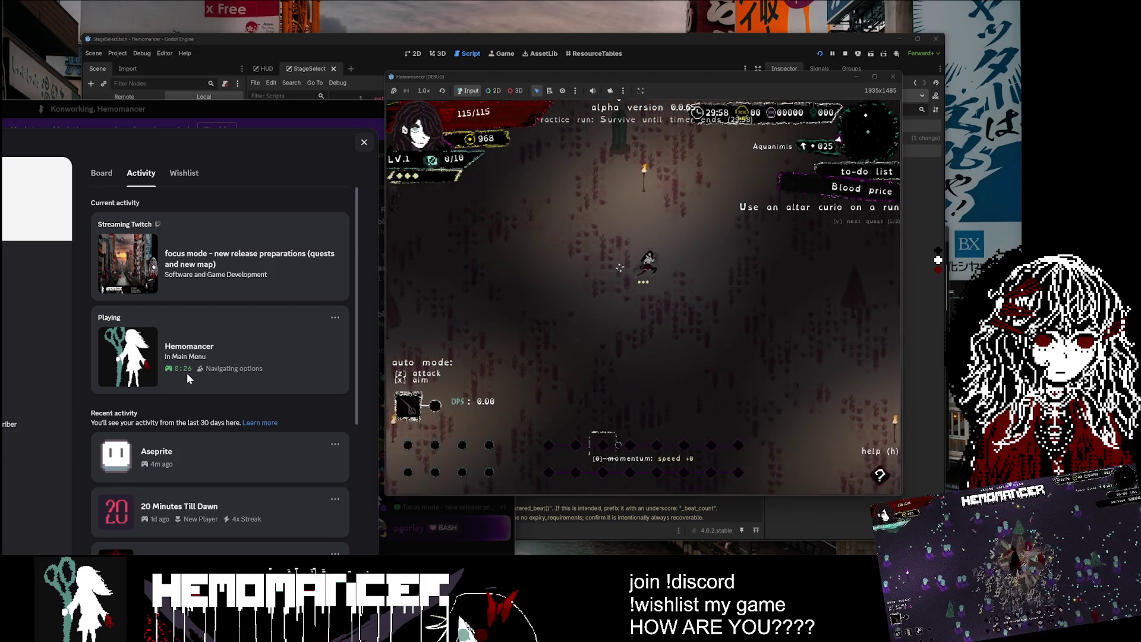
{"action": "key", "text": "a"}
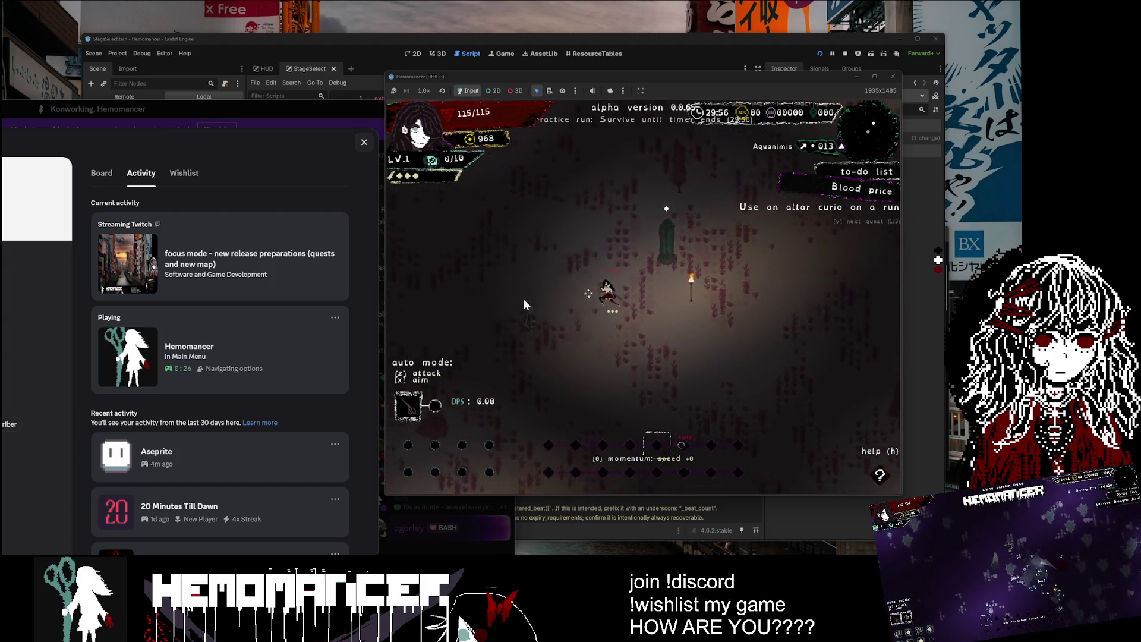
{"action": "left_click", "coordinate": [641, 419]}
{"action": "key", "text": "w"}
{"action": "key", "text": "a"}
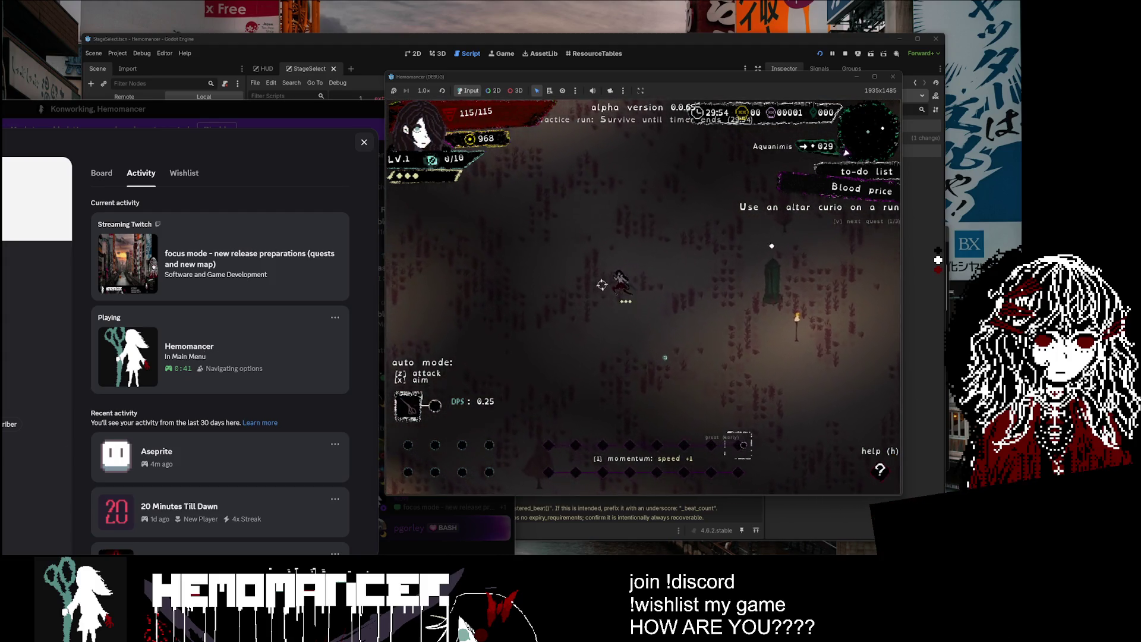
{"action": "key", "text": "s"}
{"action": "key", "text": "d"}
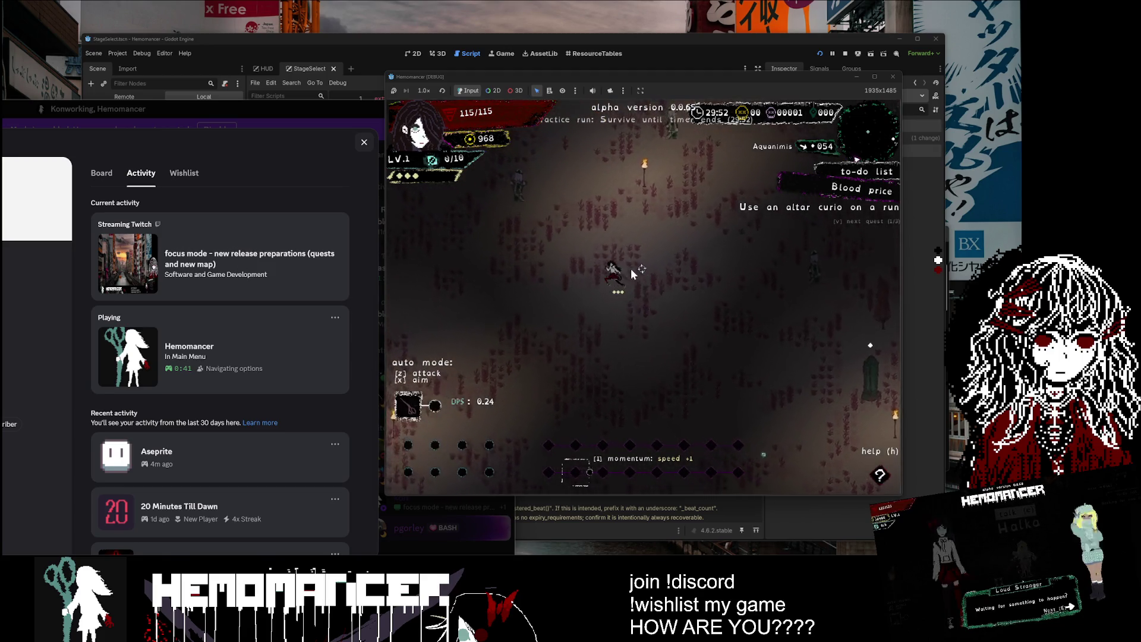
{"action": "left_click", "coordinate": [562, 219]}
{"action": "key", "text": "w"}
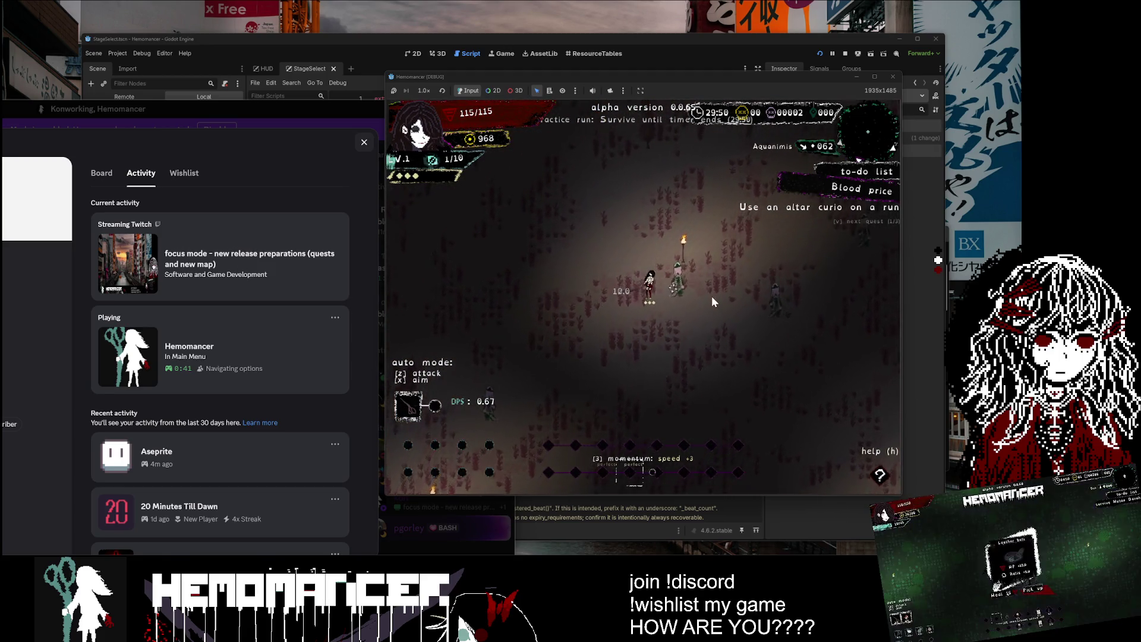
{"action": "left_click", "coordinate": [711, 297]}
{"action": "left_click", "coordinate": [712, 298]}
Step: Keep playing, pick the Bouncing projectile upgrade, then escape back to the main menu
{"action": "key", "text": "Escape"}
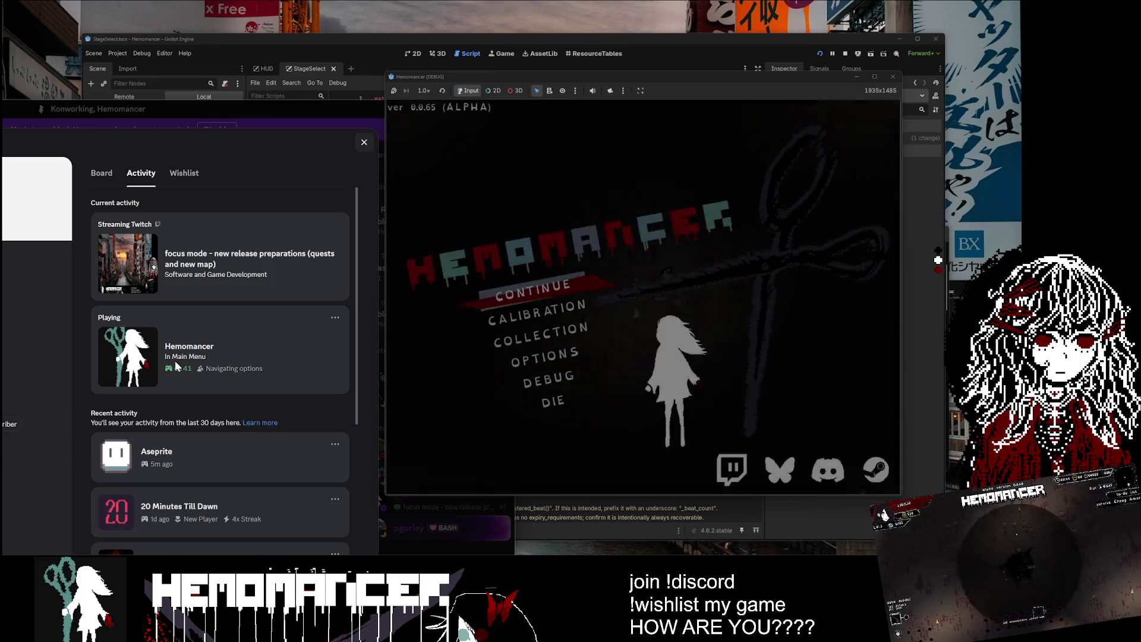
{"action": "key", "text": "Return"}
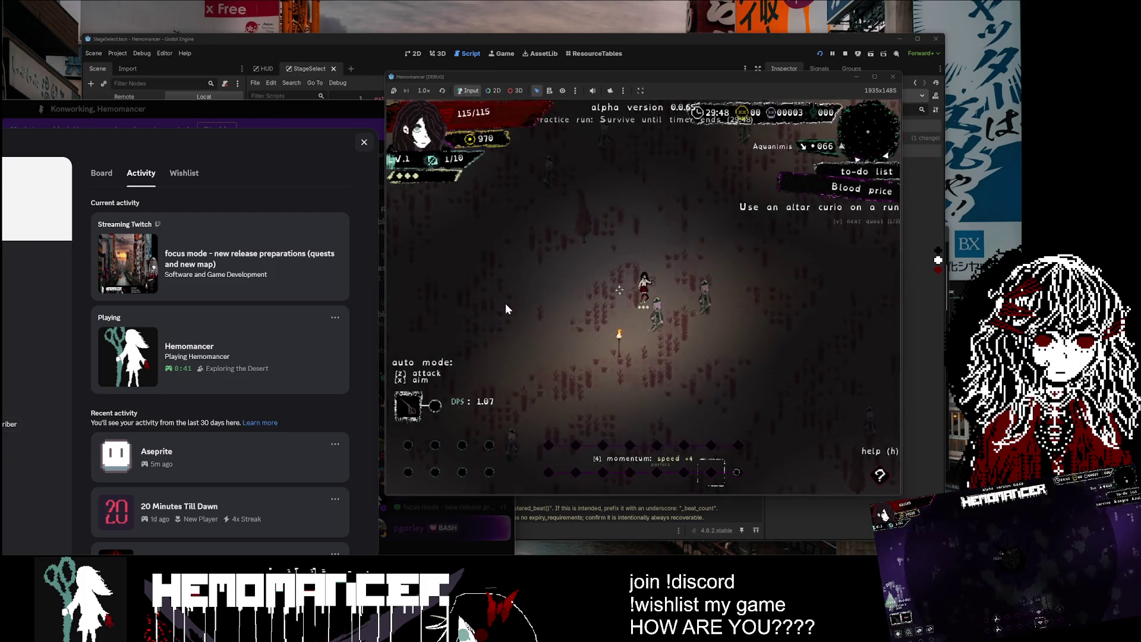
{"action": "left_click", "coordinate": [703, 344]}
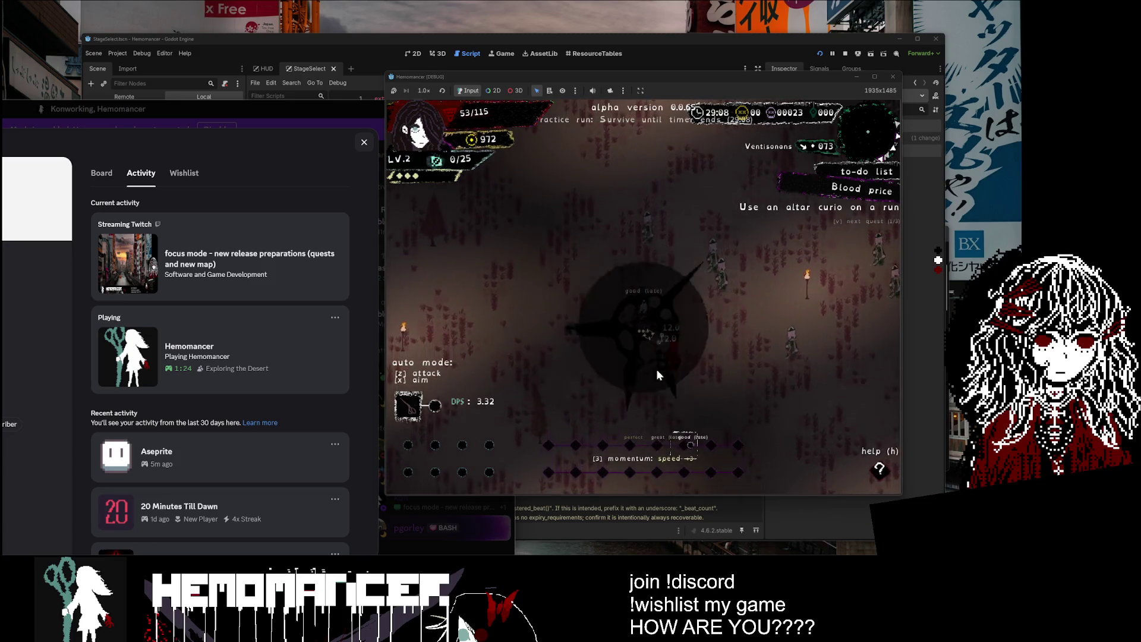
{"action": "left_click", "coordinate": [701, 249]}
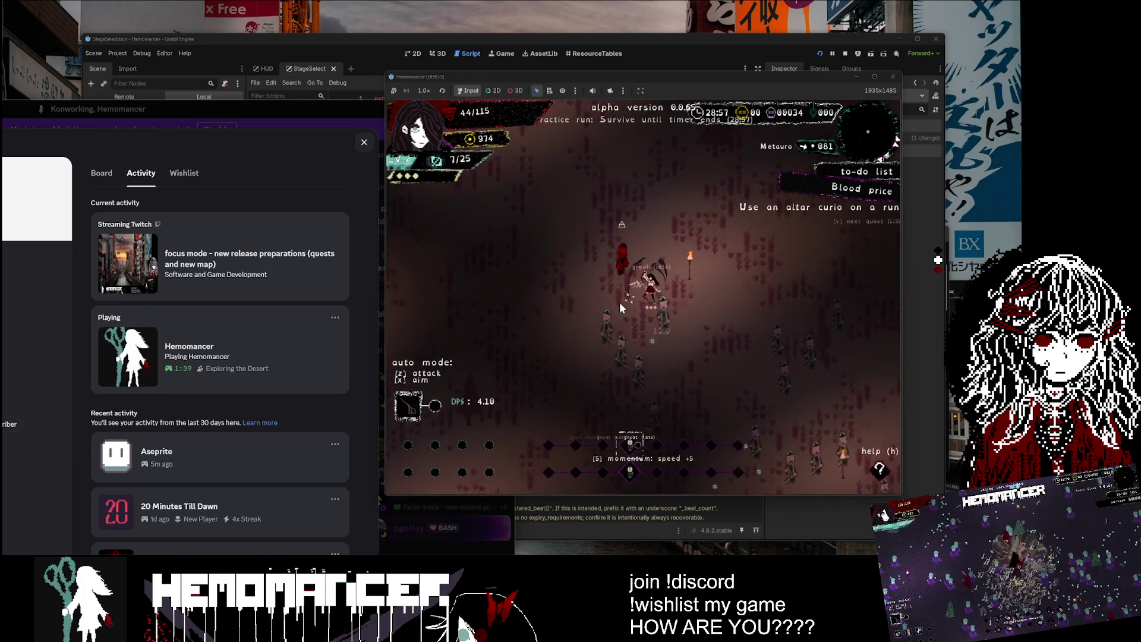
{"action": "key", "text": "Escape"}
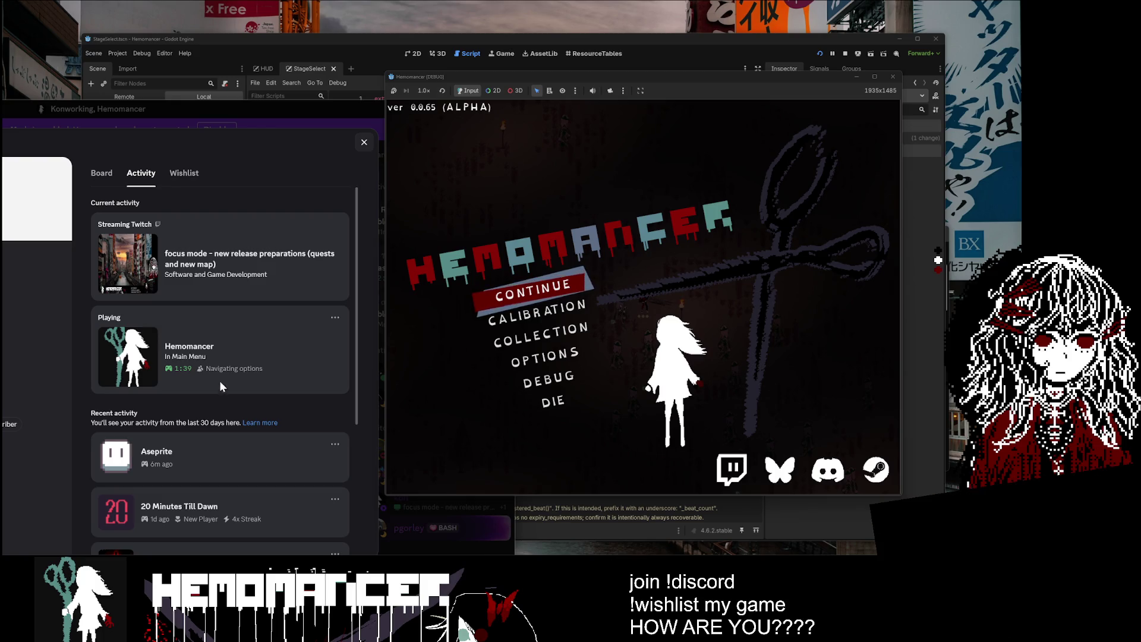
Step: Abandon the desert run with DIE and Yes, then start a fresh game
{"action": "left_click", "coordinate": [518, 299]}
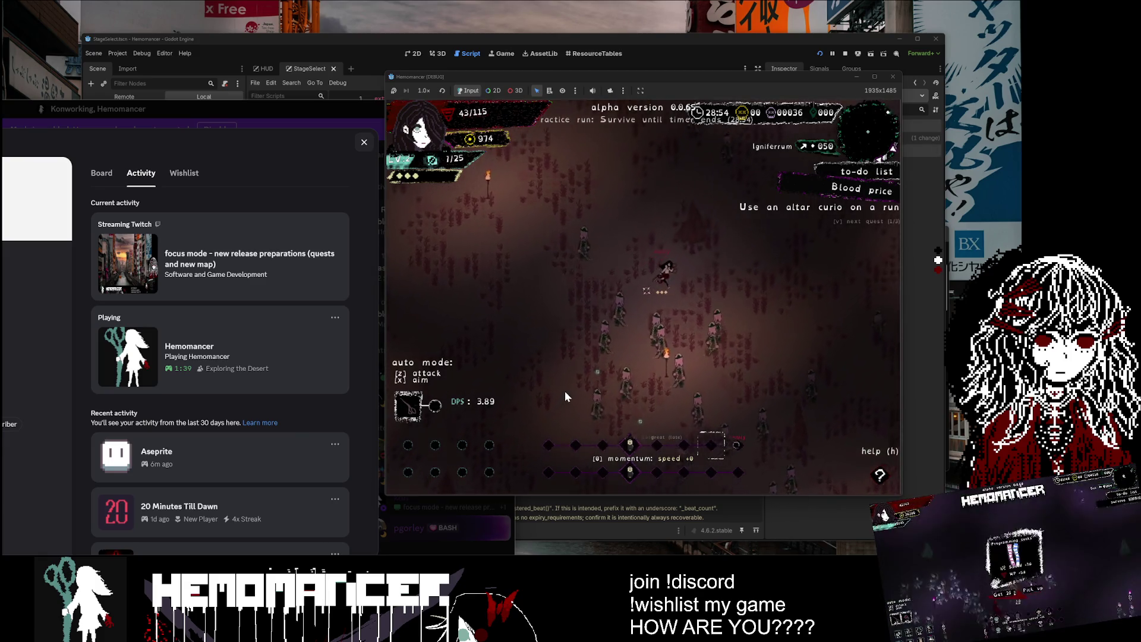
{"action": "key", "text": "Escape"}
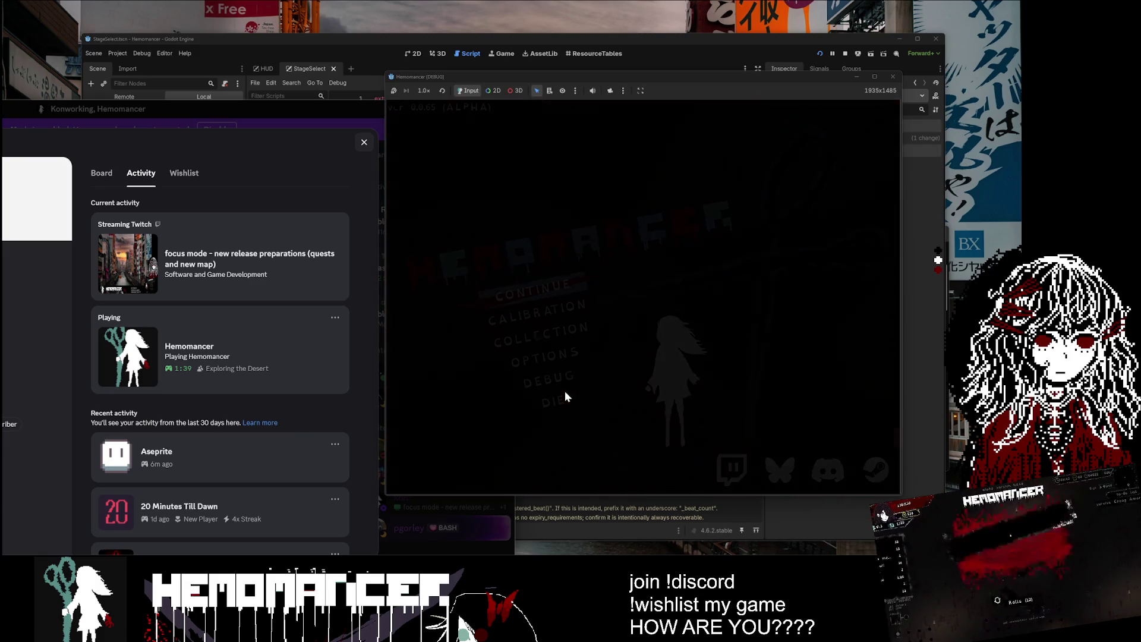
{"action": "left_click", "coordinate": [547, 416]}
{"action": "left_click", "coordinate": [611, 309]}
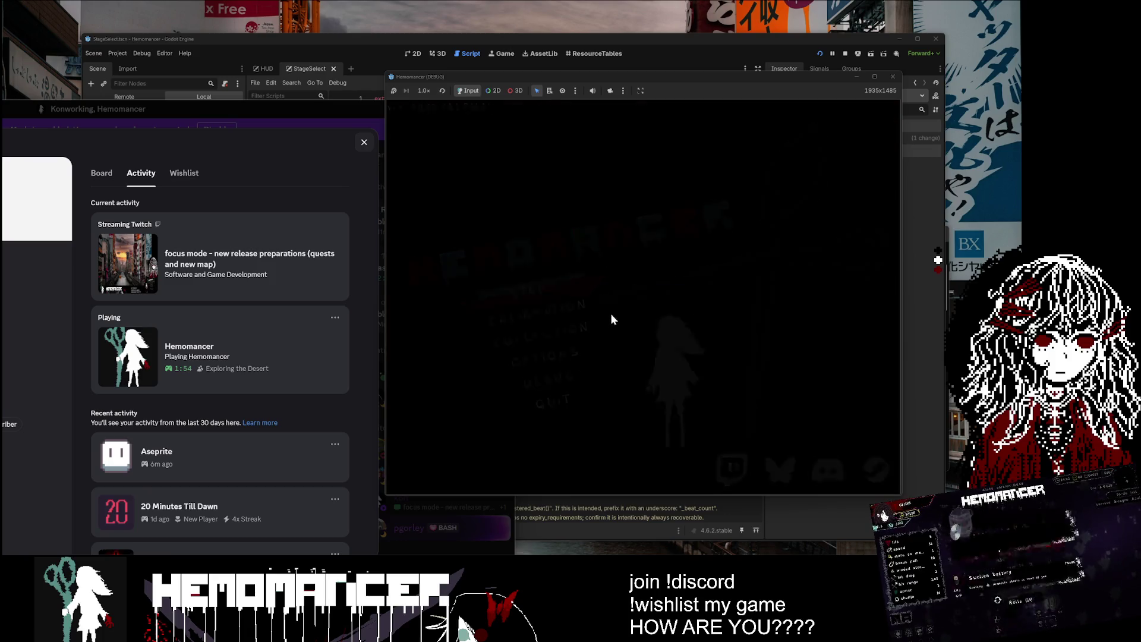
{"action": "left_click", "coordinate": [530, 296]}
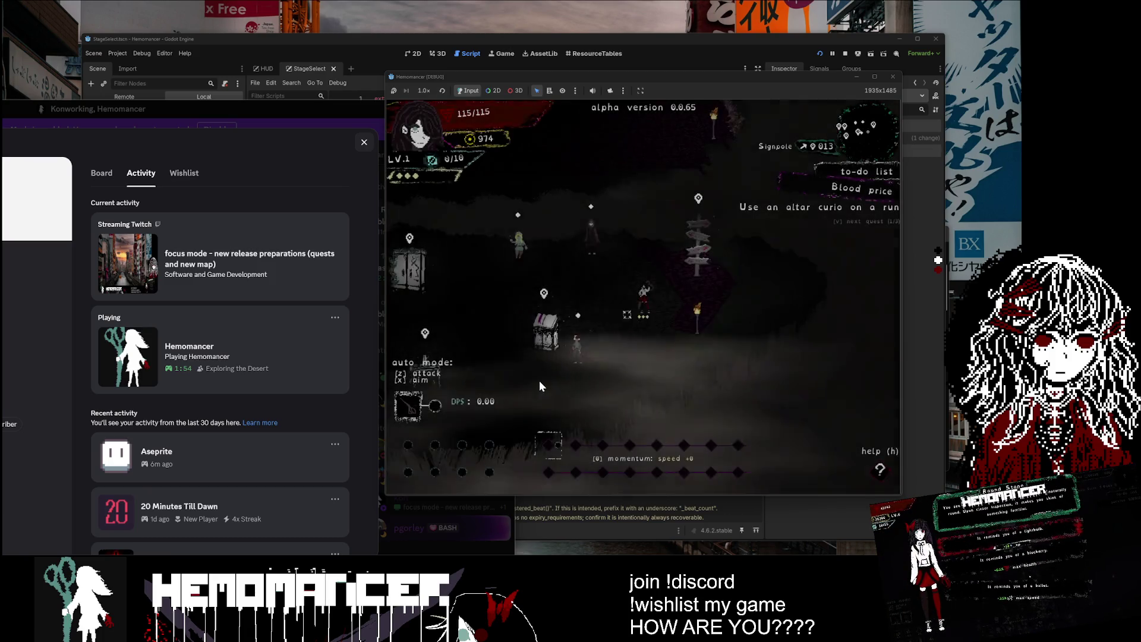
Step: Walk to the signpost and embark on the Lake practice run from the world map
{"action": "key", "text": "a"}
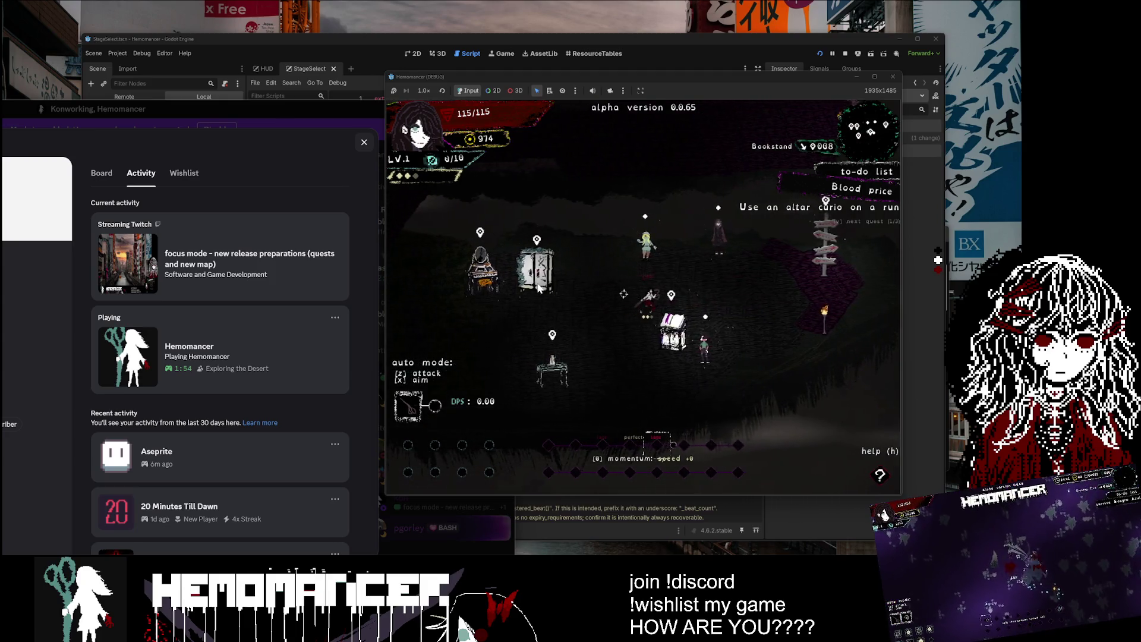
{"action": "key", "text": "d"}
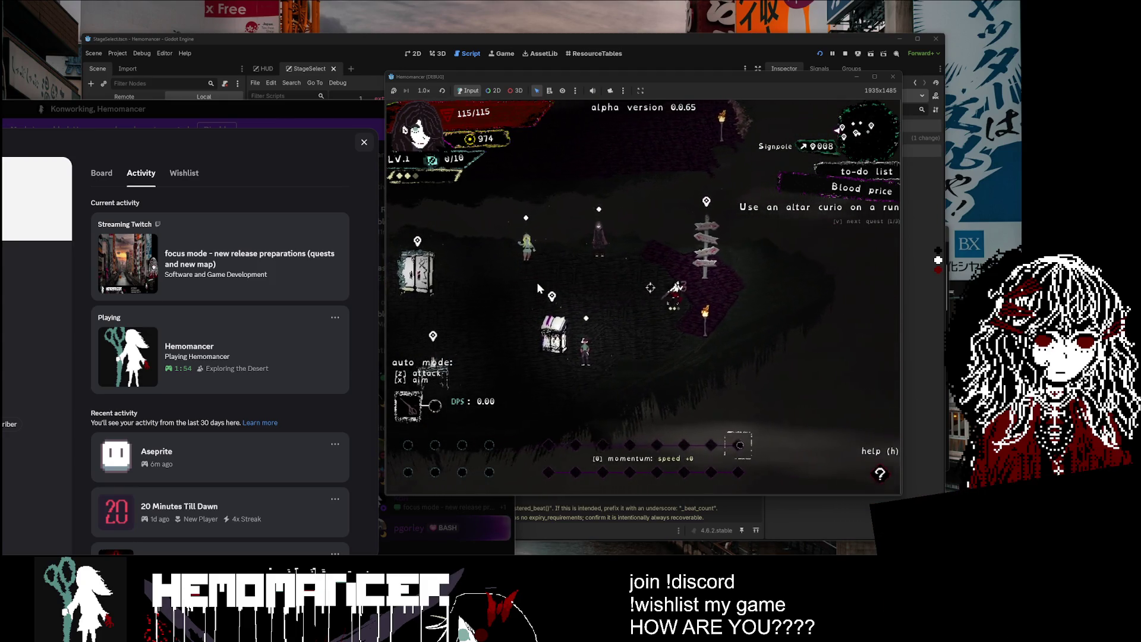
{"action": "key", "text": "e"}
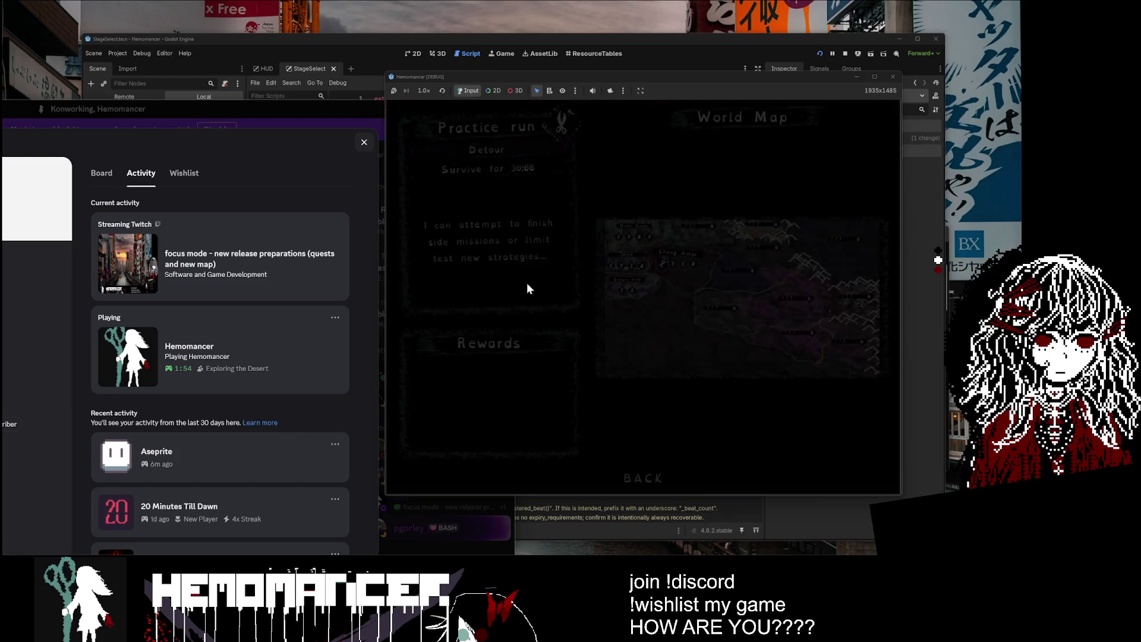
{"action": "left_click", "coordinate": [641, 300]}
{"action": "left_click", "coordinate": [623, 308]}
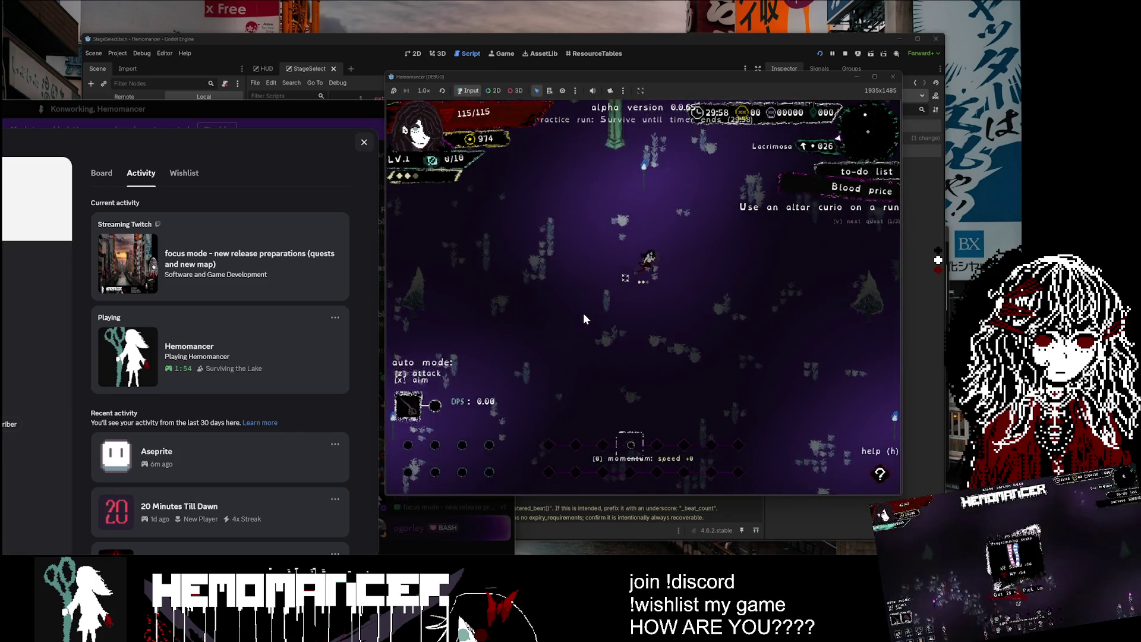
Step: Abandon the Lake run via DIE and Yes, then start a new game in the hub
{"action": "key", "text": "w"}
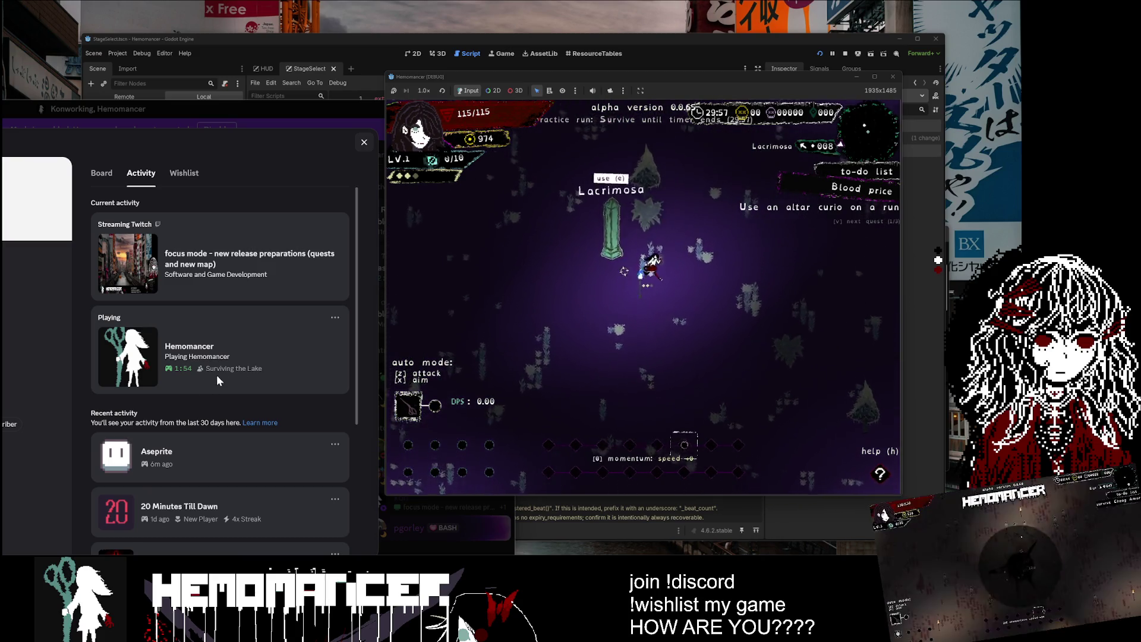
{"action": "key", "text": "Escape"}
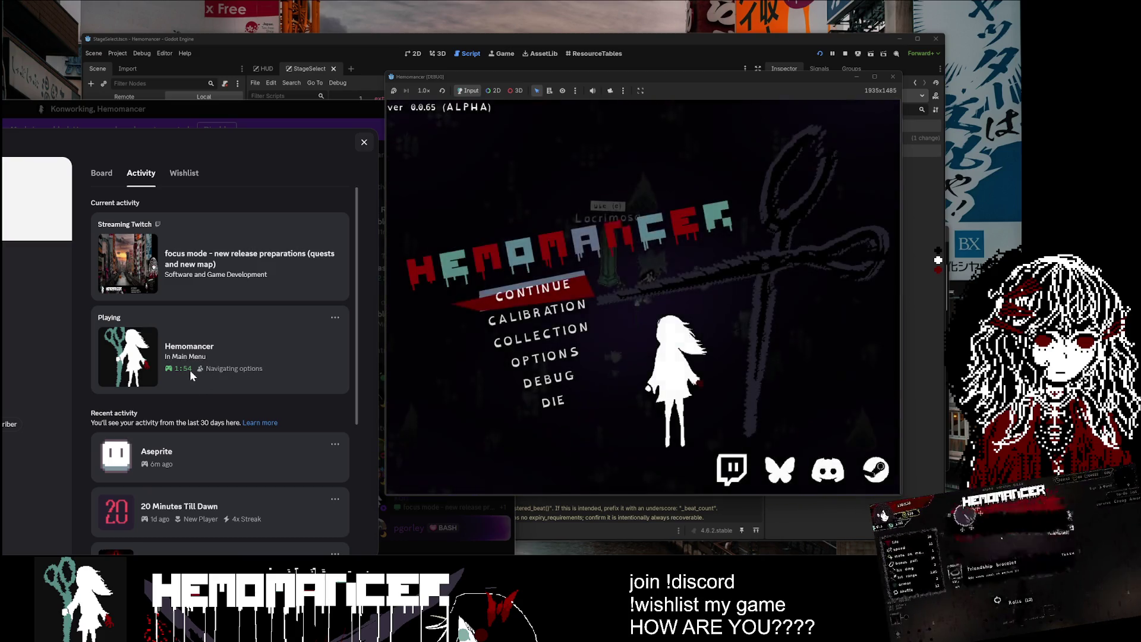
{"action": "left_click", "coordinate": [527, 296]}
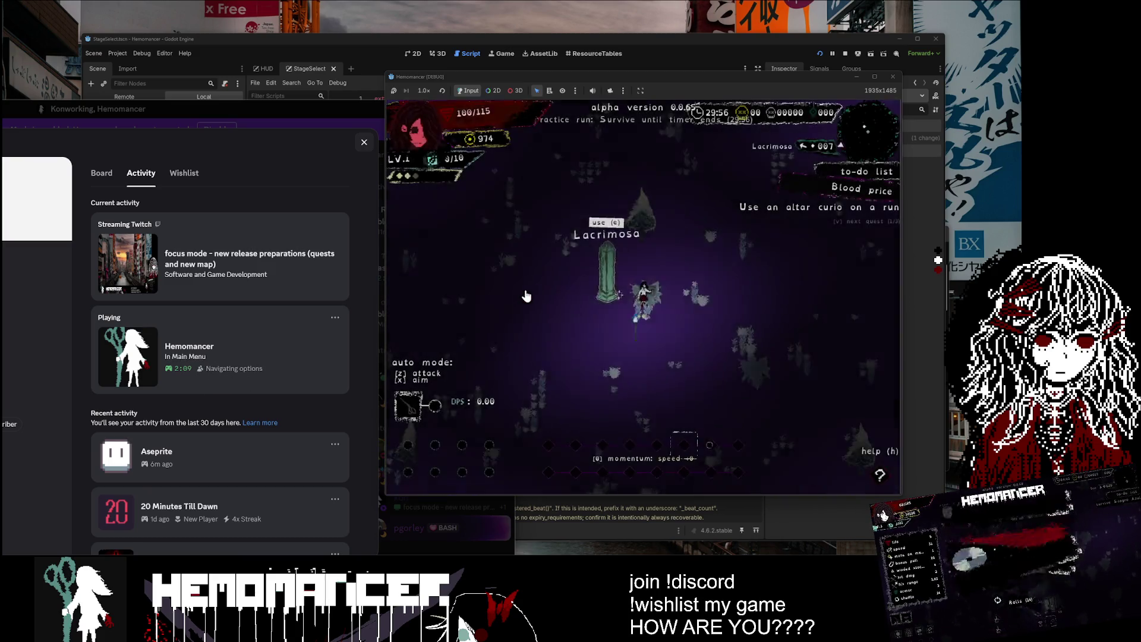
{"action": "key", "text": "Escape"}
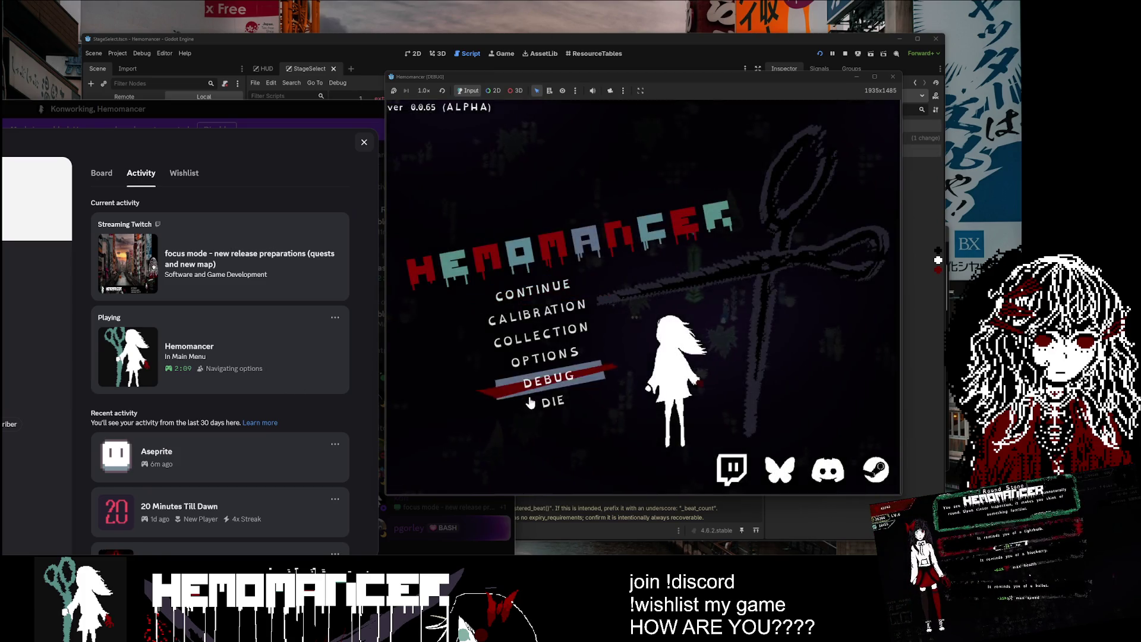
{"action": "left_click", "coordinate": [567, 409]}
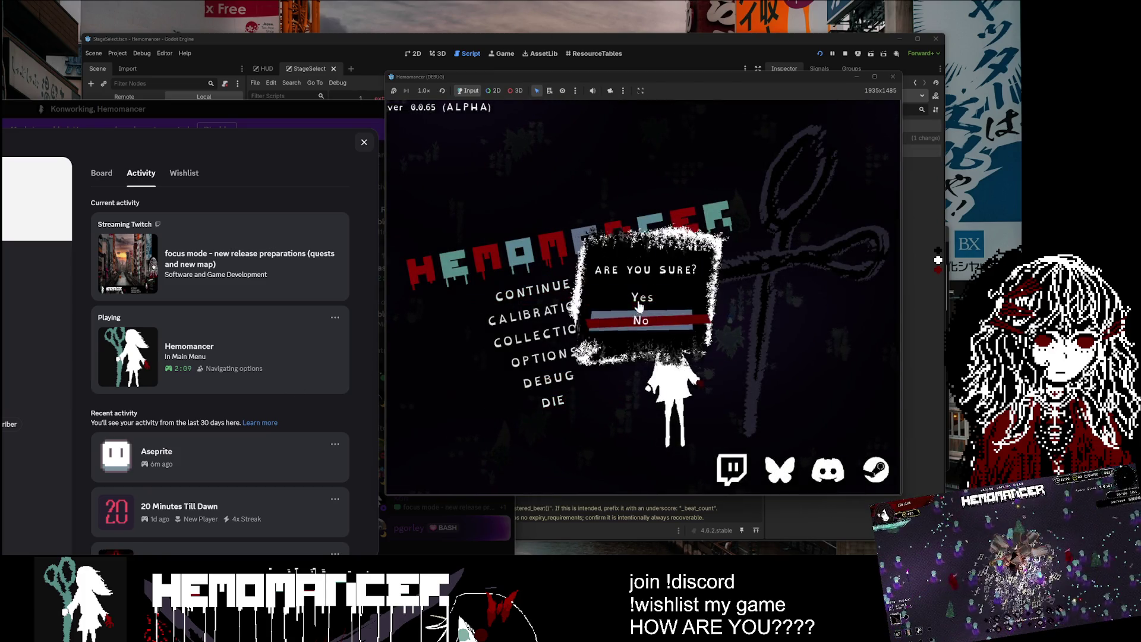
{"action": "left_click", "coordinate": [642, 300]}
{"action": "left_click", "coordinate": [516, 292]}
{"action": "key", "text": "a"}
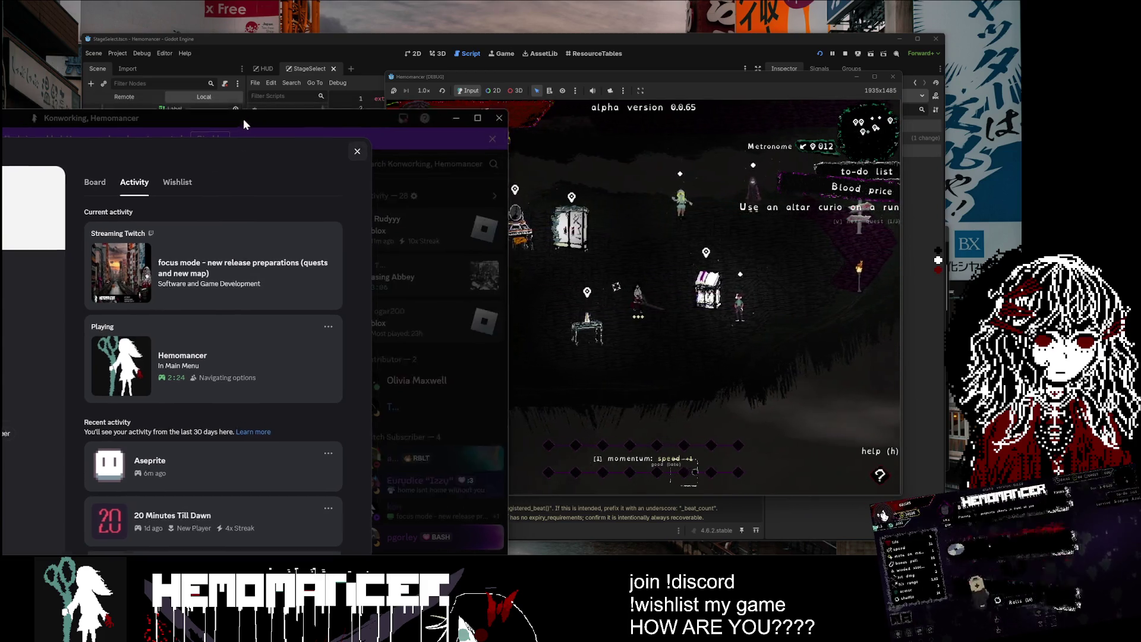
Step: Close Discord's panel, walk to the signpole, and select Hutan Darah on the World Map
{"action": "left_click", "coordinate": [244, 119]}
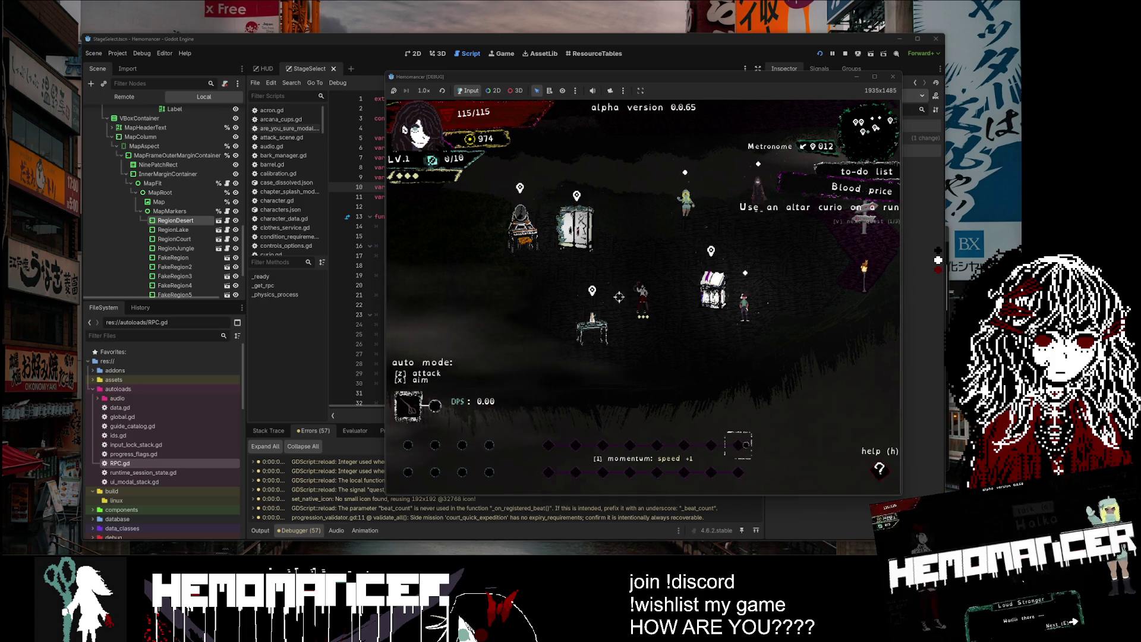
{"action": "key", "text": "w"}
{"action": "key", "text": "d"}
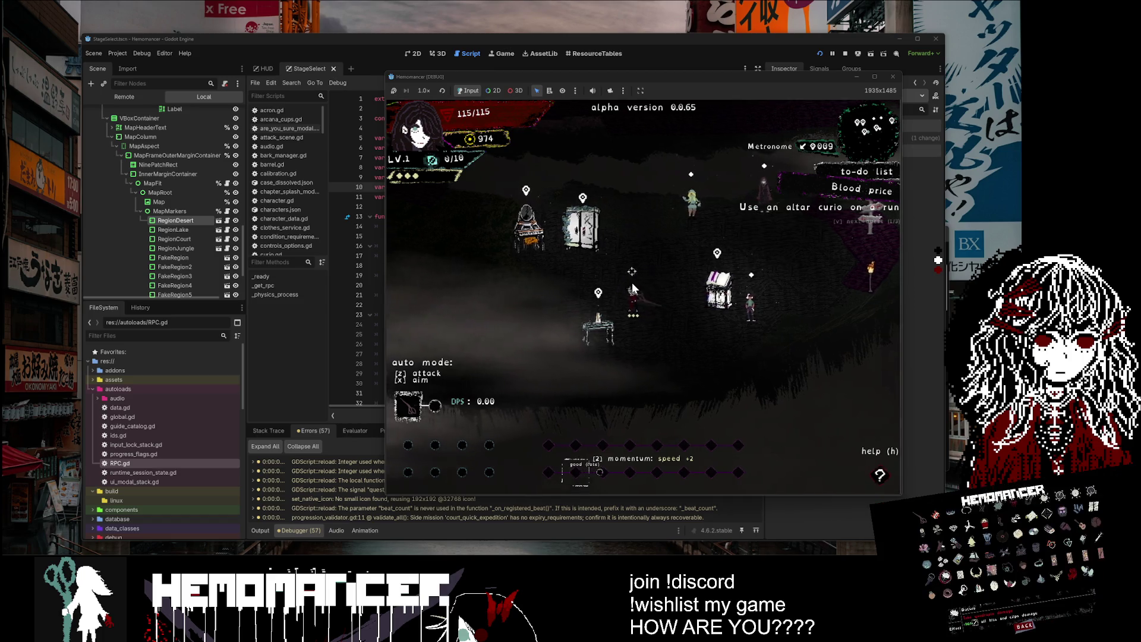
{"action": "key", "text": "d"}
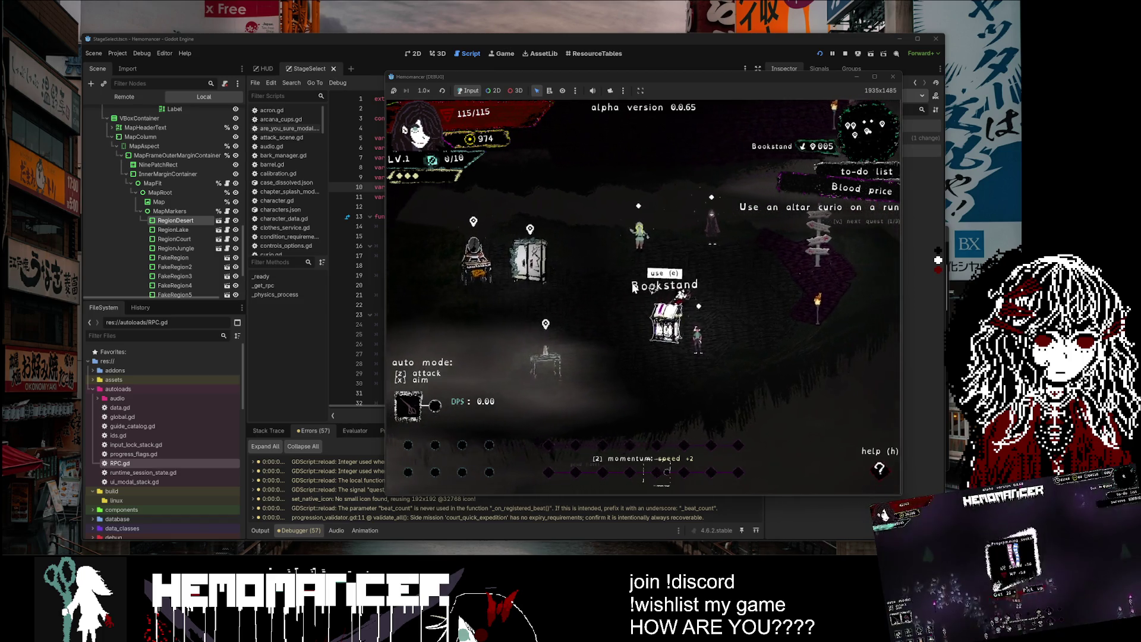
{"action": "key", "text": "d"}
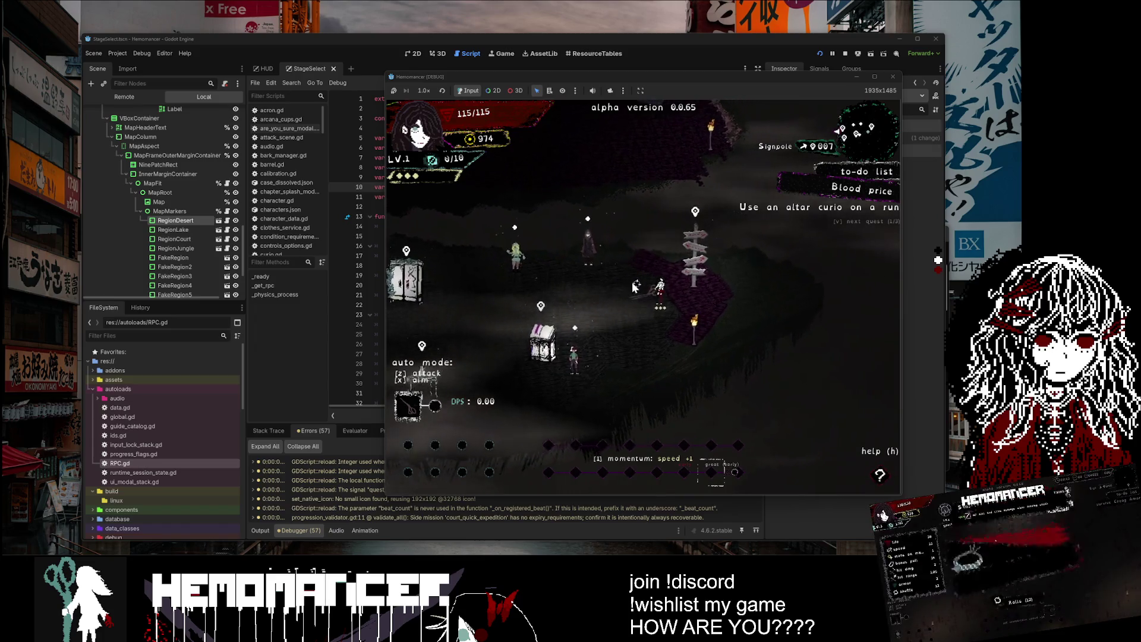
{"action": "key", "text": "e"}
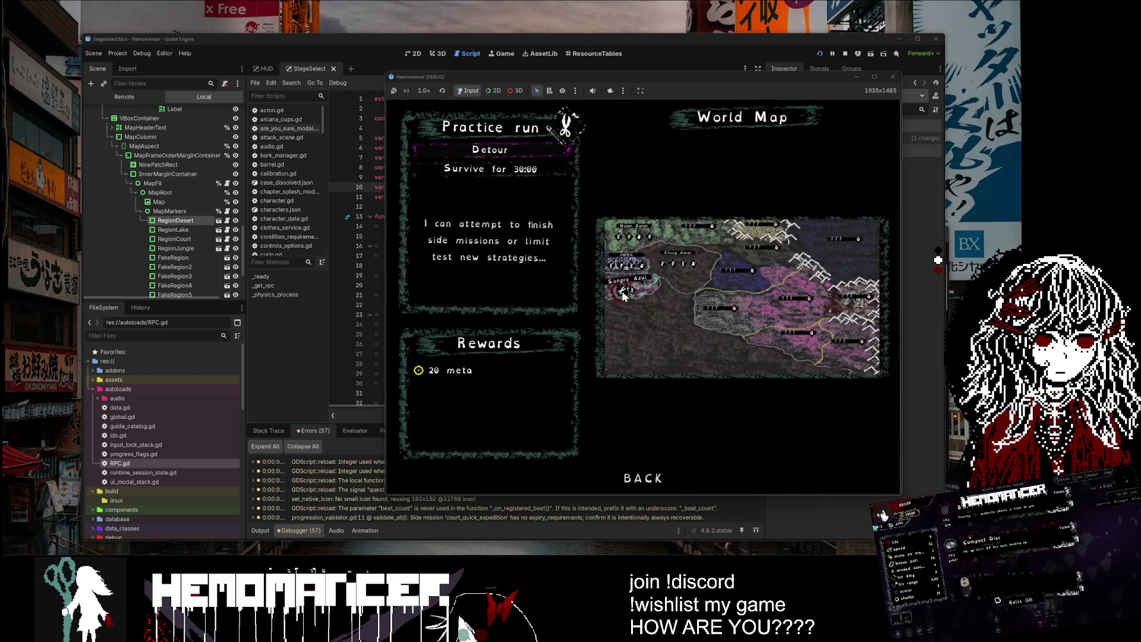
{"action": "key", "text": "w"}
{"action": "key", "text": "w"}
{"action": "mouse_move", "coordinate": [389, 72]}
{"action": "left_mouse_down"}
{"action": "mouse_move", "coordinate": [381, 60]}
{"action": "mouse_move", "coordinate": [82, 48]}
{"action": "mouse_move", "coordinate": [43, 26]}
{"action": "left_mouse_up"}
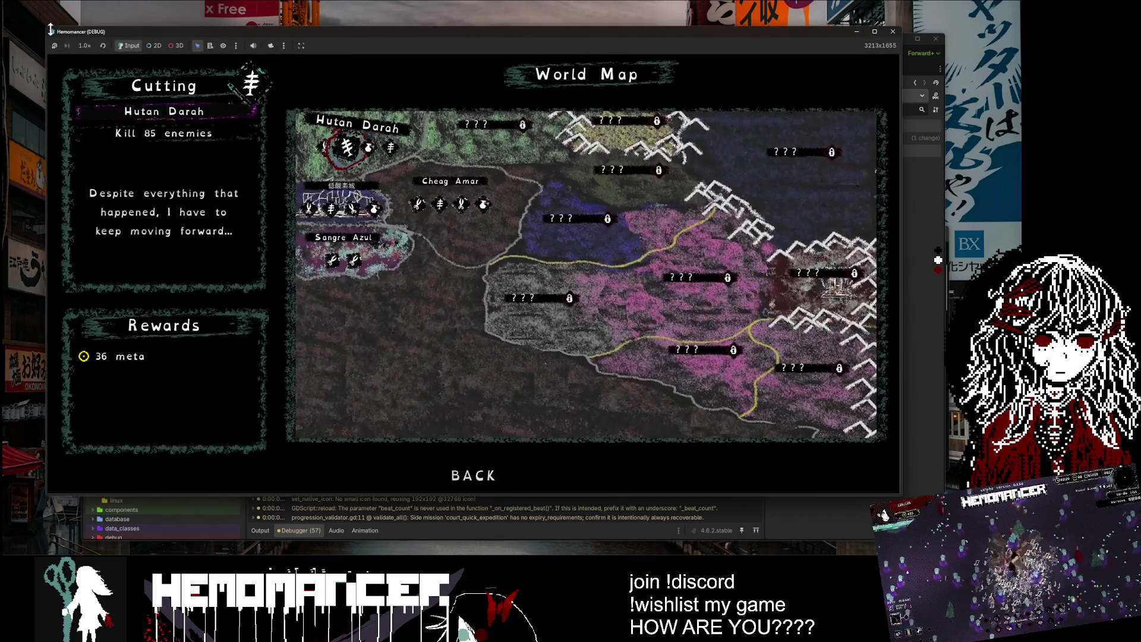
Step: Enlarge the game window further and embark on a Purging mission
{"action": "mouse_move", "coordinate": [901, 493]}
{"action": "left_mouse_down"}
{"action": "mouse_move", "coordinate": [954, 556]}
{"action": "mouse_move", "coordinate": [987, 520]}
{"action": "left_mouse_up"}
{"action": "left_click", "coordinate": [449, 209]}
{"action": "left_click", "coordinate": [507, 284]}
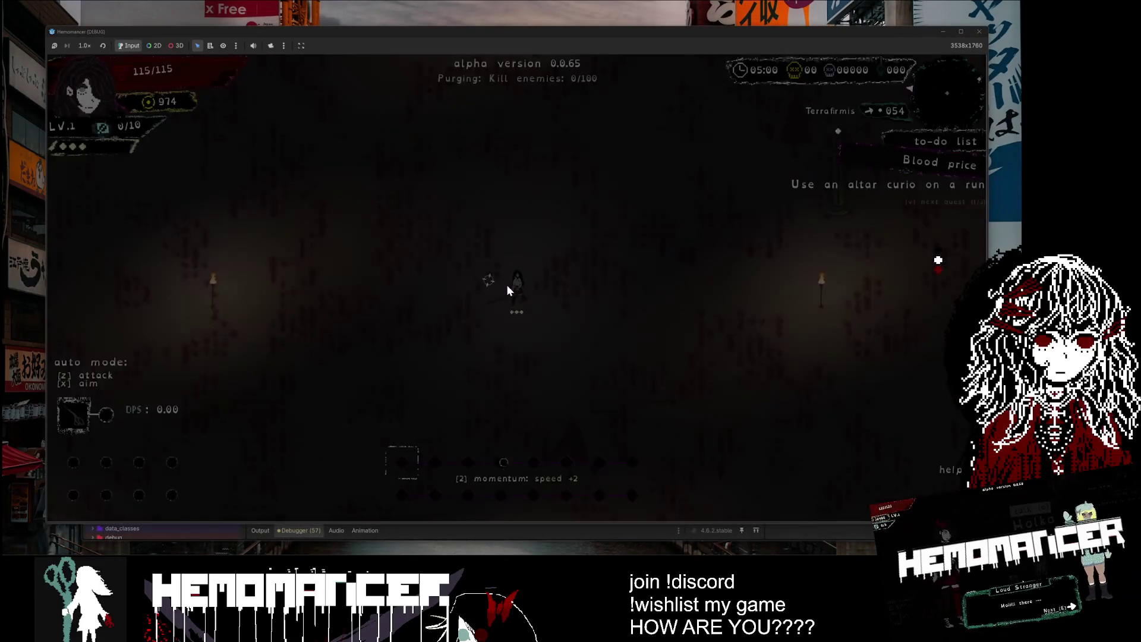
Step: Move the character up, right and left through the Purging level
{"action": "key", "text": "w"}
{"action": "key", "text": "d"}
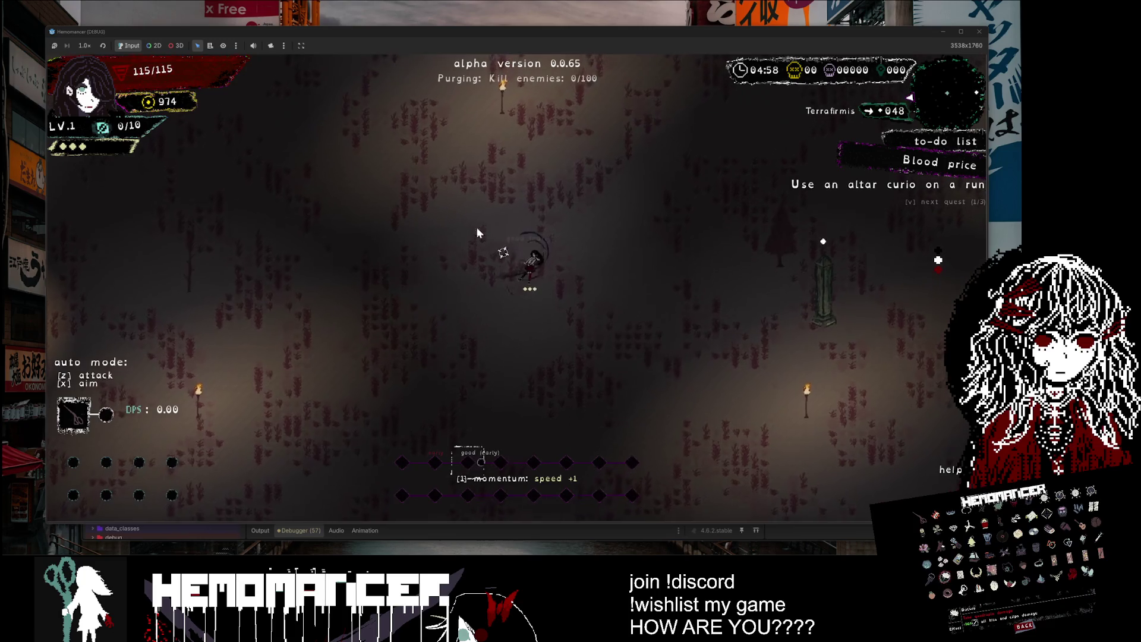
{"action": "key", "text": "w"}
{"action": "key", "text": "d"}
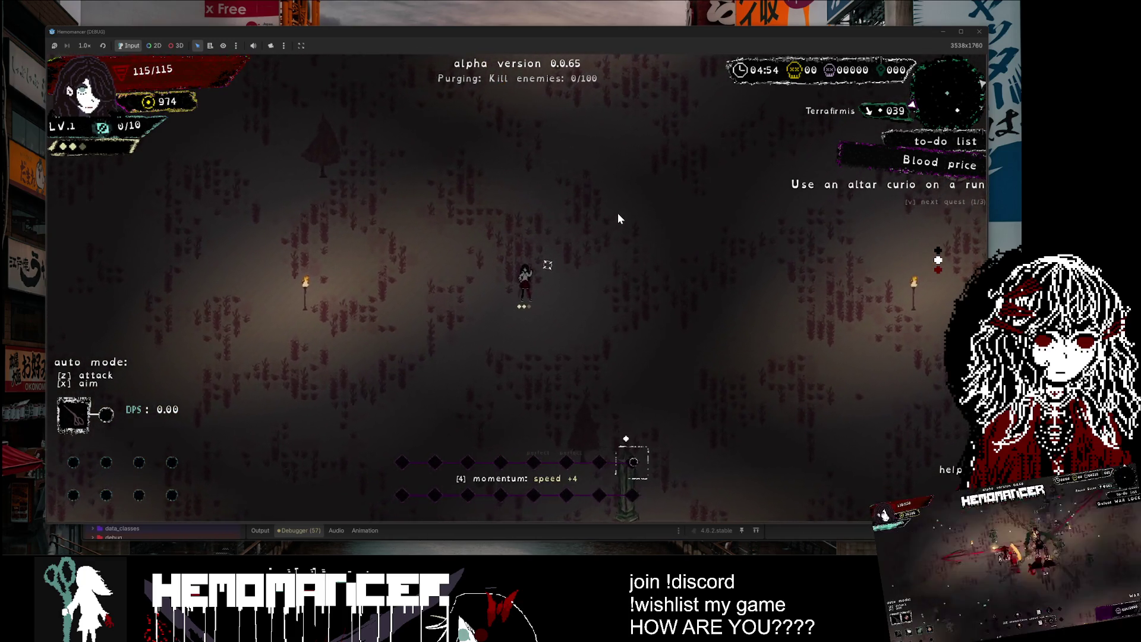
{"action": "scroll", "coordinate": [608, 230], "scroll_direction": "down", "scroll_amount": 3}
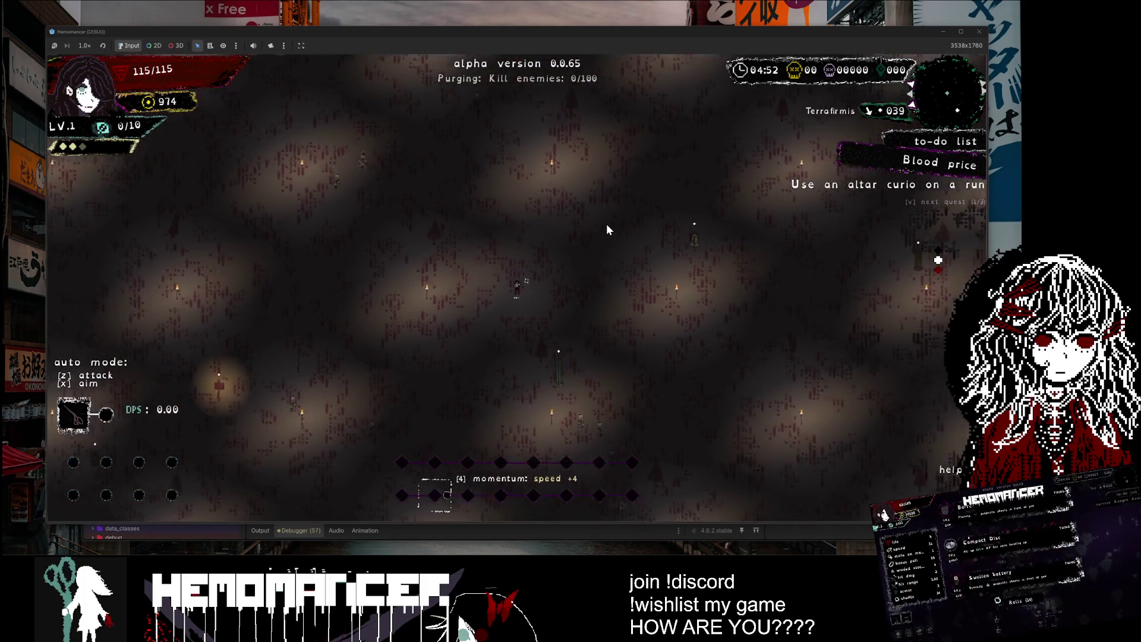
{"action": "key", "text": "a"}
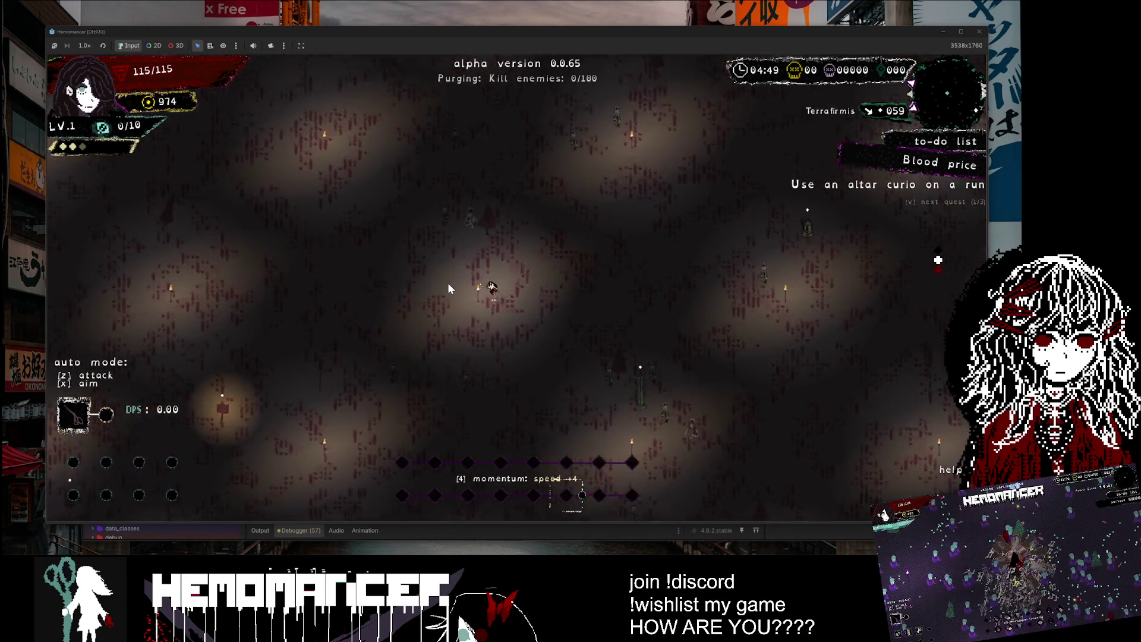
{"action": "scroll", "coordinate": [547, 282], "scroll_direction": "up", "scroll_amount": 3}
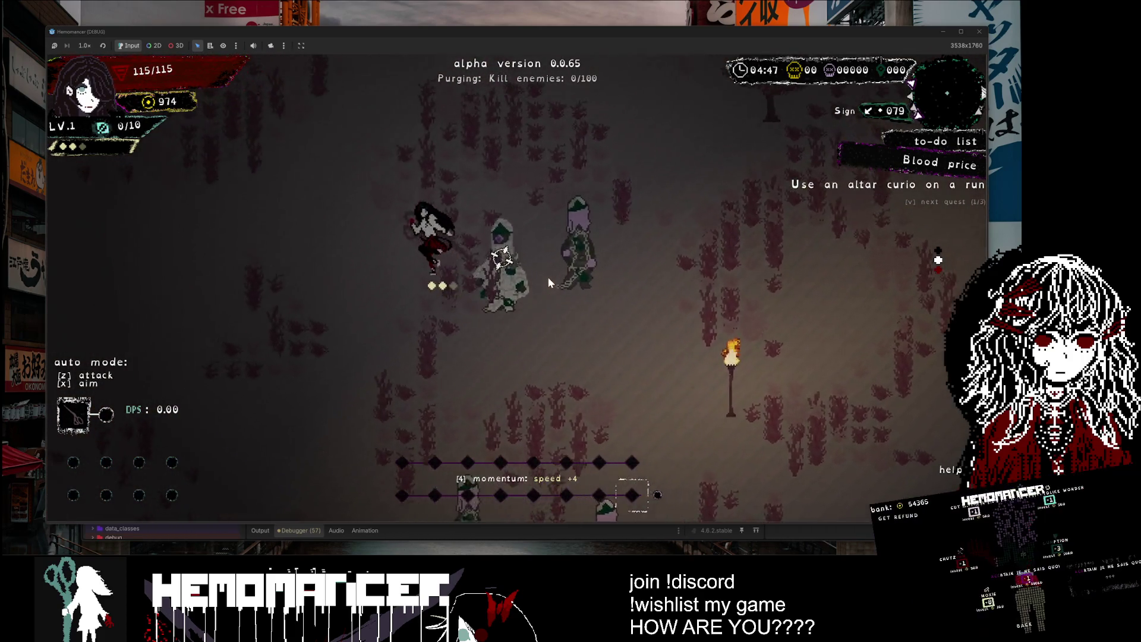
Step: Attack the approaching enemies on the beat, then leave the run back to the editor
{"action": "left_click", "coordinate": [547, 279]}
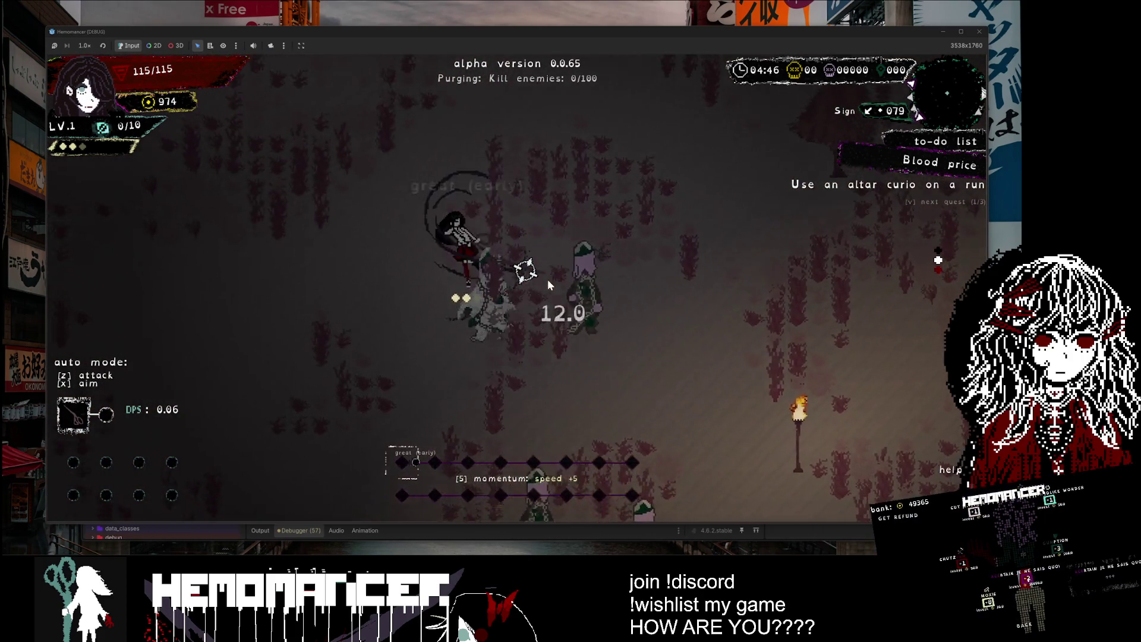
{"action": "key", "text": "d"}
{"action": "left_click", "coordinate": [528, 304]}
{"action": "key", "text": "d"}
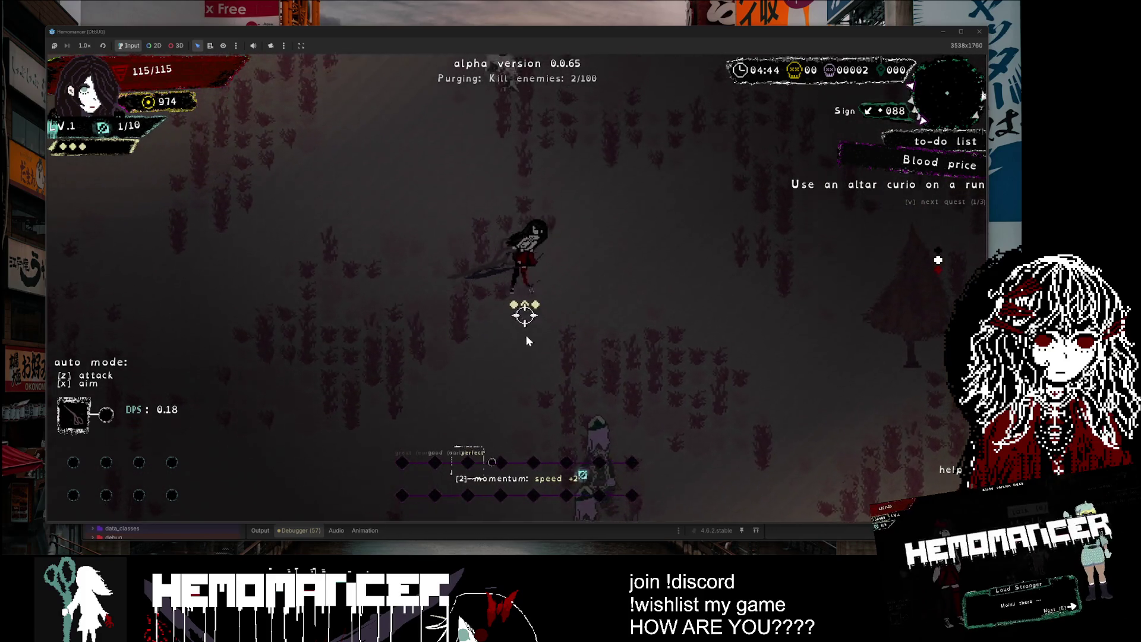
{"action": "left_click", "coordinate": [479, 294]}
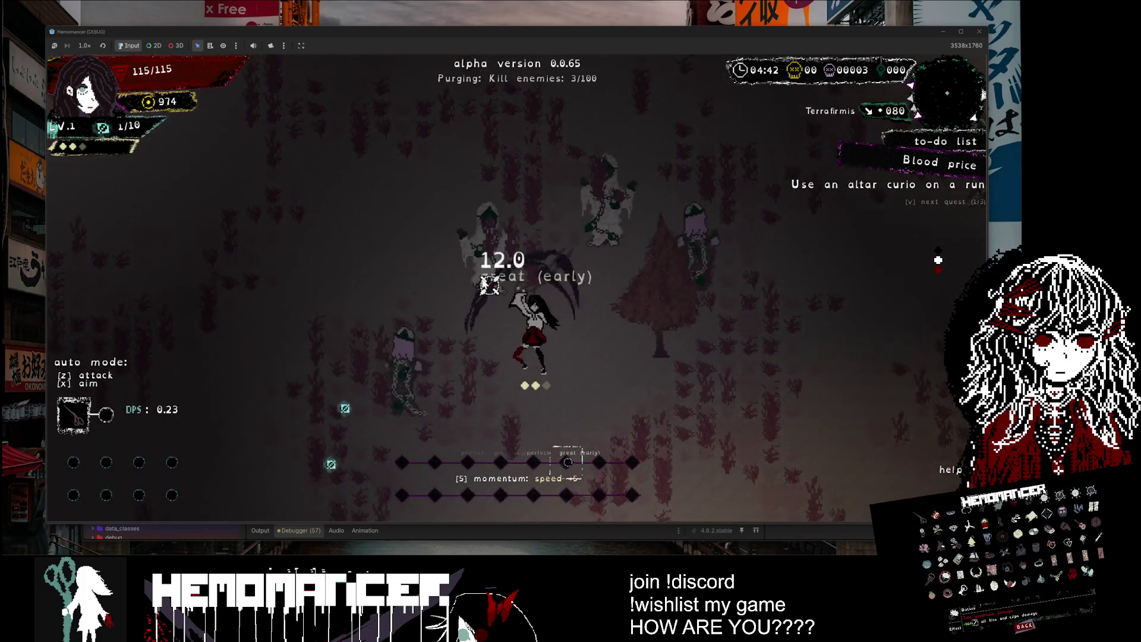
{"action": "left_click", "coordinate": [555, 279]}
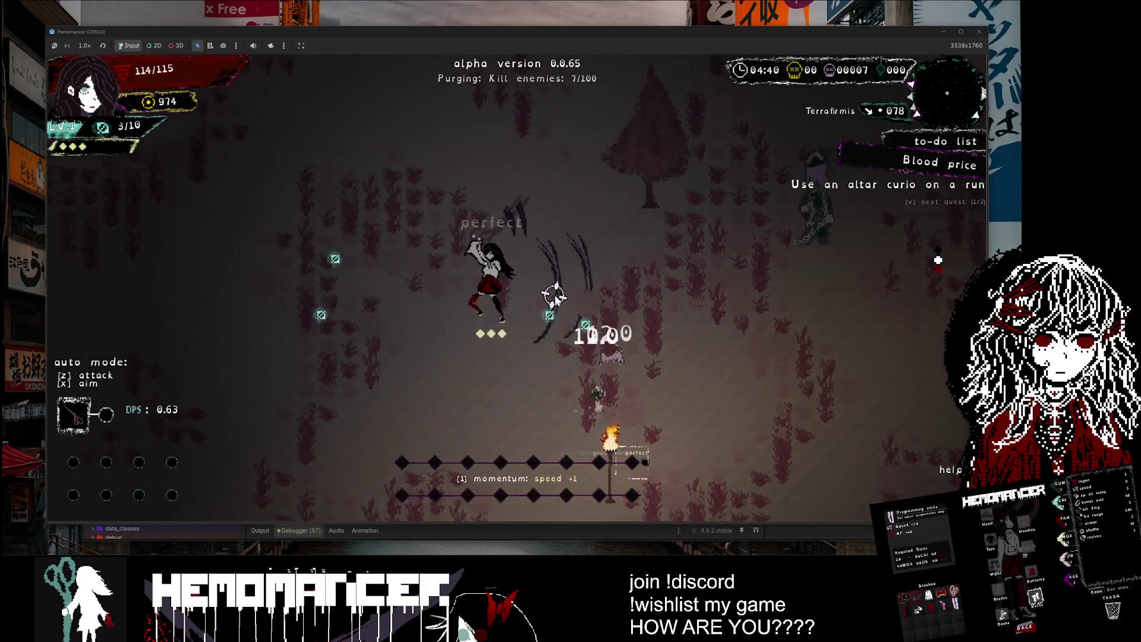
{"action": "left_click", "coordinate": [555, 291]}
{"action": "left_click", "coordinate": [555, 296]}
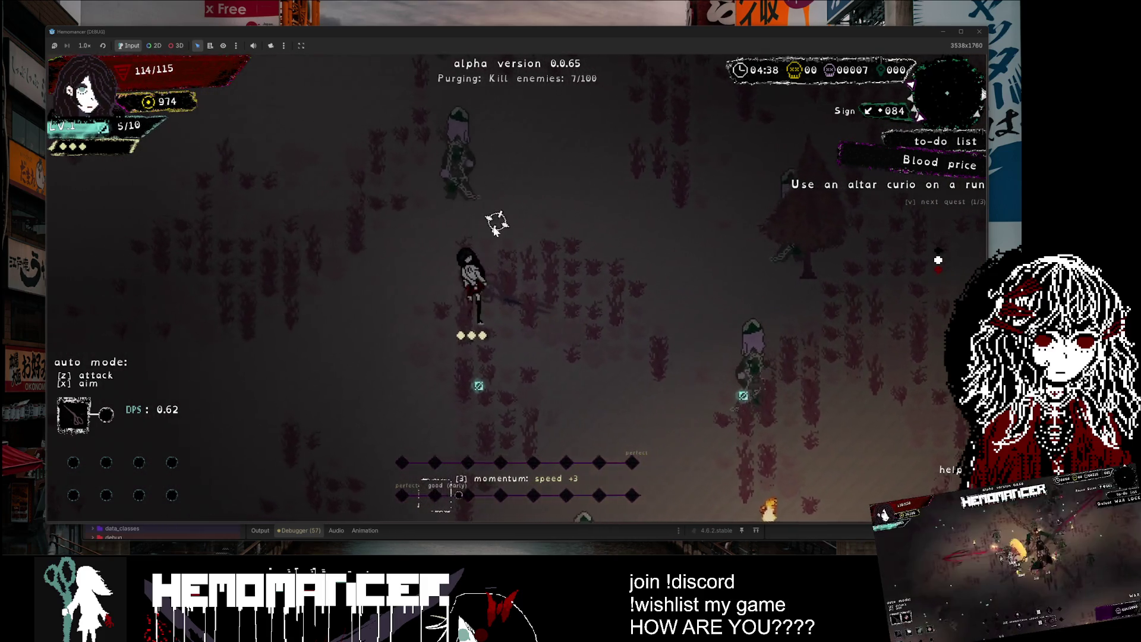
{"action": "left_click", "coordinate": [493, 228]}
{"action": "left_click", "coordinate": [701, 277]}
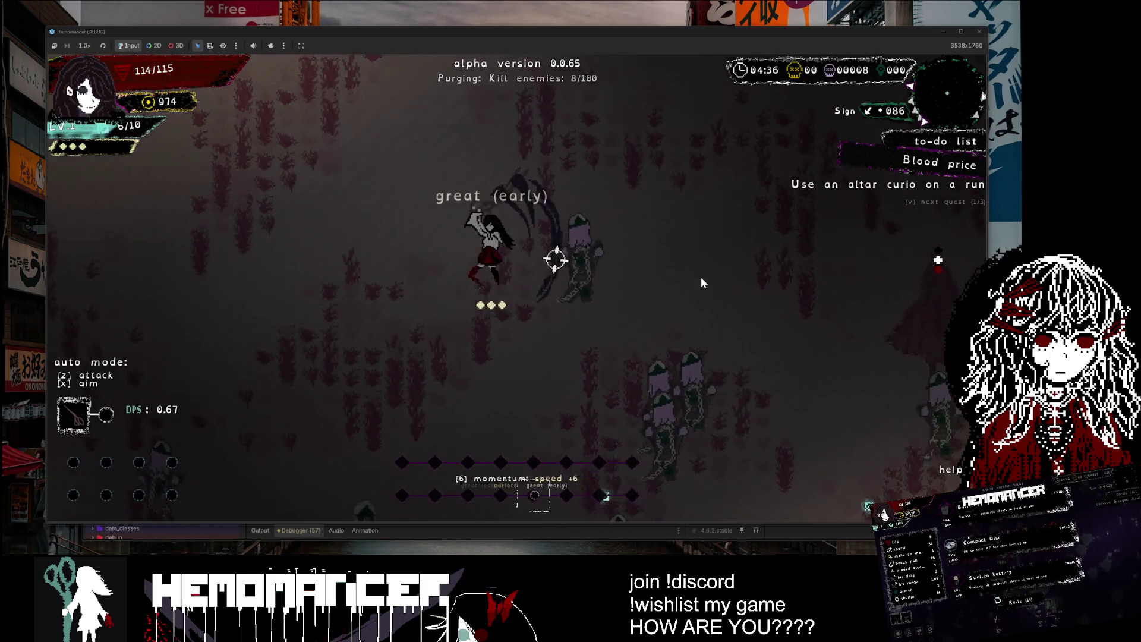
{"action": "left_click", "coordinate": [695, 282]}
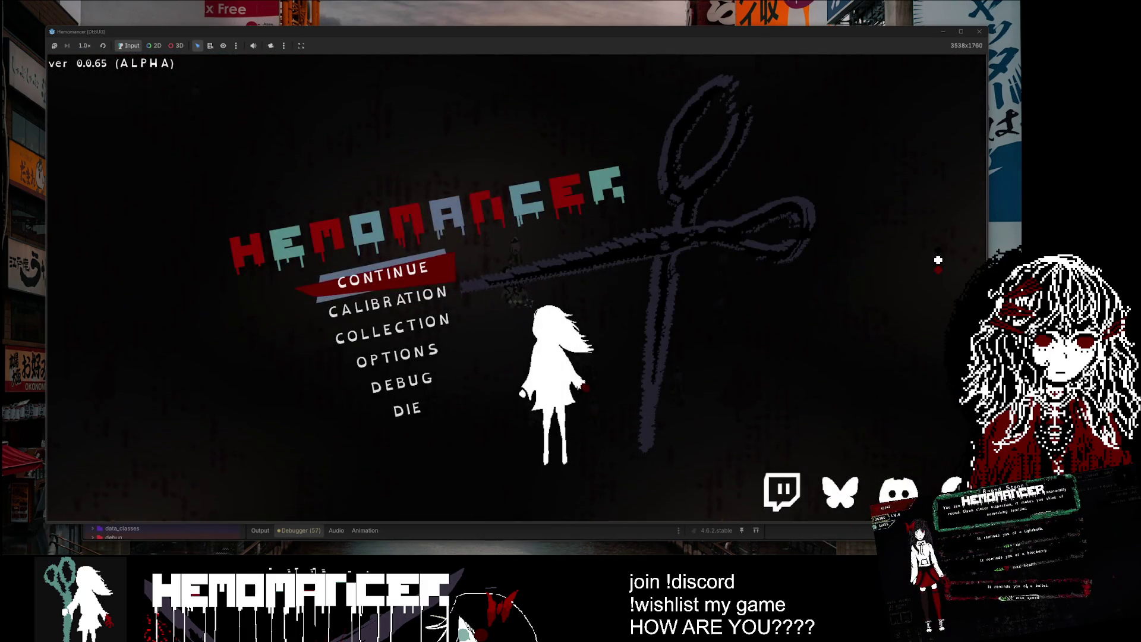
{"action": "left_click", "coordinate": [572, 518]}
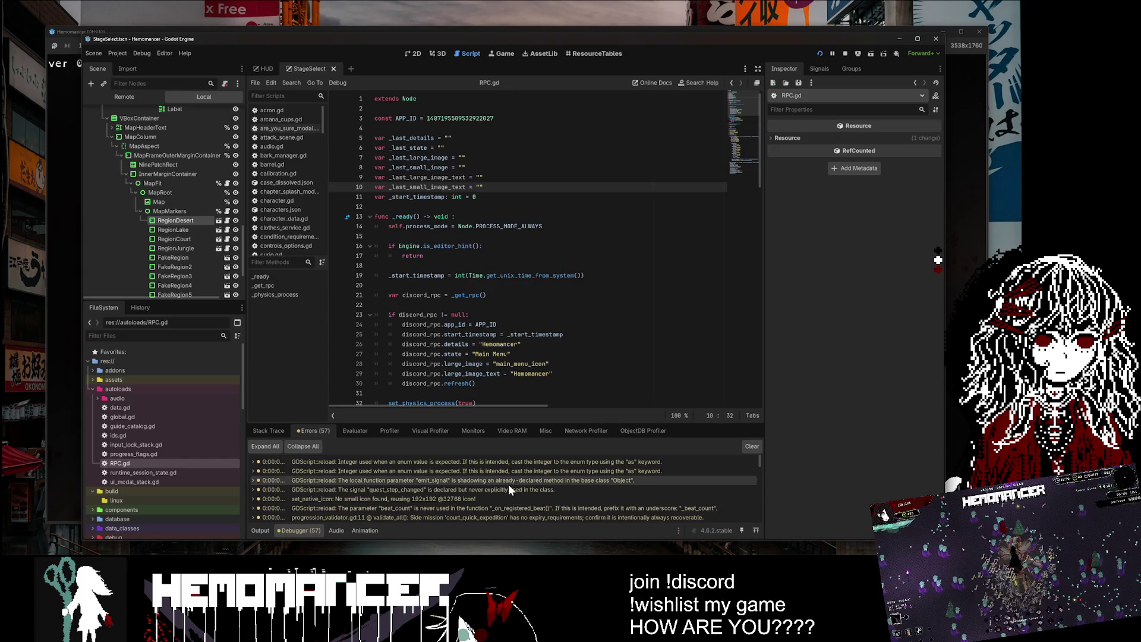
Step: Open RPC.gd and scroll through the script
{"action": "double_click", "coordinate": [143, 462]}
{"action": "scroll", "coordinate": [529, 250], "scroll_direction": "down", "scroll_amount": 9}
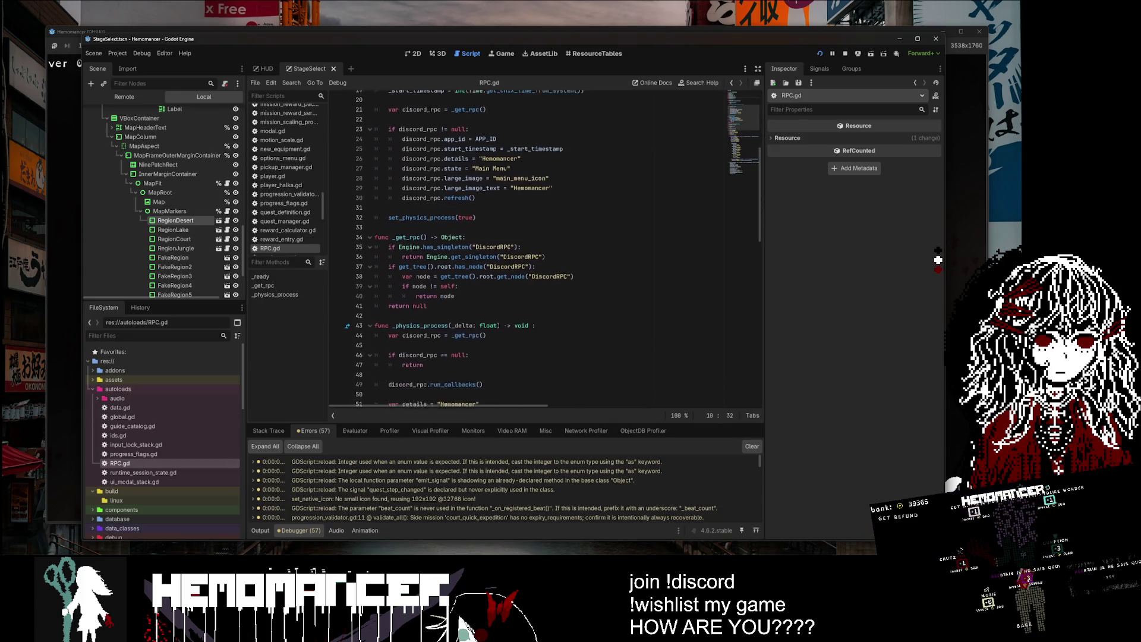
{"action": "scroll", "coordinate": [529, 250], "scroll_direction": "down", "scroll_amount": 13}
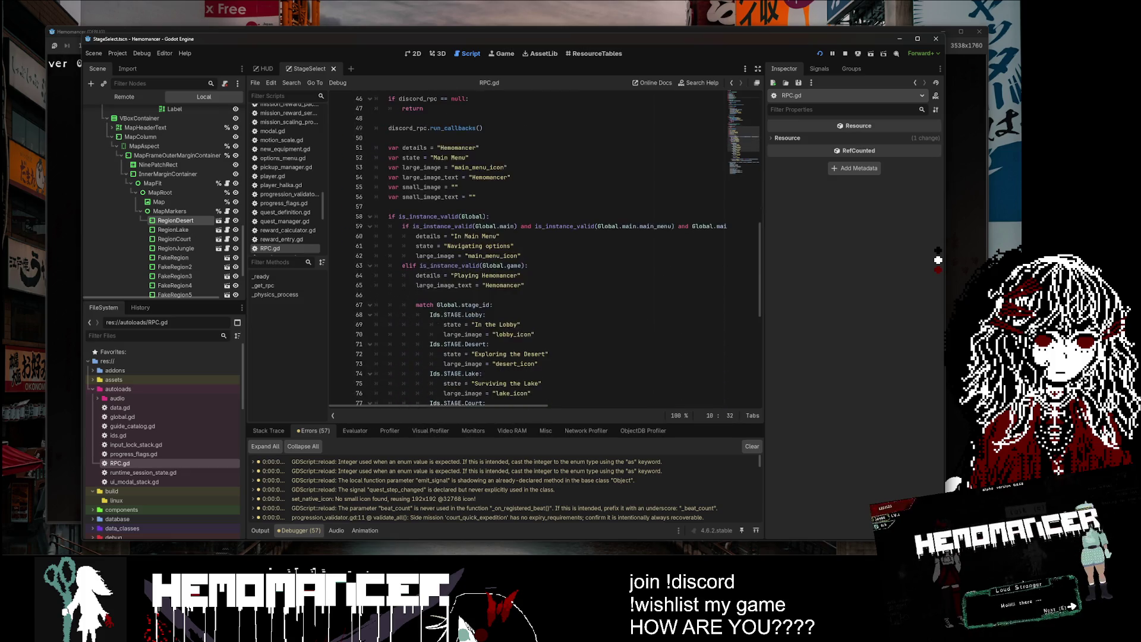
{"action": "scroll", "coordinate": [529, 250], "scroll_direction": "up", "scroll_amount": 16}
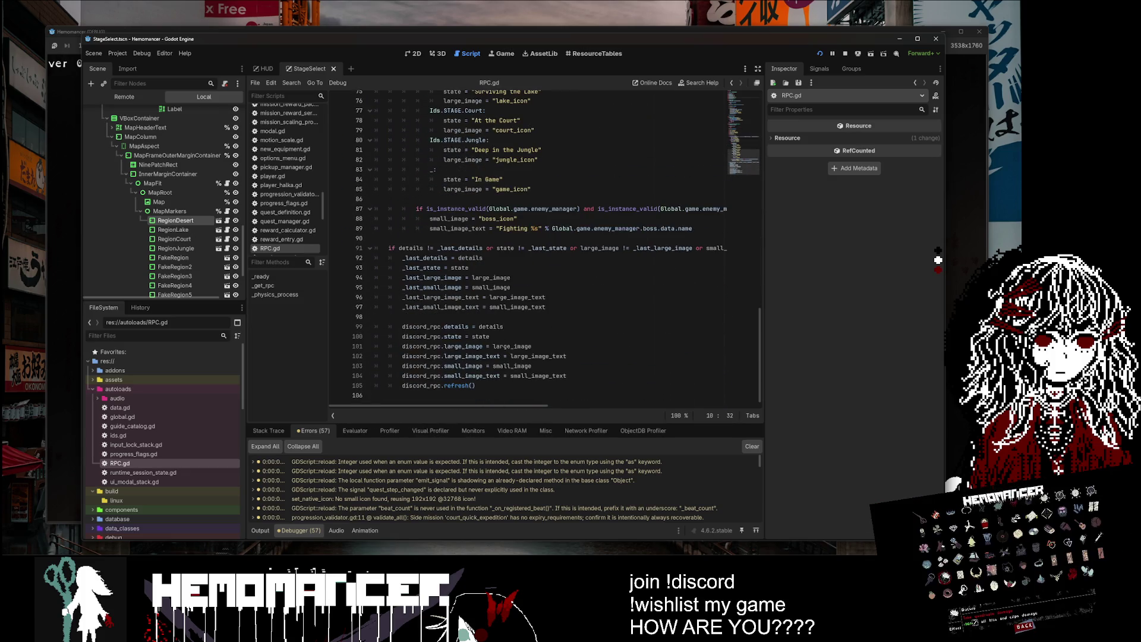
Step: Expand addons, peek into discord-rpc-gd and godotsteam, and move the editor aside to the game
{"action": "double_click", "coordinate": [121, 369]}
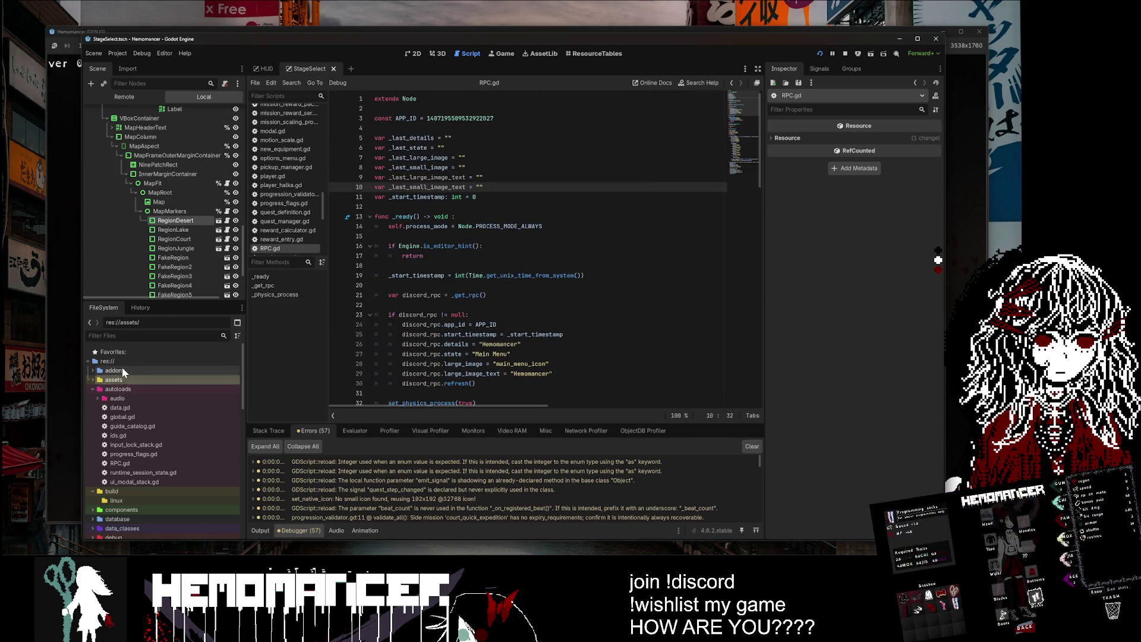
{"action": "double_click", "coordinate": [152, 390]}
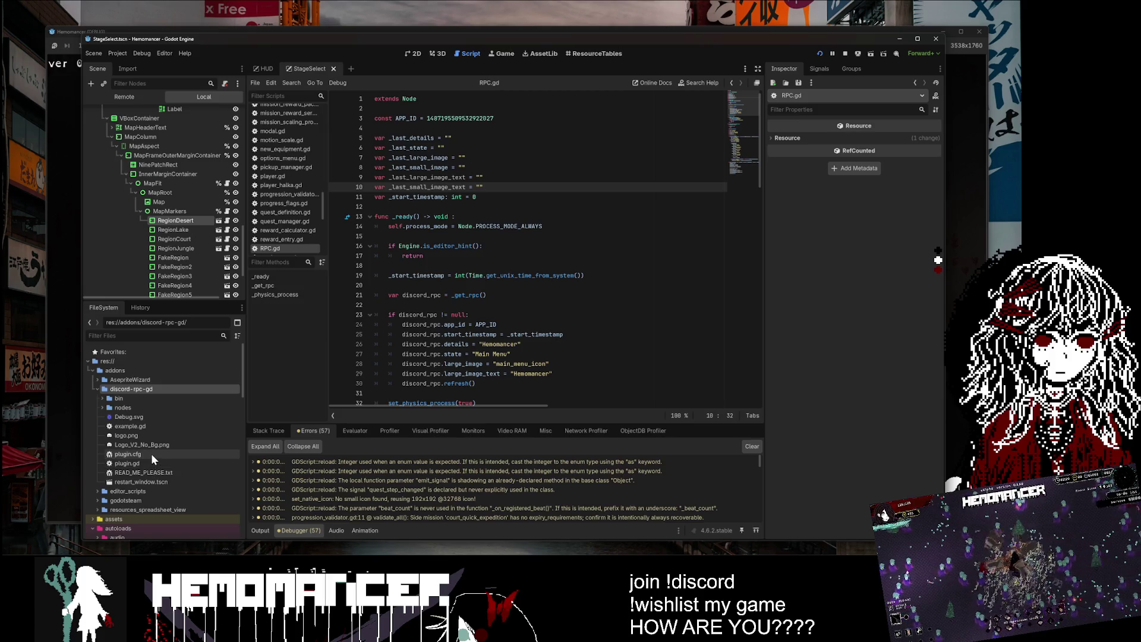
{"action": "left_click", "coordinate": [96, 388]}
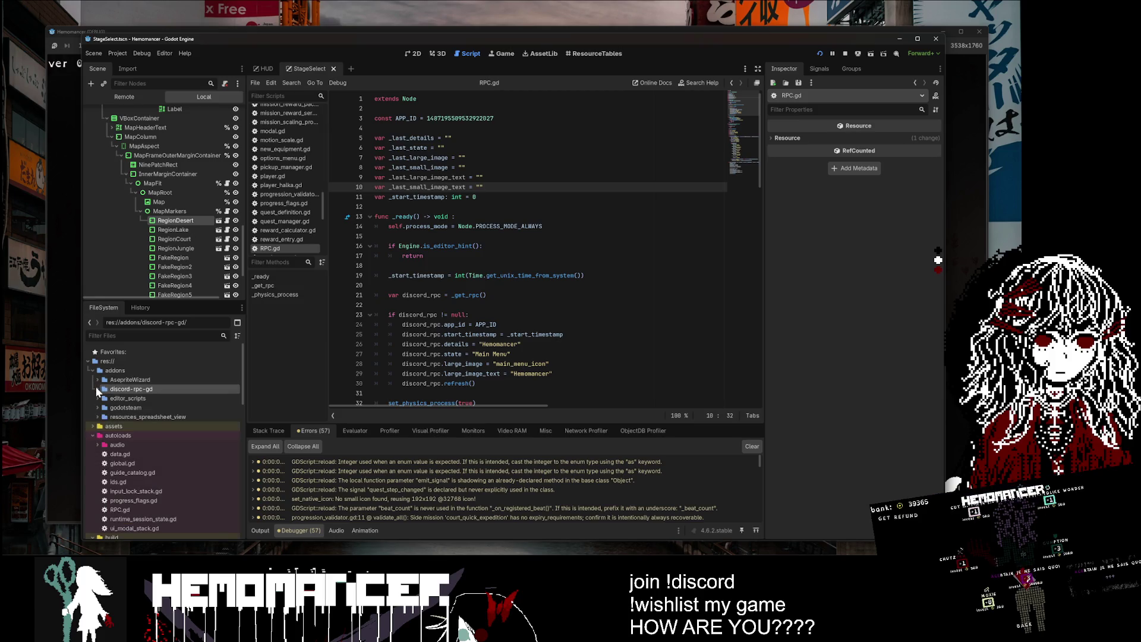
{"action": "double_click", "coordinate": [112, 408]}
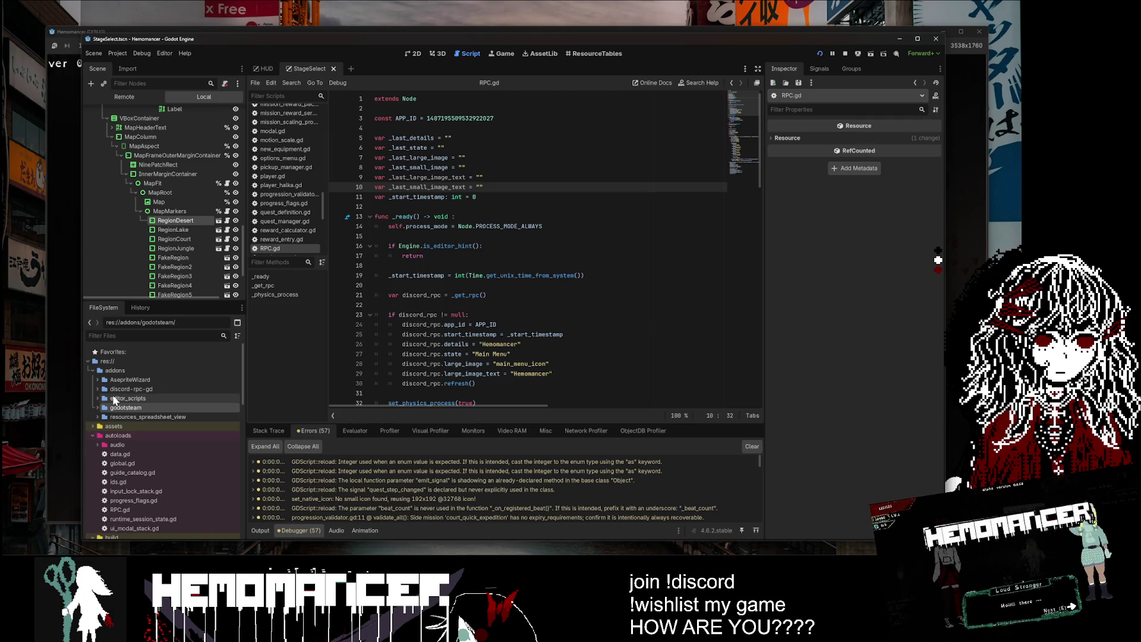
{"action": "double_click", "coordinate": [112, 411]}
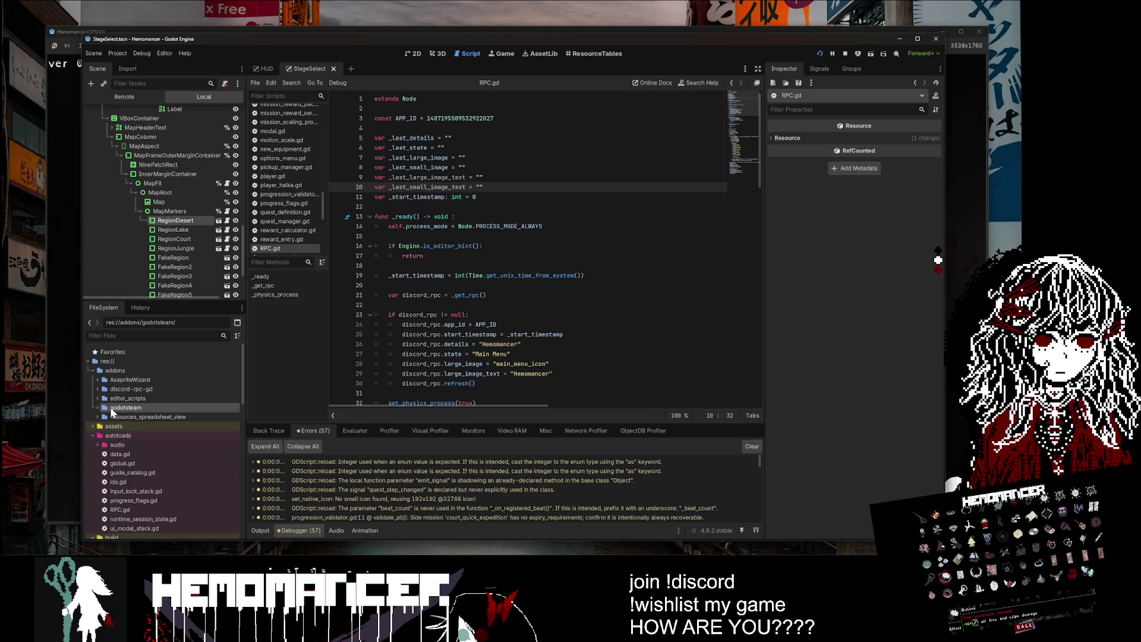
{"action": "mouse_move", "coordinate": [272, 44]}
{"action": "left_mouse_down"}
{"action": "mouse_move", "coordinate": [325, 90]}
{"action": "mouse_move", "coordinate": [71, 226]}
{"action": "mouse_move", "coordinate": [36, 640]}
{"action": "left_mouse_up"}
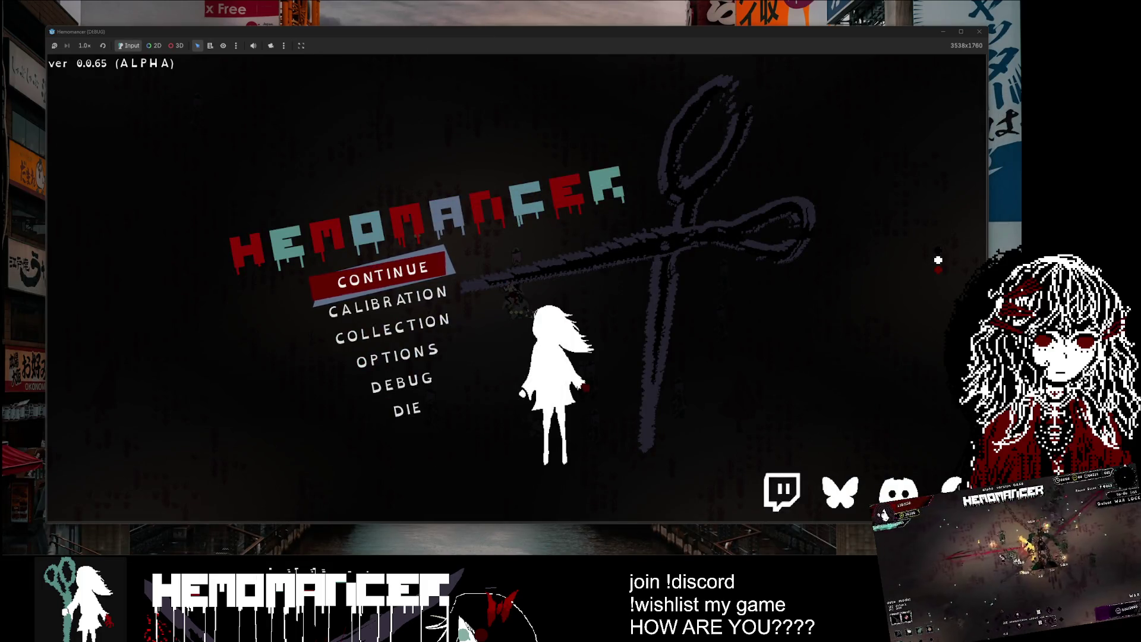
{"action": "key", "text": "Escape"}
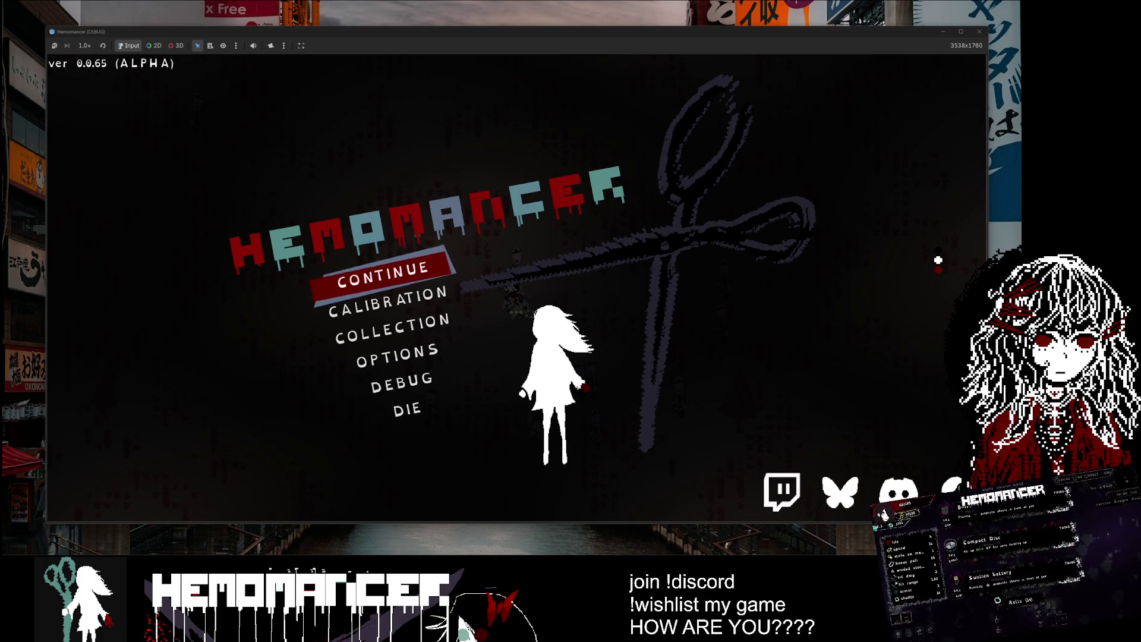
{"action": "key", "text": "alt+Tab"}
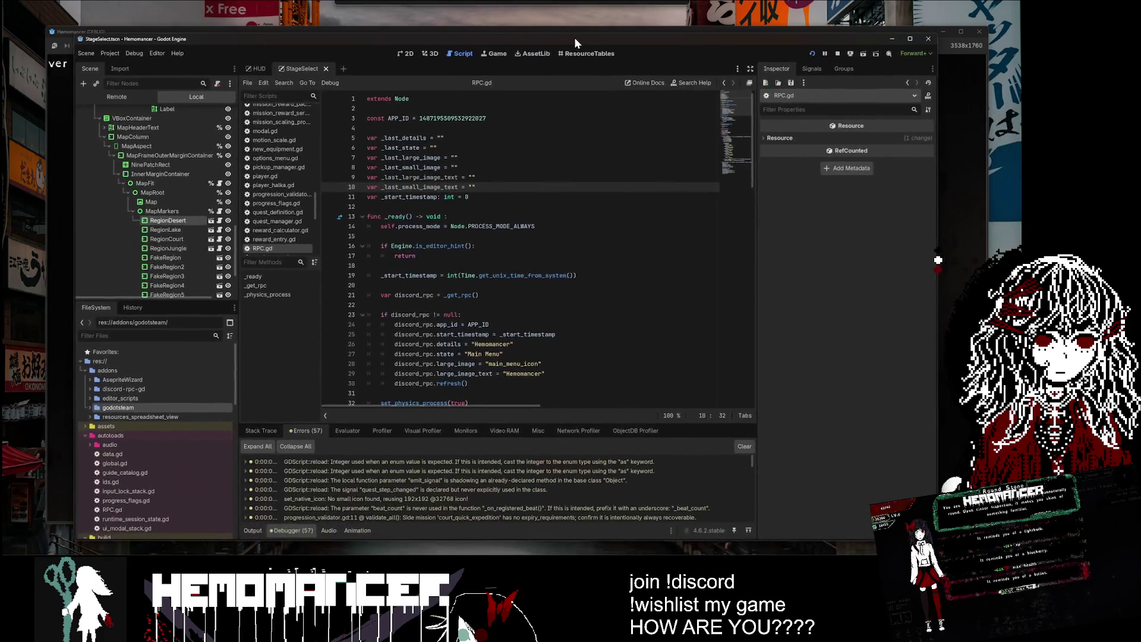
{"action": "scroll", "coordinate": [179, 443], "scroll_direction": "down", "scroll_amount": 2}
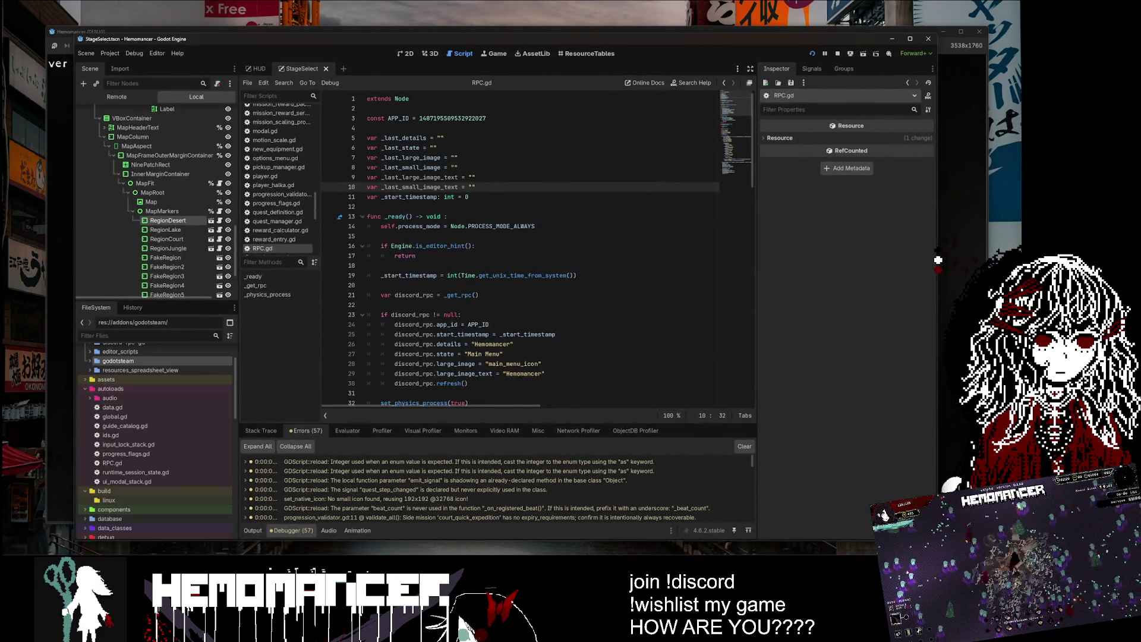
{"action": "type", "text": "stea"}
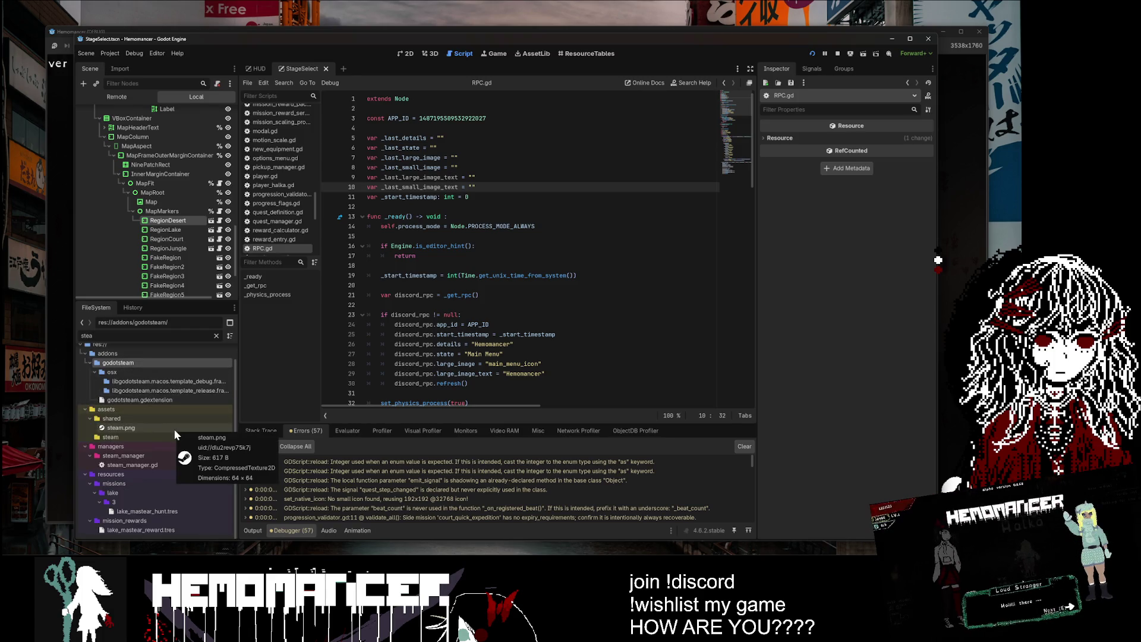
{"action": "type", "text": "m"}
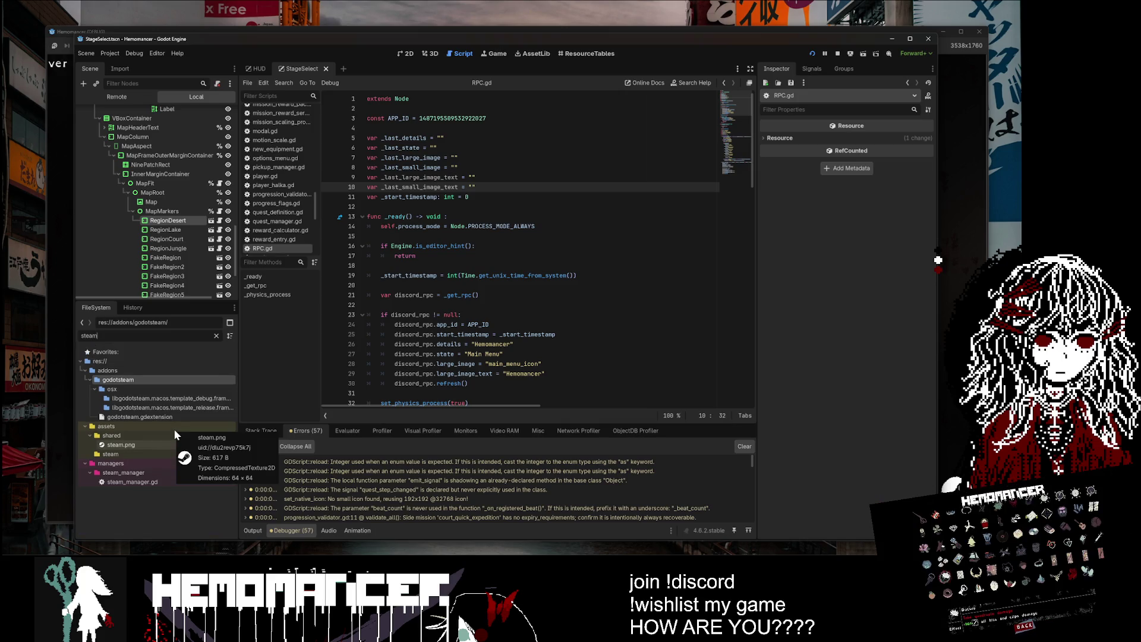
{"action": "left_click", "coordinate": [173, 454]}
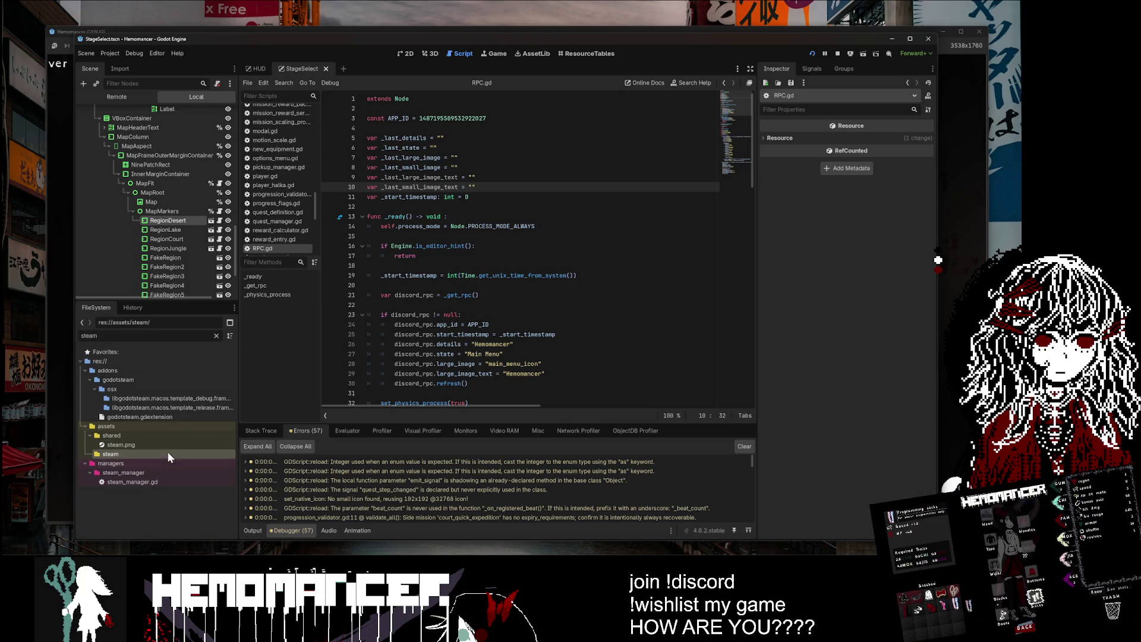
{"action": "left_click", "coordinate": [216, 335]}
{"action": "scroll", "coordinate": [192, 390], "scroll_direction": "down", "scroll_amount": 1}
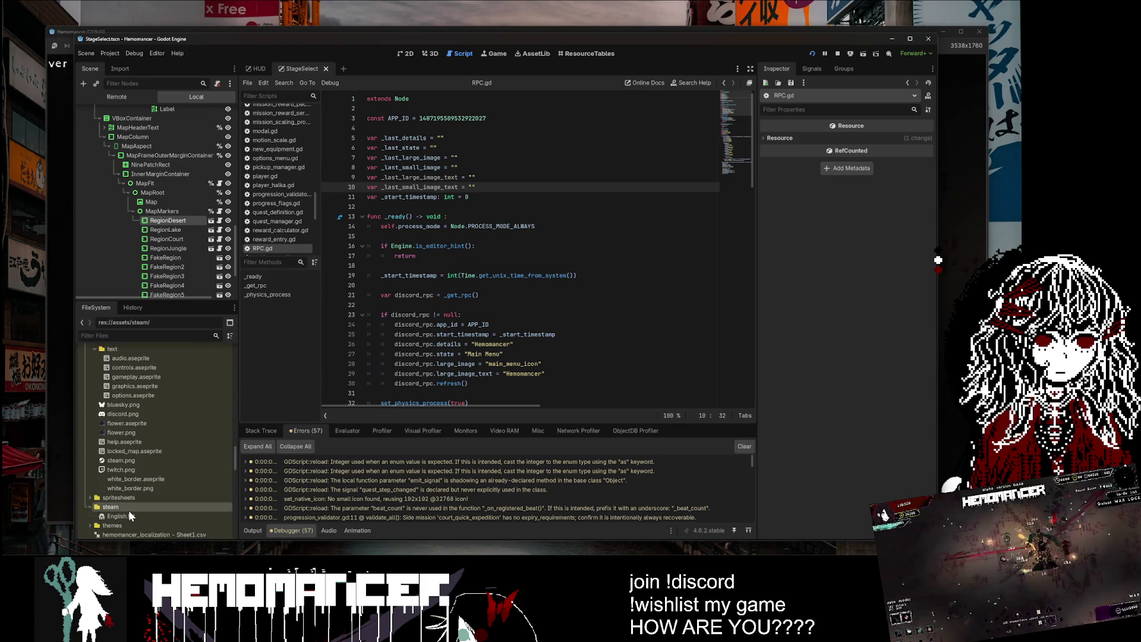
{"action": "scroll", "coordinate": [138, 493], "scroll_direction": "up", "scroll_amount": 10}
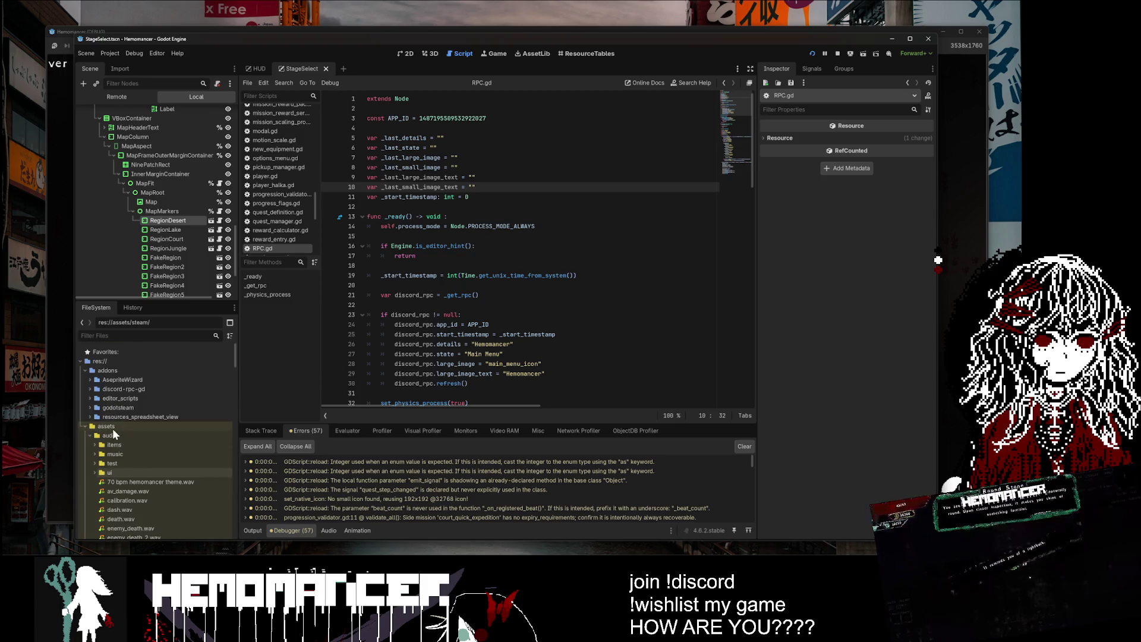
{"action": "left_click", "coordinate": [85, 425]}
{"action": "double_click", "coordinate": [103, 408]}
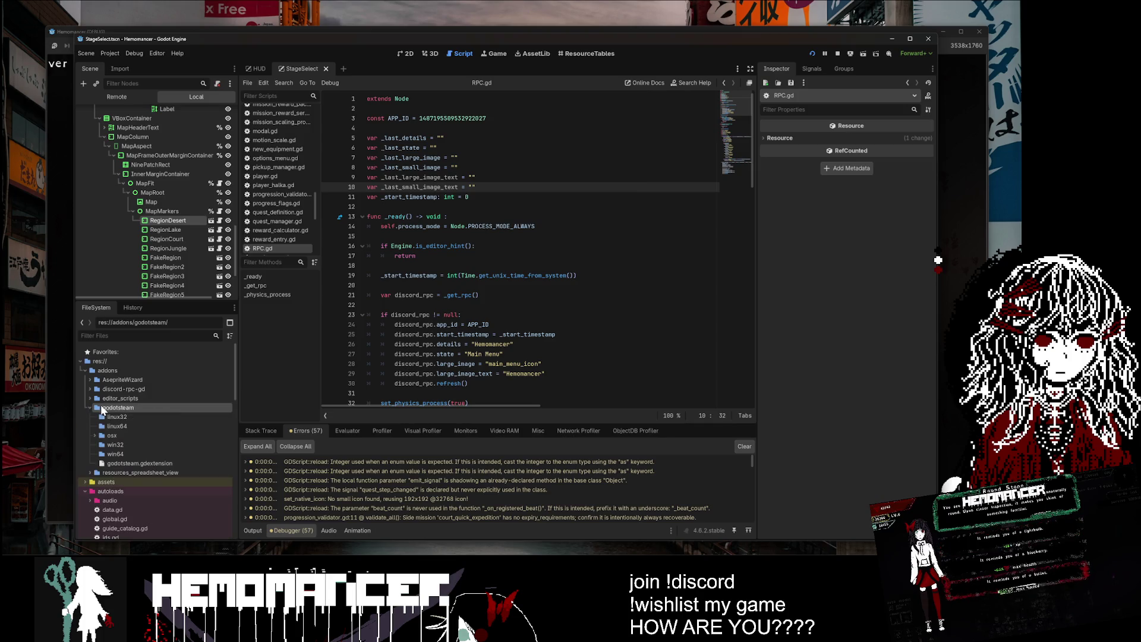
{"action": "left_click", "coordinate": [92, 408]}
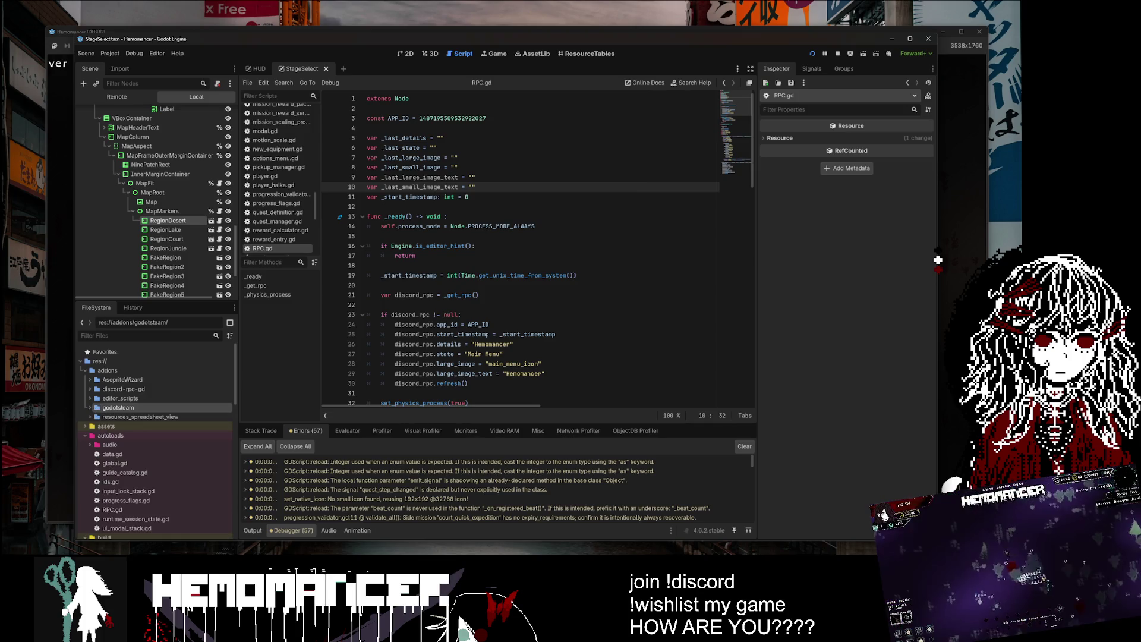
{"action": "scroll", "coordinate": [171, 451], "scroll_direction": "down", "scroll_amount": 3}
{"action": "scroll", "coordinate": [170, 408], "scroll_direction": "up", "scroll_amount": 1}
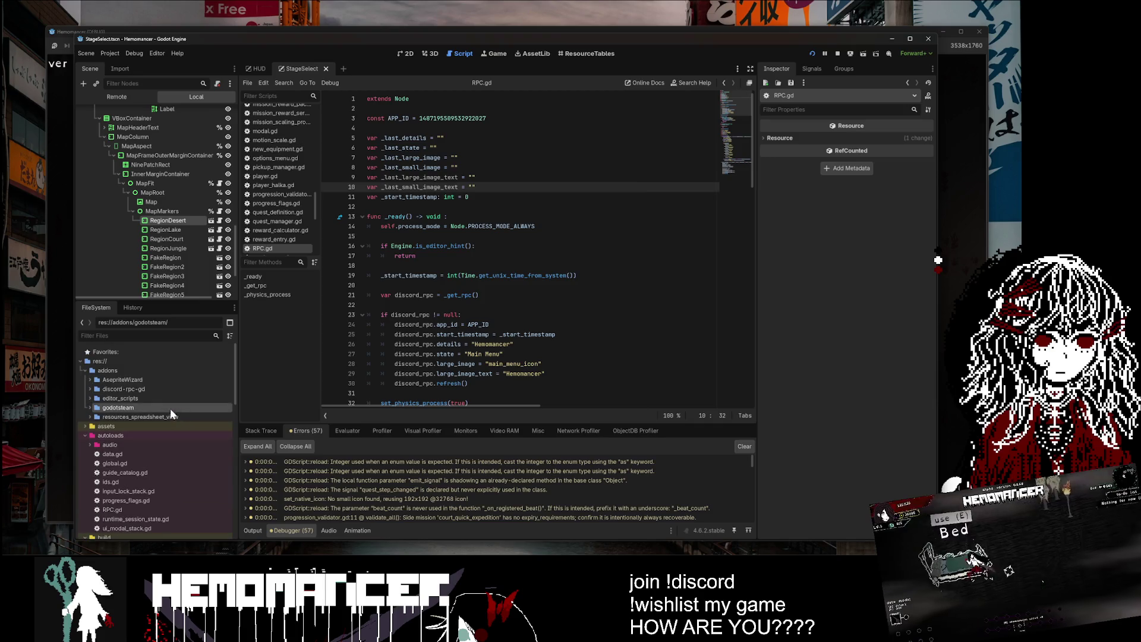
{"action": "left_click", "coordinate": [82, 370]}
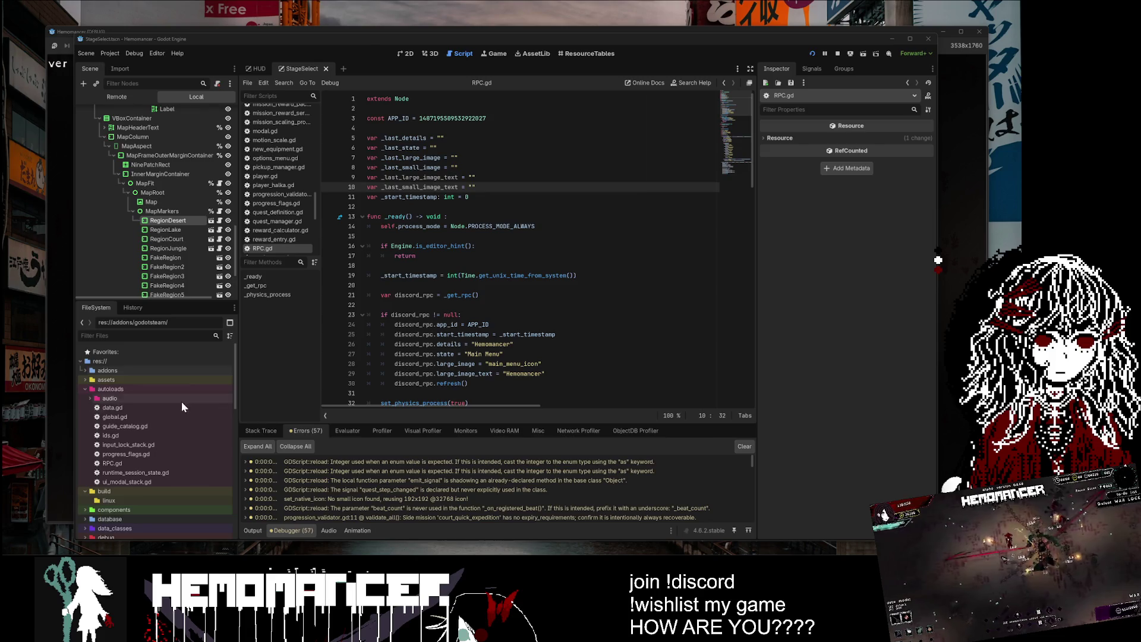
{"action": "scroll", "coordinate": [171, 411], "scroll_direction": "down", "scroll_amount": 3}
{"action": "scroll", "coordinate": [162, 422], "scroll_direction": "down", "scroll_amount": 6}
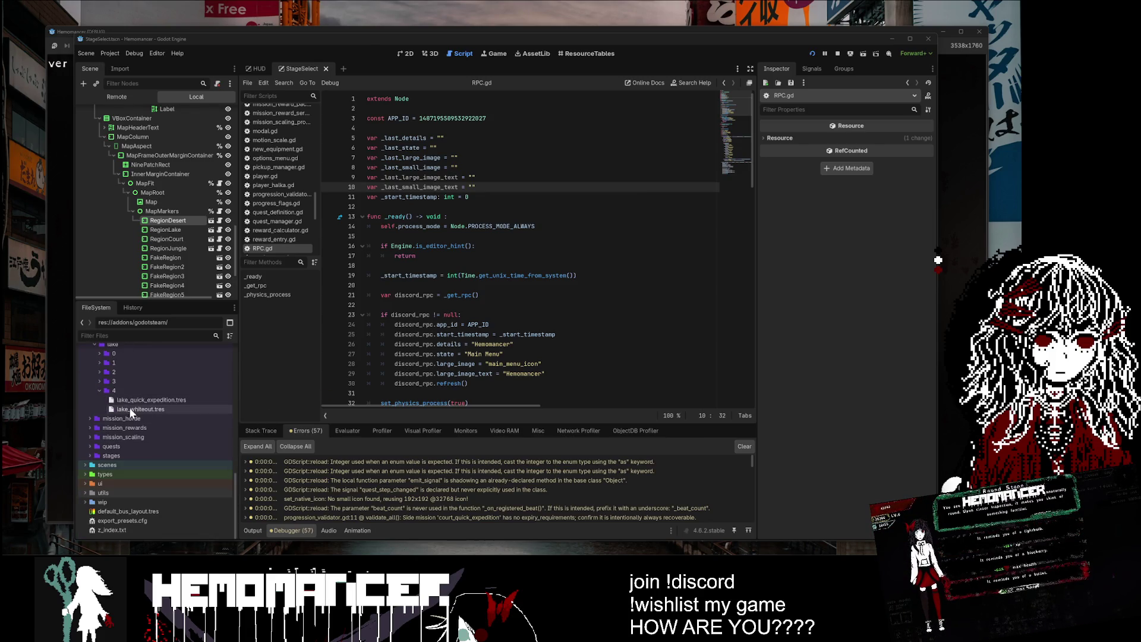
{"action": "scroll", "coordinate": [118, 419], "scroll_direction": "up", "scroll_amount": 5}
{"action": "scroll", "coordinate": [113, 426], "scroll_direction": "down", "scroll_amount": 5}
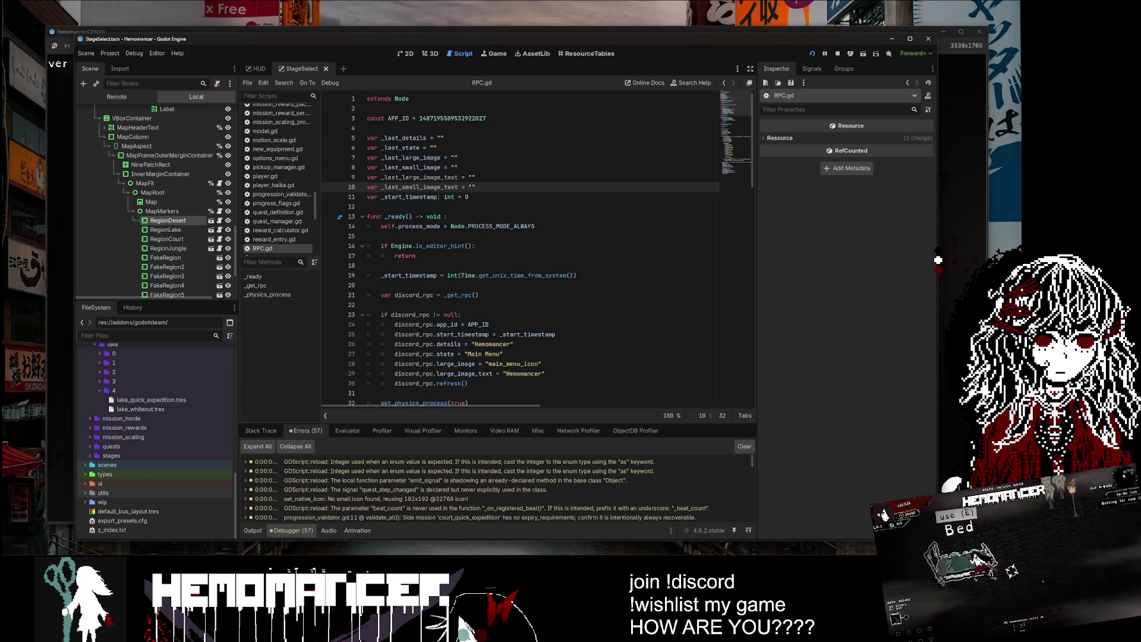
{"action": "left_click", "coordinate": [148, 336]}
{"action": "type", "text": "v"}
{"action": "key", "text": "BackSpace"}
{"action": "type", "text": "c"}
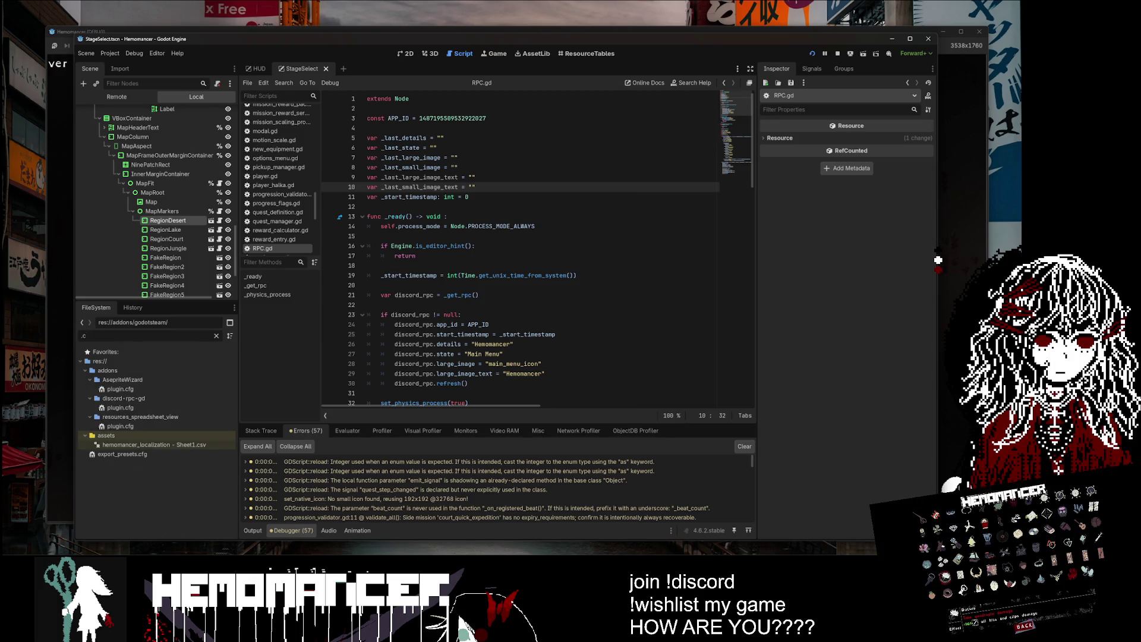
{"action": "left_click", "coordinate": [216, 334]}
{"action": "type", "text": "S"}
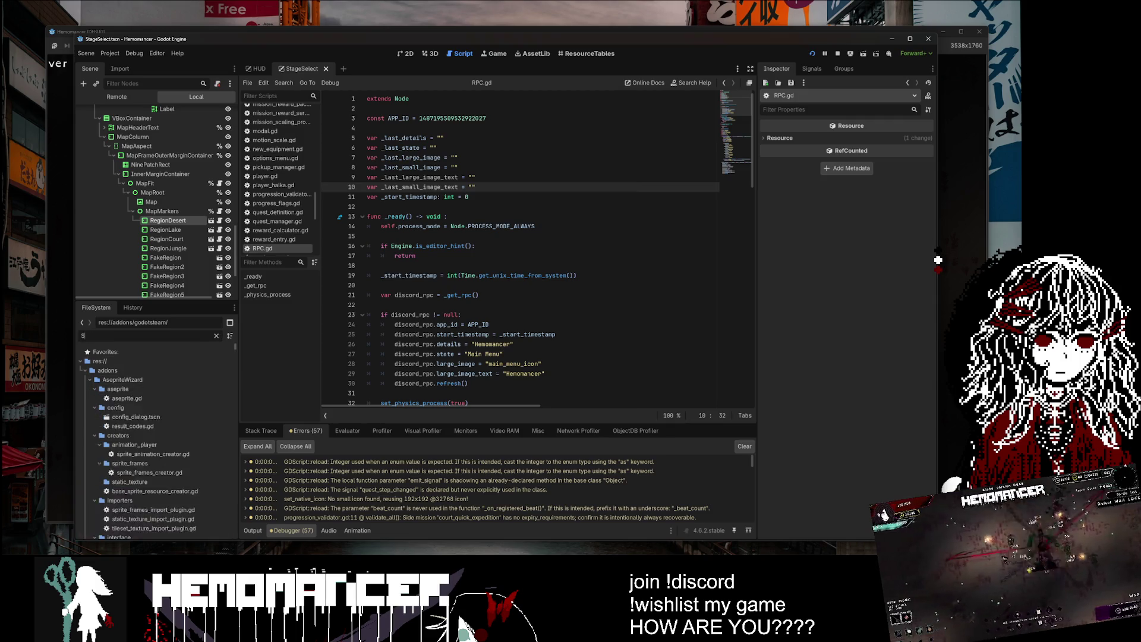
{"action": "type", "text": "team"}
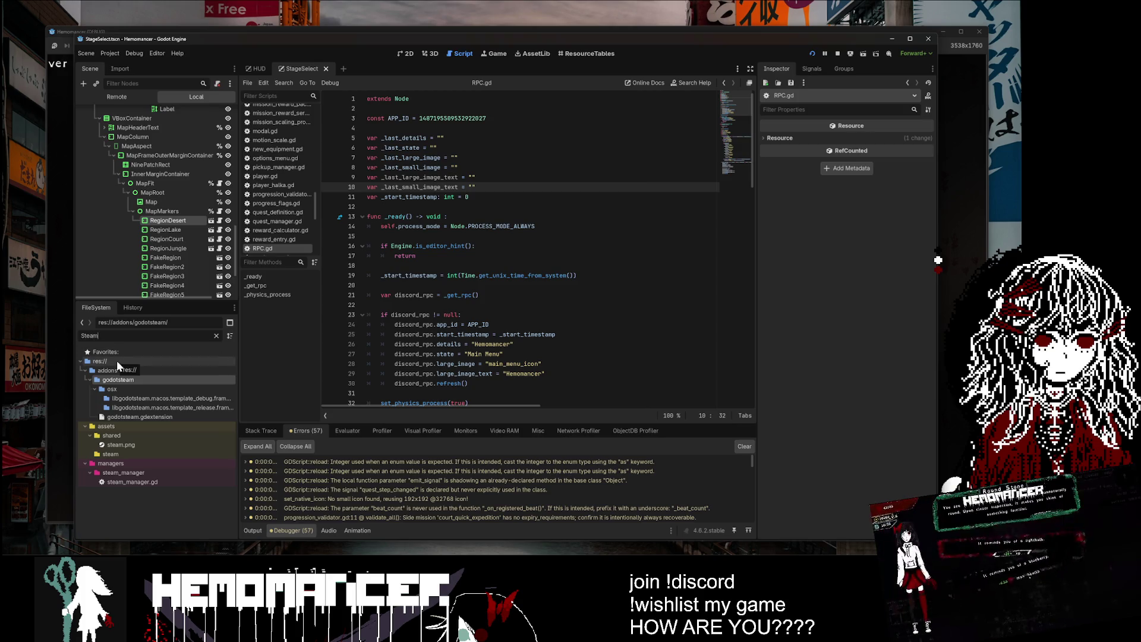
Step: Open steam_manager.gd and read its rich presence setter, has_singleton check and _steam() call
{"action": "double_click", "coordinate": [157, 479]}
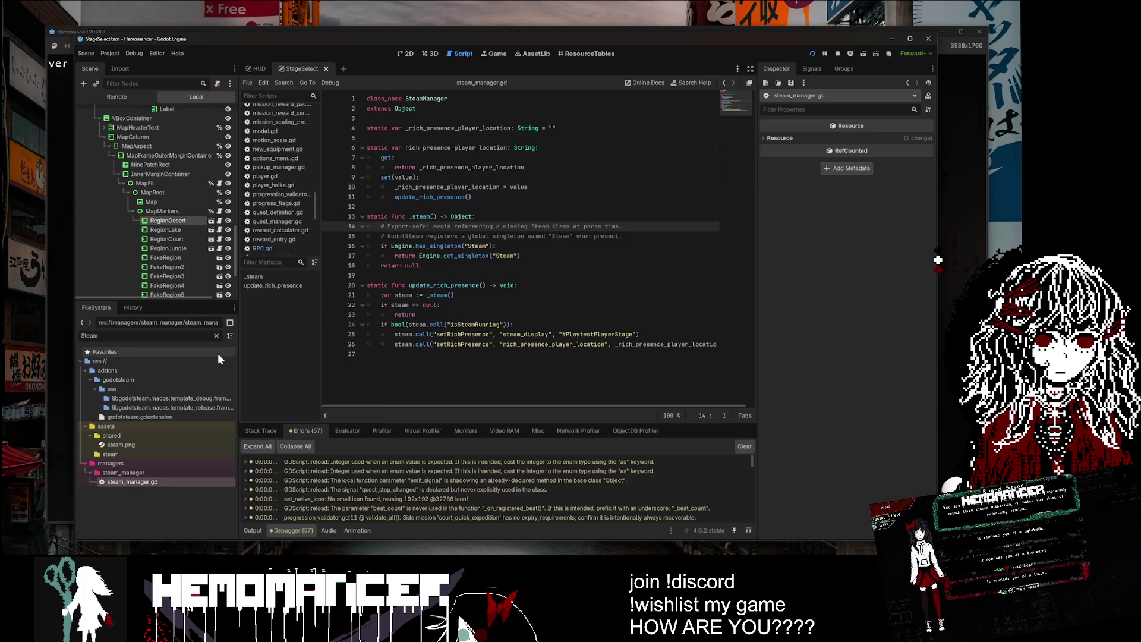
{"action": "left_click", "coordinate": [450, 187]}
{"action": "left_click", "coordinate": [368, 138]}
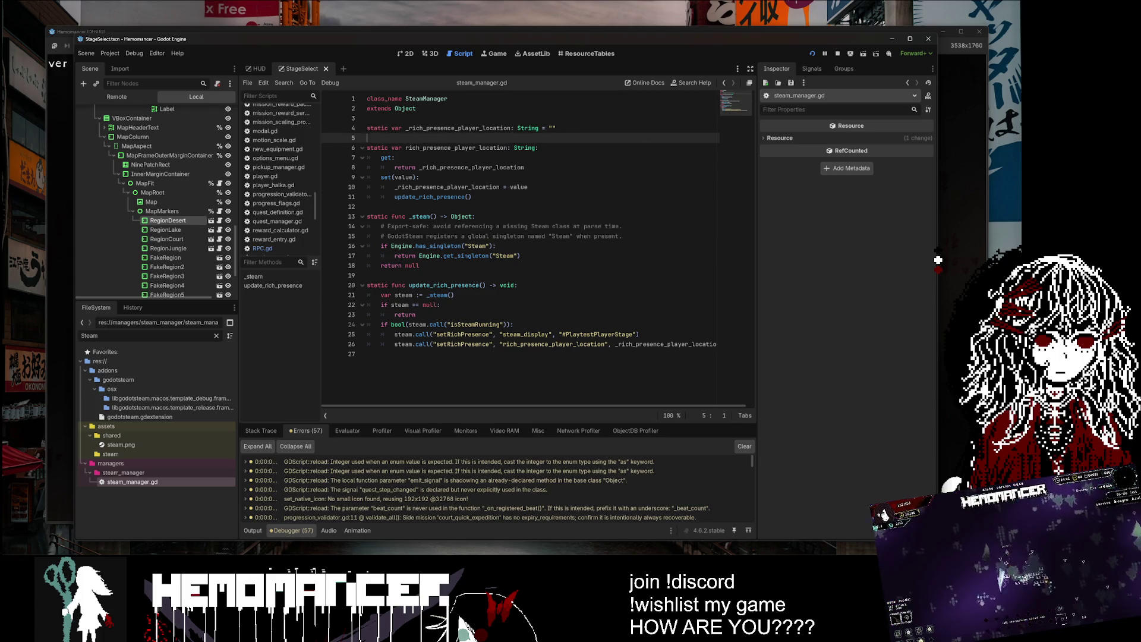
{"action": "left_click", "coordinate": [410, 216]}
{"action": "double_click", "coordinate": [401, 246]}
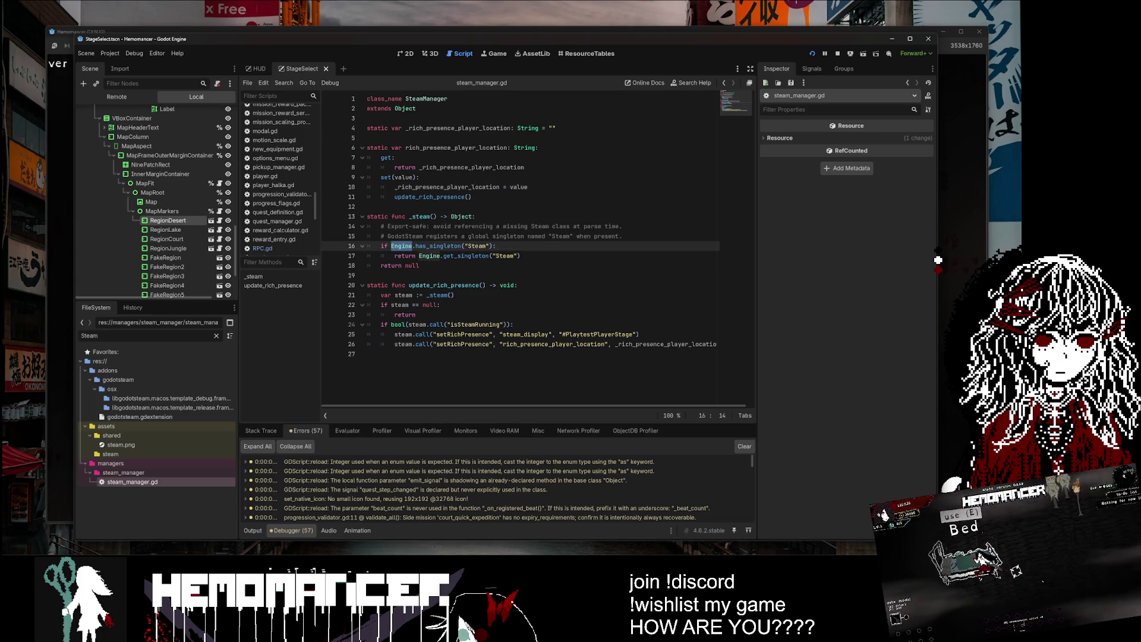
{"action": "left_click", "coordinate": [454, 294]}
{"action": "left_click", "coordinate": [416, 325]}
{"action": "left_click", "coordinate": [380, 275]}
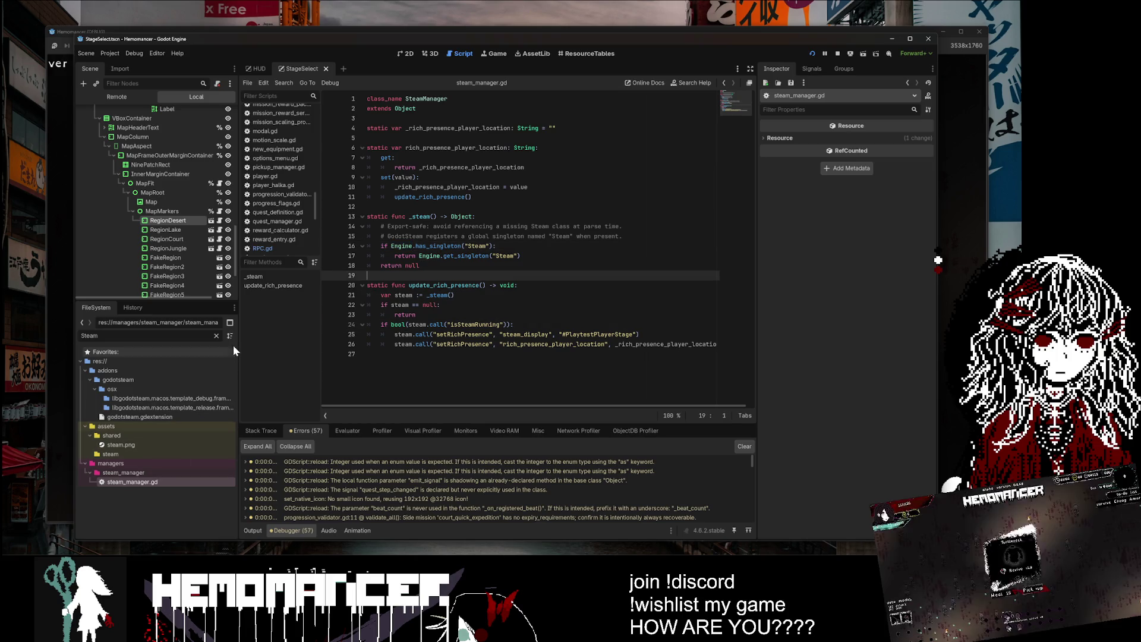
Step: Clear the Steam filter so the full file tree shows, and view the StageSelect scene in 2D
{"action": "left_click", "coordinate": [215, 335]}
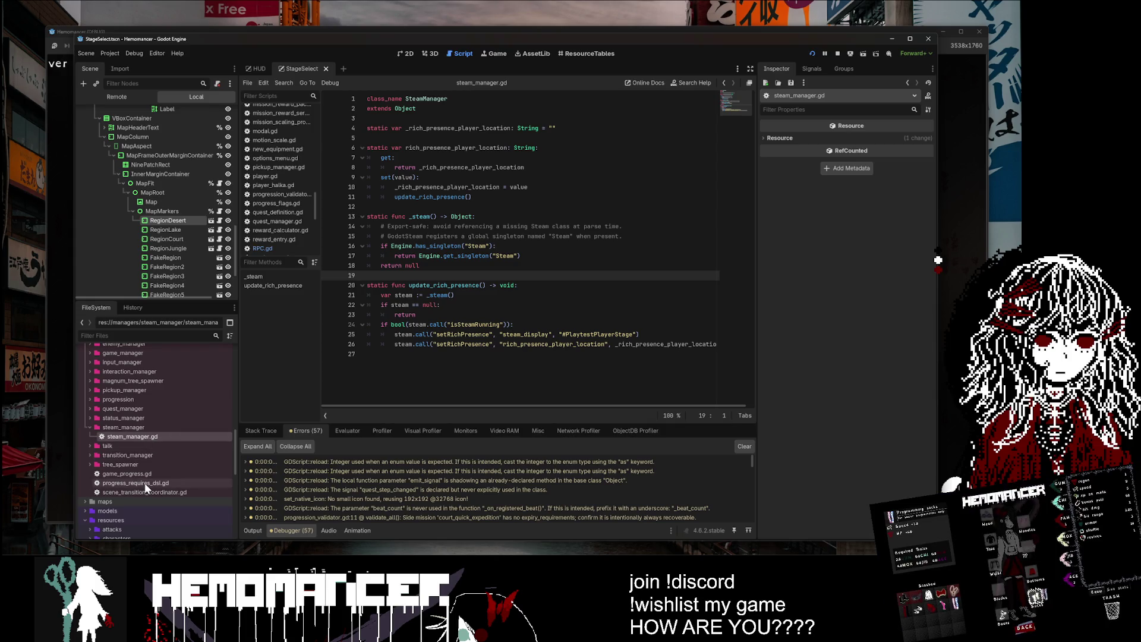
{"action": "scroll", "coordinate": [146, 475], "scroll_direction": "up", "scroll_amount": 10}
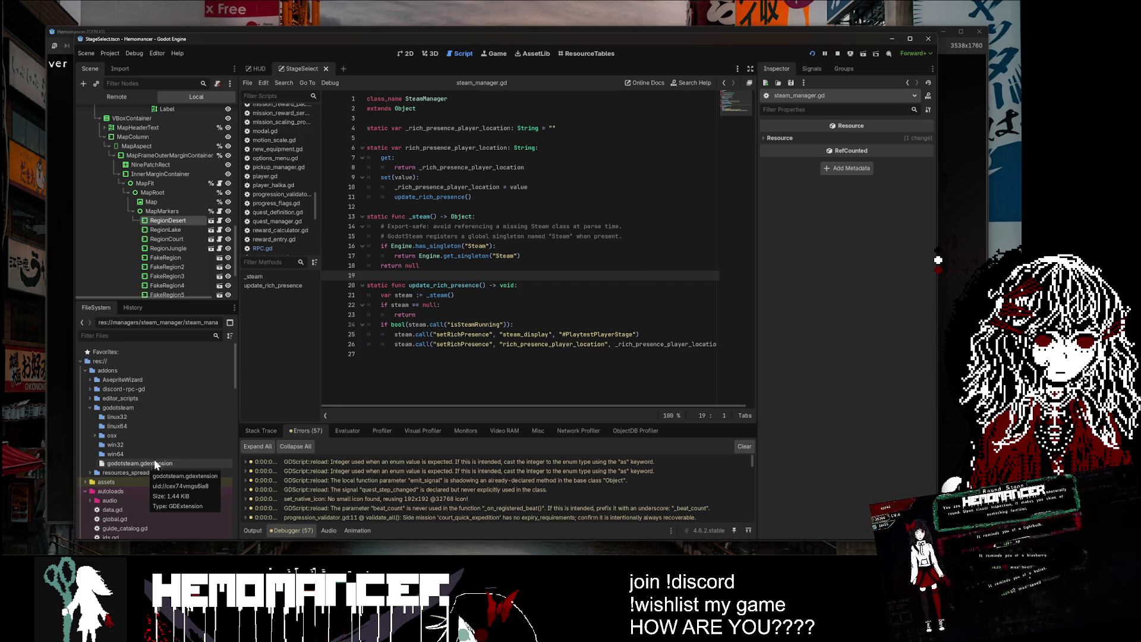
{"action": "left_click", "coordinate": [409, 54]}
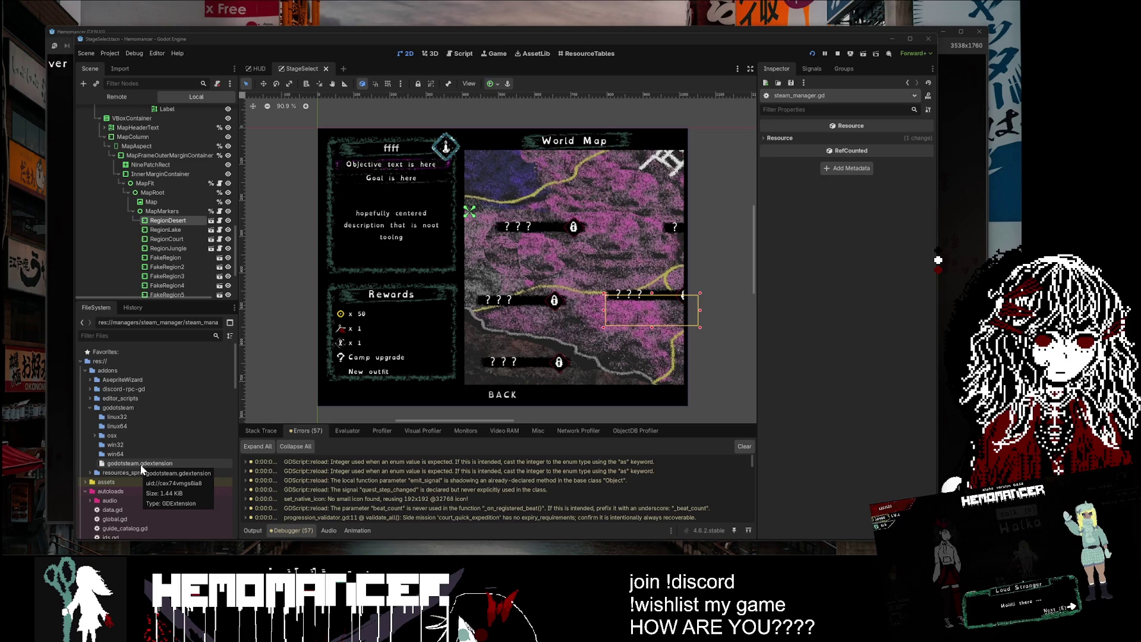
Step: Open autoloads/RPC.gd from the file tree and scroll through it
{"action": "scroll", "coordinate": [140, 445], "scroll_direction": "down", "scroll_amount": 4}
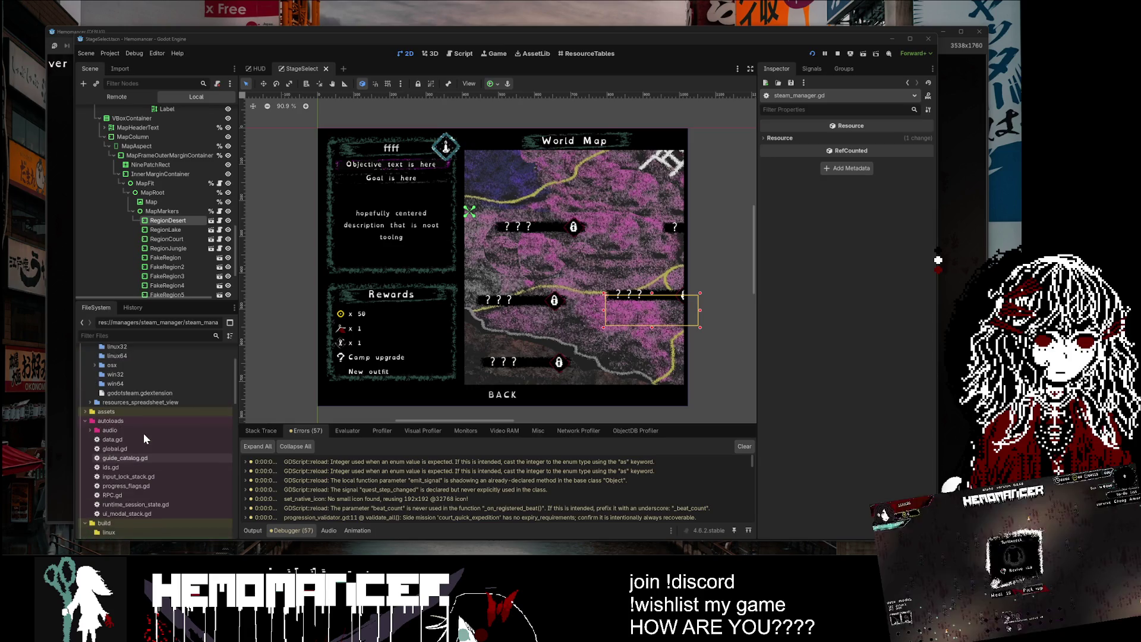
{"action": "scroll", "coordinate": [144, 437], "scroll_direction": "down", "scroll_amount": 4}
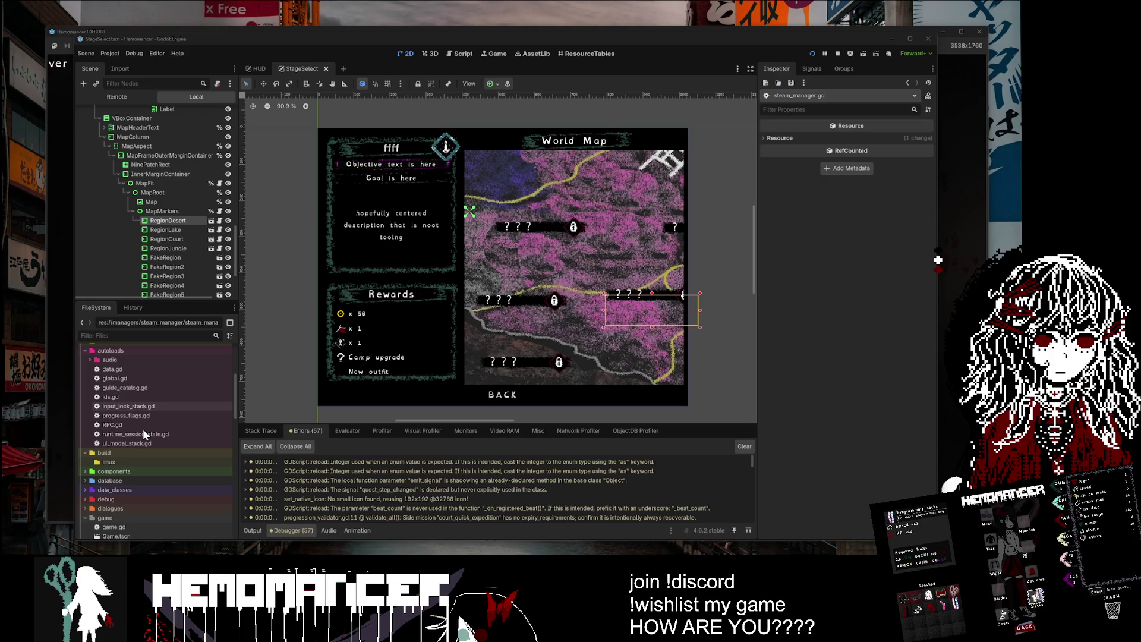
{"action": "scroll", "coordinate": [142, 429], "scroll_direction": "down", "scroll_amount": 3}
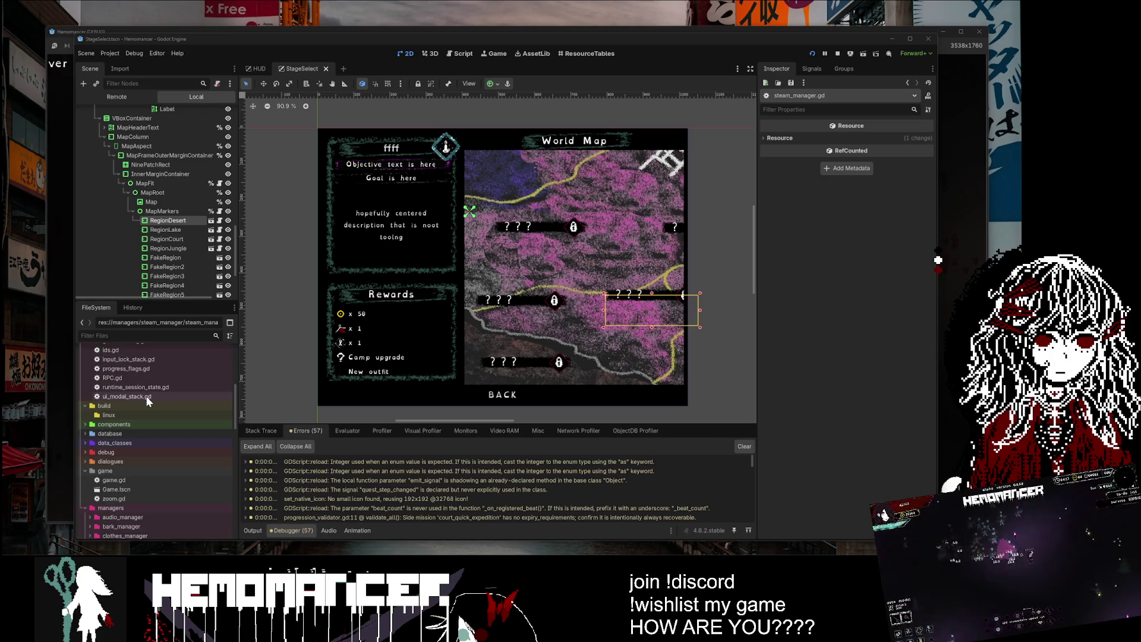
{"action": "scroll", "coordinate": [147, 396], "scroll_direction": "up", "scroll_amount": 1}
{"action": "double_click", "coordinate": [149, 402]}
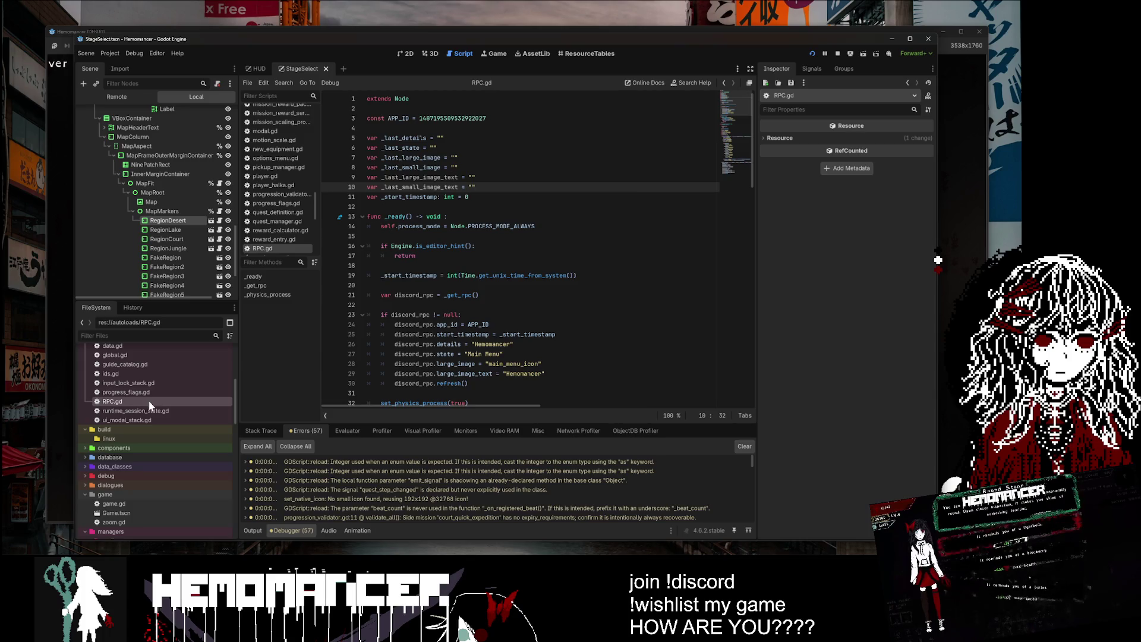
{"action": "scroll", "coordinate": [535, 250], "scroll_direction": "down", "scroll_amount": 6}
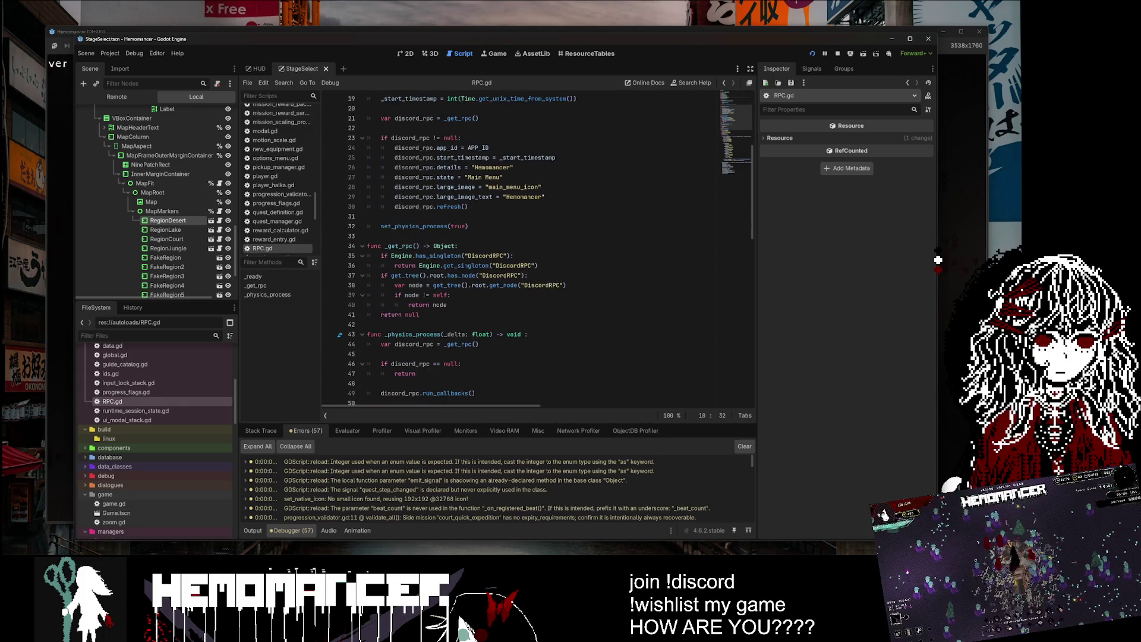
{"action": "scroll", "coordinate": [131, 421], "scroll_direction": "up", "scroll_amount": 5}
{"action": "scroll", "coordinate": [127, 411], "scroll_direction": "up", "scroll_amount": 3}
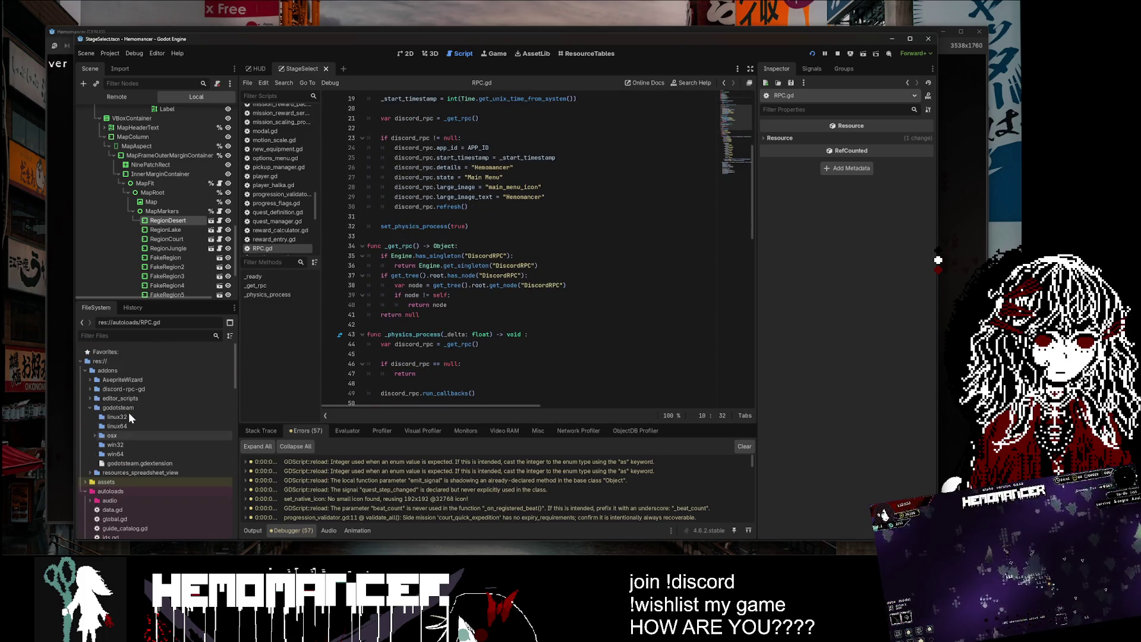
Step: Collapse godotsteam, expand discord-rpc-gd and its bin folder, and open READ_ME_PLEASE.txt
{"action": "left_click", "coordinate": [88, 407]}
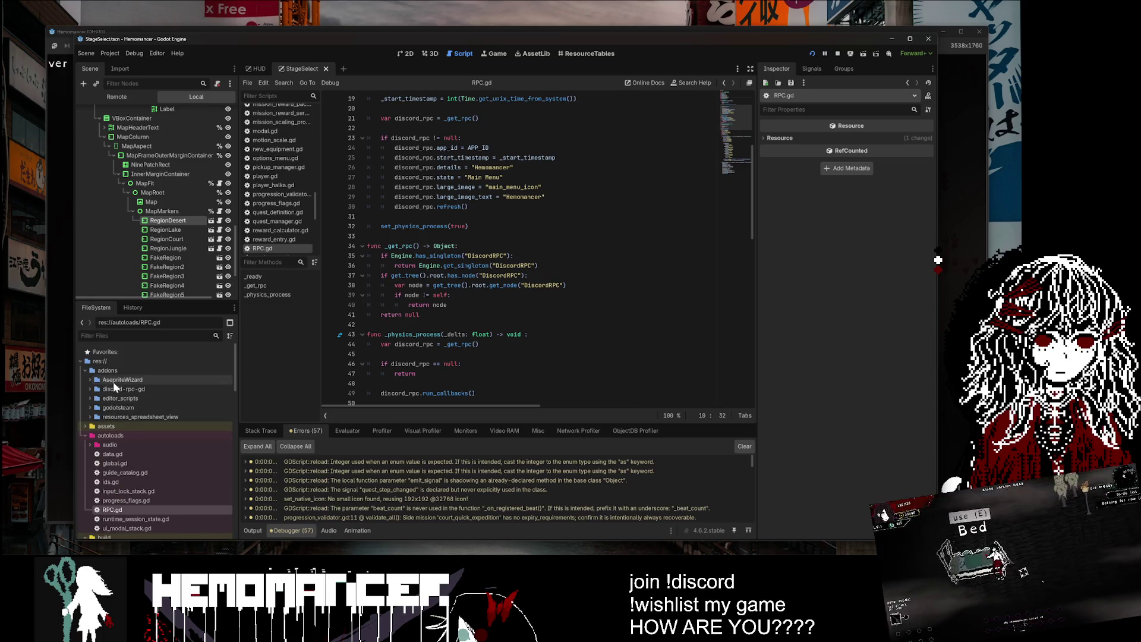
{"action": "left_click", "coordinate": [117, 387]}
{"action": "double_click", "coordinate": [117, 387]}
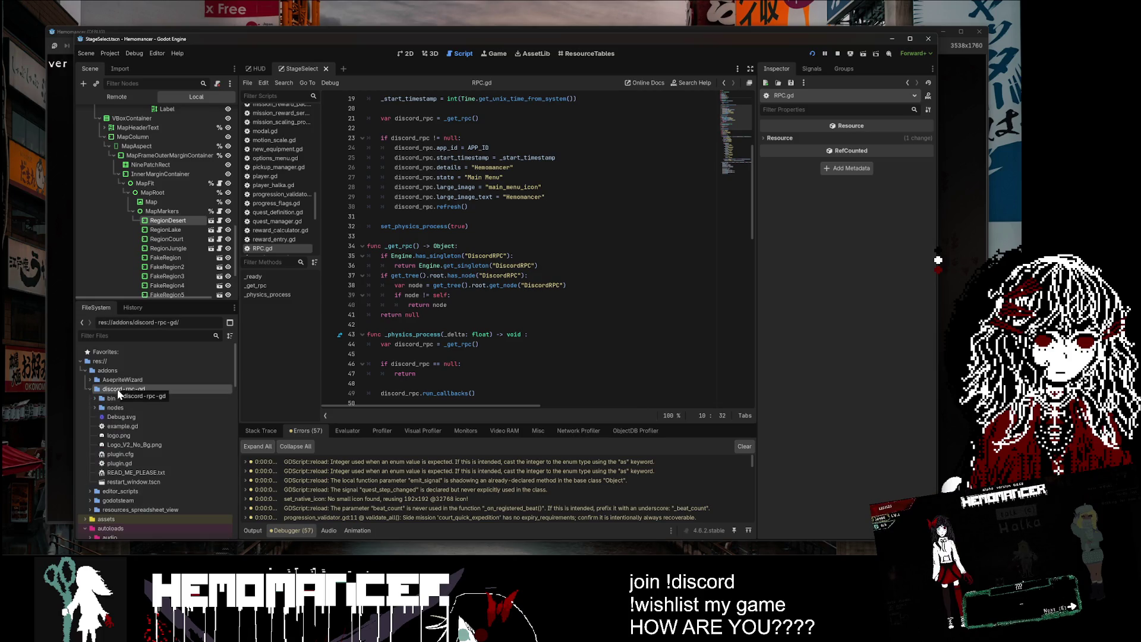
{"action": "left_click", "coordinate": [116, 400]}
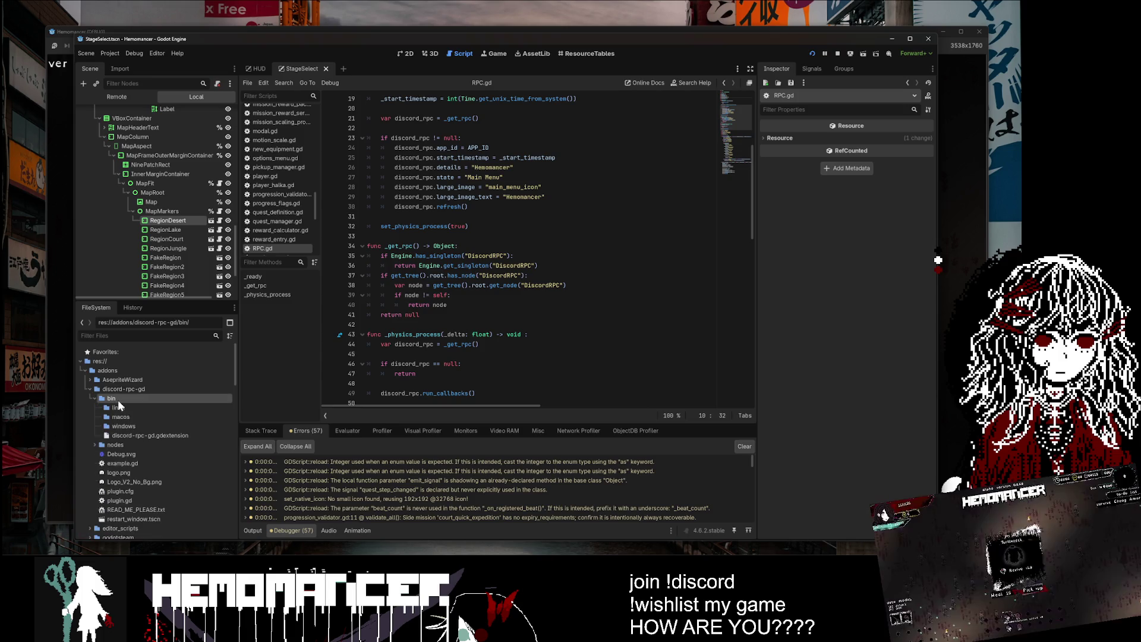
{"action": "double_click", "coordinate": [136, 473]}
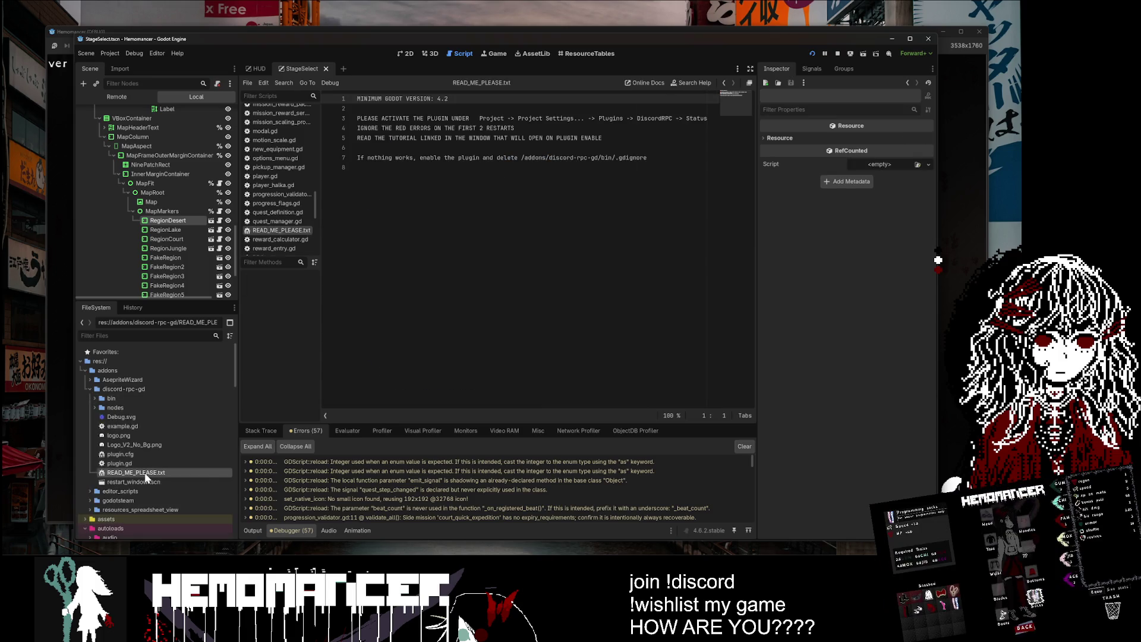
{"action": "left_click_drag", "start_coordinate": [510, 118], "coordinate": [707, 119]}
{"action": "left_click_drag", "start_coordinate": [516, 128], "coordinate": [350, 133]}
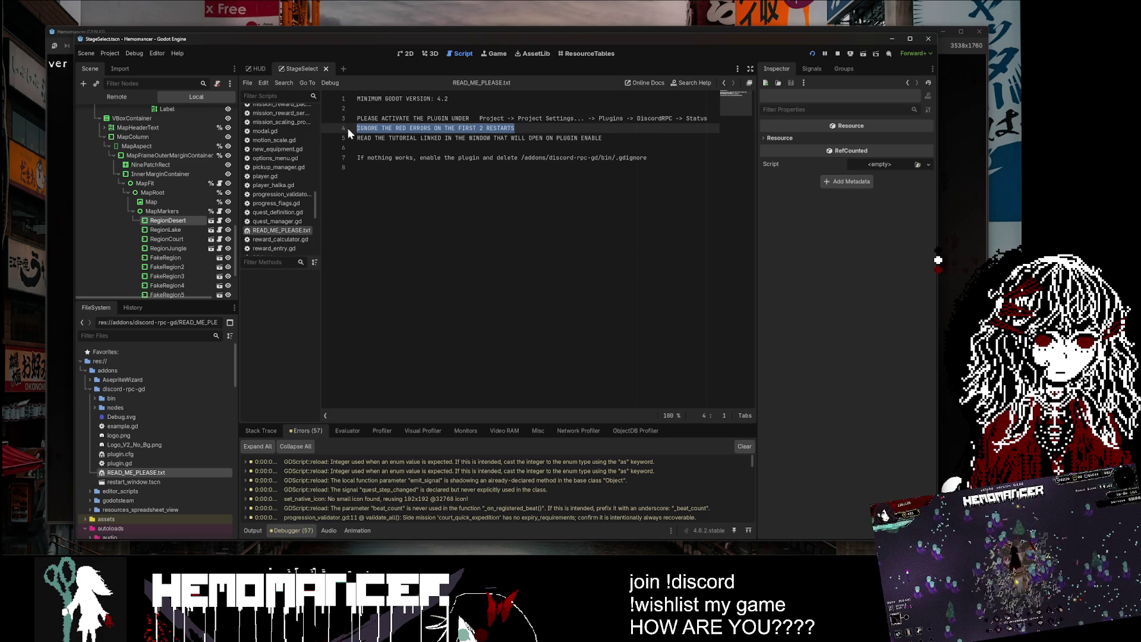
{"action": "left_click", "coordinate": [397, 138]}
{"action": "triple_click", "coordinate": [397, 138]}
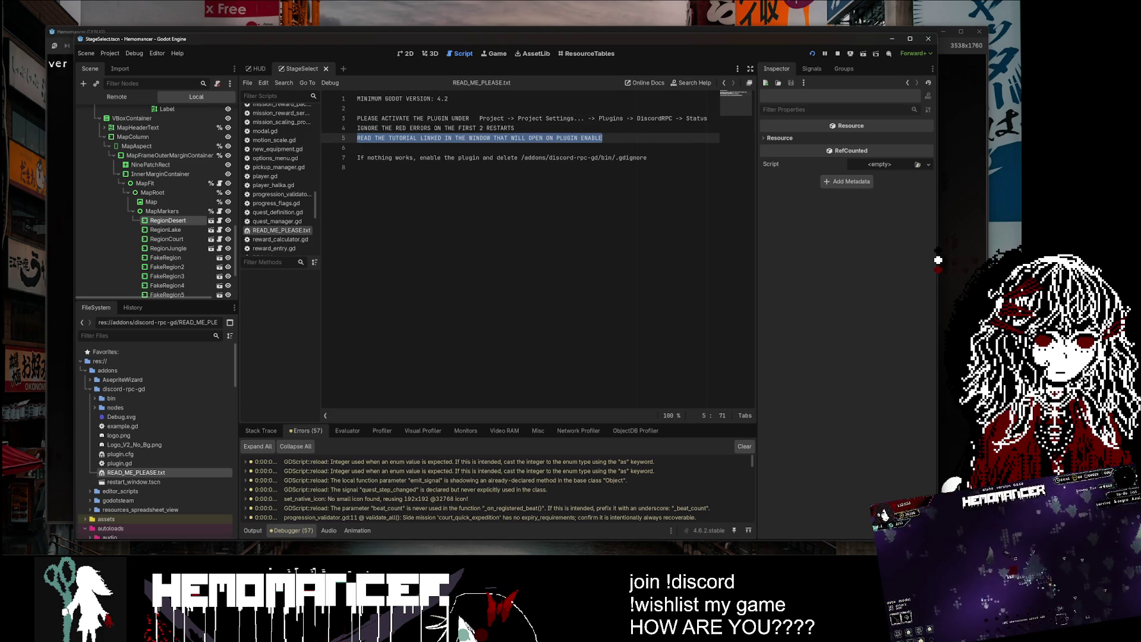
{"action": "mouse_move", "coordinate": [357, 158]}
{"action": "left_mouse_down"}
{"action": "mouse_move", "coordinate": [646, 158]}
{"action": "mouse_move", "coordinate": [364, 157]}
{"action": "mouse_move", "coordinate": [480, 158]}
{"action": "left_mouse_up"}
{"action": "key", "text": "shift+Down"}
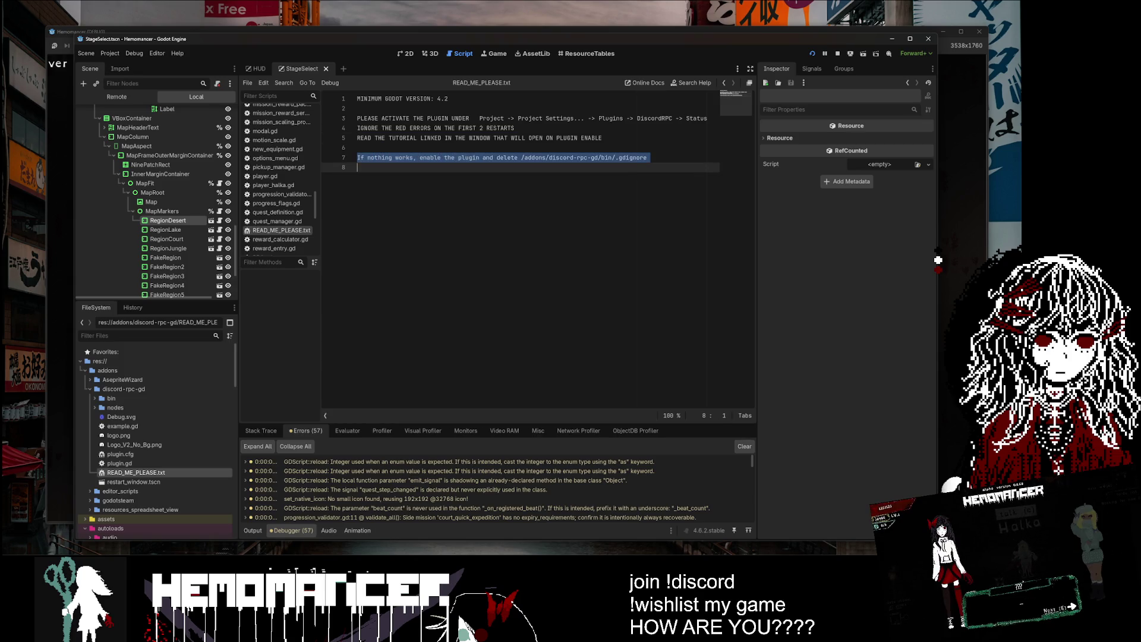
{"action": "key", "text": "shift+Left"}
{"action": "mouse_move", "coordinate": [646, 157]}
{"action": "left_mouse_down"}
{"action": "mouse_move", "coordinate": [357, 158]}
{"action": "mouse_move", "coordinate": [521, 157]}
{"action": "left_mouse_up"}
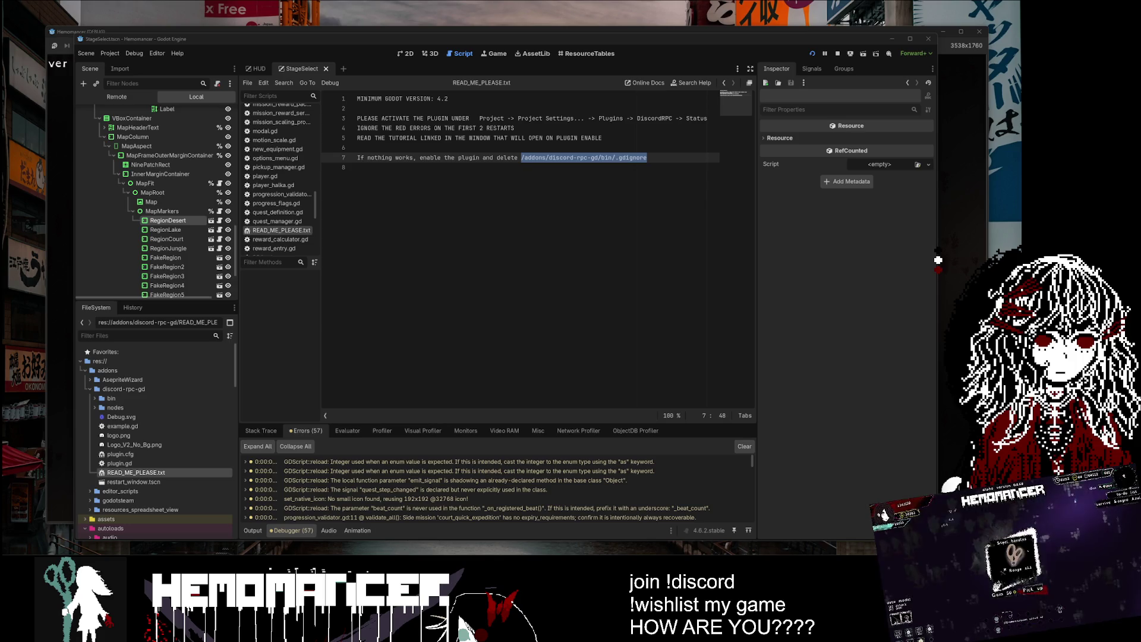
{"action": "left_click", "coordinate": [380, 167]}
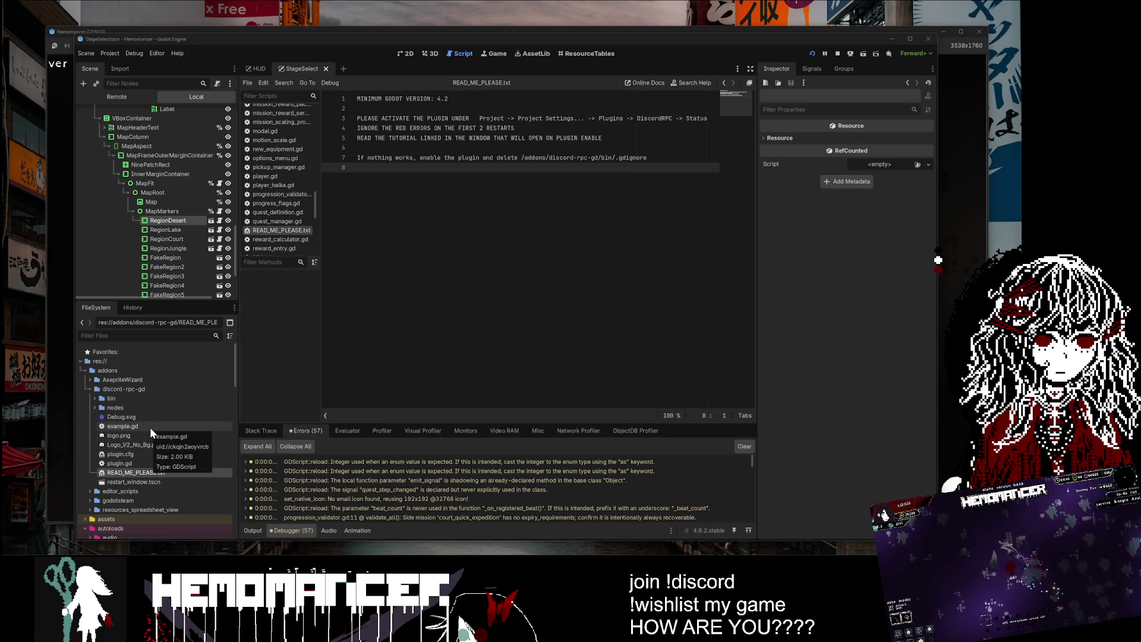
{"action": "left_click", "coordinate": [153, 480]}
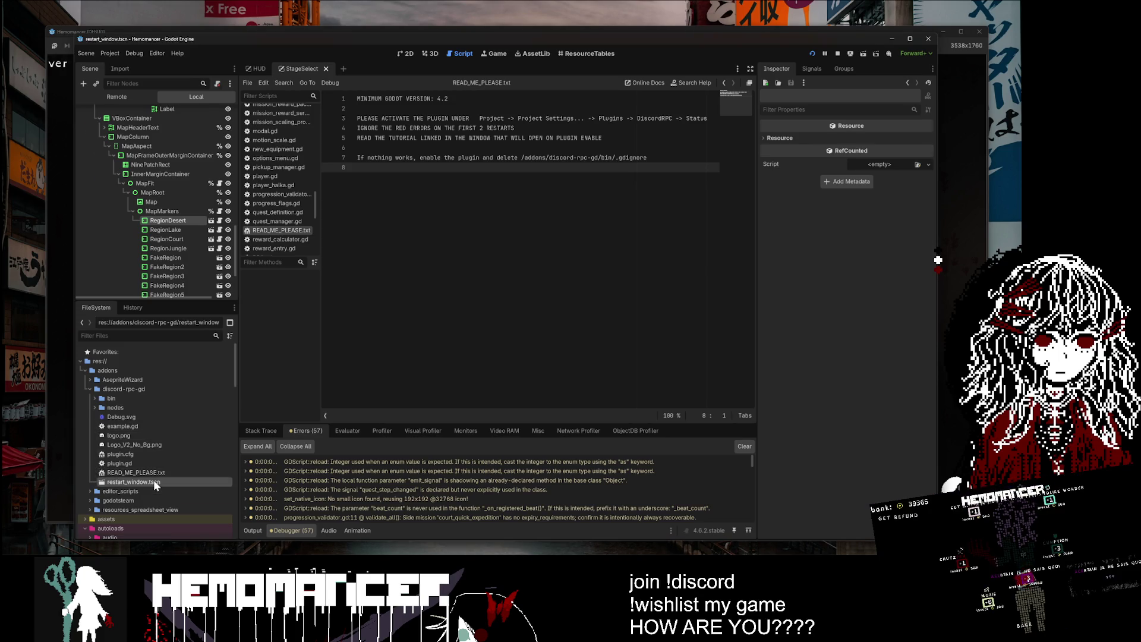
Step: Open the addon's example.gd tutorial script and widen the code area by narrowing the Inspector
{"action": "double_click", "coordinate": [145, 427]}
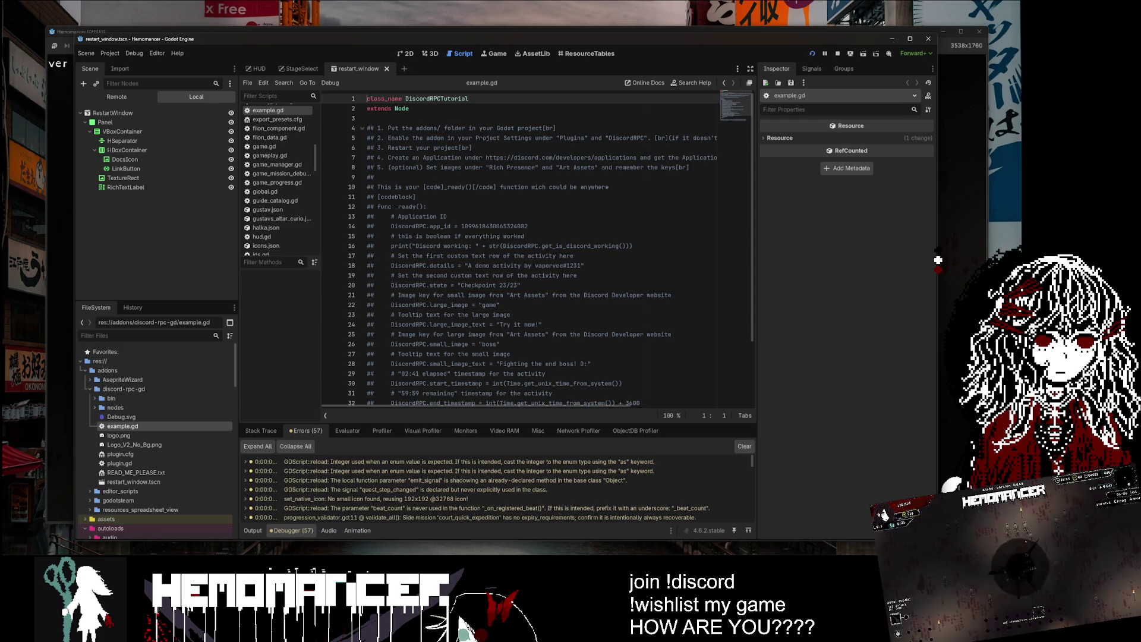
{"action": "left_click_drag", "start_coordinate": [387, 127], "coordinate": [557, 128]}
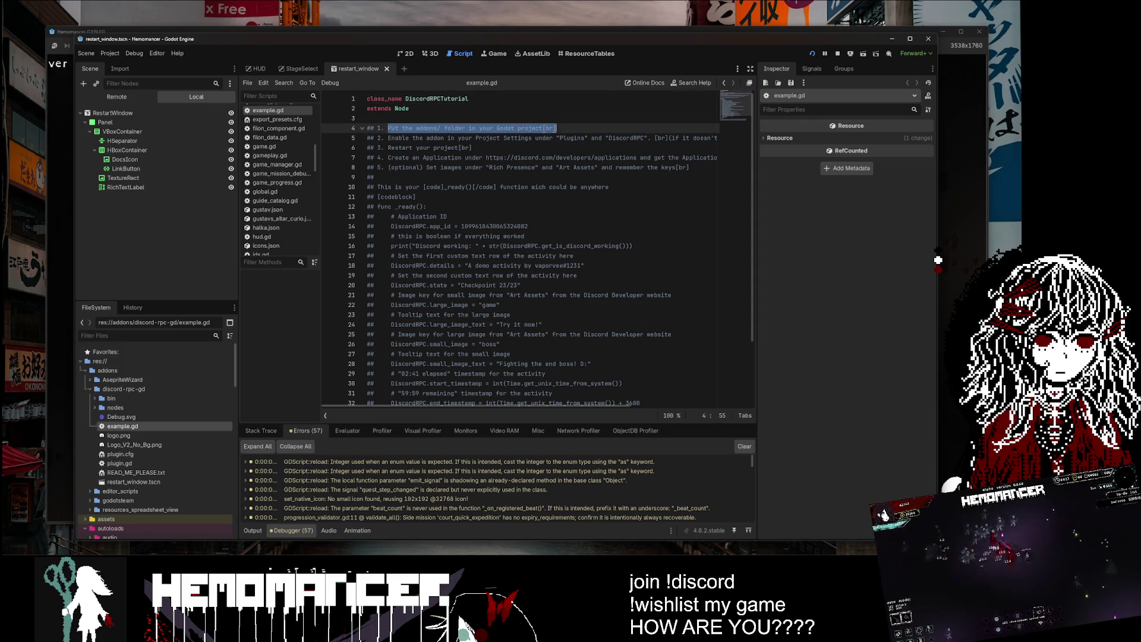
{"action": "key", "text": "Right"}
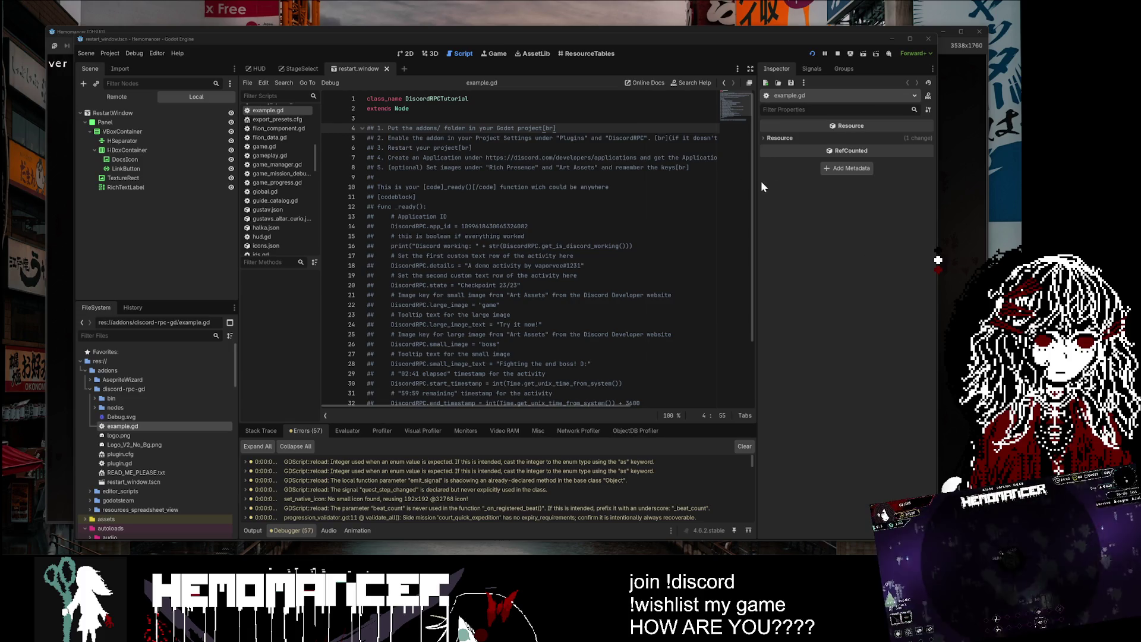
{"action": "left_click_drag", "start_coordinate": [756, 180], "coordinate": [849, 180]}
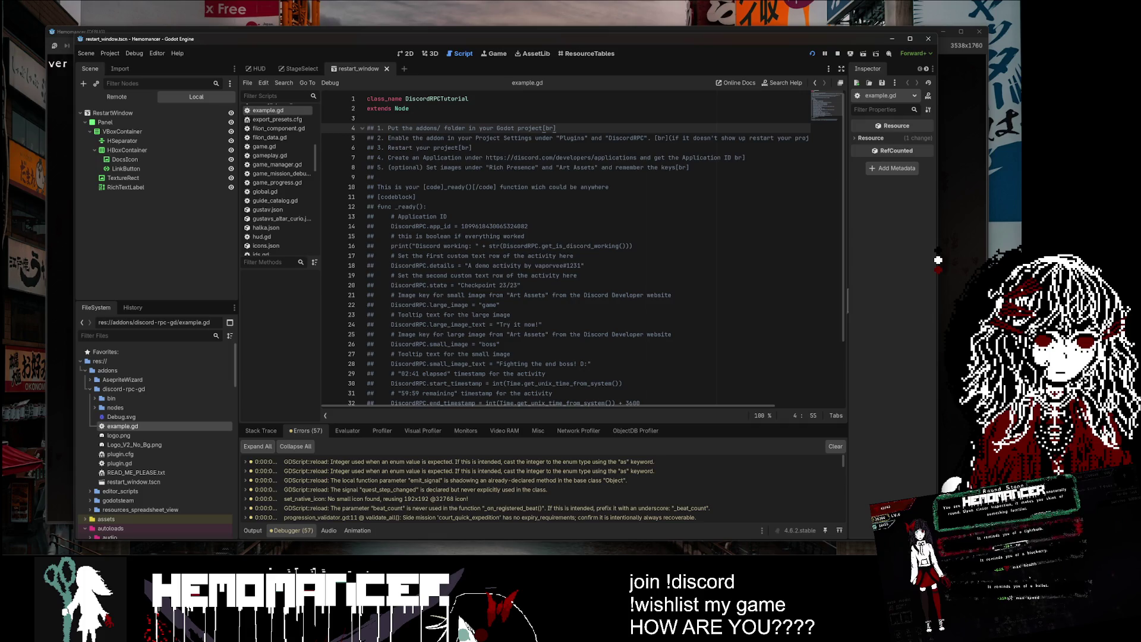
{"action": "mouse_move", "coordinate": [369, 138]}
{"action": "left_mouse_down"}
{"action": "mouse_move", "coordinate": [815, 138]}
{"action": "mouse_move", "coordinate": [178, 149]}
{"action": "left_mouse_up"}
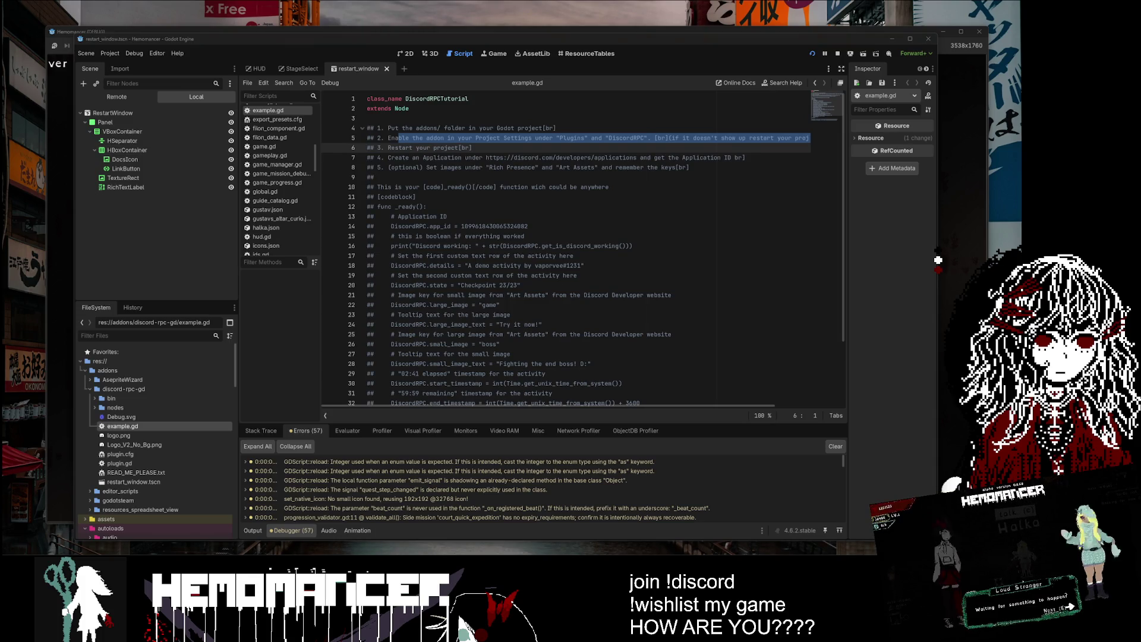
{"action": "left_click", "coordinate": [125, 54]}
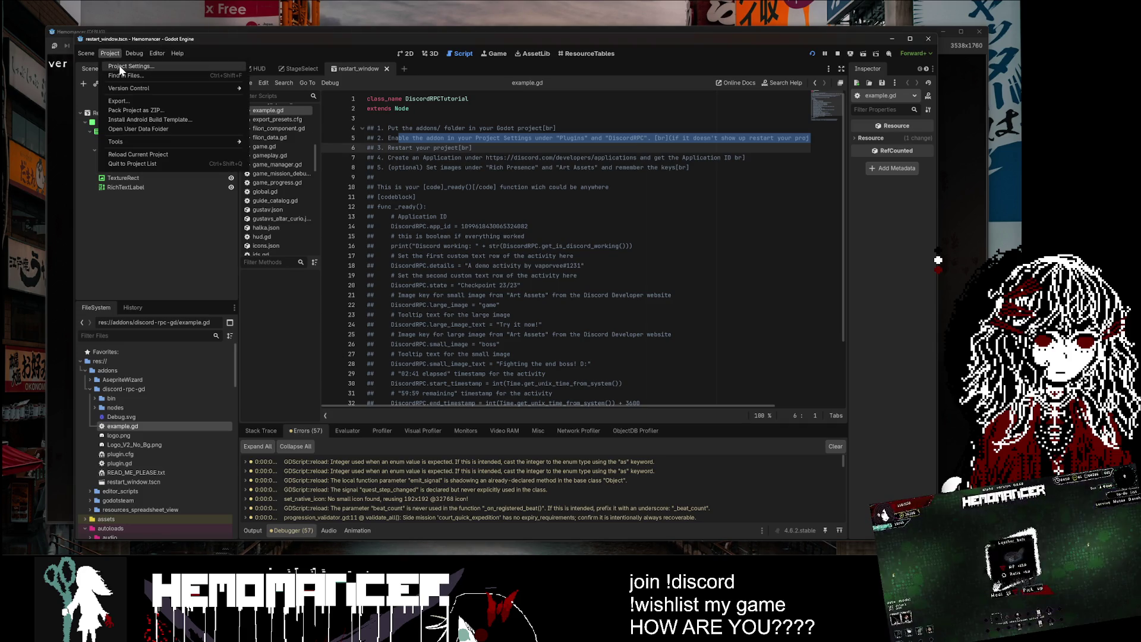
{"action": "left_click", "coordinate": [119, 67]}
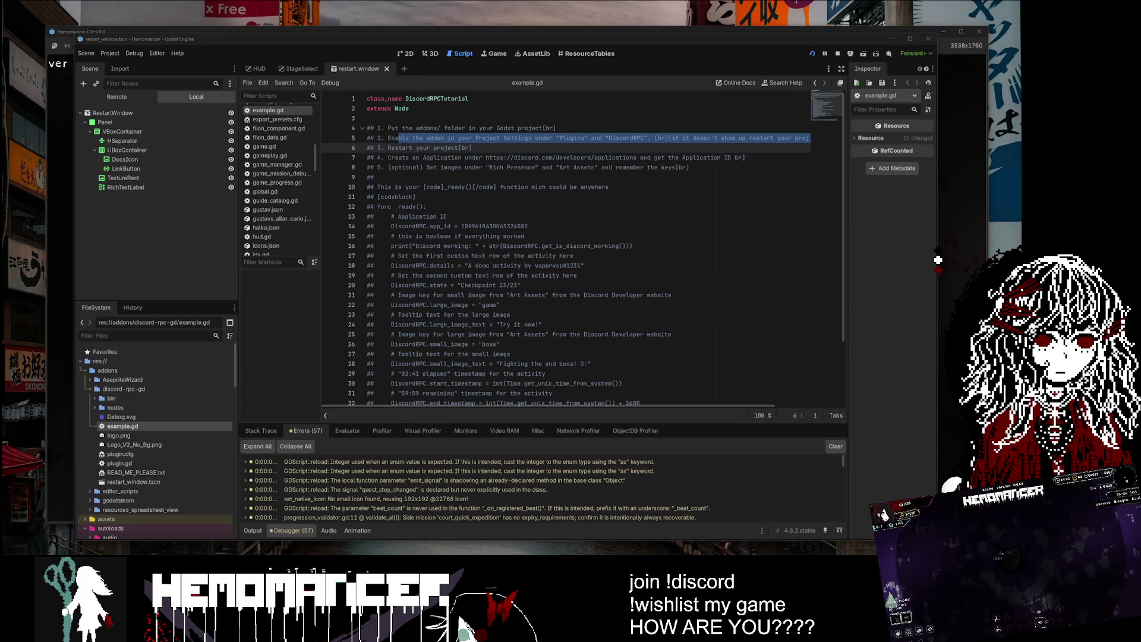
{"action": "left_click_drag", "start_coordinate": [579, 215], "coordinate": [435, 127]}
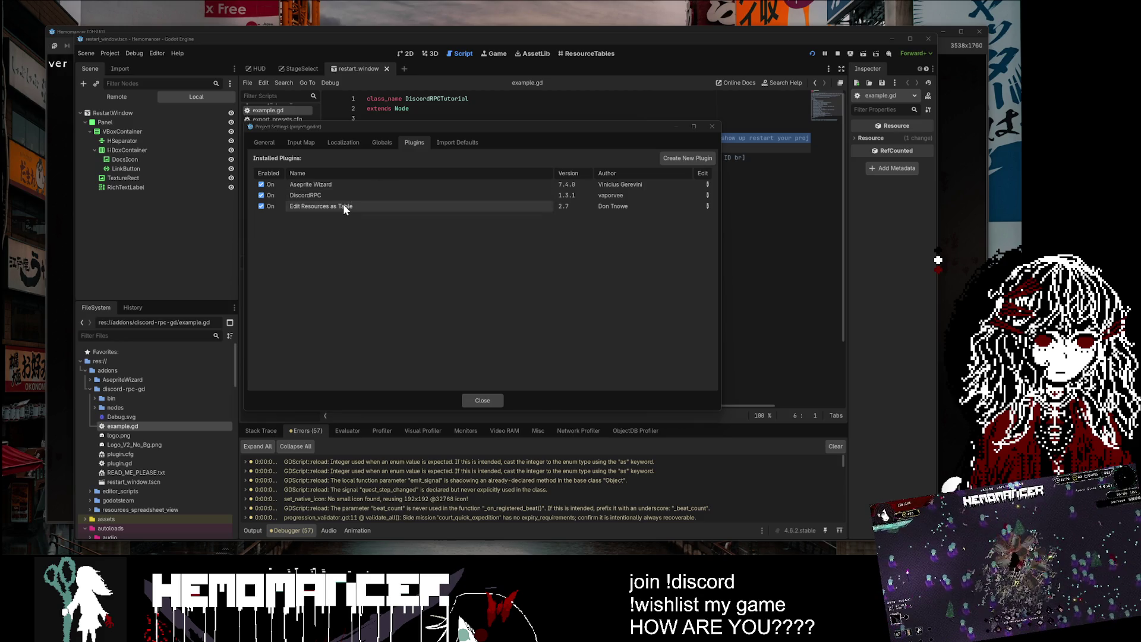
{"action": "mouse_move", "coordinate": [344, 206]}
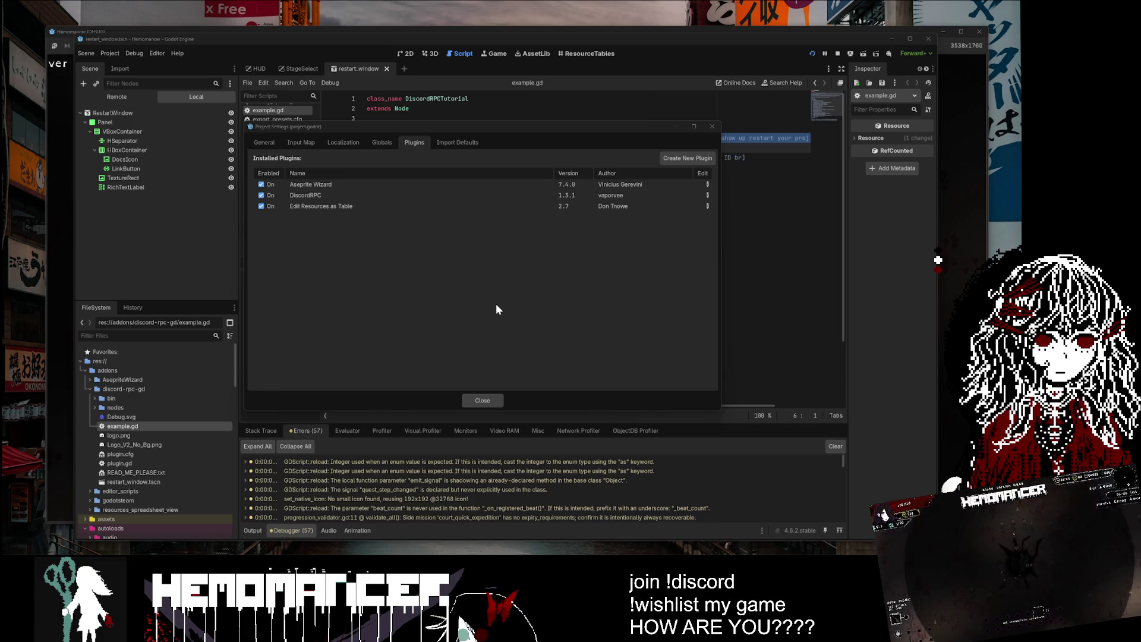
{"action": "left_click", "coordinate": [712, 126]}
{"action": "left_click", "coordinate": [443, 138]}
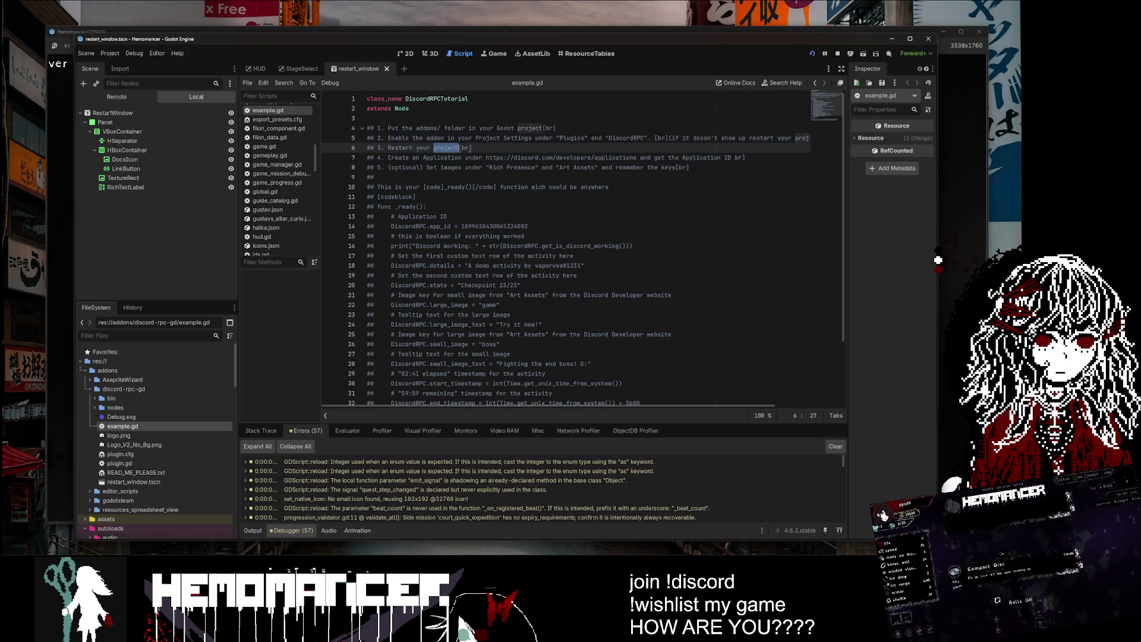
{"action": "left_click", "coordinate": [437, 148]}
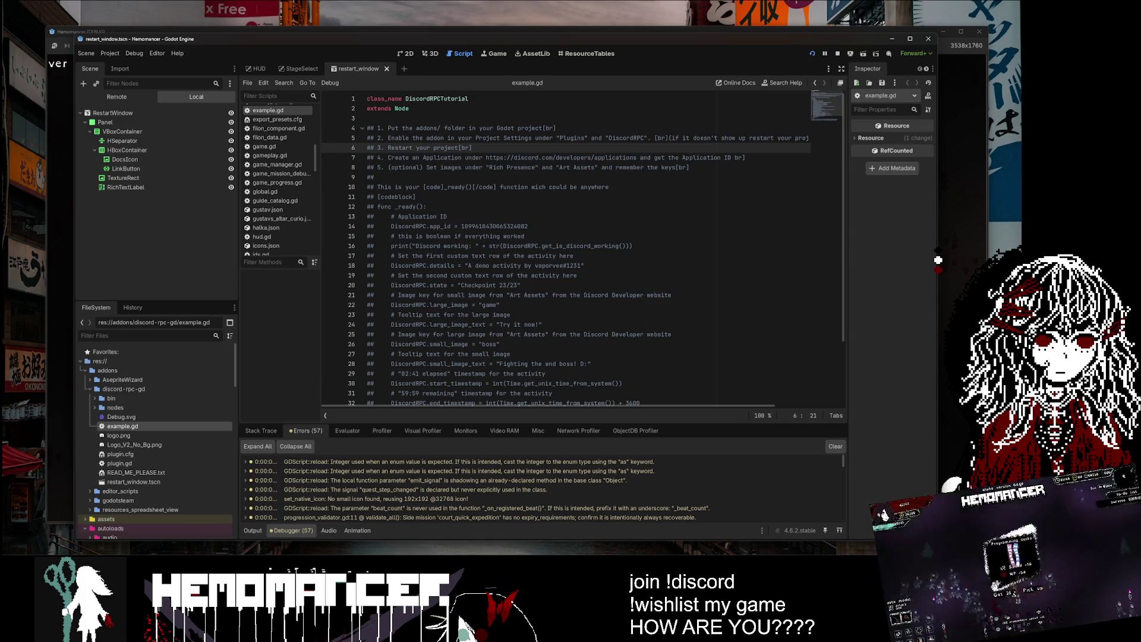
{"action": "key", "text": "alt+Tab"}
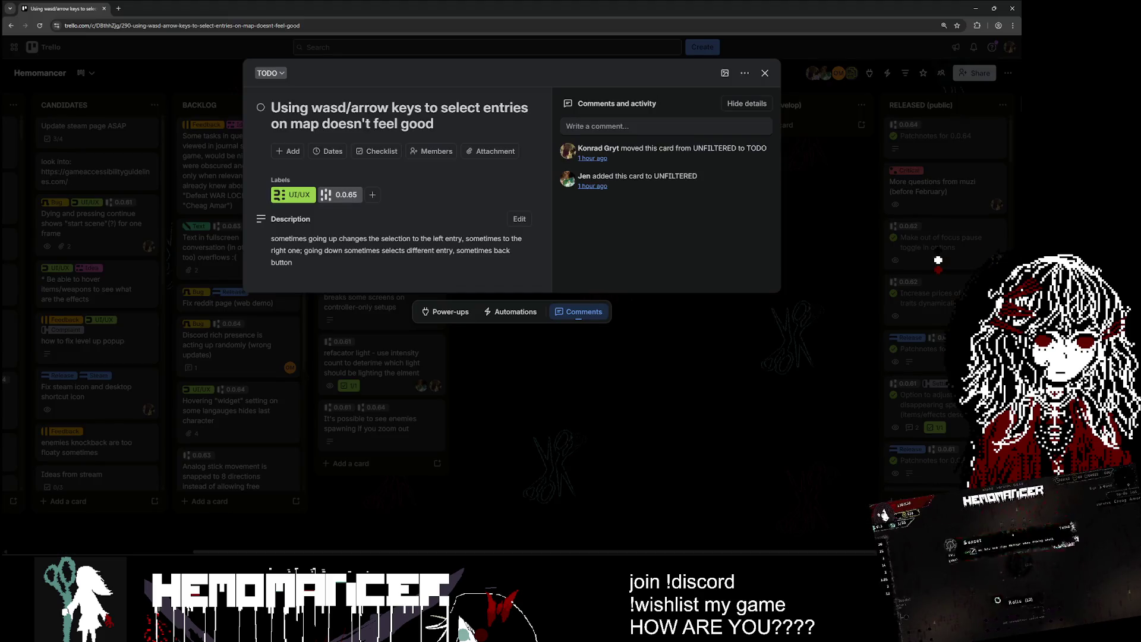
Step: Add a TODO card 'Discord rich presence is not working in production', then minimize the browser
{"action": "left_click", "coordinate": [462, 502]}
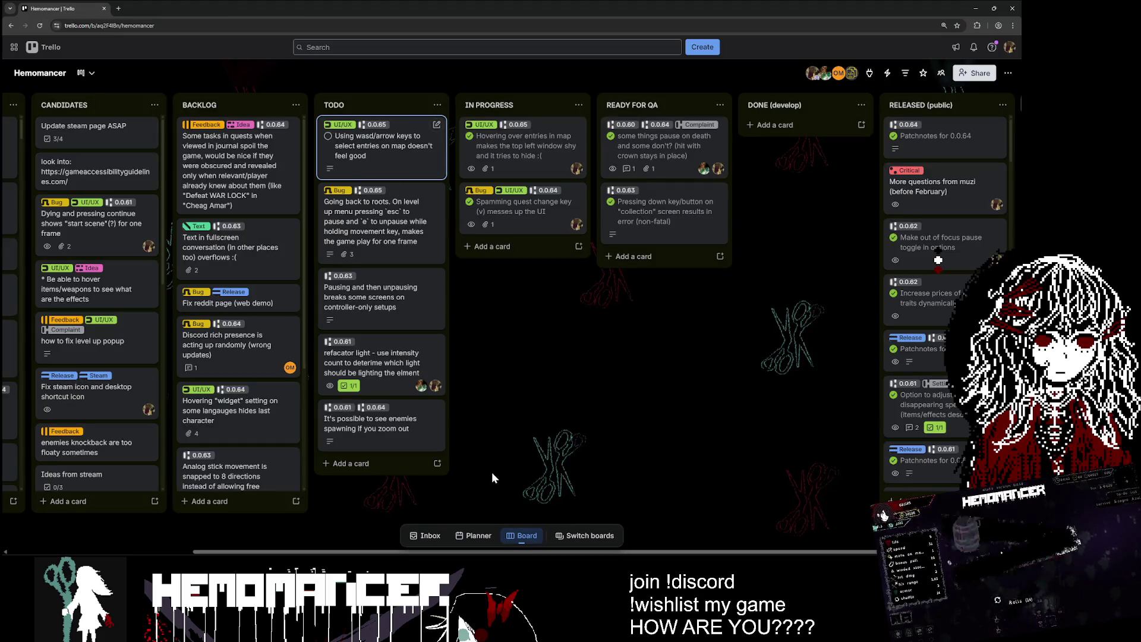
{"action": "left_click_drag", "start_coordinate": [522, 435], "coordinate": [509, 436]}
{"action": "scroll", "coordinate": [501, 438], "scroll_direction": "right", "scroll_amount": 2}
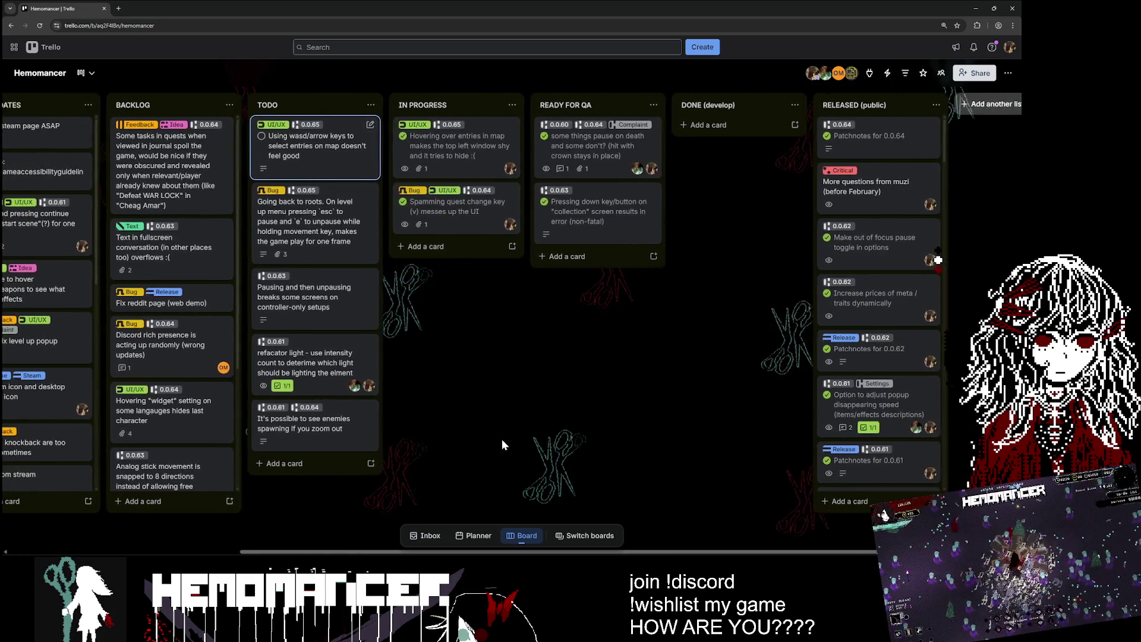
{"action": "scroll", "coordinate": [502, 439], "scroll_direction": "left", "scroll_amount": 8}
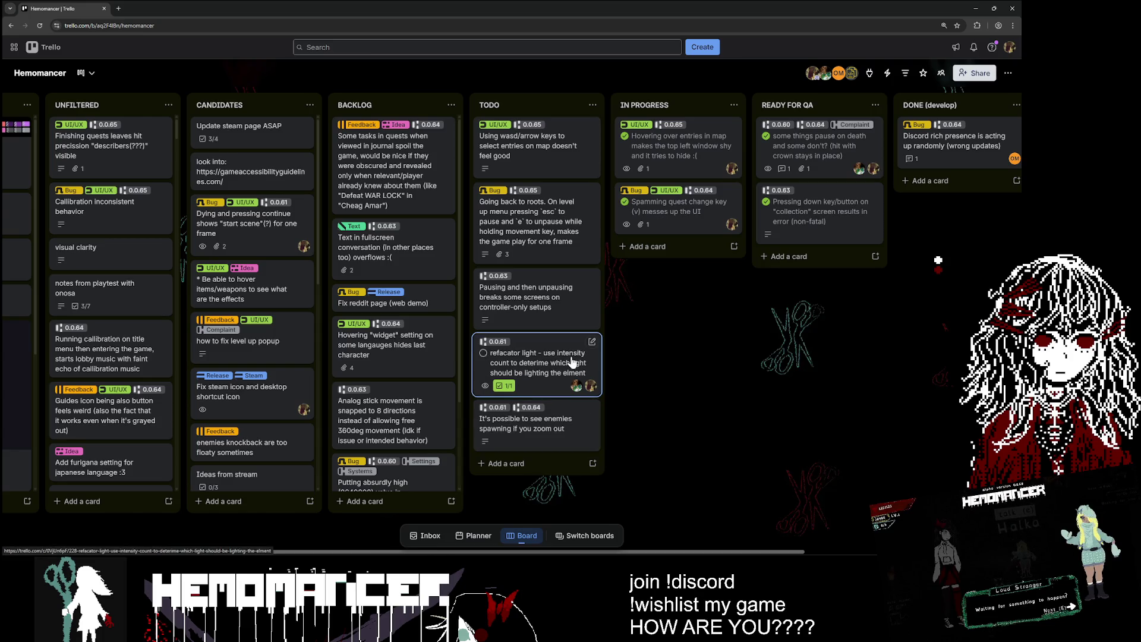
{"action": "left_click", "coordinate": [501, 463]}
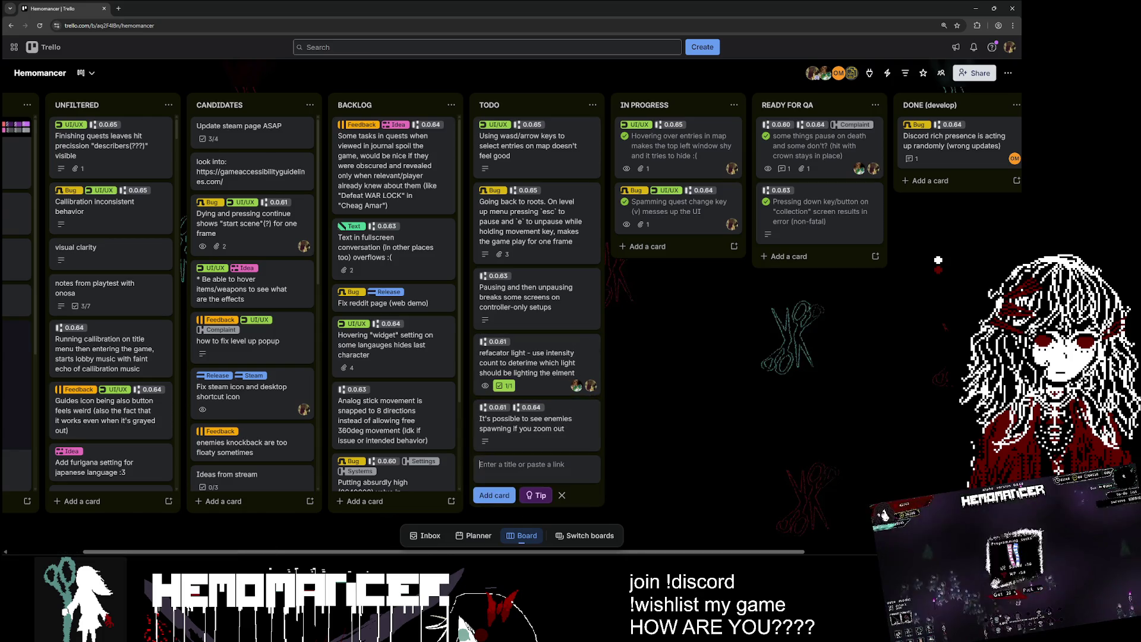
{"action": "type", "text": "Disco"}
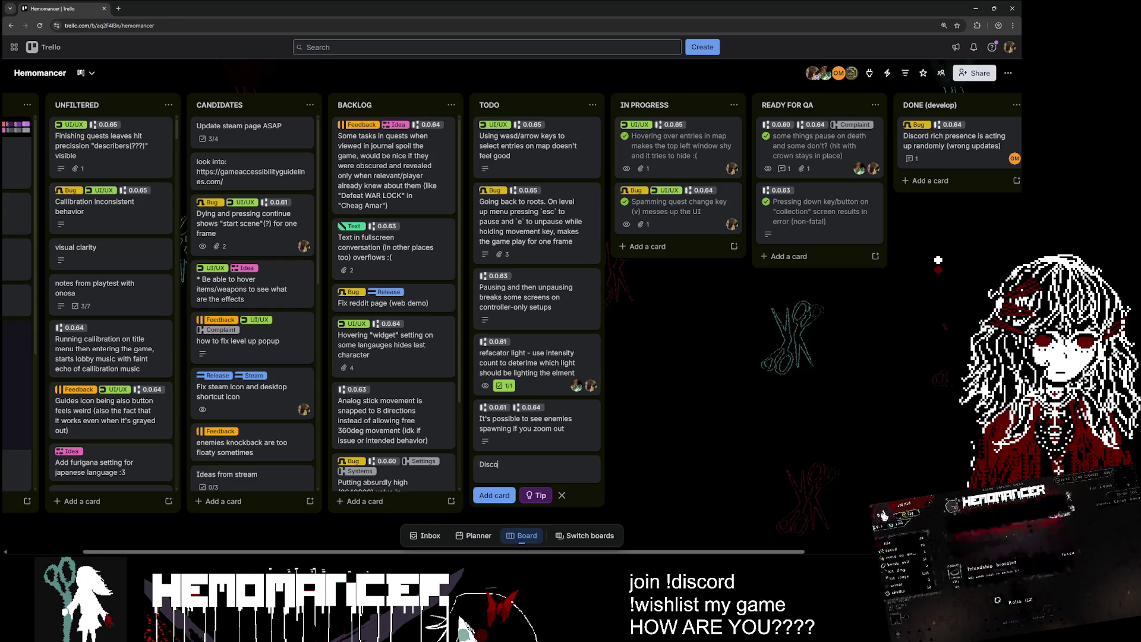
{"action": "type", "text": "rd "}
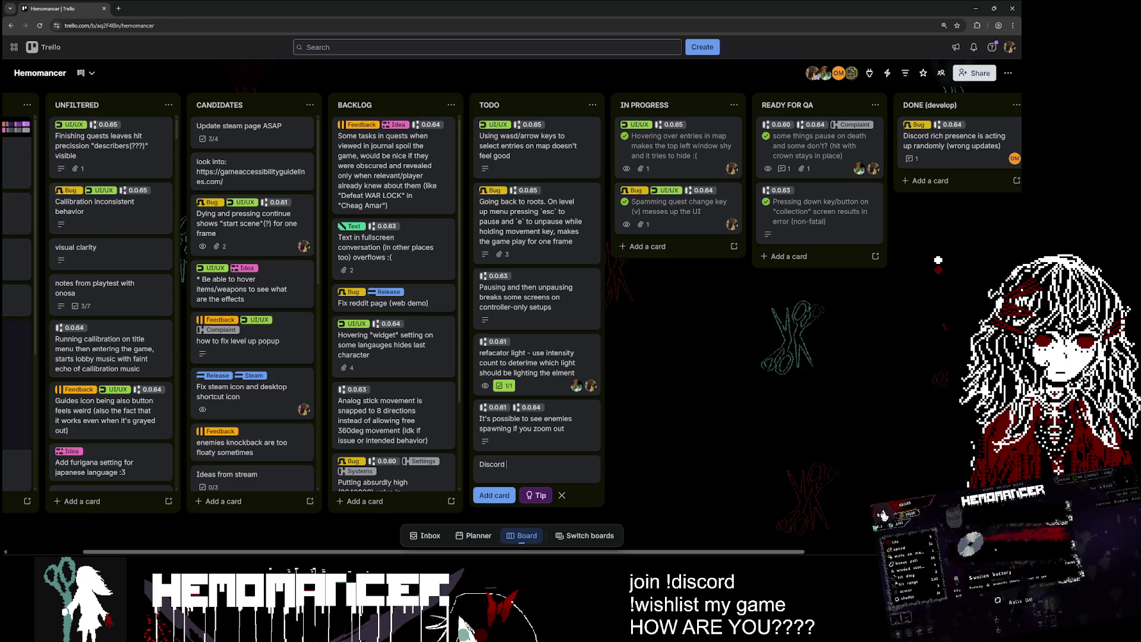
{"action": "type", "text": "rich presence is not"}
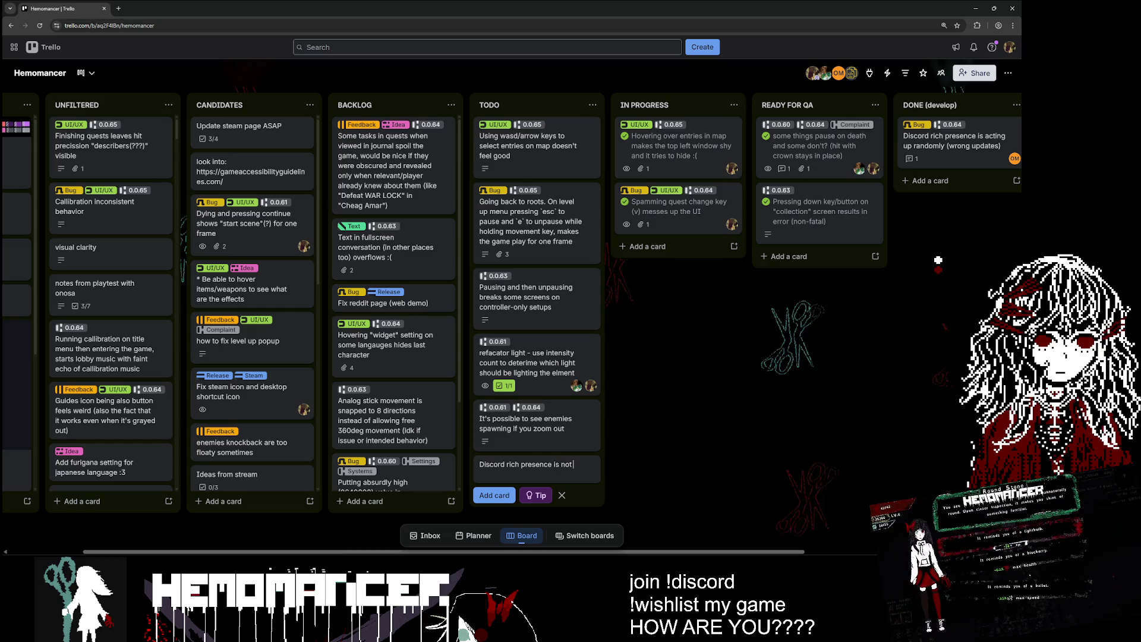
{"action": "type", "text": " working in production (addon"}
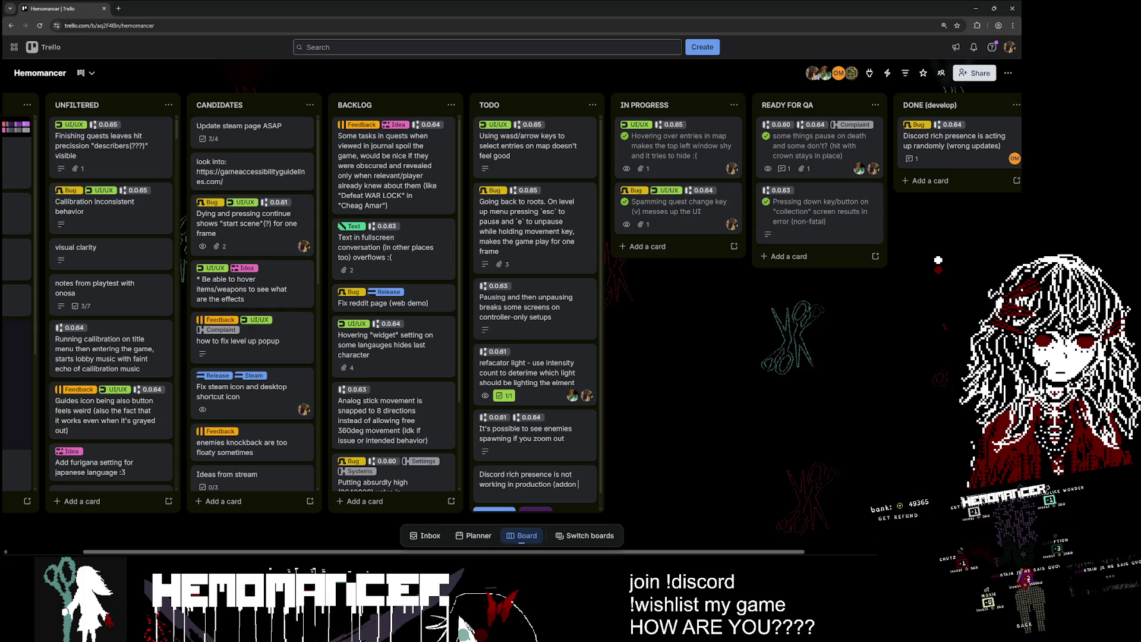
{"action": "type", "text": "t added to build?"}
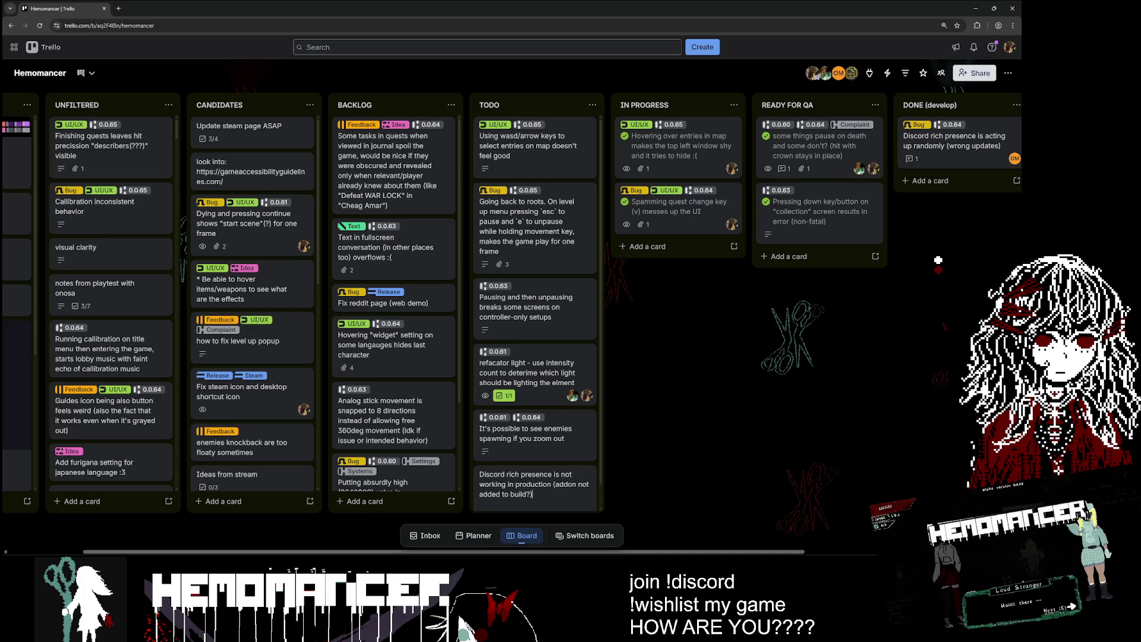
{"action": "key", "text": "Return"}
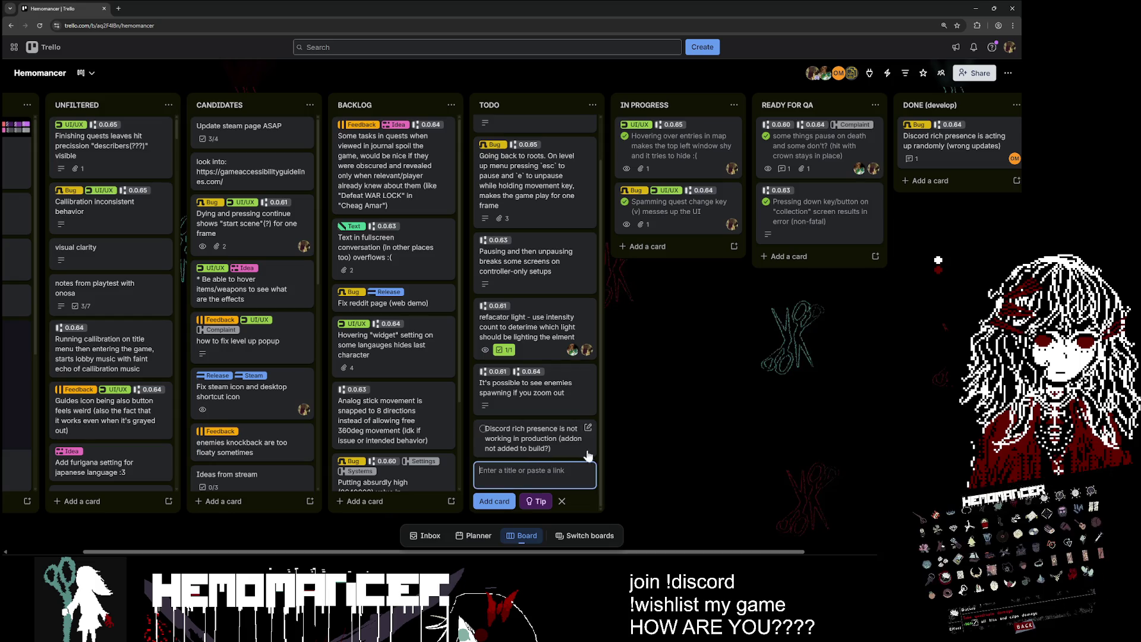
{"action": "left_click", "coordinate": [657, 411]}
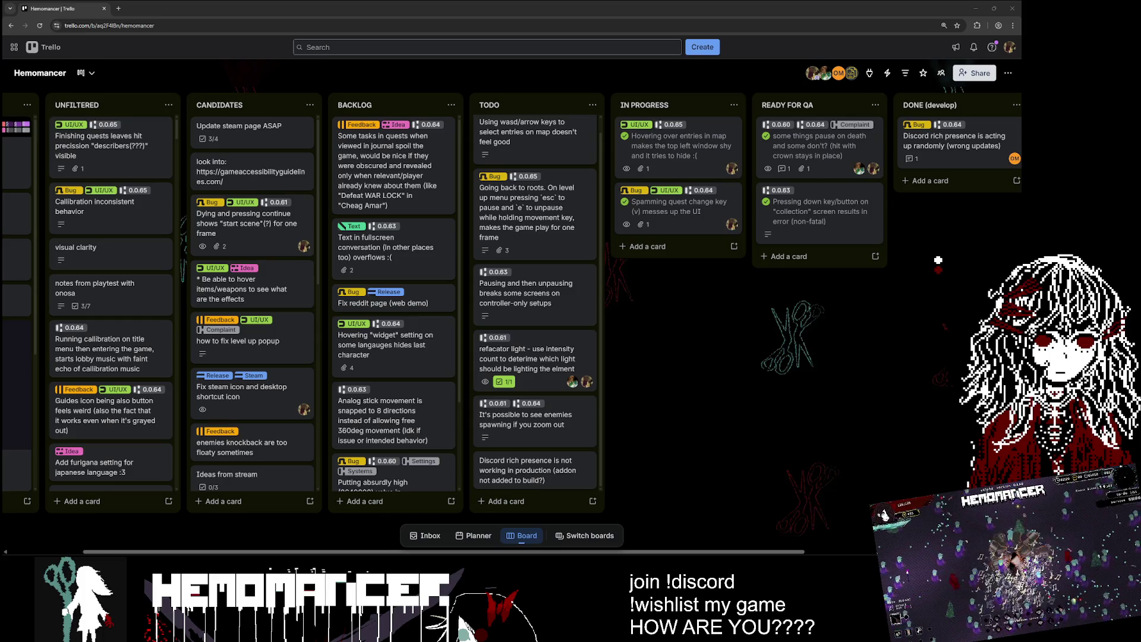
{"action": "left_click", "coordinate": [976, 9]}
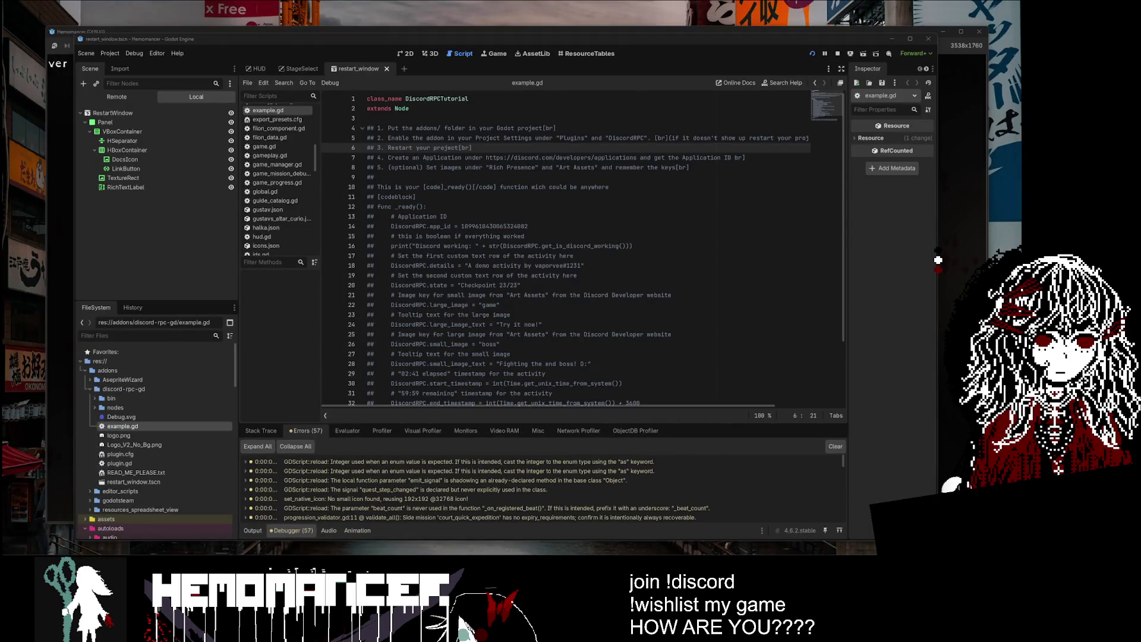
Step: Read through example.gd's sample Rich Presence code, then show the restart_window scene in 2D
{"action": "left_click", "coordinate": [529, 226]}
{"action": "scroll", "coordinate": [565, 244], "scroll_direction": "down", "scroll_amount": 3}
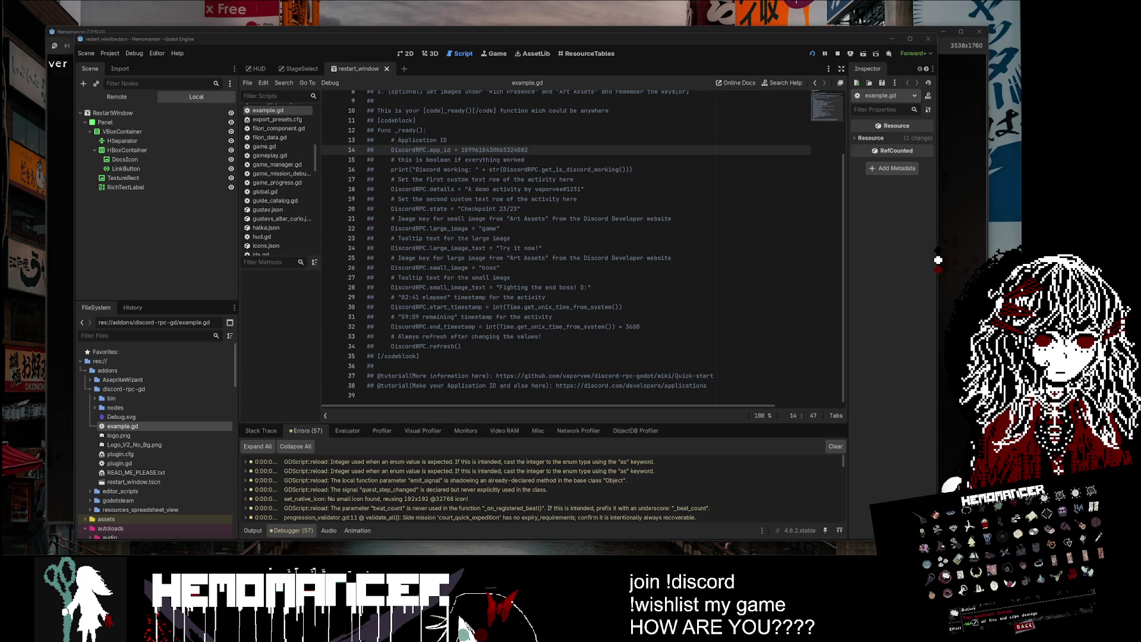
{"action": "left_click", "coordinate": [541, 248]}
{"action": "scroll", "coordinate": [582, 250], "scroll_direction": "up", "scroll_amount": 3}
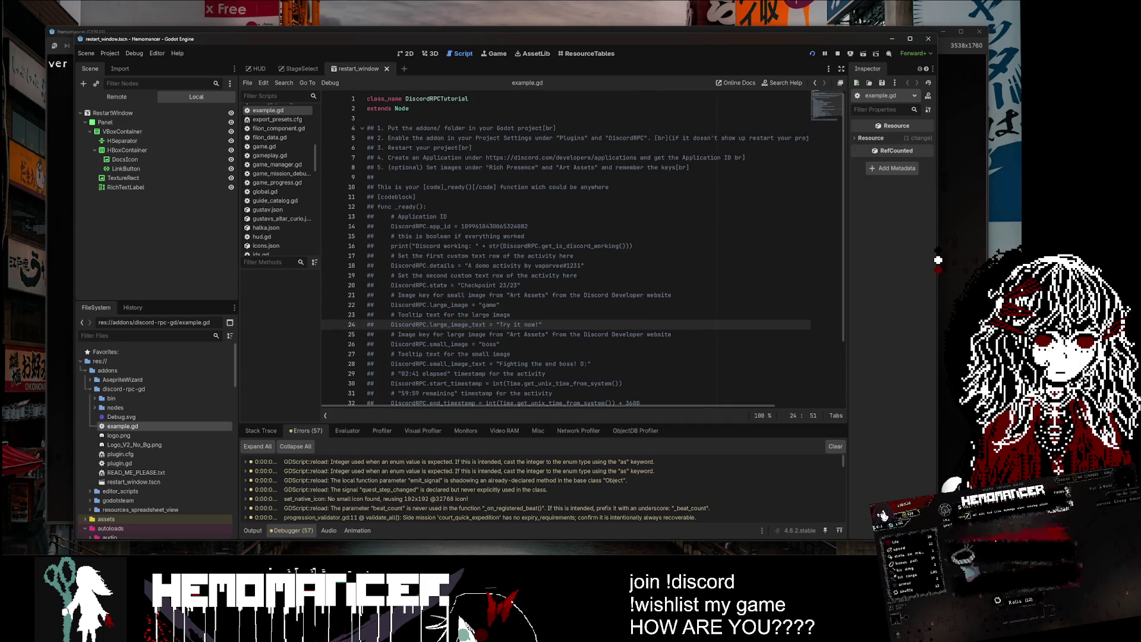
{"action": "scroll", "coordinate": [582, 250], "scroll_direction": "down", "scroll_amount": 2}
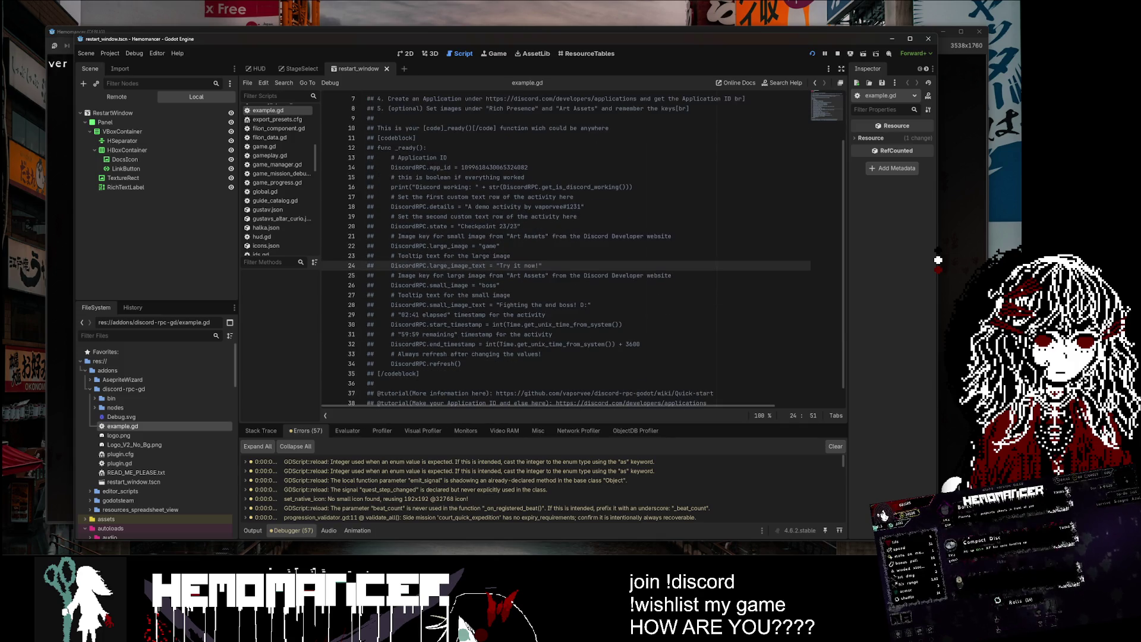
{"action": "scroll", "coordinate": [583, 250], "scroll_direction": "down", "scroll_amount": 1}
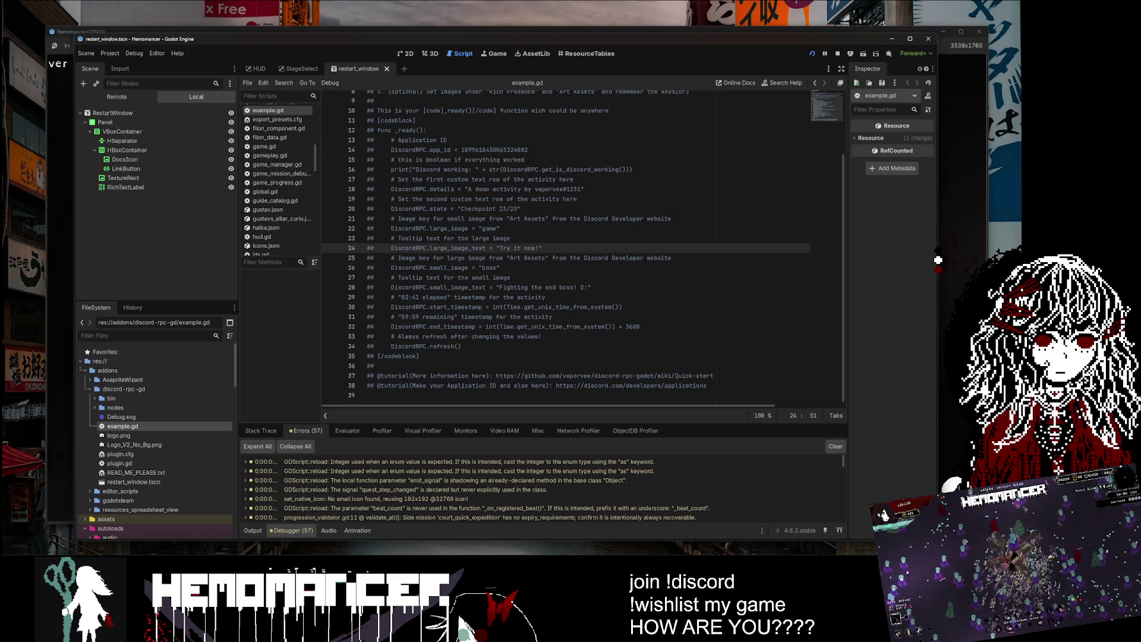
{"action": "scroll", "coordinate": [582, 249], "scroll_direction": "up", "scroll_amount": 2}
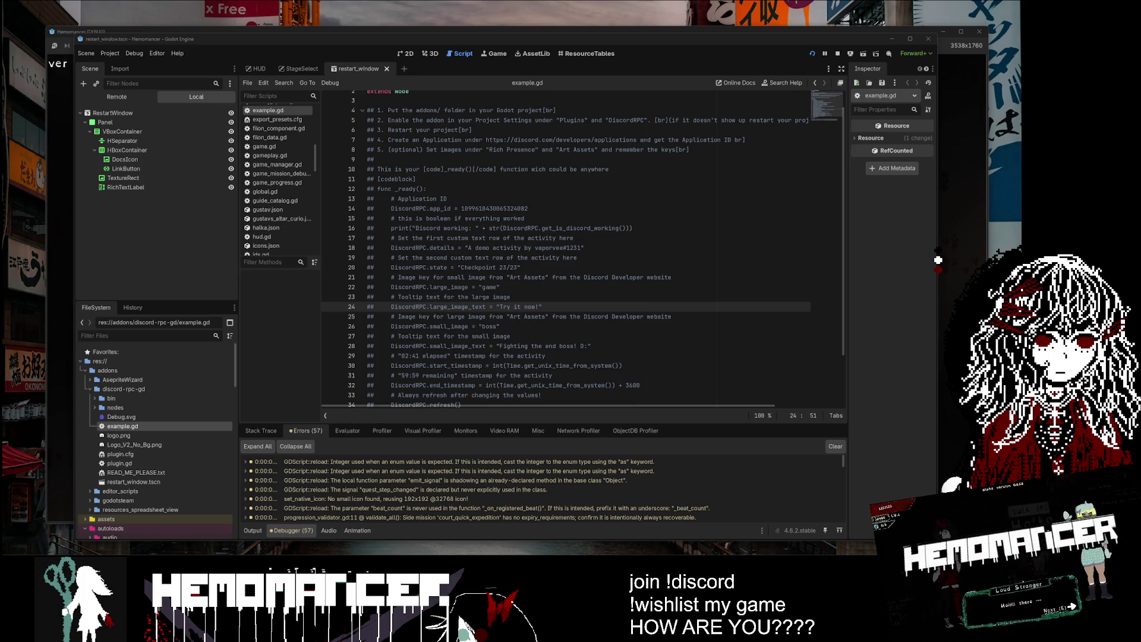
{"action": "scroll", "coordinate": [583, 250], "scroll_direction": "down", "scroll_amount": 2}
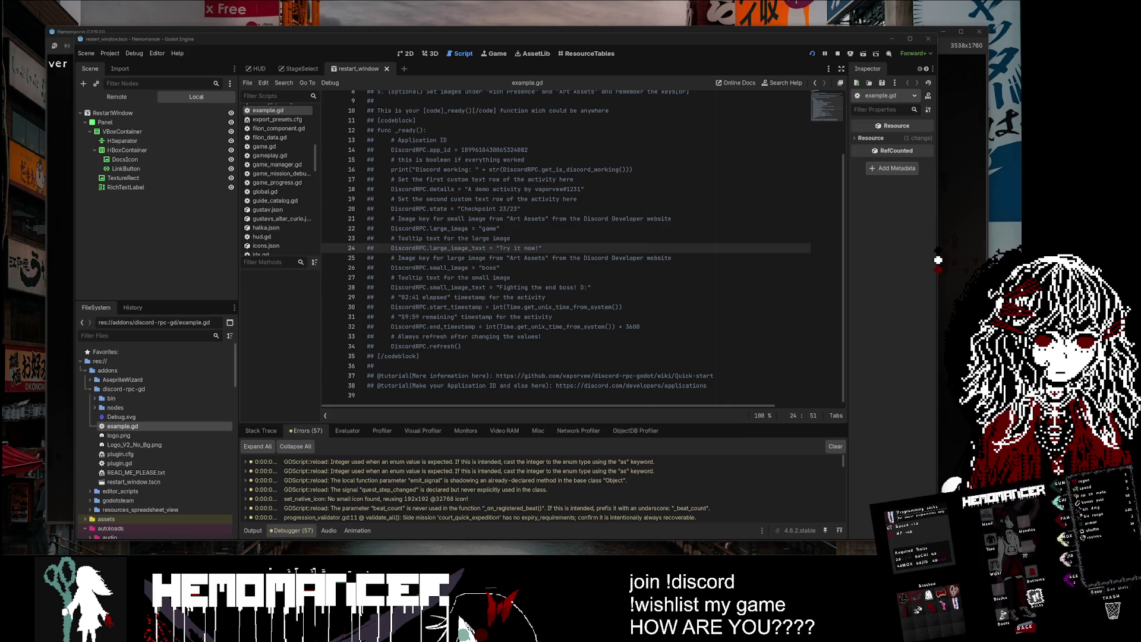
{"action": "scroll", "coordinate": [583, 249], "scroll_direction": "up", "scroll_amount": 3}
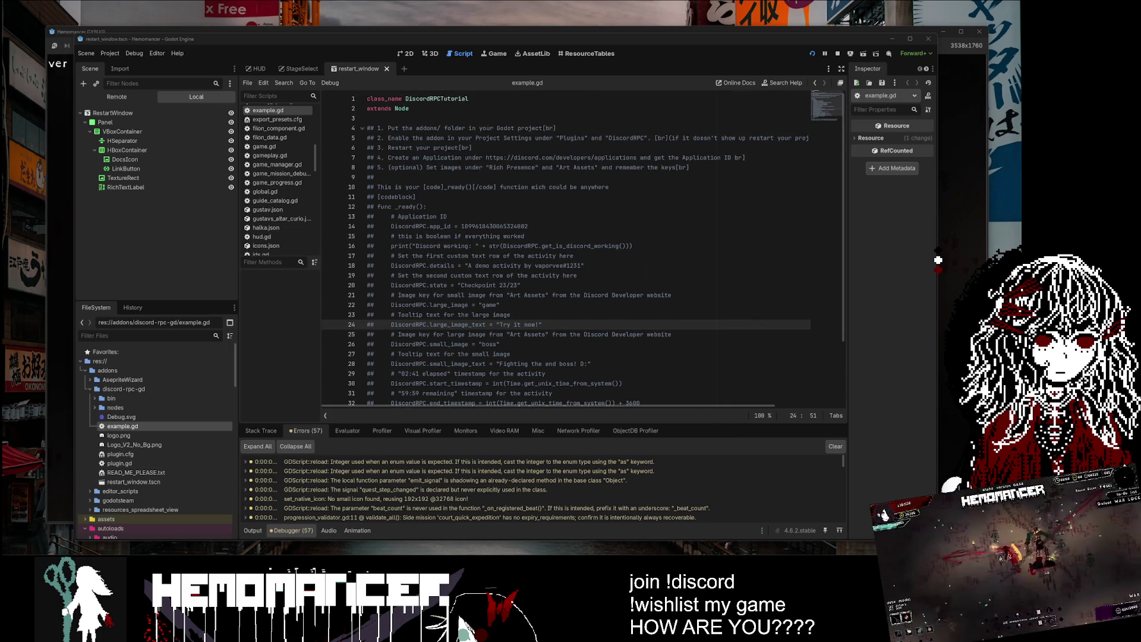
{"action": "left_click", "coordinate": [409, 53]}
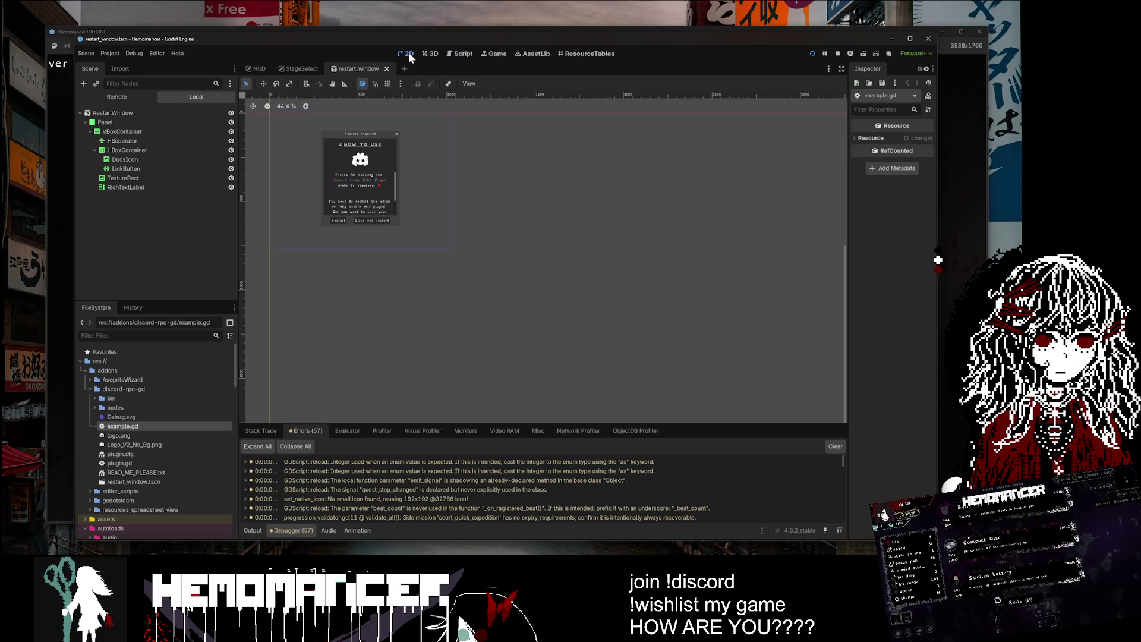
Step: Inspect the restart dialog, select its thank-you RichTextLabel, and close the restart_window scene tab
{"action": "scroll", "coordinate": [513, 256], "scroll_direction": "up", "scroll_amount": 5}
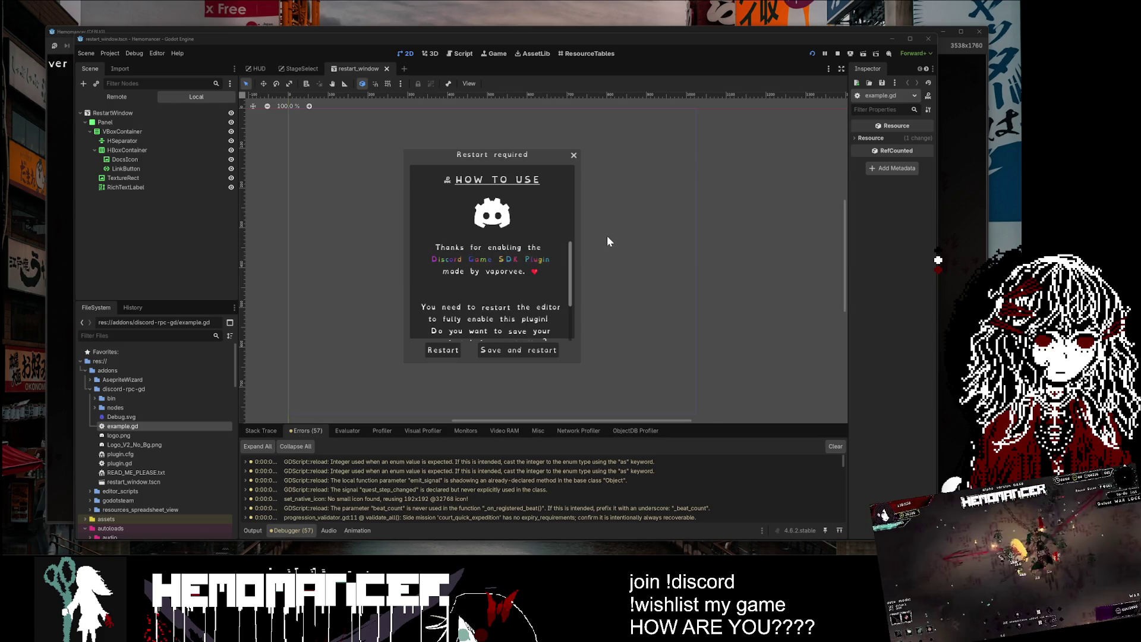
{"action": "scroll", "coordinate": [416, 215], "scroll_direction": "up", "scroll_amount": 6}
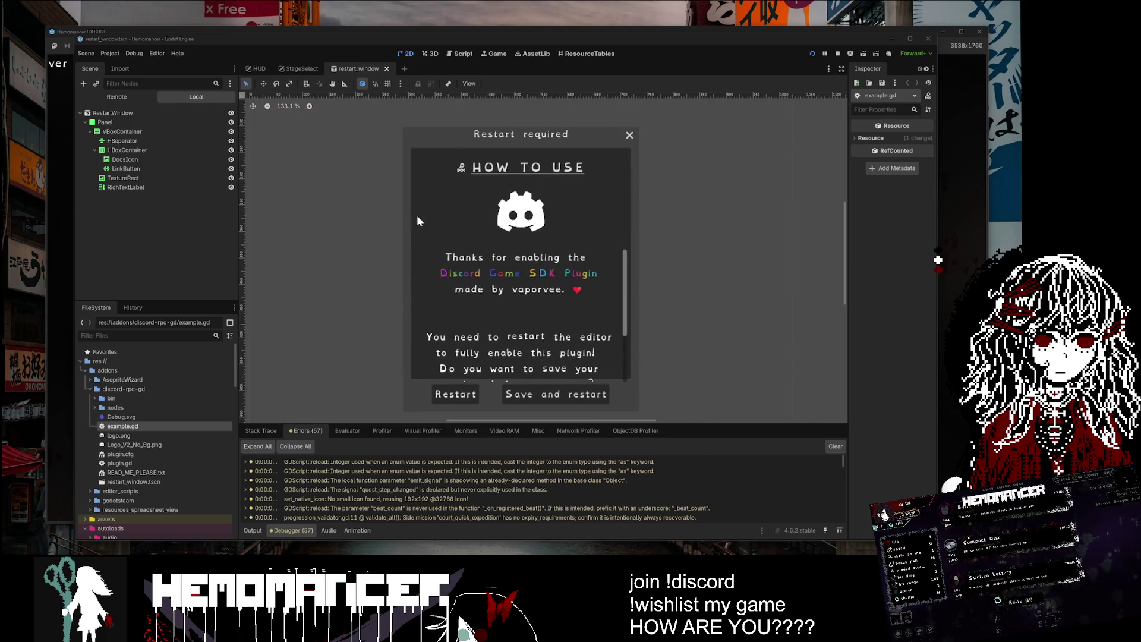
{"action": "scroll", "coordinate": [523, 199], "scroll_direction": "up", "scroll_amount": 8}
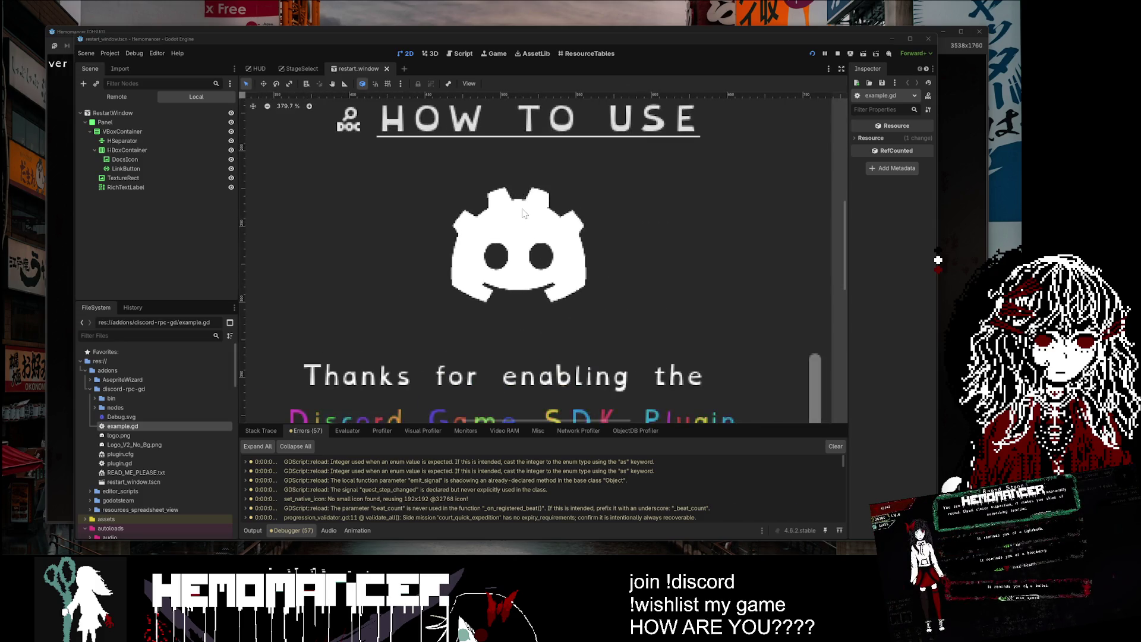
{"action": "scroll", "coordinate": [522, 236], "scroll_direction": "down", "scroll_amount": 16}
{"action": "scroll", "coordinate": [485, 342], "scroll_direction": "up", "scroll_amount": 5}
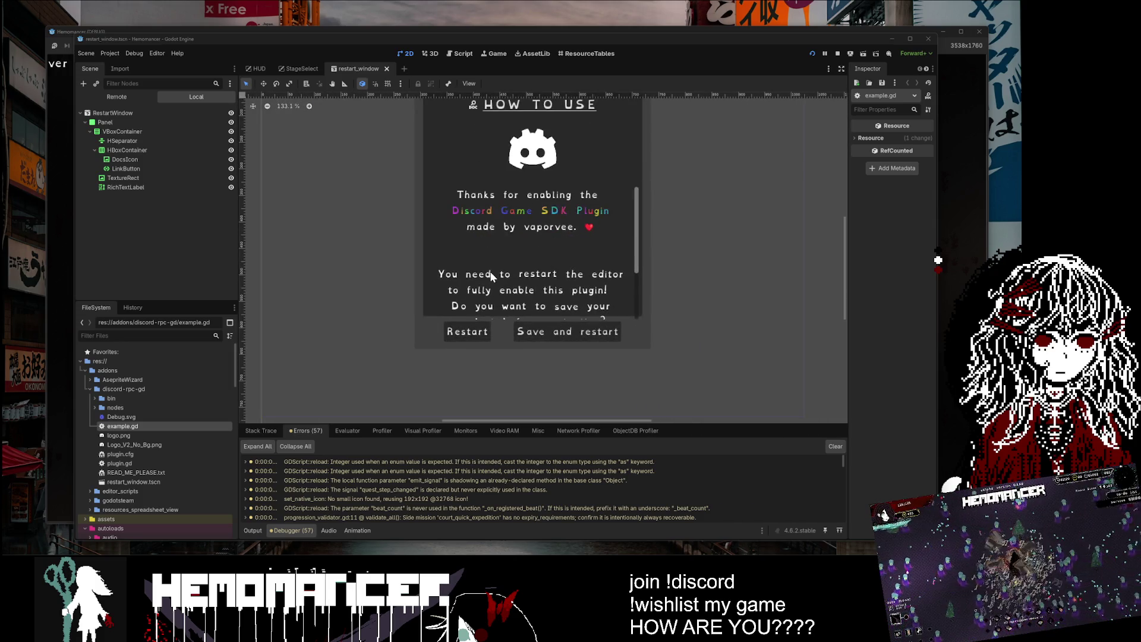
{"action": "left_click", "coordinate": [493, 273]}
{"action": "scroll", "coordinate": [611, 250], "scroll_direction": "down", "scroll_amount": 1}
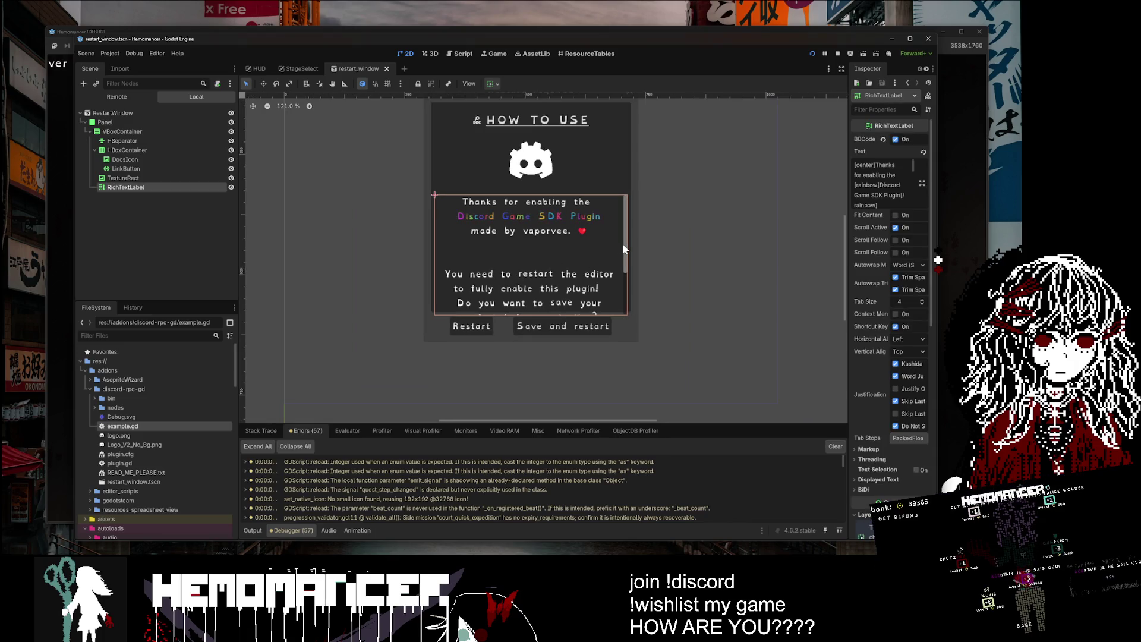
{"action": "left_click", "coordinate": [623, 244]}
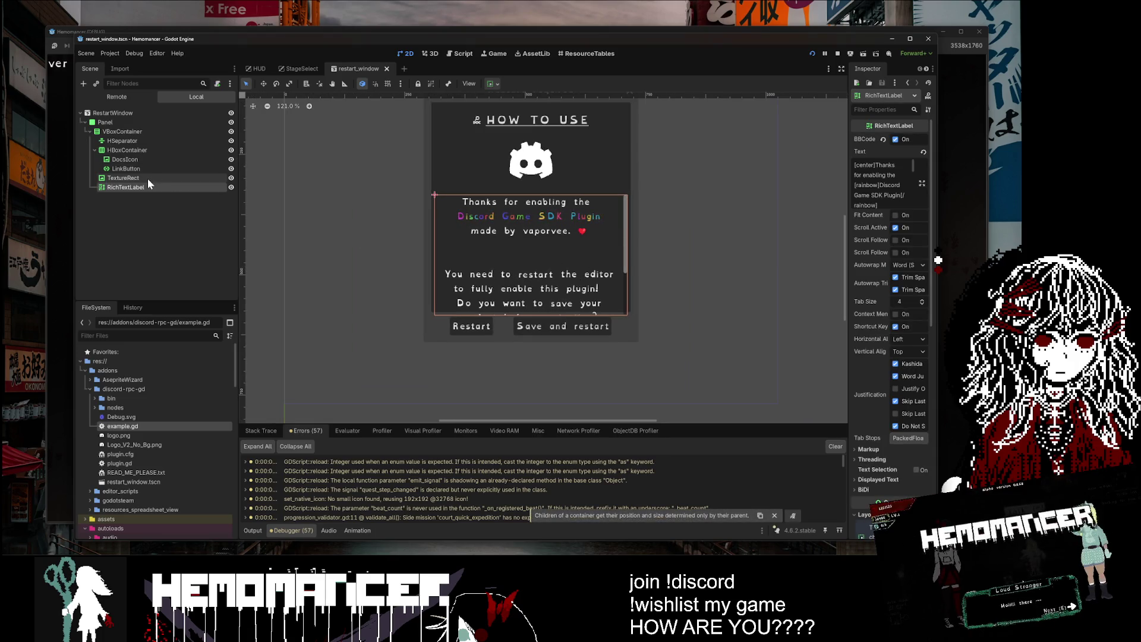
{"action": "middle_click", "coordinate": [374, 67]}
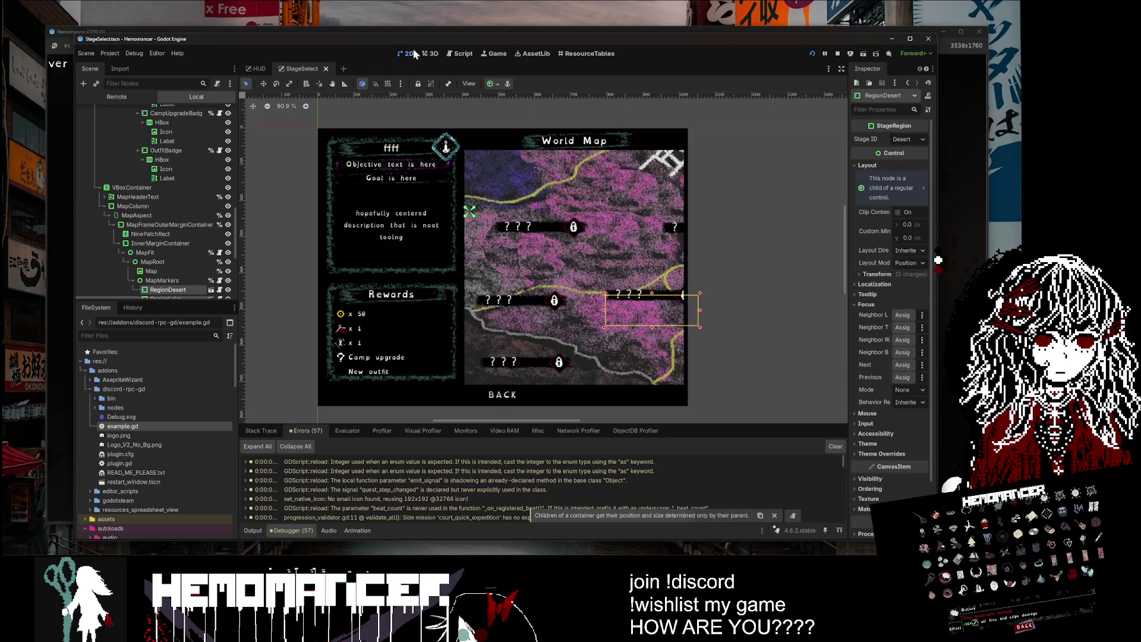
Step: Clear the debugger's error log, select the stage select's Map node, and run the project with F5
{"action": "left_click", "coordinate": [834, 446]}
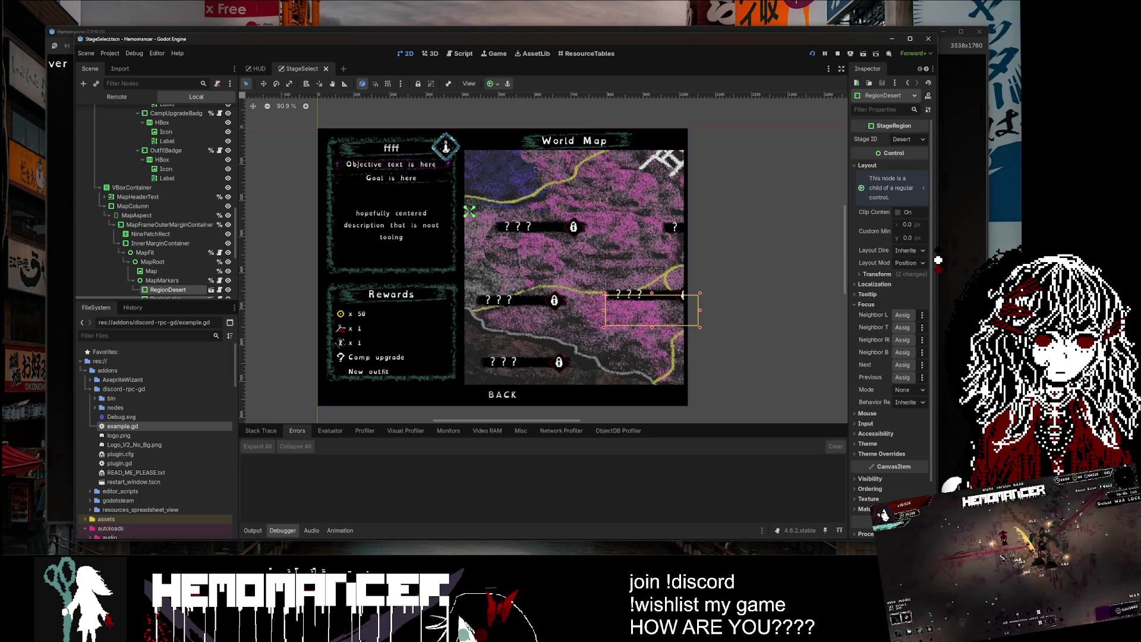
{"action": "left_click", "coordinate": [731, 171]}
{"action": "scroll", "coordinate": [516, 152], "scroll_direction": "down", "scroll_amount": 7}
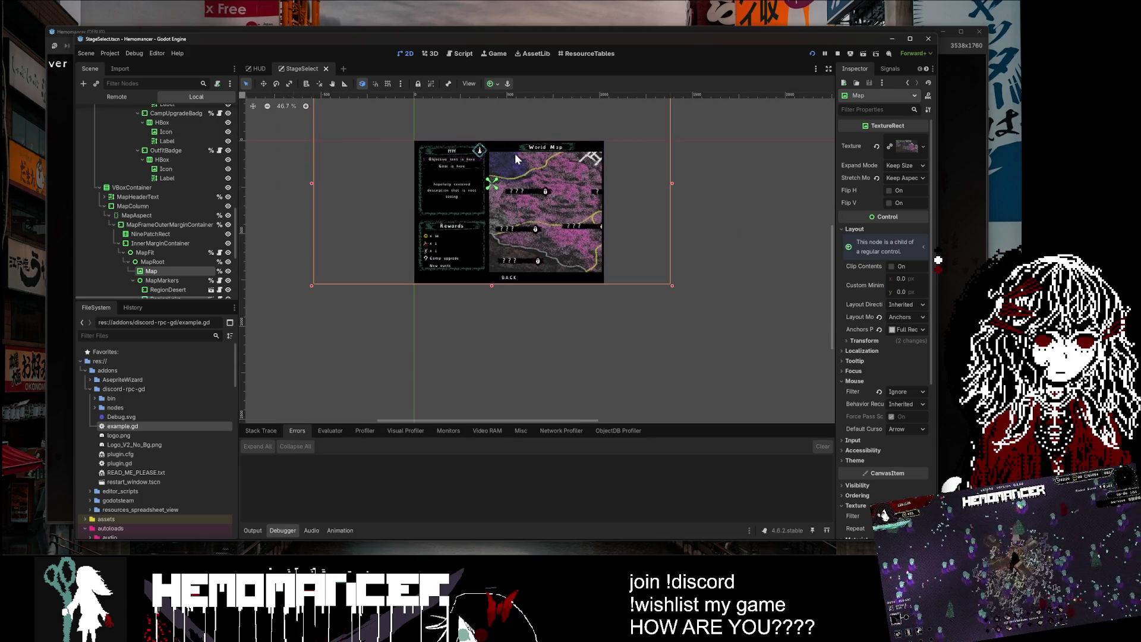
{"action": "left_click", "coordinate": [302, 222]}
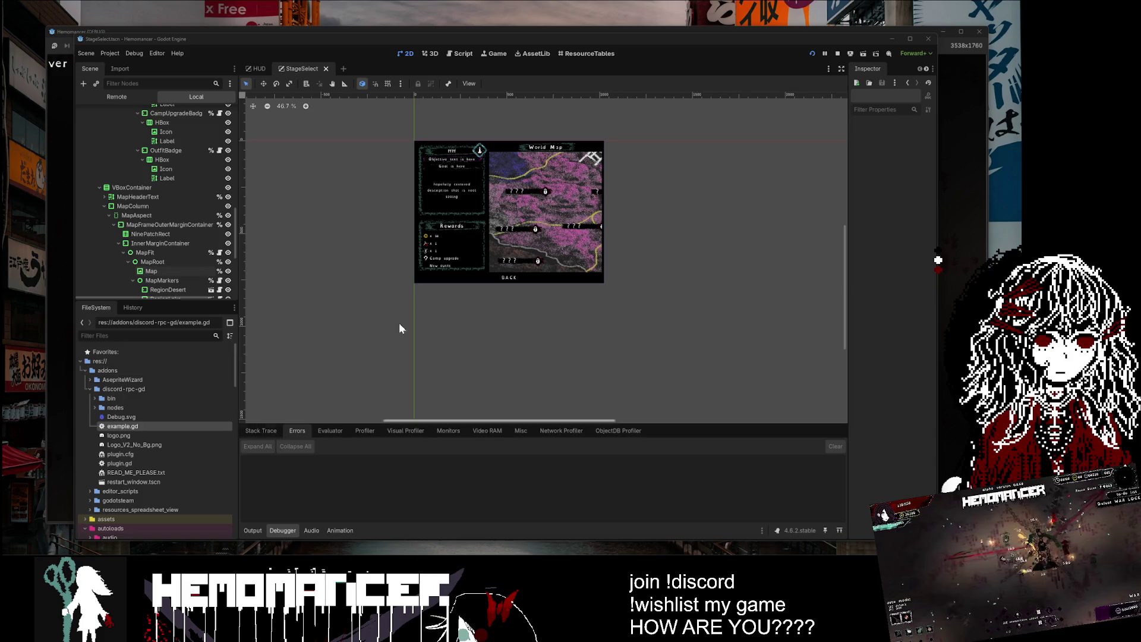
{"action": "left_click", "coordinate": [387, 277]}
{"action": "key", "text": "F5"}
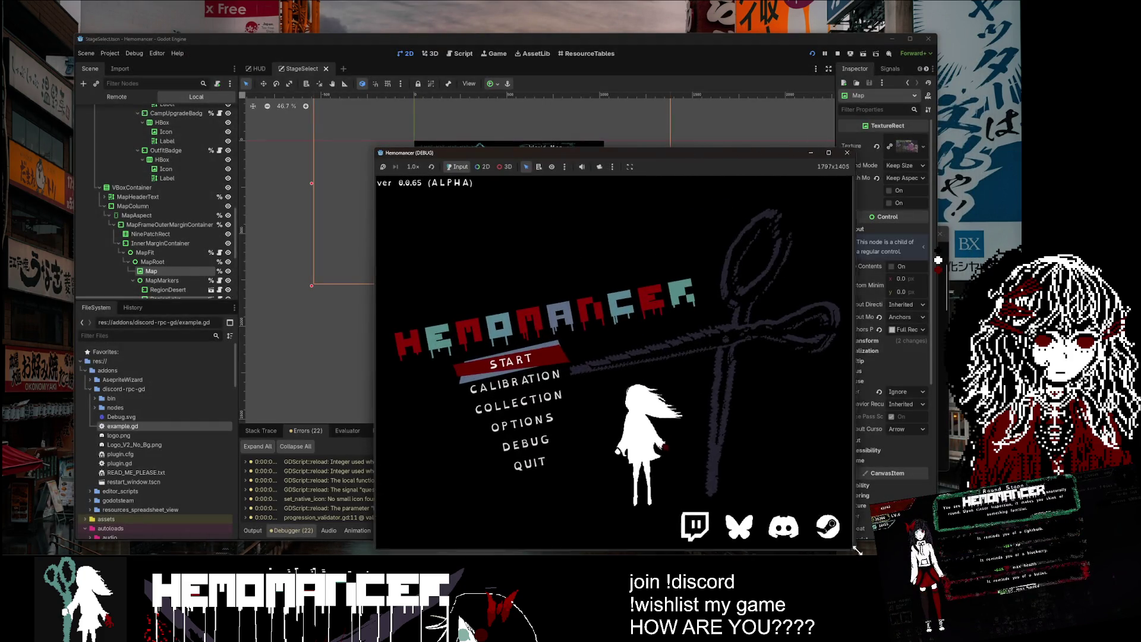
Step: Enlarge the game window, start the game, and use the Signpole to reach the World Map
{"action": "mouse_move", "coordinate": [375, 149]}
{"action": "left_mouse_down"}
{"action": "mouse_move", "coordinate": [48, 13]}
{"action": "mouse_move", "coordinate": [34, 21]}
{"action": "left_mouse_up"}
{"action": "key", "text": "Return"}
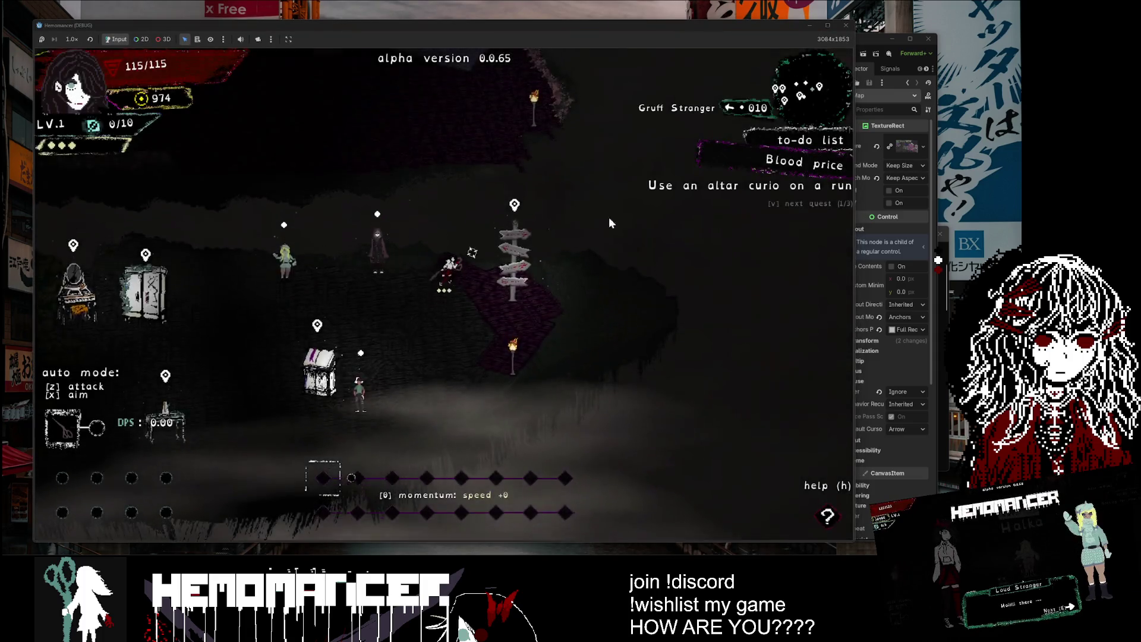
{"action": "key", "text": "s"}
{"action": "key", "text": "d"}
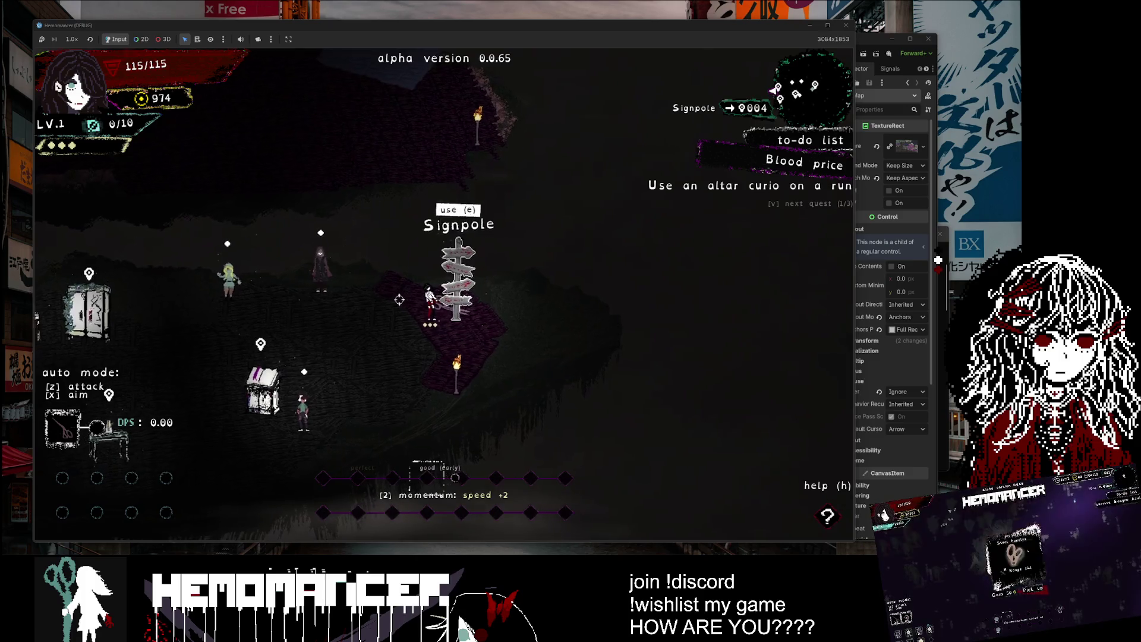
{"action": "key", "text": "a"}
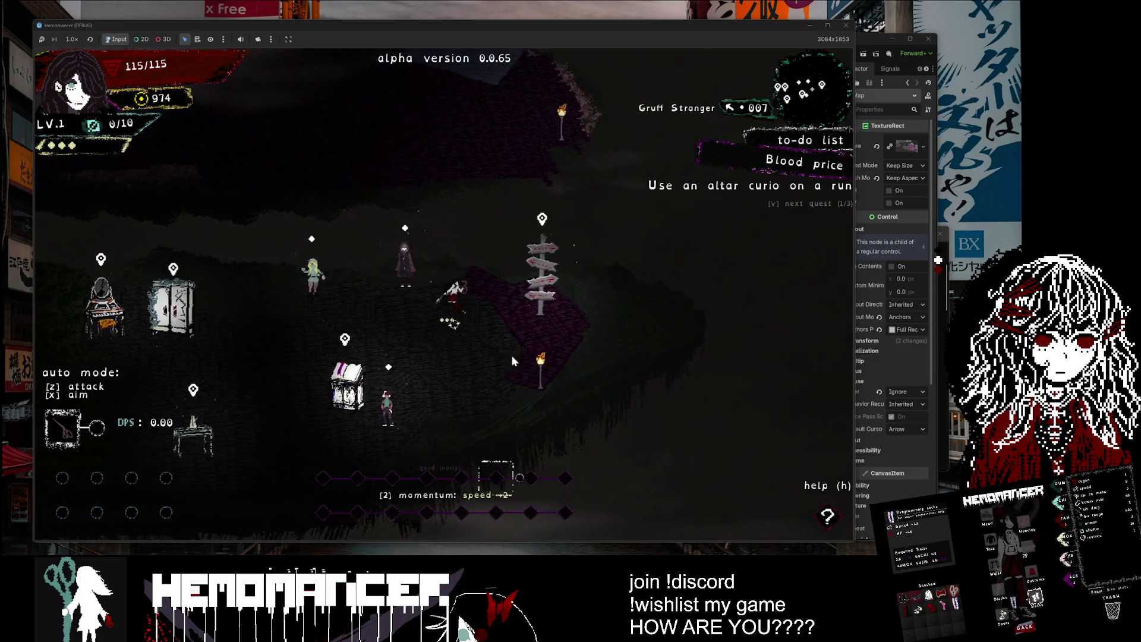
{"action": "key", "text": "d"}
{"action": "key", "text": "e"}
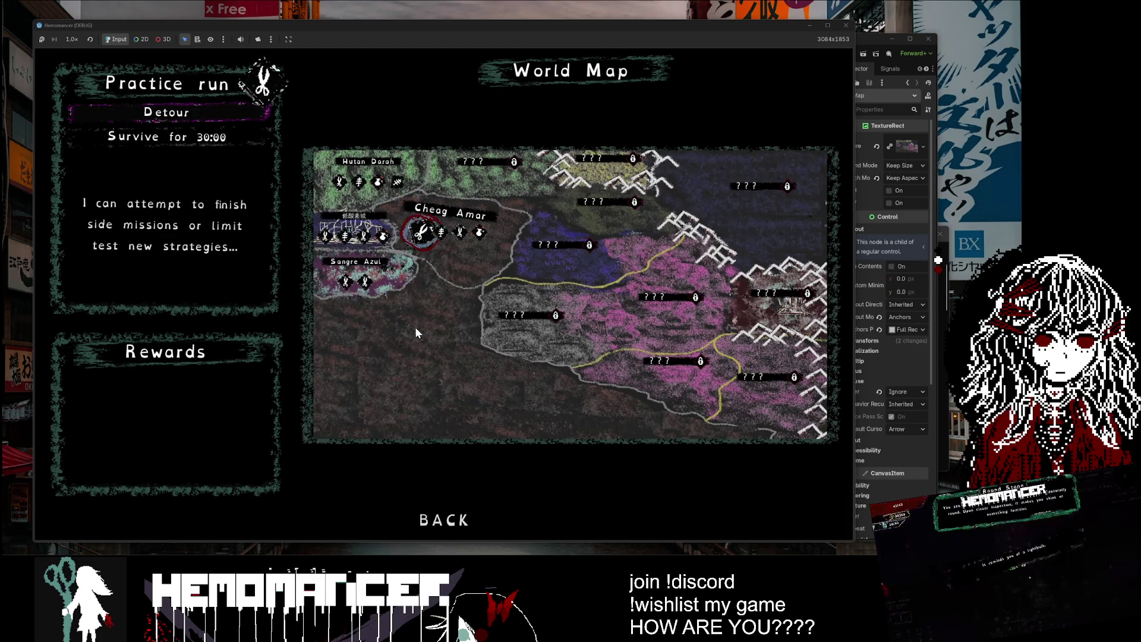
Step: Start the Practice run and walk the character up through the enemies to the box
{"action": "key", "text": "d"}
{"action": "key", "text": "a"}
{"action": "key", "text": "e"}
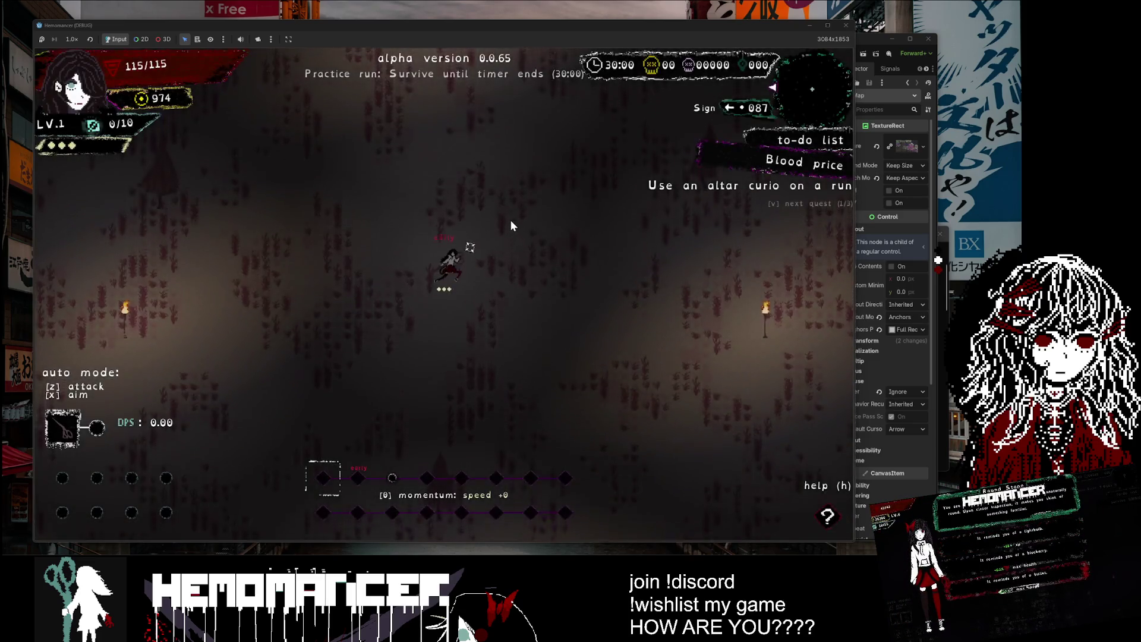
{"action": "key", "text": "w"}
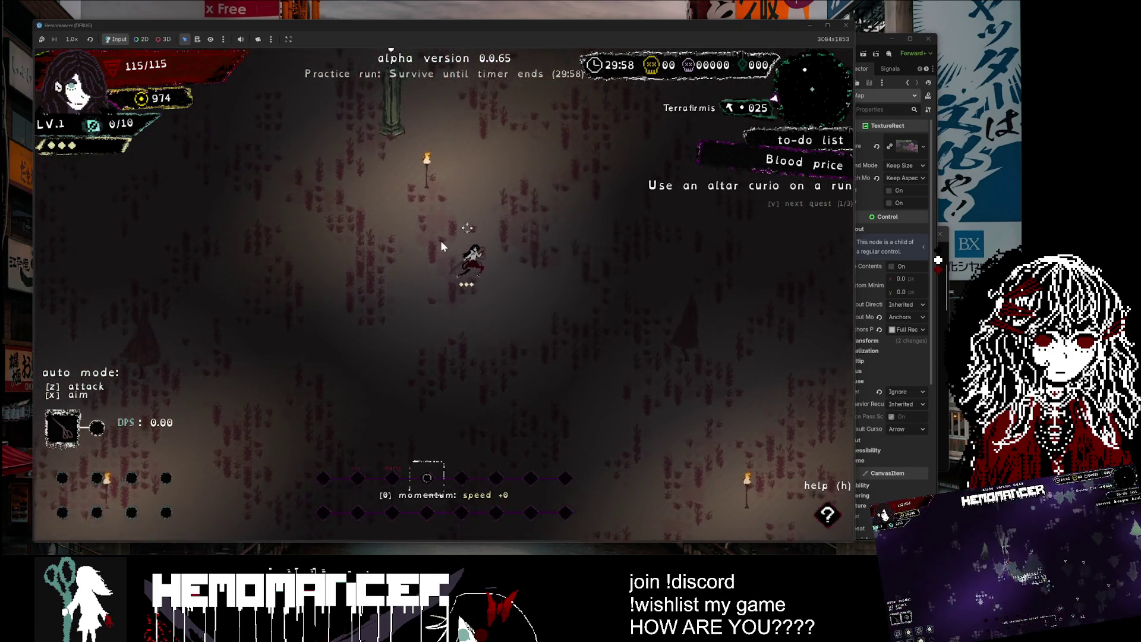
{"action": "key", "text": "w"}
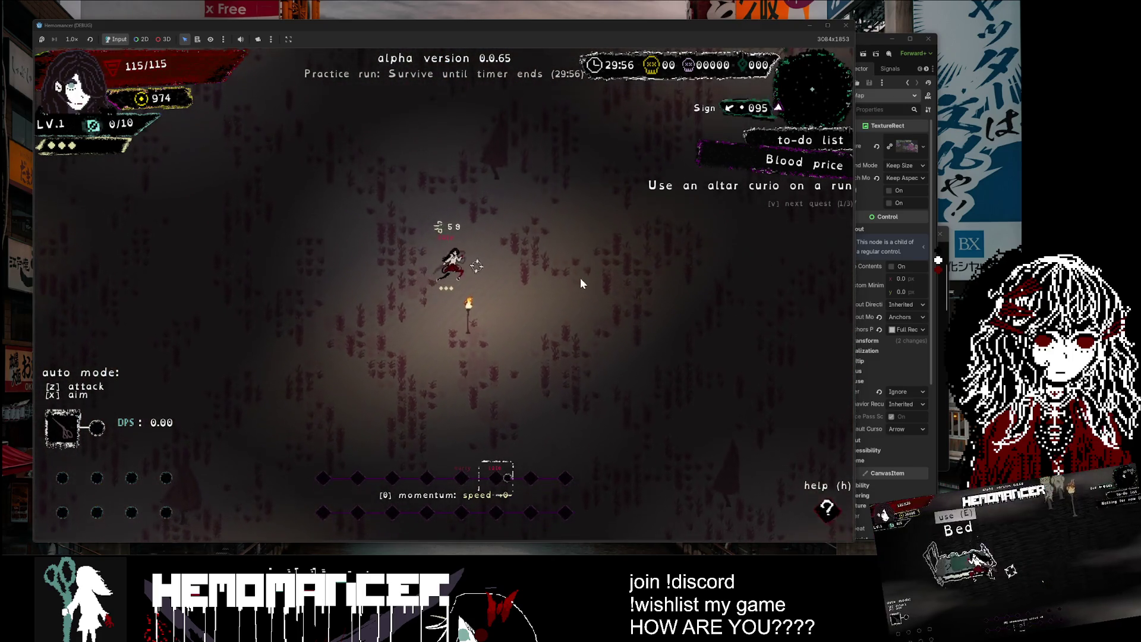
{"action": "key", "text": "d"}
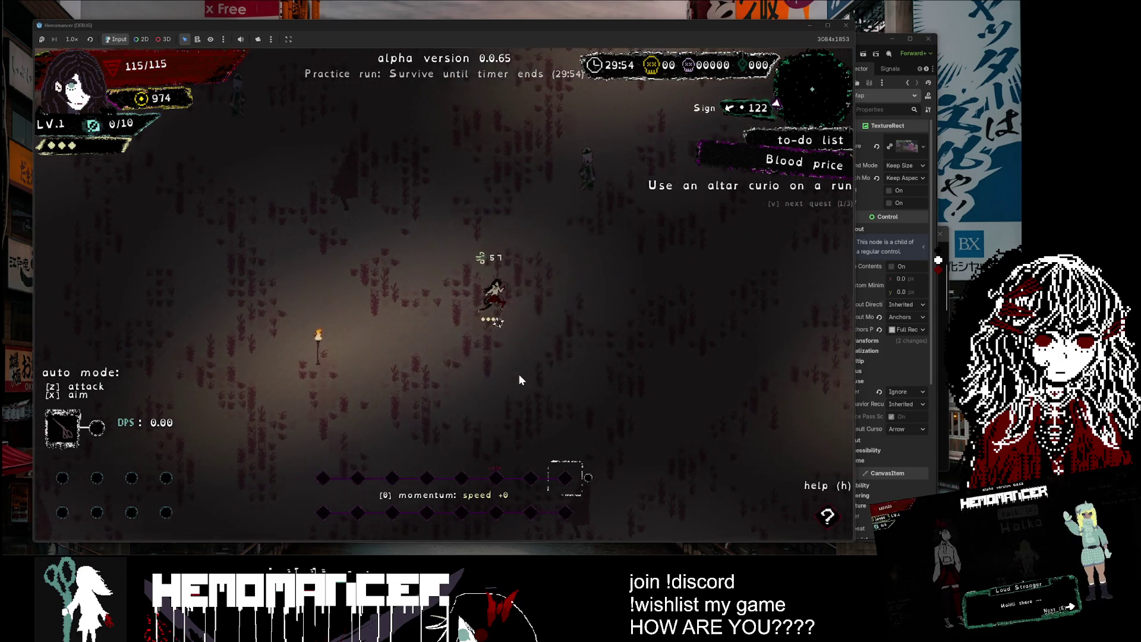
{"action": "key", "text": "w"}
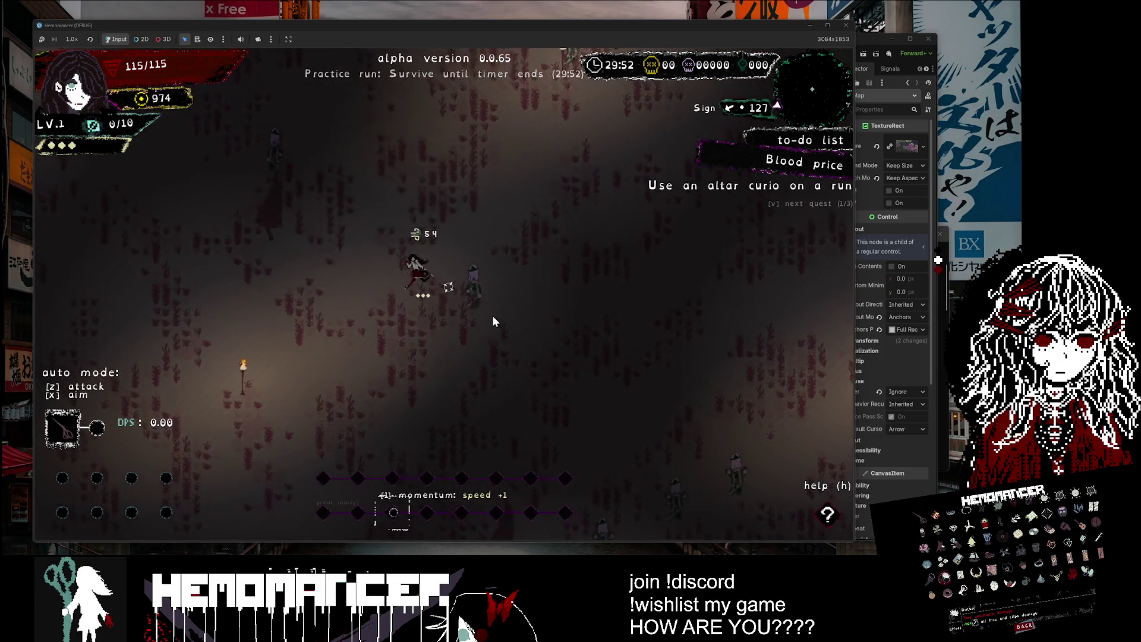
{"action": "key", "text": "w"}
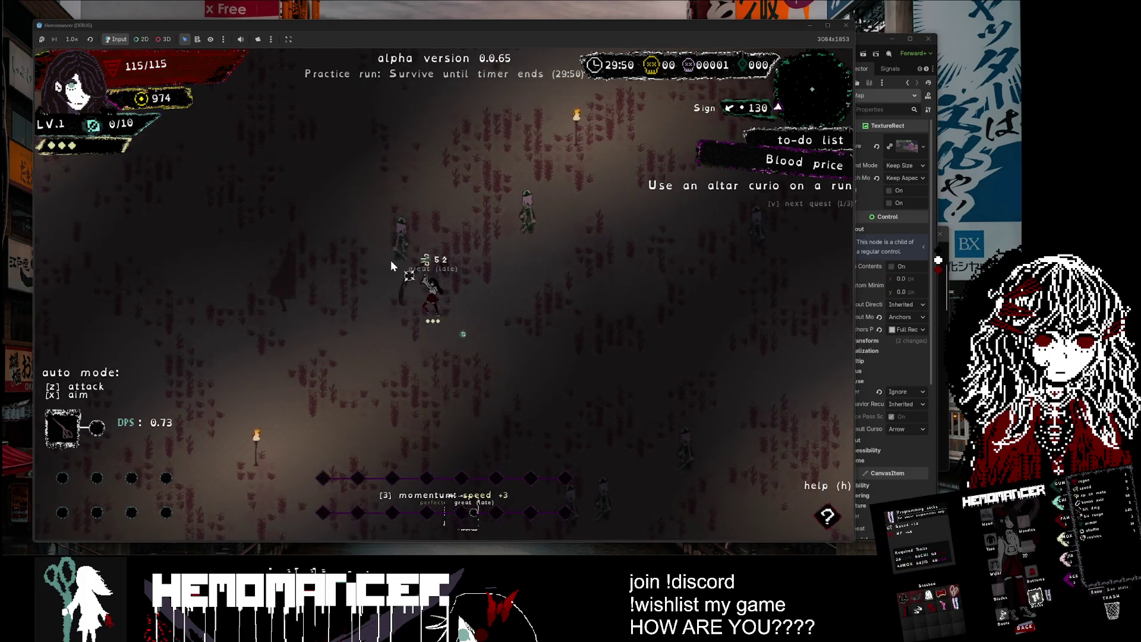
{"action": "key", "text": "w"}
{"action": "key", "text": "d"}
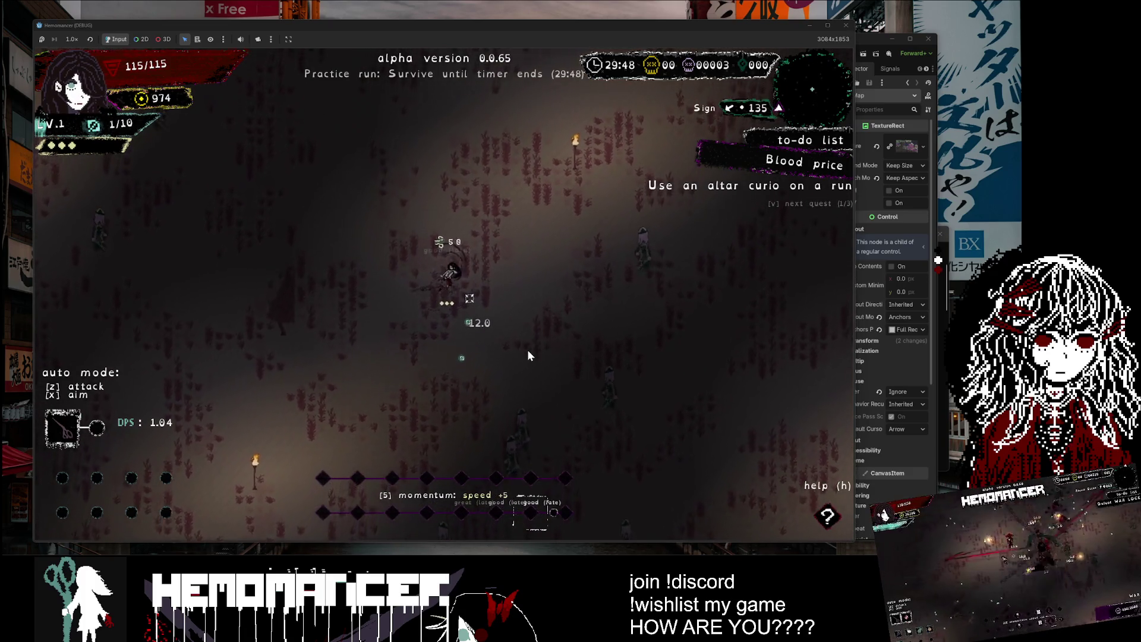
{"action": "key", "text": "s"}
{"action": "key", "text": "a"}
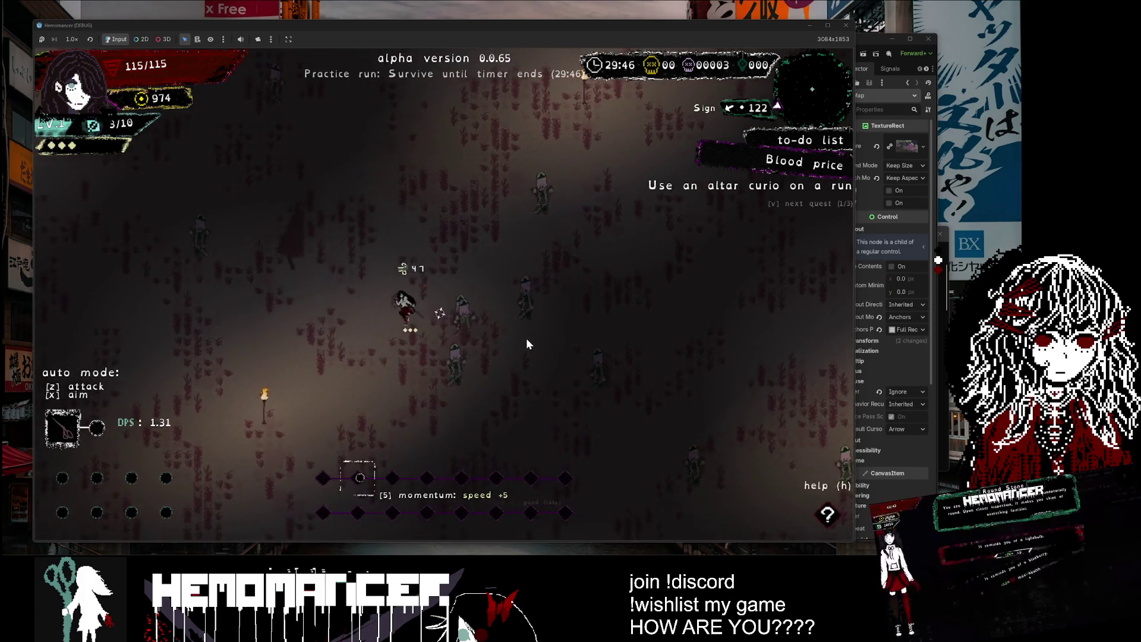
{"action": "key", "text": "w"}
{"action": "key", "text": "d"}
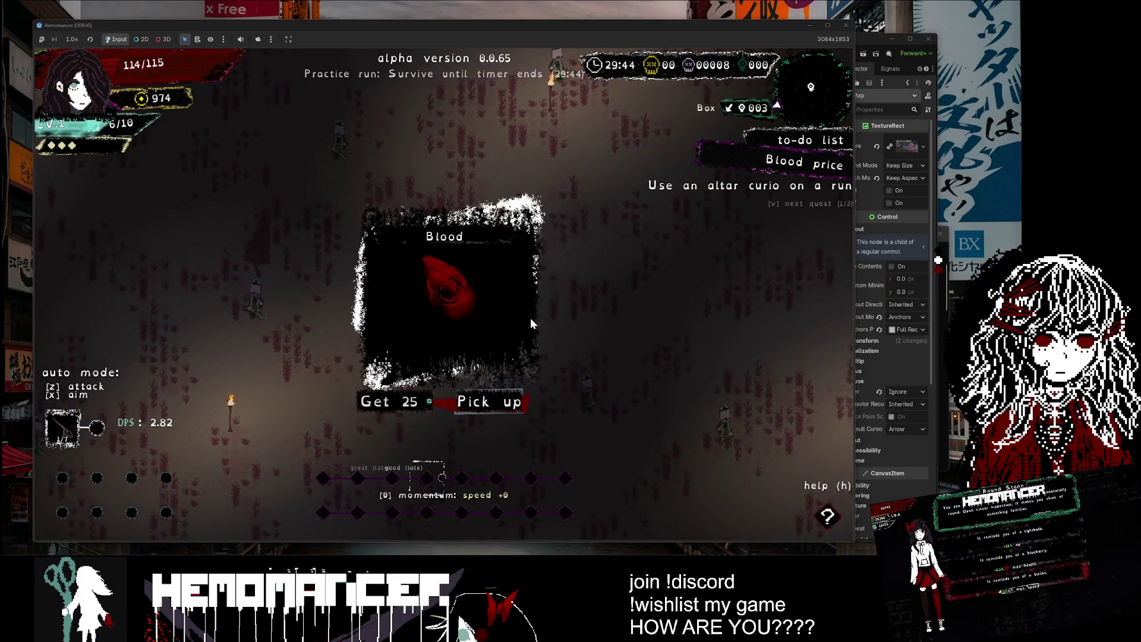
Step: Collect the Blood from the box and choose the Leash and Chinchiro upgrades
{"action": "left_click", "coordinate": [410, 403]}
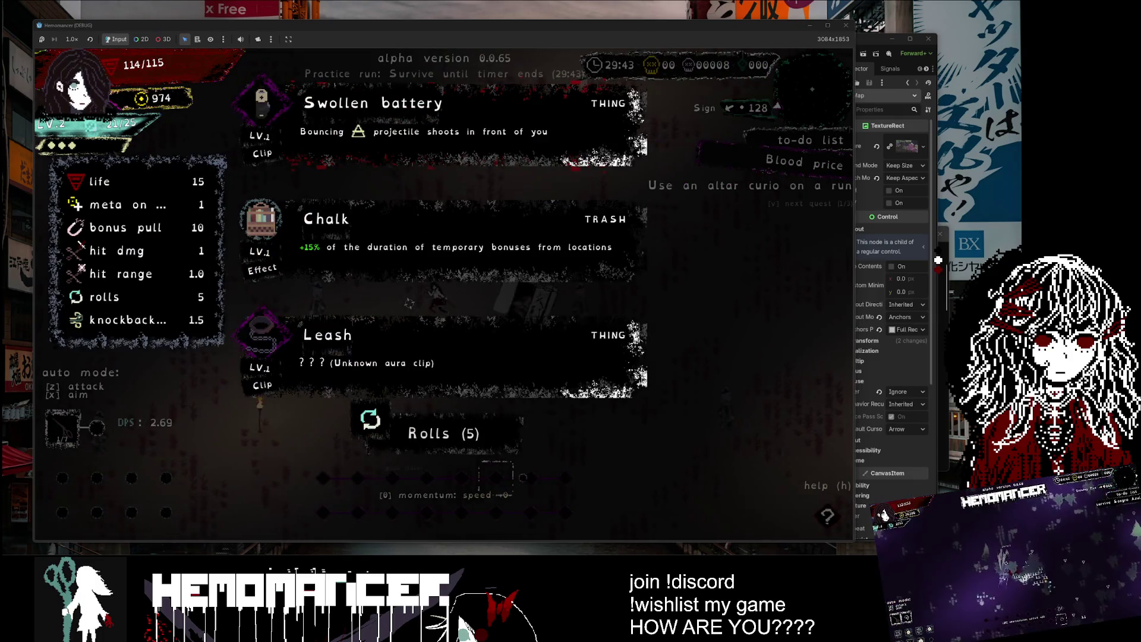
{"action": "left_click", "coordinate": [372, 340]}
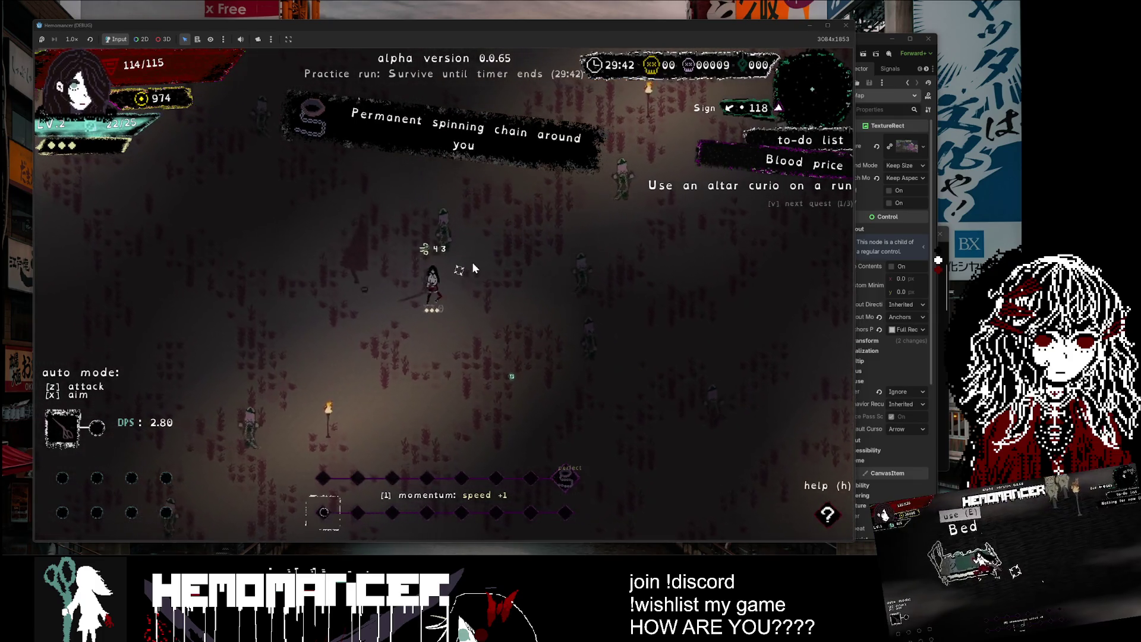
{"action": "key", "text": "w"}
{"action": "key", "text": "d"}
{"action": "key", "text": "s"}
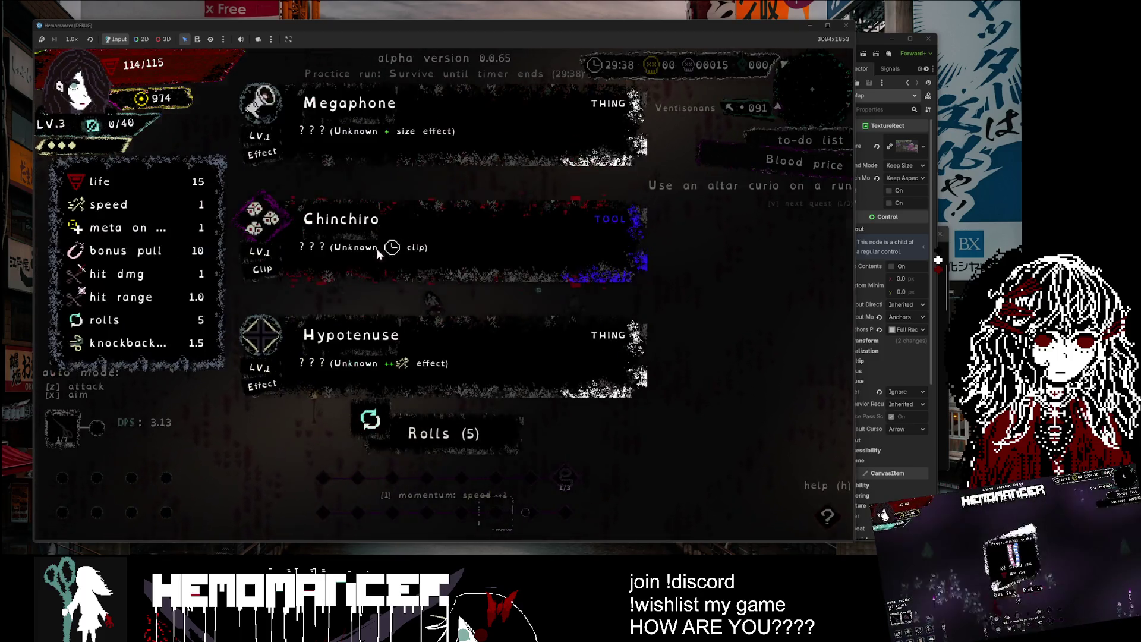
{"action": "left_click", "coordinate": [376, 250]}
Step: Walk around a little more, then pause and end the run via DIE, confirming it
{"action": "key", "text": "a"}
{"action": "key", "text": "s"}
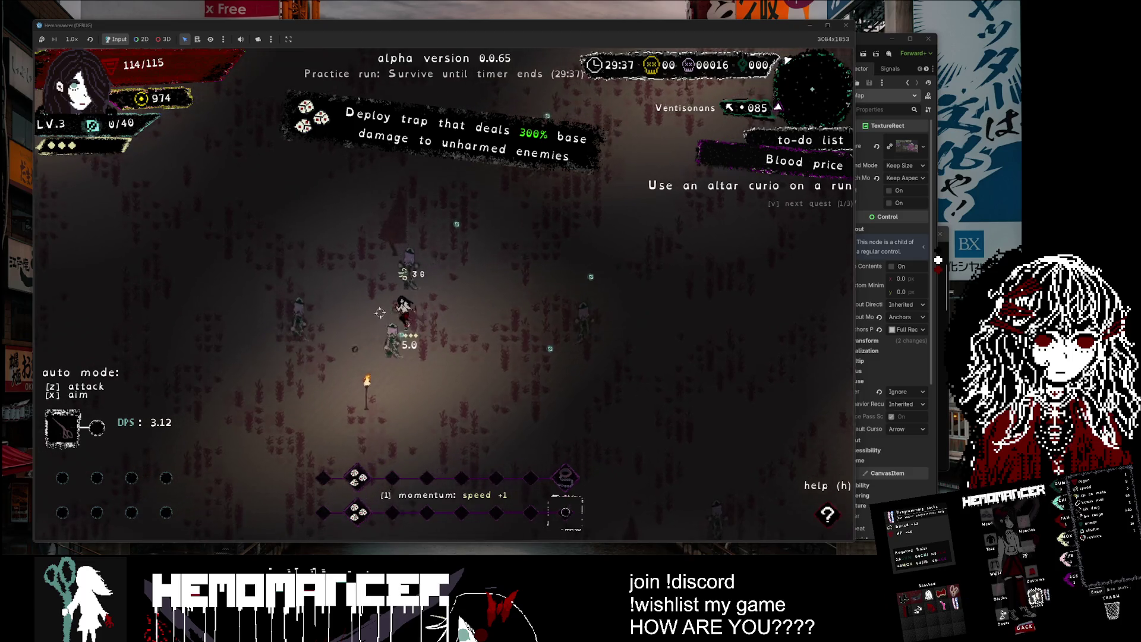
{"action": "key", "text": "d"}
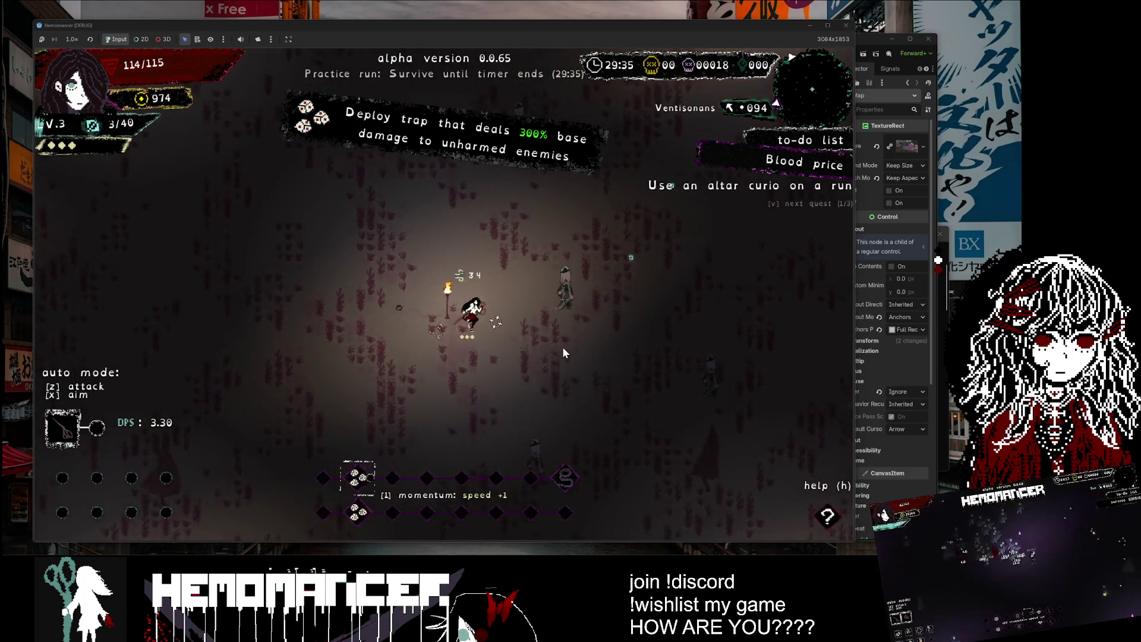
{"action": "key", "text": "w"}
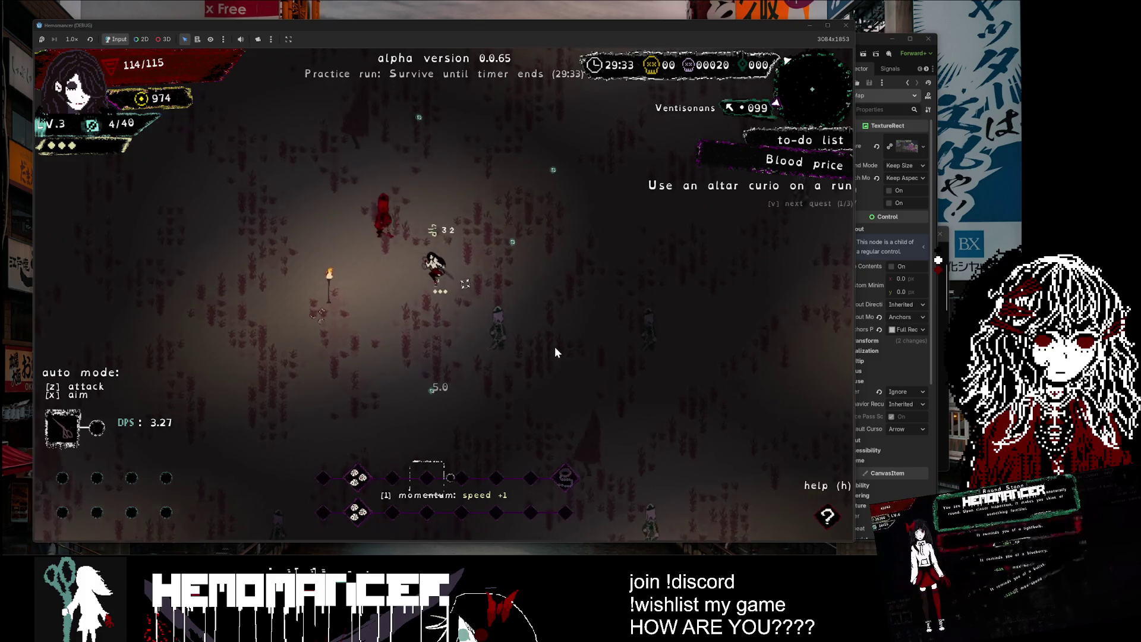
{"action": "key", "text": "w"}
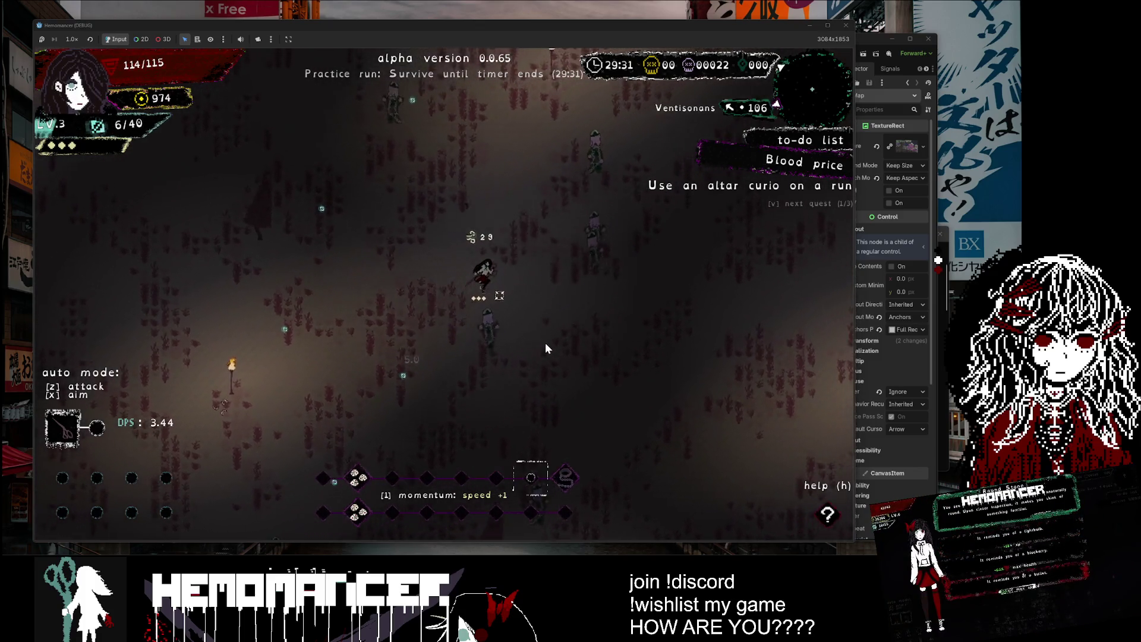
{"action": "key", "text": "w"}
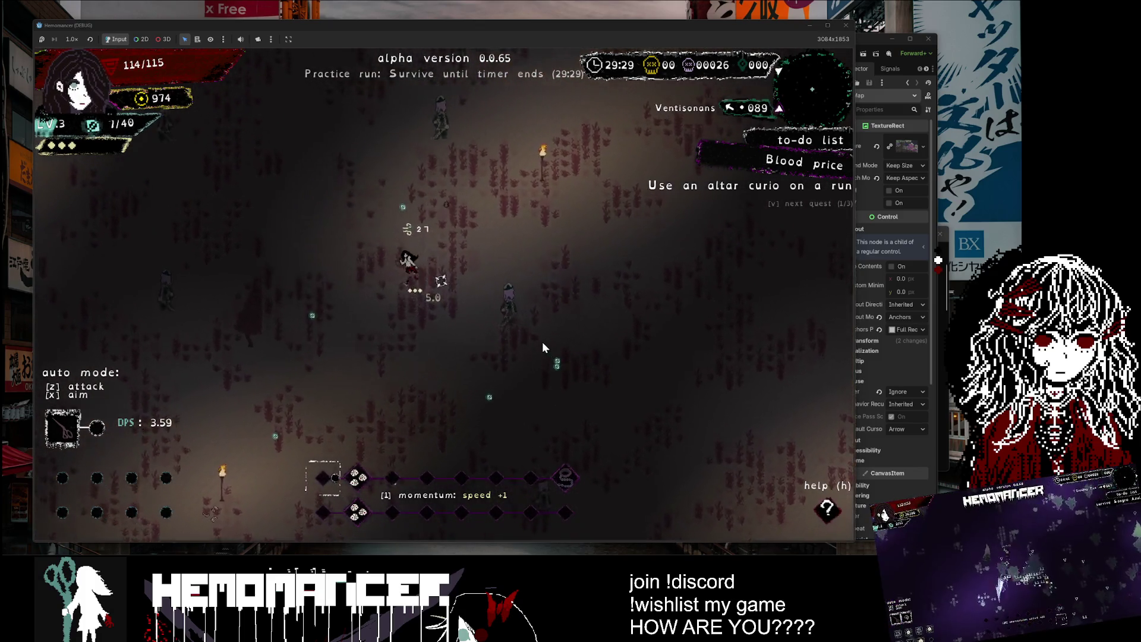
{"action": "key", "text": "s"}
{"action": "key", "text": "d"}
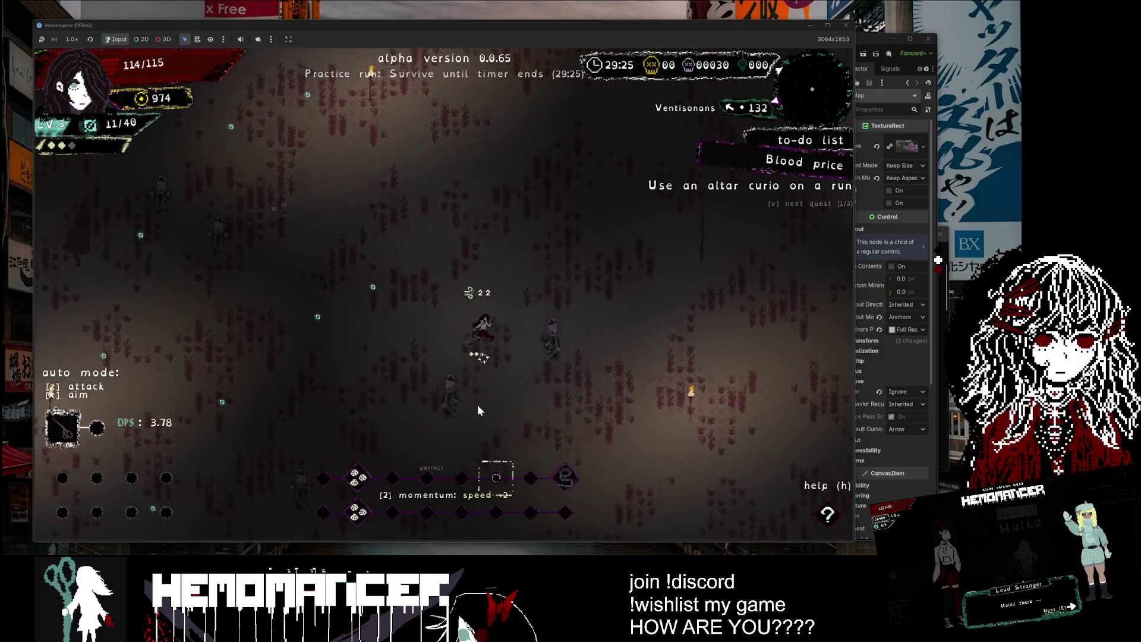
{"action": "key", "text": "Escape"}
{"action": "left_click", "coordinate": [343, 423]}
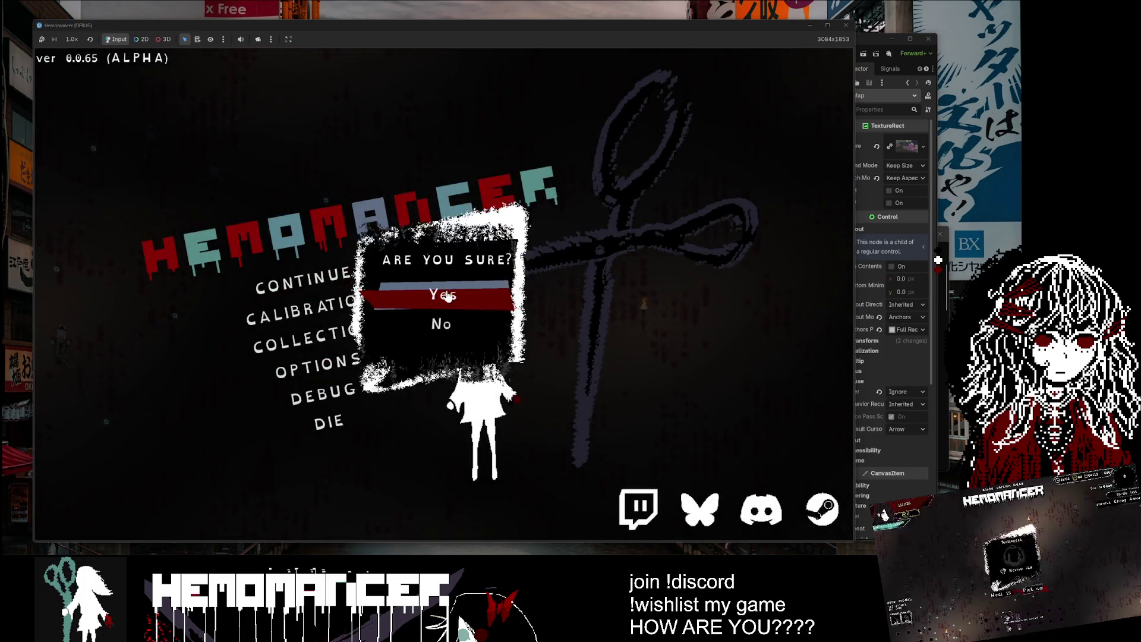
{"action": "left_click", "coordinate": [412, 295]}
Step: Close the game window and expand then collapse the discord-rpc-gd addon folder
{"action": "left_click", "coordinate": [848, 26]}
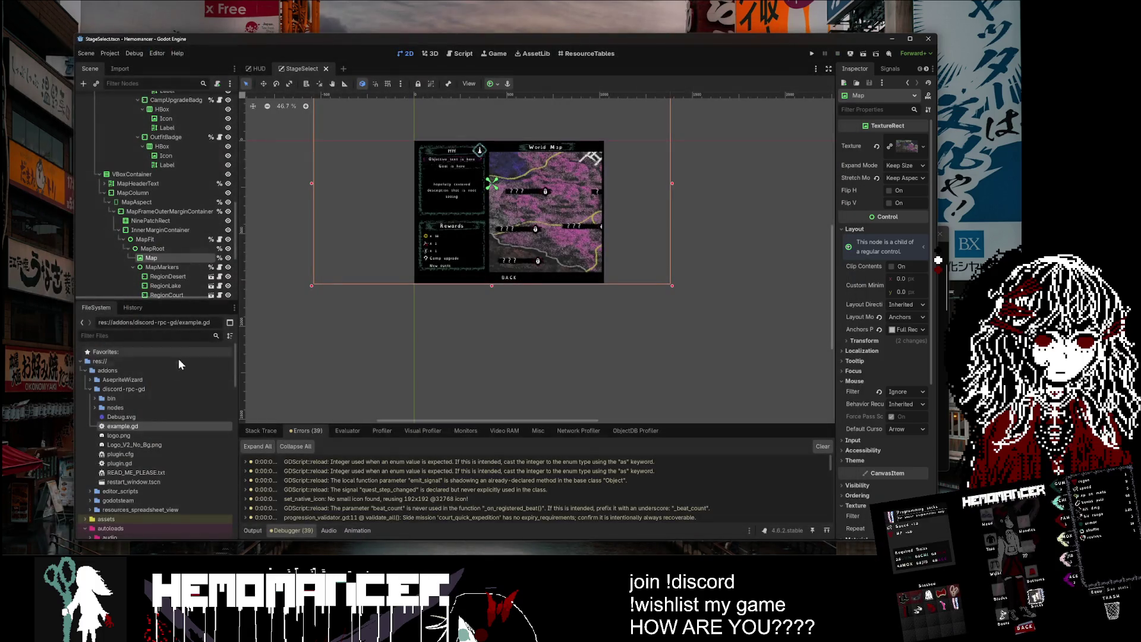
{"action": "double_click", "coordinate": [118, 390]}
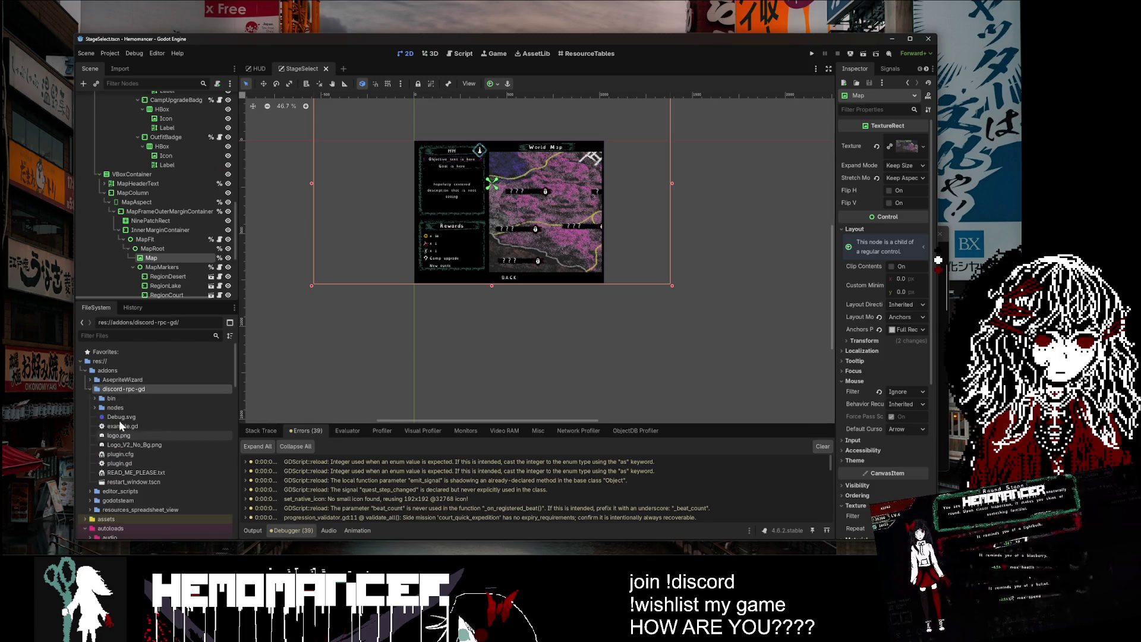
{"action": "double_click", "coordinate": [116, 390]}
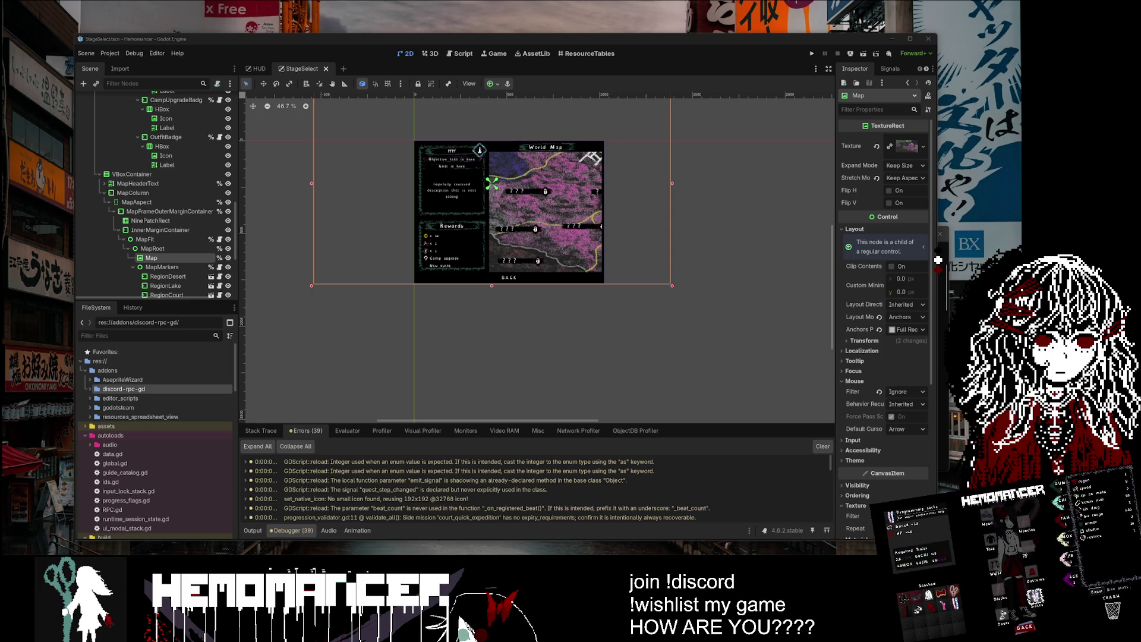
{"action": "left_click", "coordinate": [98, 389]}
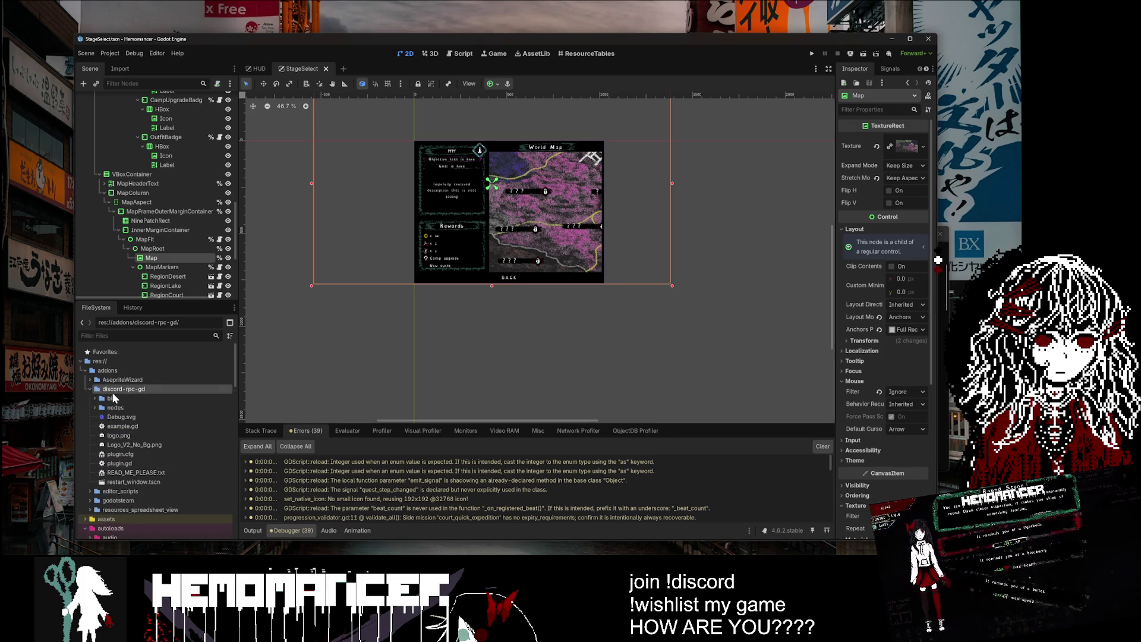
{"action": "left_click", "coordinate": [112, 392]}
Step: Open Project Settings to the Plugins list, showing DiscordRPC 1.3.1 enabled
{"action": "left_click", "coordinate": [115, 56]}
{"action": "mouse_move", "coordinate": [158, 53]}
{"action": "left_click", "coordinate": [109, 65]}
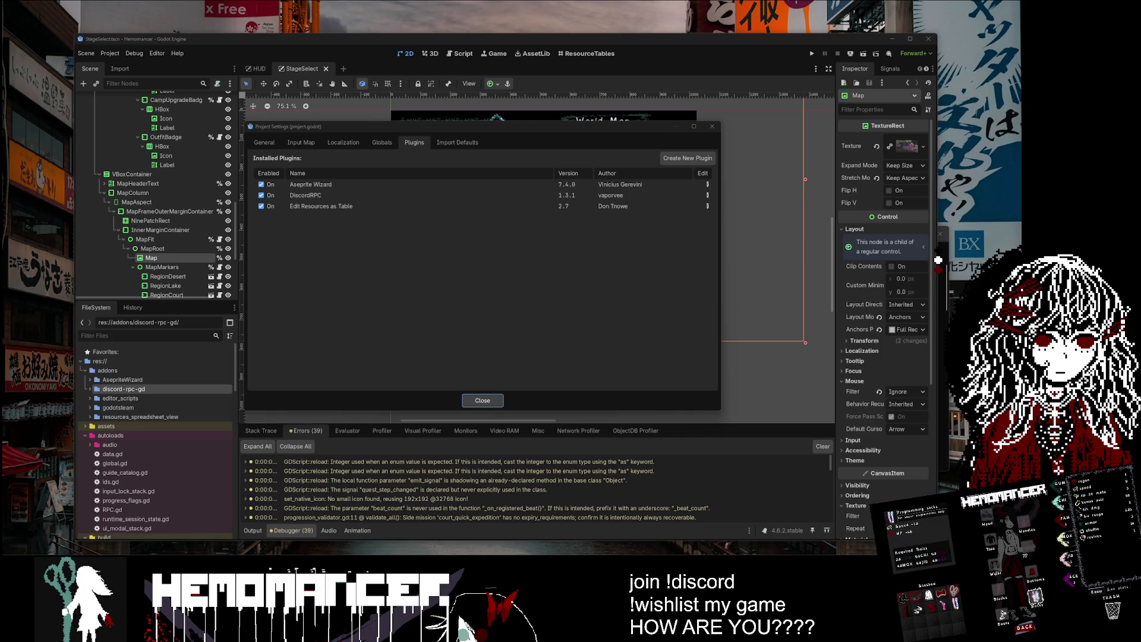
Step: Close Project Settings, clear the error log and save the StageSelect scene
{"action": "left_click", "coordinate": [482, 400]}
{"action": "left_click", "coordinate": [823, 446]}
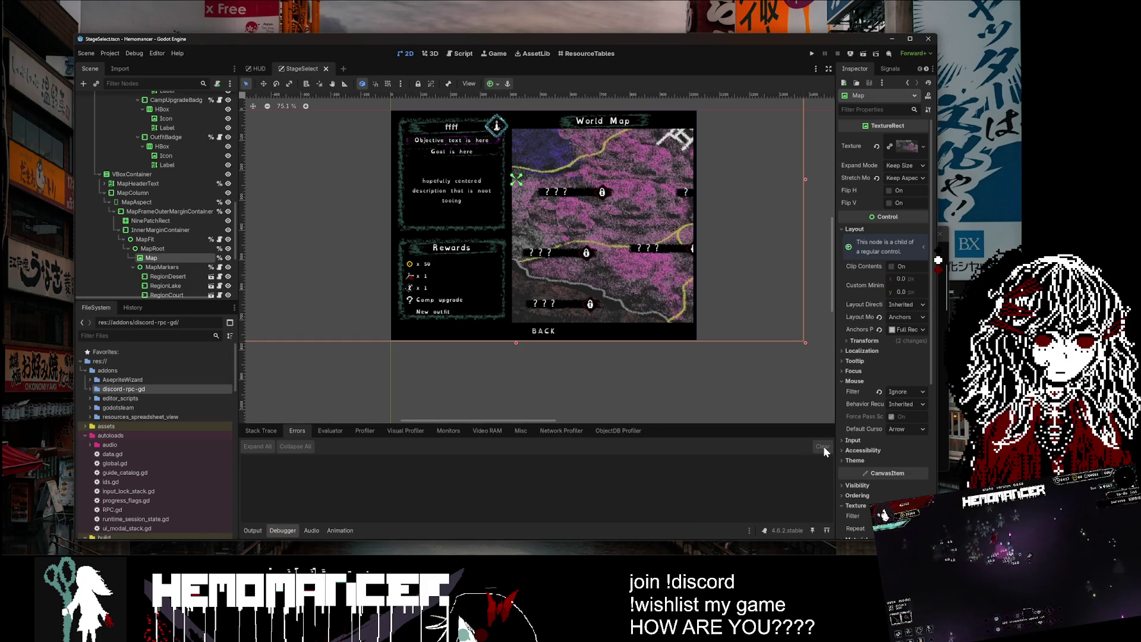
{"action": "left_click", "coordinate": [576, 395]}
{"action": "scroll", "coordinate": [572, 290], "scroll_direction": "down", "scroll_amount": 4}
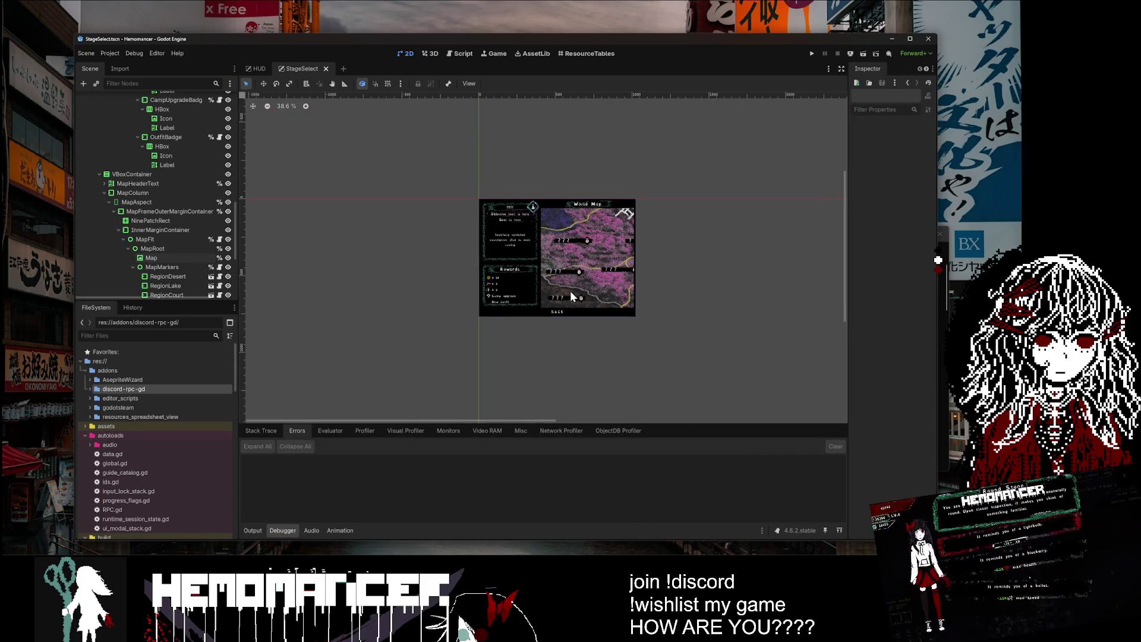
{"action": "left_click", "coordinate": [422, 160]}
{"action": "key", "text": "ctrl+s"}
Step: Run Hemomancer, enlarge its debug window to show the title menu, then close it
{"action": "left_click", "coordinate": [713, 201]}
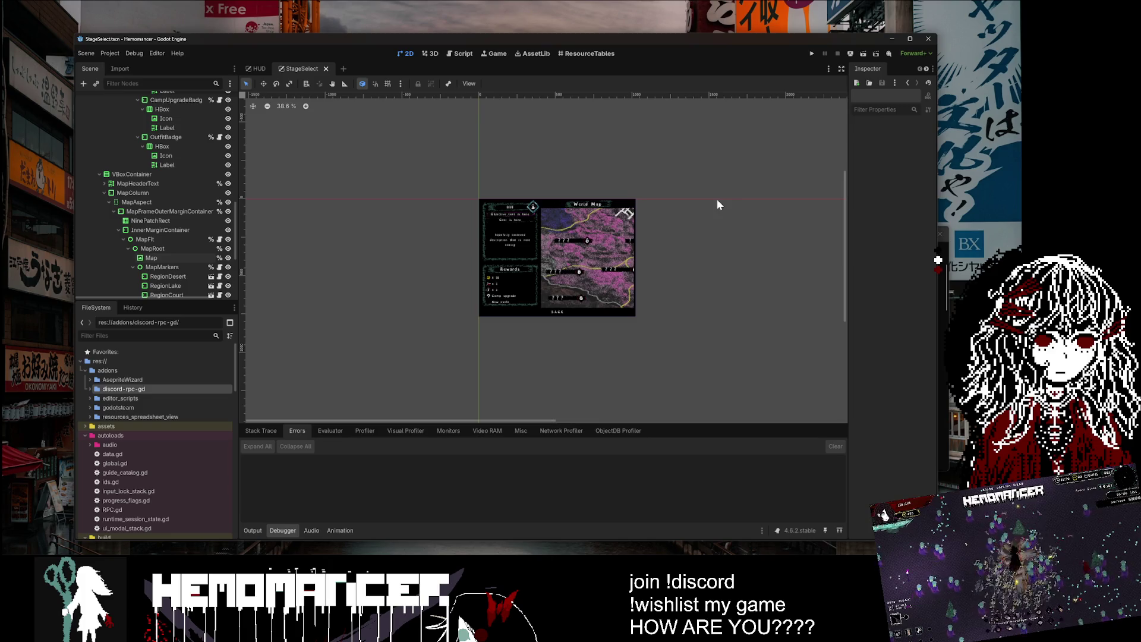
{"action": "scroll", "coordinate": [683, 273], "scroll_direction": "up", "scroll_amount": 2}
{"action": "scroll", "coordinate": [560, 258], "scroll_direction": "up", "scroll_amount": 2}
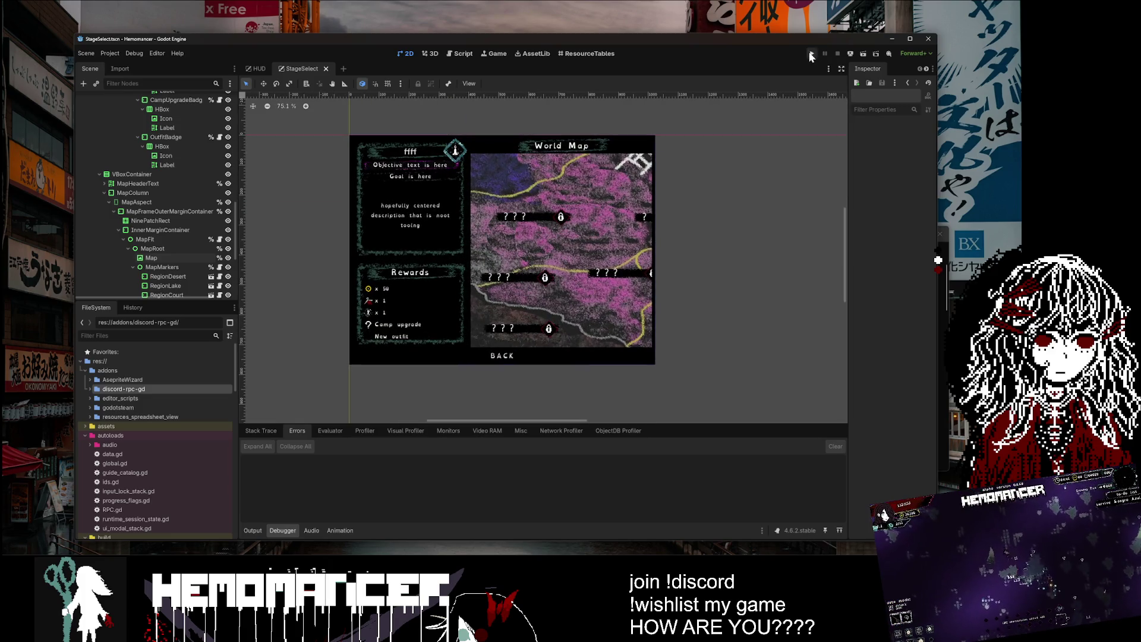
{"action": "left_click", "coordinate": [811, 55]}
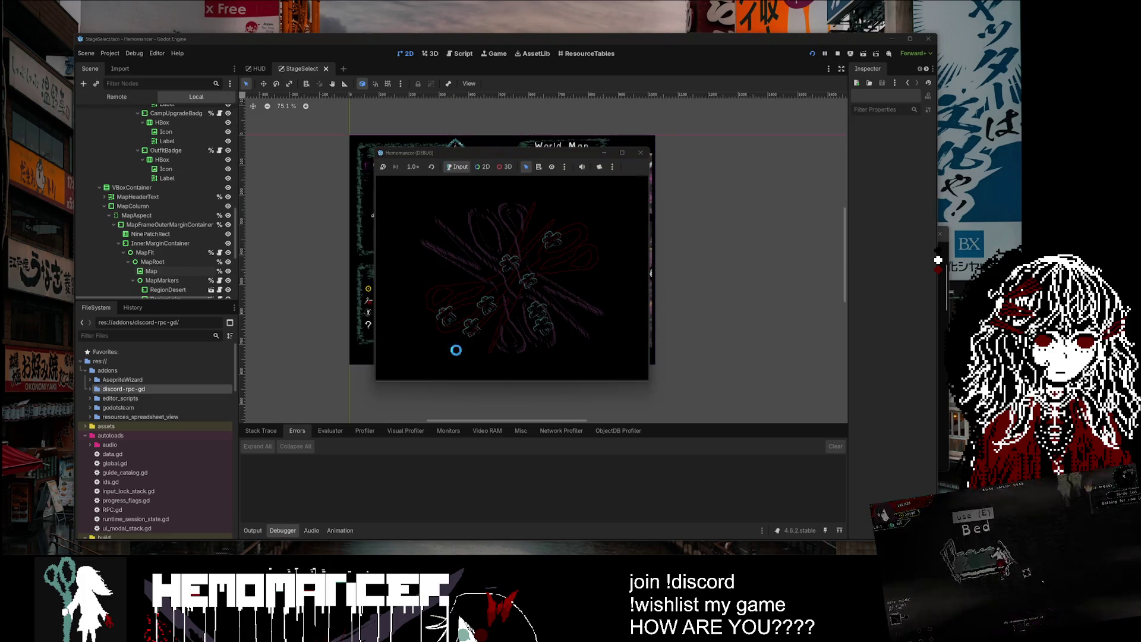
{"action": "mouse_move", "coordinate": [377, 379]}
{"action": "left_mouse_down"}
{"action": "mouse_move", "coordinate": [280, 511]}
{"action": "mouse_move", "coordinate": [163, 526]}
{"action": "left_mouse_up"}
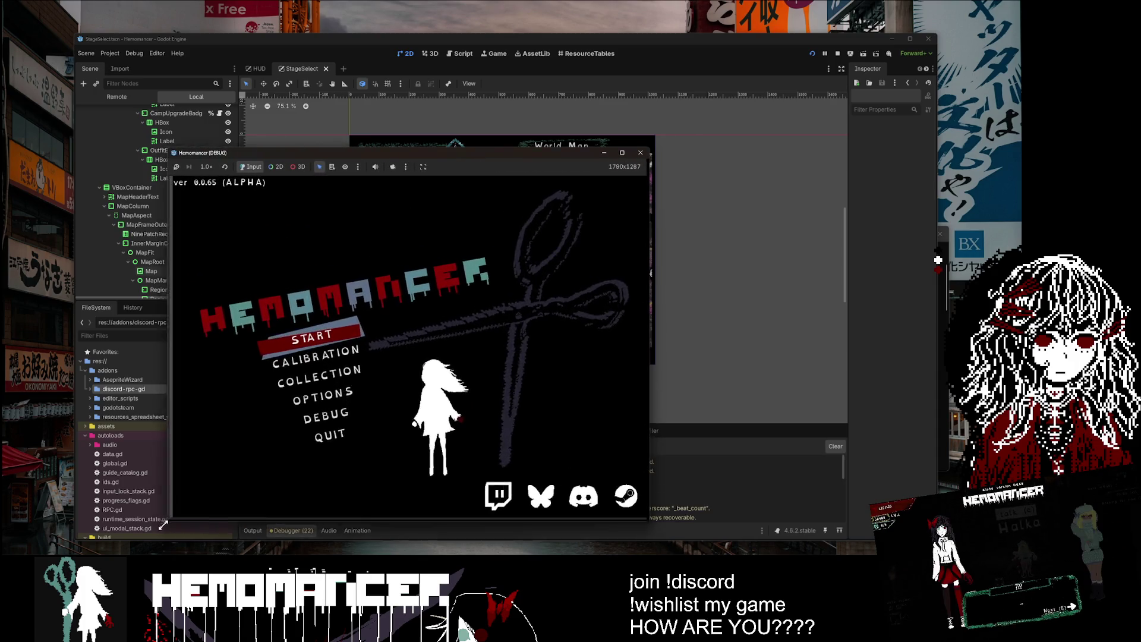
{"action": "left_click_drag", "start_coordinate": [652, 148], "coordinate": [797, 69]}
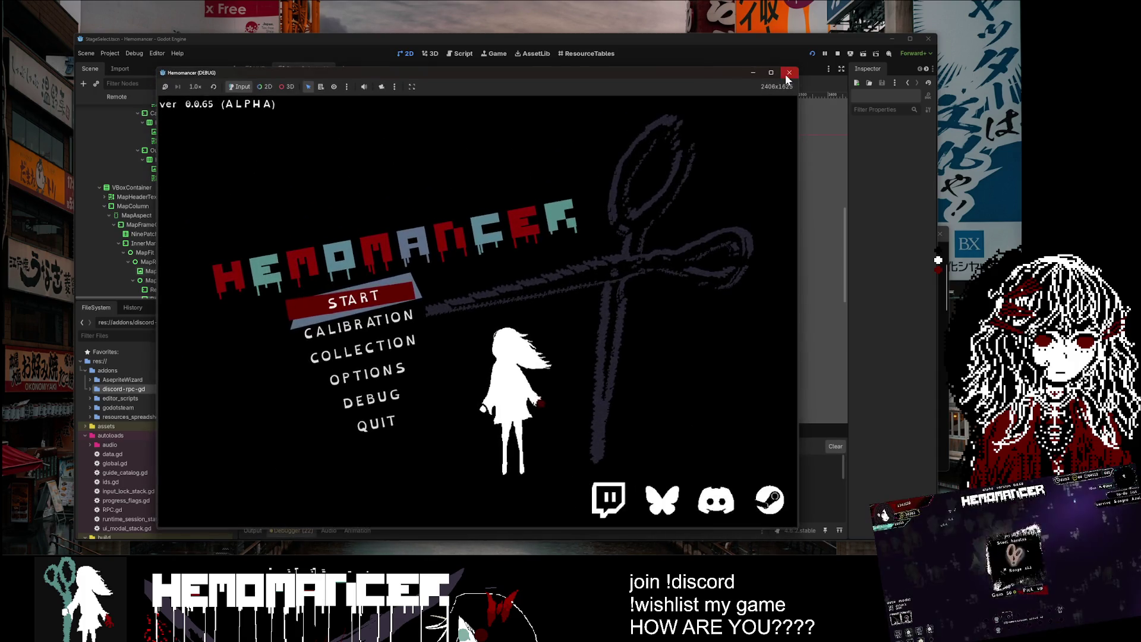
{"action": "left_click", "coordinate": [790, 73]}
Step: Filter FileSystem by 'playe' and open talk/full_player/player_spritesheet.aseprite in the external program
{"action": "type", "text": "p"}
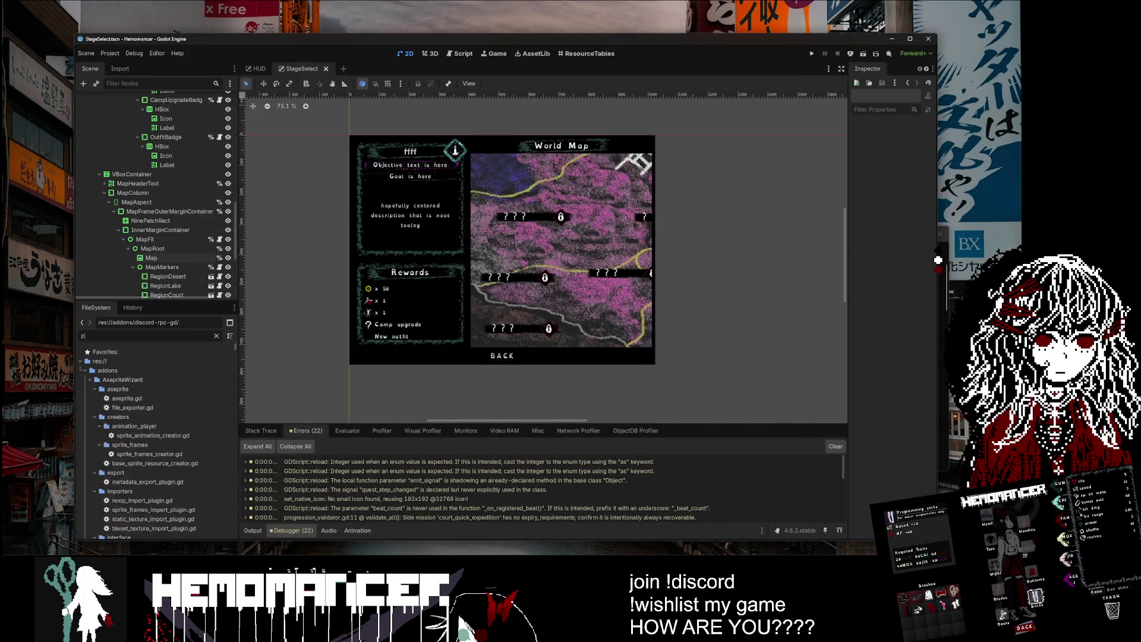
{"action": "type", "text": "layer"}
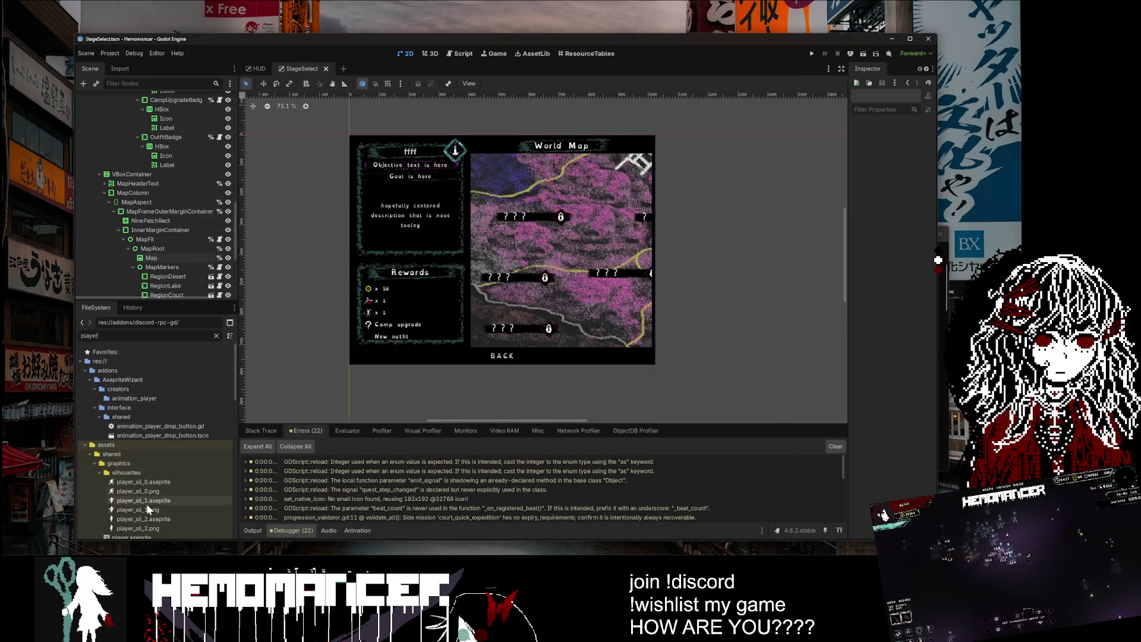
{"action": "scroll", "coordinate": [152, 493], "scroll_direction": "down", "scroll_amount": 2}
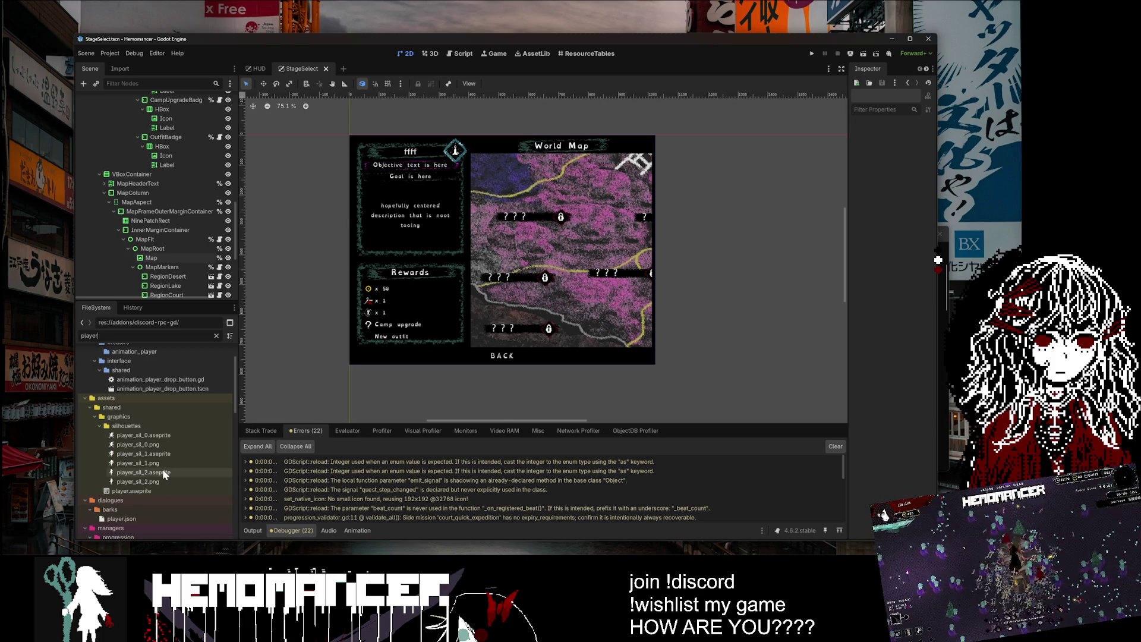
{"action": "mouse_move", "coordinate": [162, 469]}
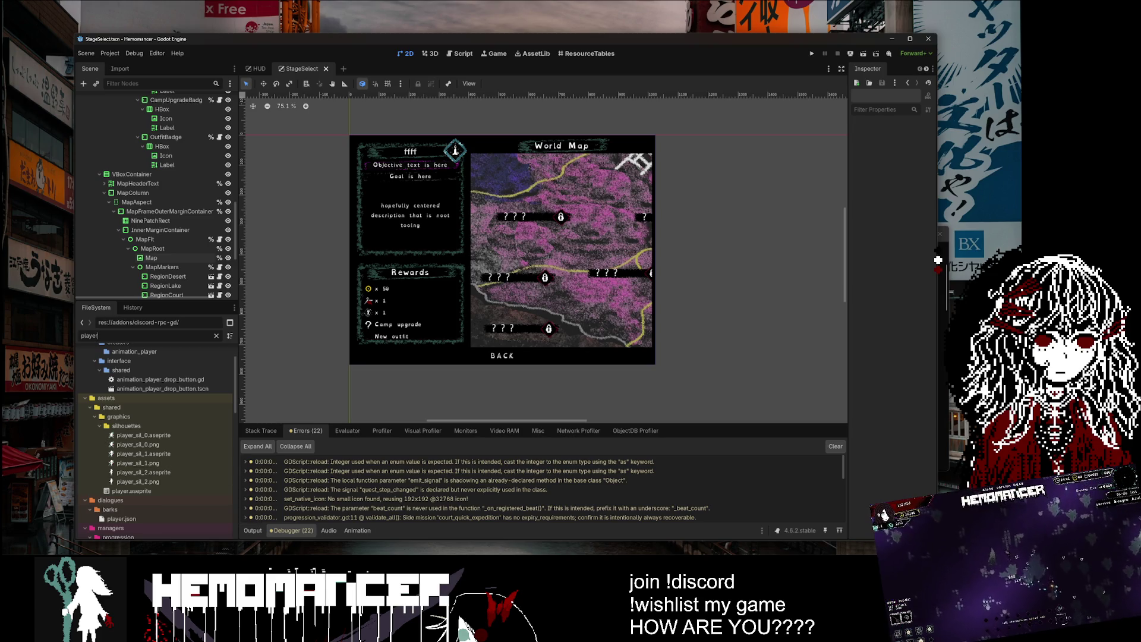
{"action": "scroll", "coordinate": [174, 451], "scroll_direction": "down", "scroll_amount": 5}
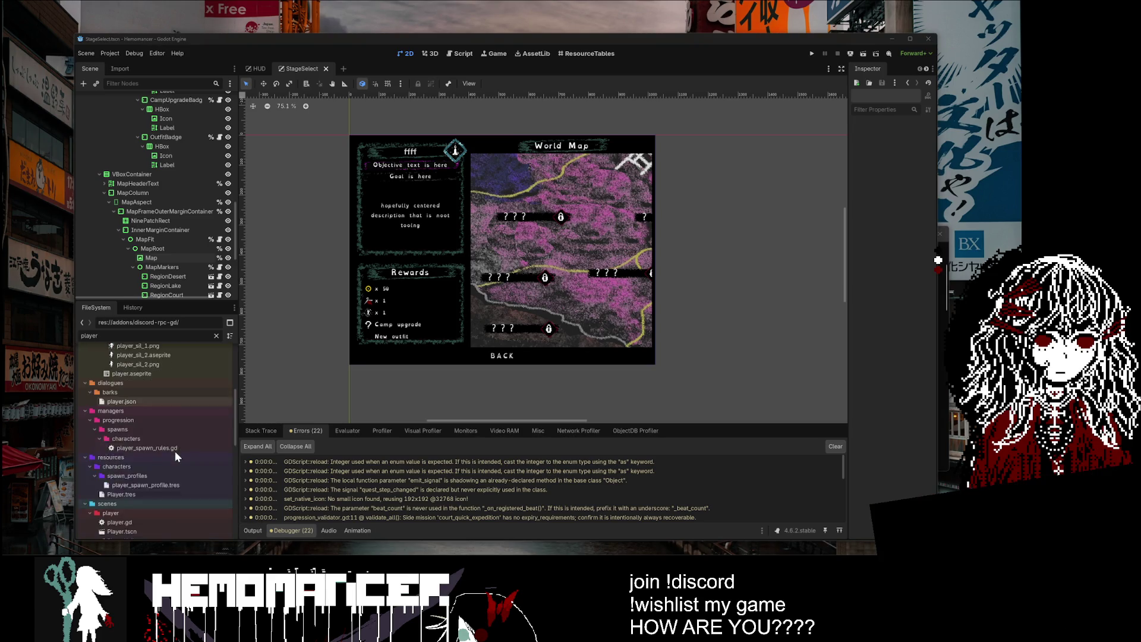
{"action": "scroll", "coordinate": [176, 458], "scroll_direction": "down", "scroll_amount": 3}
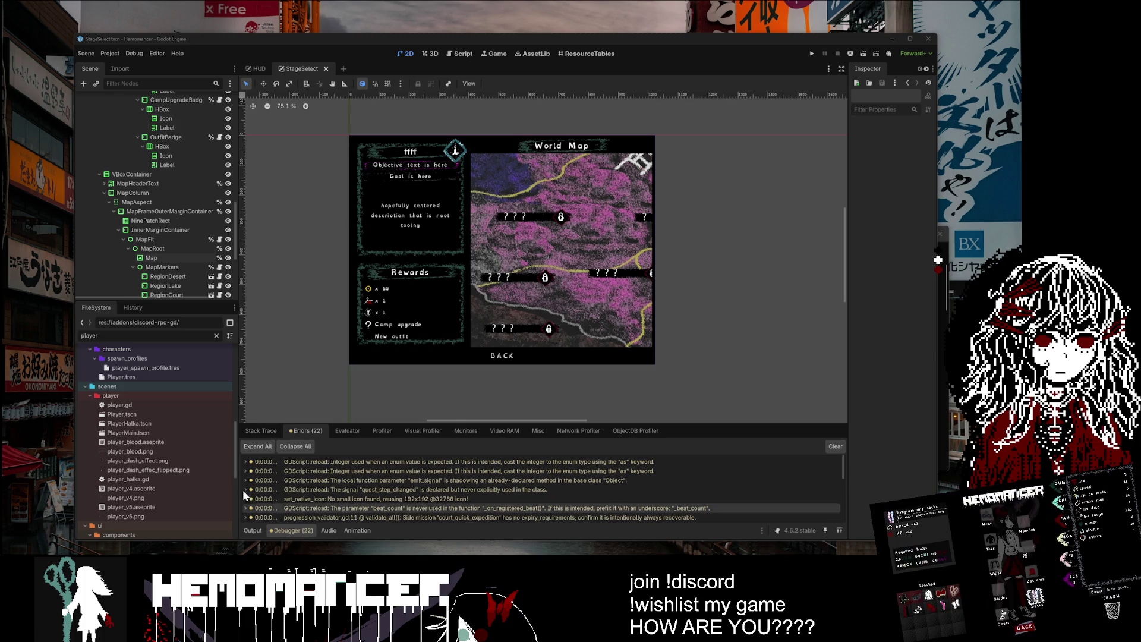
{"action": "scroll", "coordinate": [208, 487], "scroll_direction": "down", "scroll_amount": 3}
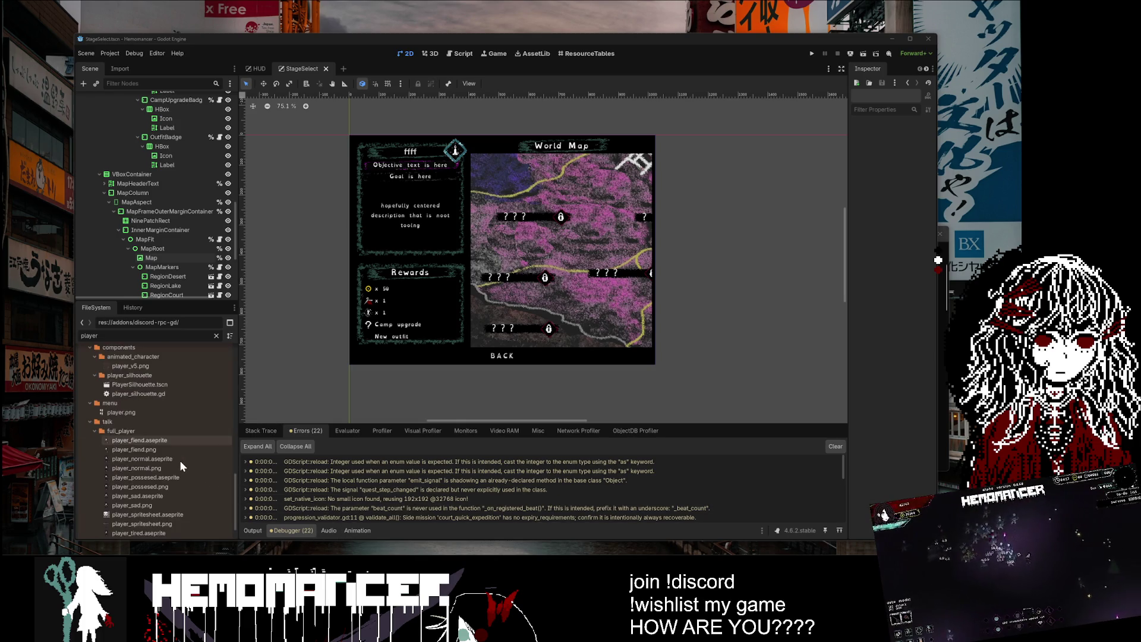
{"action": "scroll", "coordinate": [179, 461], "scroll_direction": "down", "scroll_amount": 4}
{"action": "right_click", "coordinate": [170, 482]}
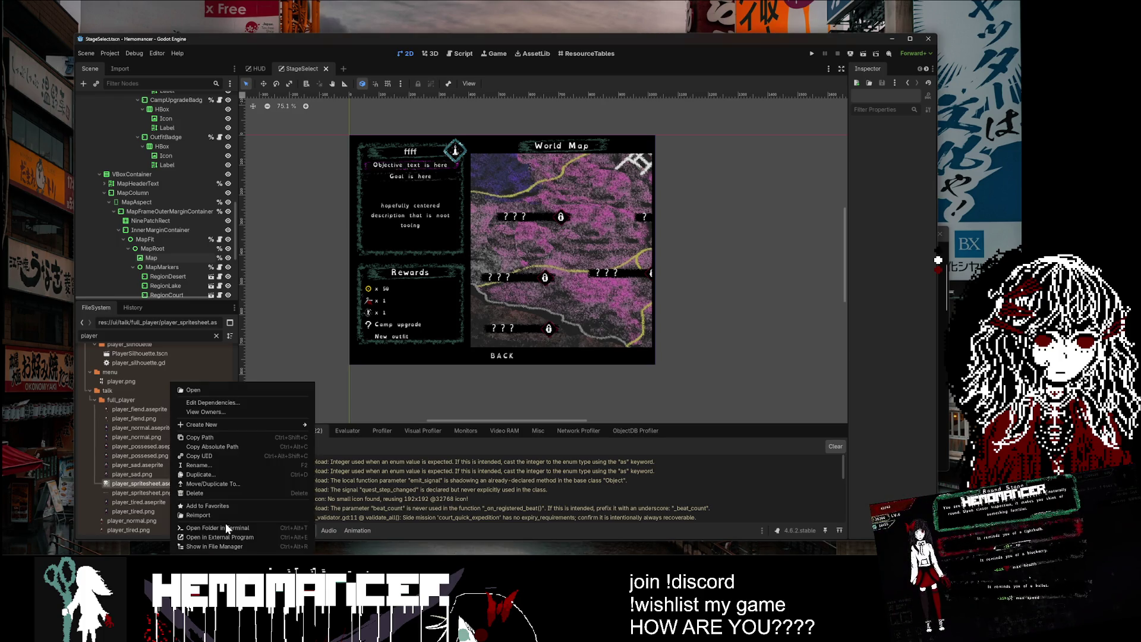
{"action": "left_click", "coordinate": [236, 533]}
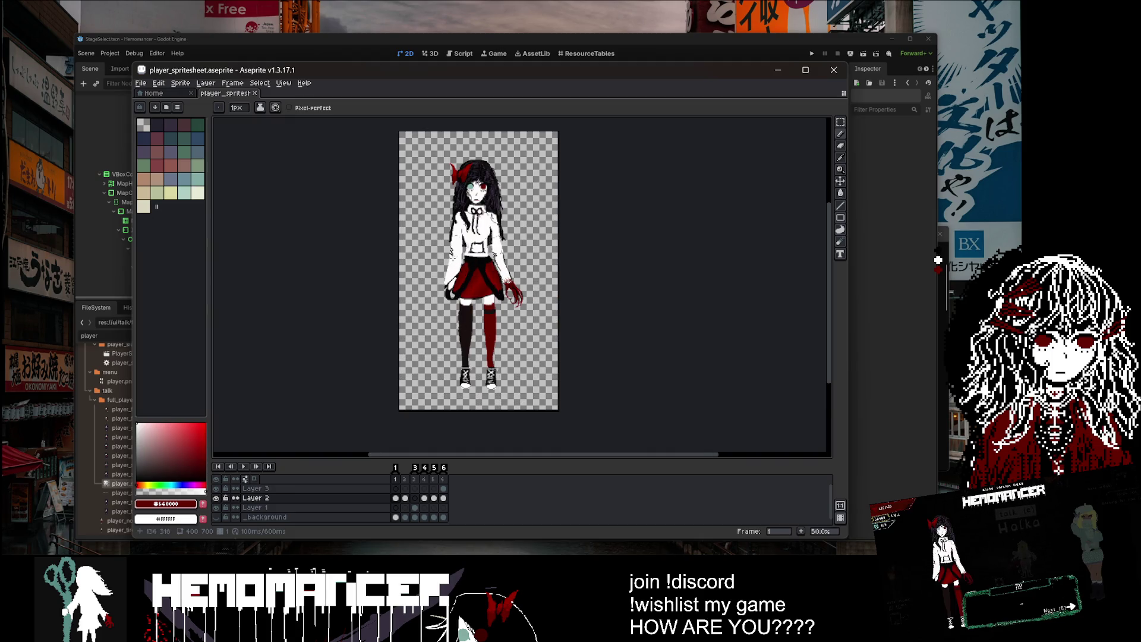
Step: Select frames in the timeline and add a frame after frame 4
{"action": "left_click", "coordinate": [396, 479]}
{"action": "left_click_drag", "start_coordinate": [446, 480], "coordinate": [397, 482]}
{"action": "left_click", "coordinate": [437, 481]}
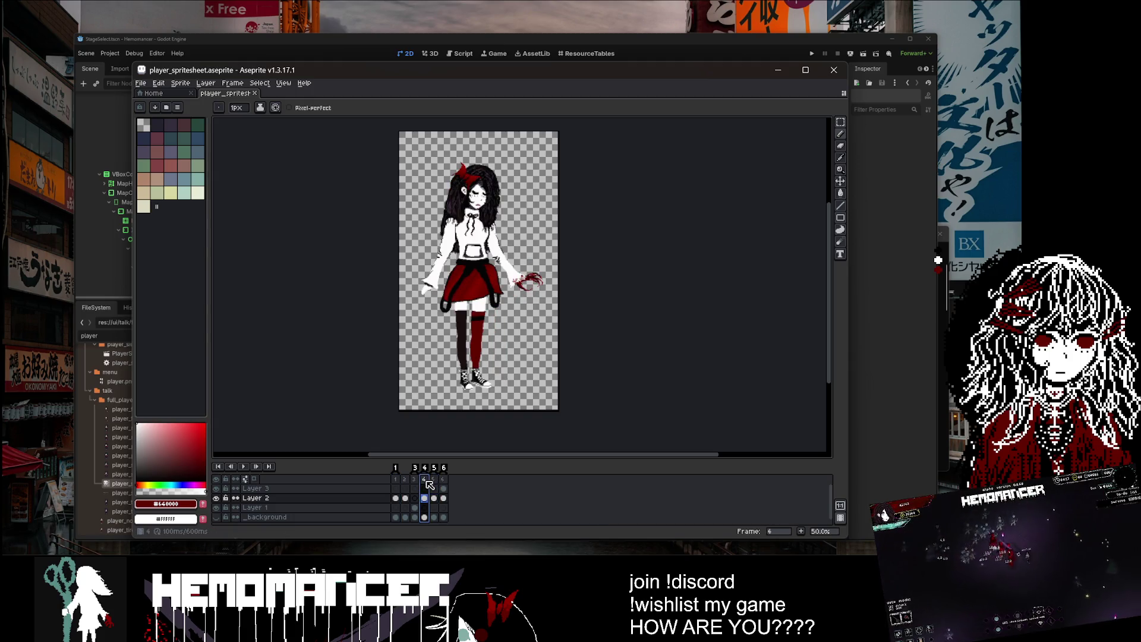
{"action": "left_click", "coordinate": [425, 479]}
{"action": "right_click", "coordinate": [427, 480]}
{"action": "left_click", "coordinate": [443, 481]}
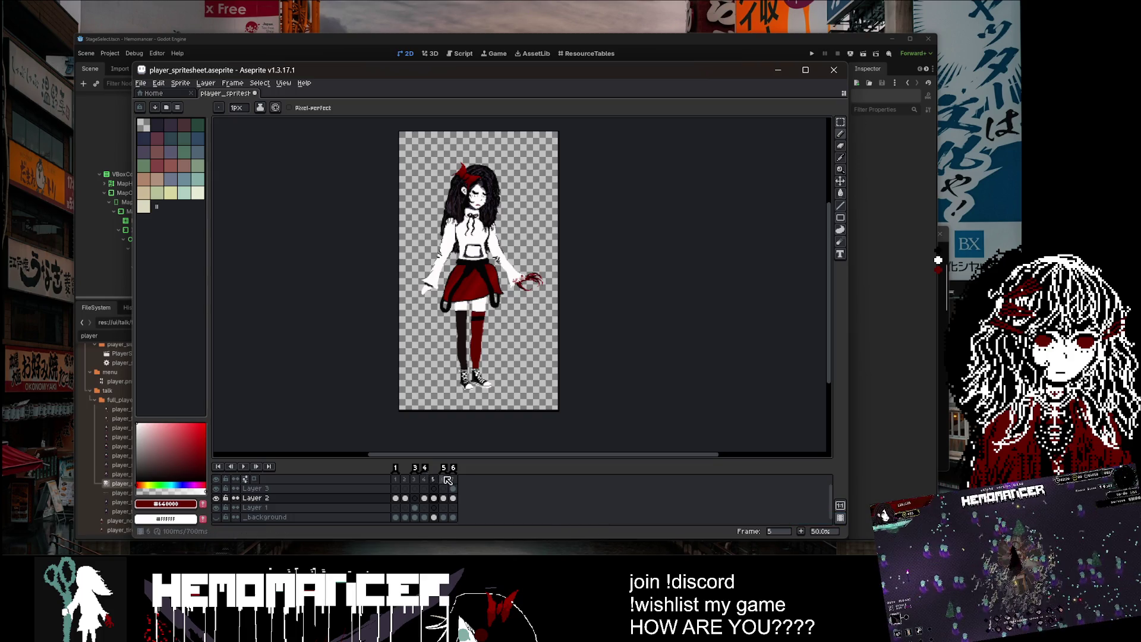
Step: Create tags for frames 6 and 7
{"action": "left_click", "coordinate": [447, 470]}
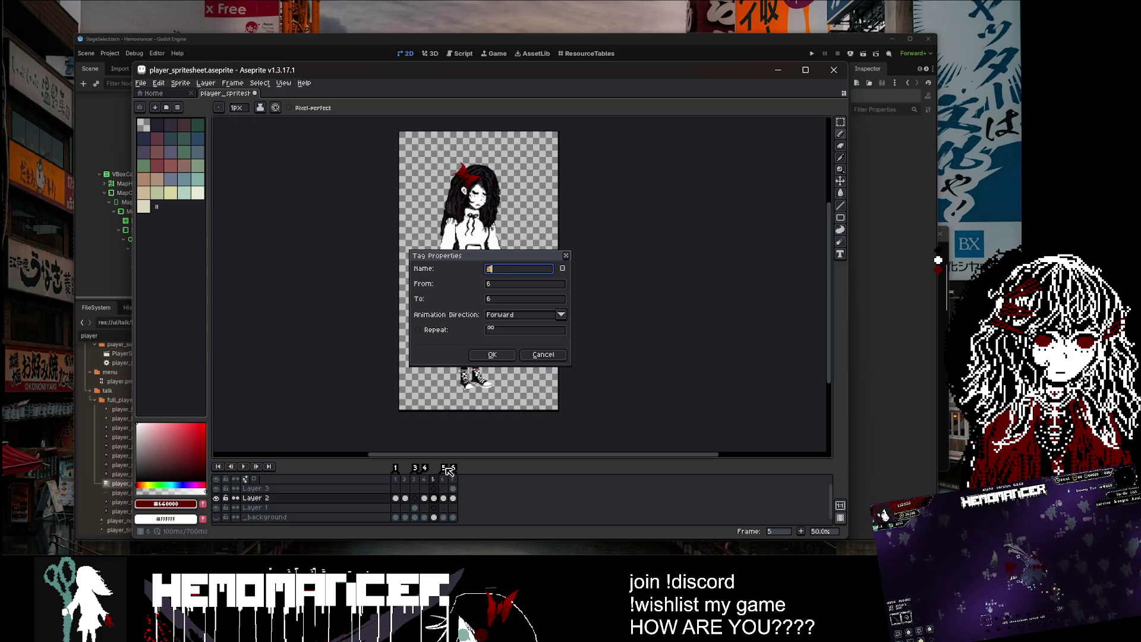
{"action": "key", "text": "Escape"}
{"action": "left_click", "coordinate": [458, 470]}
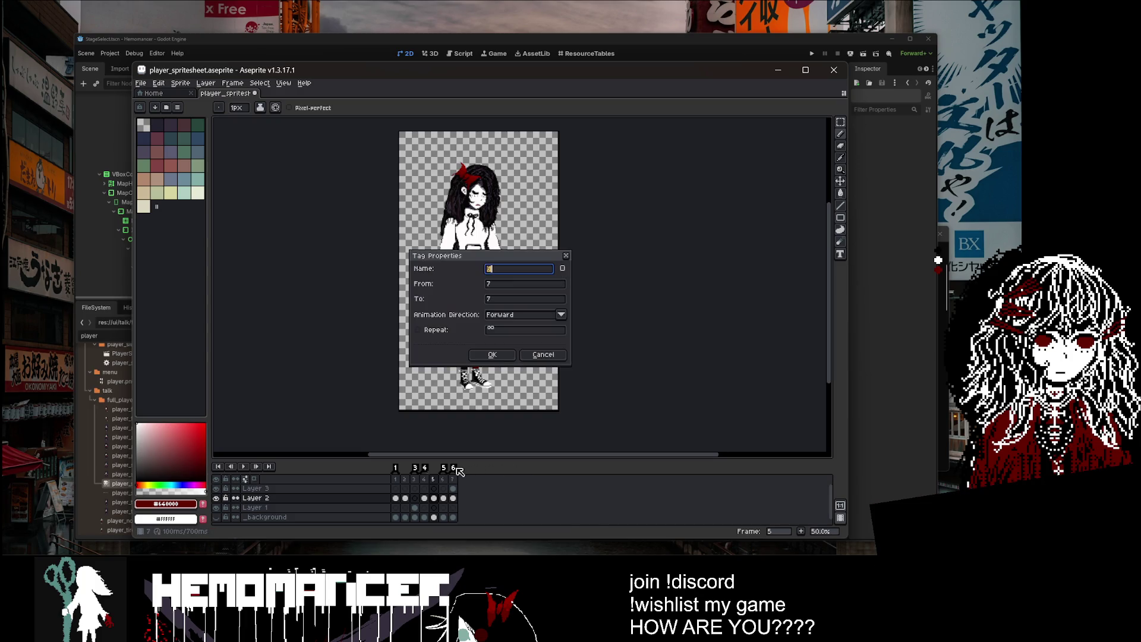
{"action": "left_click", "coordinate": [498, 355]}
{"action": "left_click", "coordinate": [447, 470]}
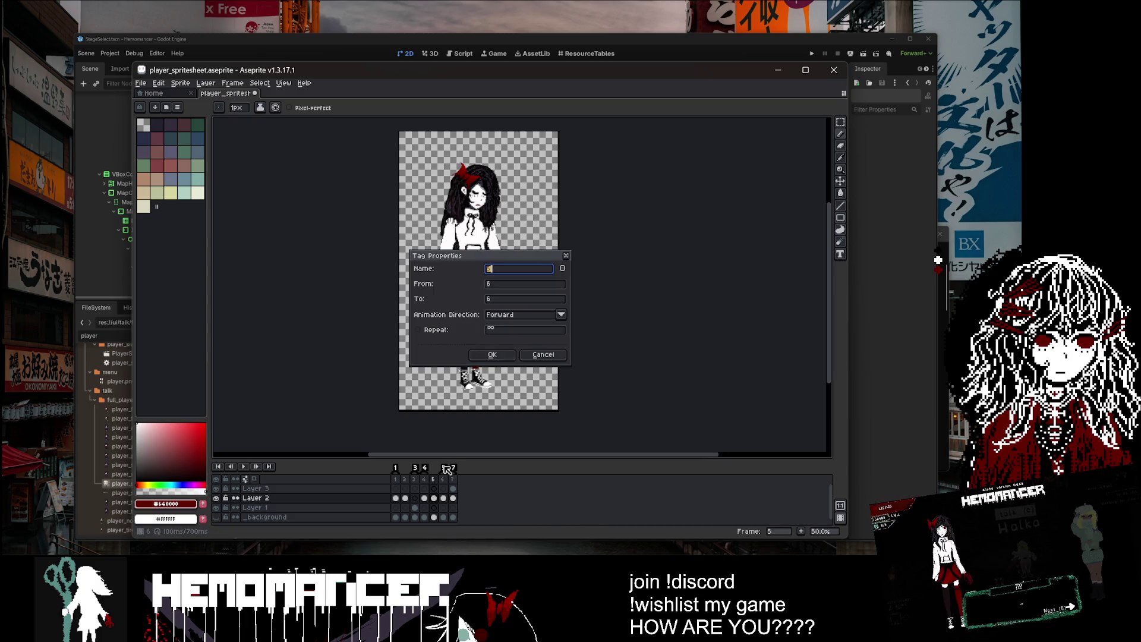
{"action": "left_click", "coordinate": [492, 355]}
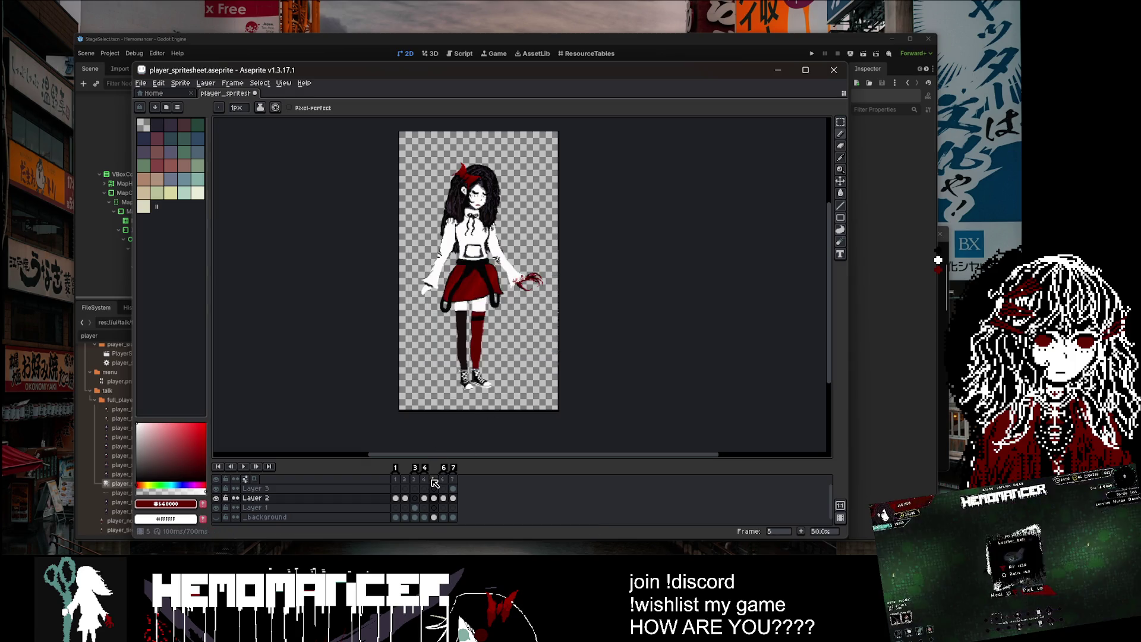
Step: Select frame 2, undoing a frame added by mistake
{"action": "right_click", "coordinate": [434, 481]}
{"action": "left_click", "coordinate": [405, 479]}
{"action": "left_click", "coordinate": [405, 480]}
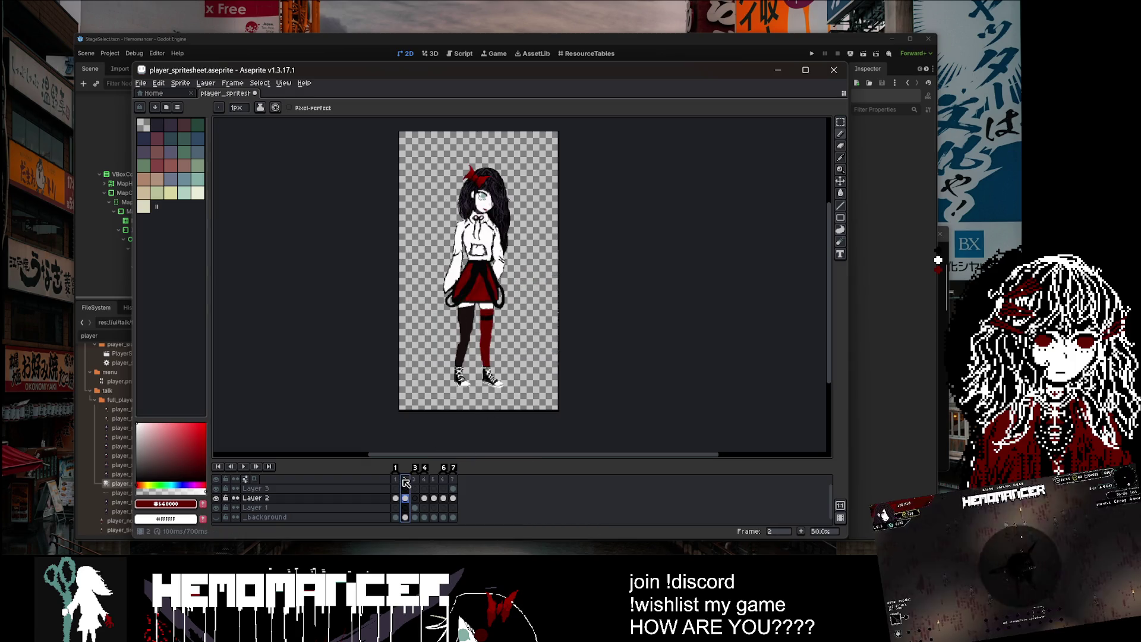
{"action": "left_click", "coordinate": [396, 479]}
{"action": "right_click", "coordinate": [405, 480]}
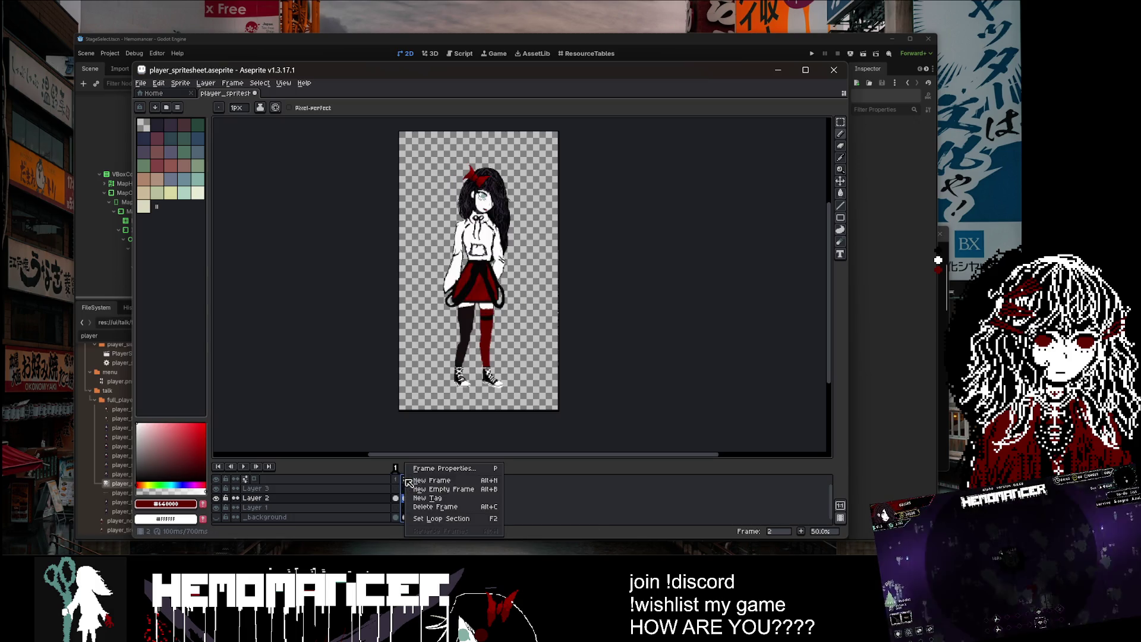
{"action": "left_click", "coordinate": [441, 481]}
{"action": "key", "text": "ctrl+z"}
Step: Add a tag on frame 2 and rename it '2'
{"action": "right_click", "coordinate": [405, 479]}
{"action": "left_click", "coordinate": [447, 505]}
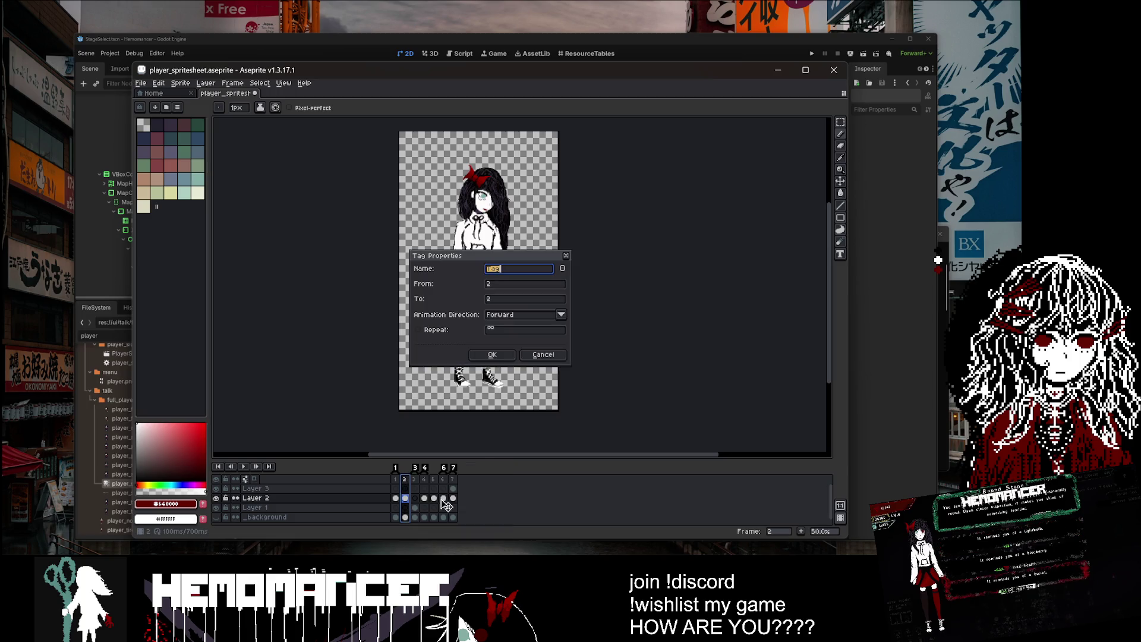
{"action": "left_click", "coordinate": [490, 355]}
{"action": "double_click", "coordinate": [411, 467]}
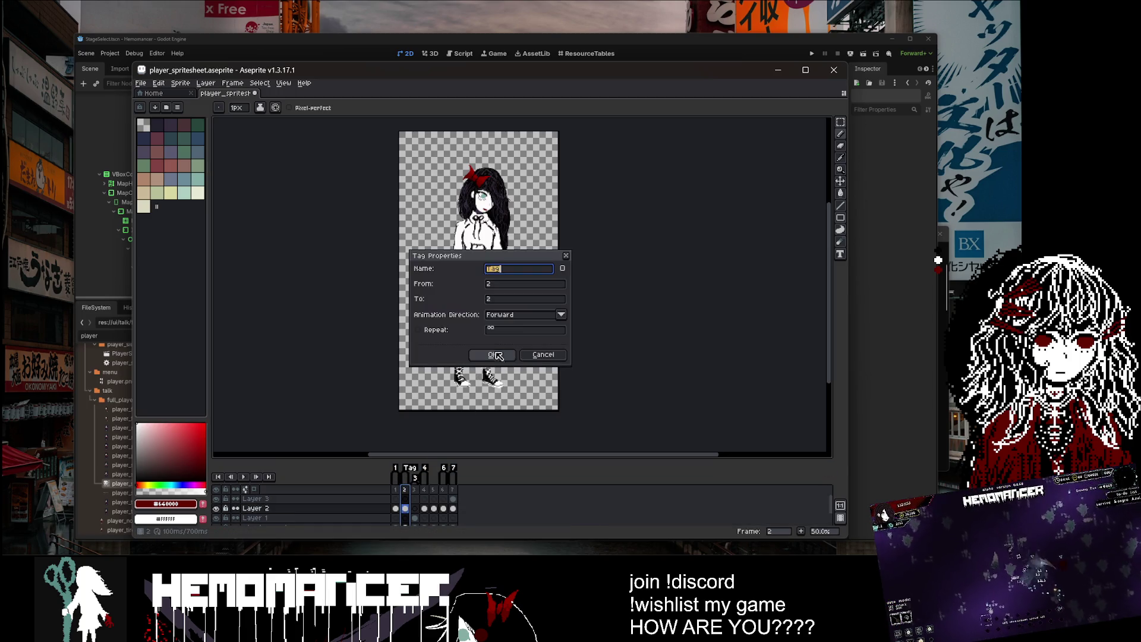
{"action": "type", "text": "2"}
{"action": "left_click", "coordinate": [495, 355]}
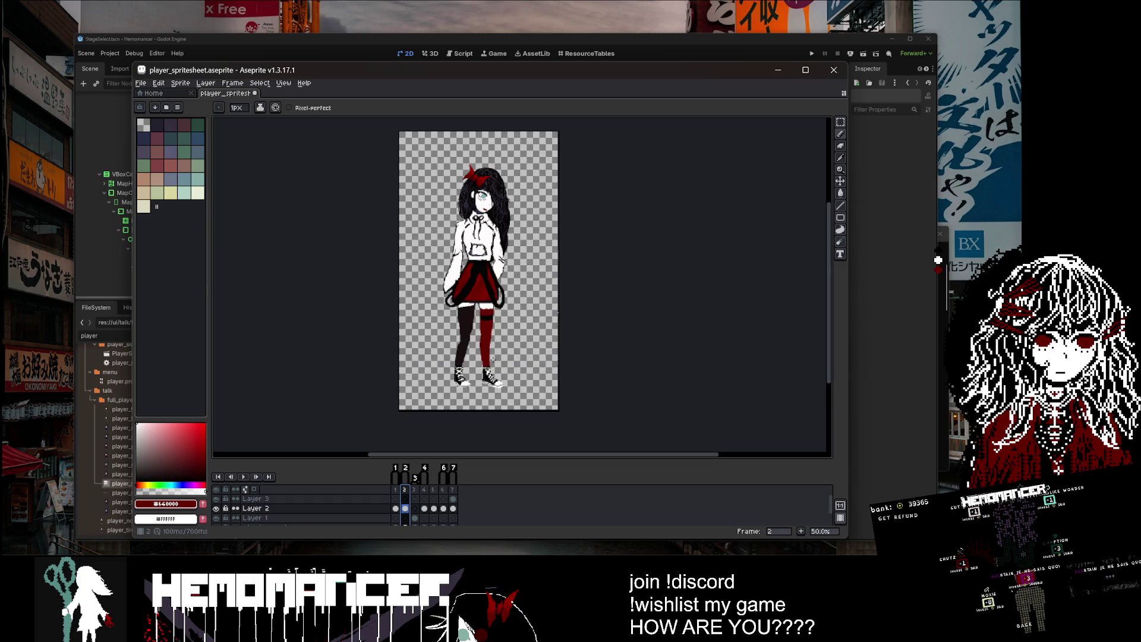
Step: Add a tag named '5' on frame 5, then return to frame 5
{"action": "left_click", "coordinate": [433, 489]}
{"action": "right_click", "coordinate": [433, 489]}
{"action": "left_click", "coordinate": [462, 501]}
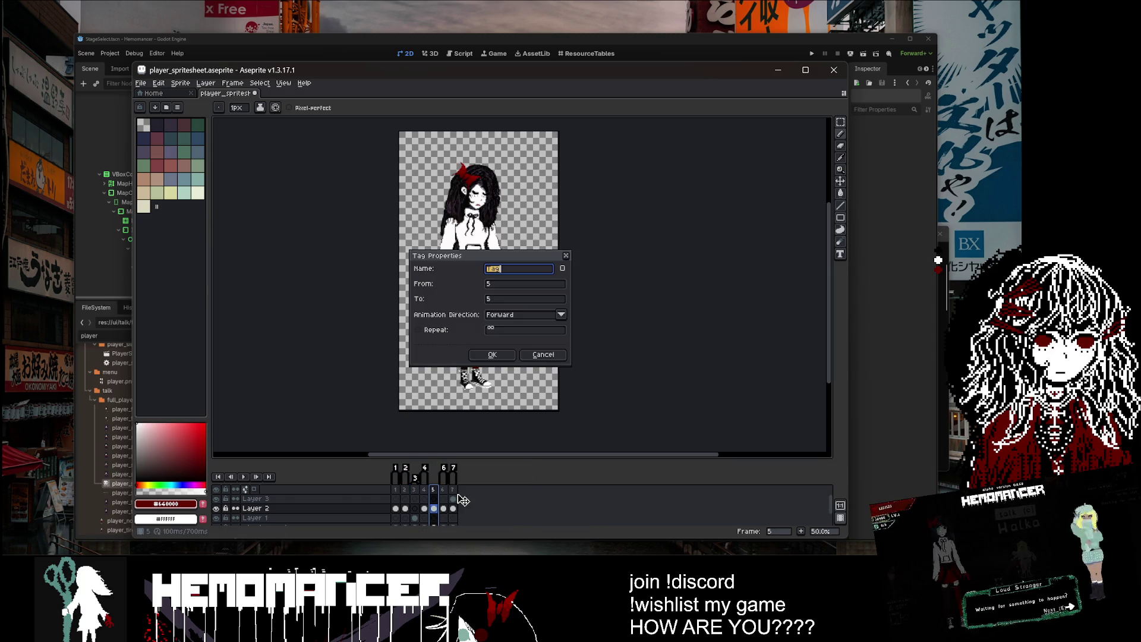
{"action": "type", "text": "5"}
{"action": "left_click", "coordinate": [492, 354]}
{"action": "left_click", "coordinate": [423, 479]}
{"action": "left_click", "coordinate": [414, 482]}
{"action": "left_click", "coordinate": [424, 483]}
{"action": "left_click", "coordinate": [437, 485]}
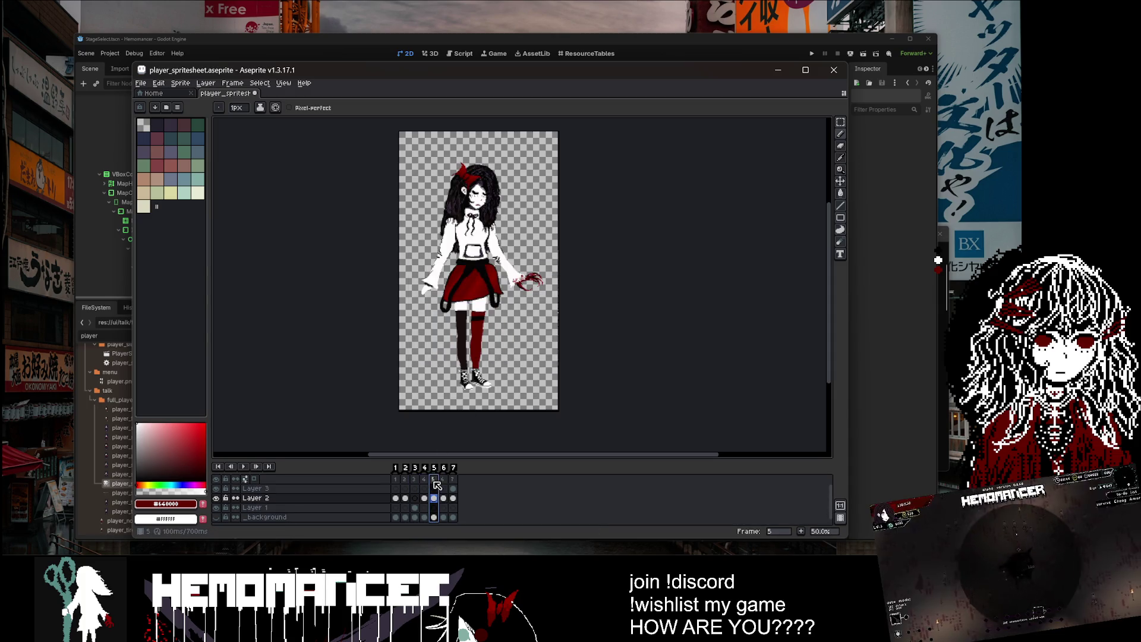
Step: Erase the existing character from frame 5, leaving it blank
{"action": "key", "text": "e"}
{"action": "mouse_move", "coordinate": [470, 214]}
{"action": "left_mouse_down"}
{"action": "mouse_move", "coordinate": [467, 179]}
{"action": "mouse_move", "coordinate": [429, 207]}
{"action": "mouse_move", "coordinate": [488, 244]}
{"action": "mouse_move", "coordinate": [569, 206]}
{"action": "mouse_move", "coordinate": [555, 247]}
{"action": "mouse_move", "coordinate": [595, 265]}
{"action": "mouse_move", "coordinate": [483, 384]}
{"action": "left_mouse_up"}
{"action": "left_click", "coordinate": [396, 498]}
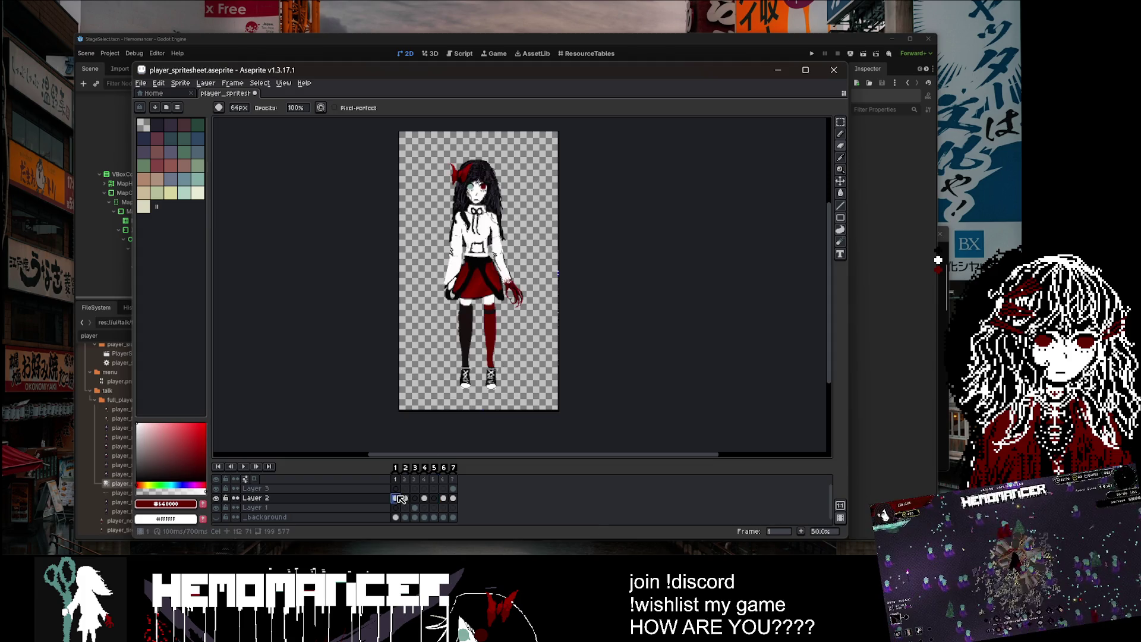
{"action": "left_click", "coordinate": [434, 498]}
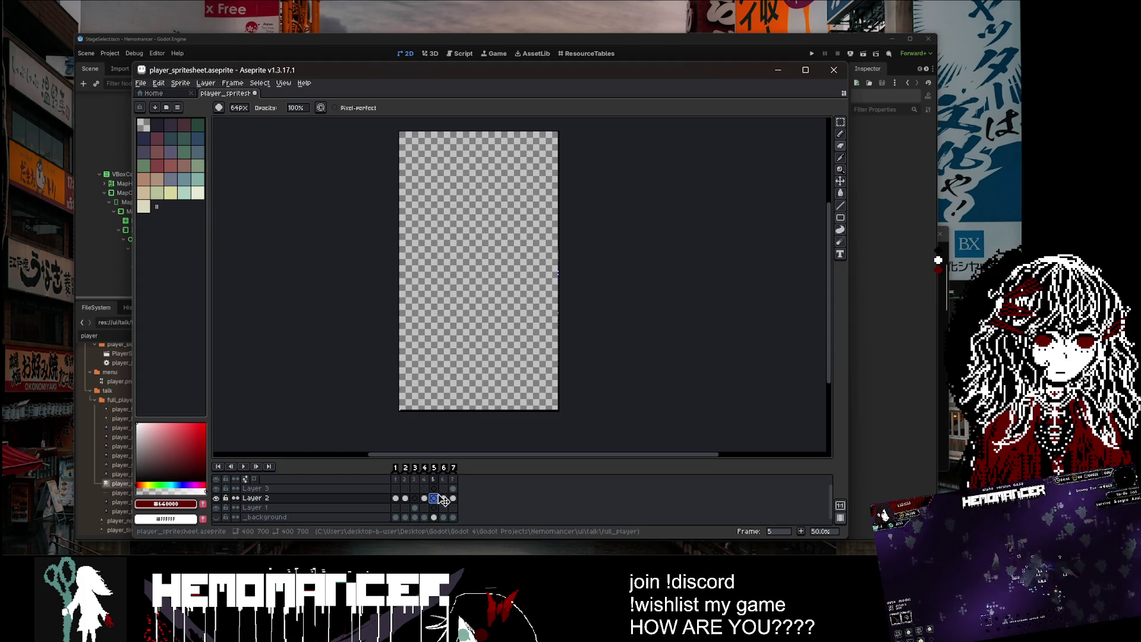
Step: Paste frame 1's character from Layer 2 into frame 5
{"action": "left_click", "coordinate": [397, 498]}
{"action": "left_click", "coordinate": [841, 122]}
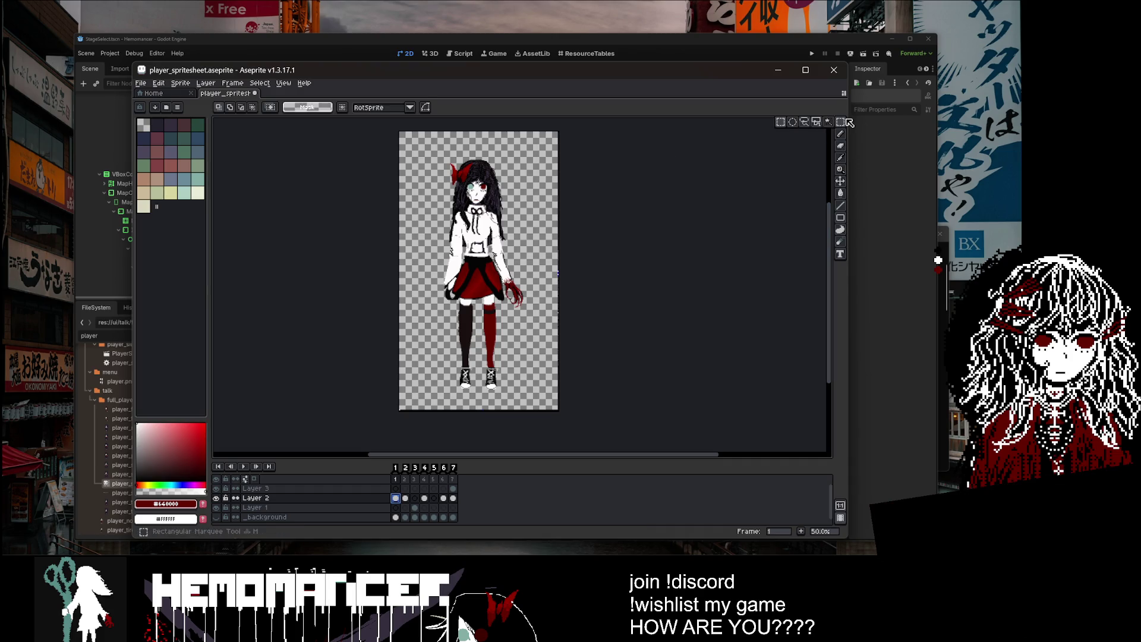
{"action": "scroll", "coordinate": [550, 303], "scroll_direction": "down", "scroll_amount": 1}
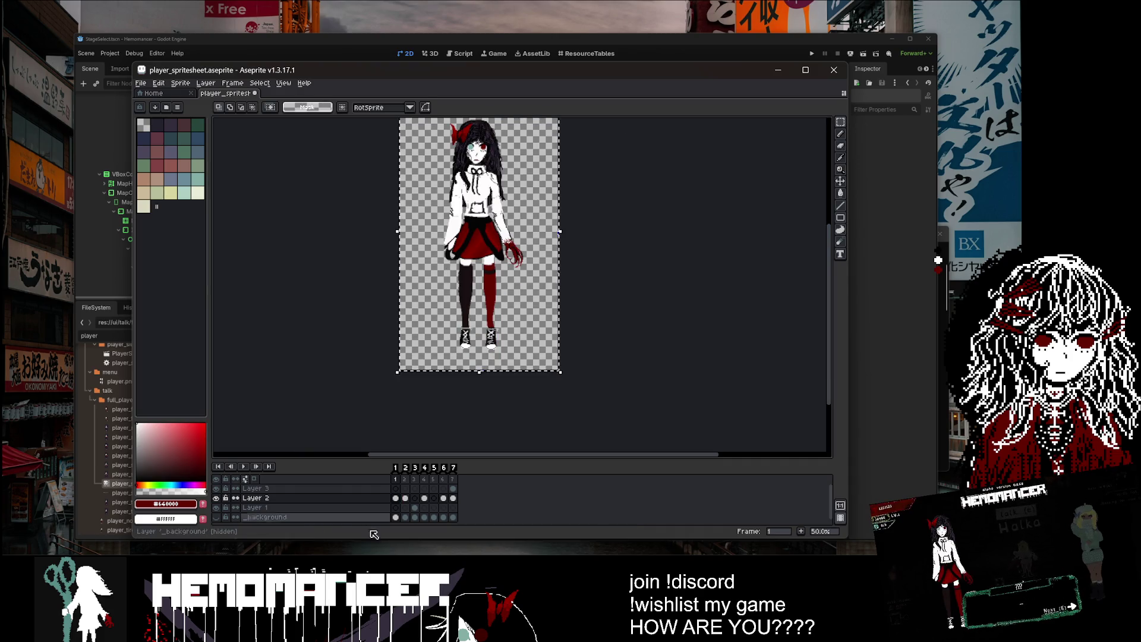
{"action": "left_click", "coordinate": [434, 499]}
{"action": "key", "text": "ctrl+v"}
{"action": "key", "text": "Return"}
Step: Erase the red claws and the drip beside the right hand in frame 5
{"action": "left_click_drag", "start_coordinate": [581, 168], "coordinate": [581, 228]}
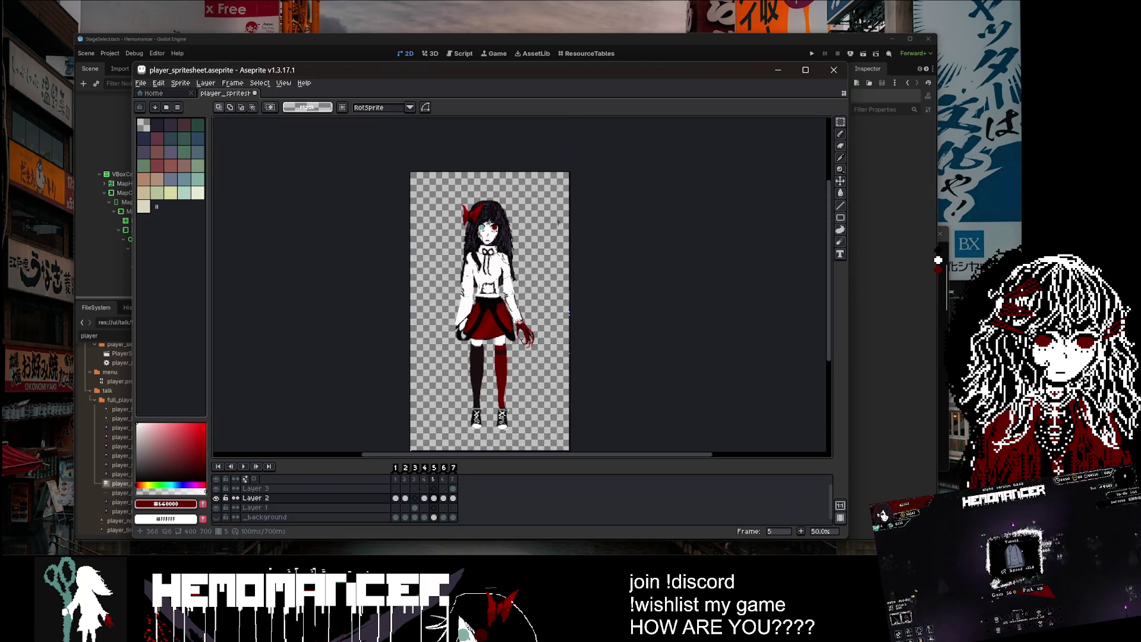
{"action": "scroll", "coordinate": [534, 293], "scroll_direction": "up", "scroll_amount": 2}
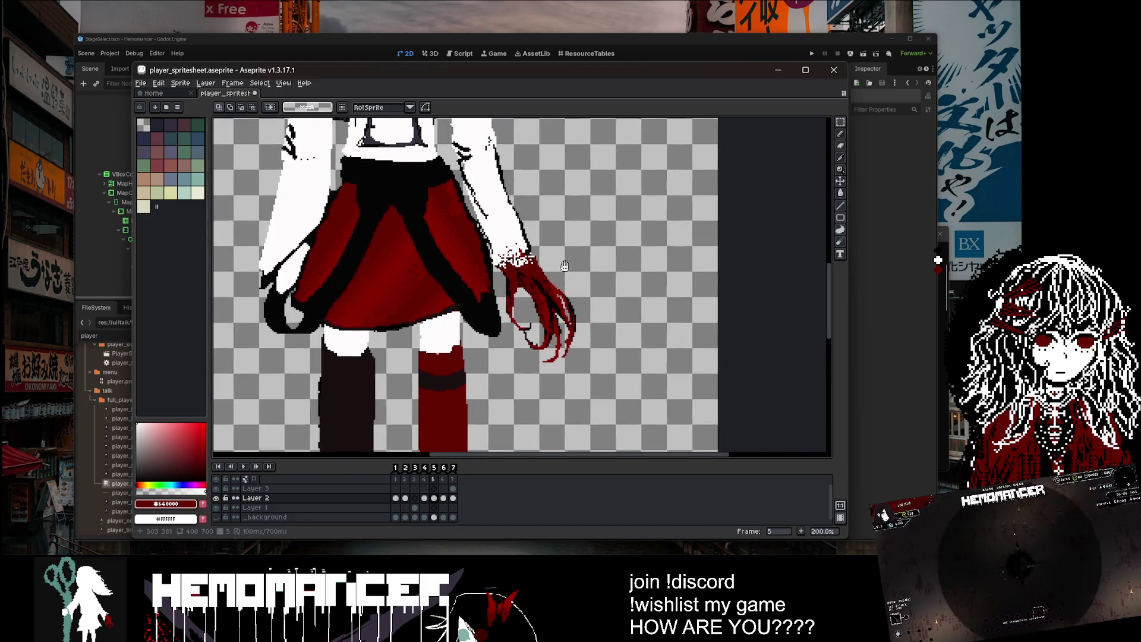
{"action": "key", "text": "e"}
{"action": "left_click_drag", "start_coordinate": [638, 245], "coordinate": [632, 273]}
{"action": "scroll", "coordinate": [632, 273], "scroll_direction": "down", "scroll_amount": 2}
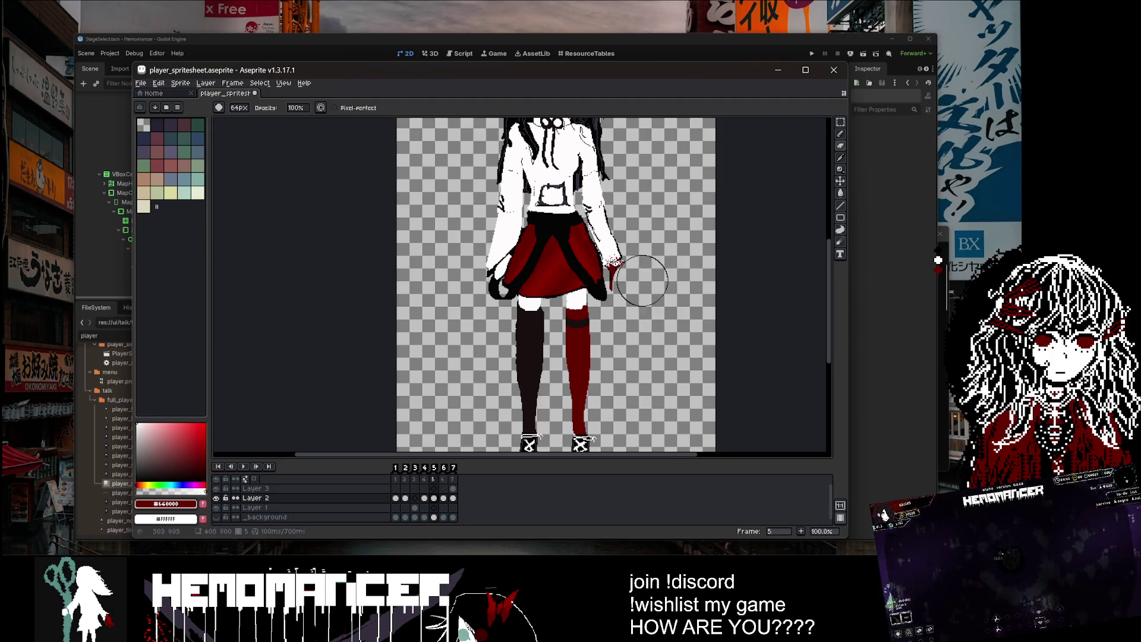
{"action": "scroll", "coordinate": [631, 291], "scroll_direction": "up", "scroll_amount": 2}
{"action": "scroll", "coordinate": [630, 279], "scroll_direction": "down", "scroll_amount": 3}
{"action": "left_click_drag", "start_coordinate": [610, 285], "coordinate": [607, 270]}
{"action": "scroll", "coordinate": [607, 271], "scroll_direction": "down", "scroll_amount": 2}
{"action": "key", "text": "ctrl+z"}
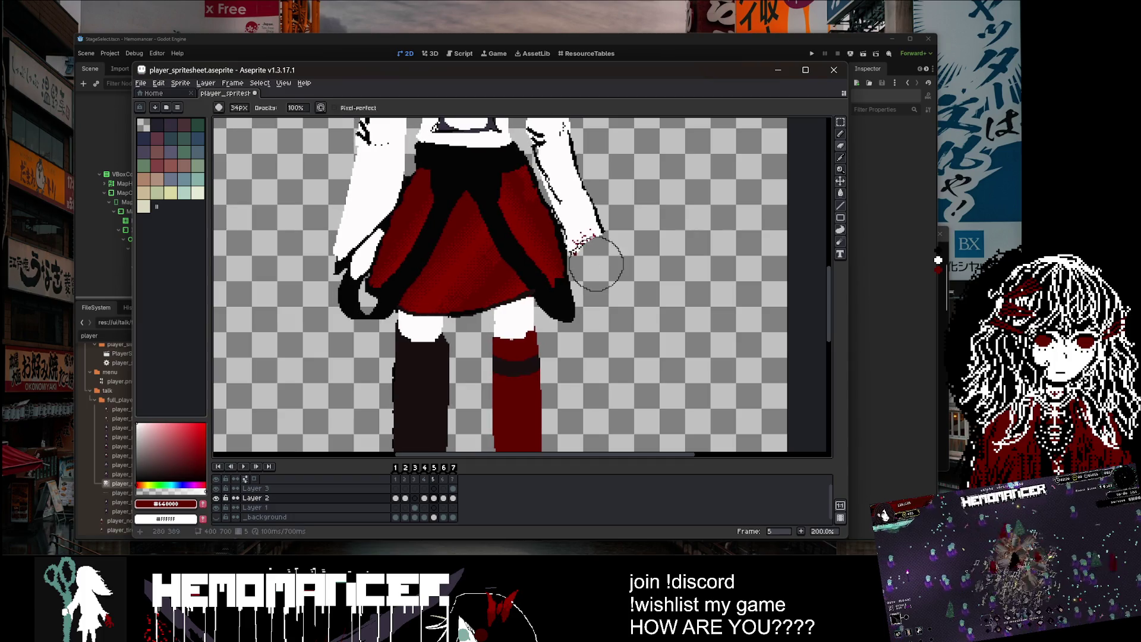
{"action": "scroll", "coordinate": [594, 256], "scroll_direction": "up", "scroll_amount": 1}
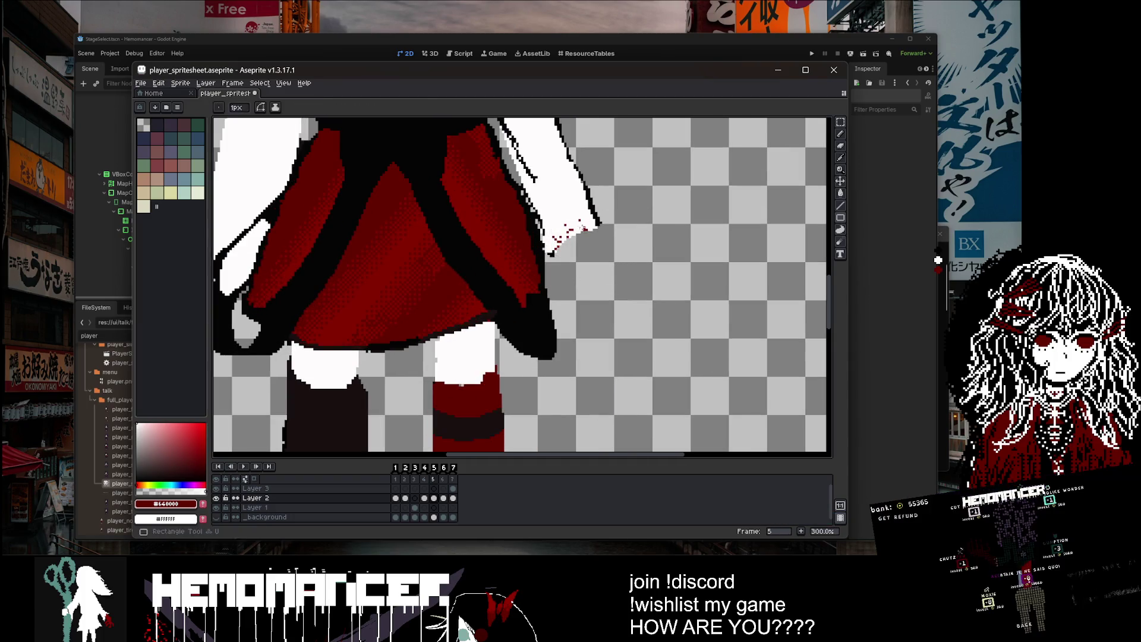
Step: Paint the sleeve's near-white colour over the red speckles near the hand
{"action": "left_click", "coordinate": [580, 240], "text": "alt"}
{"action": "left_click", "coordinate": [569, 227]}
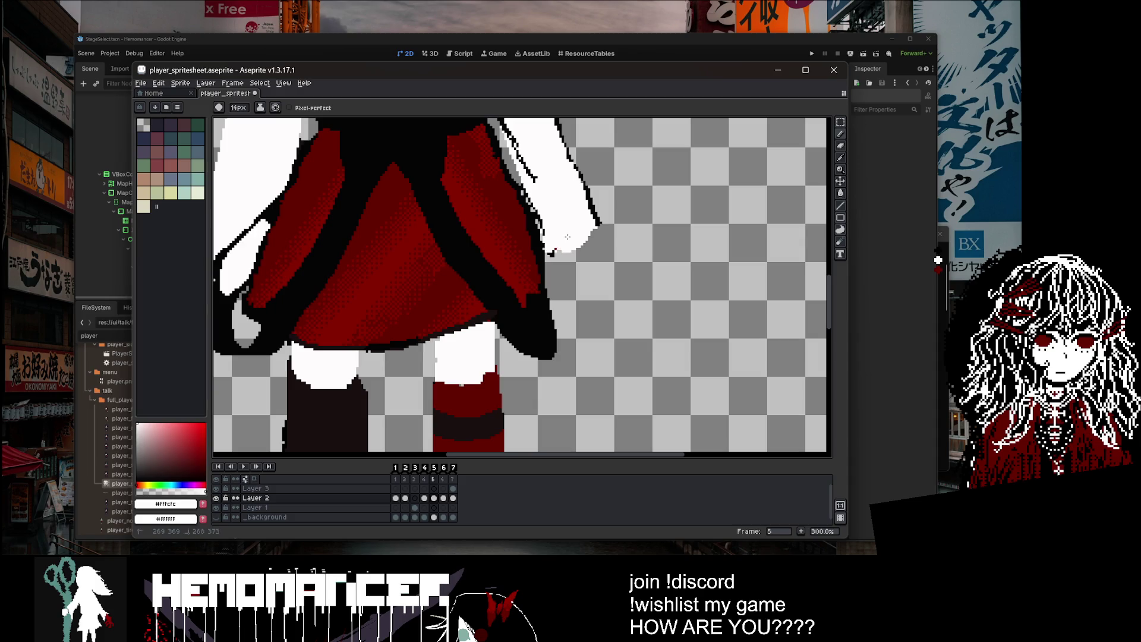
{"action": "scroll", "coordinate": [566, 239], "scroll_direction": "down", "scroll_amount": 1}
{"action": "scroll", "coordinate": [580, 239], "scroll_direction": "up", "scroll_amount": 2}
Step: Draw a 1px black outline along the sleeve edge and its lower edge
{"action": "left_click", "coordinate": [590, 239], "text": "alt"}
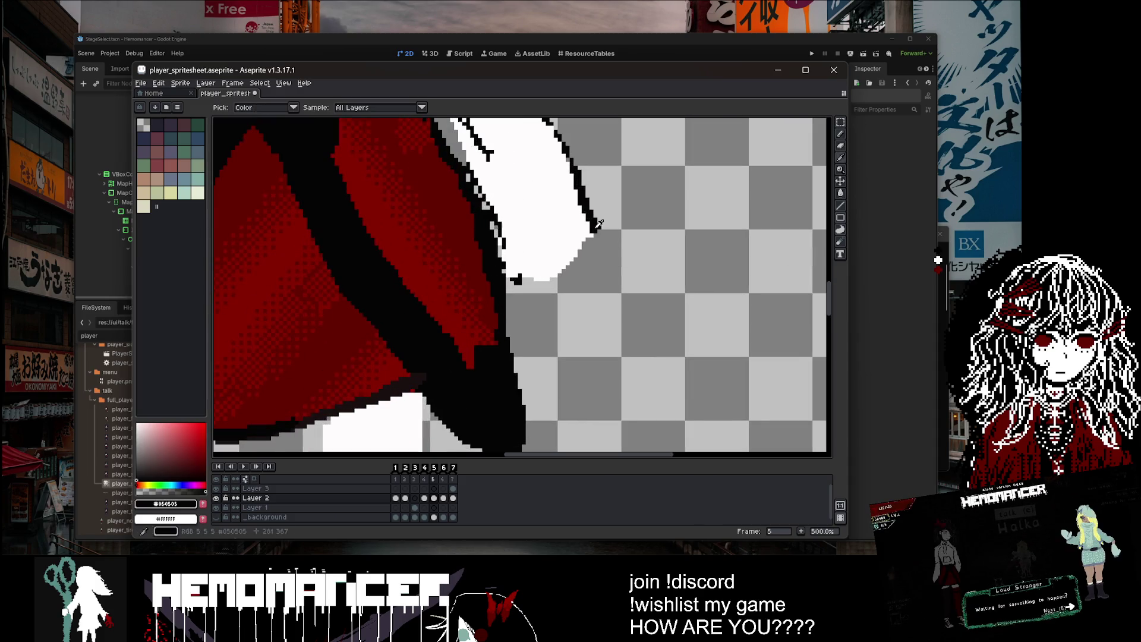
{"action": "key", "text": "b"}
{"action": "key", "text": "minus"}
{"action": "key", "text": "Right"}
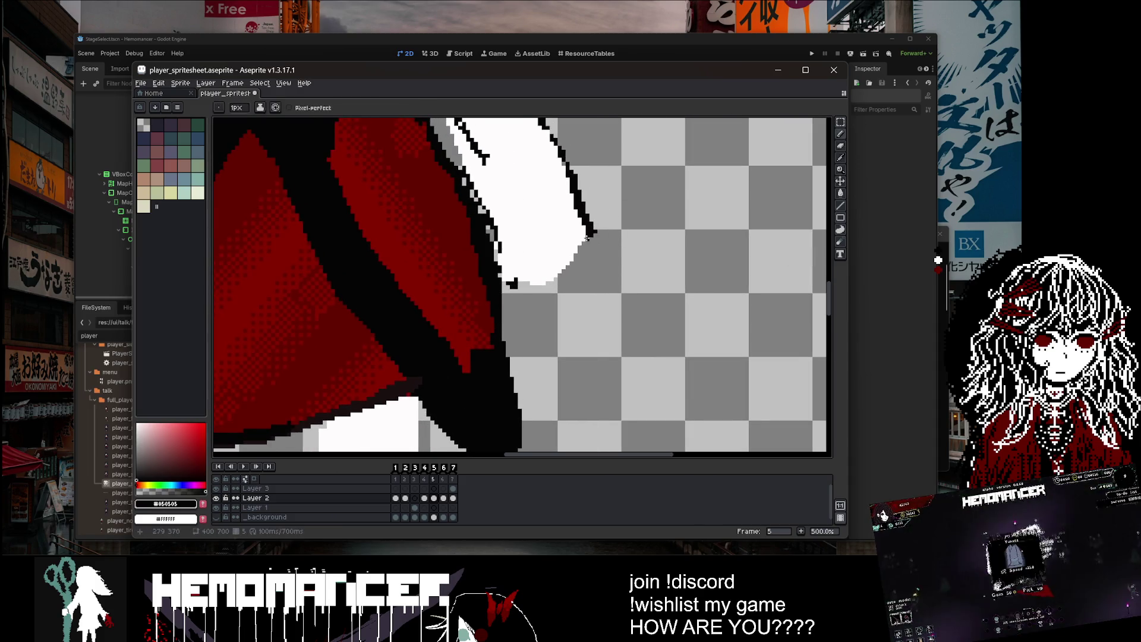
{"action": "key", "text": "Left"}
{"action": "left_click_drag", "start_coordinate": [586, 252], "coordinate": [593, 233]}
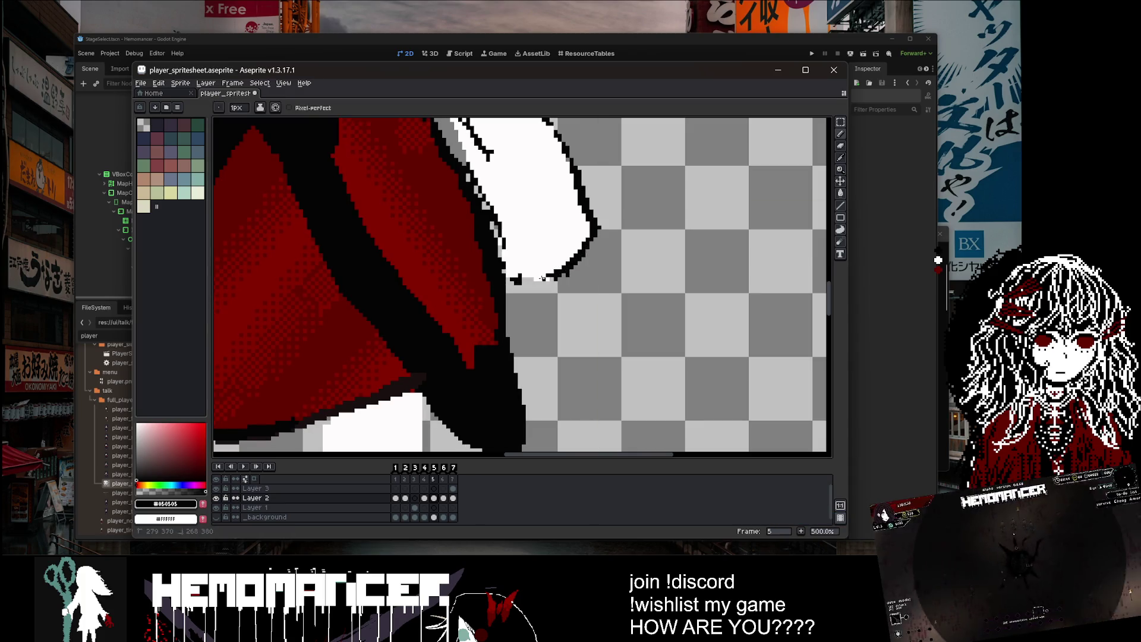
{"action": "left_click_drag", "start_coordinate": [543, 278], "coordinate": [519, 279]}
{"action": "scroll", "coordinate": [526, 271], "scroll_direction": "down", "scroll_amount": 3}
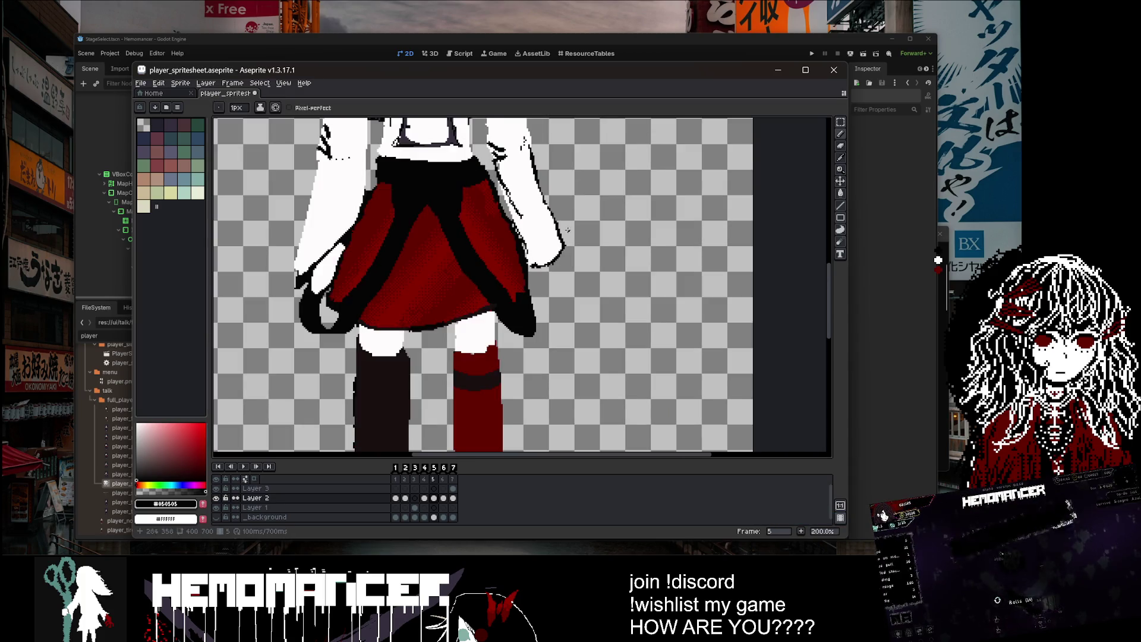
{"action": "scroll", "coordinate": [541, 267], "scroll_direction": "up", "scroll_amount": 1}
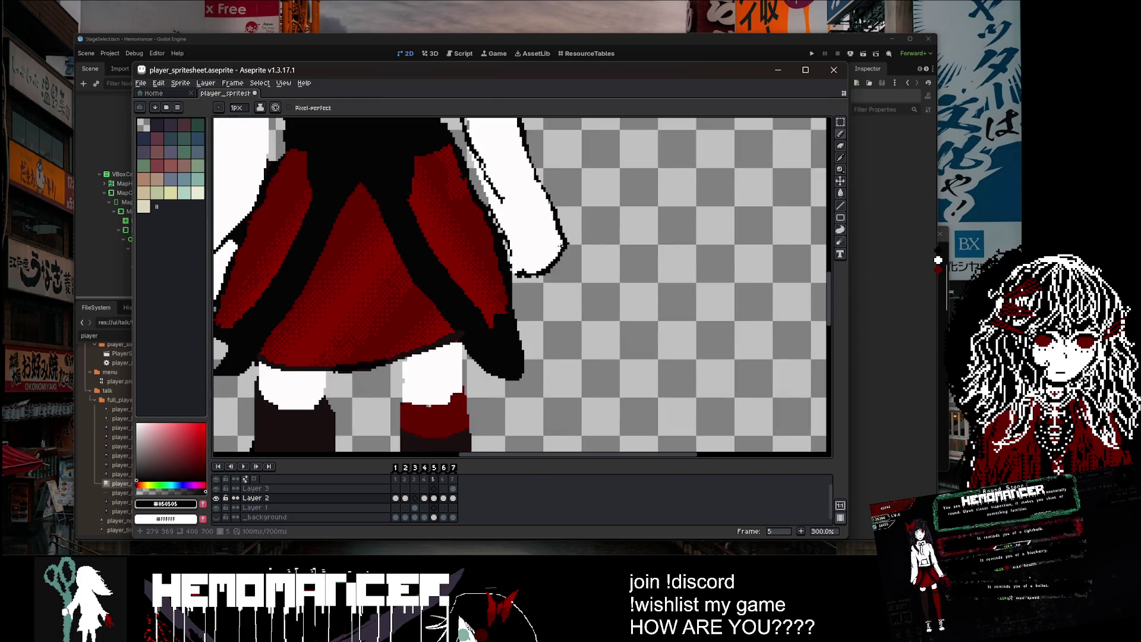
{"action": "scroll", "coordinate": [562, 246], "scroll_direction": "down", "scroll_amount": 3}
{"action": "scroll", "coordinate": [535, 202], "scroll_direction": "up", "scroll_amount": 4}
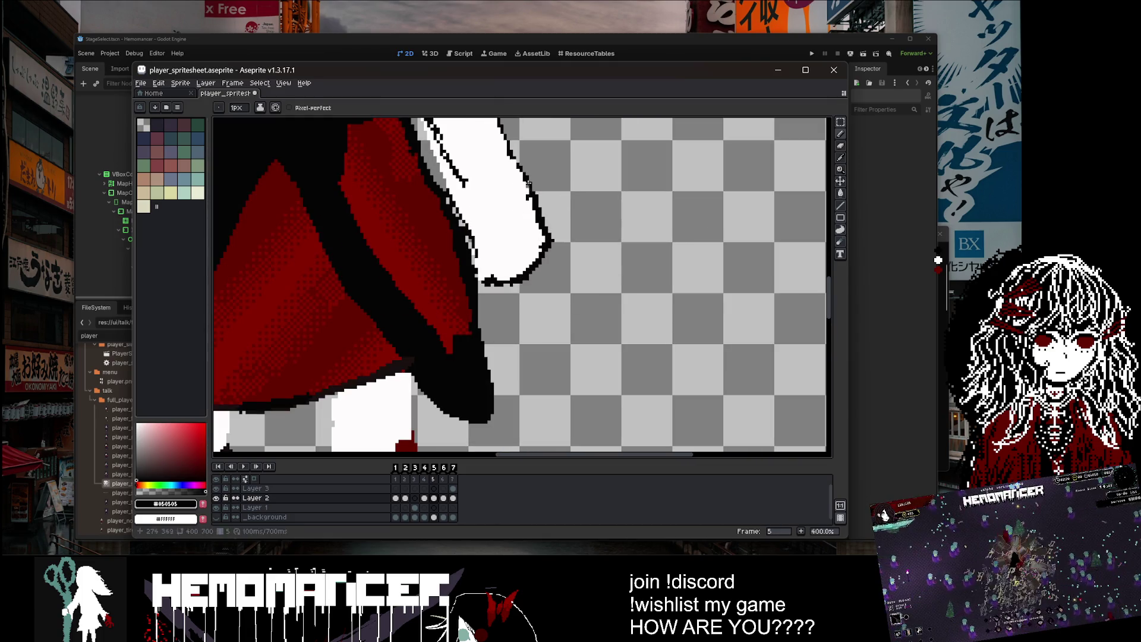
{"action": "scroll", "coordinate": [528, 197], "scroll_direction": "down", "scroll_amount": 3}
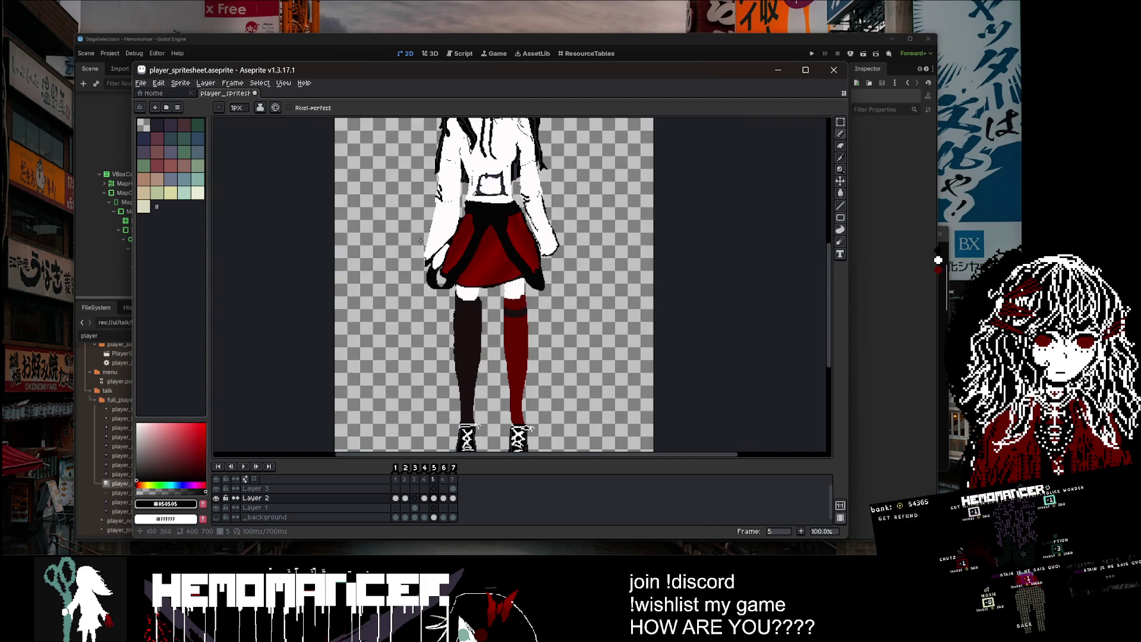
{"action": "scroll", "coordinate": [420, 240], "scroll_direction": "up", "scroll_amount": 3}
Step: Paint 4px white fill below the sleeve outline and extend it downward
{"action": "left_click", "coordinate": [420, 240], "text": "alt"}
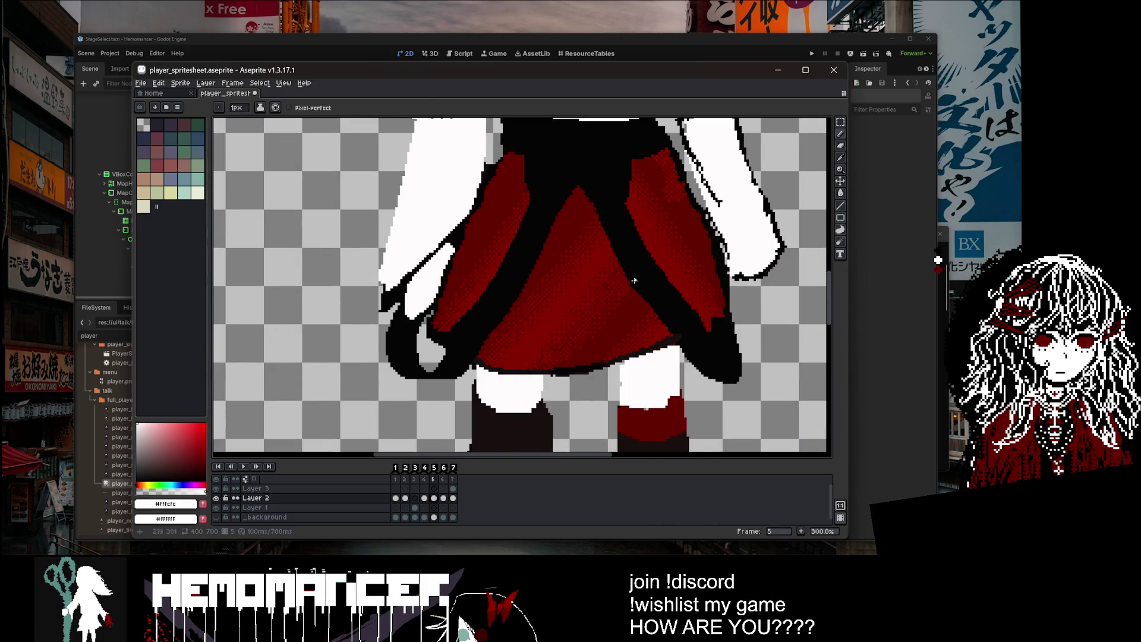
{"action": "scroll", "coordinate": [635, 281], "scroll_direction": "right", "scroll_amount": 2}
{"action": "scroll", "coordinate": [702, 290], "scroll_direction": "right", "scroll_amount": 2}
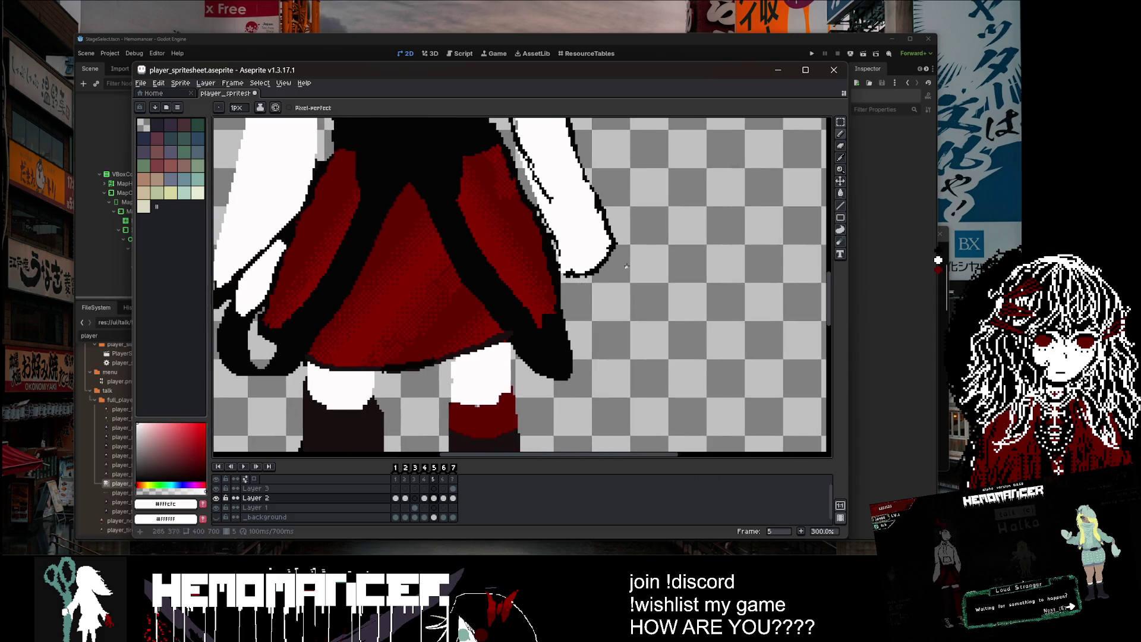
{"action": "scroll", "coordinate": [595, 273], "scroll_direction": "up", "scroll_amount": 2}
{"action": "key", "text": "plus"}
{"action": "key", "text": "plus"}
{"action": "key", "text": "plus"}
{"action": "left_click_drag", "start_coordinate": [595, 264], "coordinate": [585, 293]}
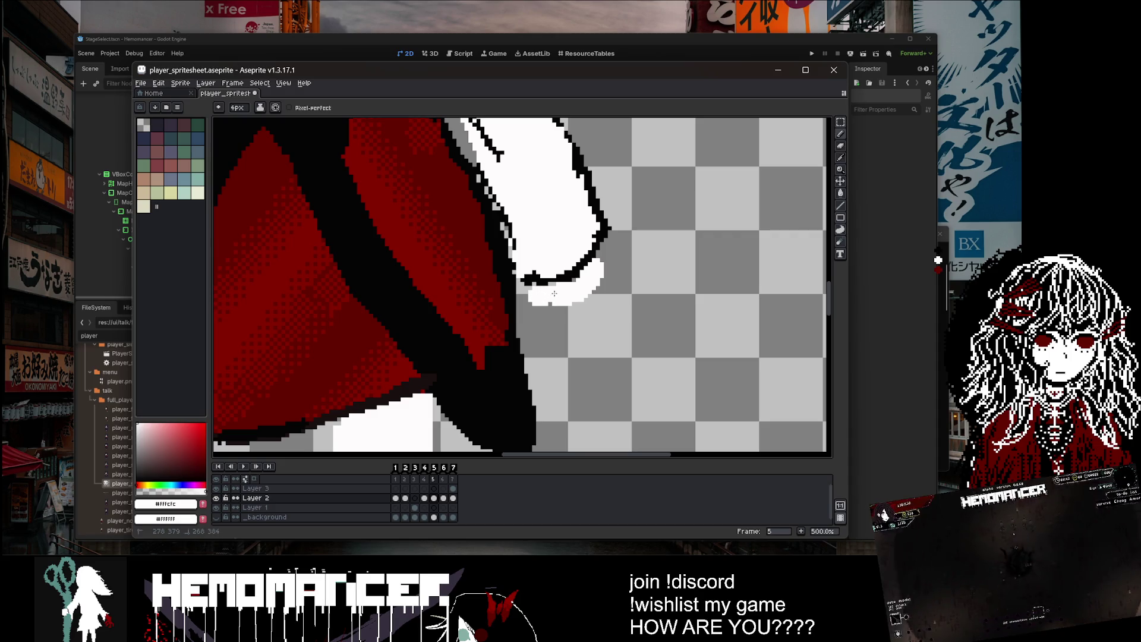
{"action": "mouse_move", "coordinate": [551, 302]}
{"action": "left_mouse_down"}
{"action": "mouse_move", "coordinate": [575, 306]}
{"action": "mouse_move", "coordinate": [562, 319]}
{"action": "left_mouse_up"}
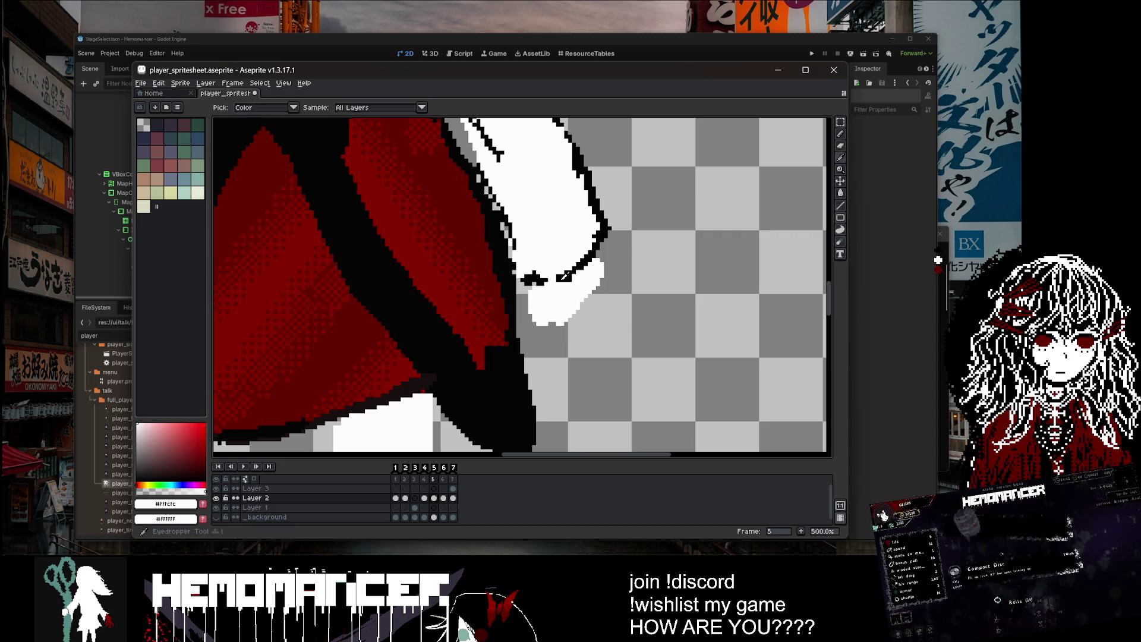
Step: Touch up with white pixels at 1px beside the outline
{"action": "left_click", "coordinate": [558, 280], "text": "alt"}
{"action": "key", "text": "minus"}
{"action": "key", "text": "minus"}
{"action": "key", "text": "minus"}
{"action": "left_click", "coordinate": [553, 300], "text": "alt"}
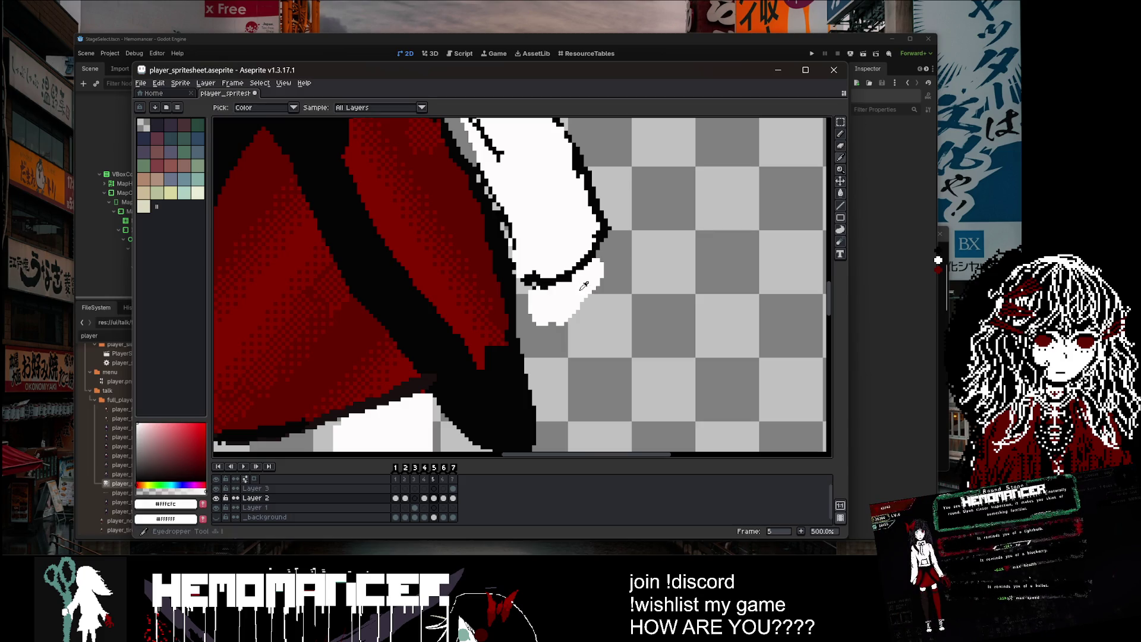
{"action": "left_click_drag", "start_coordinate": [605, 253], "coordinate": [599, 267]}
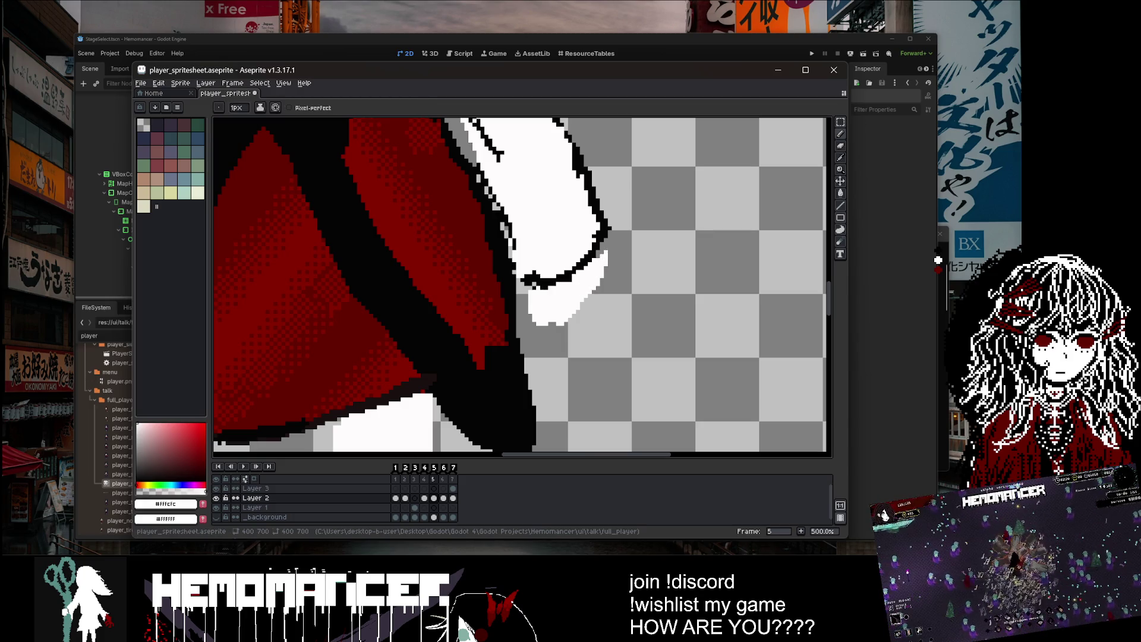
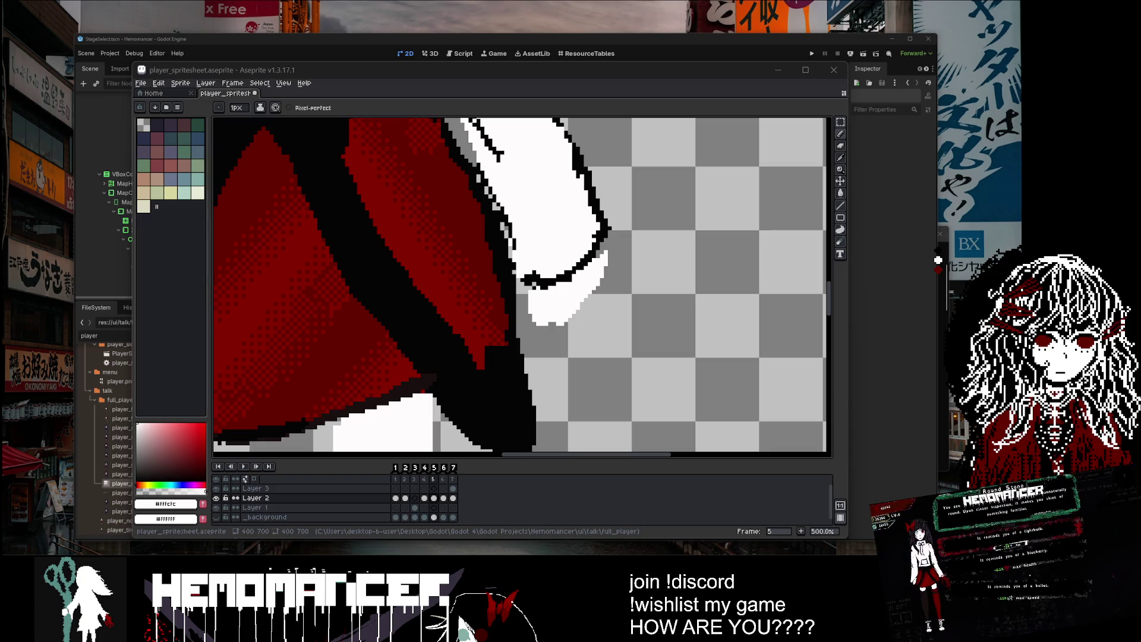
Step: Paint white over the hand's dark outline pixels and along its right edge
{"action": "scroll", "coordinate": [573, 239], "scroll_direction": "down", "scroll_amount": 3}
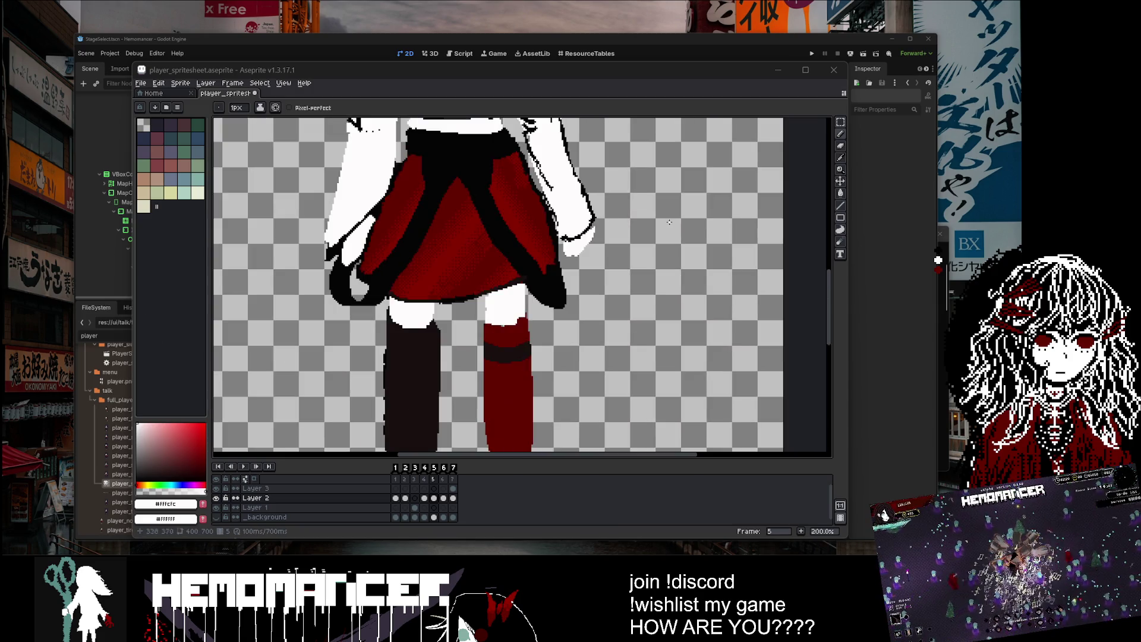
{"action": "scroll", "coordinate": [574, 239], "scroll_direction": "up", "scroll_amount": 4}
{"action": "left_click_drag", "start_coordinate": [574, 239], "coordinate": [575, 234]}
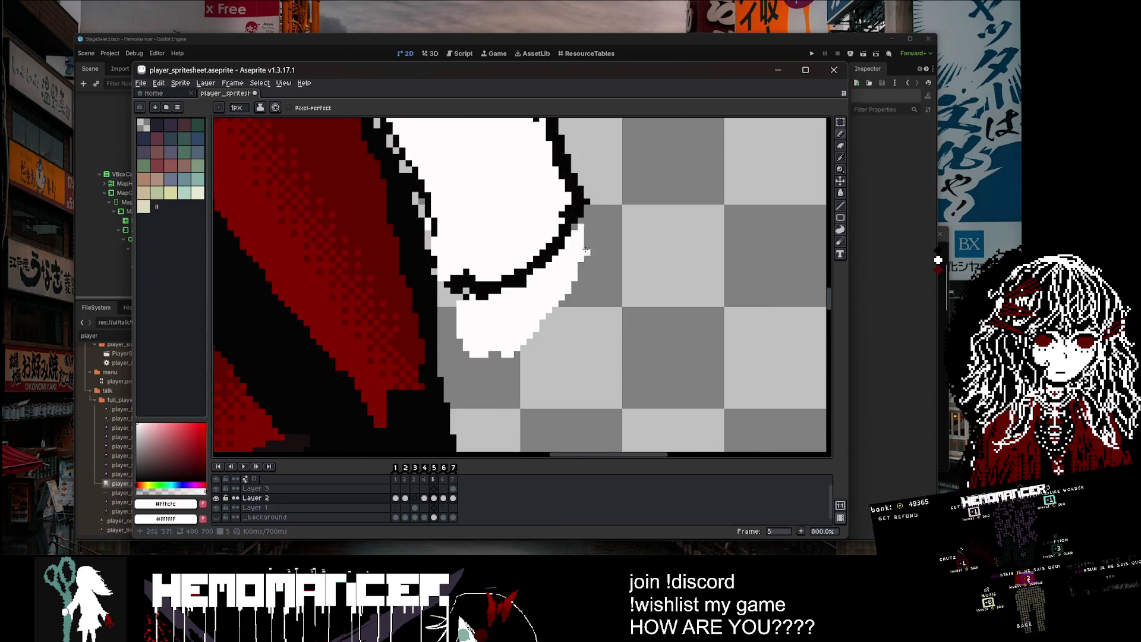
{"action": "scroll", "coordinate": [586, 252], "scroll_direction": "down", "scroll_amount": 3}
{"action": "scroll", "coordinate": [520, 299], "scroll_direction": "up", "scroll_amount": 2}
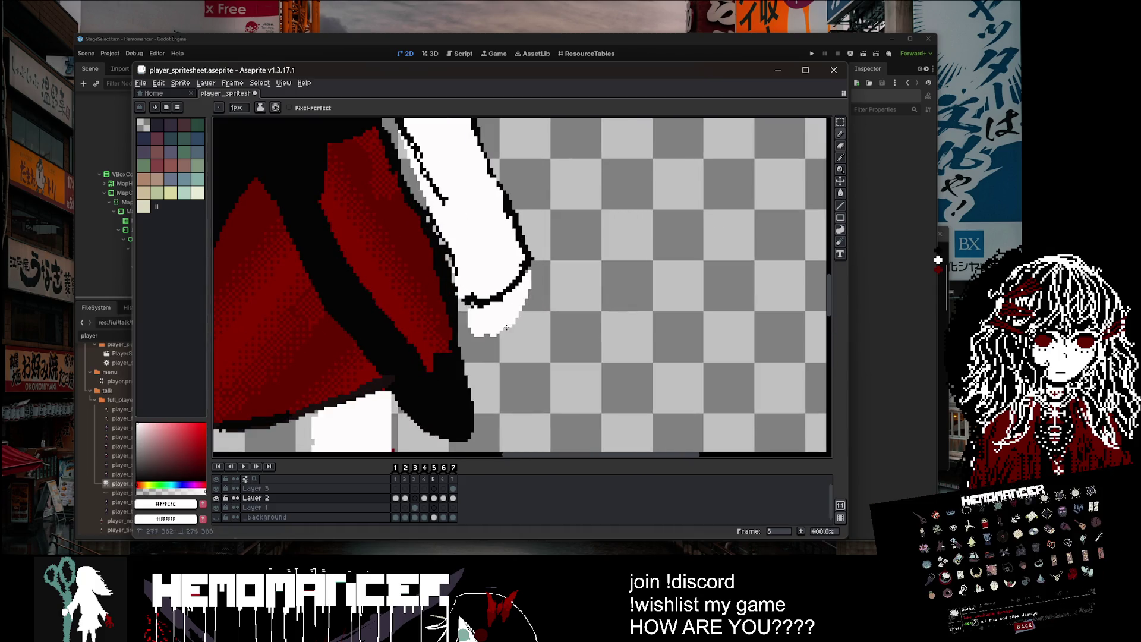
{"action": "scroll", "coordinate": [493, 332], "scroll_direction": "down", "scroll_amount": 4}
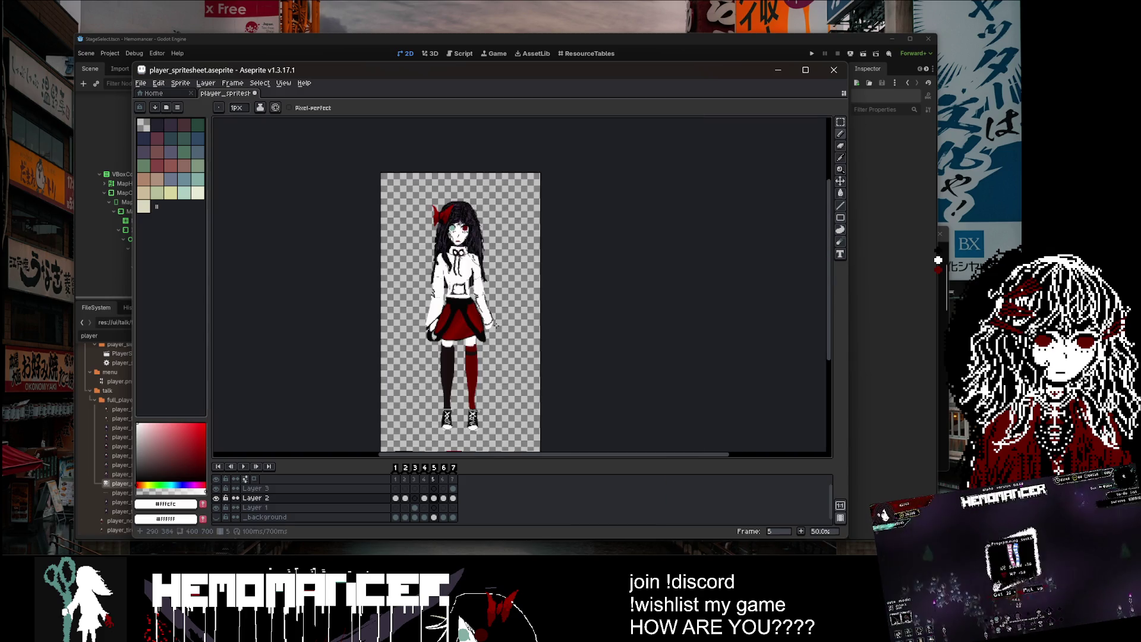
{"action": "scroll", "coordinate": [496, 326], "scroll_direction": "up", "scroll_amount": 5}
{"action": "left_click_drag", "start_coordinate": [478, 329], "coordinate": [495, 324]}
Step: With a 4-5px brush, repaint the hand's lower pixels white, undoing and redoing the bottom
{"action": "key", "text": "r"}
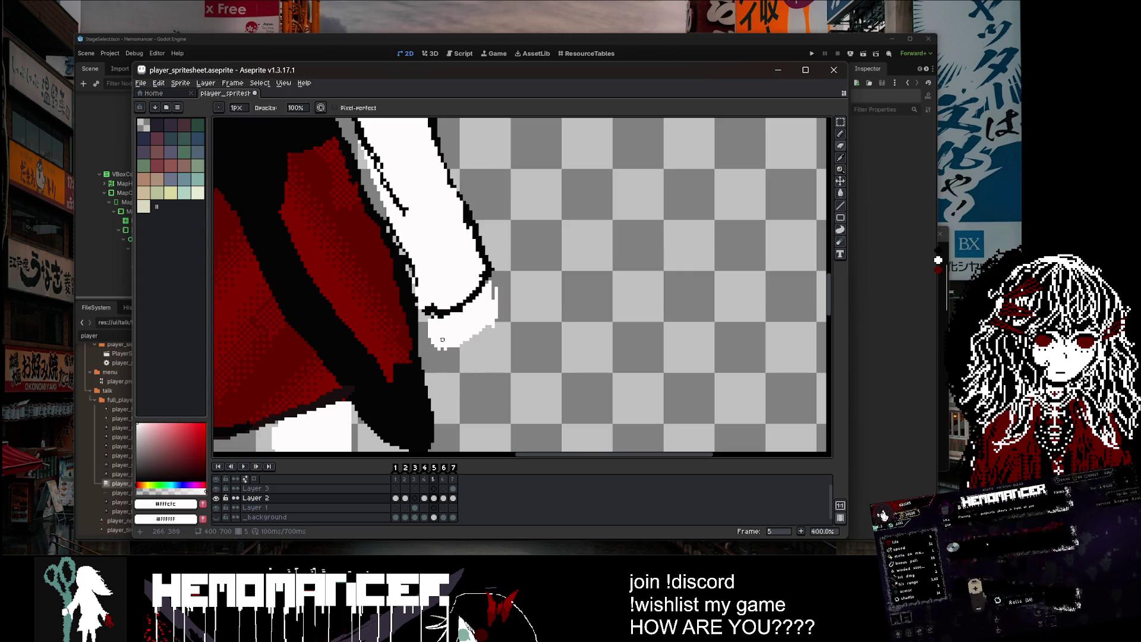
{"action": "key", "text": "plus"}
{"action": "key", "text": "plus"}
{"action": "key", "text": "plus"}
{"action": "mouse_move", "coordinate": [431, 324]}
{"action": "left_mouse_down"}
{"action": "mouse_move", "coordinate": [466, 364]}
{"action": "mouse_move", "coordinate": [480, 329]}
{"action": "mouse_move", "coordinate": [486, 359]}
{"action": "mouse_move", "coordinate": [503, 368]}
{"action": "mouse_move", "coordinate": [493, 384]}
{"action": "left_mouse_up"}
{"action": "key", "text": "b"}
{"action": "key", "text": "plus"}
{"action": "key", "text": "plus"}
{"action": "key", "text": "plus"}
{"action": "key", "text": "ctrl+z"}
{"action": "left_click_drag", "start_coordinate": [458, 348], "coordinate": [484, 368]}
Step: Switch to the pencil, then to the eraser, while checking the hand up close
{"action": "scroll", "coordinate": [539, 321], "scroll_direction": "down", "scroll_amount": 4}
{"action": "scroll", "coordinate": [540, 321], "scroll_direction": "up", "scroll_amount": 5}
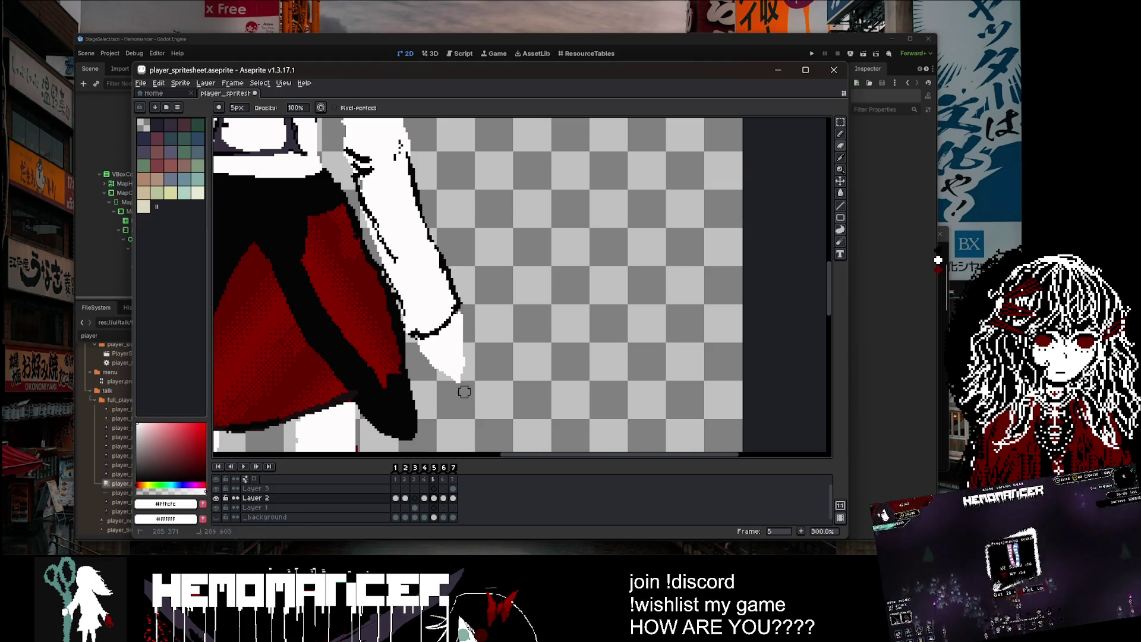
{"action": "key", "text": "b"}
{"action": "scroll", "coordinate": [451, 387], "scroll_direction": "down", "scroll_amount": 3}
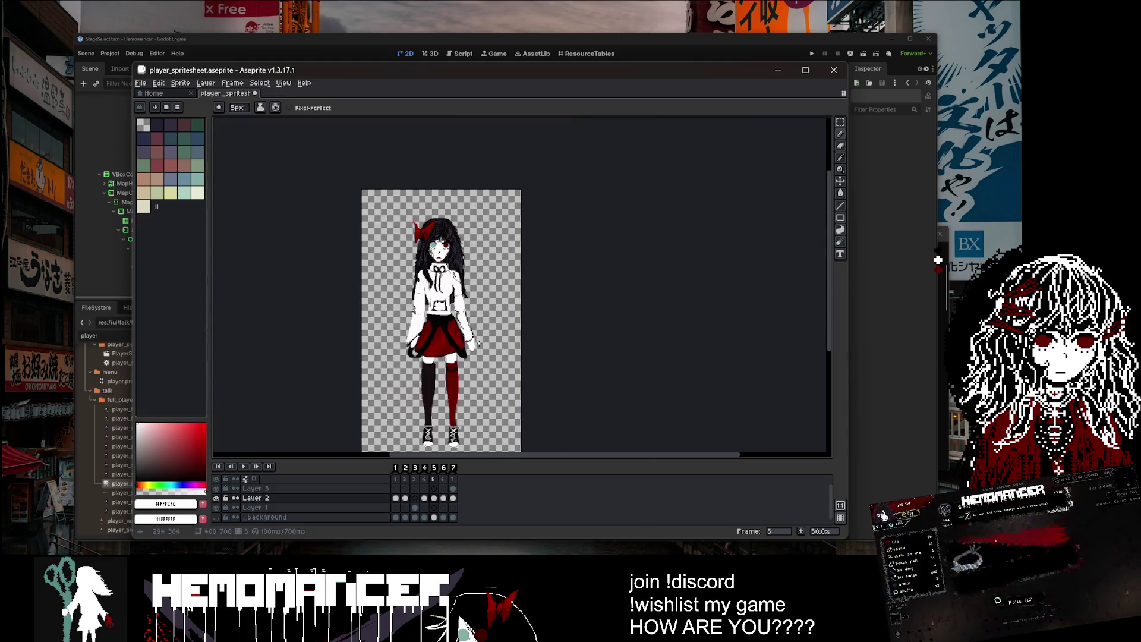
{"action": "scroll", "coordinate": [483, 340], "scroll_direction": "up", "scroll_amount": 3}
{"action": "key", "text": "e"}
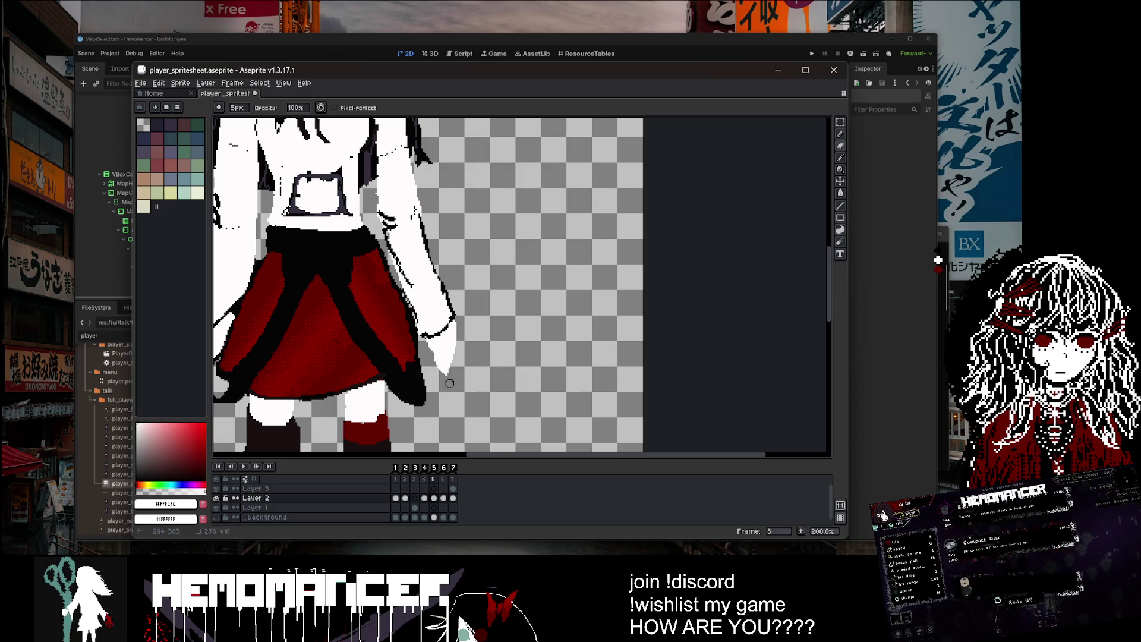
{"action": "scroll", "coordinate": [444, 380], "scroll_direction": "down", "scroll_amount": 3}
{"action": "scroll", "coordinate": [422, 242], "scroll_direction": "up", "scroll_amount": 5}
Step: Sample the left eye's teal and fill the dark red eye with it
{"action": "key", "text": "g"}
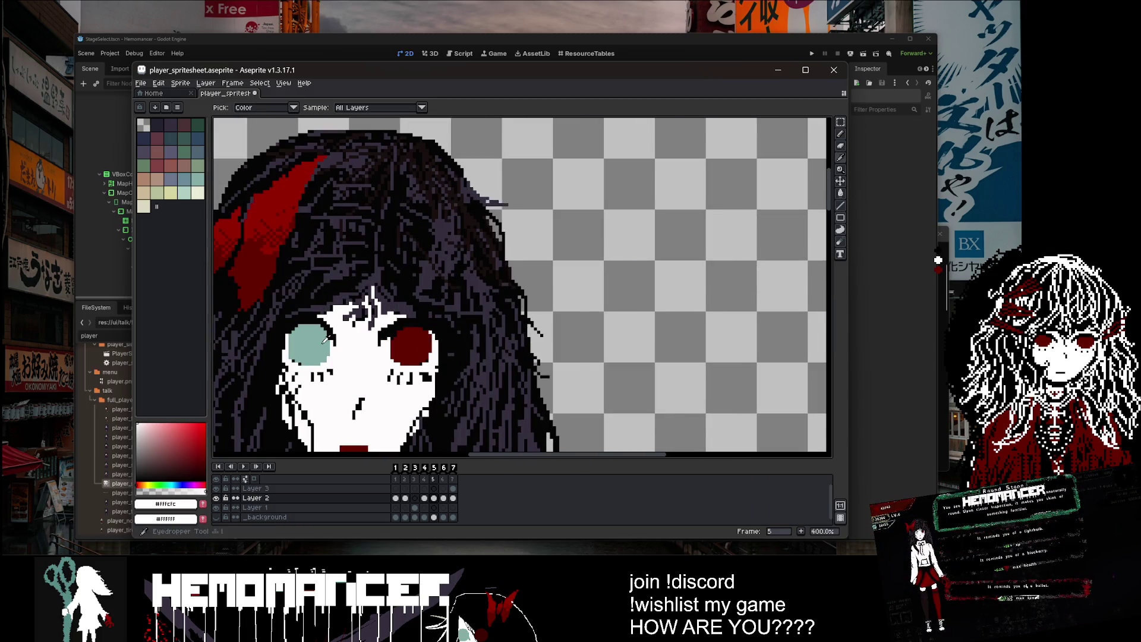
{"action": "left_click", "coordinate": [303, 345], "text": "alt"}
{"action": "left_click", "coordinate": [426, 348]}
{"action": "scroll", "coordinate": [551, 283], "scroll_direction": "down", "scroll_amount": 6}
{"action": "scroll", "coordinate": [551, 283], "scroll_direction": "up", "scroll_amount": 2}
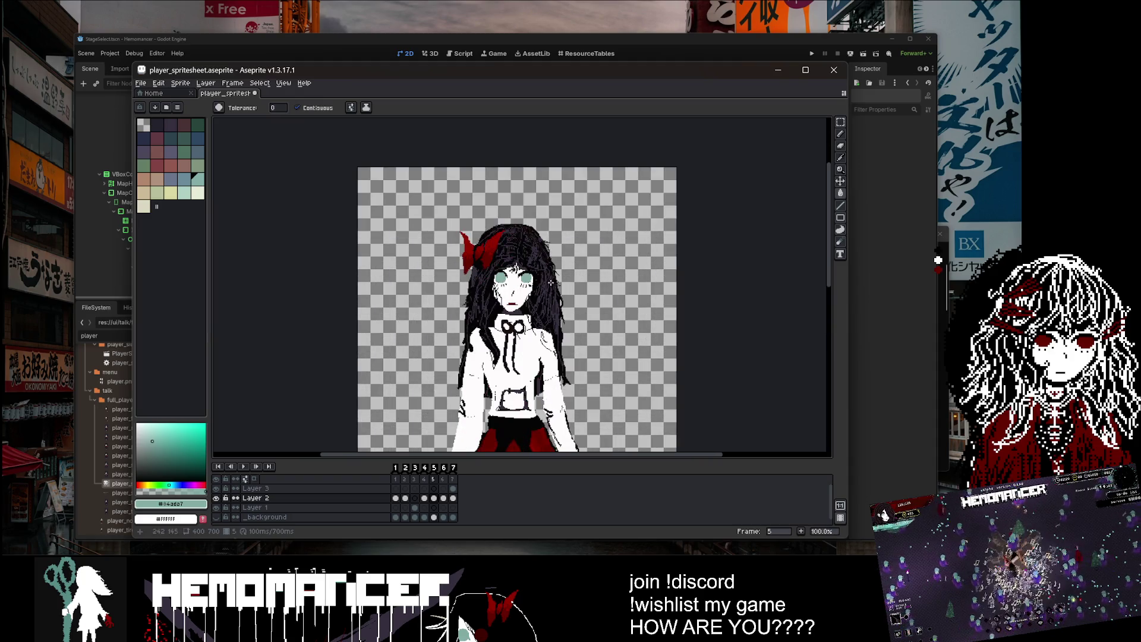
{"action": "scroll", "coordinate": [507, 220], "scroll_direction": "up", "scroll_amount": 2}
Step: Switch to the eraser and pan up to bring the top of the head into view
{"action": "key", "text": "e"}
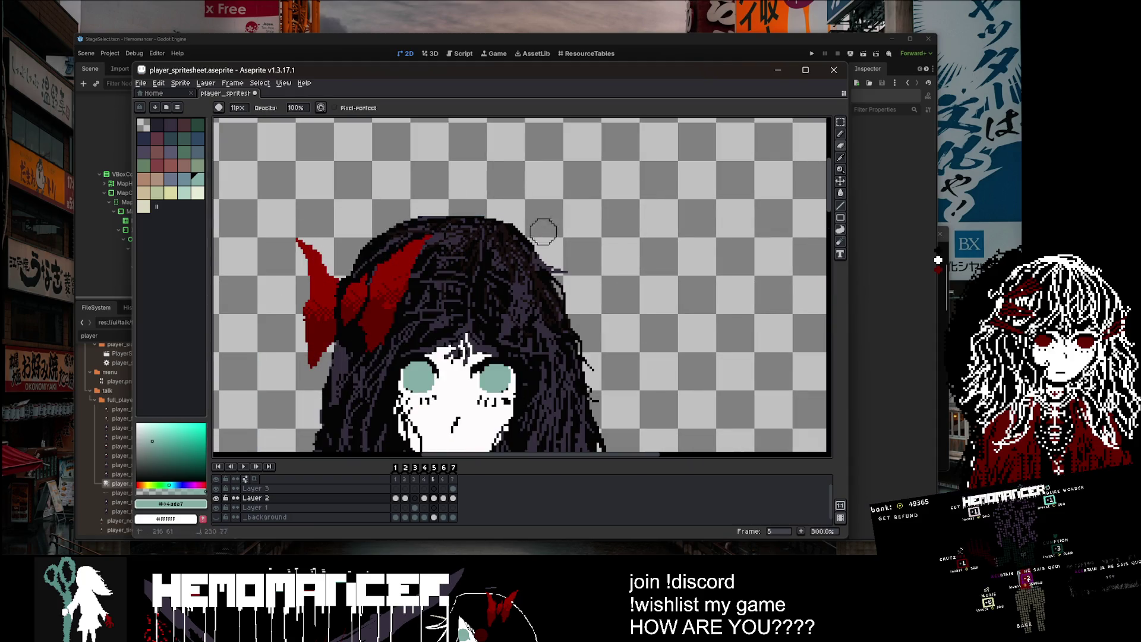
{"action": "scroll", "coordinate": [562, 281], "scroll_direction": "down", "scroll_amount": 4}
{"action": "scroll", "coordinate": [560, 283], "scroll_direction": "up", "scroll_amount": 3}
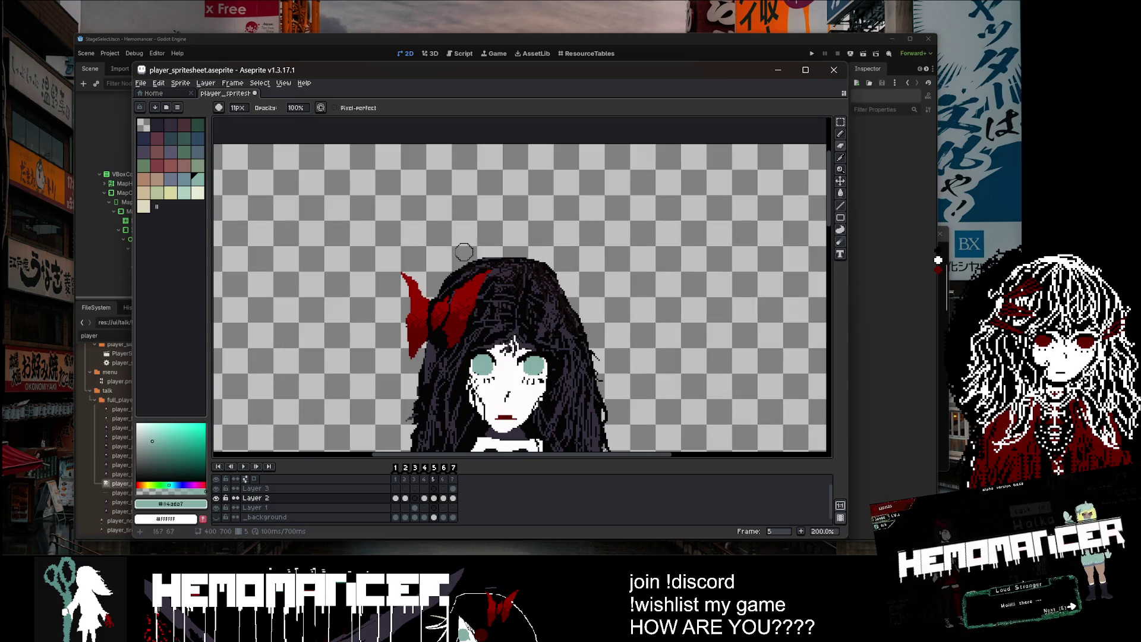
{"action": "scroll", "coordinate": [411, 268], "scroll_direction": "down", "scroll_amount": 3}
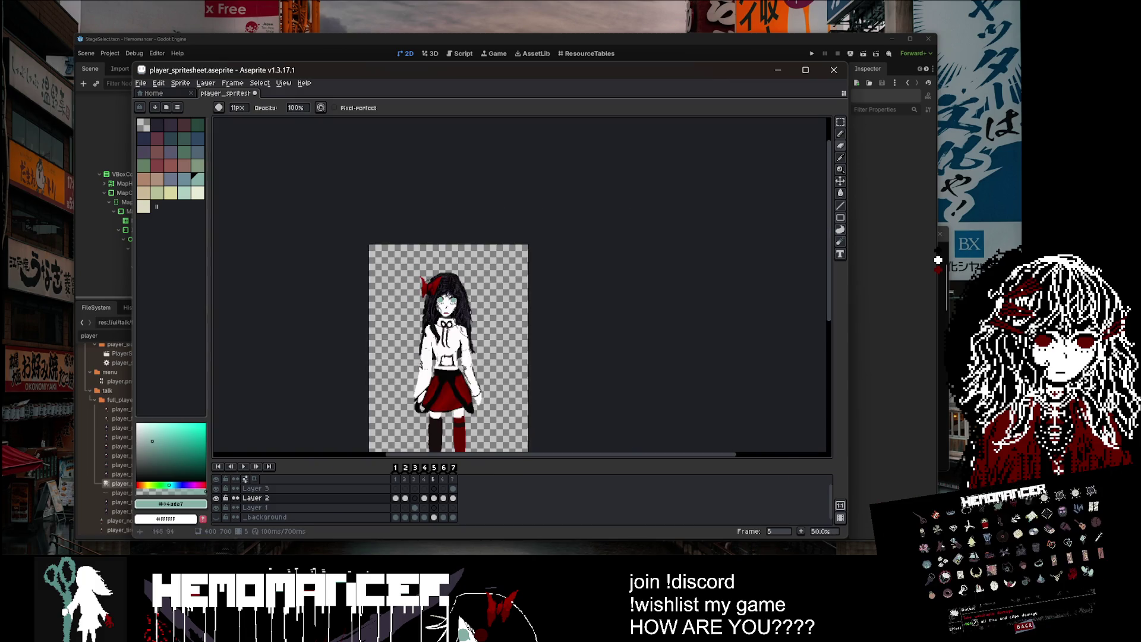
{"action": "left_click_drag", "start_coordinate": [477, 373], "coordinate": [464, 318]}
{"action": "scroll", "coordinate": [463, 228], "scroll_direction": "up", "scroll_amount": 4}
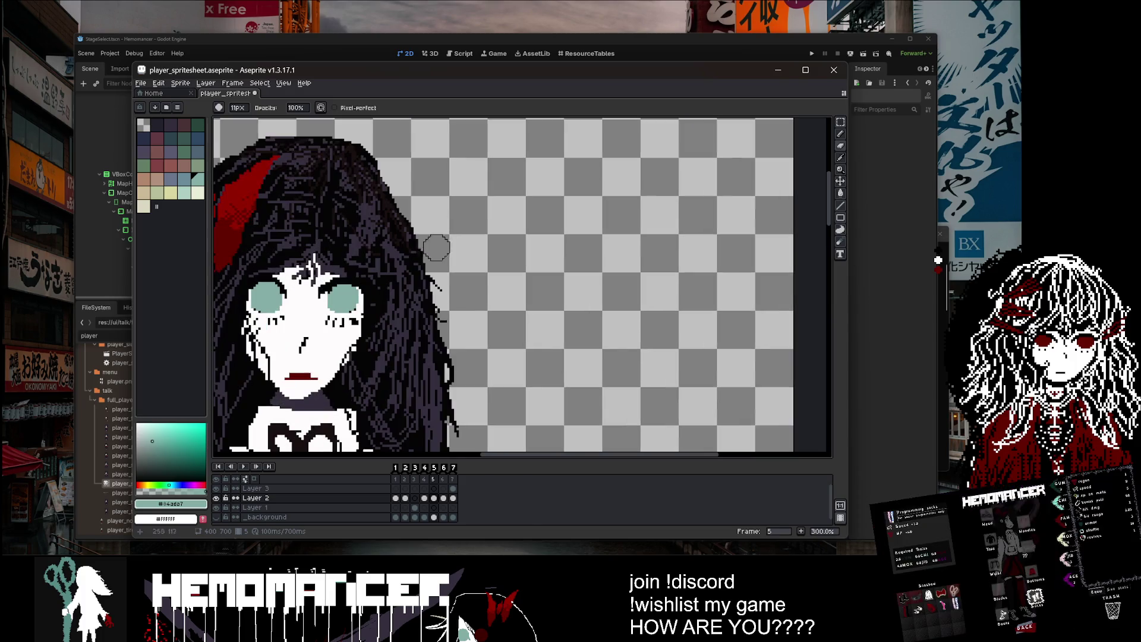
{"action": "mouse_move", "coordinate": [374, 146]}
{"action": "left_mouse_down"}
{"action": "mouse_move", "coordinate": [392, 135]}
{"action": "mouse_move", "coordinate": [453, 234]}
{"action": "left_mouse_up"}
{"action": "scroll", "coordinate": [376, 222], "scroll_direction": "down", "scroll_amount": 1}
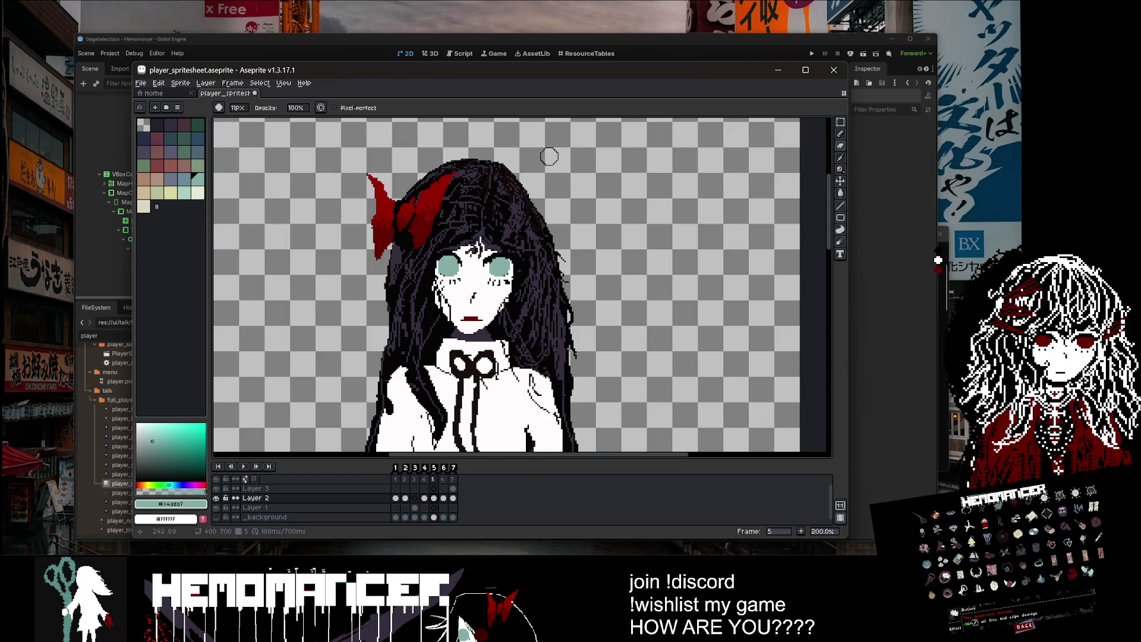
{"action": "key", "text": "shift+m"}
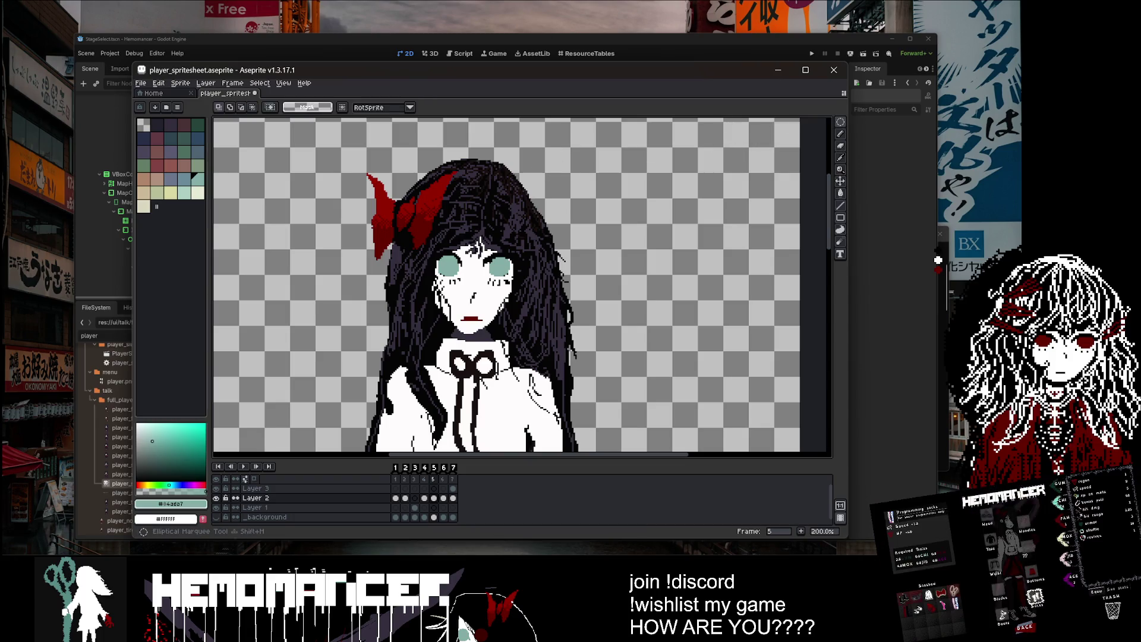
Step: Lasso-select the red bow and drop a copy of it to the right of the head
{"action": "left_click_drag", "start_coordinate": [350, 156], "coordinate": [454, 265]}
{"action": "left_click", "coordinate": [841, 121]}
{"action": "left_click", "coordinate": [816, 124]}
{"action": "scroll", "coordinate": [510, 192], "scroll_direction": "up", "scroll_amount": 1}
{"action": "mouse_move", "coordinate": [439, 161]}
{"action": "left_mouse_down"}
{"action": "mouse_move", "coordinate": [381, 289]}
{"action": "mouse_move", "coordinate": [268, 255]}
{"action": "mouse_move", "coordinate": [271, 156]}
{"action": "mouse_move", "coordinate": [440, 169]}
{"action": "mouse_move", "coordinate": [368, 307]}
{"action": "mouse_move", "coordinate": [302, 149]}
{"action": "mouse_move", "coordinate": [450, 168]}
{"action": "left_mouse_up"}
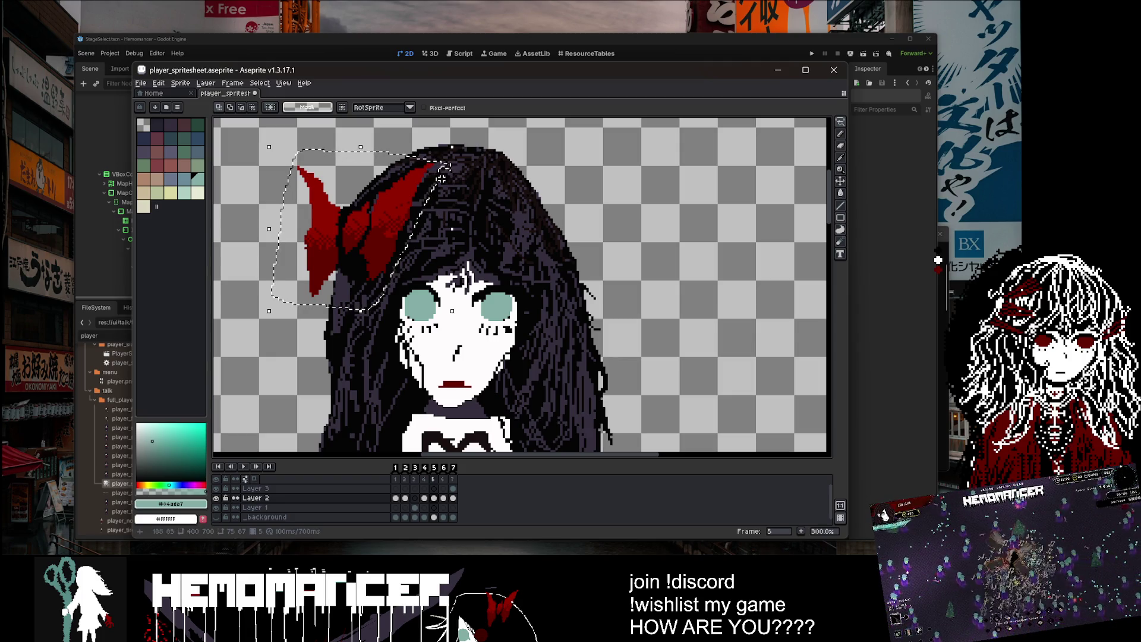
{"action": "left_click_drag", "start_coordinate": [429, 212], "coordinate": [775, 193]}
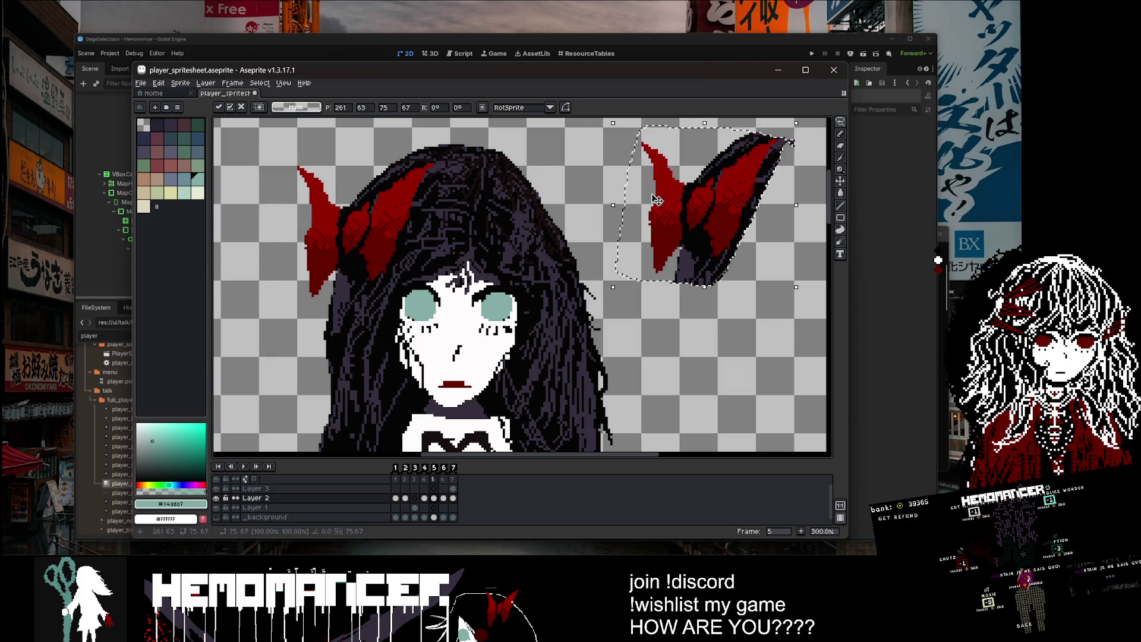
{"action": "left_click", "coordinate": [490, 140]}
Step: Erase the original bow's top spike and stray pixels along the top of the hair
{"action": "key", "text": "e"}
{"action": "mouse_move", "coordinate": [300, 169]}
{"action": "left_mouse_down"}
{"action": "mouse_move", "coordinate": [312, 194]}
{"action": "mouse_move", "coordinate": [300, 262]}
{"action": "left_mouse_up"}
{"action": "scroll", "coordinate": [300, 261], "scroll_direction": "down", "scroll_amount": 2}
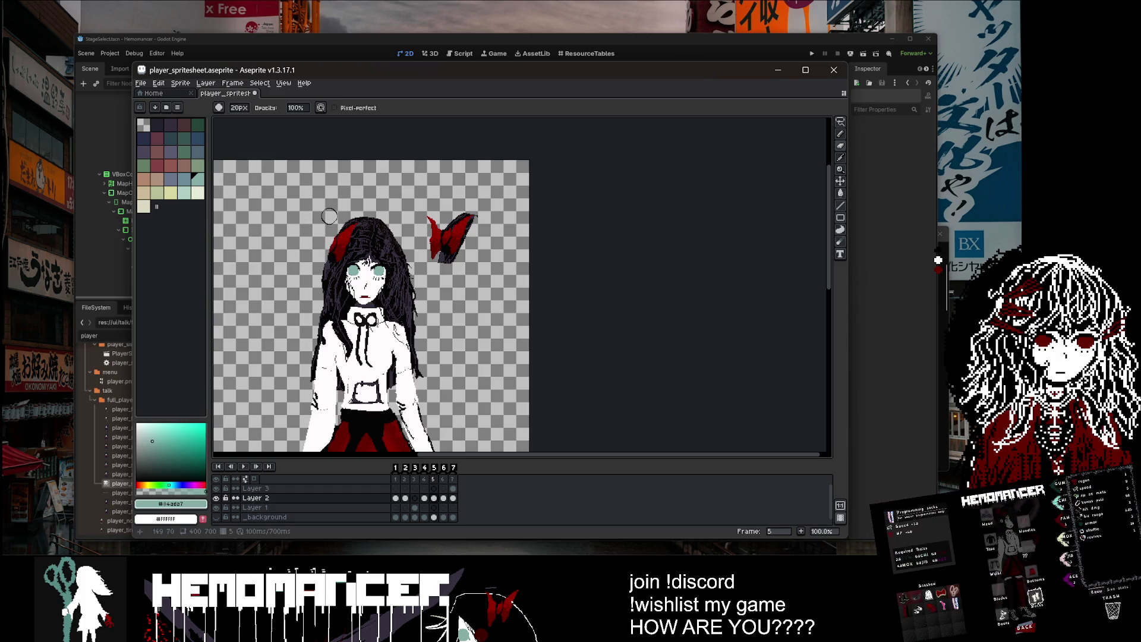
{"action": "left_click_drag", "start_coordinate": [346, 212], "coordinate": [370, 209]}
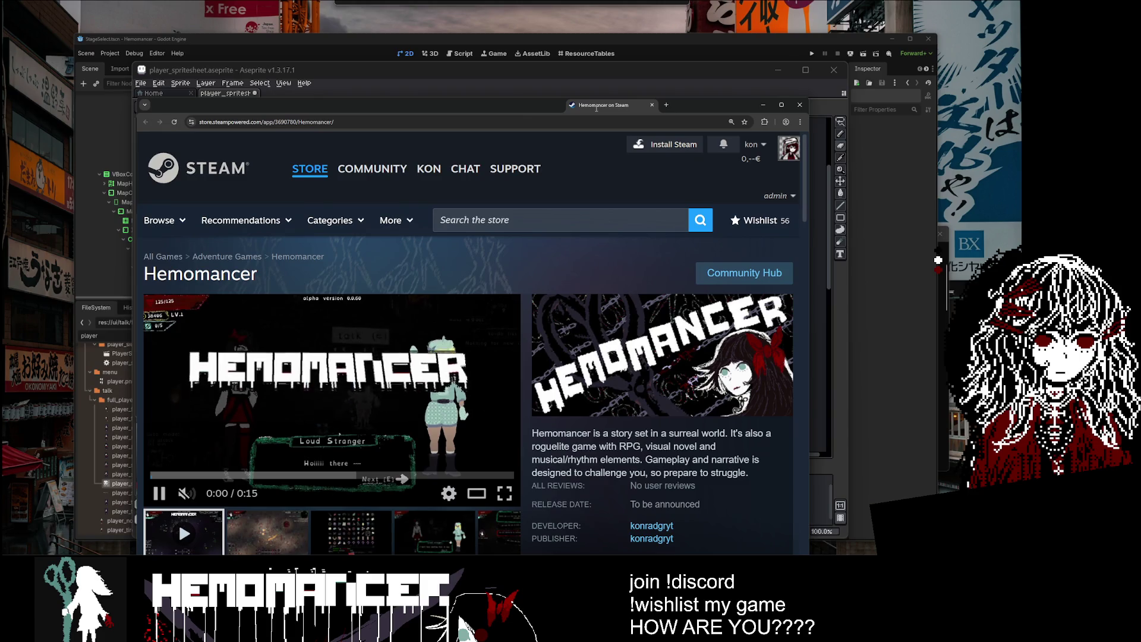
Step: Move the Steam store window aside and hide it to return to the sprite
{"action": "mouse_move", "coordinate": [599, 113]}
{"action": "left_mouse_down"}
{"action": "mouse_move", "coordinate": [235, 236]}
{"action": "mouse_move", "coordinate": [229, 323]}
{"action": "mouse_move", "coordinate": [143, 129]}
{"action": "left_mouse_up"}
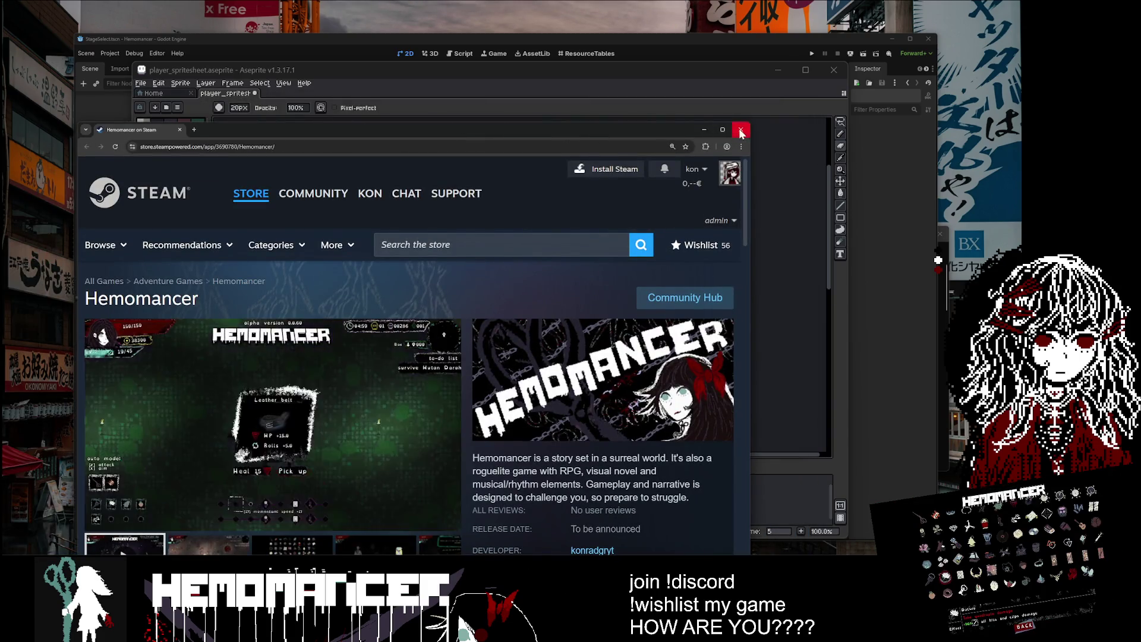
{"action": "left_click", "coordinate": [703, 130]}
{"action": "scroll", "coordinate": [421, 184], "scroll_direction": "up", "scroll_amount": 2}
{"action": "scroll", "coordinate": [436, 198], "scroll_direction": "down", "scroll_amount": 1}
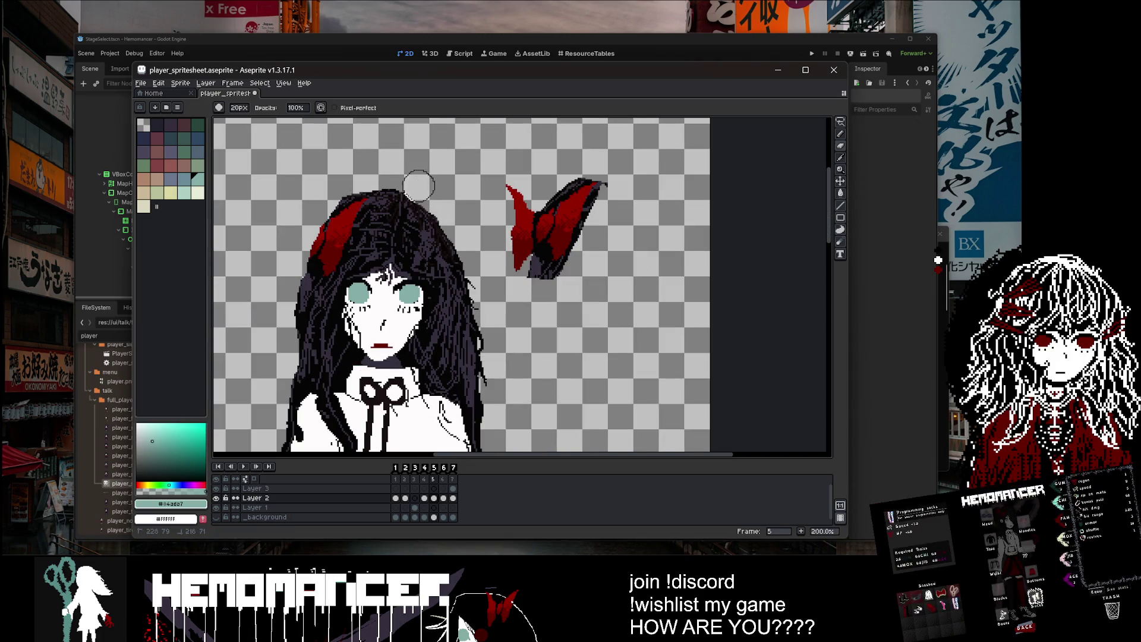
Step: Erase the dark tip from the bow copy's wing
{"action": "mouse_move", "coordinate": [308, 207]}
{"action": "left_mouse_down"}
{"action": "mouse_move", "coordinate": [316, 215]}
{"action": "mouse_move", "coordinate": [280, 315]}
{"action": "left_mouse_up"}
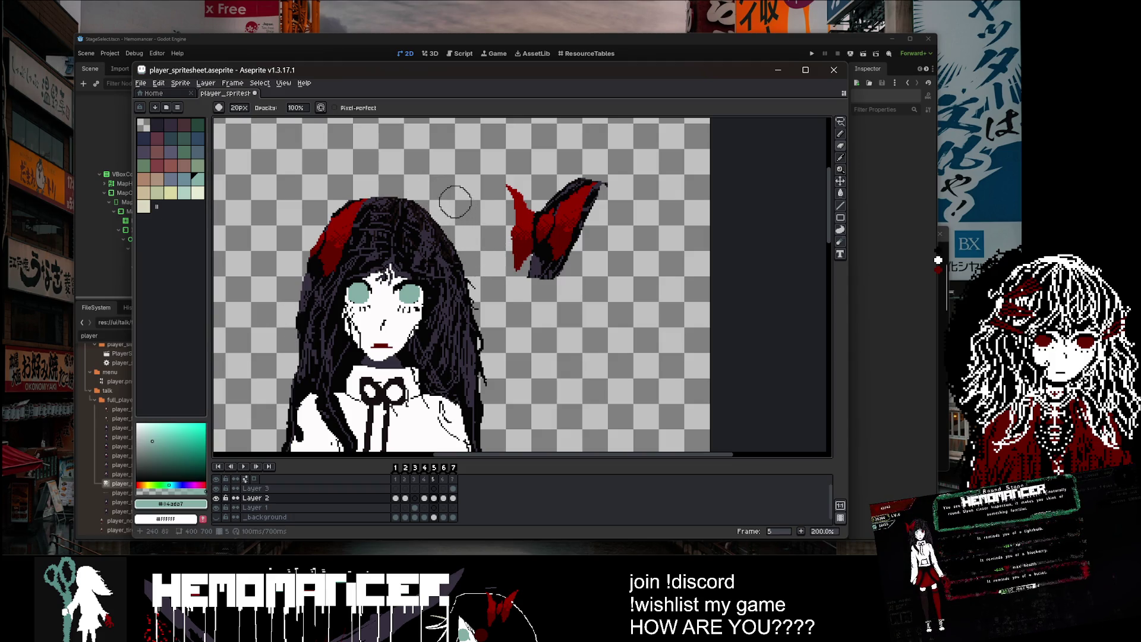
{"action": "scroll", "coordinate": [486, 211], "scroll_direction": "down", "scroll_amount": 1}
{"action": "scroll", "coordinate": [519, 207], "scroll_direction": "up", "scroll_amount": 2}
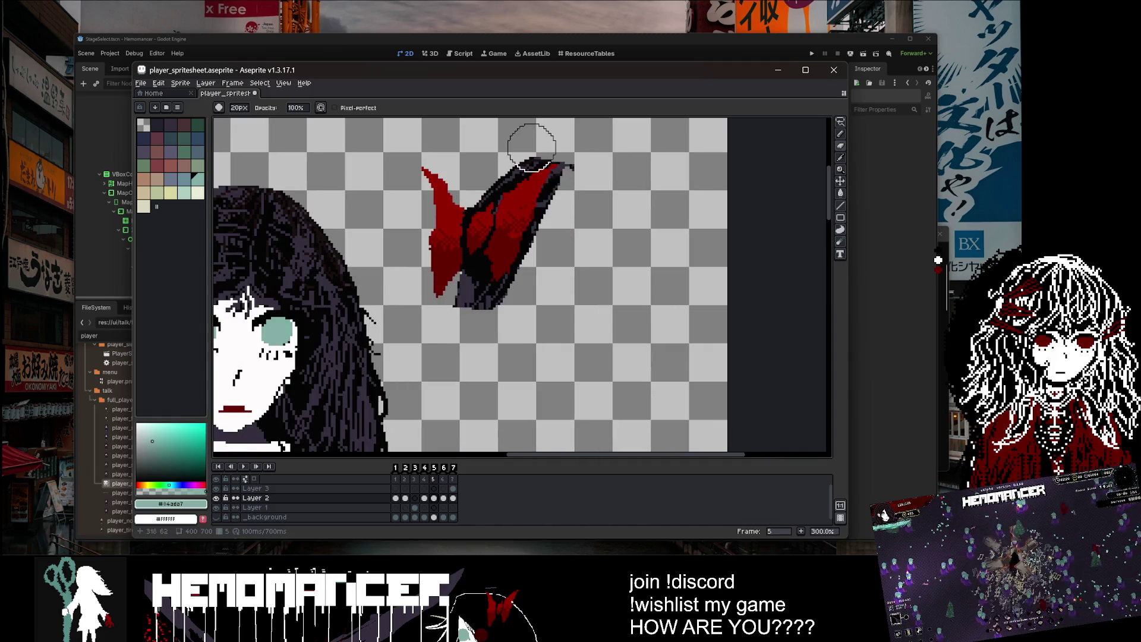
{"action": "mouse_move", "coordinate": [535, 128]}
{"action": "left_mouse_down"}
{"action": "mouse_move", "coordinate": [586, 141]}
{"action": "mouse_move", "coordinate": [586, 170]}
{"action": "mouse_move", "coordinate": [513, 318]}
{"action": "mouse_move", "coordinate": [461, 310]}
{"action": "mouse_move", "coordinate": [501, 318]}
{"action": "left_mouse_up"}
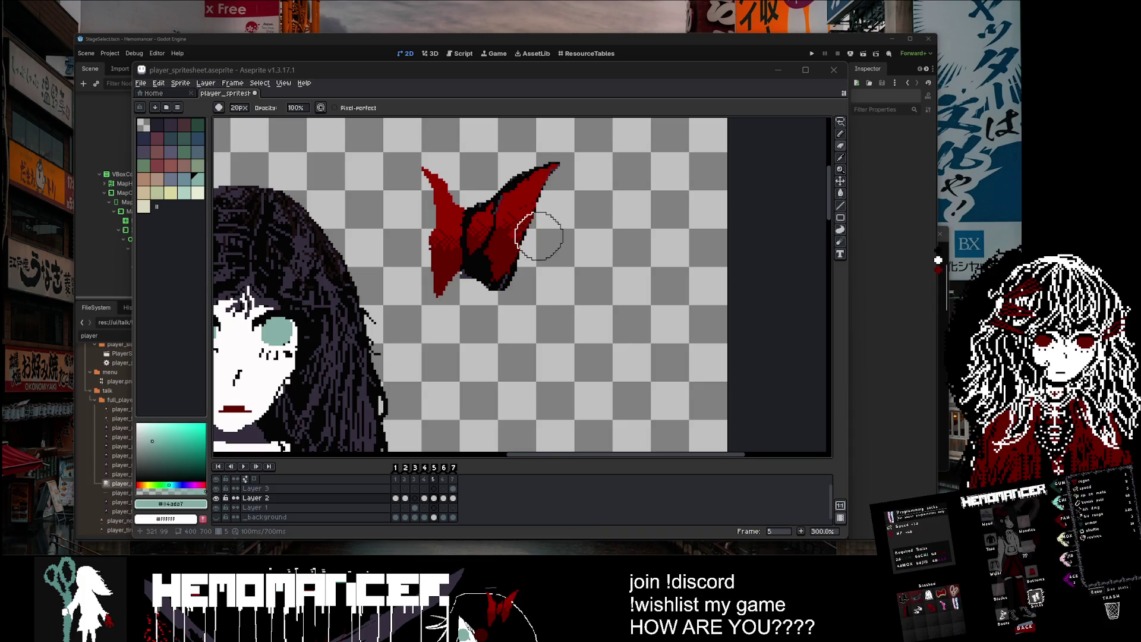
{"action": "scroll", "coordinate": [606, 230], "scroll_direction": "down", "scroll_amount": 2}
{"action": "scroll", "coordinate": [606, 231], "scroll_direction": "up", "scroll_amount": 1}
Step: Draw a rectangular selection around the bow copy and resize it to fit
{"action": "left_click", "coordinate": [840, 121]}
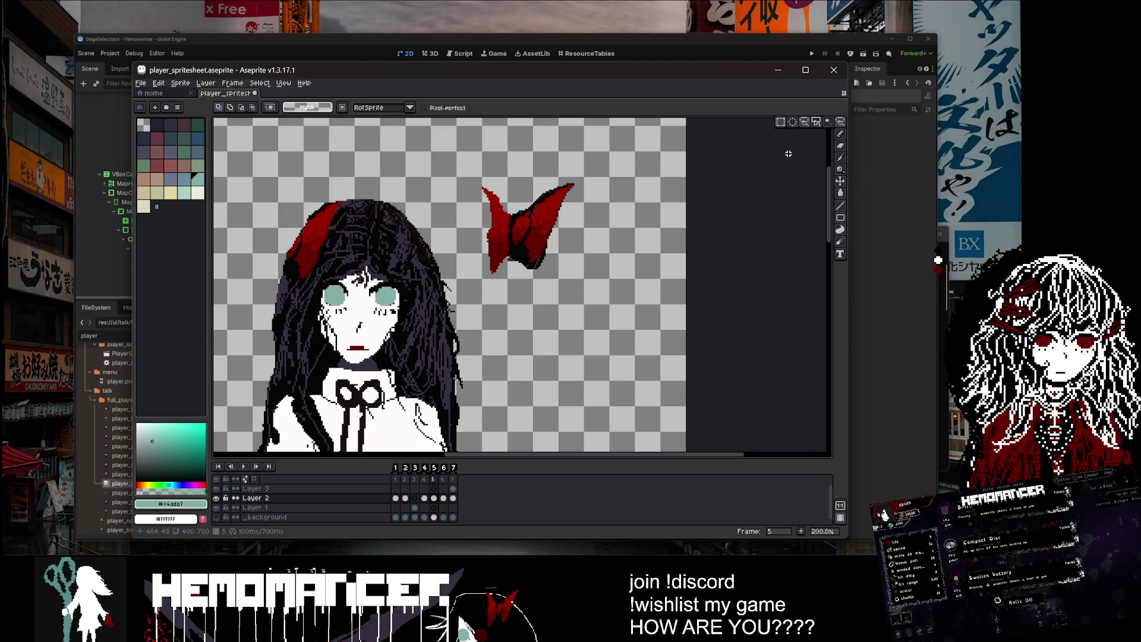
{"action": "left_click", "coordinate": [780, 121]}
{"action": "mouse_move", "coordinate": [464, 172]}
{"action": "left_mouse_down"}
{"action": "mouse_move", "coordinate": [614, 305]}
{"action": "mouse_move", "coordinate": [597, 280]}
{"action": "mouse_move", "coordinate": [574, 286]}
{"action": "left_mouse_up"}
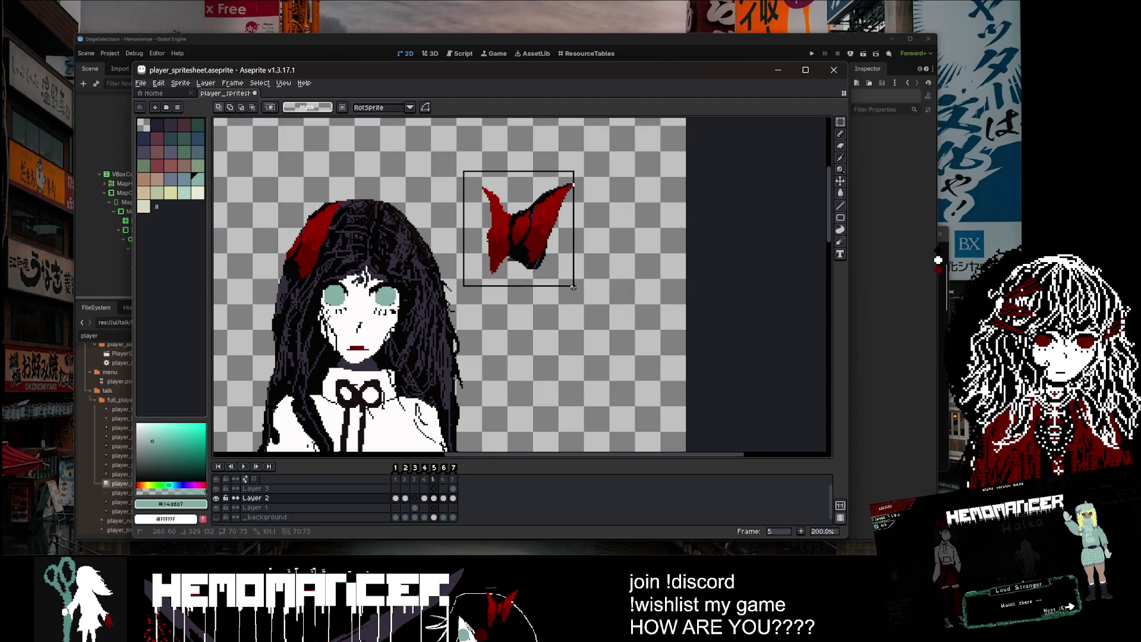
{"action": "mouse_move", "coordinate": [573, 287]}
{"action": "left_mouse_down"}
{"action": "mouse_move", "coordinate": [523, 295]}
{"action": "mouse_move", "coordinate": [642, 299]}
{"action": "mouse_move", "coordinate": [574, 286]}
{"action": "left_mouse_up"}
Step: Move the bow copy onto the upper left of the hair and commit its position
{"action": "left_click_drag", "start_coordinate": [529, 231], "coordinate": [301, 175]}
{"action": "scroll", "coordinate": [301, 175], "scroll_direction": "up", "scroll_amount": 3}
{"action": "mouse_move", "coordinate": [379, 308]}
{"action": "left_mouse_down"}
{"action": "mouse_move", "coordinate": [420, 370]}
{"action": "mouse_move", "coordinate": [399, 356]}
{"action": "mouse_move", "coordinate": [424, 364]}
{"action": "left_mouse_up"}
{"action": "key", "text": "Return"}
{"action": "scroll", "coordinate": [715, 256], "scroll_direction": "down", "scroll_amount": 5}
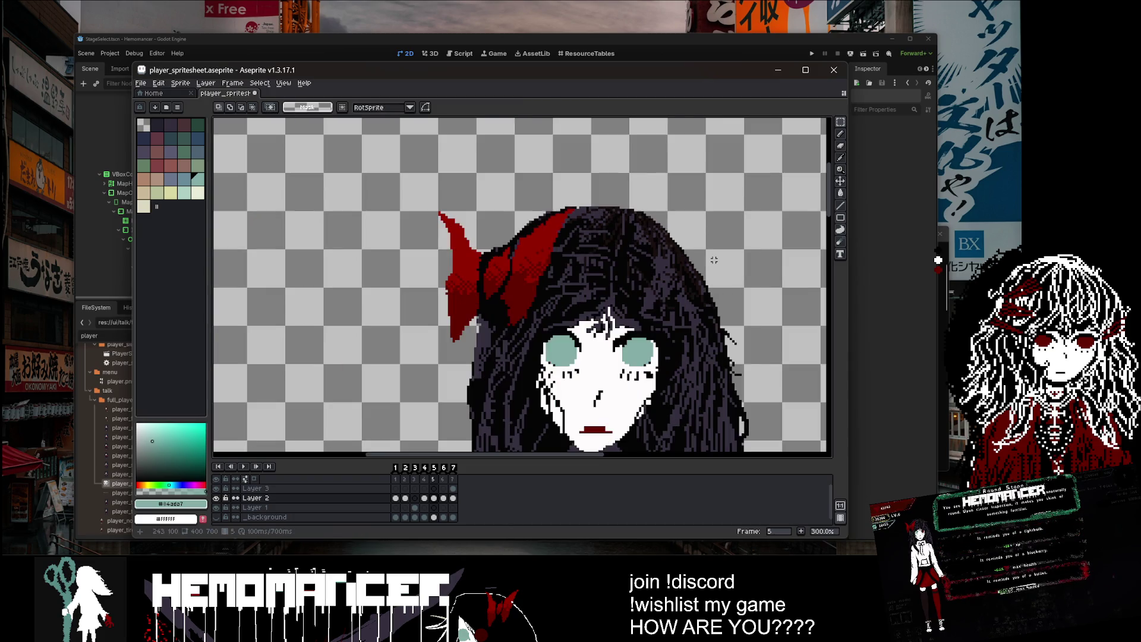
{"action": "scroll", "coordinate": [695, 234], "scroll_direction": "up", "scroll_amount": 5}
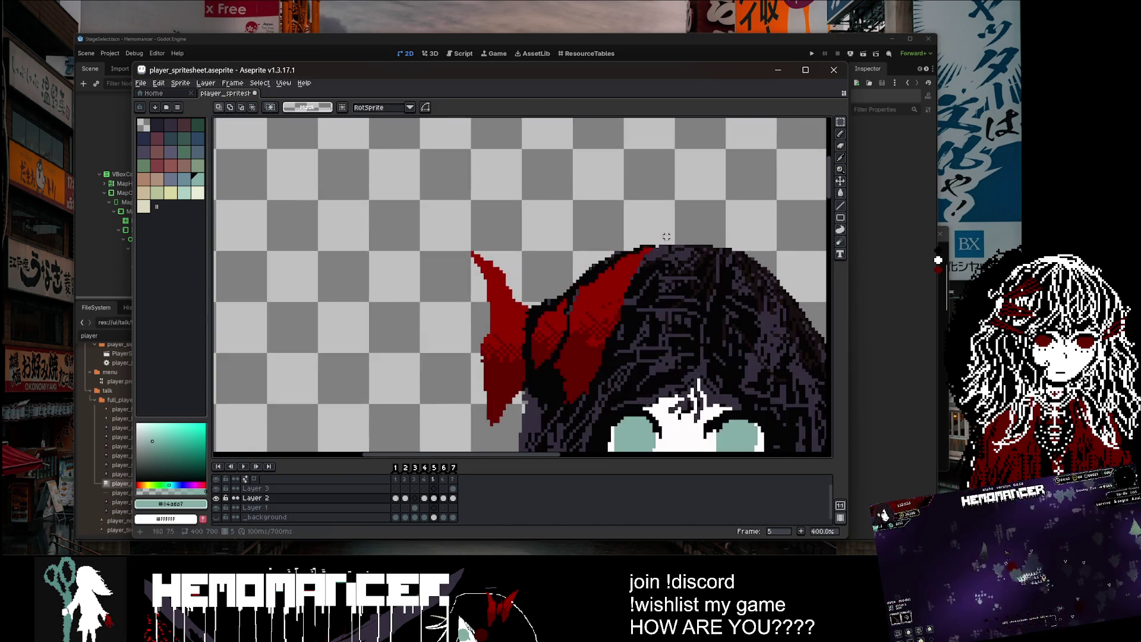
Step: Switch from the 20px eraser to a 1px pencil and bring the whole sprite into view
{"action": "key", "text": "e"}
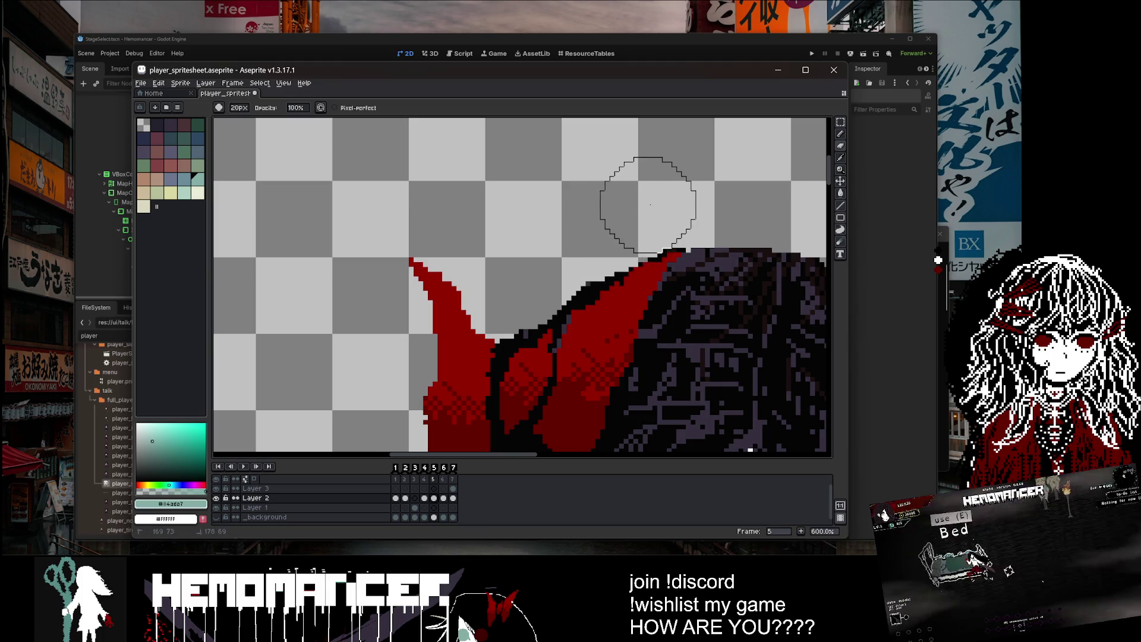
{"action": "scroll", "coordinate": [578, 251], "scroll_direction": "down", "scroll_amount": 1}
{"action": "scroll", "coordinate": [580, 243], "scroll_direction": "down", "scroll_amount": 1}
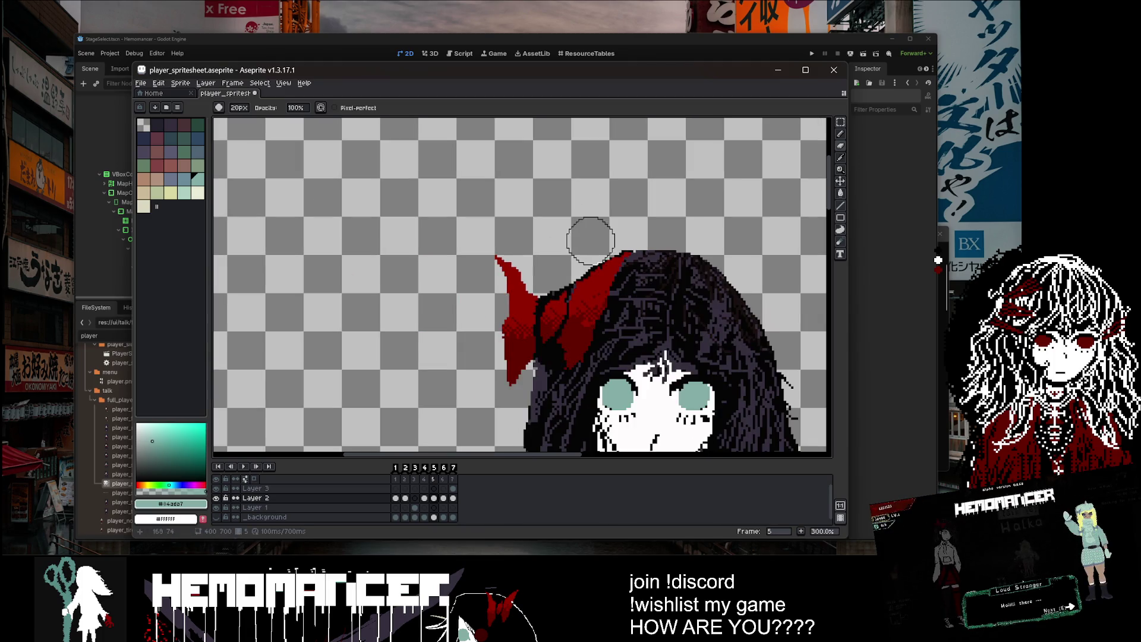
{"action": "scroll", "coordinate": [536, 259], "scroll_direction": "up", "scroll_amount": 2}
{"action": "key", "text": "b"}
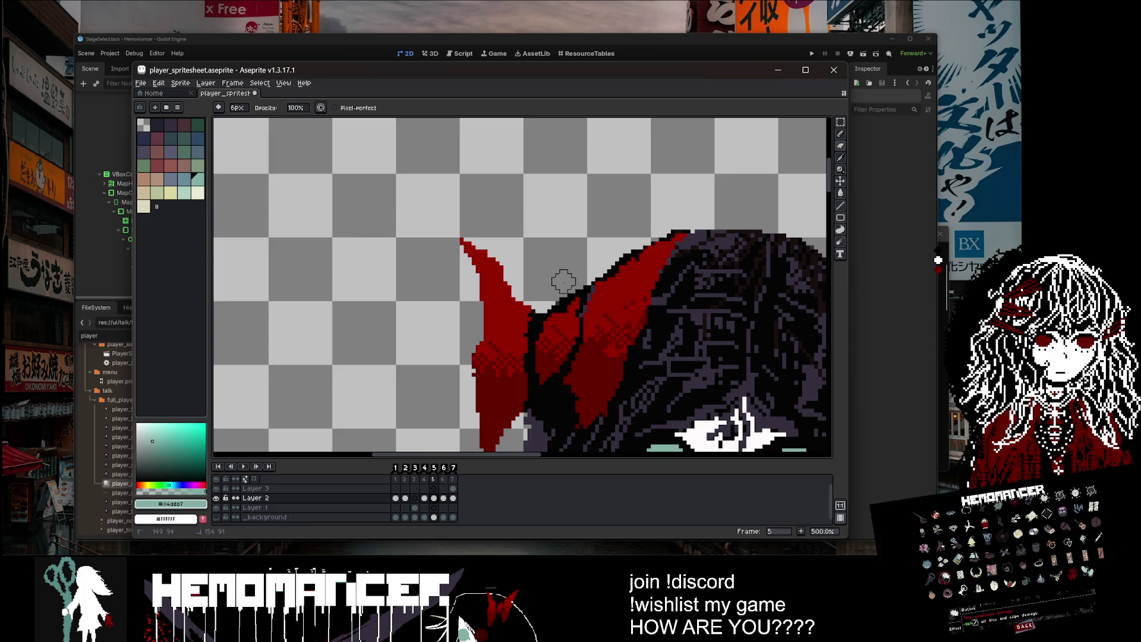
{"action": "scroll", "coordinate": [579, 277], "scroll_direction": "down", "scroll_amount": 3}
{"action": "scroll", "coordinate": [574, 270], "scroll_direction": "up", "scroll_amount": 1}
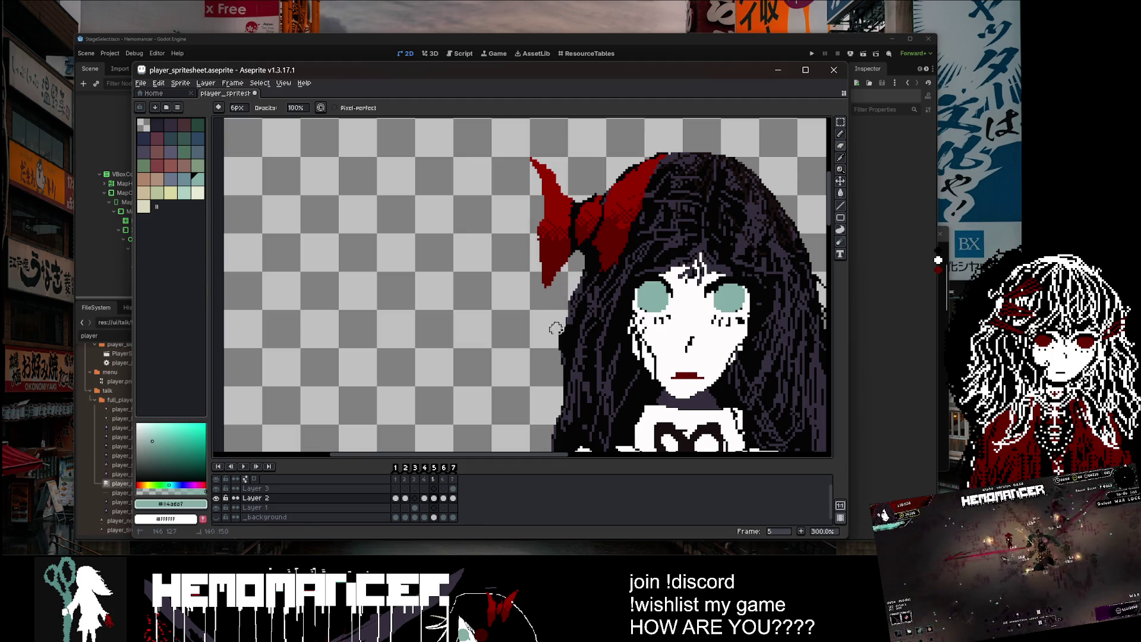
{"action": "scroll", "coordinate": [556, 329], "scroll_direction": "down", "scroll_amount": 4}
{"action": "left_click_drag", "start_coordinate": [642, 221], "coordinate": [531, 227]}
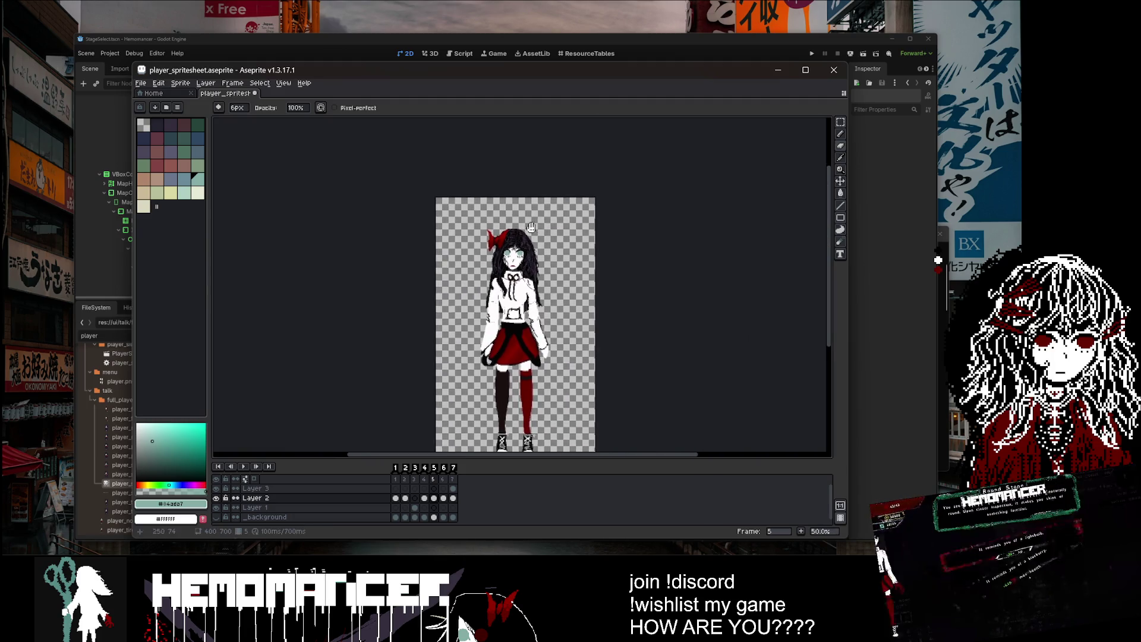
{"action": "scroll", "coordinate": [531, 227], "scroll_direction": "up", "scroll_amount": 5}
Step: Try an elliptical selection around the bow, clear it, then outline the bow with the lasso
{"action": "left_click", "coordinate": [840, 122]}
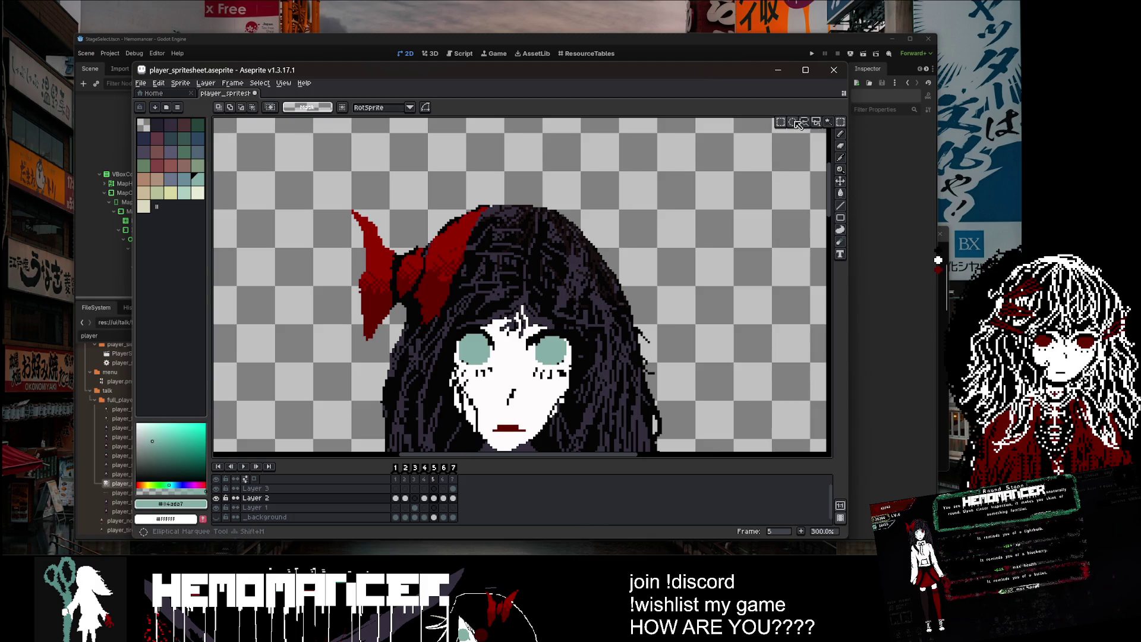
{"action": "left_click", "coordinate": [797, 123]}
{"action": "left_click_drag", "start_coordinate": [307, 193], "coordinate": [415, 348]}
{"action": "scroll", "coordinate": [328, 300], "scroll_direction": "down", "scroll_amount": 2}
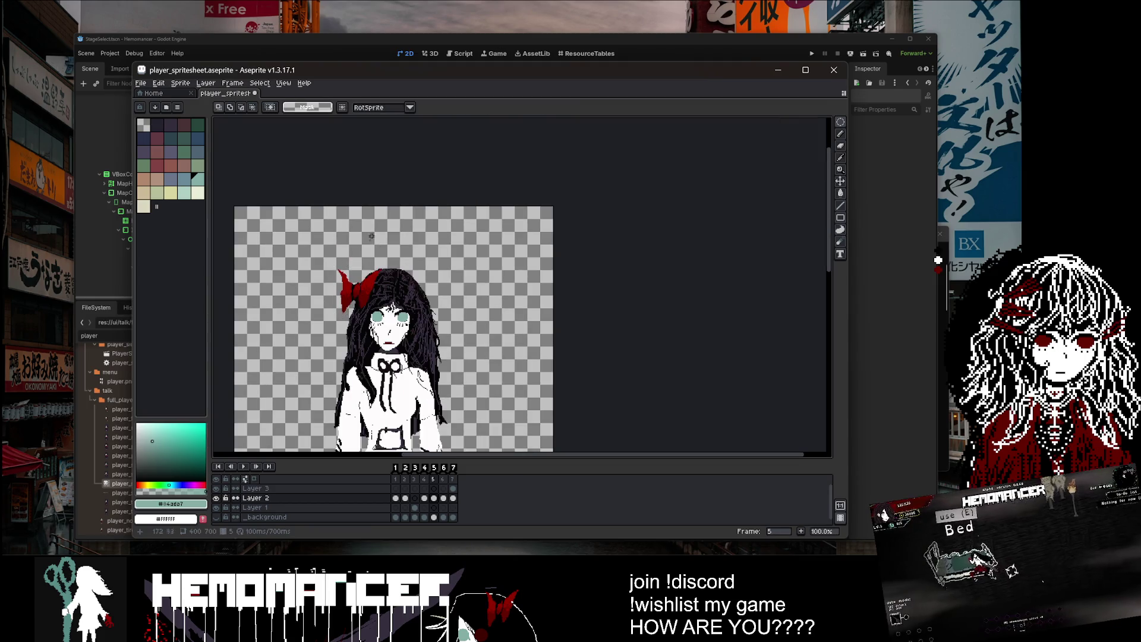
{"action": "scroll", "coordinate": [336, 278], "scroll_direction": "up", "scroll_amount": 2}
{"action": "left_click_drag", "start_coordinate": [331, 246], "coordinate": [462, 411]}
{"action": "left_click", "coordinate": [514, 259]}
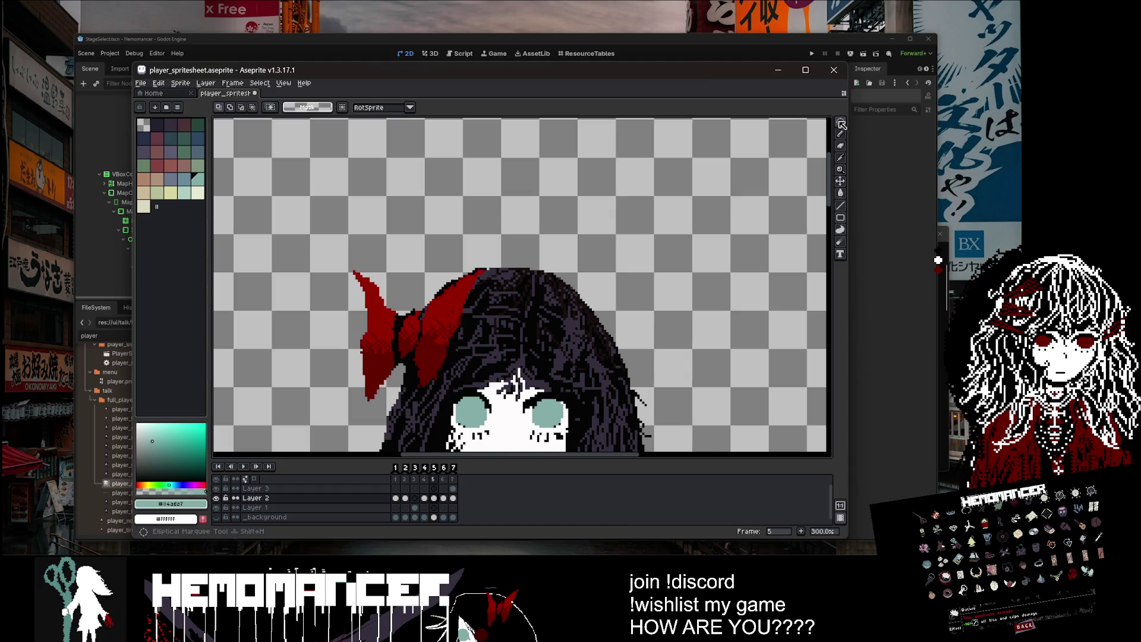
{"action": "left_click", "coordinate": [804, 123]}
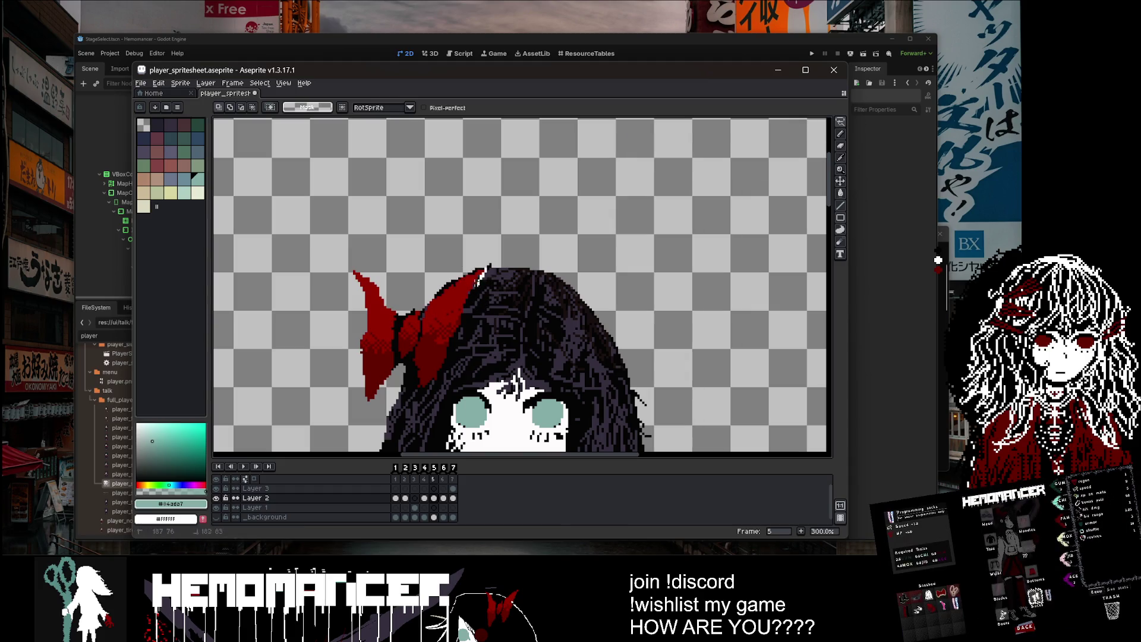
{"action": "mouse_move", "coordinate": [369, 395]}
{"action": "left_mouse_down"}
{"action": "mouse_move", "coordinate": [450, 243]}
{"action": "mouse_move", "coordinate": [493, 270]}
{"action": "left_mouse_up"}
Step: Transform the lassoed bow, undo back to the bow moved right, and commit it
{"action": "key", "text": "ctrl+t"}
{"action": "key", "text": "1"}
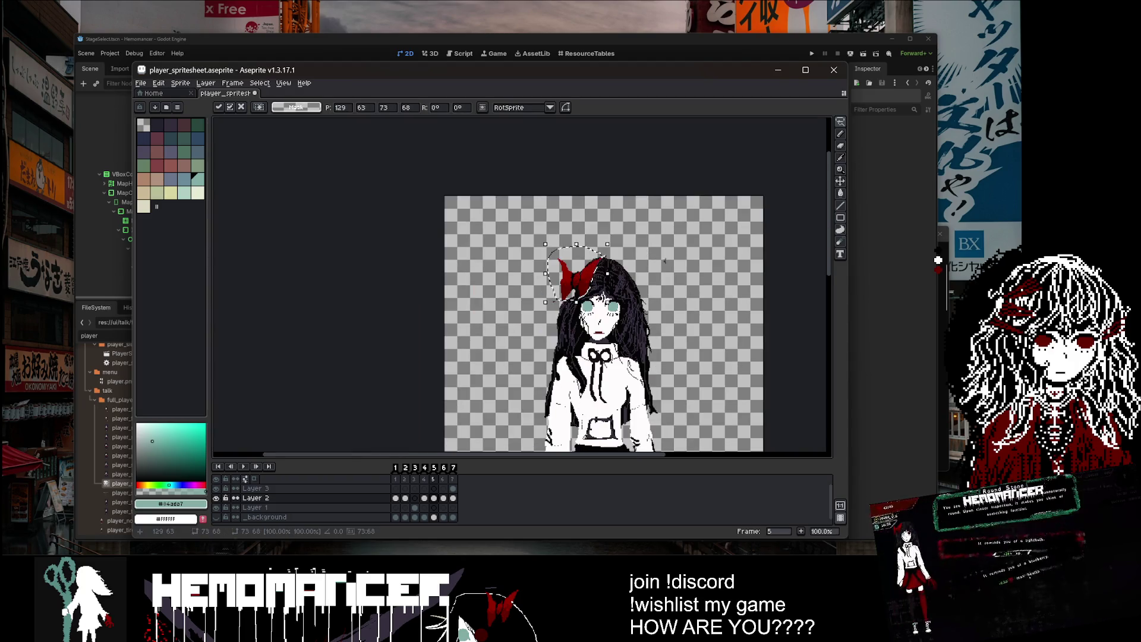
{"action": "scroll", "coordinate": [631, 259], "scroll_direction": "up", "scroll_amount": 1}
{"action": "key", "text": "Return"}
{"action": "key", "text": "ctrl+z"}
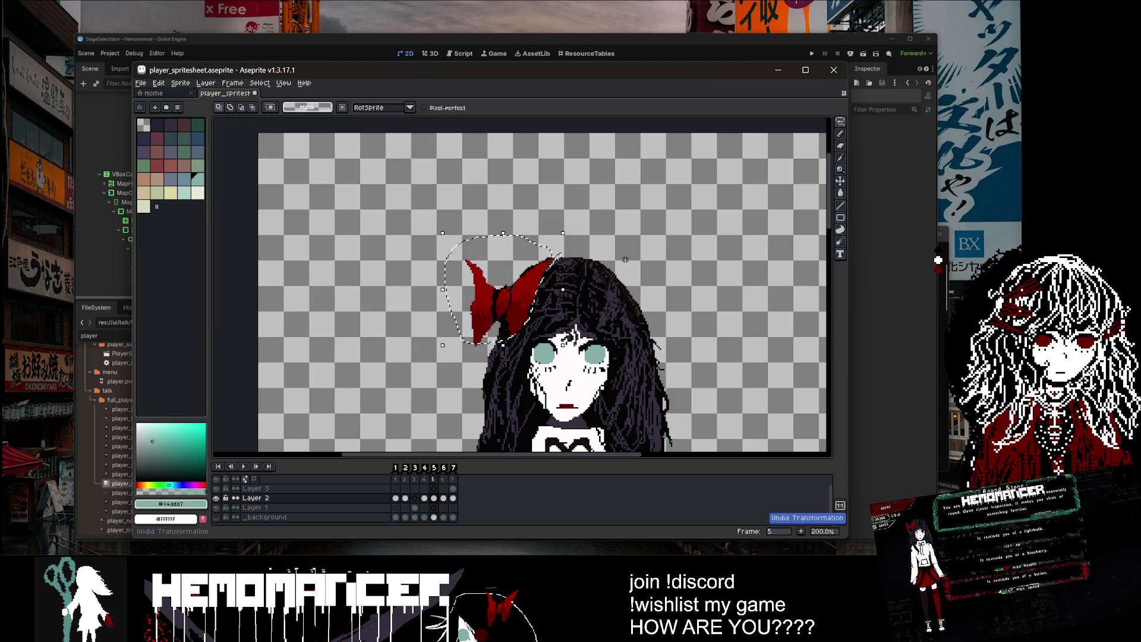
{"action": "key", "text": "ctrl+z"}
{"action": "key", "text": "ctrl+z"}
{"action": "key", "text": "ctrl+z"}
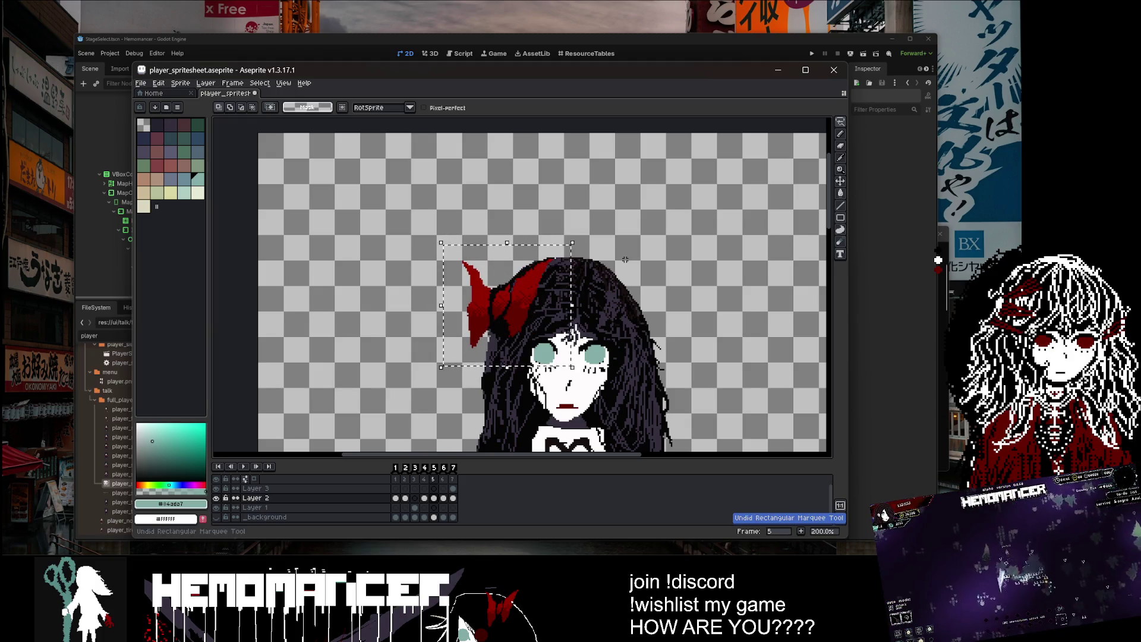
{"action": "key", "text": "Return"}
Step: Remove the red streak and paint over the red splatter using the dark purple hair colour
{"action": "key", "text": "1"}
{"action": "key", "text": "i"}
{"action": "scroll", "coordinate": [514, 288], "scroll_direction": "up", "scroll_amount": 3}
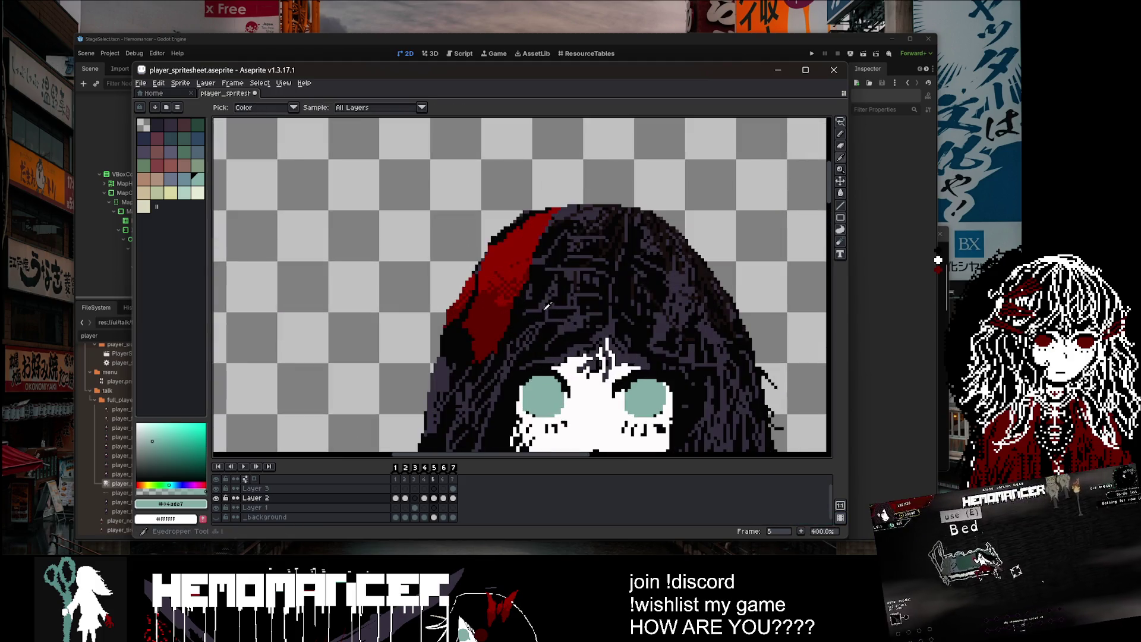
{"action": "left_click", "coordinate": [515, 288]}
{"action": "key", "text": "ctrl+z"}
{"action": "scroll", "coordinate": [535, 273], "scroll_direction": "down", "scroll_amount": 2}
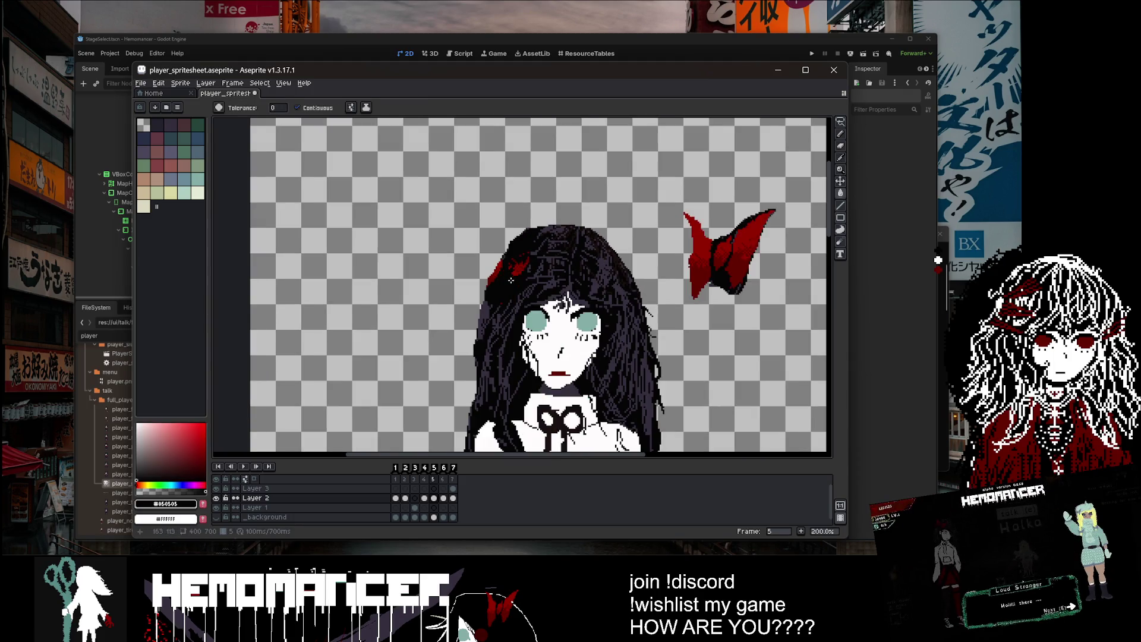
{"action": "scroll", "coordinate": [554, 260], "scroll_direction": "up", "scroll_amount": 1}
{"action": "scroll", "coordinate": [554, 260], "scroll_direction": "up", "scroll_amount": 3}
{"action": "left_click", "coordinate": [551, 253]}
{"action": "key", "text": "b"}
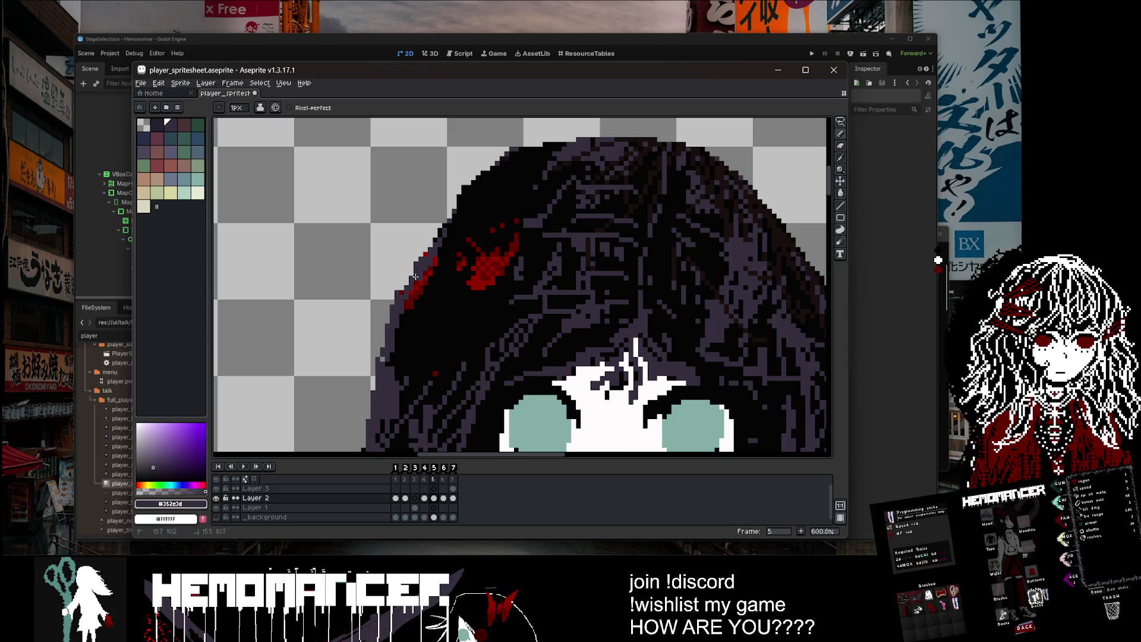
{"action": "mouse_move", "coordinate": [445, 236]}
{"action": "left_mouse_down"}
{"action": "mouse_move", "coordinate": [413, 276]}
{"action": "mouse_move", "coordinate": [440, 357]}
{"action": "mouse_move", "coordinate": [487, 273]}
{"action": "mouse_move", "coordinate": [475, 238]}
{"action": "mouse_move", "coordinate": [465, 292]}
{"action": "mouse_move", "coordinate": [514, 190]}
{"action": "left_mouse_up"}
Step: Cover the last red speck in the hair with the near-black hair colour
{"action": "scroll", "coordinate": [587, 183], "scroll_direction": "down", "scroll_amount": 6}
{"action": "scroll", "coordinate": [587, 184], "scroll_direction": "up", "scroll_amount": 2}
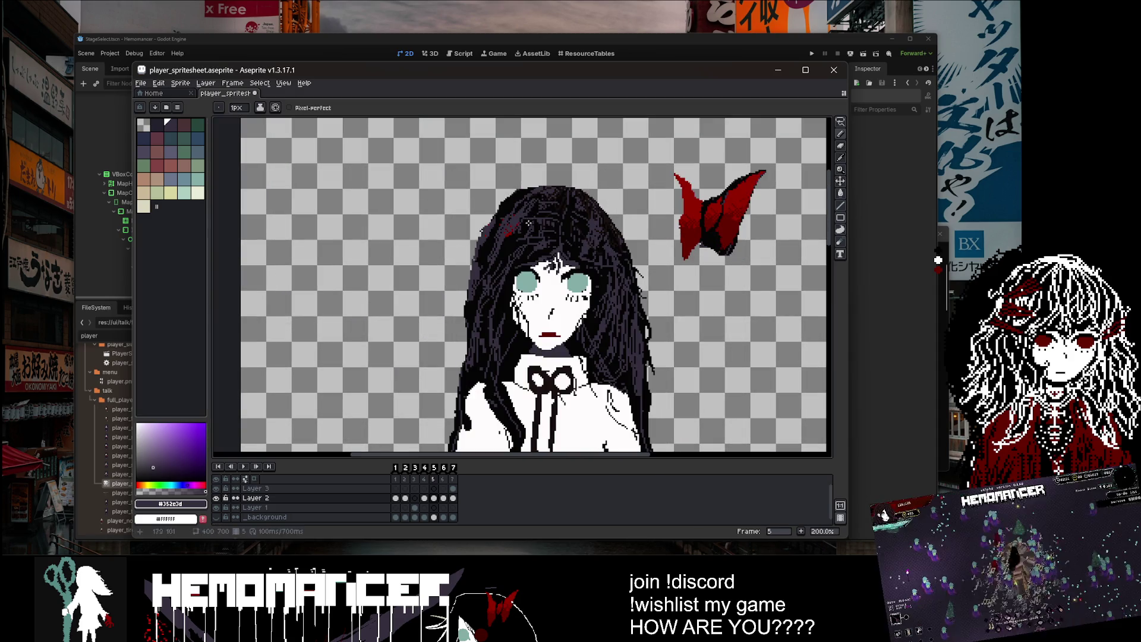
{"action": "scroll", "coordinate": [494, 234], "scroll_direction": "up", "scroll_amount": 3}
{"action": "left_click", "coordinate": [467, 240], "text": "alt"}
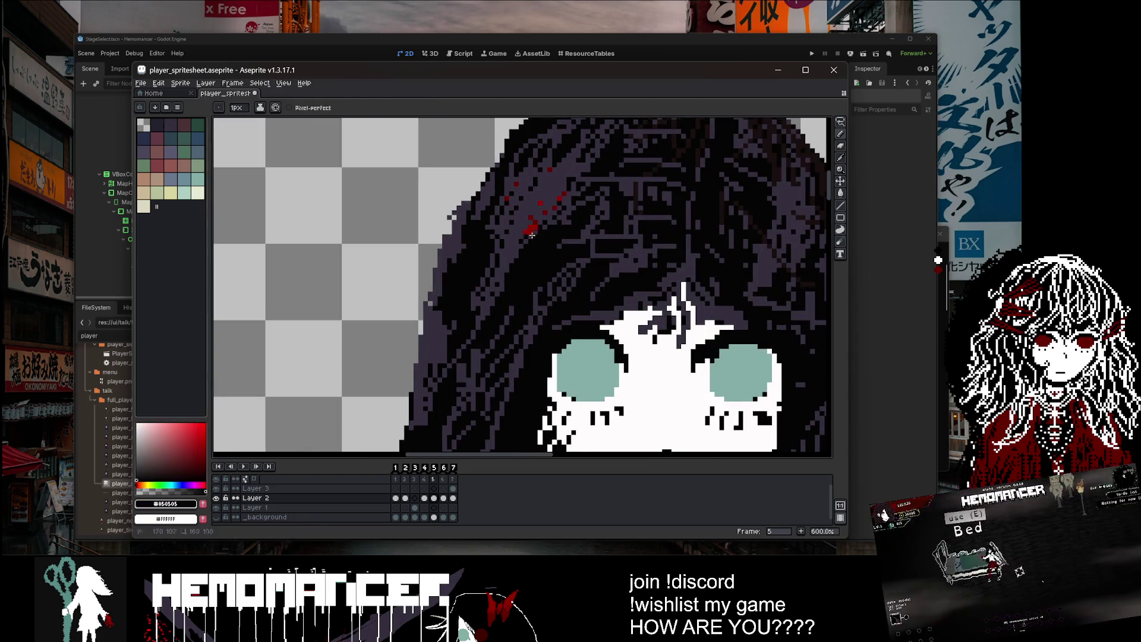
{"action": "mouse_move", "coordinate": [538, 212]}
{"action": "left_mouse_down"}
{"action": "mouse_move", "coordinate": [536, 184]}
{"action": "mouse_move", "coordinate": [510, 200]}
{"action": "left_mouse_up"}
Step: Save player_spritesheet.aseprite
{"action": "scroll", "coordinate": [526, 240], "scroll_direction": "down", "scroll_amount": 5}
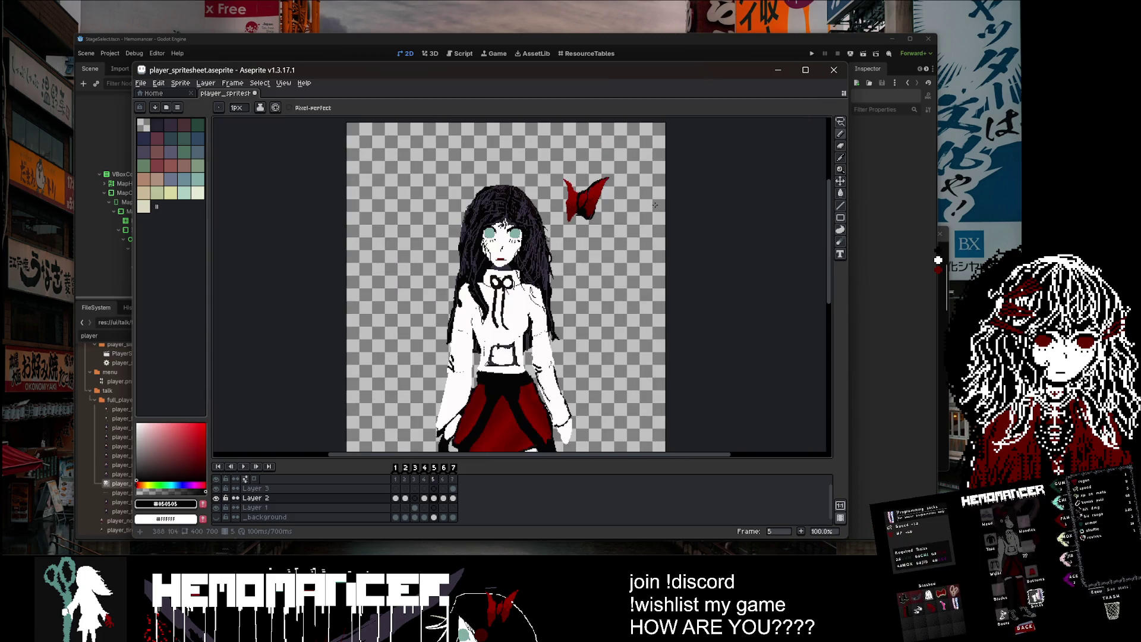
{"action": "scroll", "coordinate": [598, 219], "scroll_direction": "down", "scroll_amount": 1}
{"action": "scroll", "coordinate": [597, 227], "scroll_direction": "up", "scroll_amount": 1}
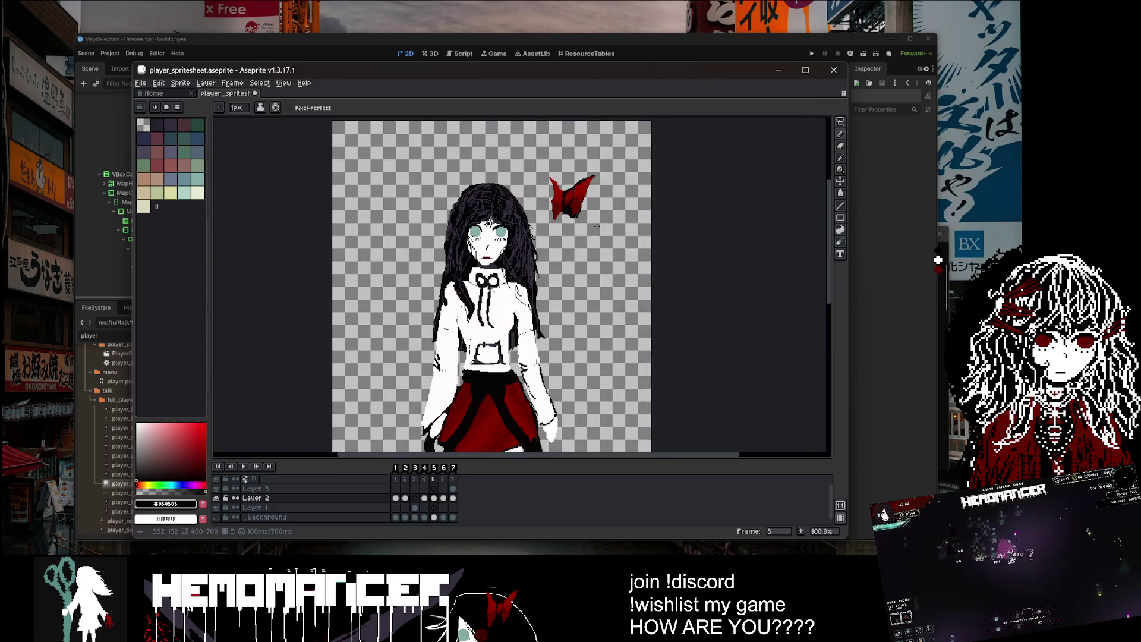
{"action": "key", "text": "ctrl+s"}
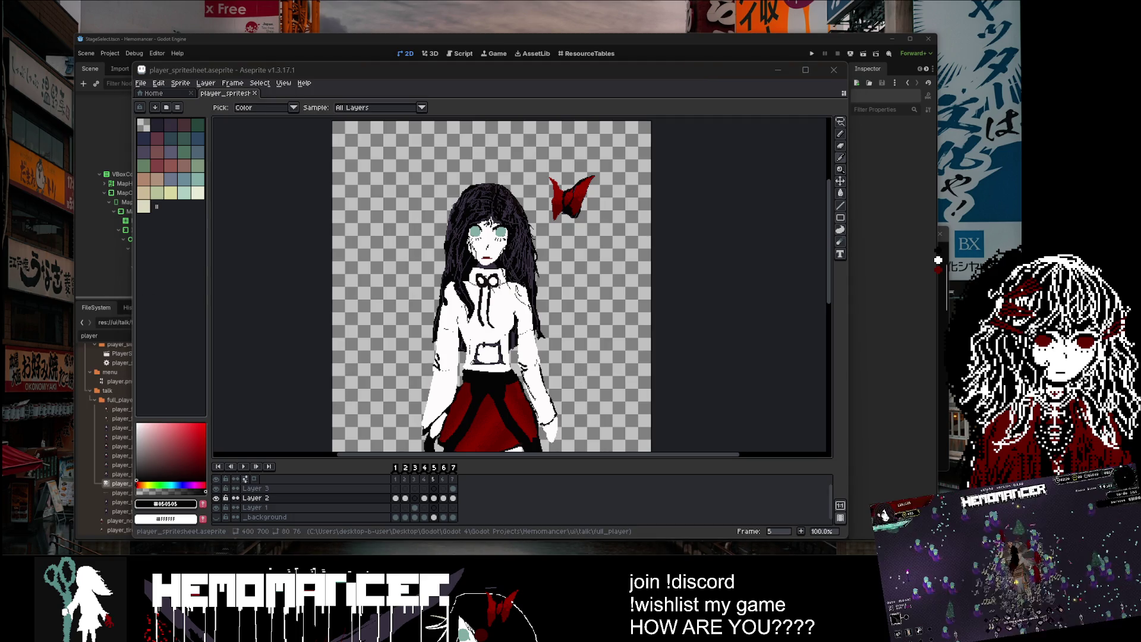
Step: Bring up Main Capsule.aseprite and pan across the HEMOMANCER capsule art
{"action": "key", "text": "b"}
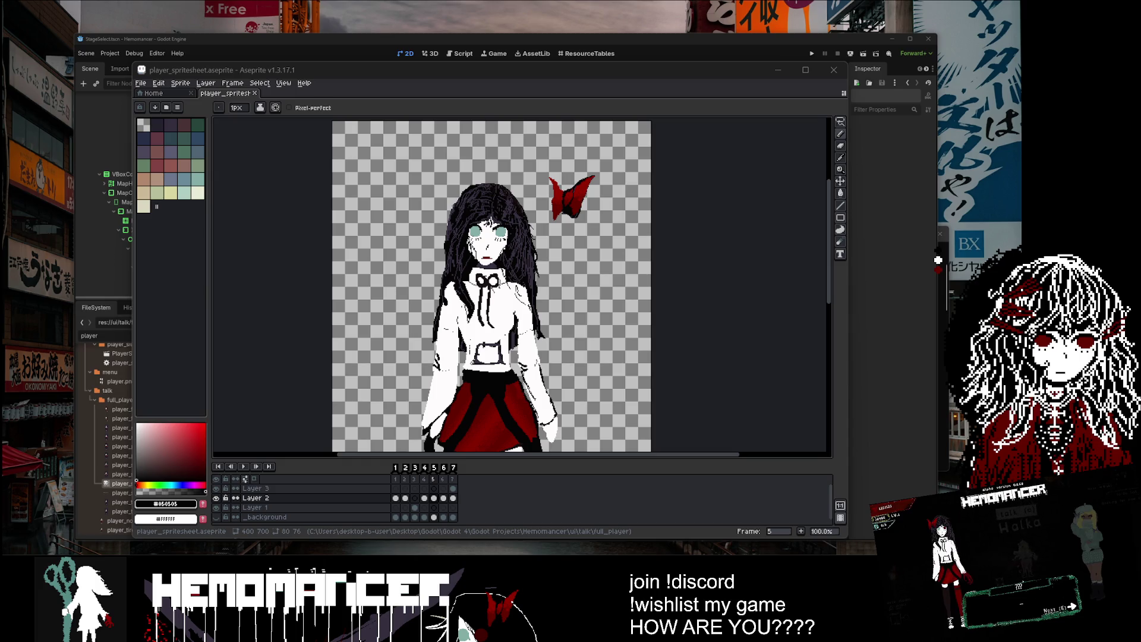
{"action": "scroll", "coordinate": [479, 292], "scroll_direction": "up", "scroll_amount": 3}
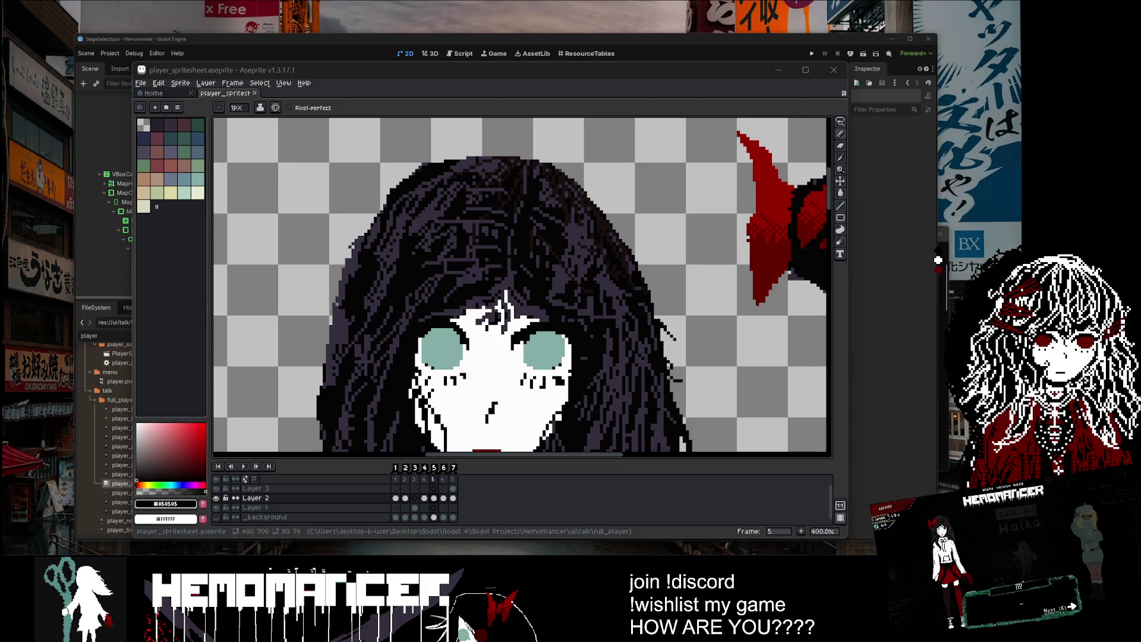
{"action": "scroll", "coordinate": [711, 312], "scroll_direction": "down", "scroll_amount": 2}
{"action": "left_click_drag", "start_coordinate": [711, 312], "coordinate": [447, 287]}
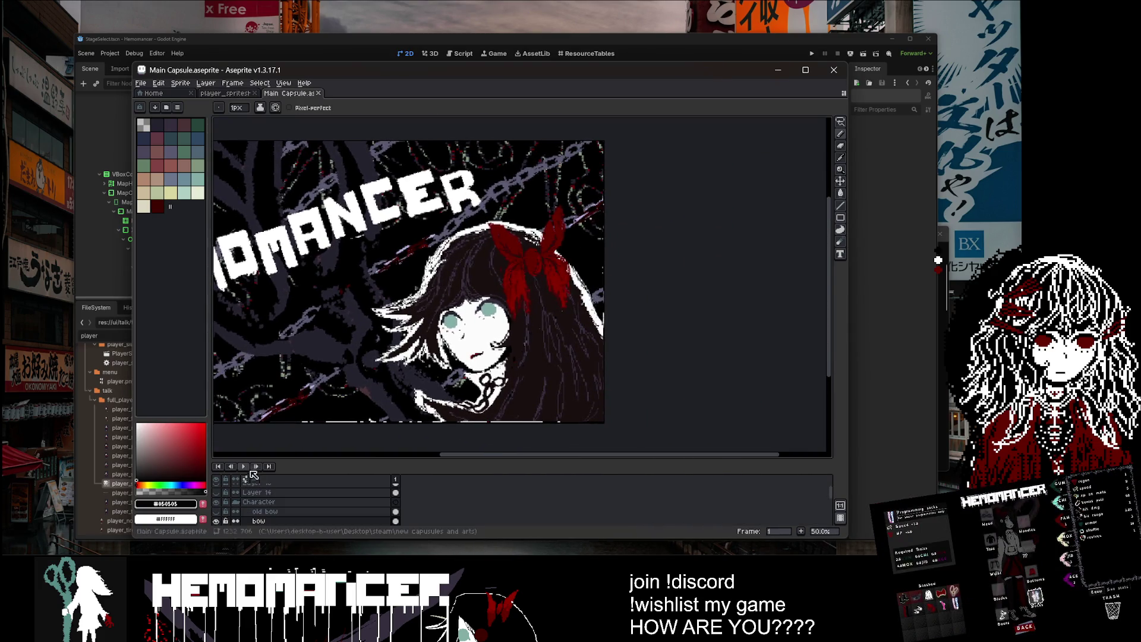
Step: Select the bow layer in Main Capsule's Layers panel and keep it visible
{"action": "scroll", "coordinate": [219, 494], "scroll_direction": "up", "scroll_amount": 2}
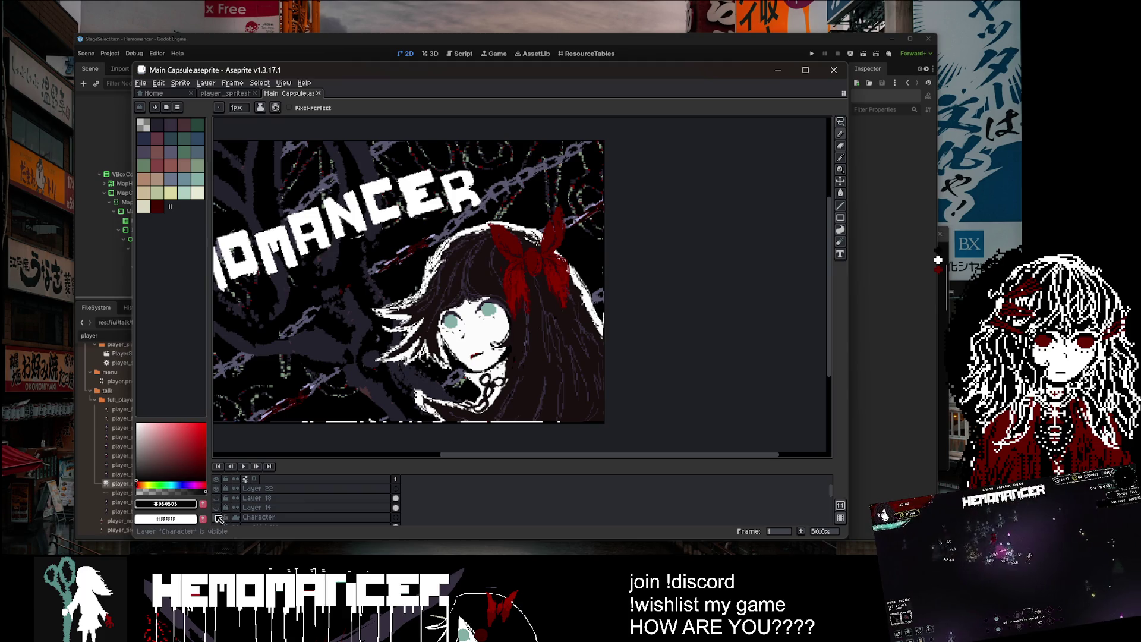
{"action": "left_click", "coordinate": [298, 517]}
{"action": "scroll", "coordinate": [311, 504], "scroll_direction": "down", "scroll_amount": 1}
{"action": "left_click", "coordinate": [297, 517]}
{"action": "scroll", "coordinate": [298, 506], "scroll_direction": "down", "scroll_amount": 2}
{"action": "left_click", "coordinate": [221, 501]}
{"action": "left_click", "coordinate": [221, 501]}
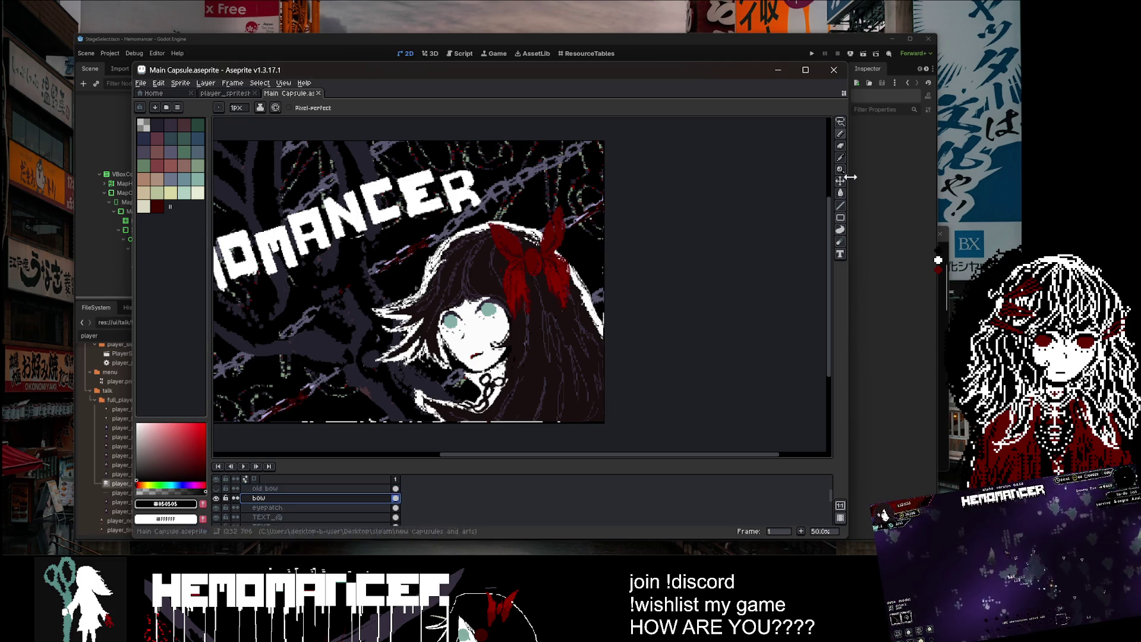
Step: Copy the bow with a rectangular selection and paste it into player_spritesheet
{"action": "left_click", "coordinate": [841, 121]}
{"action": "scroll", "coordinate": [556, 232], "scroll_direction": "up", "scroll_amount": 4}
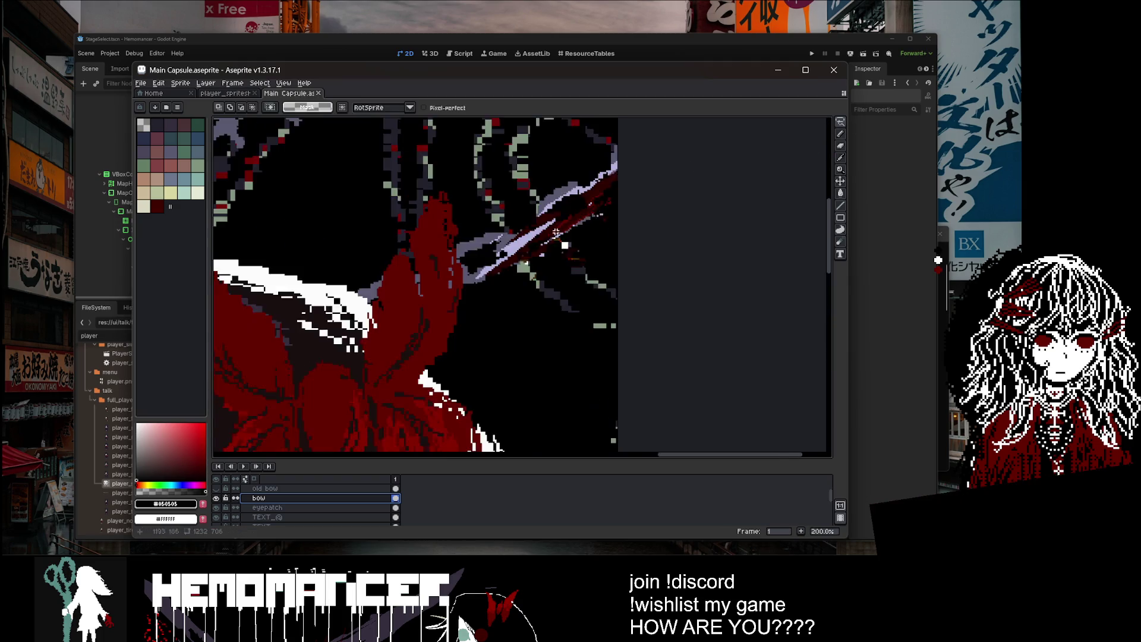
{"action": "scroll", "coordinate": [494, 241], "scroll_direction": "down", "scroll_amount": 4}
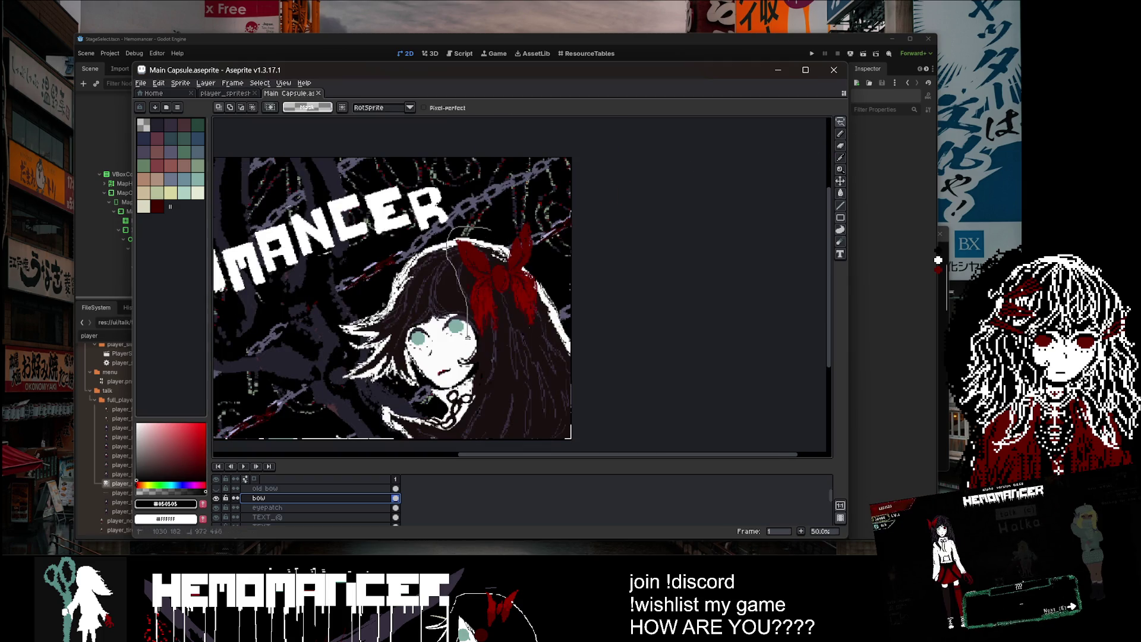
{"action": "key", "text": "ctrl+c"}
{"action": "key", "text": "ctrl+shift+Tab"}
{"action": "key", "text": "ctrl+v"}
Step: Scale down the pasted bow, place it on the upper left of the hair, and commit it
{"action": "scroll", "coordinate": [547, 290], "scroll_direction": "down", "scroll_amount": 2}
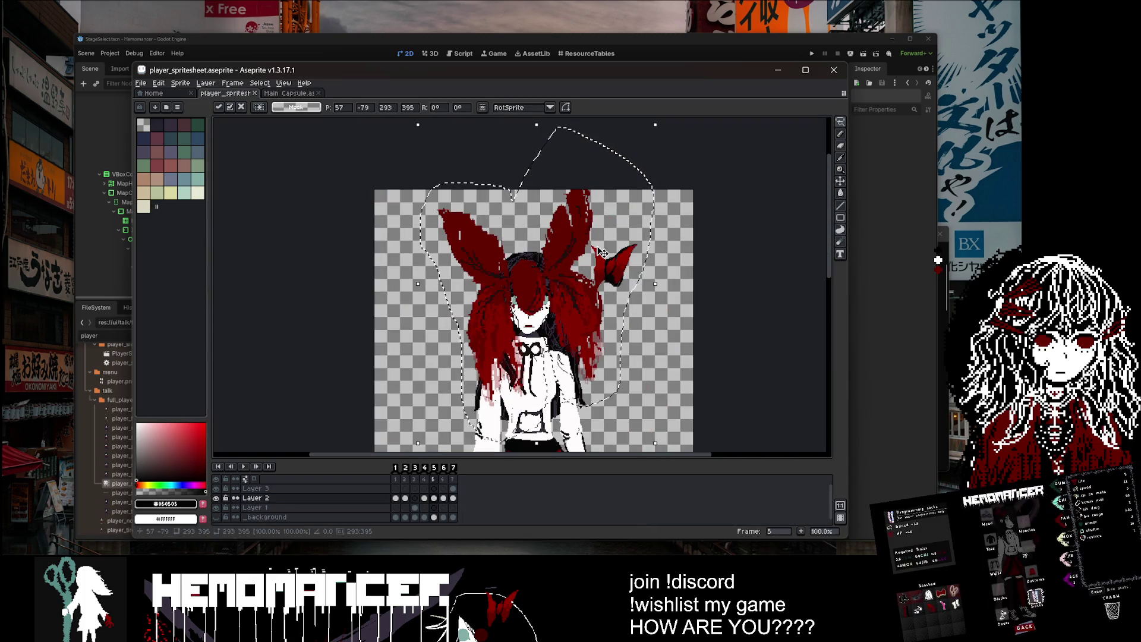
{"action": "mouse_move", "coordinate": [592, 145]}
{"action": "left_mouse_down"}
{"action": "mouse_move", "coordinate": [573, 411]}
{"action": "mouse_move", "coordinate": [570, 342]}
{"action": "mouse_move", "coordinate": [523, 190]}
{"action": "mouse_move", "coordinate": [512, 202]}
{"action": "left_mouse_up"}
{"action": "mouse_move", "coordinate": [511, 250]}
{"action": "left_mouse_down"}
{"action": "mouse_move", "coordinate": [465, 269]}
{"action": "mouse_move", "coordinate": [443, 301]}
{"action": "mouse_move", "coordinate": [470, 259]}
{"action": "mouse_move", "coordinate": [416, 261]}
{"action": "left_mouse_up"}
{"action": "scroll", "coordinate": [470, 258], "scroll_direction": "up", "scroll_amount": 3}
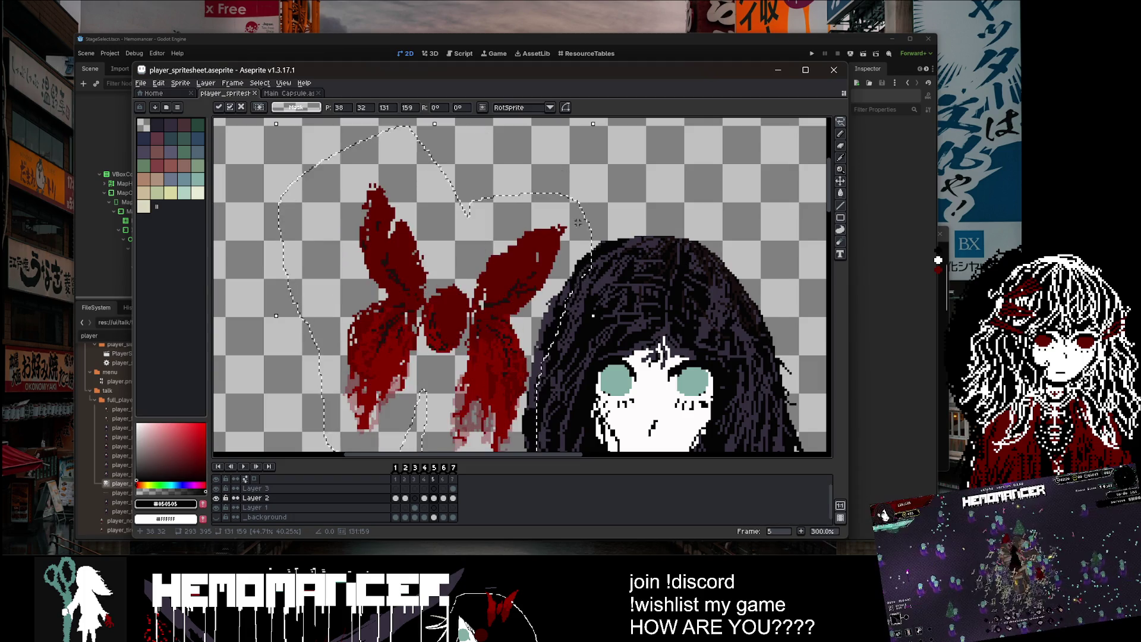
{"action": "scroll", "coordinate": [568, 213], "scroll_direction": "down", "scroll_amount": 2}
{"action": "mouse_move", "coordinate": [554, 190]}
{"action": "left_mouse_down"}
{"action": "mouse_move", "coordinate": [535, 250]}
{"action": "mouse_move", "coordinate": [553, 285]}
{"action": "mouse_move", "coordinate": [566, 267]}
{"action": "left_mouse_up"}
{"action": "scroll", "coordinate": [580, 271], "scroll_direction": "up", "scroll_amount": 3}
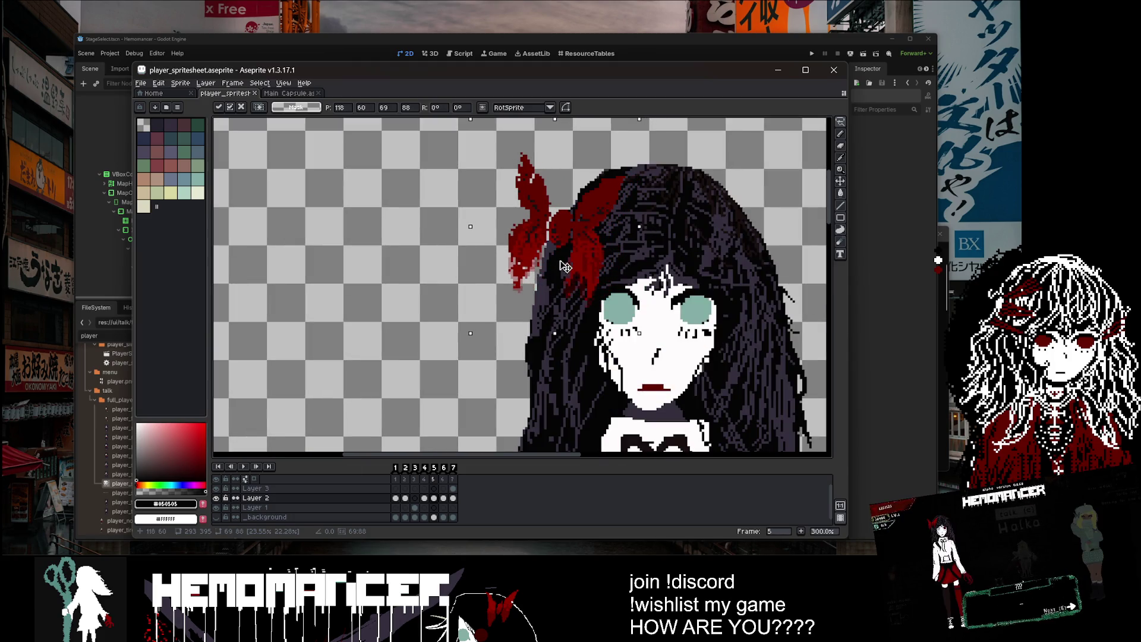
{"action": "scroll", "coordinate": [568, 198], "scroll_direction": "down", "scroll_amount": 2}
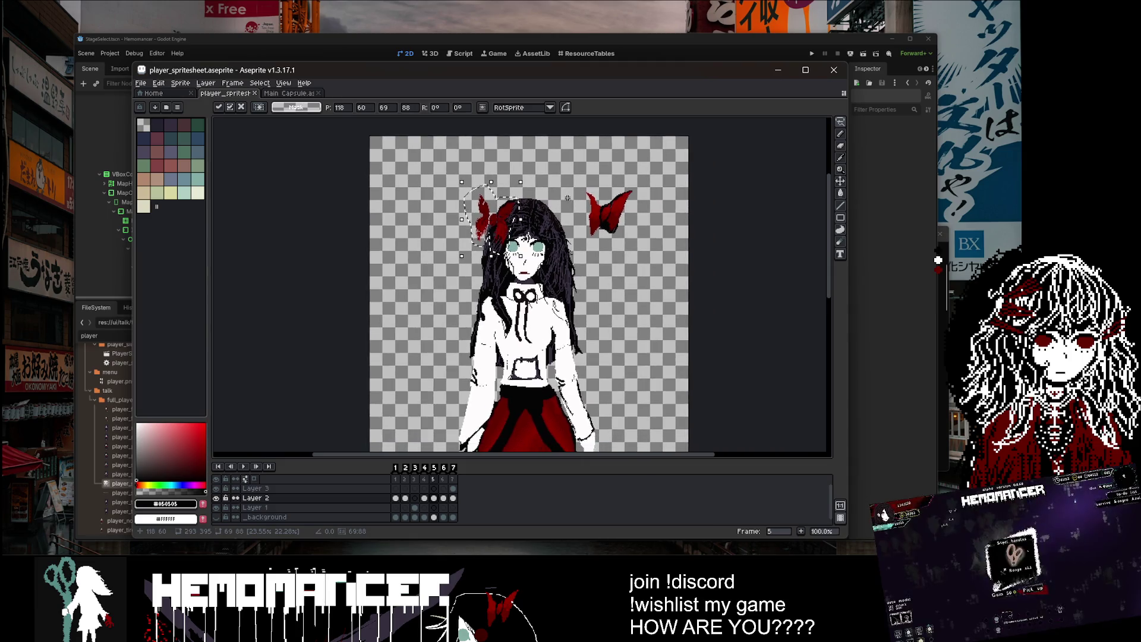
{"action": "scroll", "coordinate": [568, 198], "scroll_direction": "up", "scroll_amount": 2}
{"action": "left_click_drag", "start_coordinate": [388, 270], "coordinate": [378, 293]}
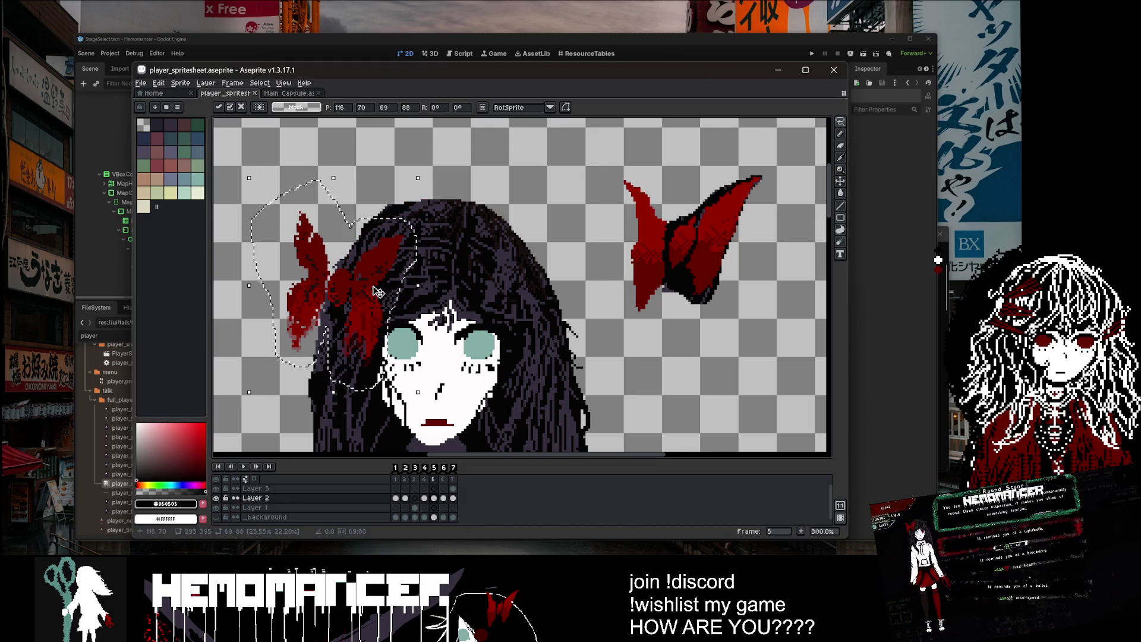
{"action": "scroll", "coordinate": [564, 289], "scroll_direction": "down", "scroll_amount": 2}
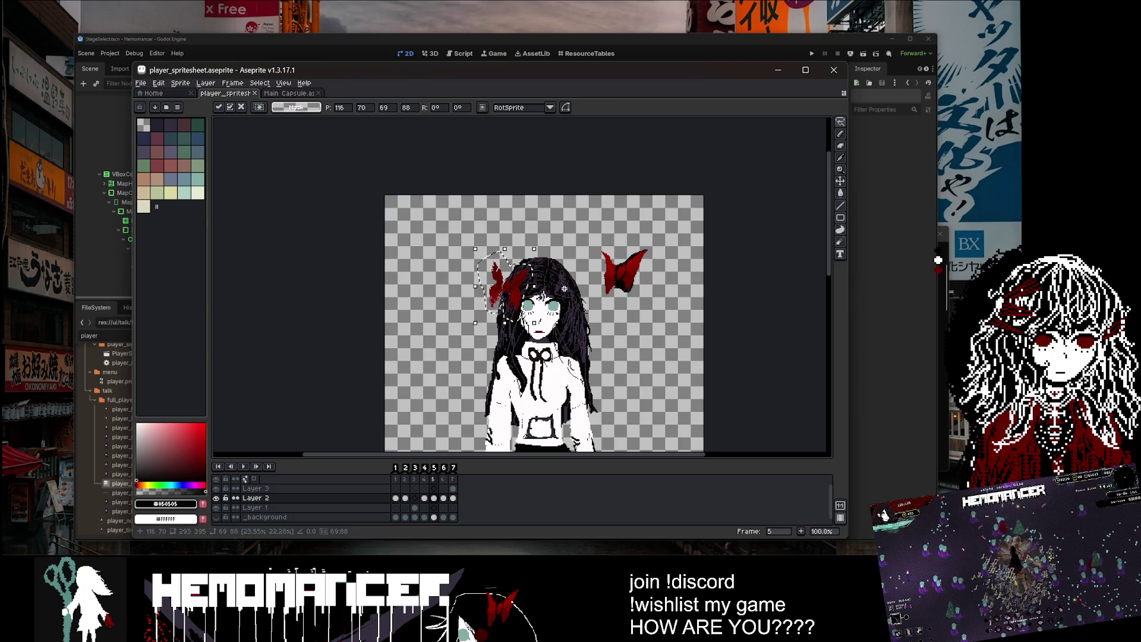
{"action": "key", "text": "ctrl+d"}
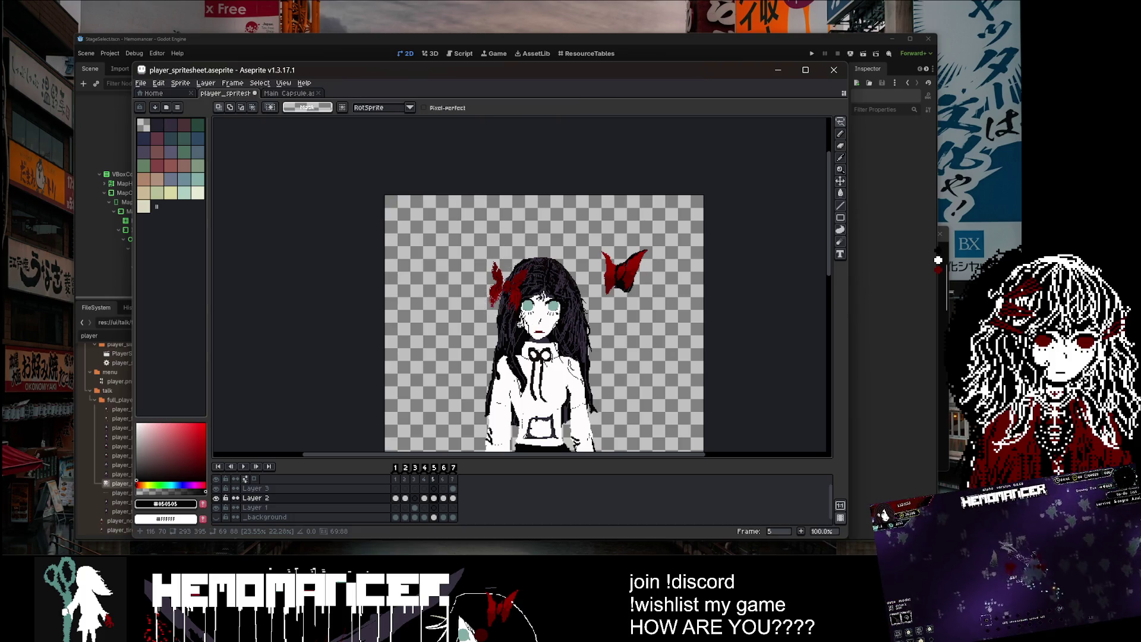
Step: Sample the bow's dark red colour with the Eyedropper
{"action": "scroll", "coordinate": [512, 296], "scroll_direction": "up", "scroll_amount": 4}
{"action": "key", "text": "i"}
{"action": "scroll", "coordinate": [395, 196], "scroll_direction": "up", "scroll_amount": 4}
{"action": "left_click", "coordinate": [404, 231]}
Step: Fill the white gaps in the hair bow with dark red pixels using the Pencil
{"action": "key", "text": "b"}
{"action": "left_click", "coordinate": [394, 210]}
{"action": "left_click_drag", "start_coordinate": [385, 230], "coordinate": [385, 239]}
{"action": "left_click", "coordinate": [471, 268]}
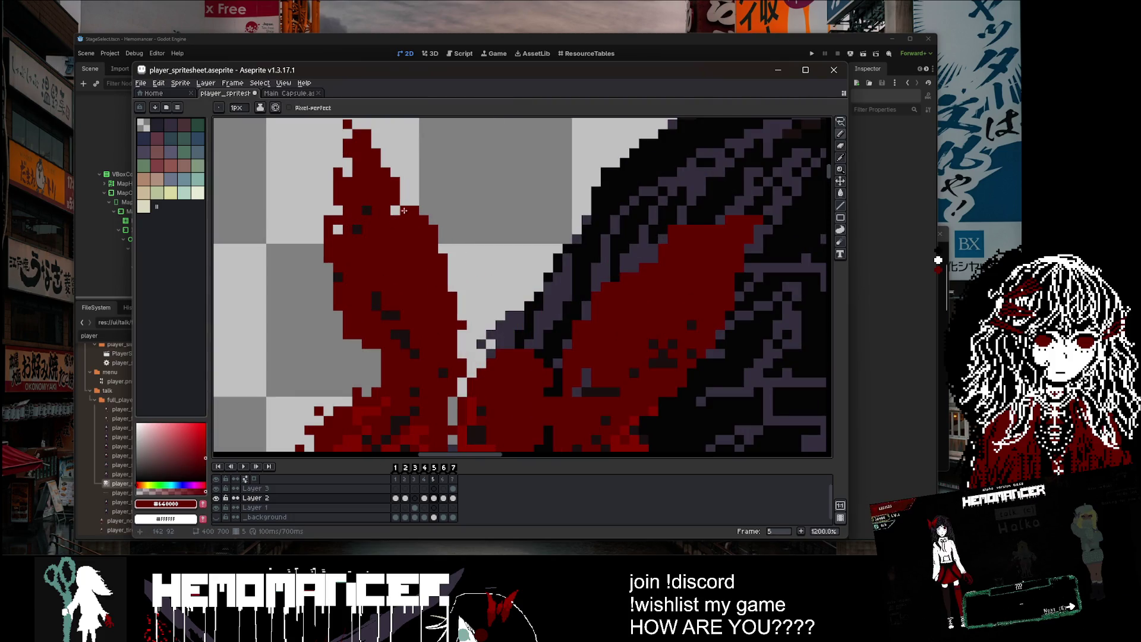
Step: Erase the upper part of the spare bow with a large eraser
{"action": "scroll", "coordinate": [404, 211], "scroll_direction": "down", "scroll_amount": 6}
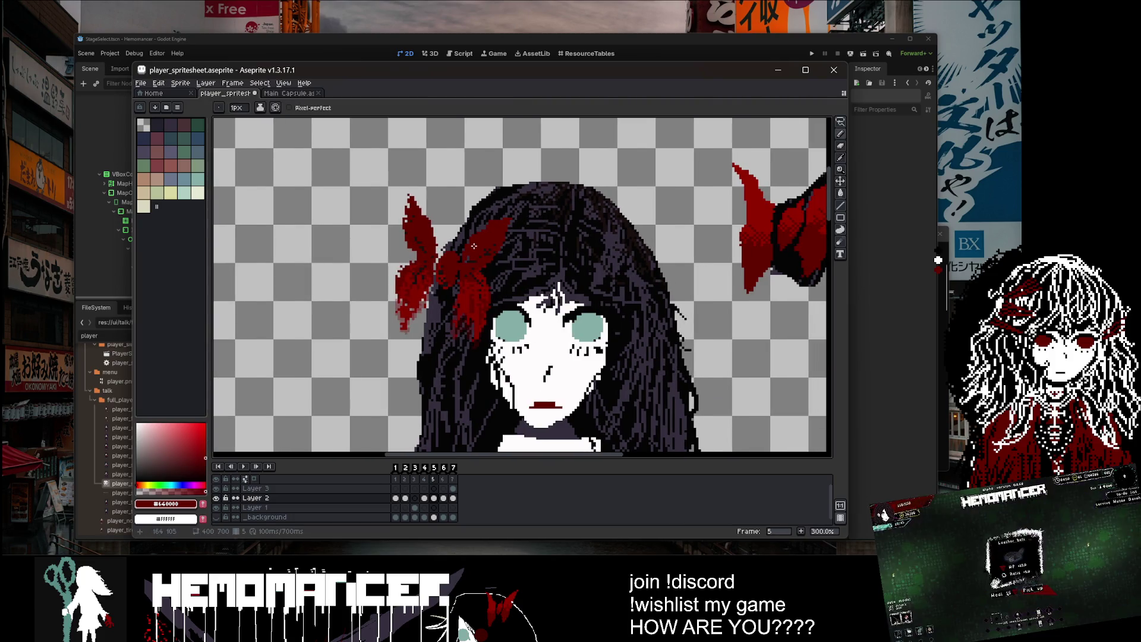
{"action": "left_click_drag", "start_coordinate": [528, 242], "coordinate": [475, 230]}
{"action": "key", "text": "e"}
{"action": "mouse_move", "coordinate": [711, 173]}
{"action": "left_mouse_down"}
{"action": "mouse_move", "coordinate": [702, 170]}
{"action": "mouse_move", "coordinate": [772, 165]}
{"action": "left_mouse_up"}
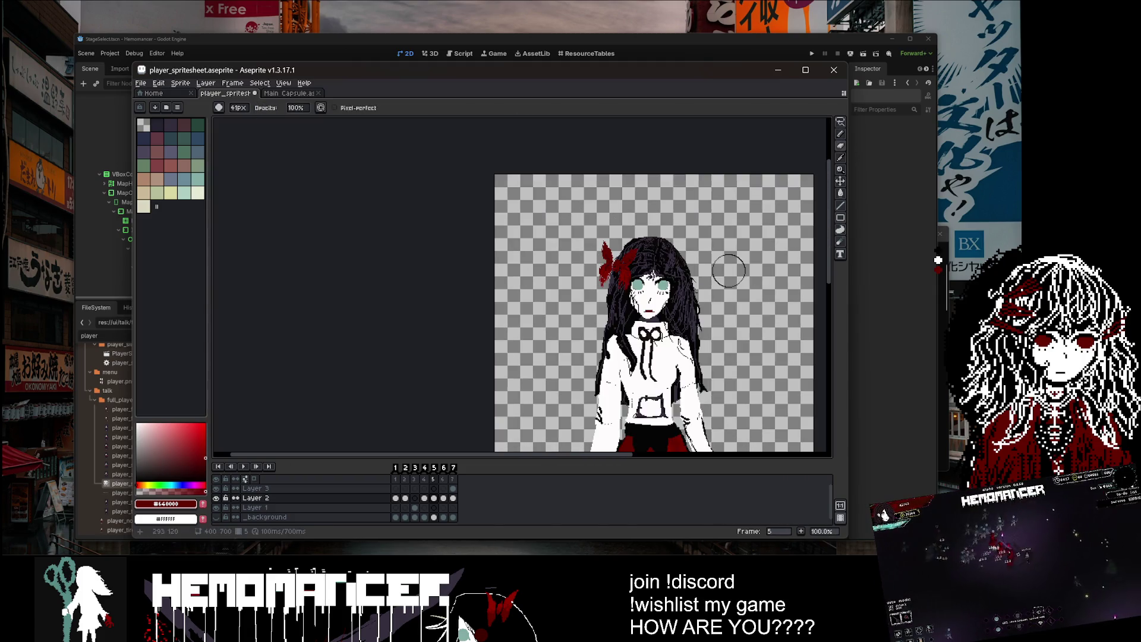
Step: Shrink the eraser from 32px through 16, 12 and 5px down to a single pixel
{"action": "scroll", "coordinate": [726, 262], "scroll_direction": "down", "scroll_amount": 2}
{"action": "scroll", "coordinate": [731, 271], "scroll_direction": "up", "scroll_amount": 2}
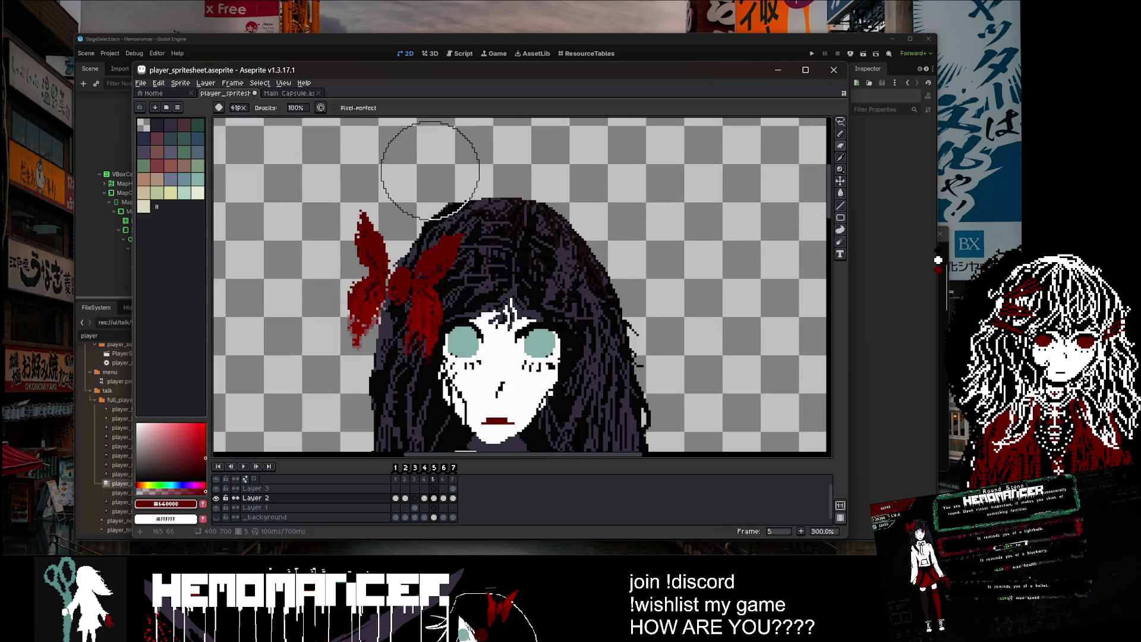
{"action": "key", "text": "minus"}
{"action": "key", "text": "minus"}
{"action": "key", "text": "minus"}
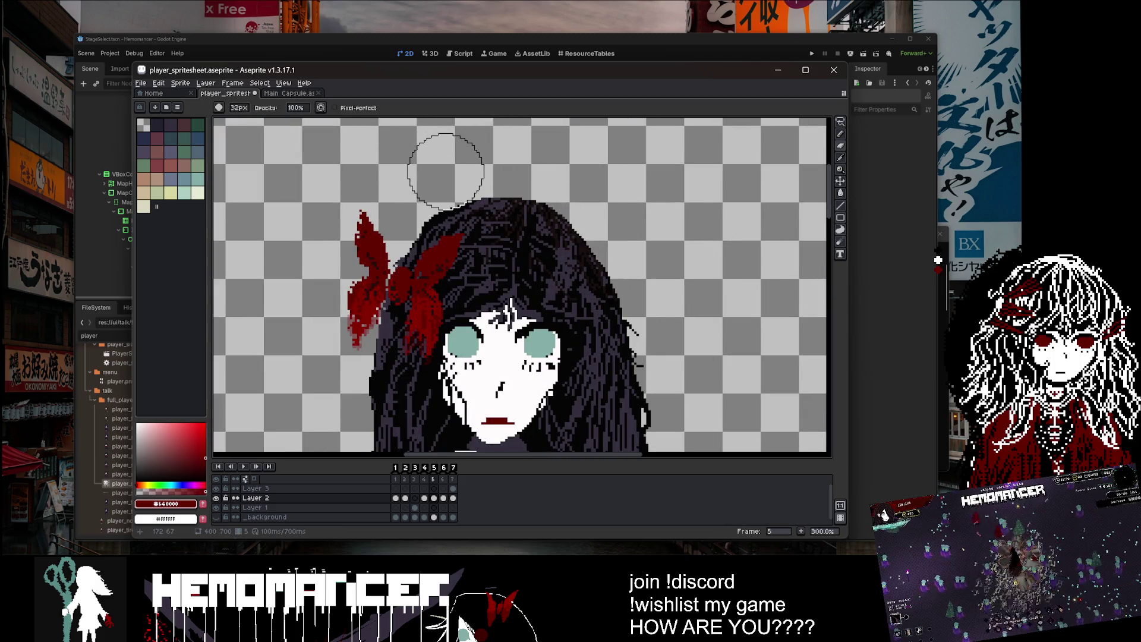
{"action": "key", "text": "minus"}
{"action": "key", "text": "minus"}
{"action": "key", "text": "minus"}
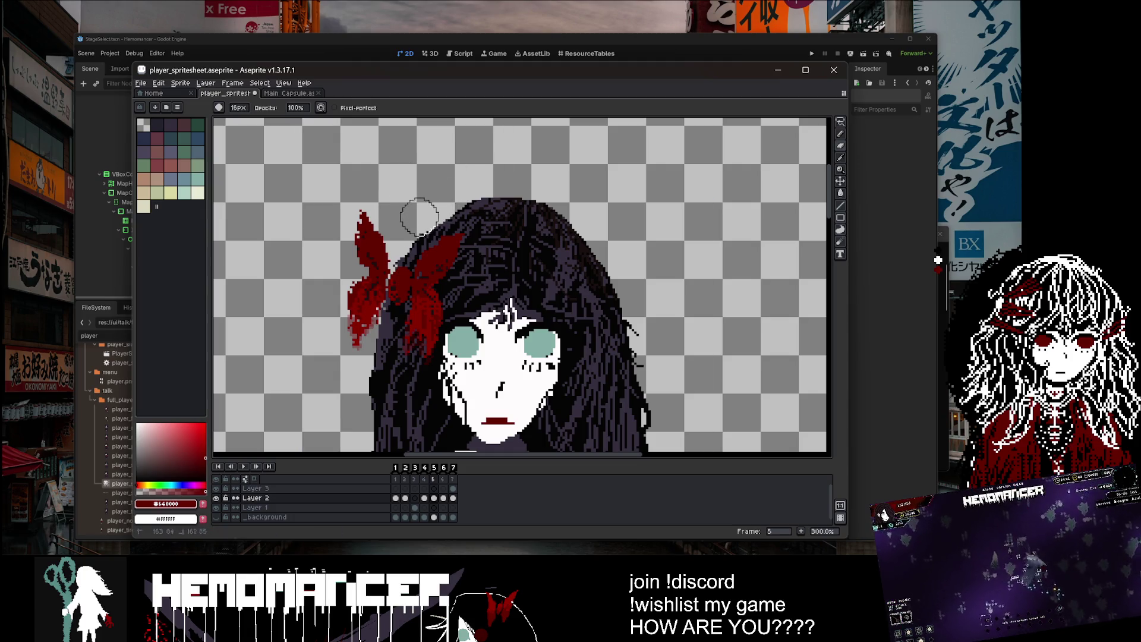
{"action": "scroll", "coordinate": [480, 167], "scroll_direction": "down", "scroll_amount": 2}
{"action": "scroll", "coordinate": [480, 167], "scroll_direction": "down", "scroll_amount": 1}
{"action": "scroll", "coordinate": [480, 167], "scroll_direction": "up", "scroll_amount": 4}
{"action": "key", "text": "minus"}
{"action": "key", "text": "minus"}
{"action": "key", "text": "minus"}
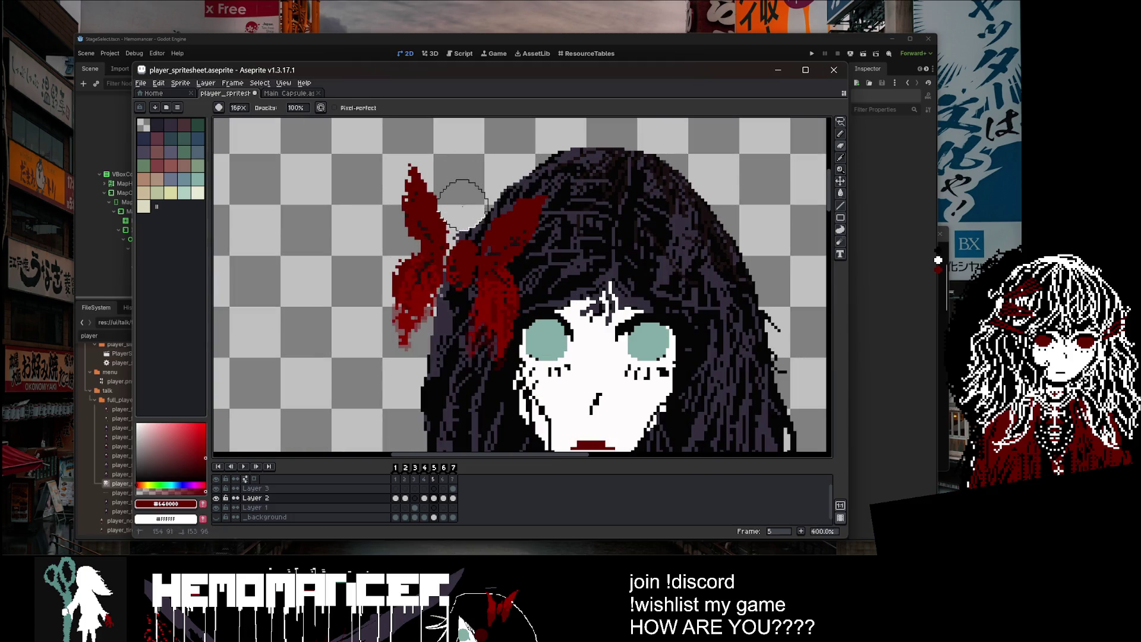
{"action": "key", "text": "minus"}
{"action": "key", "text": "minus"}
{"action": "key", "text": "minus"}
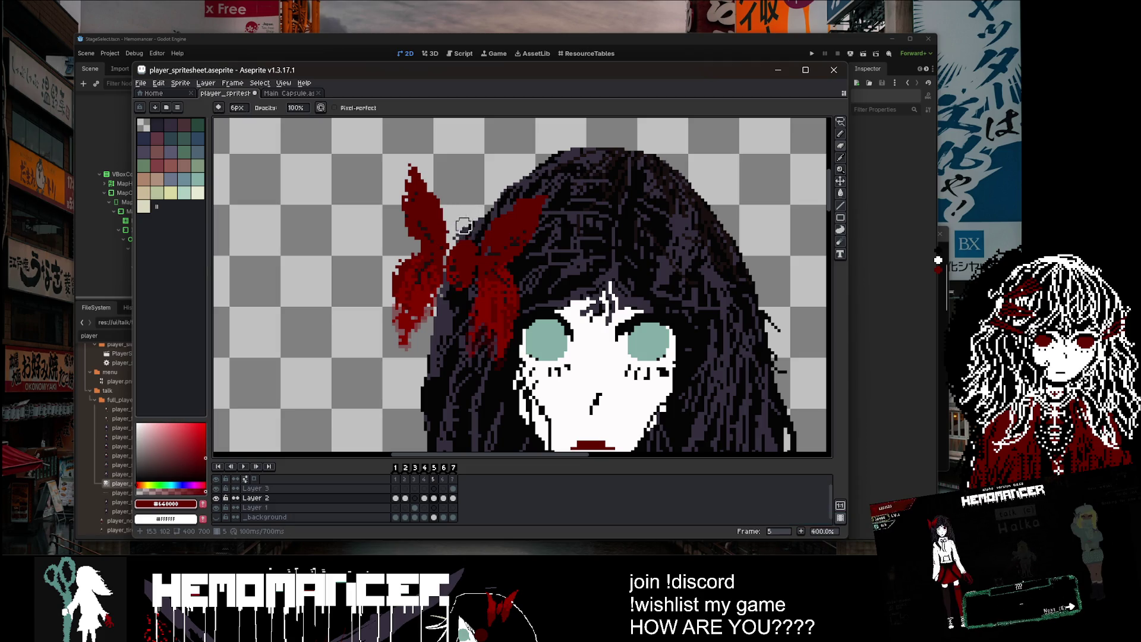
{"action": "scroll", "coordinate": [470, 232], "scroll_direction": "up", "scroll_amount": 1}
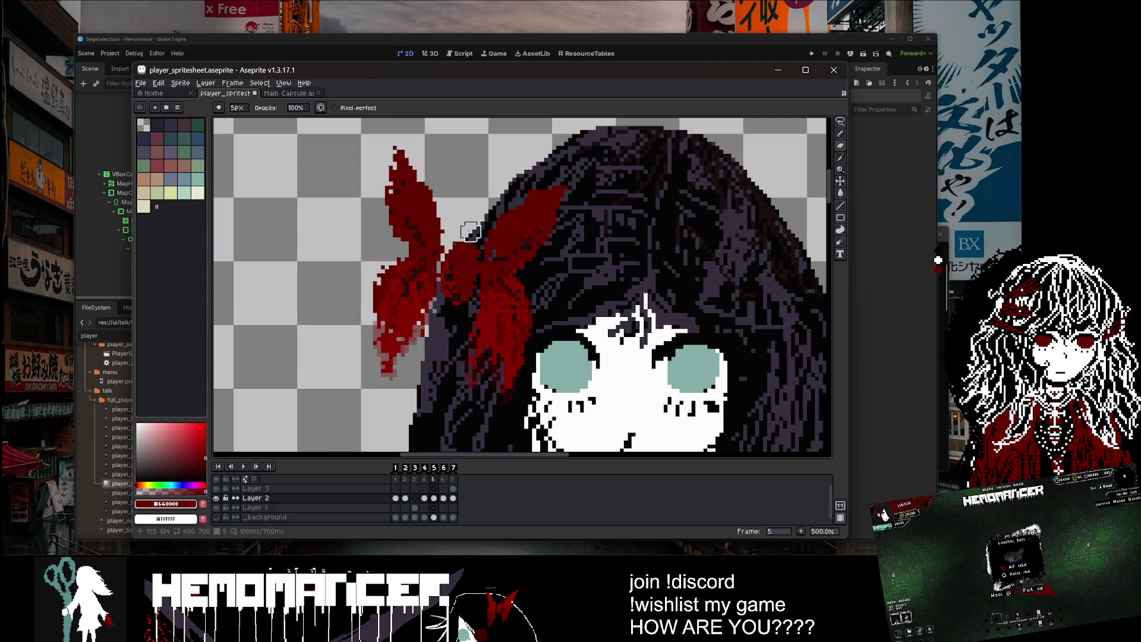
{"action": "key", "text": "minus"}
{"action": "key", "text": "minus"}
{"action": "key", "text": "minus"}
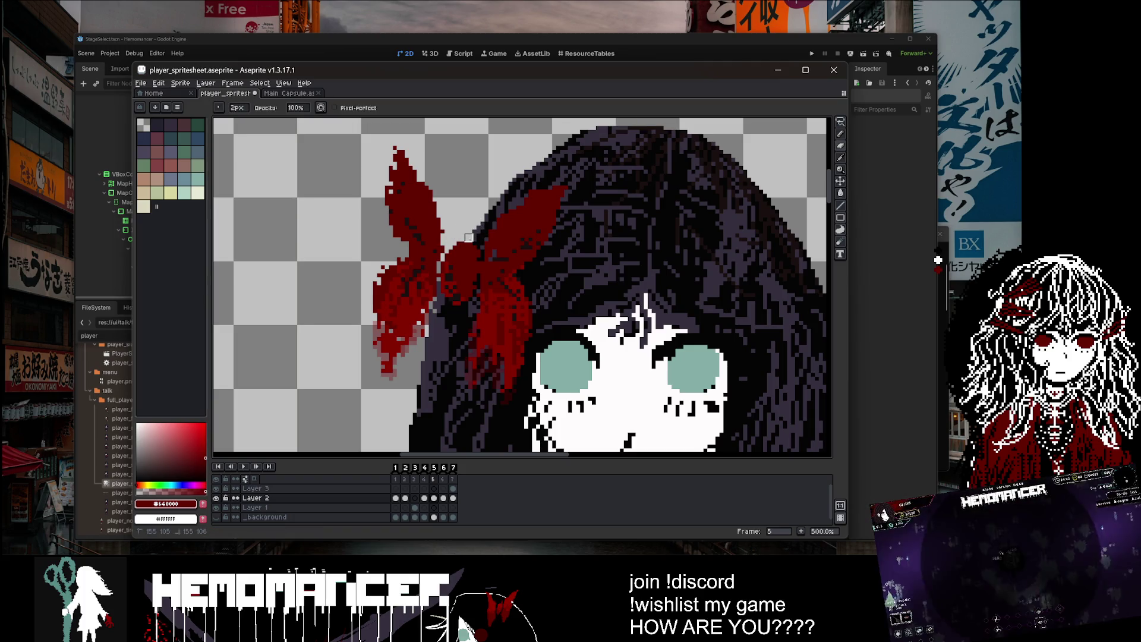
Step: Undo the last stroke on the bow and pick near-black as the Pencil colour
{"action": "scroll", "coordinate": [469, 238], "scroll_direction": "down", "scroll_amount": 2}
{"action": "scroll", "coordinate": [470, 259], "scroll_direction": "up", "scroll_amount": 1}
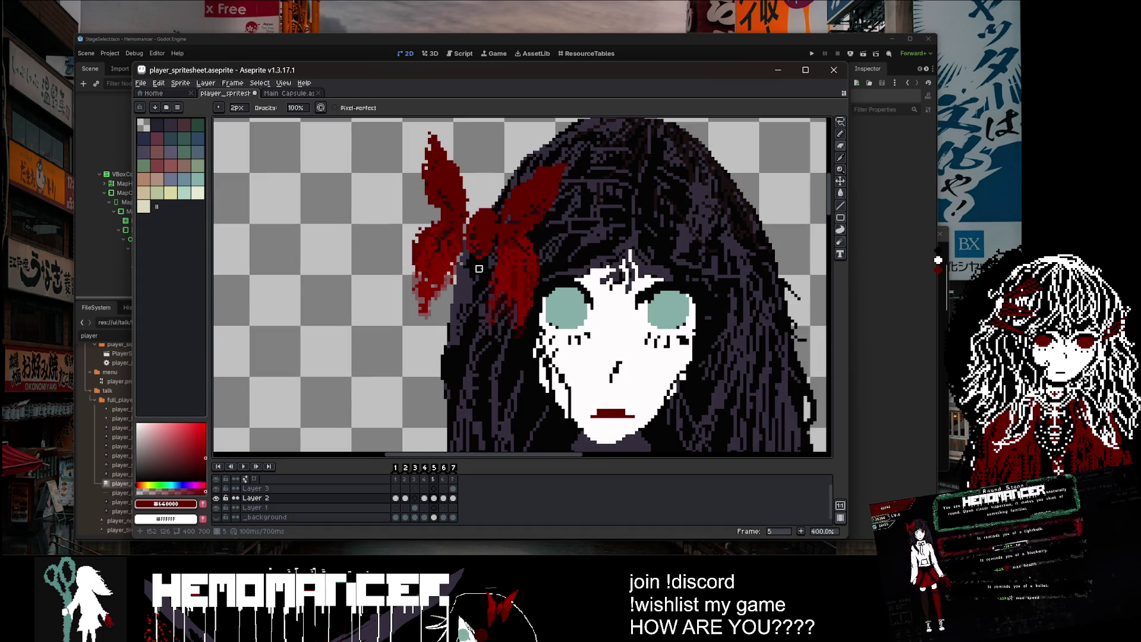
{"action": "scroll", "coordinate": [479, 269], "scroll_direction": "up", "scroll_amount": 2}
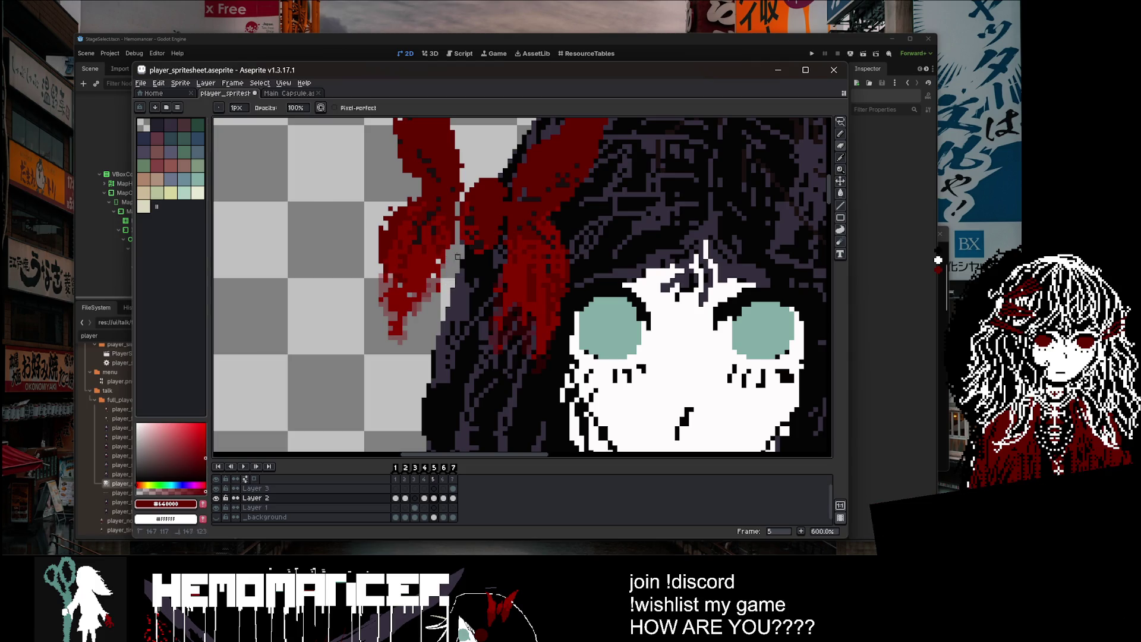
{"action": "scroll", "coordinate": [463, 247], "scroll_direction": "down", "scroll_amount": 5}
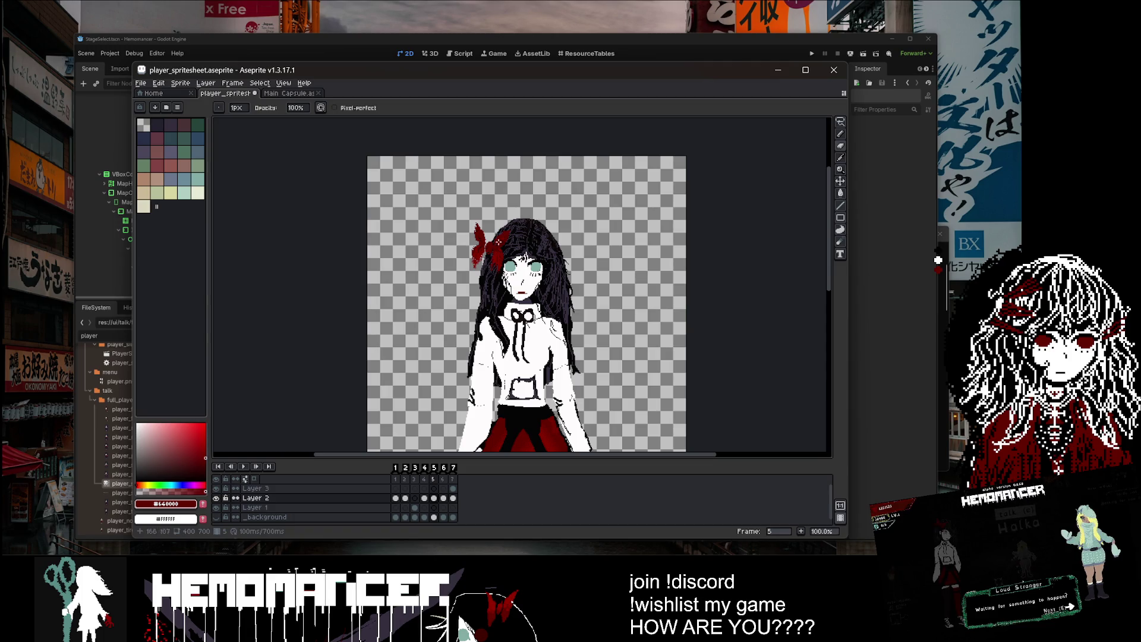
{"action": "scroll", "coordinate": [498, 242], "scroll_direction": "up", "scroll_amount": 6}
{"action": "key", "text": "ctrl+z"}
{"action": "scroll", "coordinate": [433, 259], "scroll_direction": "down", "scroll_amount": 2}
{"action": "key", "text": "v"}
{"action": "key", "text": "b"}
{"action": "scroll", "coordinate": [454, 232], "scroll_direction": "up", "scroll_amount": 2}
{"action": "left_click", "coordinate": [411, 234], "text": "alt"}
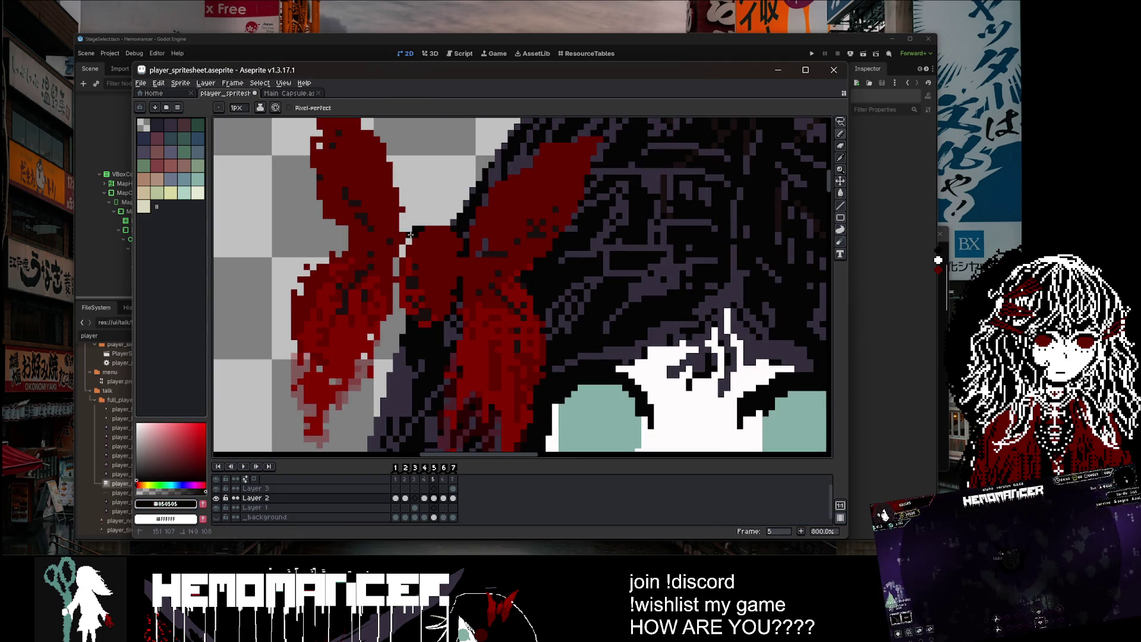
{"action": "scroll", "coordinate": [469, 240], "scroll_direction": "down", "scroll_amount": 7}
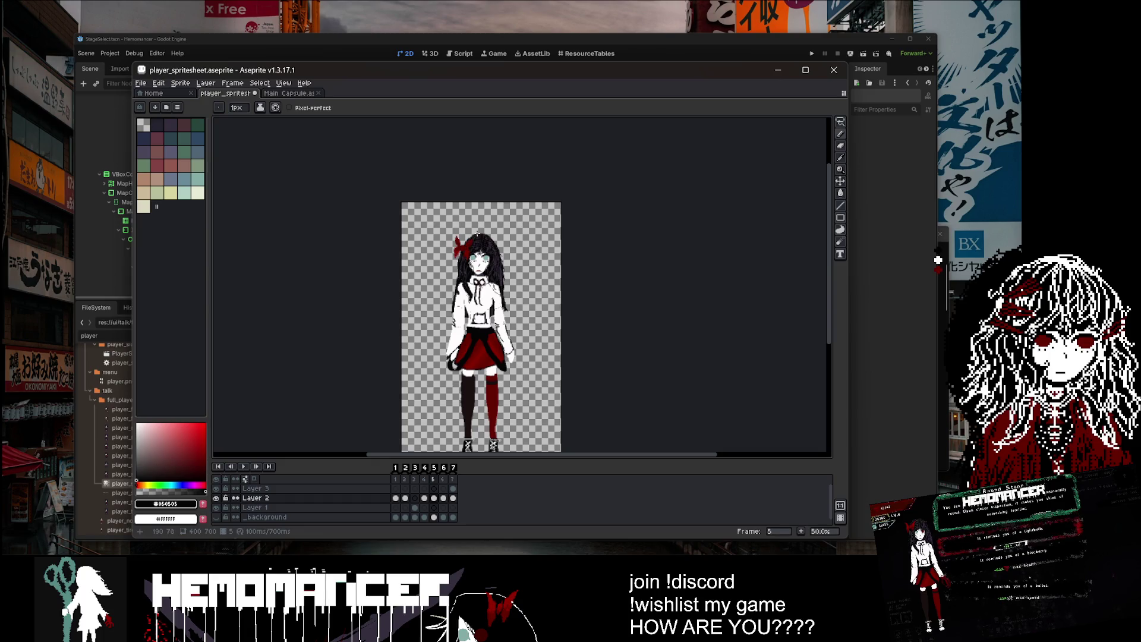
Step: Check the Main Capsule artwork, then undo the spare-bow erase and the bow placement on the hair
{"action": "scroll", "coordinate": [479, 233], "scroll_direction": "up", "scroll_amount": 4}
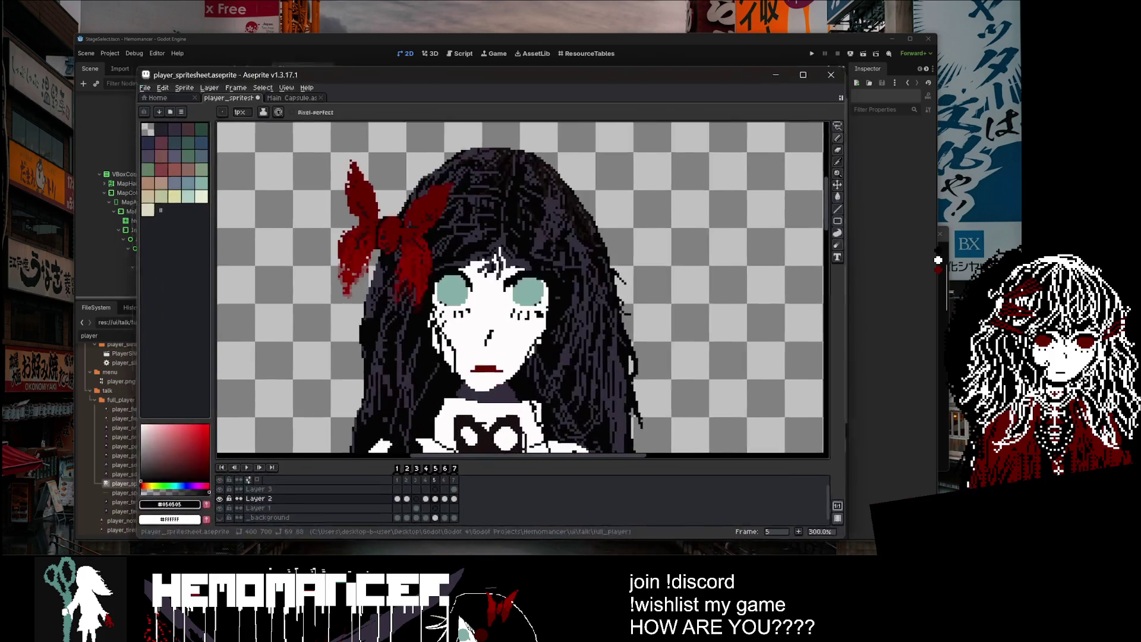
{"action": "left_click", "coordinate": [283, 93]}
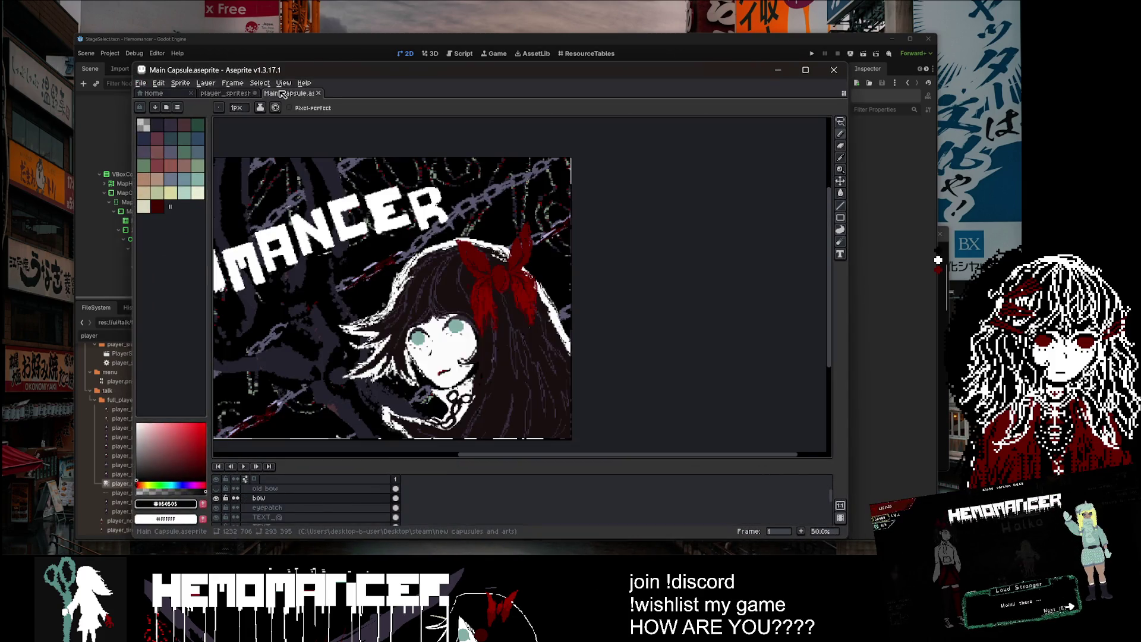
{"action": "left_click", "coordinate": [236, 94]}
{"action": "scroll", "coordinate": [339, 135], "scroll_direction": "down", "scroll_amount": 1}
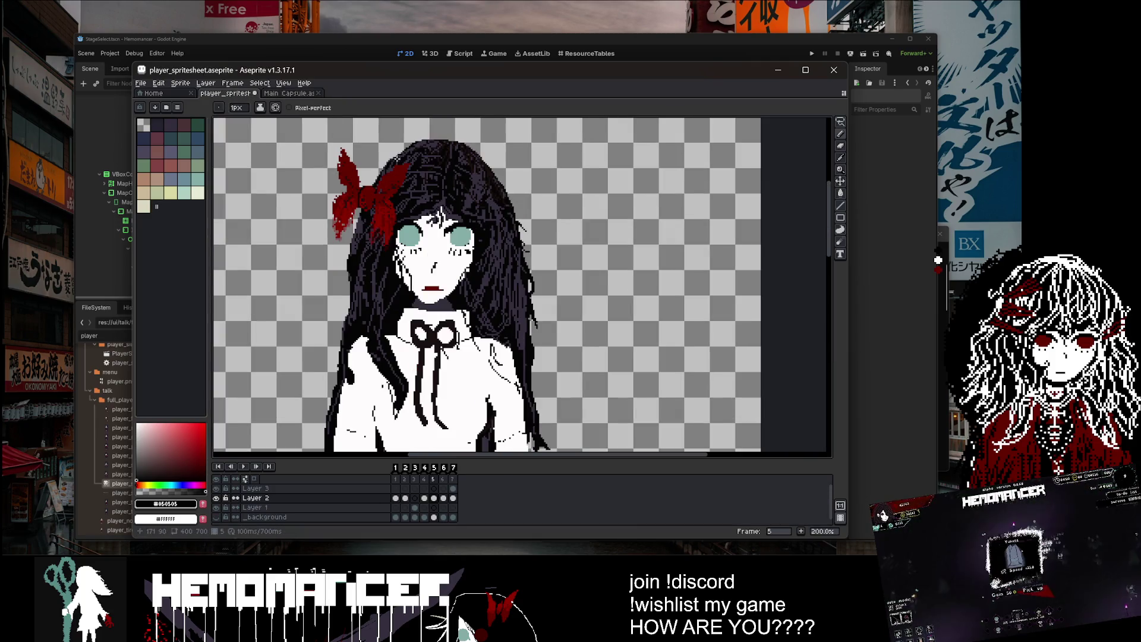
{"action": "key", "text": "ctrl+z"}
{"action": "key", "text": "ctrl+z"}
{"action": "key", "text": "ctrl+z"}
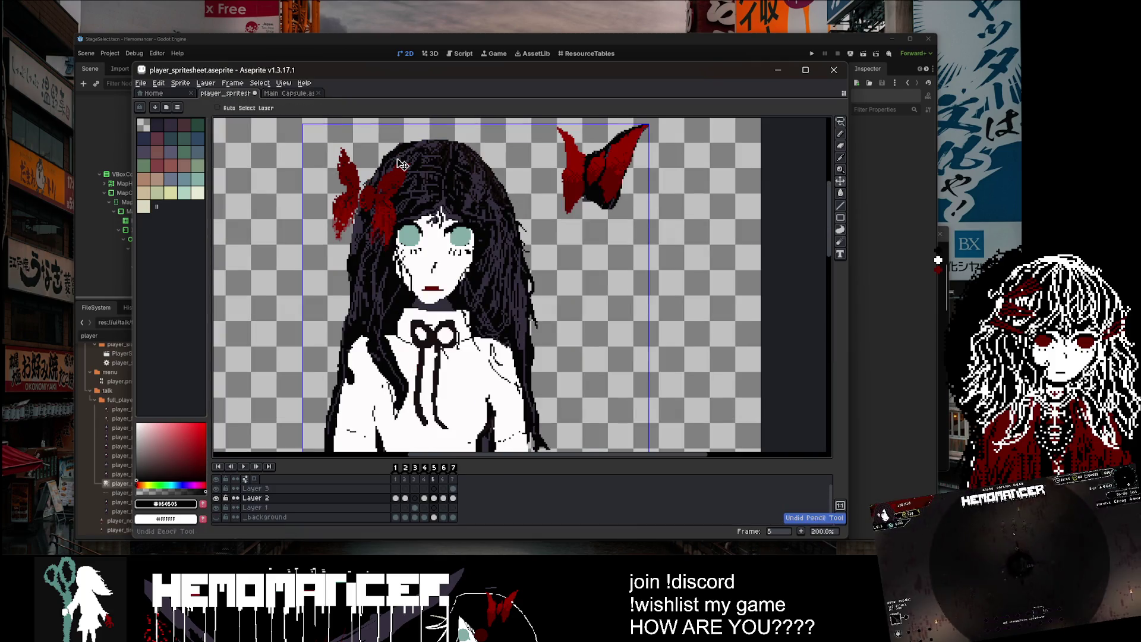
{"action": "key", "text": "ctrl+z"}
{"action": "scroll", "coordinate": [450, 169], "scroll_direction": "down", "scroll_amount": 3}
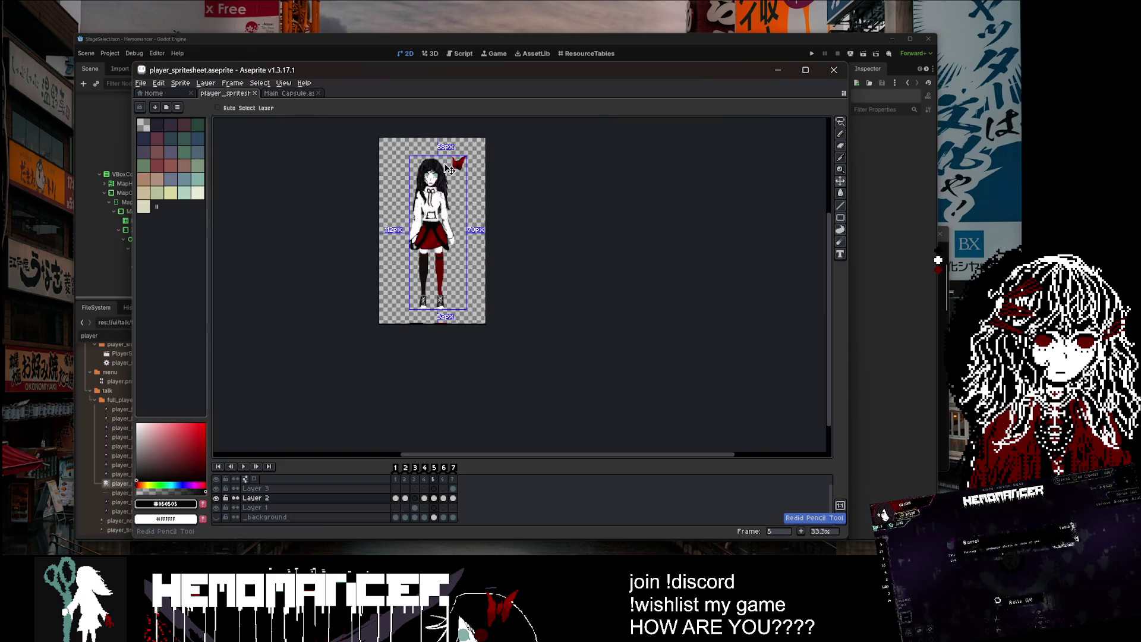
Step: Erase stray pixels along the left hair edge with a 5px eraser
{"action": "key", "text": "b"}
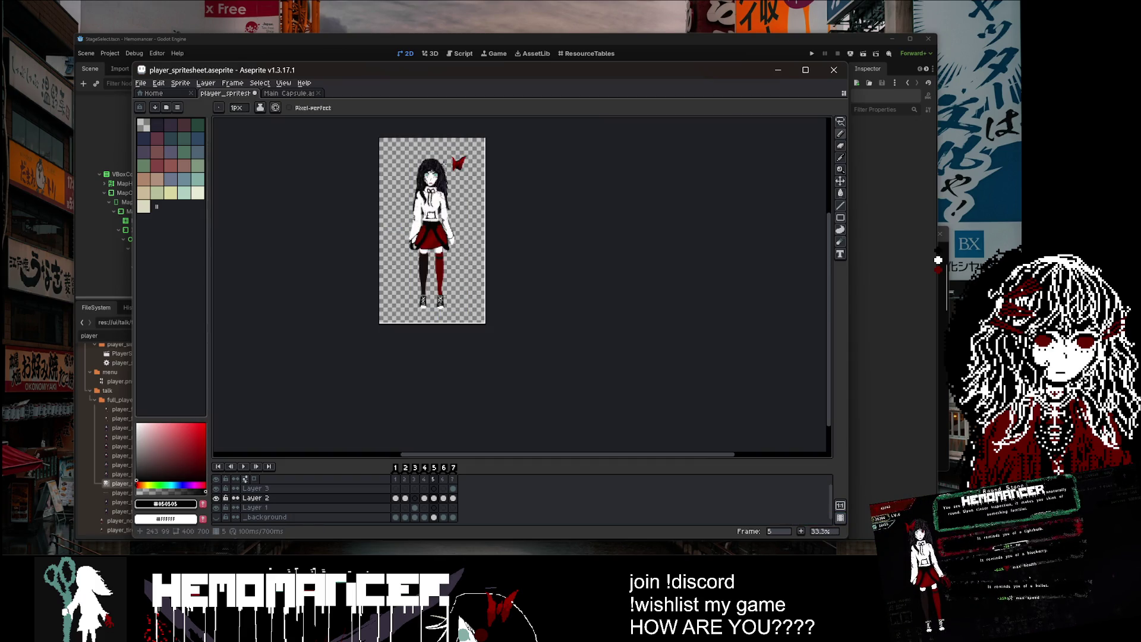
{"action": "scroll", "coordinate": [441, 161], "scroll_direction": "up", "scroll_amount": 3}
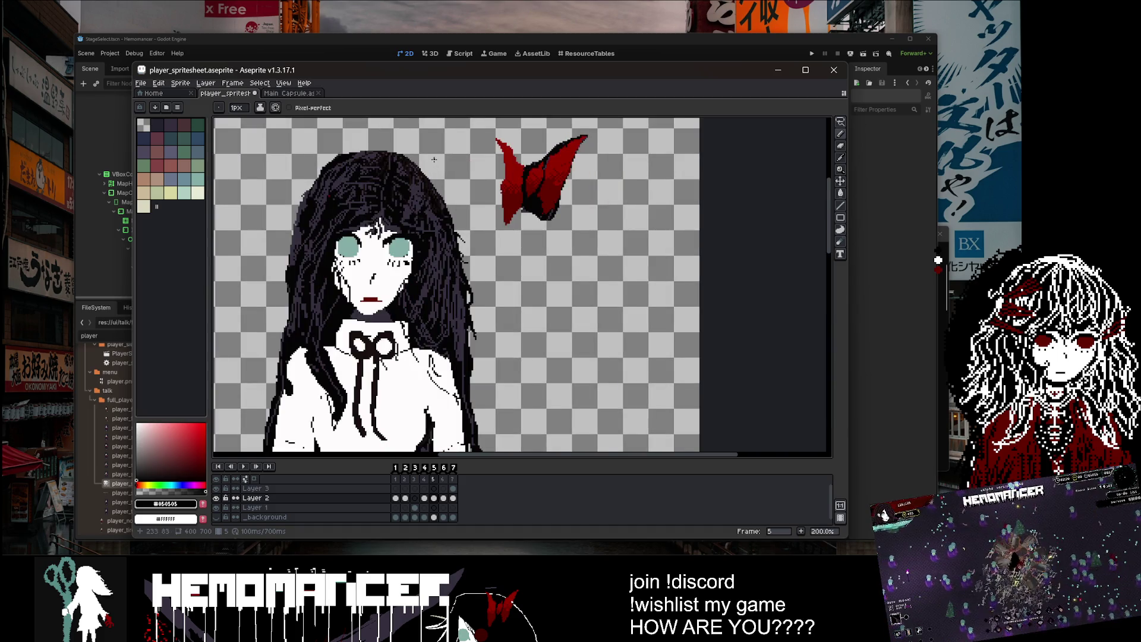
{"action": "scroll", "coordinate": [434, 159], "scroll_direction": "up", "scroll_amount": 3}
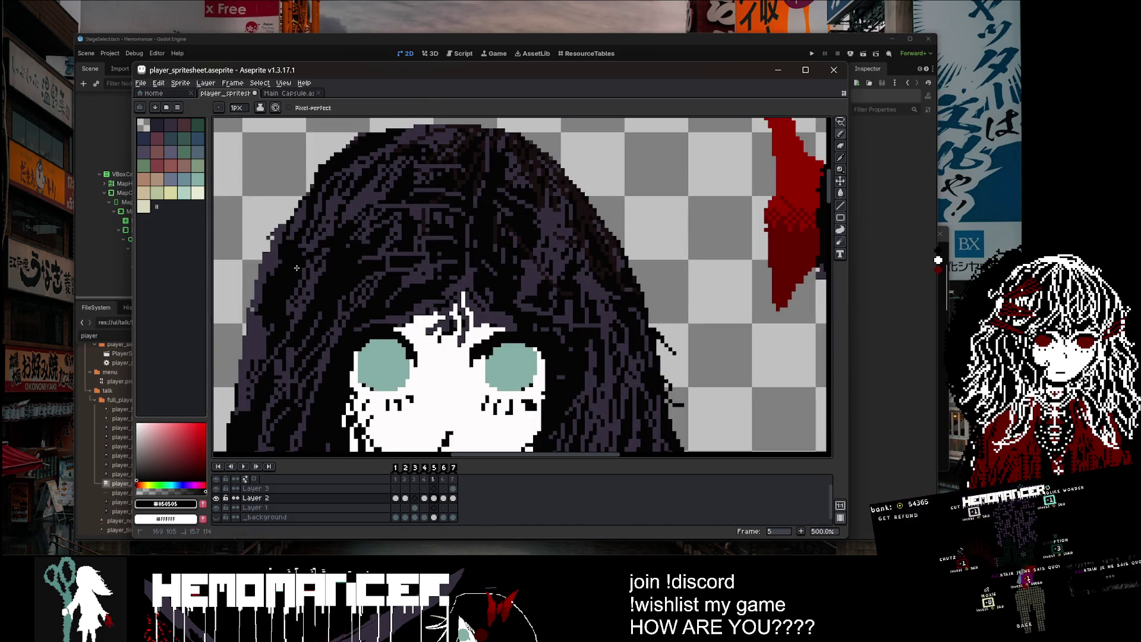
{"action": "scroll", "coordinate": [297, 280], "scroll_direction": "down", "scroll_amount": 3}
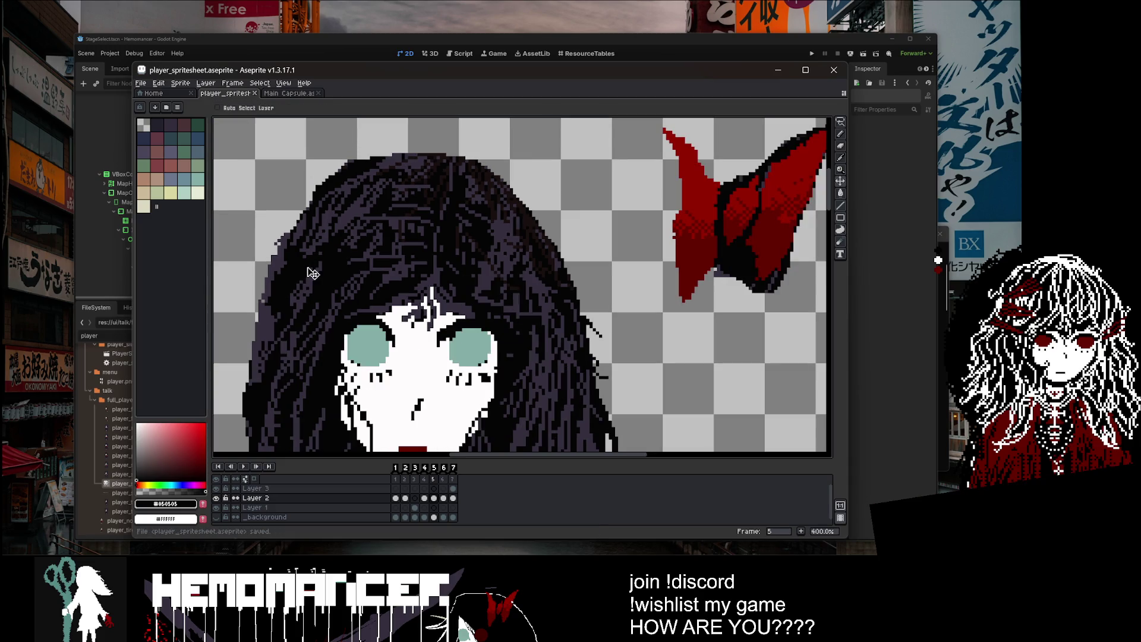
{"action": "key", "text": "e"}
{"action": "scroll", "coordinate": [347, 176], "scroll_direction": "up", "scroll_amount": 3}
{"action": "key", "text": "plus"}
{"action": "key", "text": "plus"}
{"action": "key", "text": "plus"}
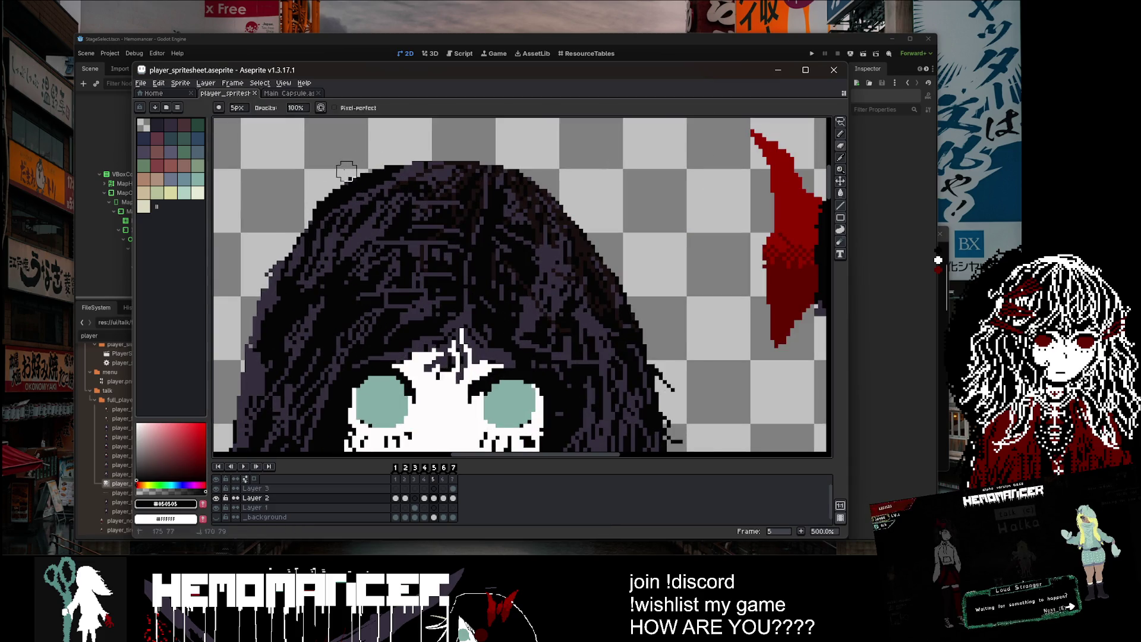
{"action": "left_click_drag", "start_coordinate": [246, 294], "coordinate": [238, 404]}
Step: Sample the hair's dark purple colour from the sprite
{"action": "scroll", "coordinate": [245, 371], "scroll_direction": "down", "scroll_amount": 3}
{"action": "scroll", "coordinate": [339, 244], "scroll_direction": "up", "scroll_amount": 2}
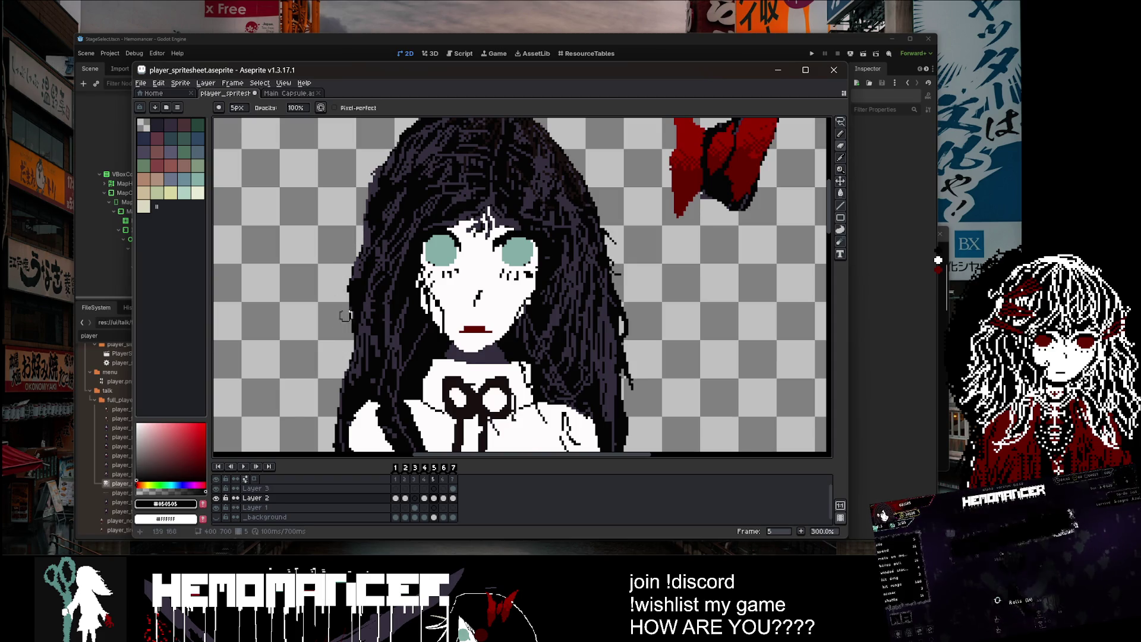
{"action": "scroll", "coordinate": [355, 284], "scroll_direction": "up", "scroll_amount": 1}
{"action": "key", "text": "i"}
{"action": "left_click", "coordinate": [361, 260]}
Step: Draw a dark strand along the hair edge, retrying the stroke until it fits
{"action": "key", "text": "b"}
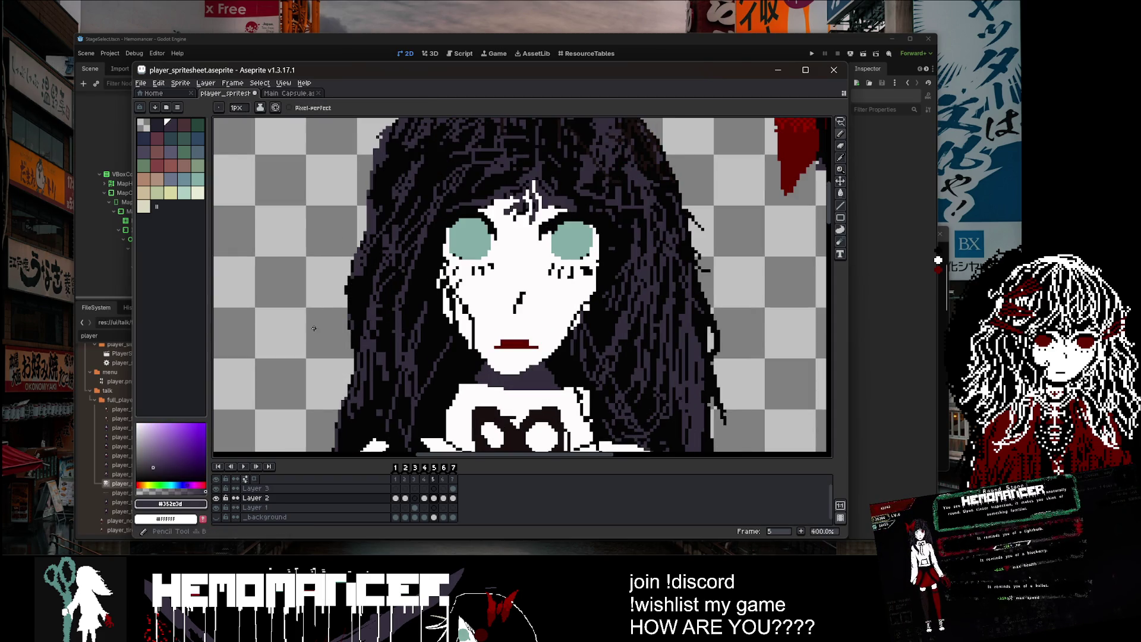
{"action": "scroll", "coordinate": [358, 268], "scroll_direction": "up", "scroll_amount": 2}
{"action": "left_click_drag", "start_coordinate": [359, 268], "coordinate": [336, 375]}
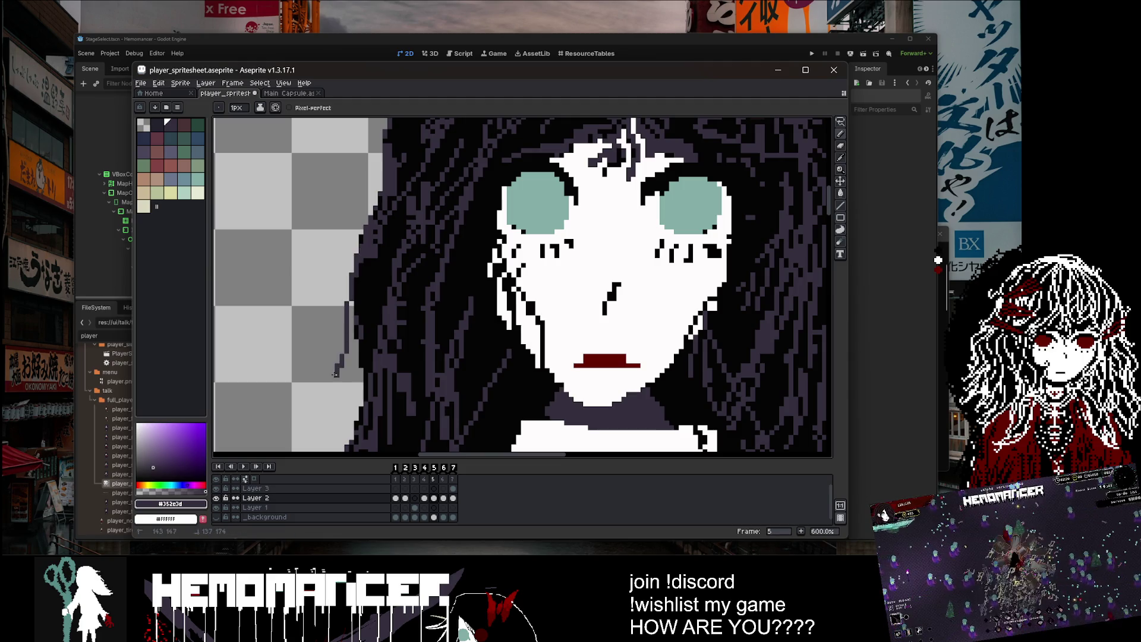
{"action": "key", "text": "ctrl+z"}
{"action": "left_click_drag", "start_coordinate": [349, 273], "coordinate": [349, 355]}
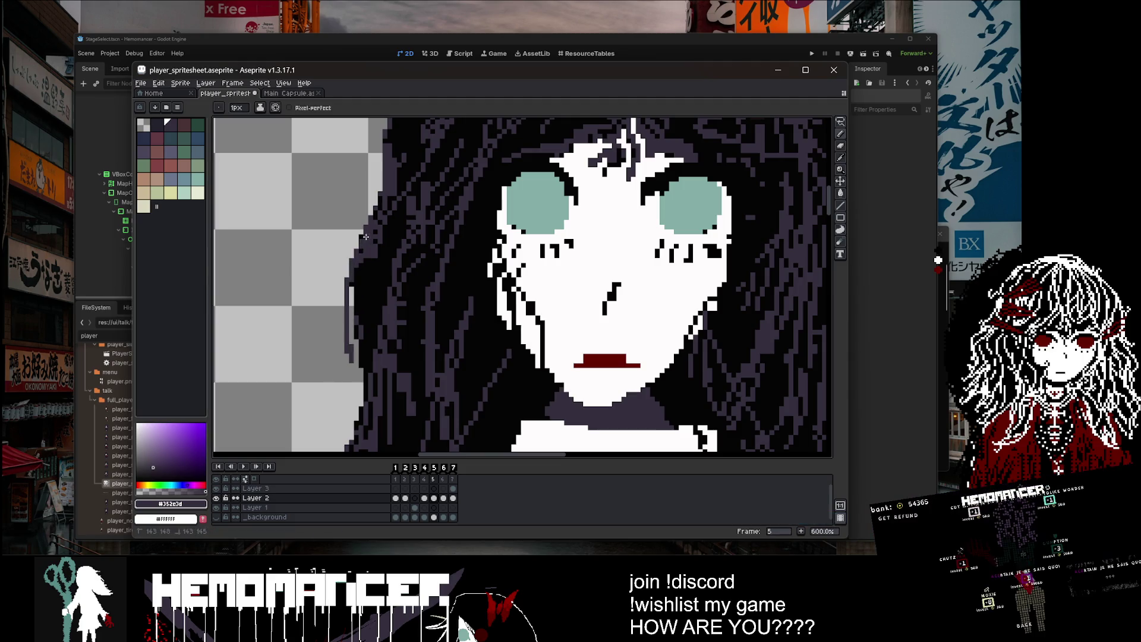
{"action": "key", "text": "ctrl+z"}
{"action": "left_click_drag", "start_coordinate": [347, 316], "coordinate": [324, 386]}
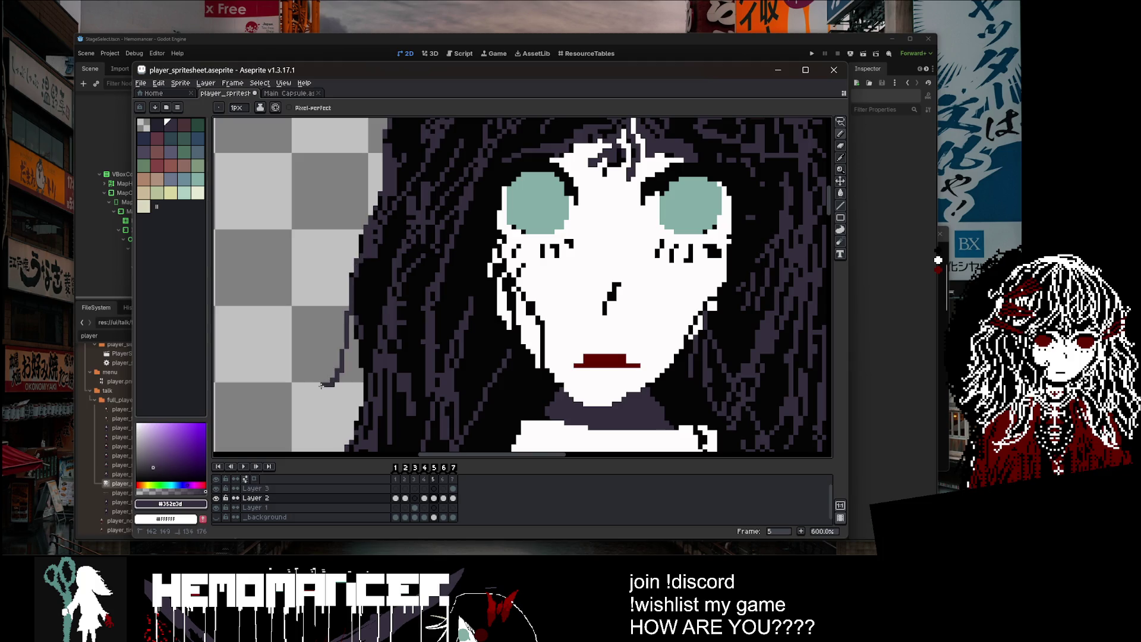
{"action": "key", "text": "ctrl+z"}
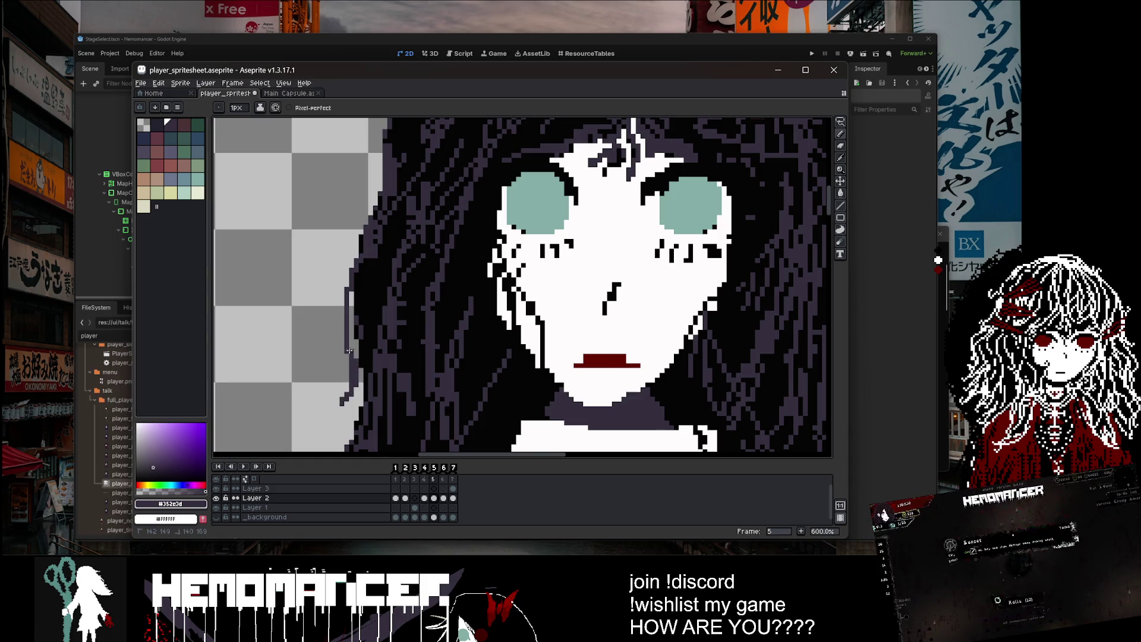
{"action": "left_click_drag", "start_coordinate": [341, 287], "coordinate": [351, 264]}
Step: Add a dark strand at the hair's left edge, checking the full sprite view
{"action": "key", "text": "1"}
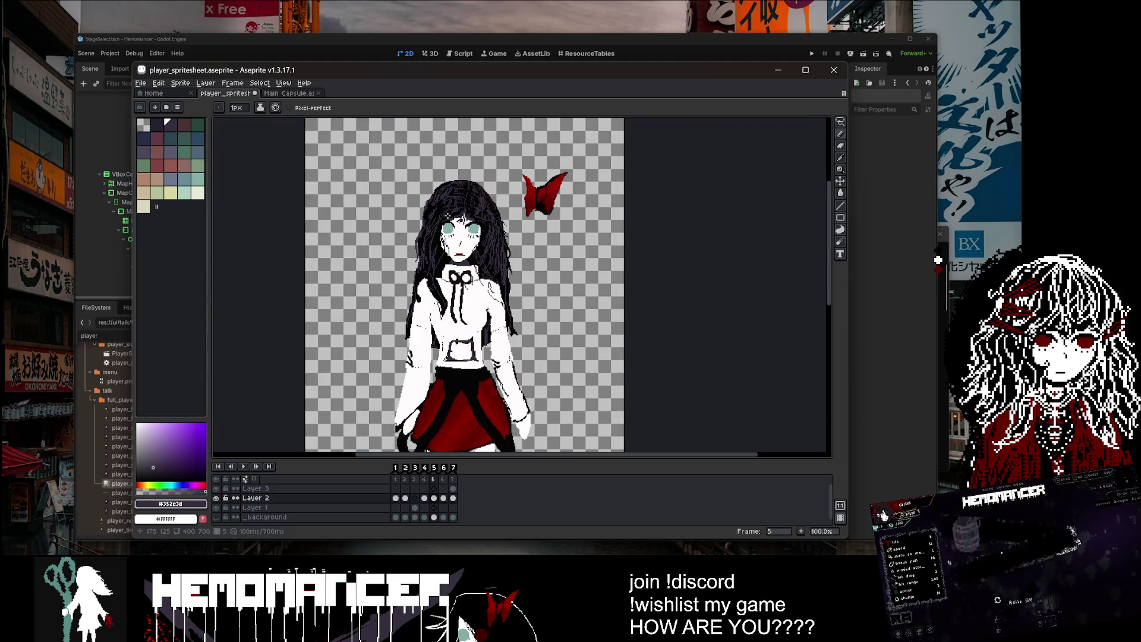
{"action": "scroll", "coordinate": [431, 213], "scroll_direction": "up", "scroll_amount": 3}
{"action": "key", "text": "1"}
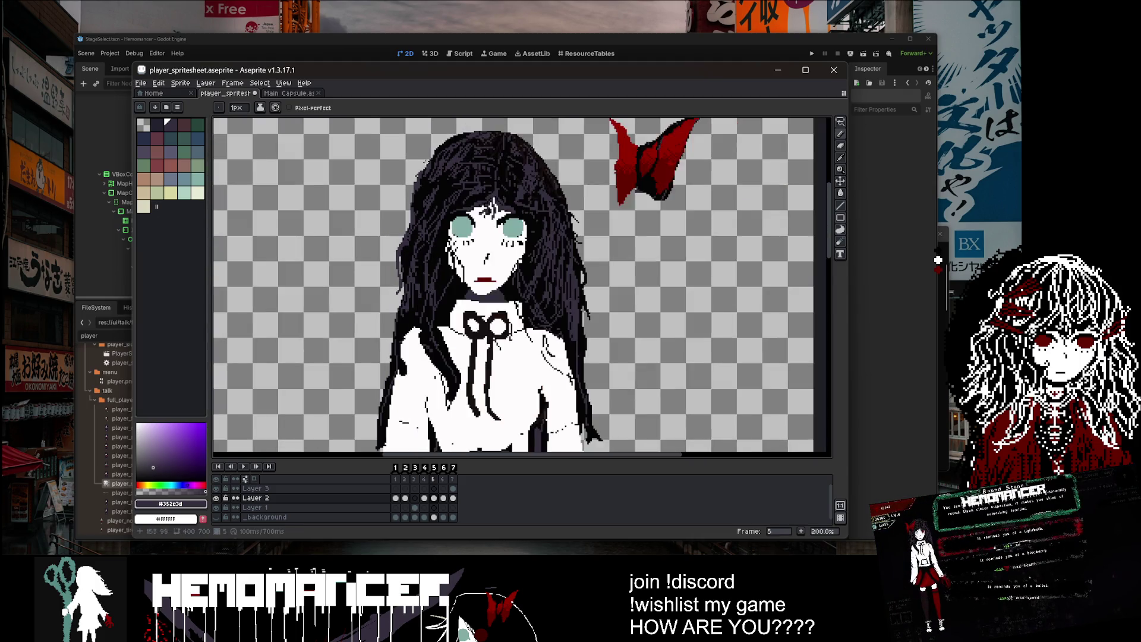
{"action": "scroll", "coordinate": [422, 178], "scroll_direction": "up", "scroll_amount": 3}
{"action": "left_click_drag", "start_coordinate": [406, 195], "coordinate": [390, 218]}
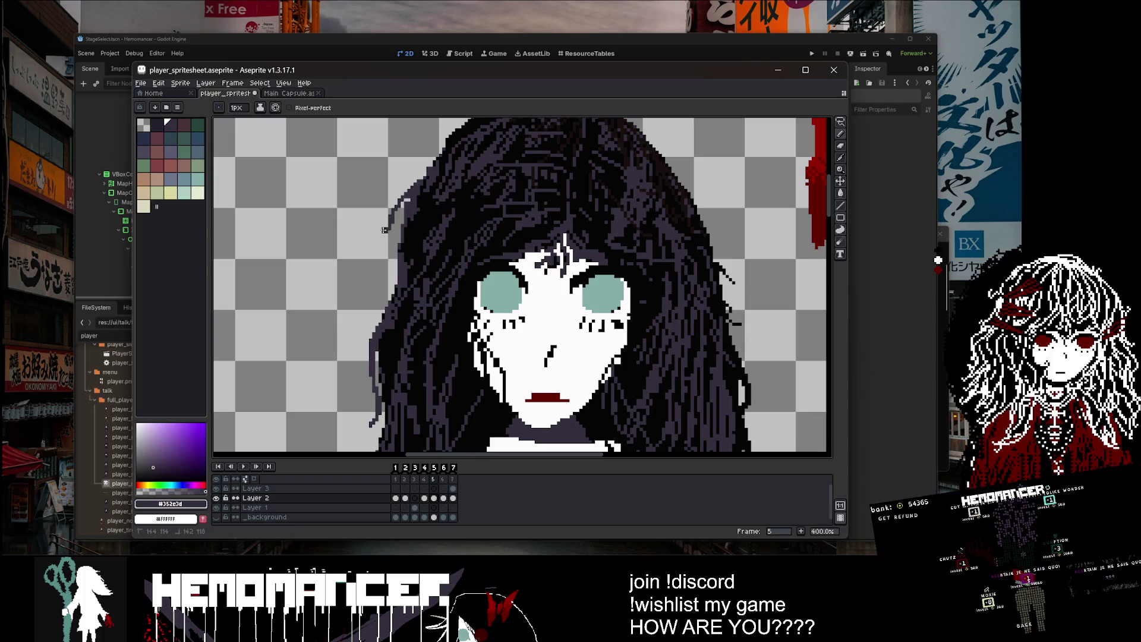
Step: Draw a dark strand along the top of the hair
{"action": "key", "text": "1"}
{"action": "scroll", "coordinate": [453, 161], "scroll_direction": "up", "scroll_amount": 2}
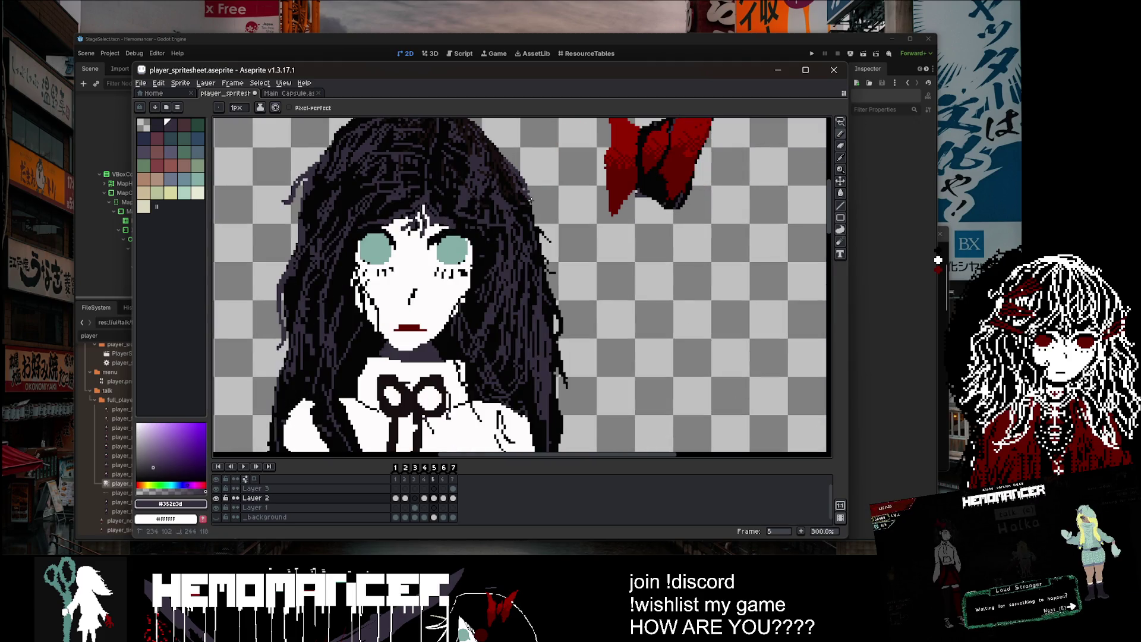
{"action": "key", "text": "1"}
{"action": "scroll", "coordinate": [511, 172], "scroll_direction": "up", "scroll_amount": 2}
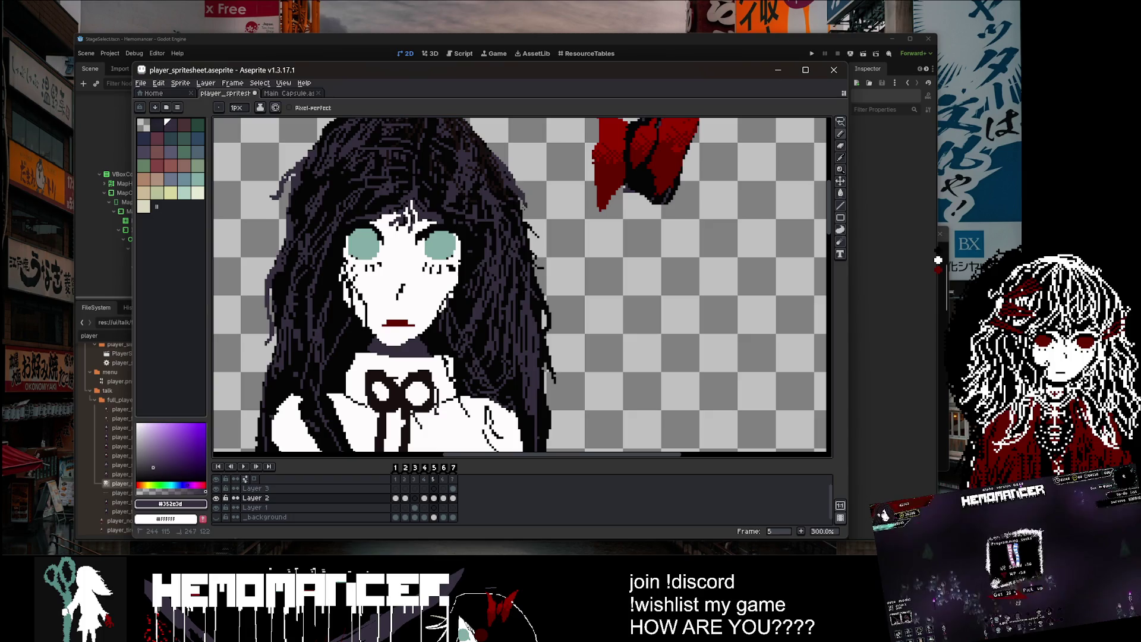
{"action": "key", "text": "1"}
{"action": "scroll", "coordinate": [425, 181], "scroll_direction": "up", "scroll_amount": 3}
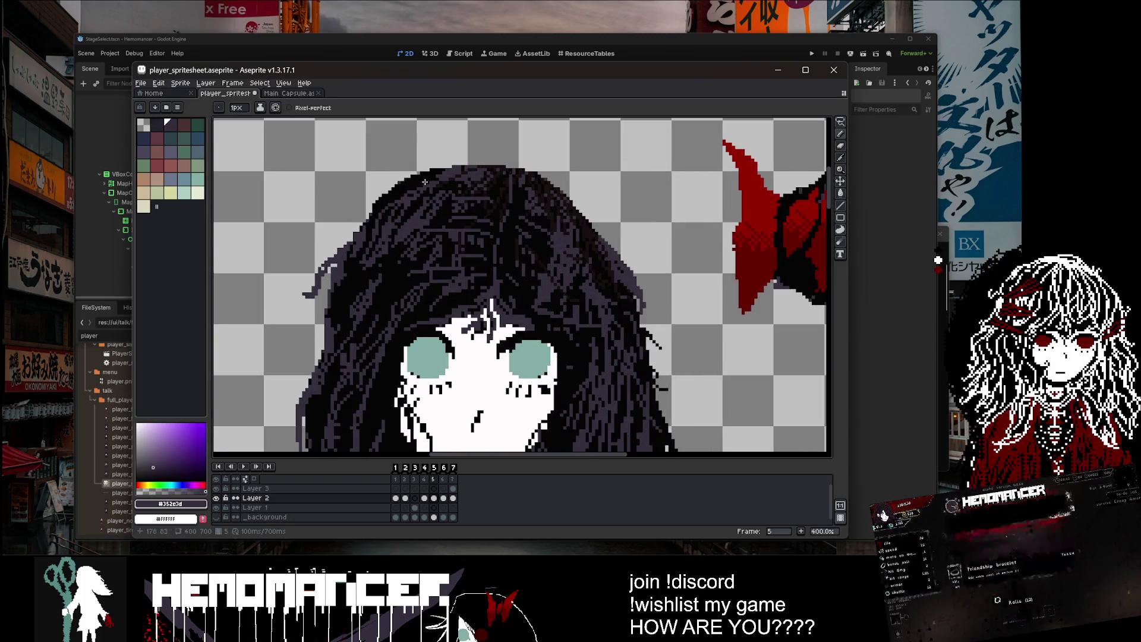
{"action": "left_click_drag", "start_coordinate": [404, 178], "coordinate": [342, 229]}
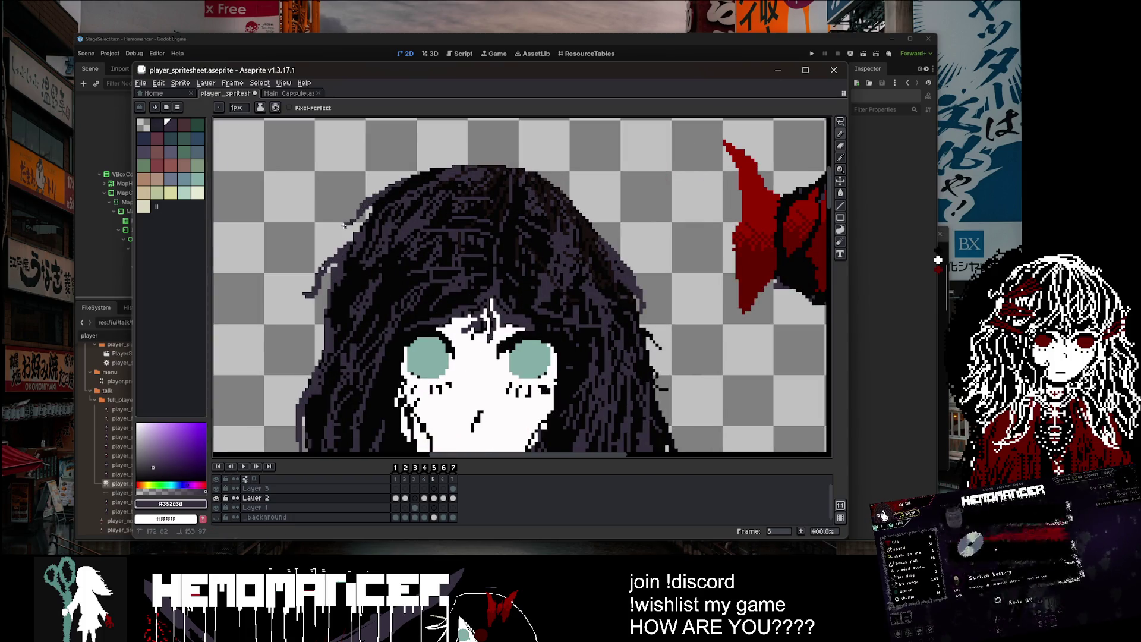
Step: Review the whole sprite and save player_spritesheet.aseprite
{"action": "key", "text": "1"}
{"action": "scroll", "coordinate": [484, 183], "scroll_direction": "up", "scroll_amount": 3}
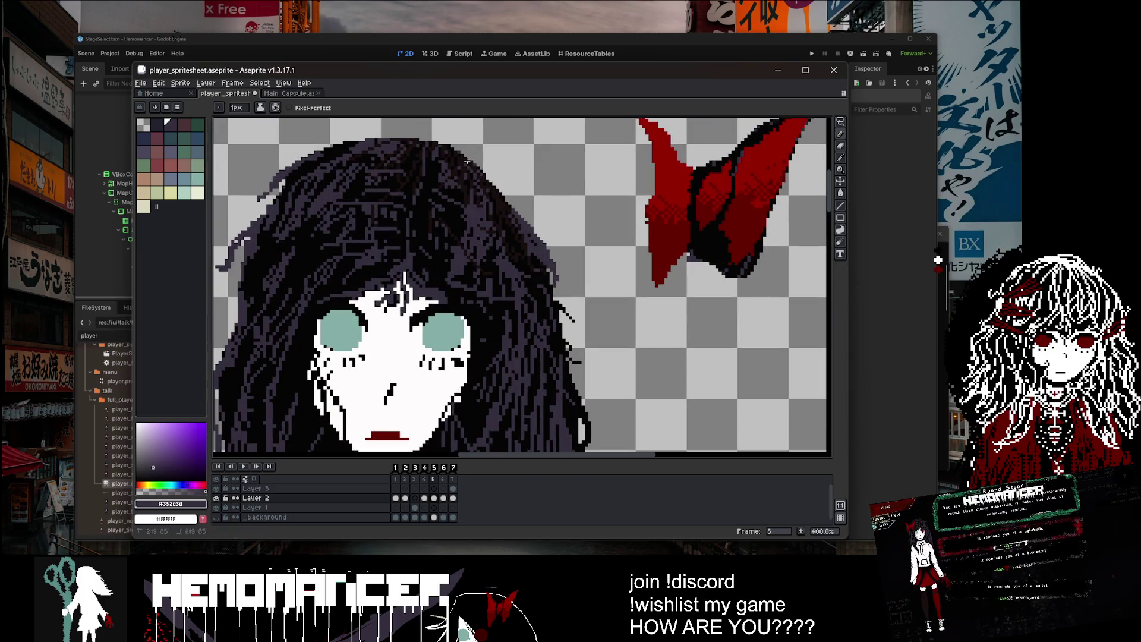
{"action": "key", "text": "1"}
{"action": "key", "text": "e"}
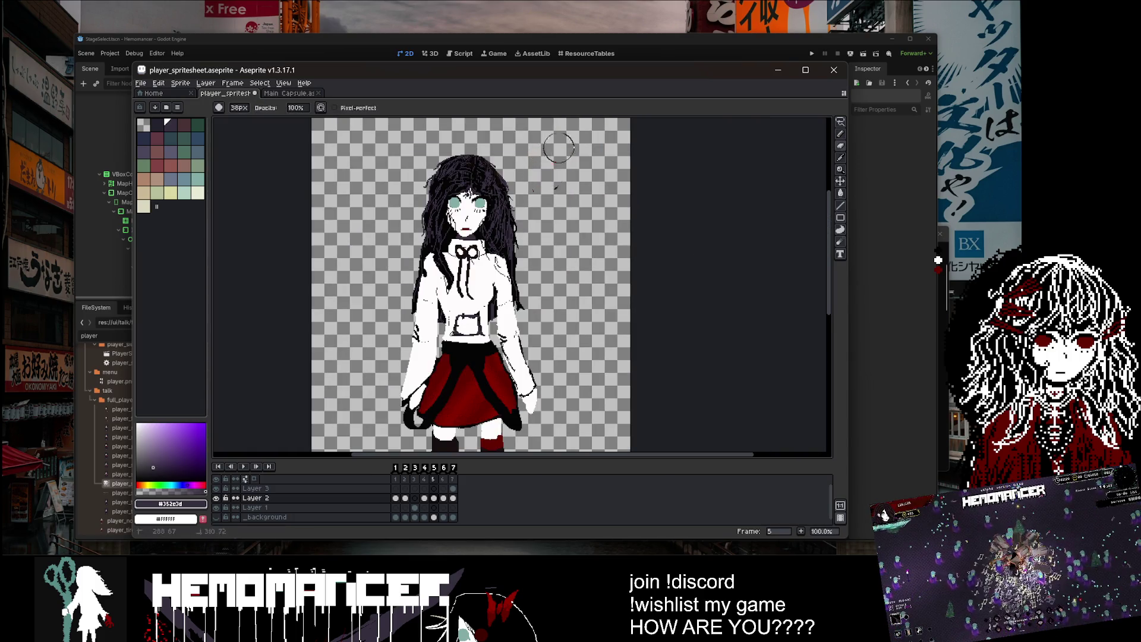
{"action": "scroll", "coordinate": [554, 181], "scroll_direction": "down", "scroll_amount": 2}
{"action": "scroll", "coordinate": [543, 234], "scroll_direction": "up", "scroll_amount": 2}
{"action": "key", "text": "ctrl+s"}
{"action": "left_click_drag", "start_coordinate": [557, 181], "coordinate": [562, 197]}
Step: Draw a dark stroke in the hair near the face and save the file
{"action": "scroll", "coordinate": [510, 190], "scroll_direction": "up", "scroll_amount": 8}
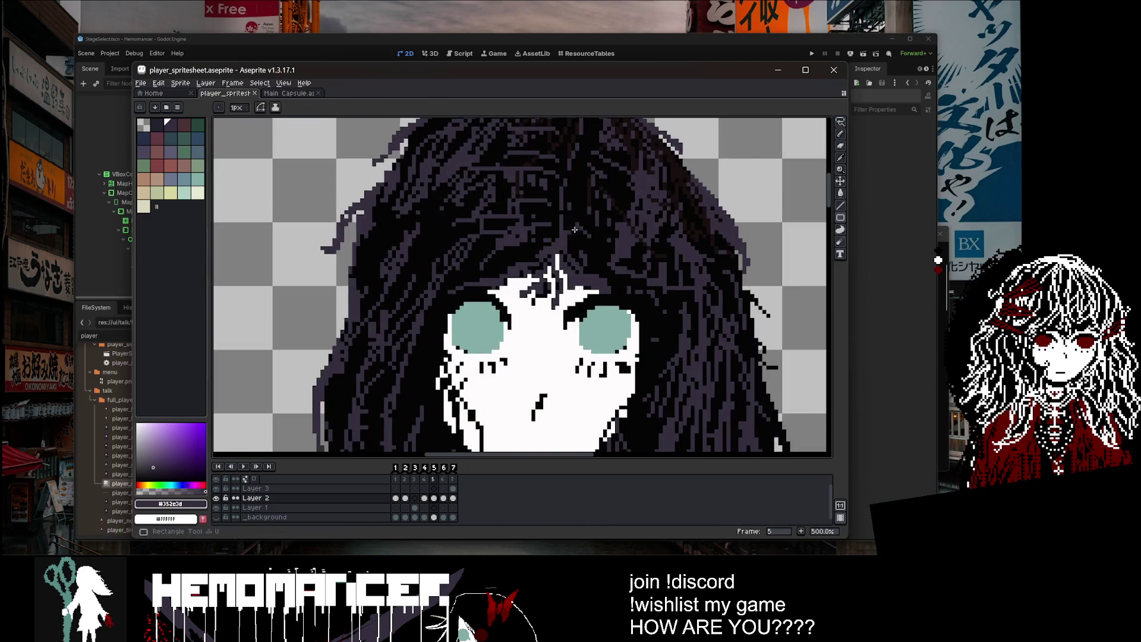
{"action": "key", "text": "i"}
{"action": "key", "text": "b"}
{"action": "left_click_drag", "start_coordinate": [538, 371], "coordinate": [499, 404]}
{"action": "scroll", "coordinate": [511, 357], "scroll_direction": "down", "scroll_amount": 5}
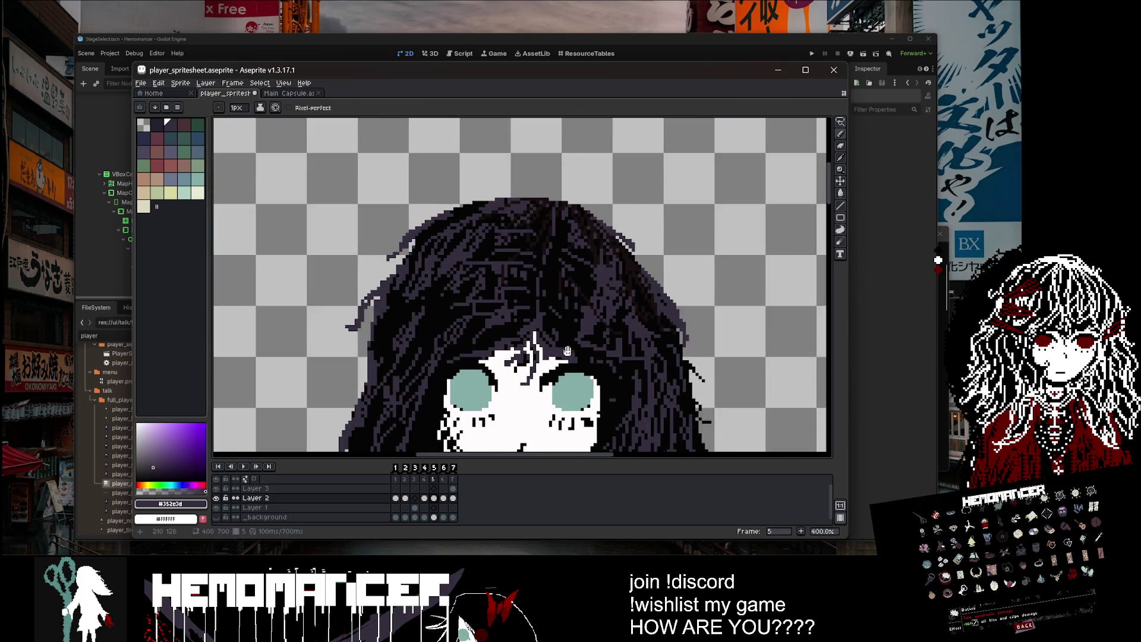
{"action": "scroll", "coordinate": [505, 211], "scroll_direction": "up", "scroll_amount": 1}
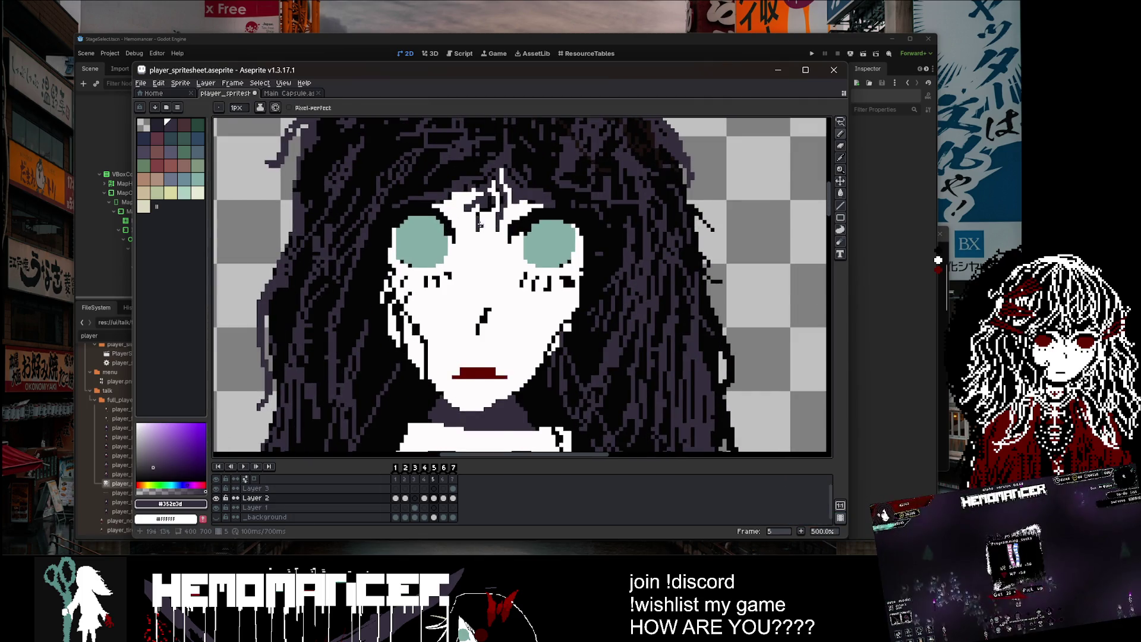
{"action": "scroll", "coordinate": [480, 224], "scroll_direction": "down", "scroll_amount": 3}
{"action": "key", "text": "ctrl+s"}
Step: Add two single dark pixels along the hair outline and save again
{"action": "scroll", "coordinate": [555, 195], "scroll_direction": "up", "scroll_amount": 1}
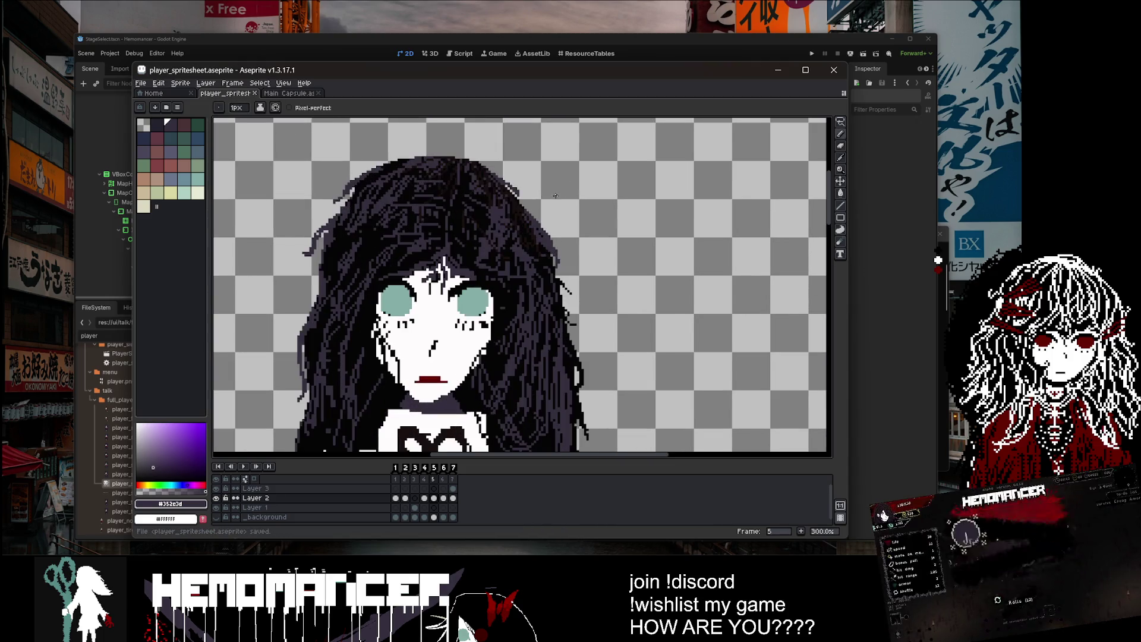
{"action": "left_click", "coordinate": [517, 192]}
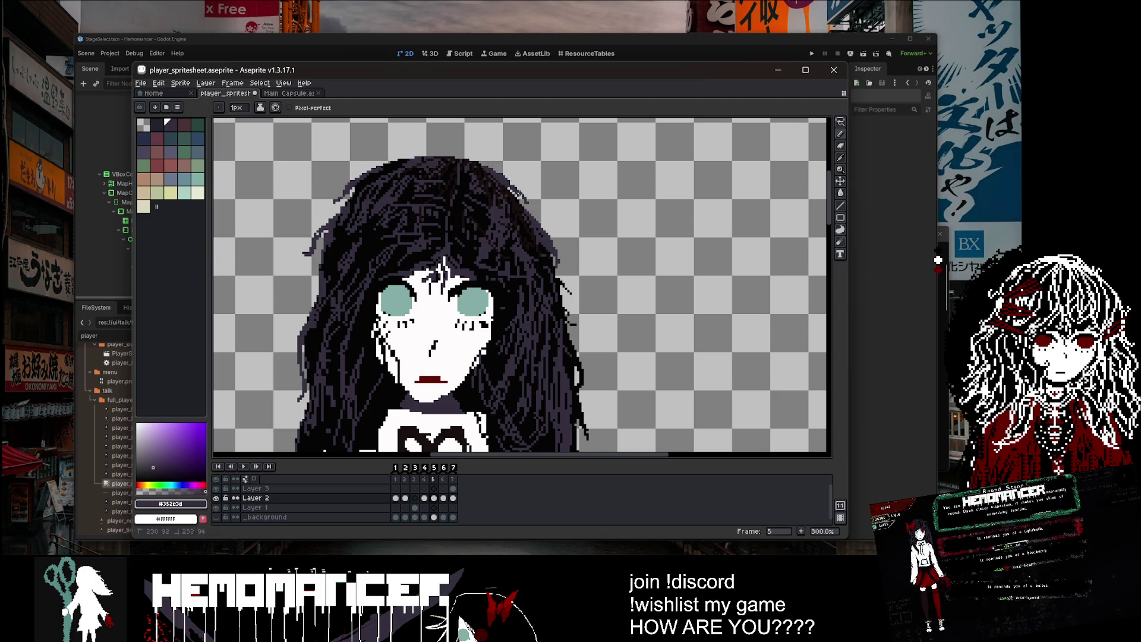
{"action": "left_click", "coordinate": [517, 190]}
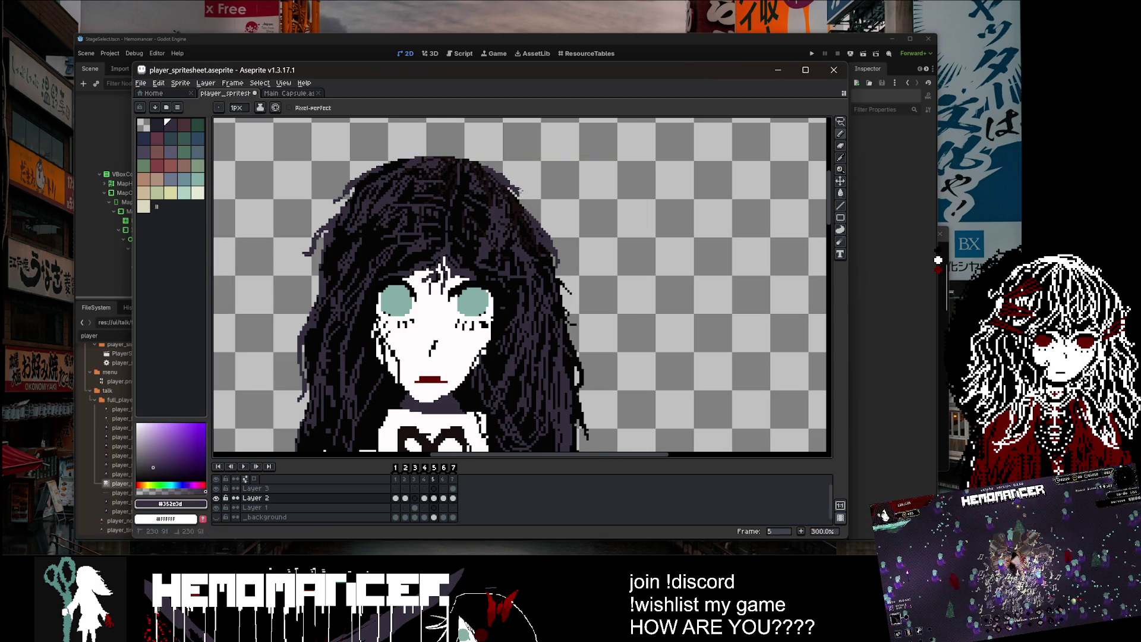
{"action": "scroll", "coordinate": [520, 181], "scroll_direction": "down", "scroll_amount": 3}
{"action": "scroll", "coordinate": [547, 214], "scroll_direction": "up", "scroll_amount": 4}
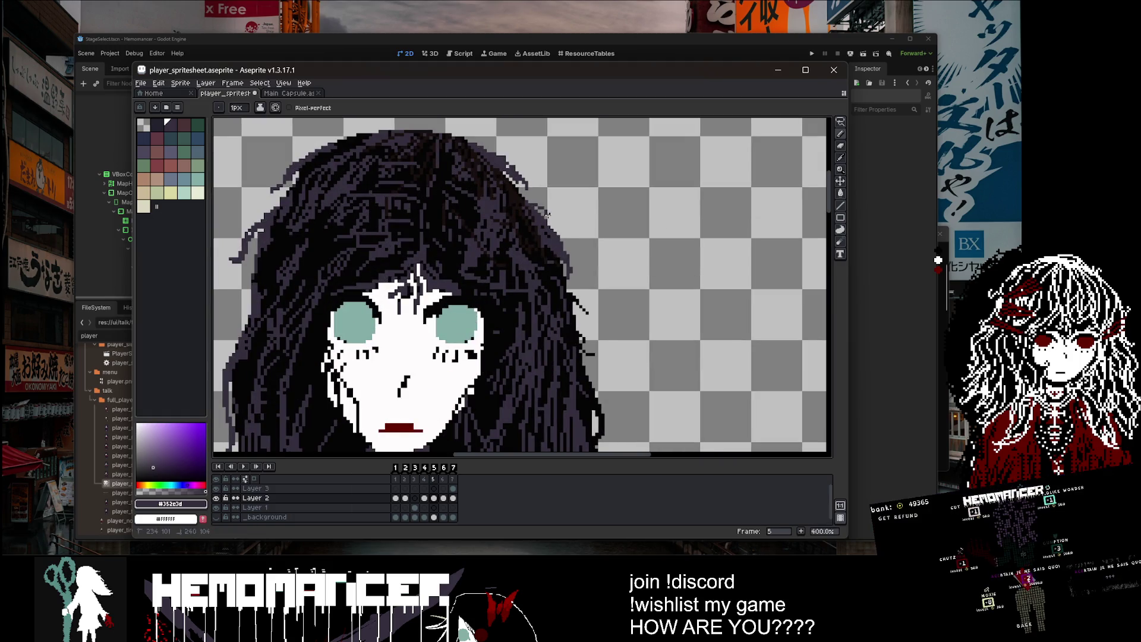
{"action": "scroll", "coordinate": [530, 200], "scroll_direction": "down", "scroll_amount": 2}
{"action": "scroll", "coordinate": [523, 205], "scroll_direction": "down", "scroll_amount": 2}
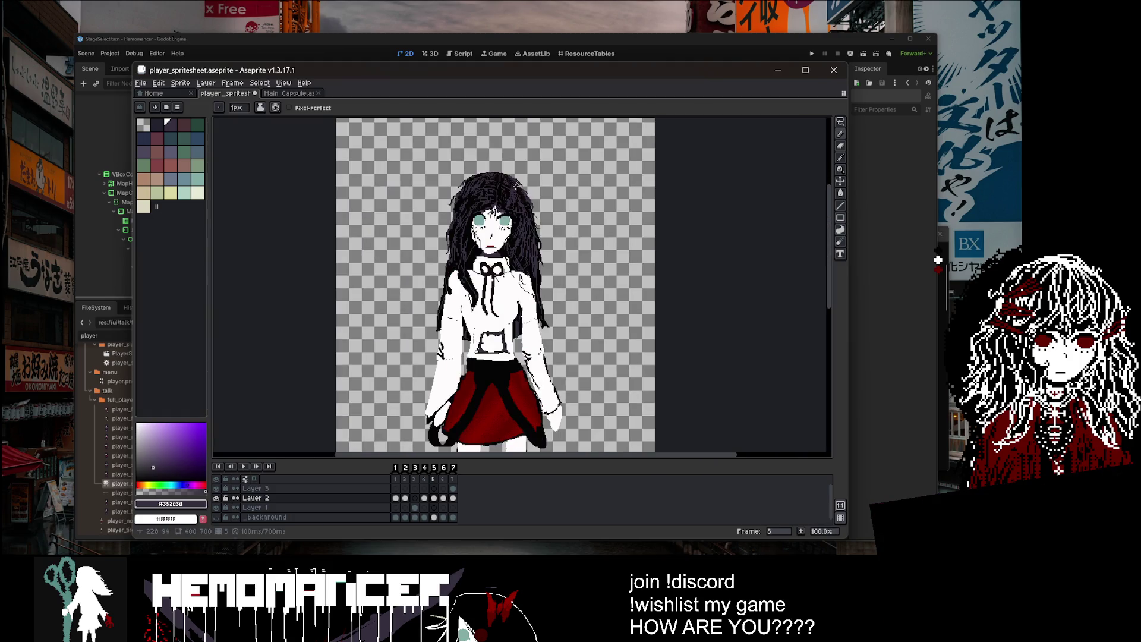
{"action": "scroll", "coordinate": [516, 213], "scroll_direction": "up", "scroll_amount": 3}
{"action": "key", "text": "v"}
{"action": "key", "text": "ctrl+s"}
{"action": "right_click", "coordinate": [461, 276]}
Step: On Layer 3 at frame 5, paint near-black over the girl's right eye
{"action": "key", "text": "Escape"}
{"action": "left_click", "coordinate": [438, 488]}
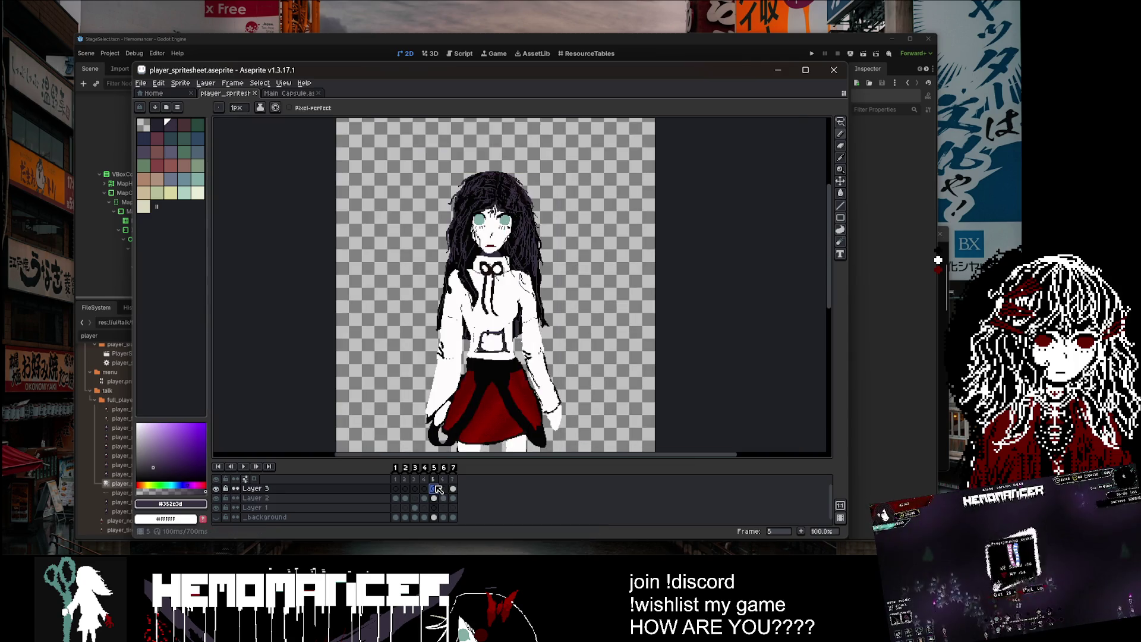
{"action": "scroll", "coordinate": [443, 286], "scroll_direction": "up", "scroll_amount": 4}
{"action": "scroll", "coordinate": [443, 286], "scroll_direction": "down", "scroll_amount": 2}
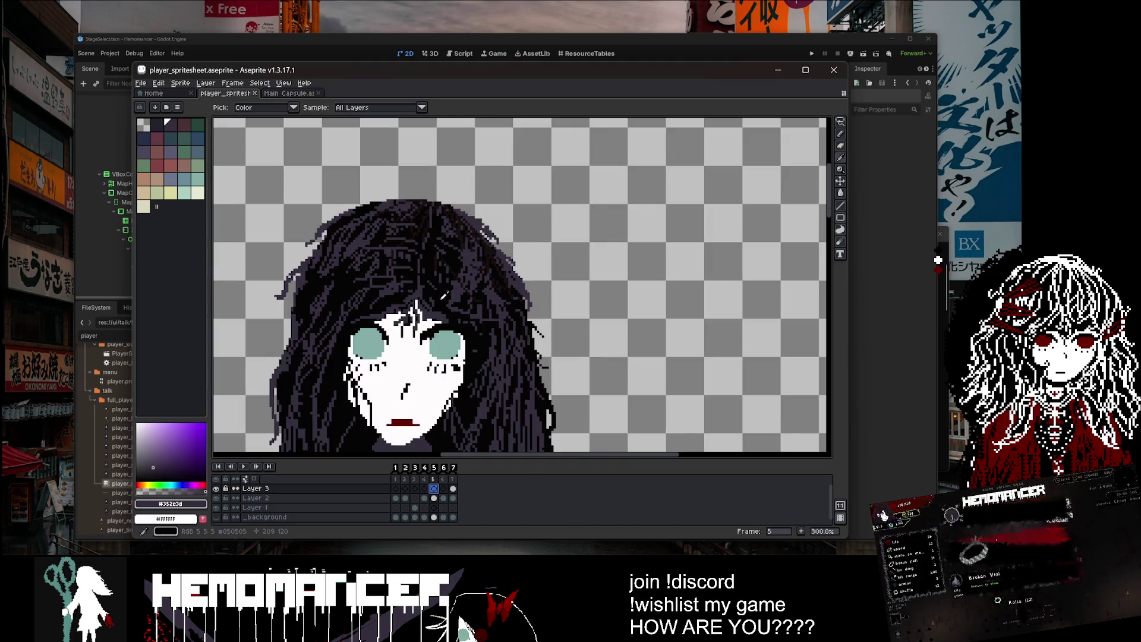
{"action": "scroll", "coordinate": [442, 285], "scroll_direction": "up", "scroll_amount": 1}
{"action": "left_click", "coordinate": [443, 287], "text": "alt"}
{"action": "scroll", "coordinate": [443, 286], "scroll_direction": "down", "scroll_amount": 3}
{"action": "scroll", "coordinate": [419, 288], "scroll_direction": "up", "scroll_amount": 4}
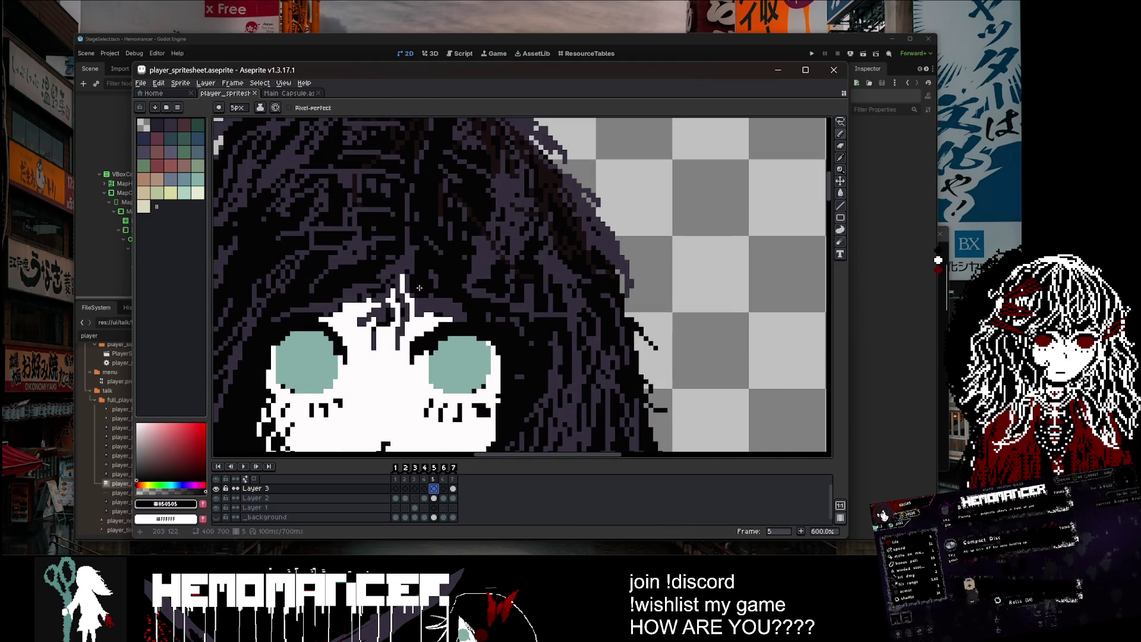
{"action": "scroll", "coordinate": [420, 284], "scroll_direction": "down", "scroll_amount": 4}
{"action": "scroll", "coordinate": [451, 262], "scroll_direction": "up", "scroll_amount": 1}
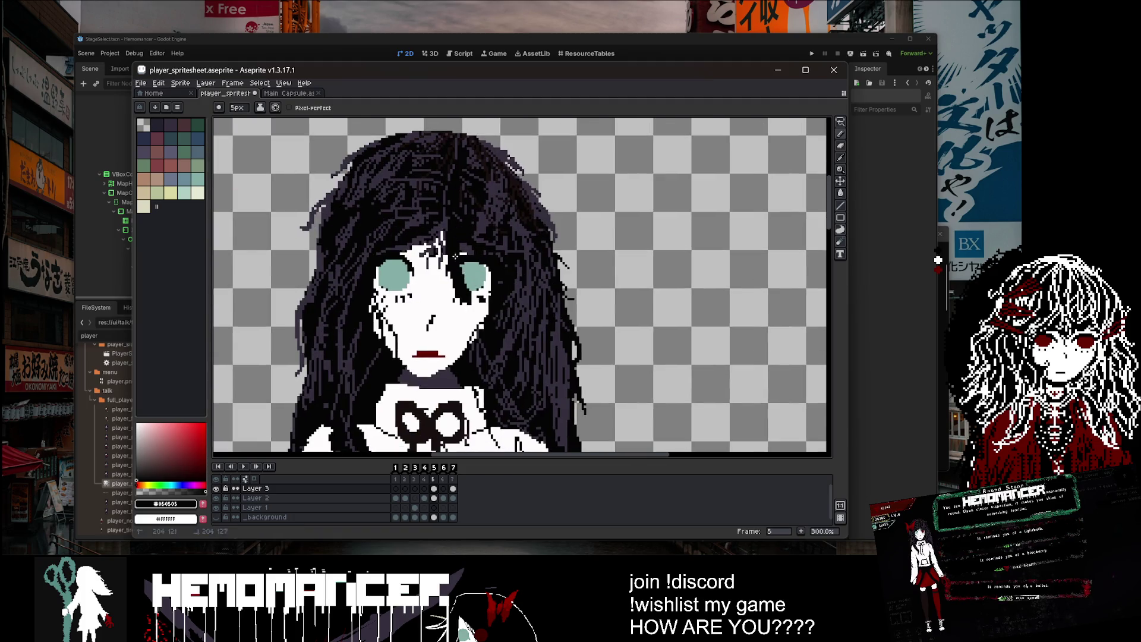
{"action": "left_click_drag", "start_coordinate": [488, 290], "coordinate": [475, 251]}
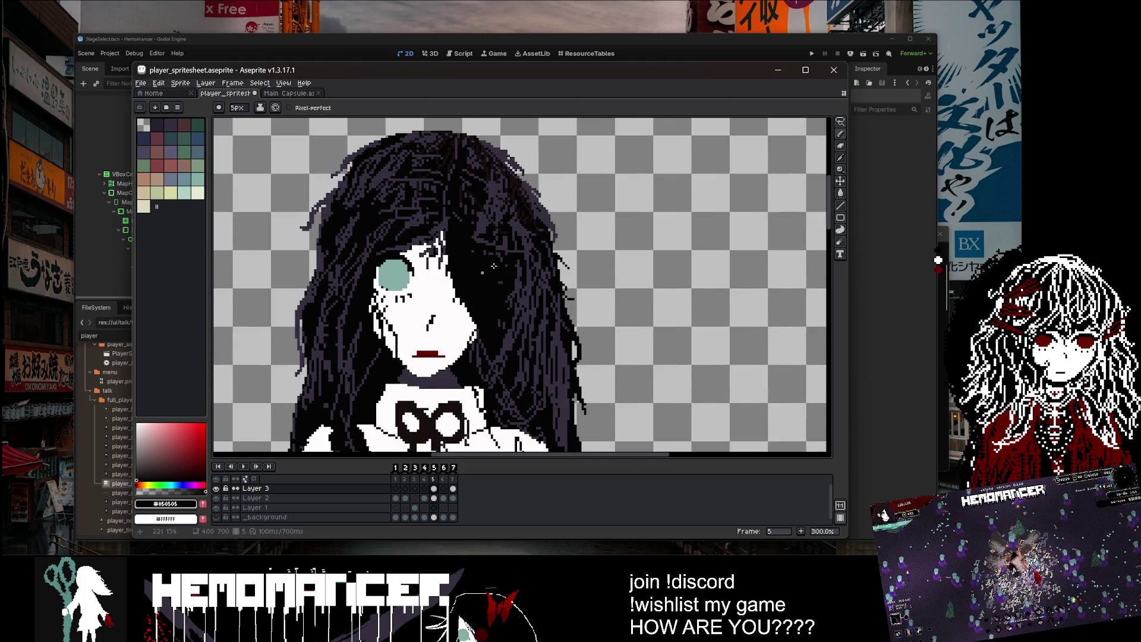
Step: Add dark purple #352e3d strands to the hair right of the face
{"action": "scroll", "coordinate": [508, 278], "scroll_direction": "down", "scroll_amount": 3}
{"action": "scroll", "coordinate": [507, 267], "scroll_direction": "up", "scroll_amount": 5}
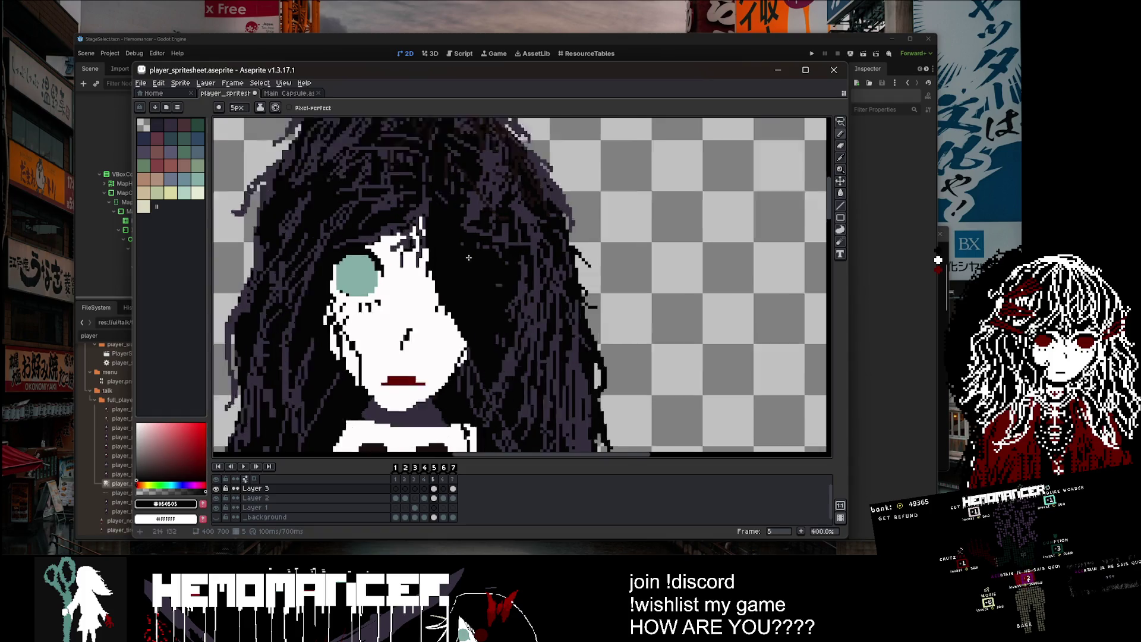
{"action": "key", "text": "shift+u"}
{"action": "key", "text": "b"}
{"action": "left_click", "coordinate": [465, 247], "text": "alt"}
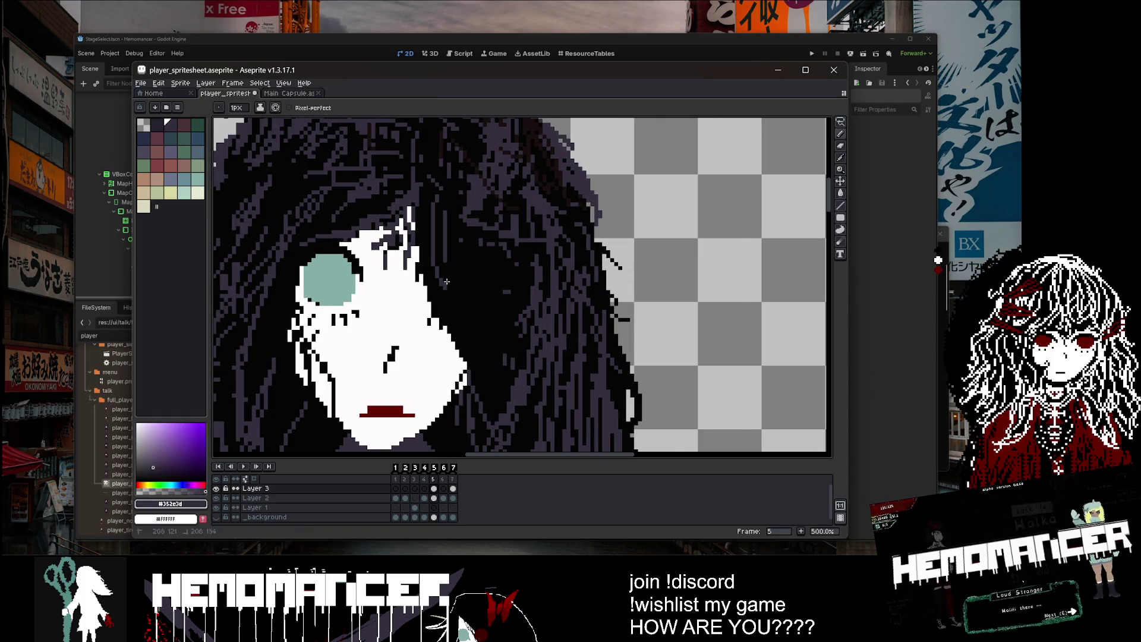
{"action": "left_click_drag", "start_coordinate": [476, 315], "coordinate": [458, 395]}
{"action": "left_click_drag", "start_coordinate": [506, 286], "coordinate": [492, 409]}
{"action": "left_click_drag", "start_coordinate": [498, 232], "coordinate": [476, 377]}
{"action": "left_click_drag", "start_coordinate": [510, 287], "coordinate": [496, 390]}
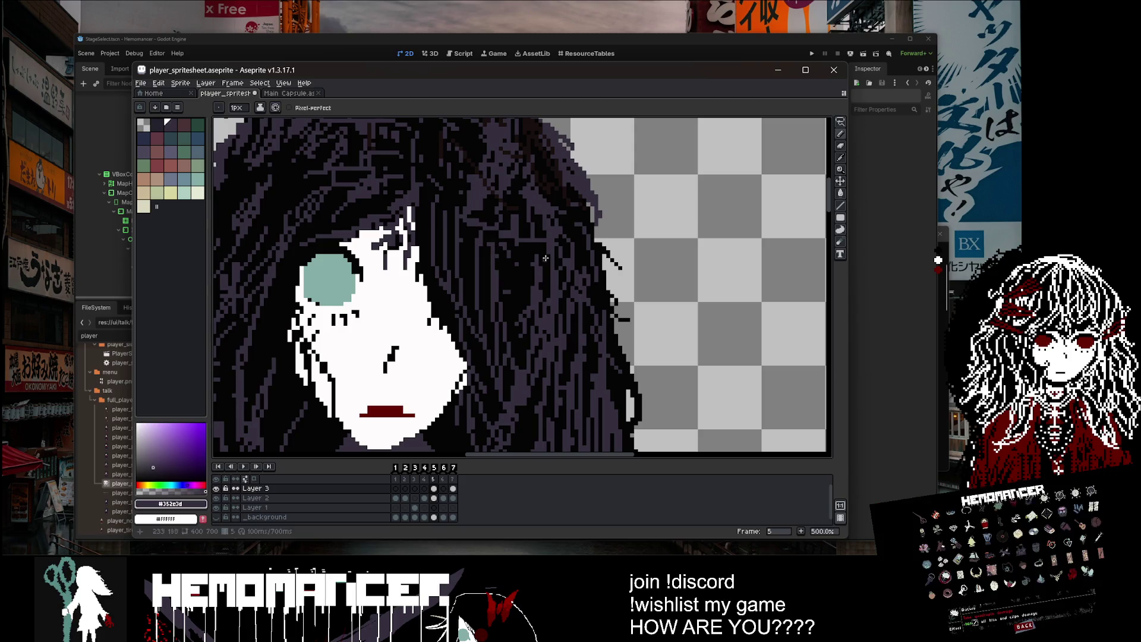
{"action": "left_click_drag", "start_coordinate": [534, 267], "coordinate": [515, 376]}
{"action": "scroll", "coordinate": [570, 343], "scroll_direction": "down", "scroll_amount": 1}
{"action": "scroll", "coordinate": [570, 343], "scroll_direction": "down", "scroll_amount": 3}
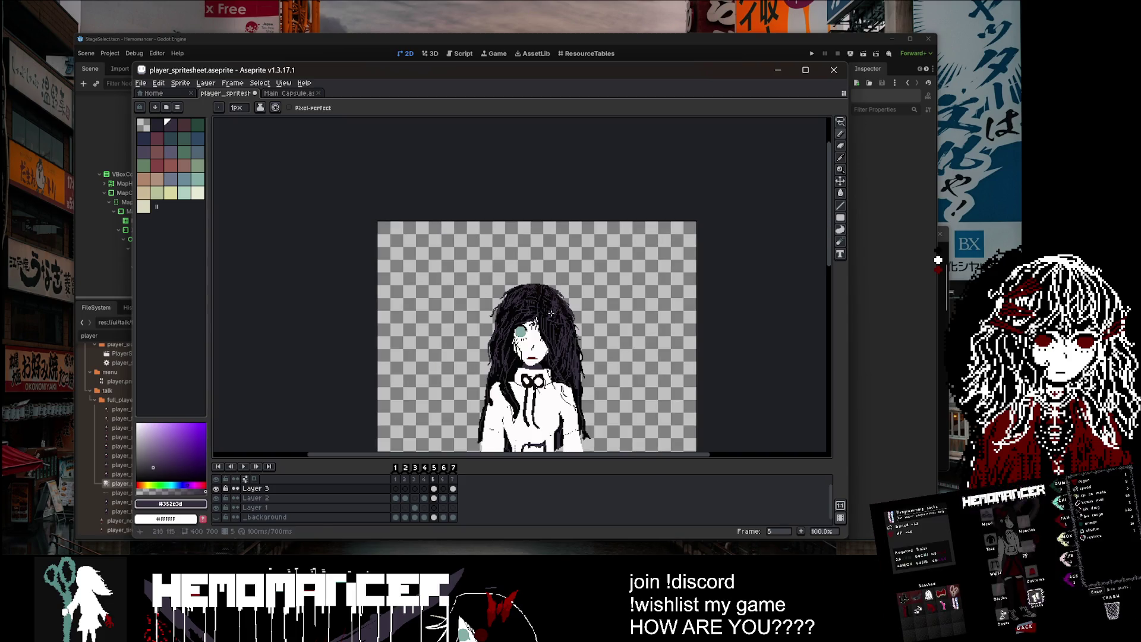
Step: Redo the purple strands over the covered eye, undoing the unwanted strokes
{"action": "key", "text": "ctrl+z"}
{"action": "scroll", "coordinate": [570, 342], "scroll_direction": "up", "scroll_amount": 2}
{"action": "left_click_drag", "start_coordinate": [510, 279], "coordinate": [483, 383]}
{"action": "left_click_drag", "start_coordinate": [536, 312], "coordinate": [510, 382]}
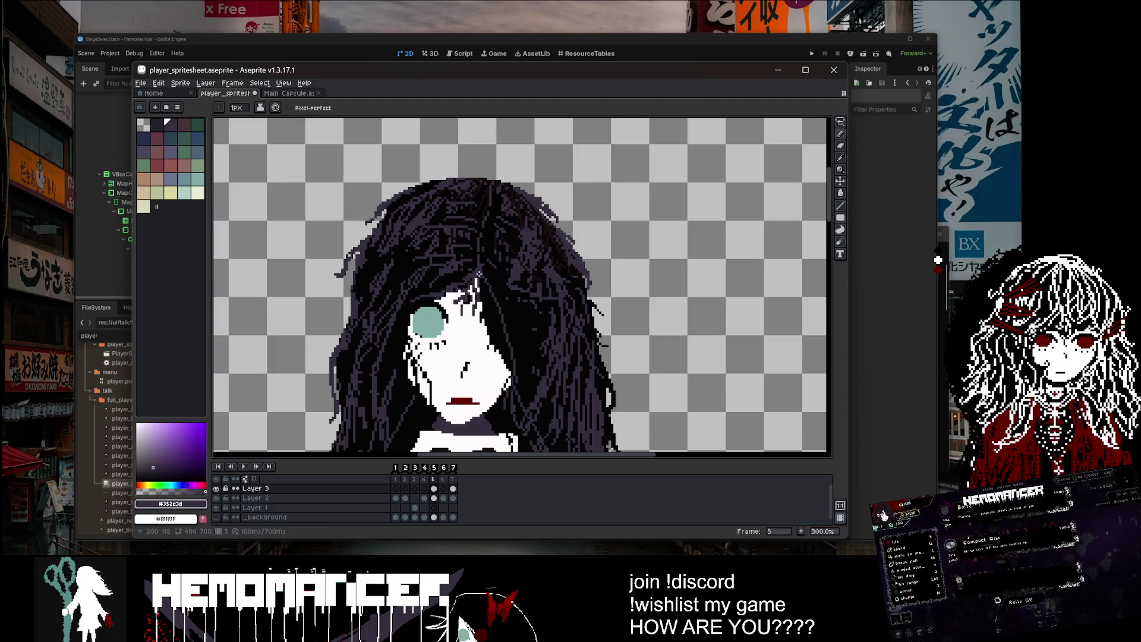
{"action": "key", "text": "ctrl+z"}
{"action": "mouse_move", "coordinate": [498, 269]}
{"action": "left_mouse_down"}
{"action": "mouse_move", "coordinate": [514, 356]}
{"action": "mouse_move", "coordinate": [486, 374]}
{"action": "left_mouse_up"}
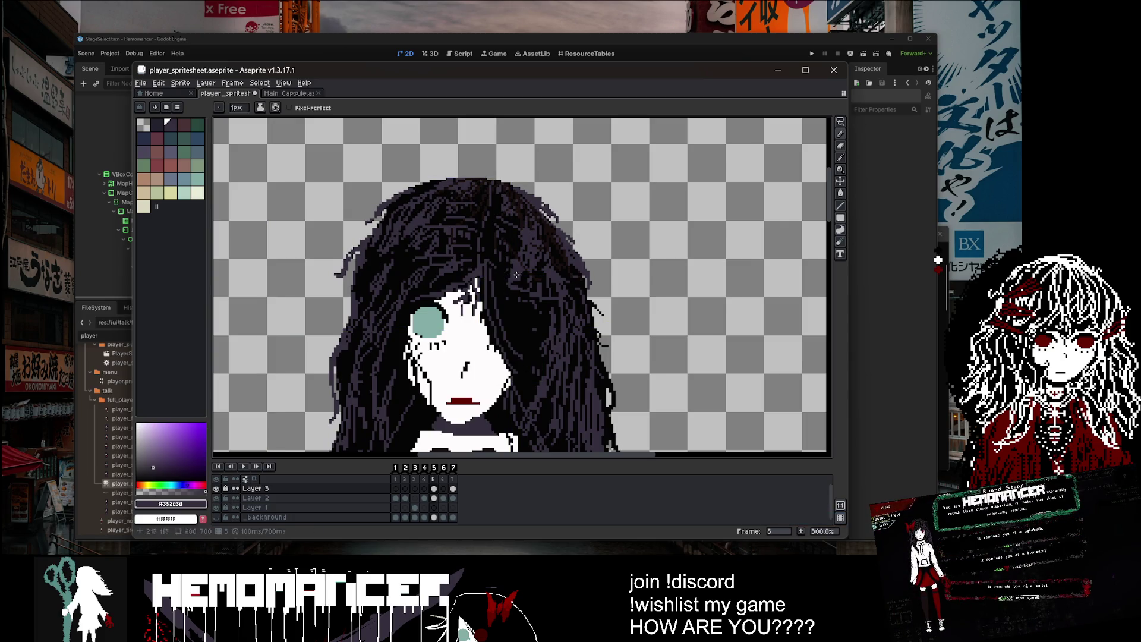
{"action": "left_click_drag", "start_coordinate": [523, 302], "coordinate": [521, 355]}
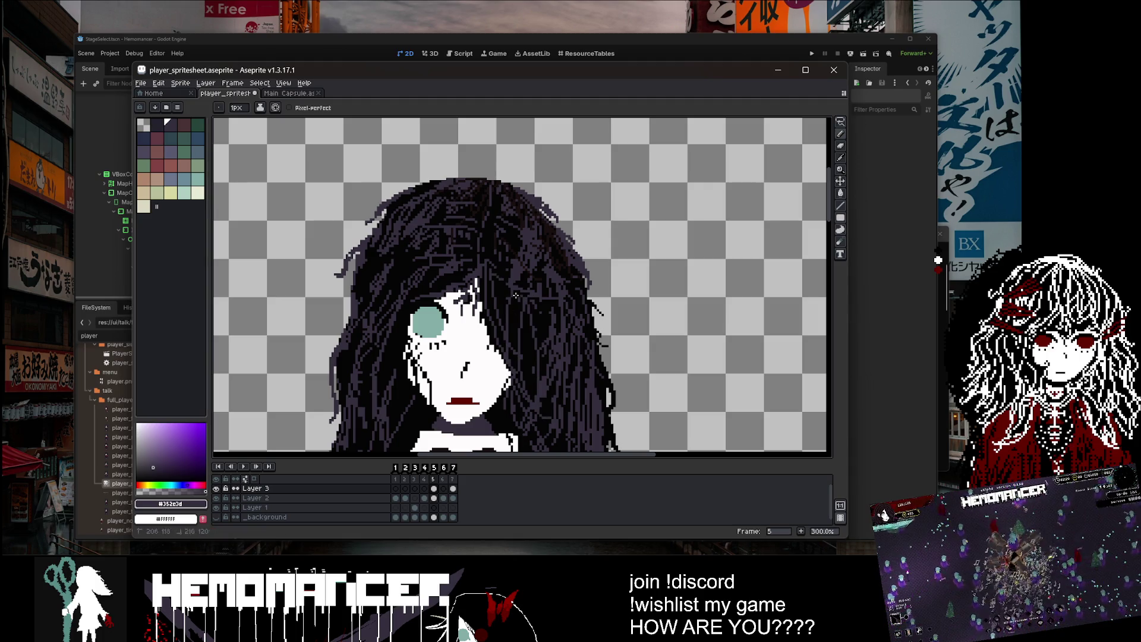
{"action": "scroll", "coordinate": [515, 295], "scroll_direction": "down", "scroll_amount": 3}
{"action": "scroll", "coordinate": [573, 277], "scroll_direction": "up", "scroll_amount": 2}
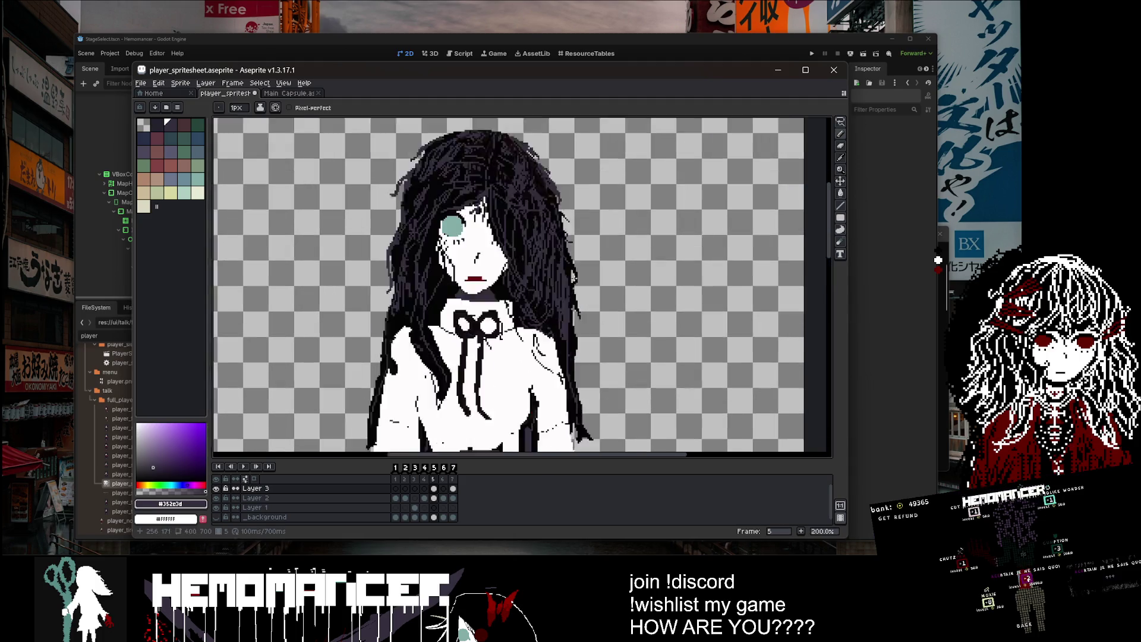
{"action": "key", "text": "ctrl+z"}
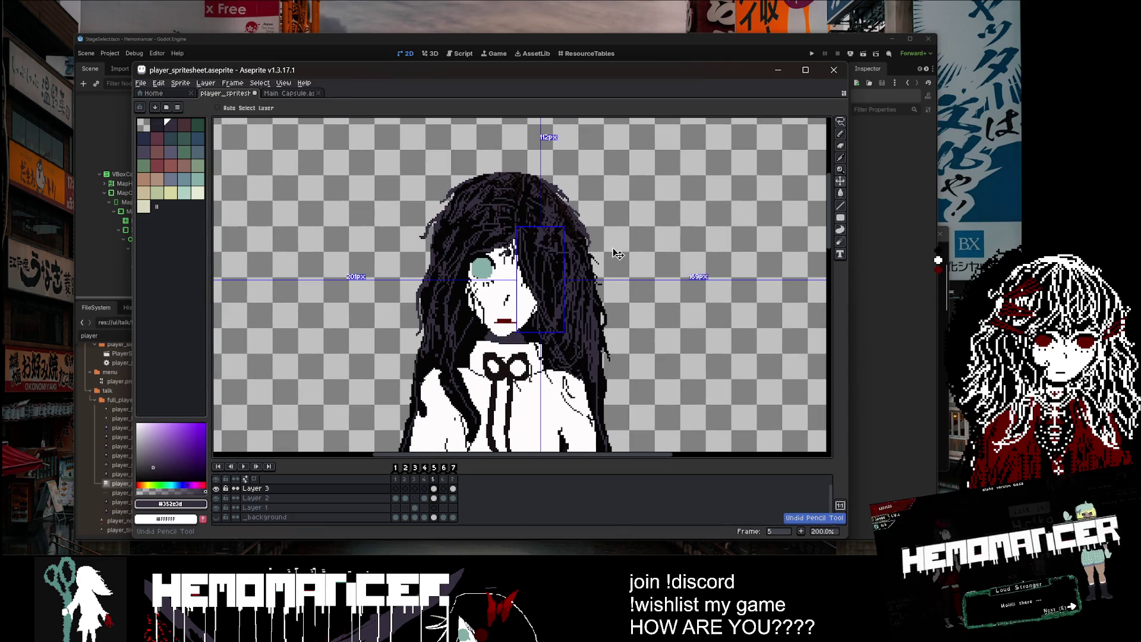
Step: Check the hair with Layer 3 hidden, then erase the strands covering the eyes
{"action": "left_click", "coordinate": [216, 489]}
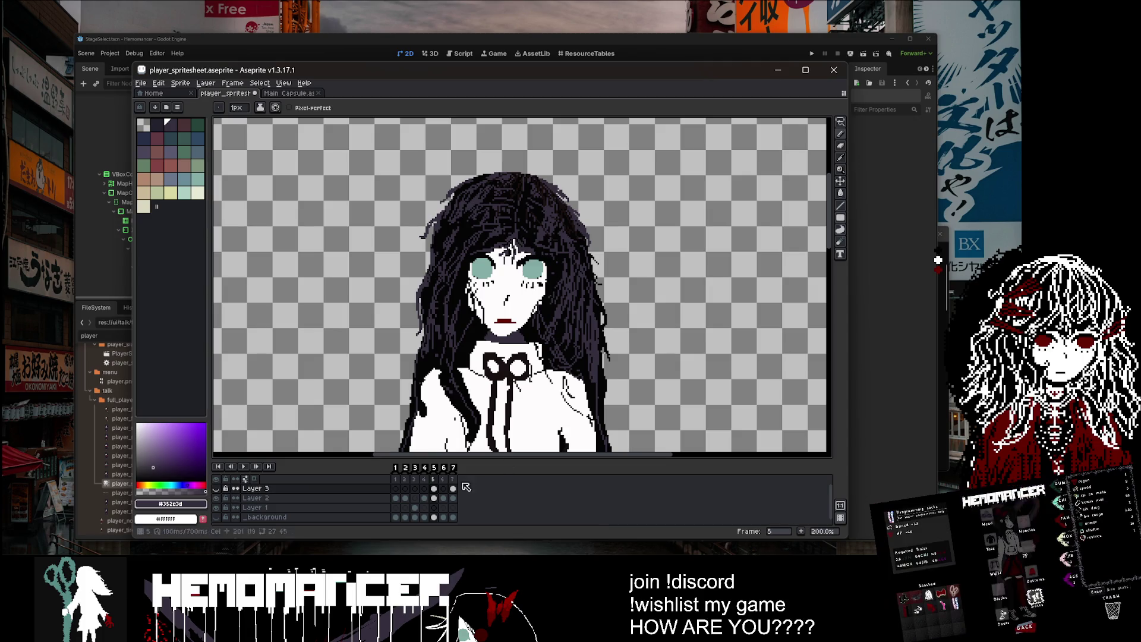
{"action": "left_click", "coordinate": [216, 489]}
{"action": "key", "text": "e"}
{"action": "mouse_move", "coordinate": [500, 287]}
{"action": "left_mouse_down"}
{"action": "mouse_move", "coordinate": [538, 250]}
{"action": "mouse_move", "coordinate": [571, 244]}
{"action": "left_mouse_up"}
{"action": "left_click", "coordinate": [373, 501]}
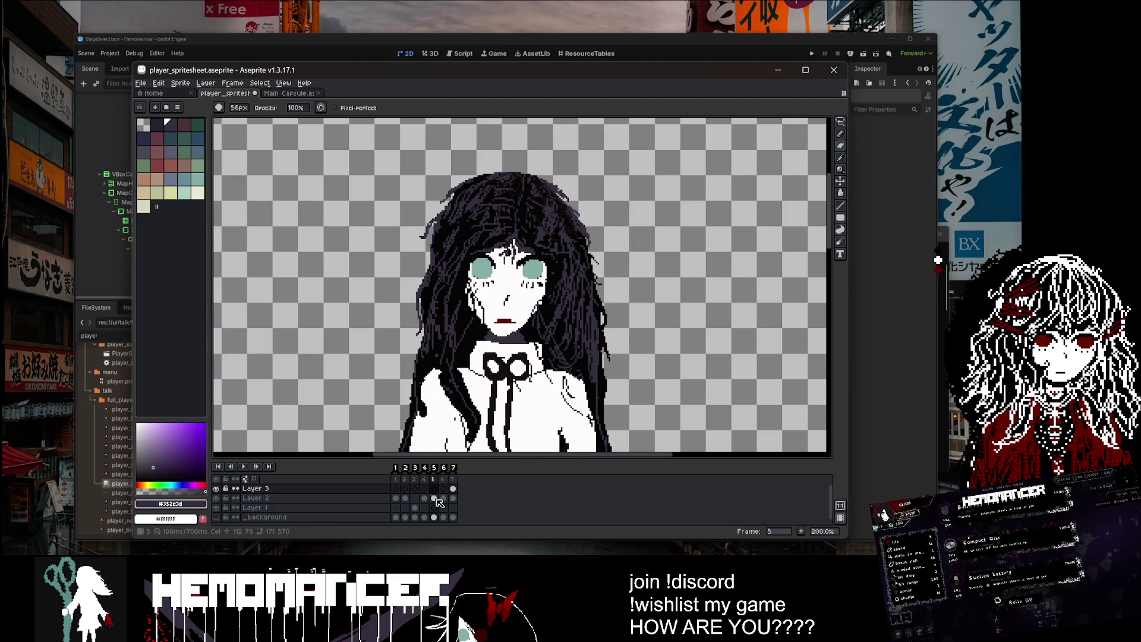
Step: Draw a thin 1px purple strand down the dark hair
{"action": "scroll", "coordinate": [594, 279], "scroll_direction": "up", "scroll_amount": 2}
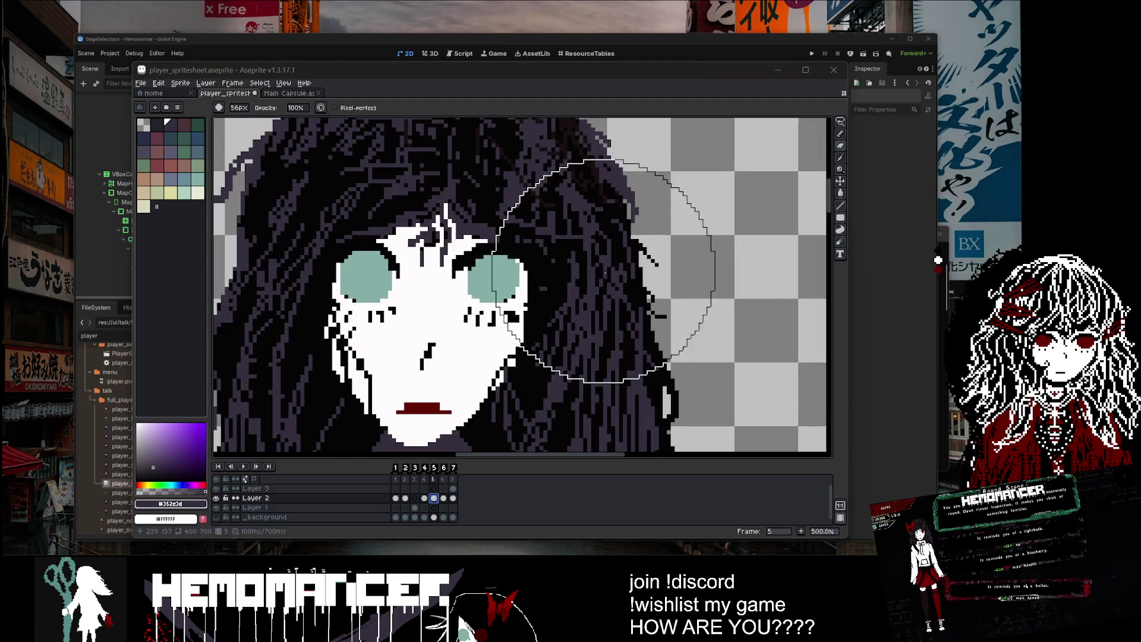
{"action": "scroll", "coordinate": [571, 279], "scroll_direction": "up", "scroll_amount": 3}
{"action": "scroll", "coordinate": [555, 283], "scroll_direction": "down", "scroll_amount": 10, "text": "ctrl"}
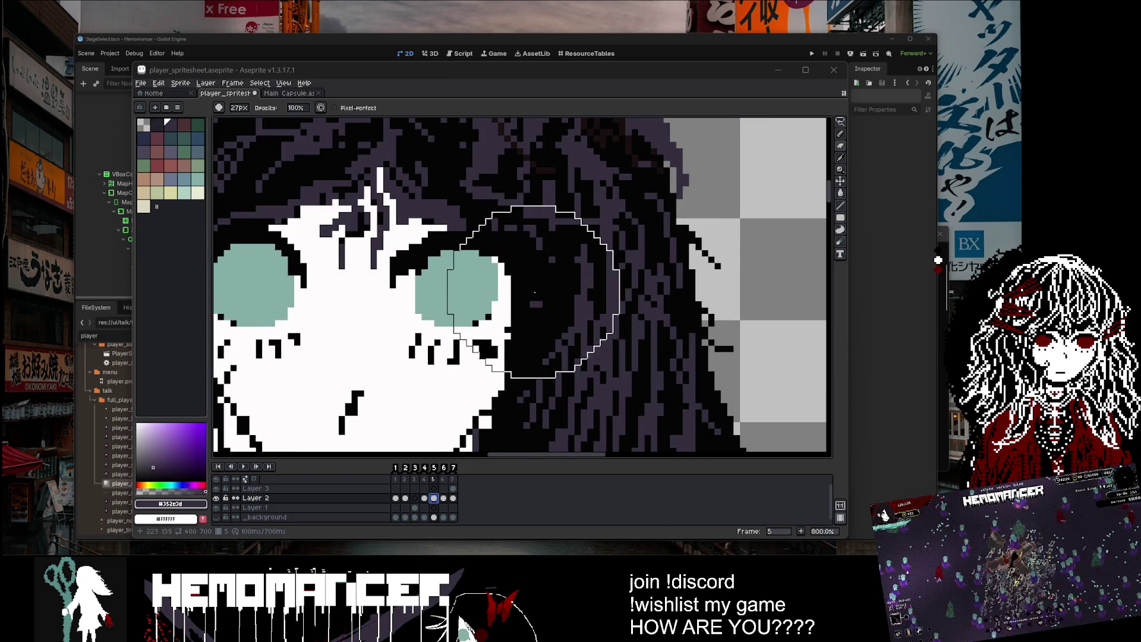
{"action": "scroll", "coordinate": [547, 252], "scroll_direction": "down", "scroll_amount": 3}
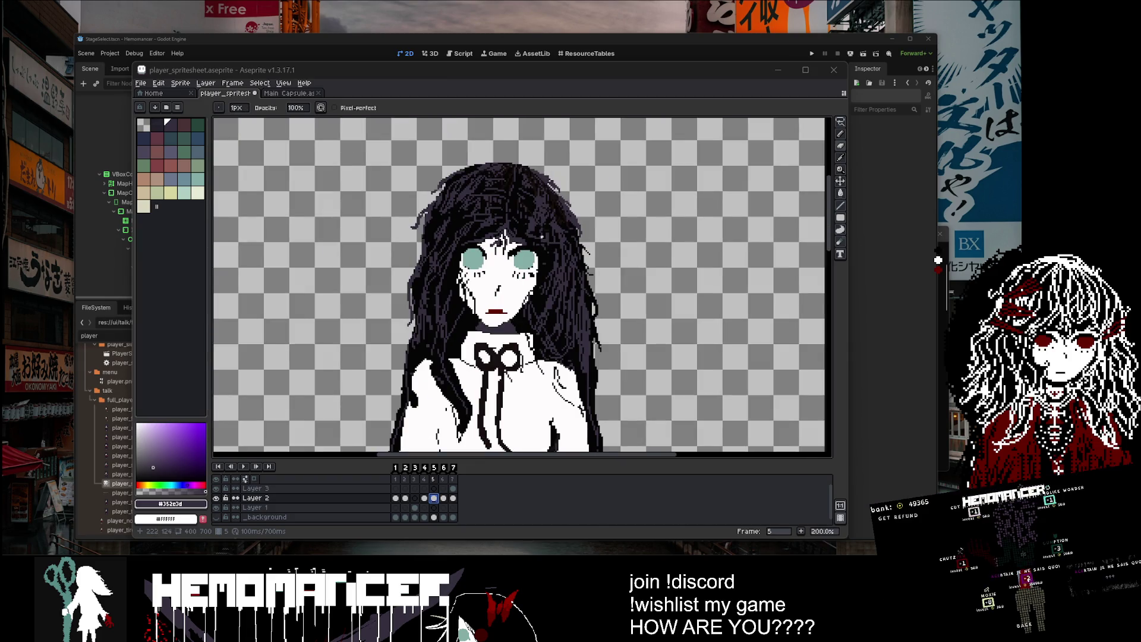
{"action": "scroll", "coordinate": [536, 238], "scroll_direction": "up", "scroll_amount": 5}
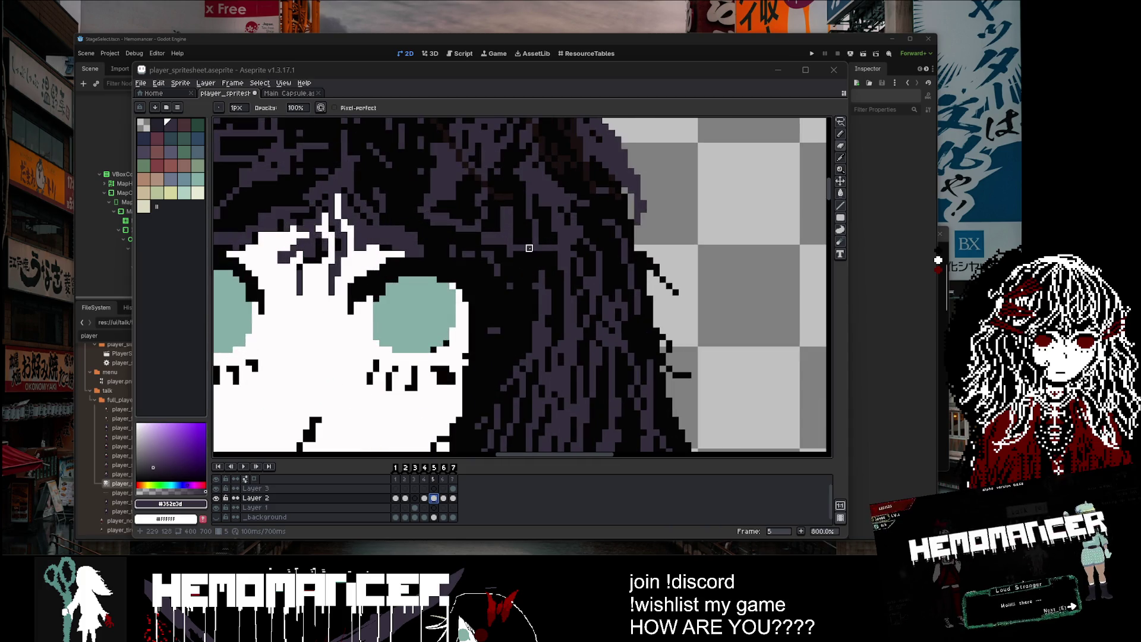
{"action": "left_click_drag", "start_coordinate": [484, 252], "coordinate": [493, 336]}
Step: Sample black #050505, try a 5px brush and return to 1px, then re-pick purple #352e3d
{"action": "scroll", "coordinate": [517, 350], "scroll_direction": "down", "scroll_amount": 4}
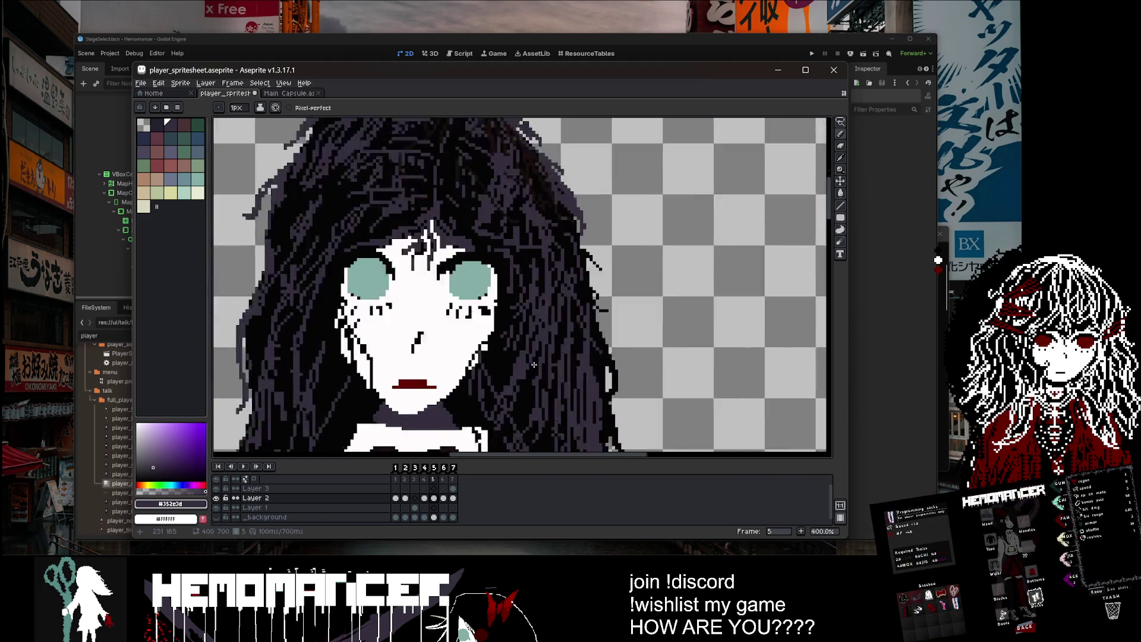
{"action": "left_click", "coordinate": [533, 351], "text": "alt"}
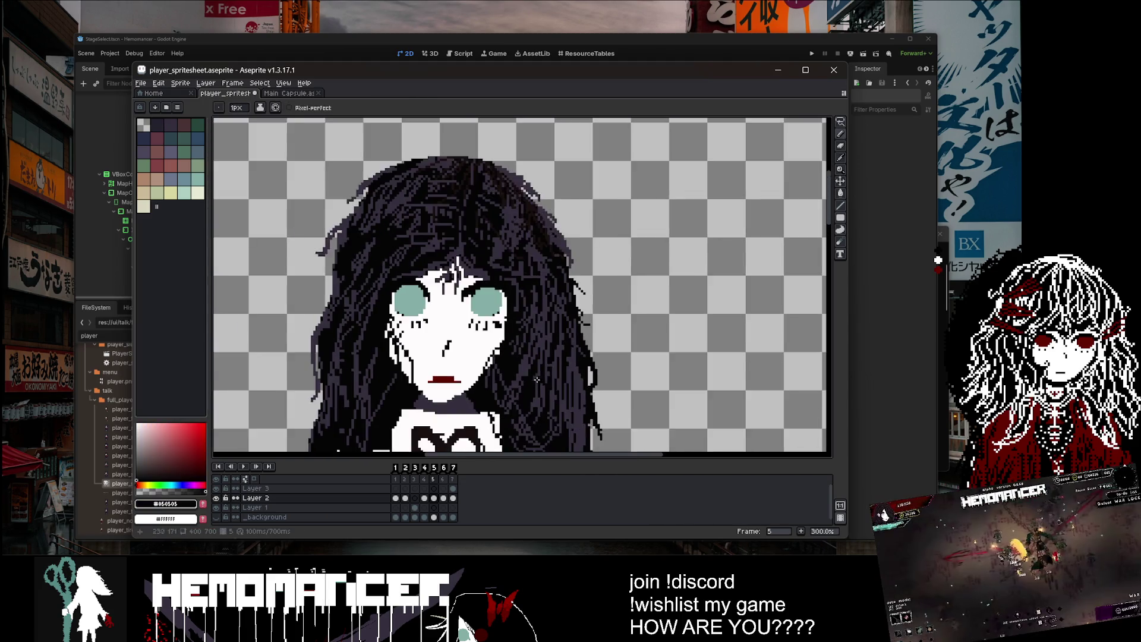
{"action": "scroll", "coordinate": [537, 379], "scroll_direction": "down", "scroll_amount": 2}
{"action": "scroll", "coordinate": [494, 251], "scroll_direction": "up", "scroll_amount": 2}
{"action": "key", "text": "plus"}
{"action": "key", "text": "plus"}
{"action": "key", "text": "plus"}
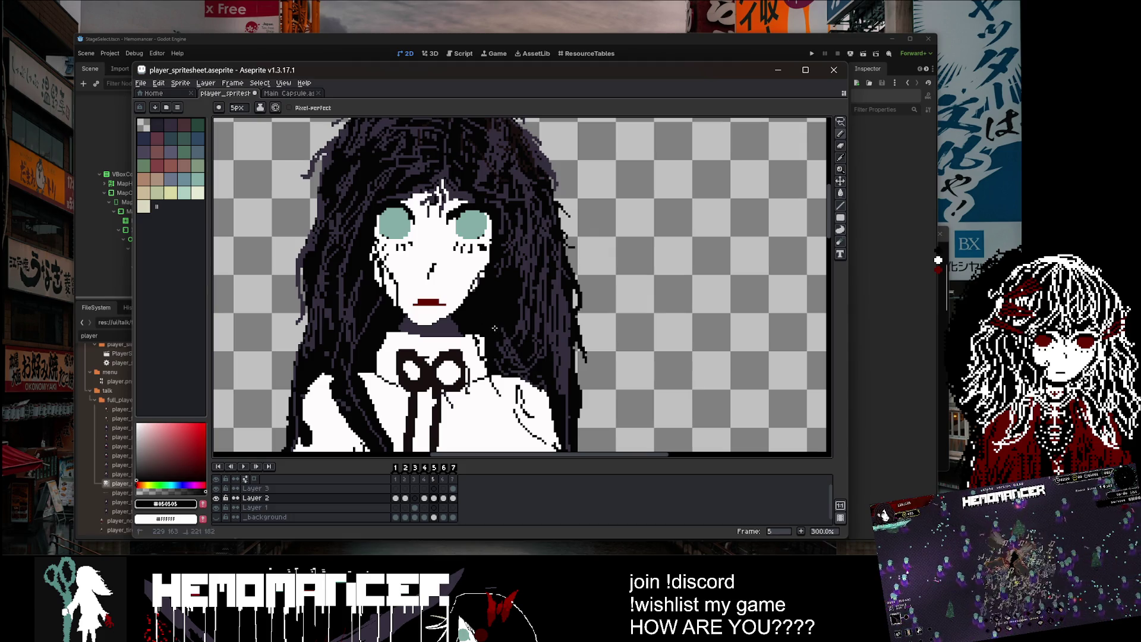
{"action": "key", "text": "minus"}
{"action": "key", "text": "minus"}
{"action": "key", "text": "minus"}
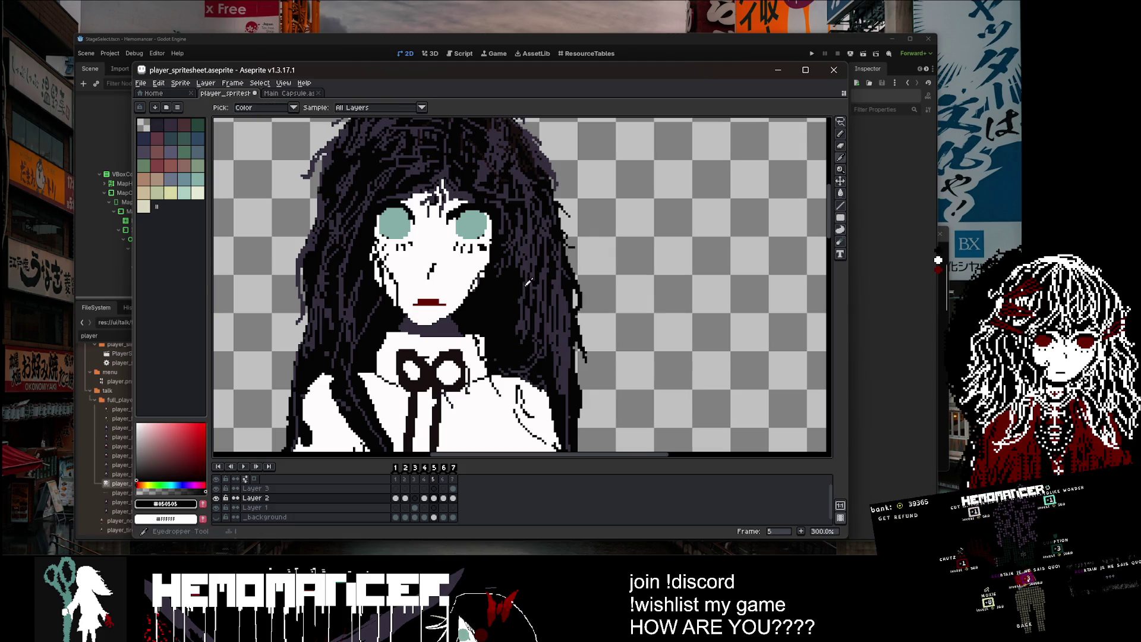
{"action": "key", "text": "i"}
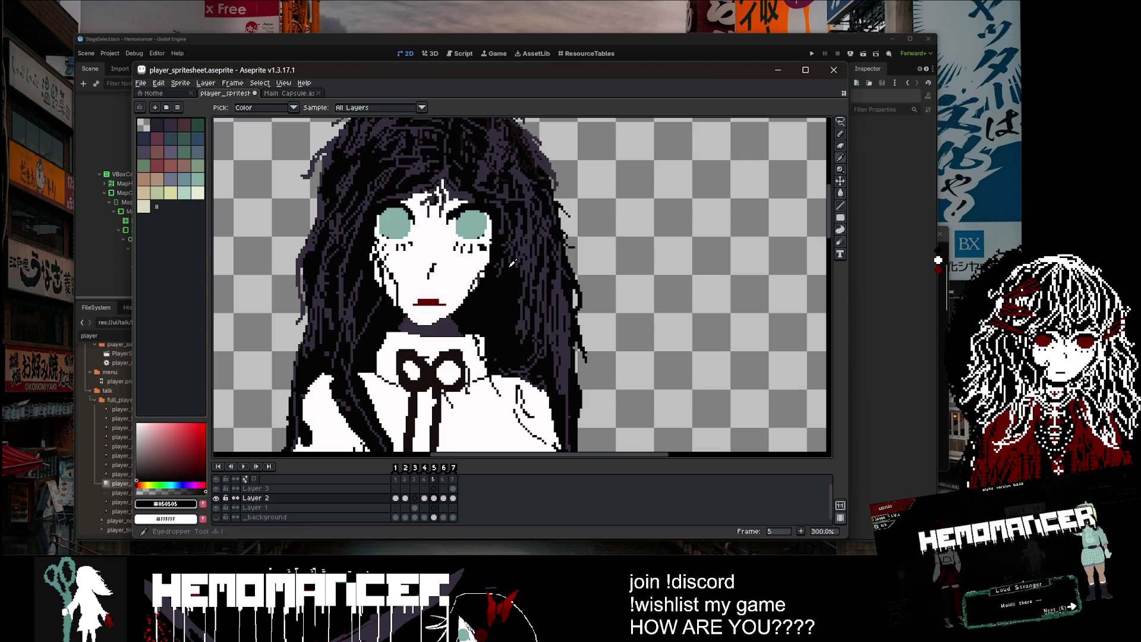
{"action": "left_click", "coordinate": [506, 267]}
{"action": "key", "text": "b"}
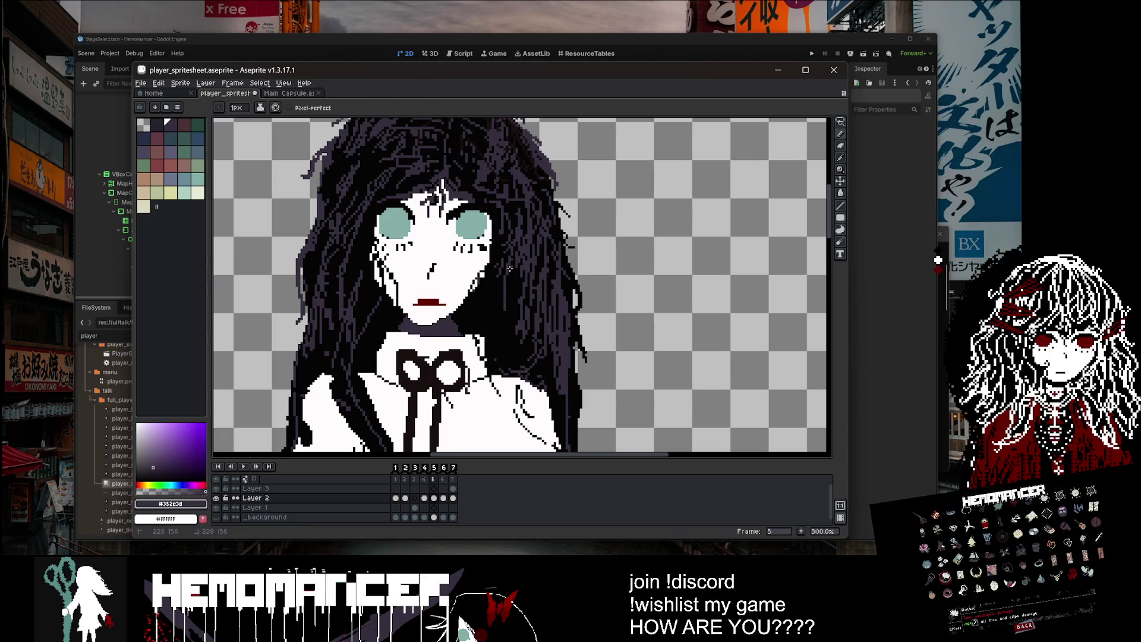
{"action": "scroll", "coordinate": [531, 350], "scroll_direction": "down", "scroll_amount": 3}
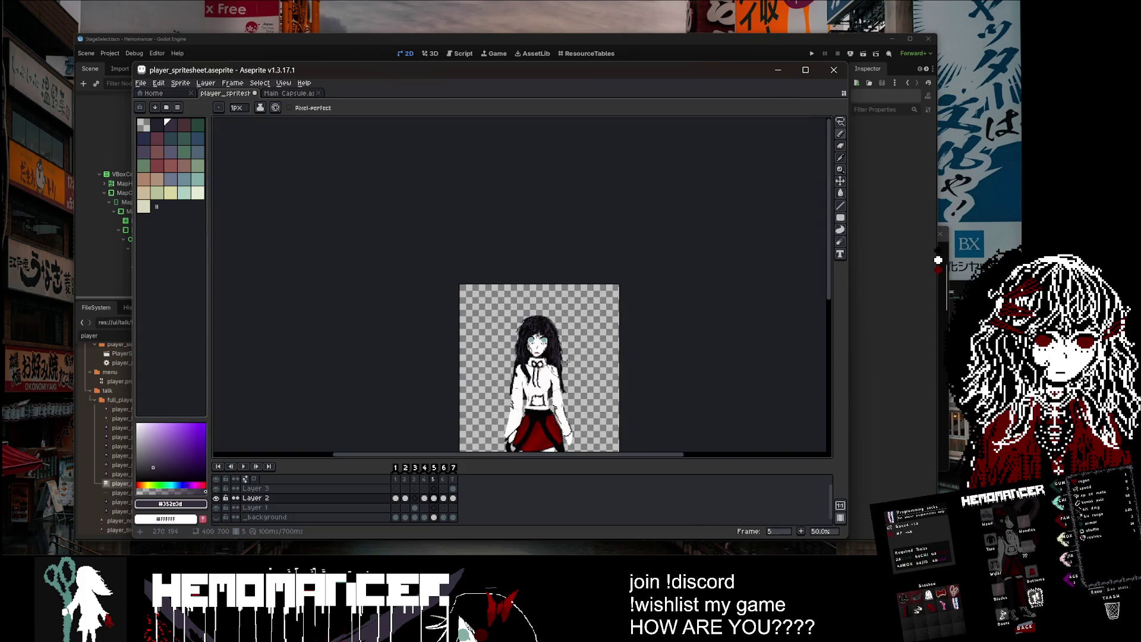
Step: With a 4px pencil, paint purple #352e3d strands into the dark hair
{"action": "scroll", "coordinate": [509, 314], "scroll_direction": "up", "scroll_amount": 4}
{"action": "left_click", "coordinate": [487, 307], "text": "alt"}
{"action": "key", "text": "plus"}
{"action": "key", "text": "plus"}
{"action": "key", "text": "plus"}
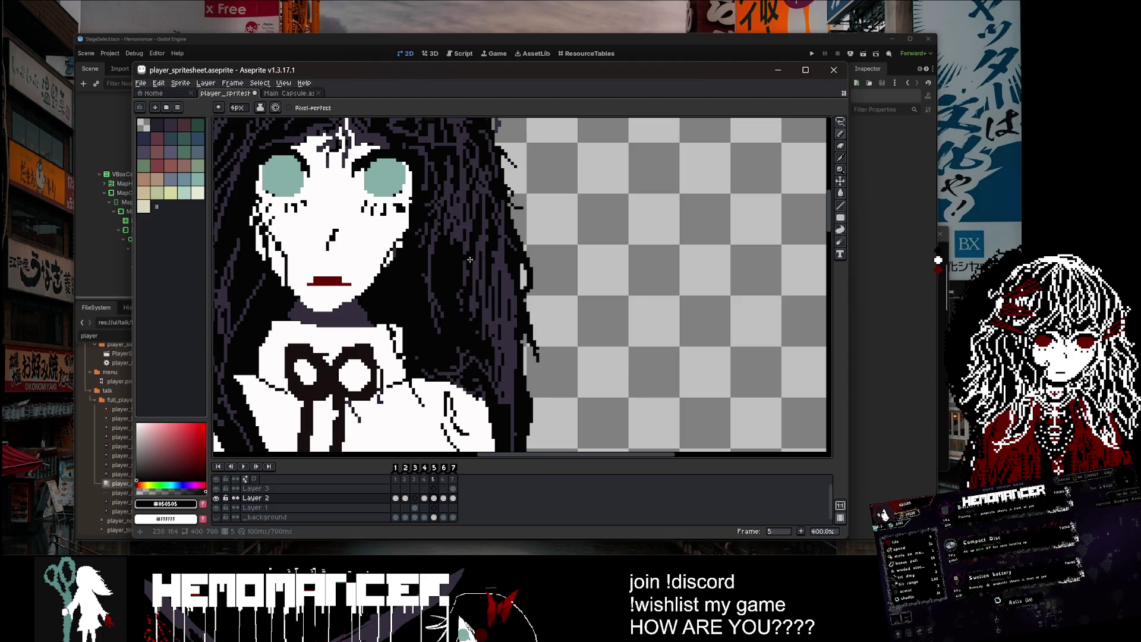
{"action": "scroll", "coordinate": [470, 259], "scroll_direction": "down", "scroll_amount": 2}
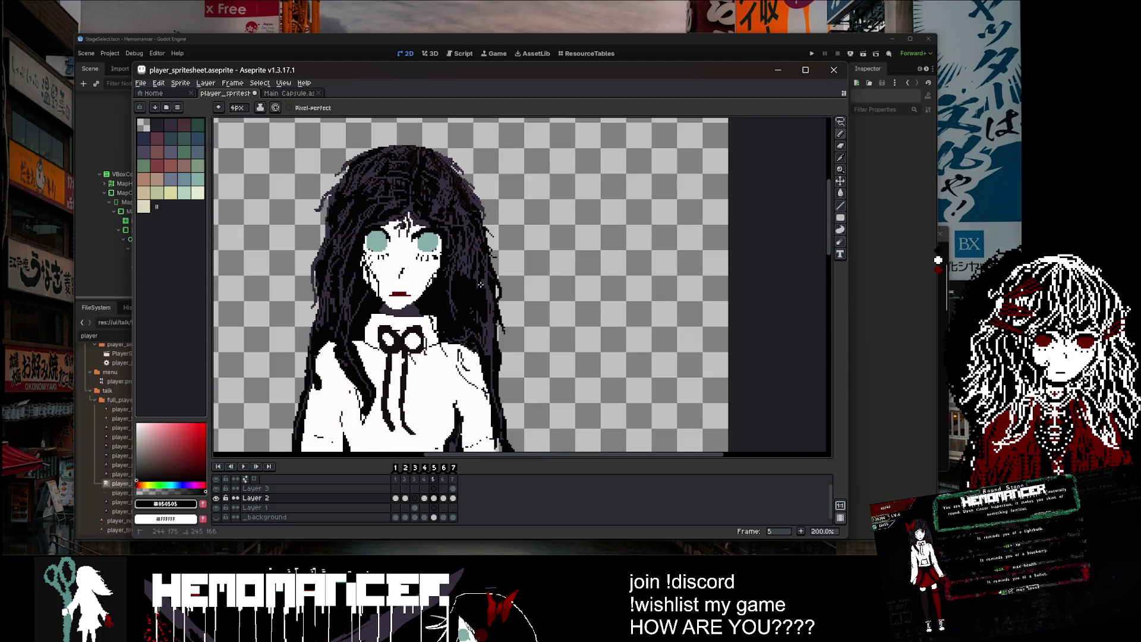
{"action": "scroll", "coordinate": [459, 276], "scroll_direction": "up", "scroll_amount": 3}
{"action": "left_click", "coordinate": [458, 276], "text": "alt"}
{"action": "mouse_move", "coordinate": [473, 298]}
{"action": "left_mouse_down"}
{"action": "mouse_move", "coordinate": [445, 325]}
{"action": "mouse_move", "coordinate": [443, 419]}
{"action": "left_mouse_up"}
{"action": "left_click_drag", "start_coordinate": [482, 255], "coordinate": [488, 337]}
Step: Blacken the stray purple pixels beside the neck shadow with #050505
{"action": "scroll", "coordinate": [525, 361], "scroll_direction": "down", "scroll_amount": 3}
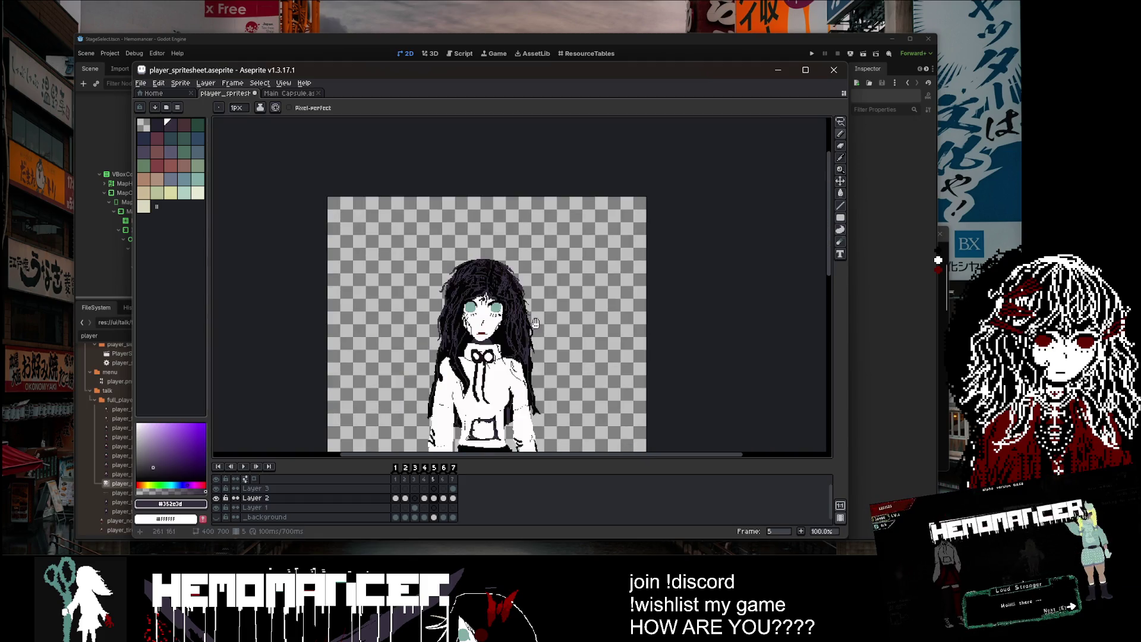
{"action": "scroll", "coordinate": [526, 312], "scroll_direction": "up", "scroll_amount": 1}
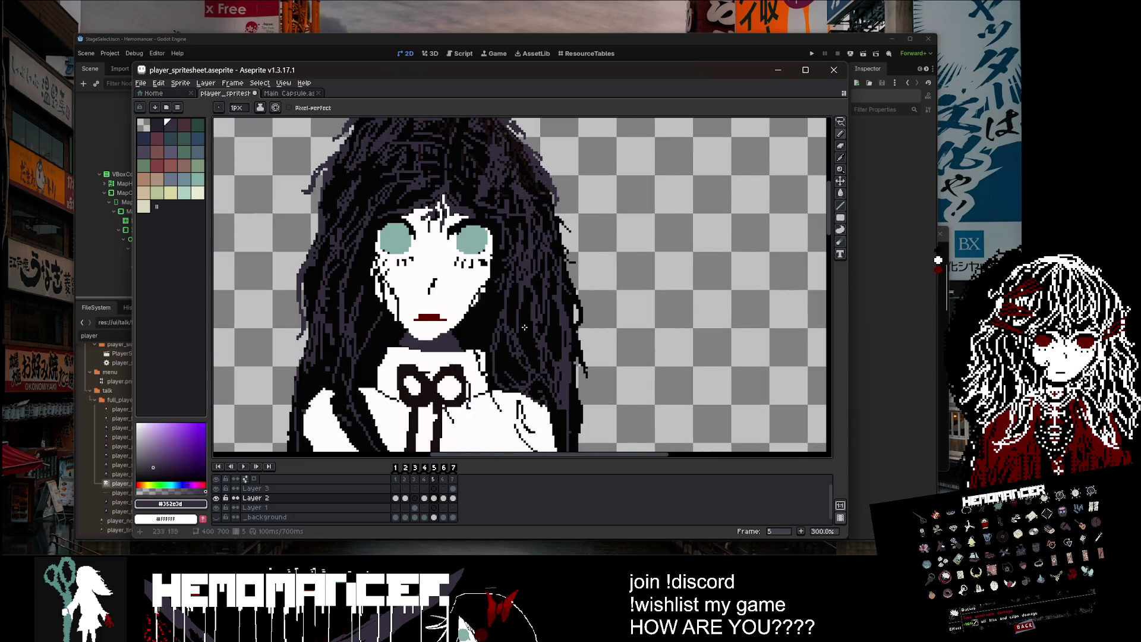
{"action": "scroll", "coordinate": [525, 327], "scroll_direction": "up", "scroll_amount": 2}
{"action": "key", "text": "i"}
{"action": "scroll", "coordinate": [563, 222], "scroll_direction": "up", "scroll_amount": 1}
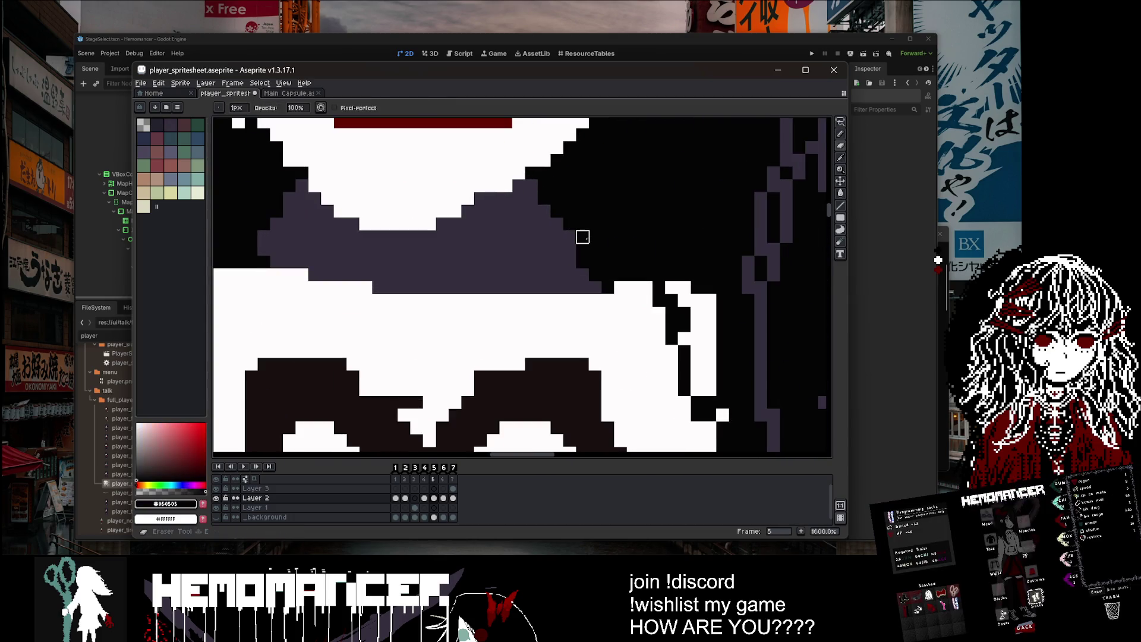
{"action": "left_click", "coordinate": [616, 197]}
{"action": "key", "text": "b"}
{"action": "mouse_move", "coordinate": [568, 241]}
{"action": "left_mouse_down"}
{"action": "mouse_move", "coordinate": [543, 196]}
{"action": "mouse_move", "coordinate": [559, 268]}
{"action": "mouse_move", "coordinate": [621, 300]}
{"action": "left_mouse_up"}
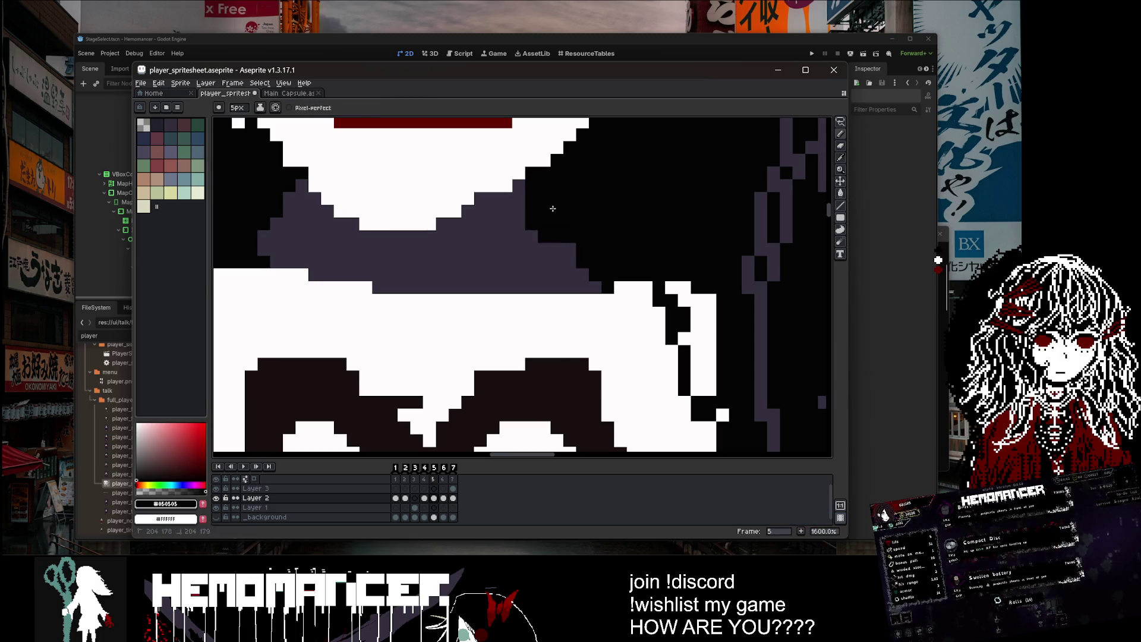
Step: Paint purple #352e3d over the black pixels beside the neck
{"action": "scroll", "coordinate": [505, 305], "scroll_direction": "down", "scroll_amount": 5}
{"action": "scroll", "coordinate": [505, 304], "scroll_direction": "up", "scroll_amount": 2}
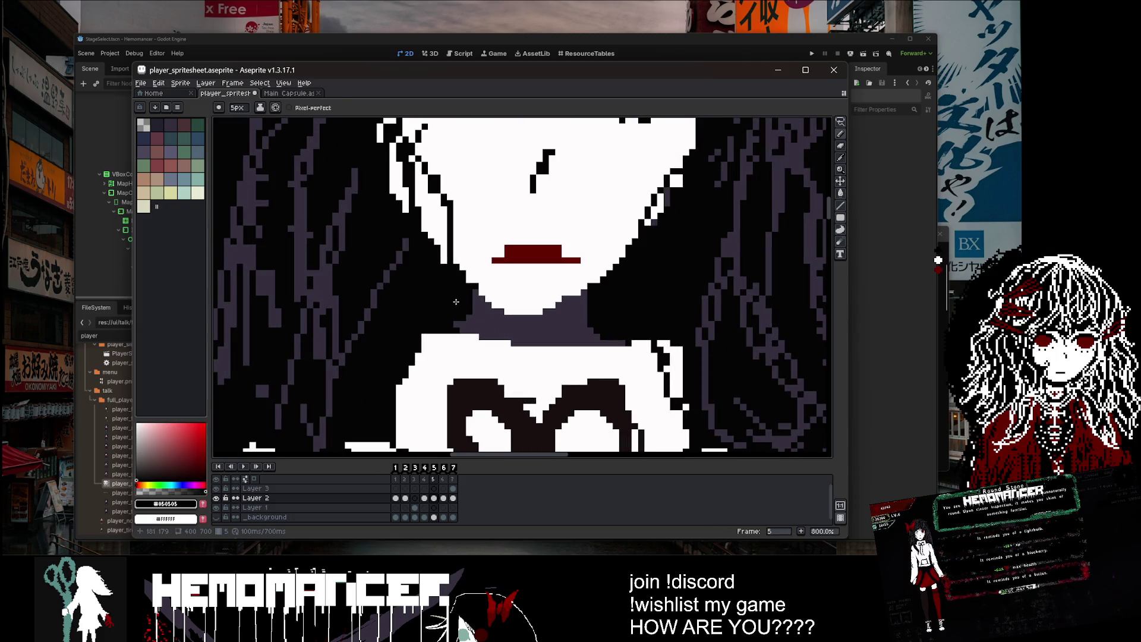
{"action": "scroll", "coordinate": [462, 299], "scroll_direction": "down", "scroll_amount": 6}
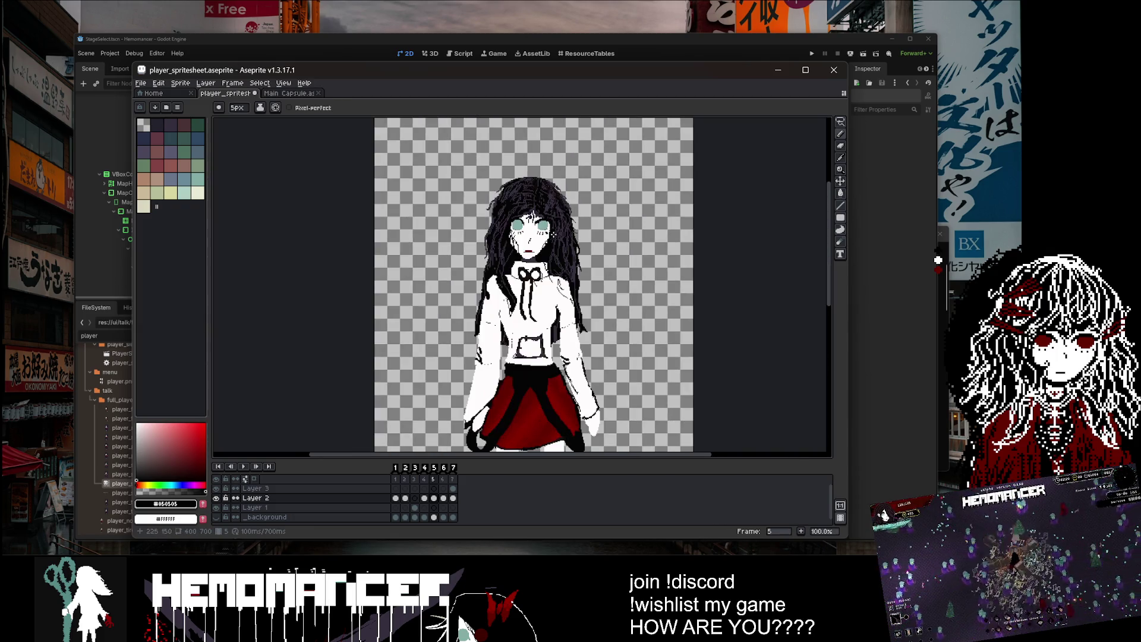
{"action": "scroll", "coordinate": [554, 235], "scroll_direction": "up", "scroll_amount": 6}
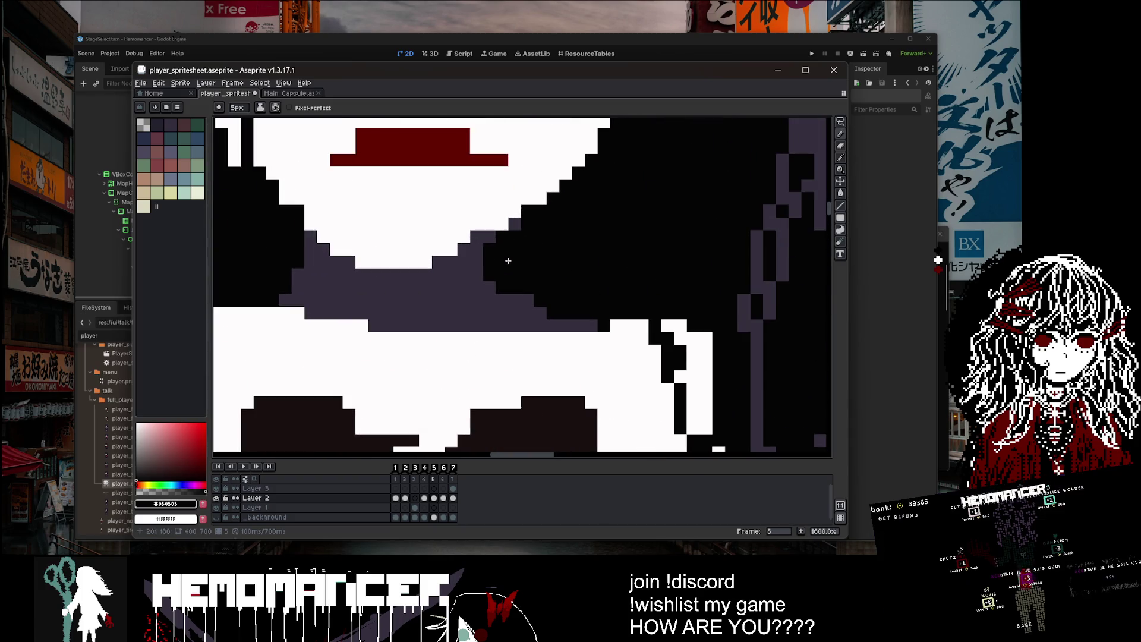
{"action": "scroll", "coordinate": [504, 255], "scroll_direction": "down", "scroll_amount": 2}
{"action": "scroll", "coordinate": [476, 256], "scroll_direction": "up", "scroll_amount": 2}
{"action": "left_click", "coordinate": [456, 270], "text": "alt"}
{"action": "left_click_drag", "start_coordinate": [447, 262], "coordinate": [448, 290]}
{"action": "scroll", "coordinate": [432, 327], "scroll_direction": "down", "scroll_amount": 3}
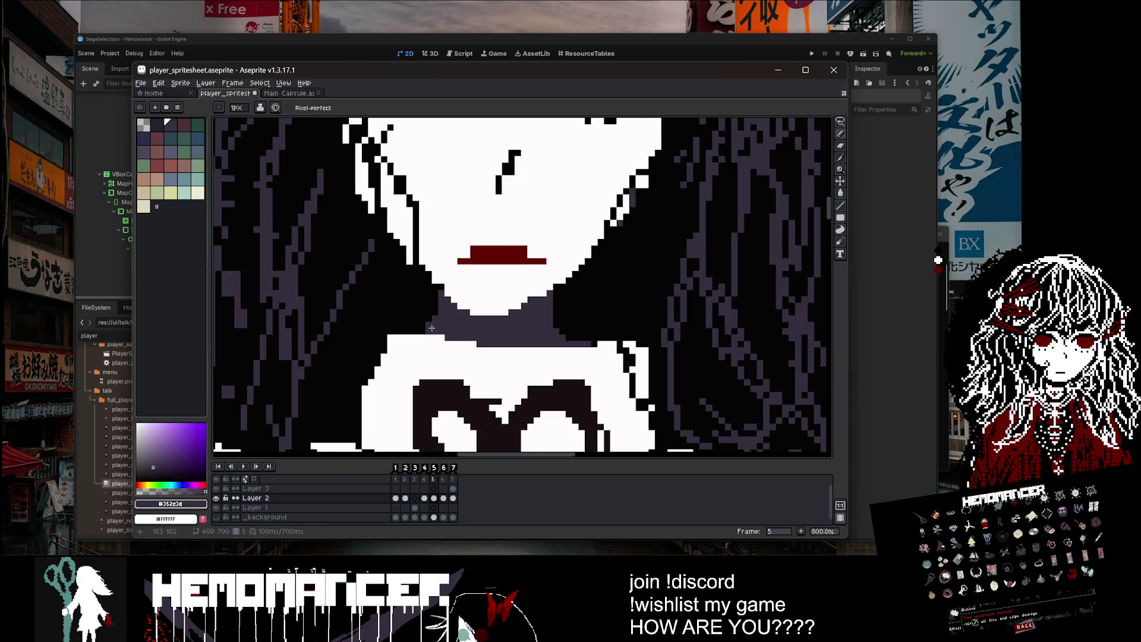
{"action": "scroll", "coordinate": [422, 330], "scroll_direction": "down", "scroll_amount": 5}
{"action": "mouse_move", "coordinate": [689, 264]}
{"action": "left_mouse_down"}
{"action": "mouse_move", "coordinate": [652, 256]}
{"action": "mouse_move", "coordinate": [575, 186]}
{"action": "left_mouse_up"}
{"action": "scroll", "coordinate": [506, 228], "scroll_direction": "down", "scroll_amount": 1}
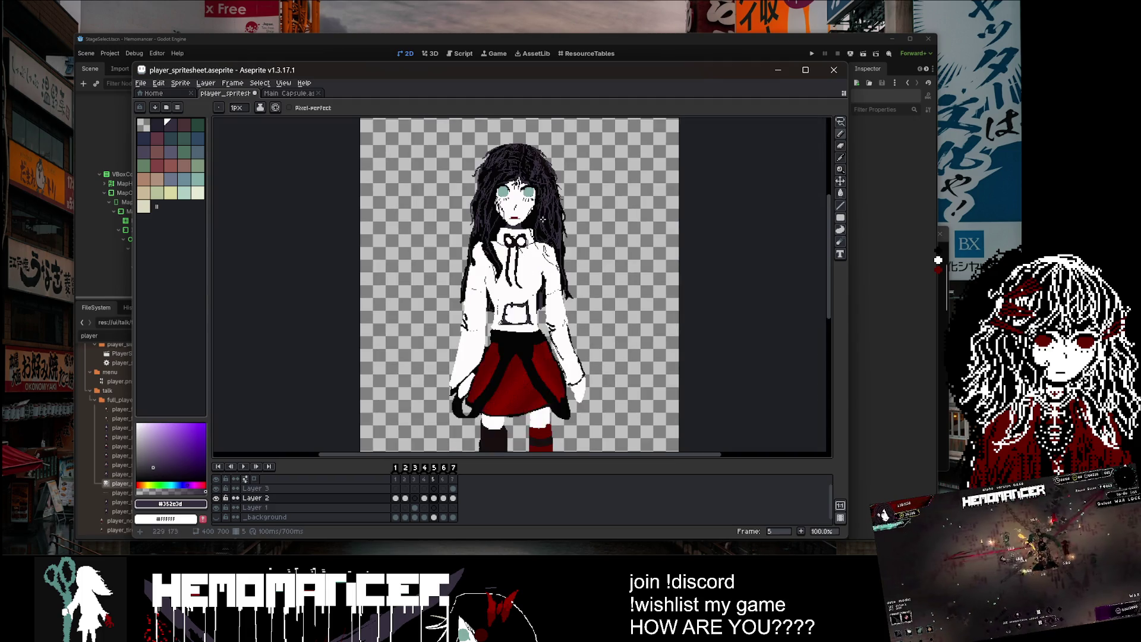
{"action": "scroll", "coordinate": [552, 215], "scroll_direction": "up", "scroll_amount": 2}
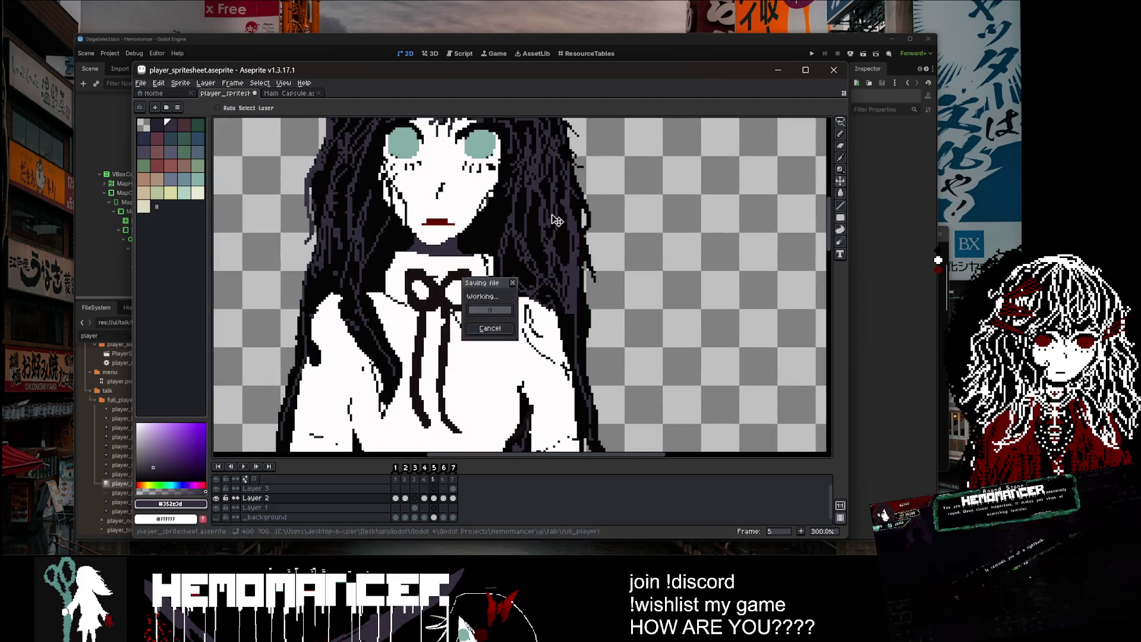
Step: Compare frame 4 with frame 5 and sample white #fffcfc and black #050505 from the sprite
{"action": "scroll", "coordinate": [506, 323], "scroll_direction": "up", "scroll_amount": 3}
{"action": "key", "text": "i"}
{"action": "left_click", "coordinate": [506, 323]}
{"action": "scroll", "coordinate": [505, 323], "scroll_direction": "up", "scroll_amount": 1}
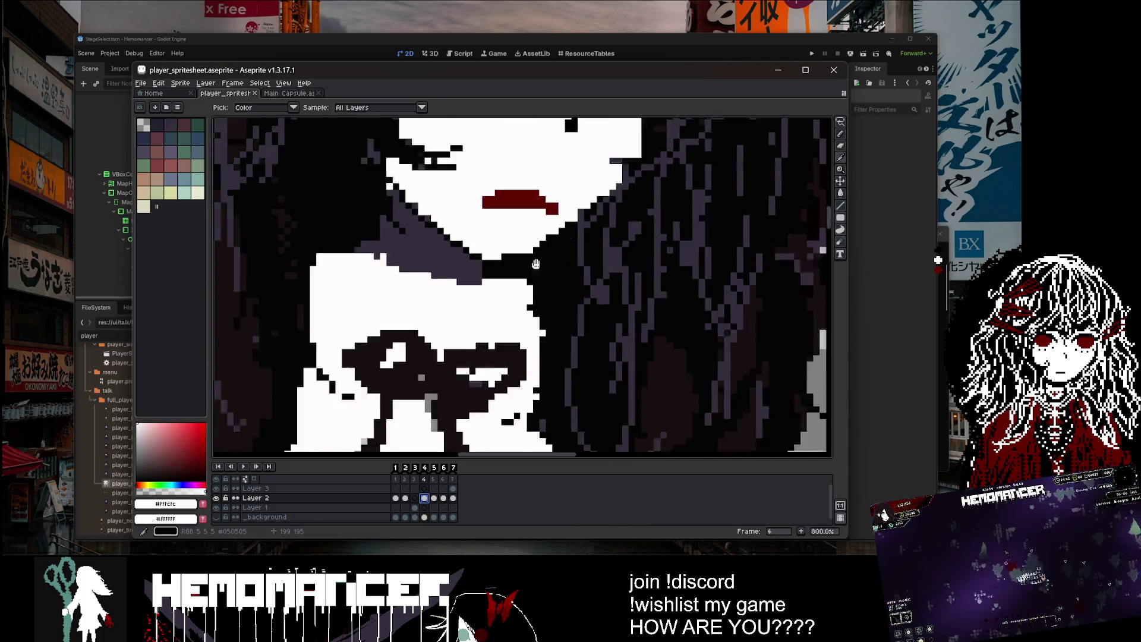
{"action": "left_click", "coordinate": [425, 498]}
{"action": "left_click", "coordinate": [434, 499]}
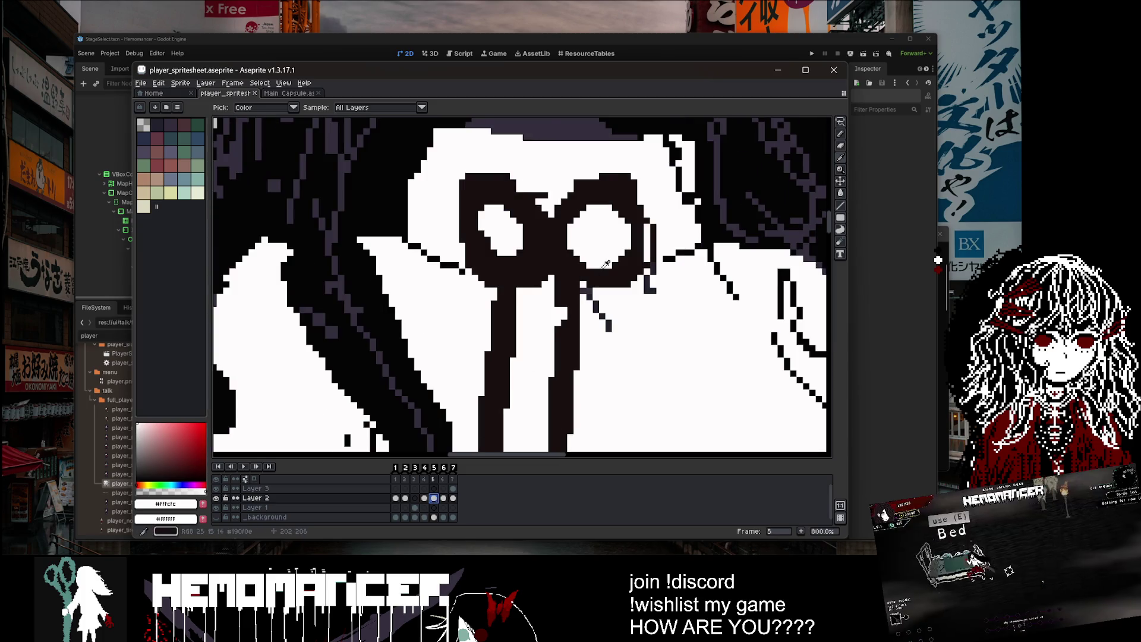
{"action": "scroll", "coordinate": [535, 286], "scroll_direction": "up", "scroll_amount": 3}
{"action": "left_click", "coordinate": [591, 224]}
{"action": "key", "text": "b"}
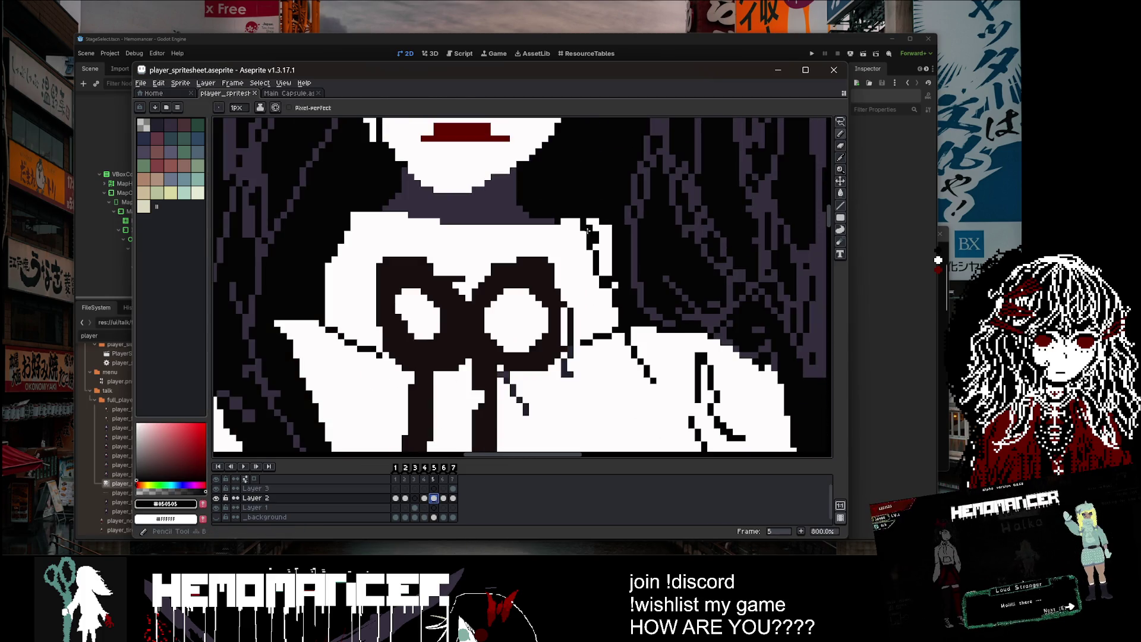
Step: Paint the stray dark pixels beside the eye white and save
{"action": "scroll", "coordinate": [628, 228], "scroll_direction": "down", "scroll_amount": 3}
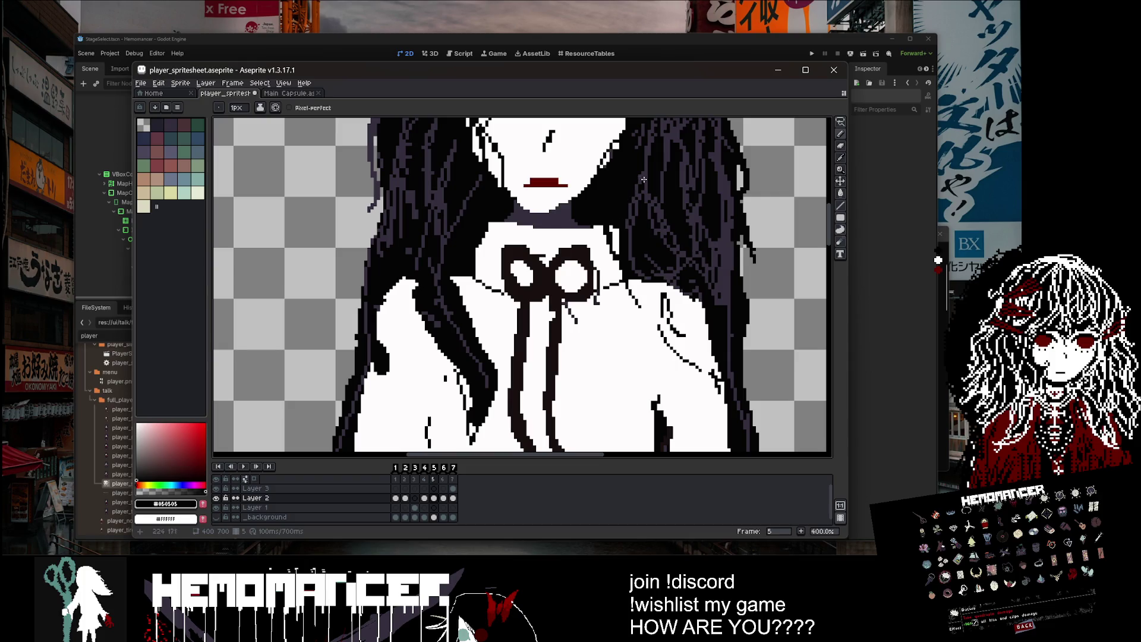
{"action": "scroll", "coordinate": [644, 179], "scroll_direction": "up", "scroll_amount": 1}
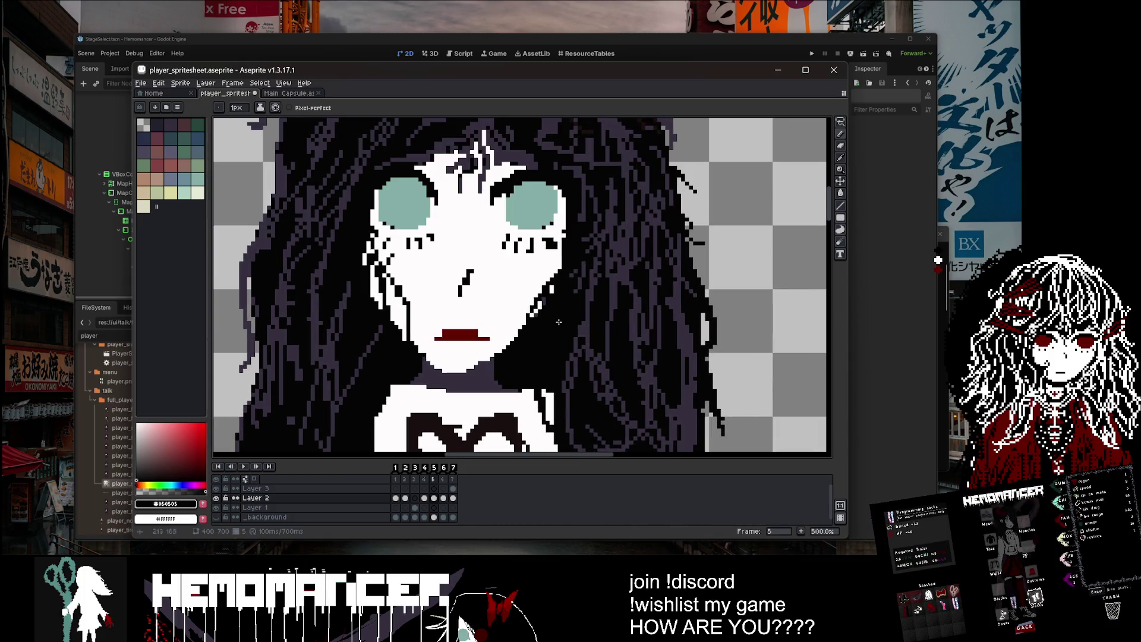
{"action": "scroll", "coordinate": [576, 281], "scroll_direction": "up", "scroll_amount": 4}
{"action": "left_click", "coordinate": [535, 268], "text": "alt"}
{"action": "left_click", "coordinate": [541, 272]}
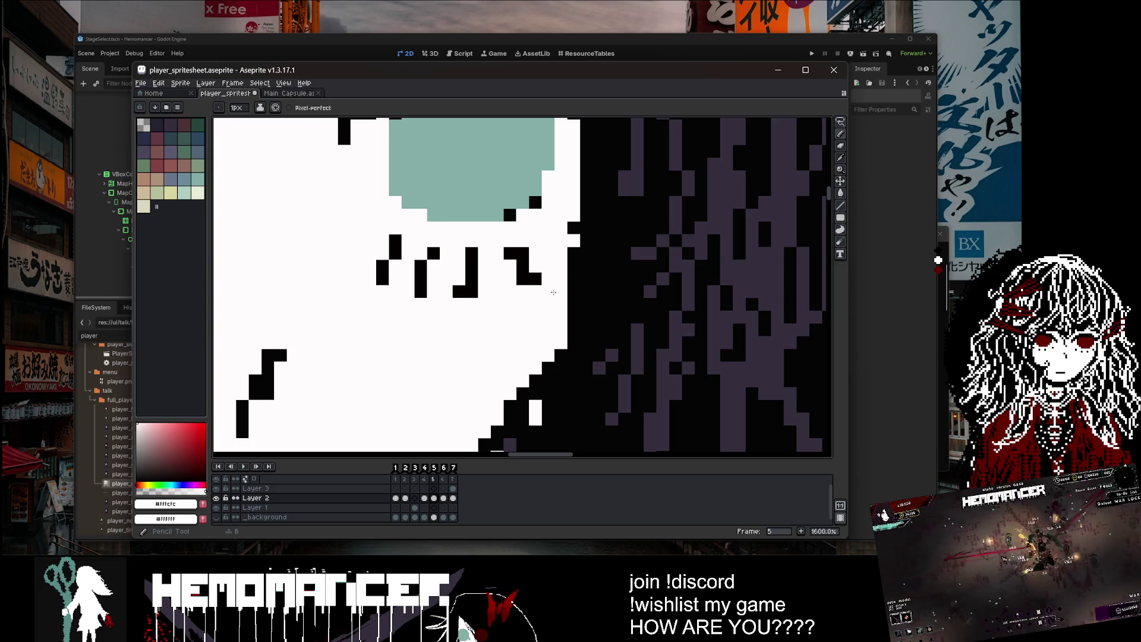
{"action": "scroll", "coordinate": [541, 271], "scroll_direction": "down", "scroll_amount": 3}
{"action": "key", "text": "ctrl+s"}
{"action": "scroll", "coordinate": [517, 262], "scroll_direction": "up", "scroll_amount": 3}
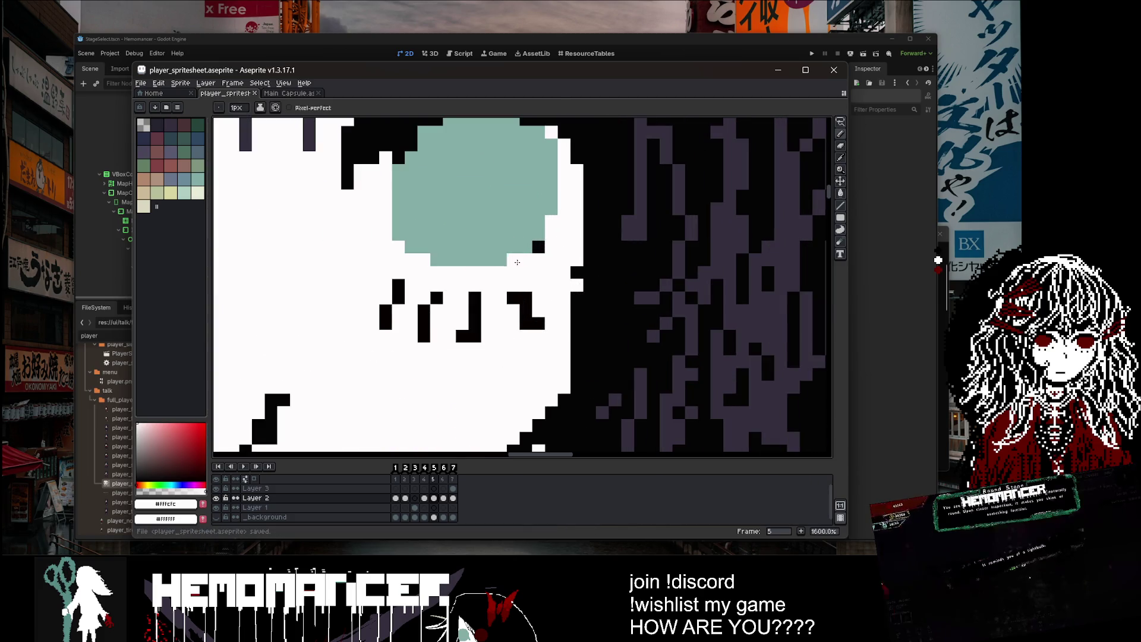
{"action": "left_click", "coordinate": [538, 246]}
{"action": "scroll", "coordinate": [538, 246], "scroll_direction": "down", "scroll_amount": 6}
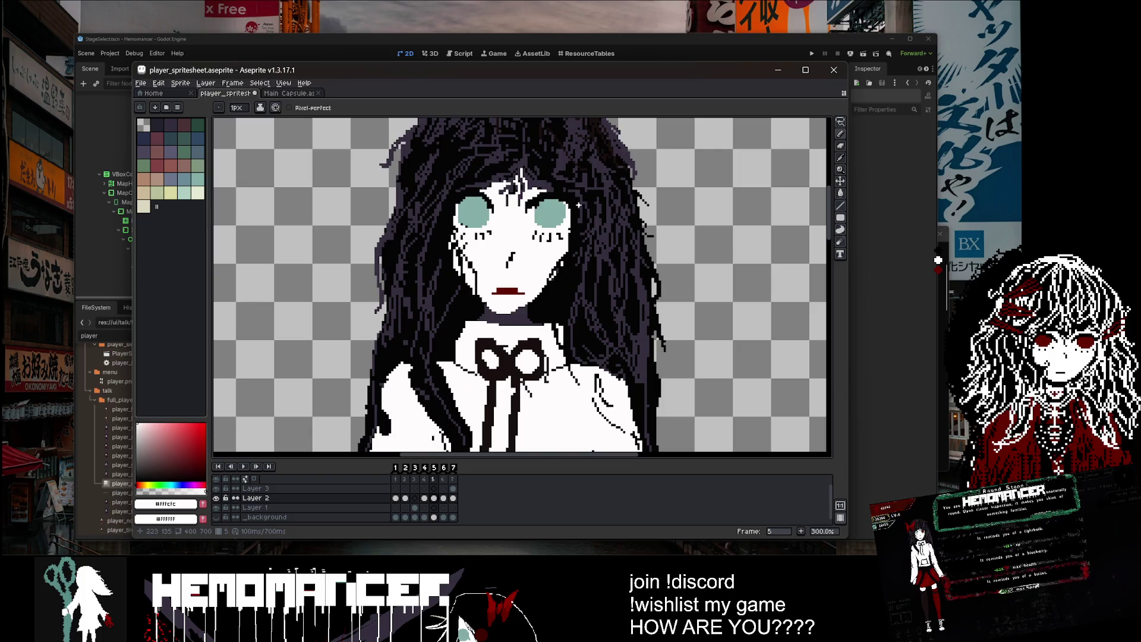
{"action": "key", "text": "ctrl+s"}
Step: Add a black pixel at the eye's edge, undo it, and pick the eye's green
{"action": "scroll", "coordinate": [623, 169], "scroll_direction": "down", "scroll_amount": 3}
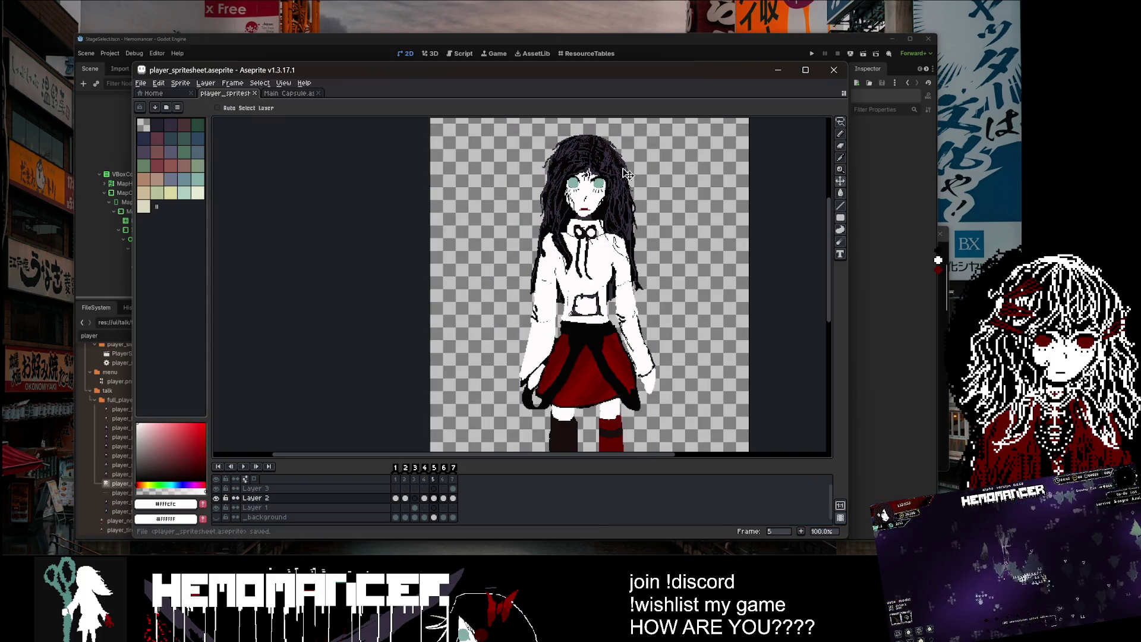
{"action": "scroll", "coordinate": [623, 169], "scroll_direction": "up", "scroll_amount": 10}
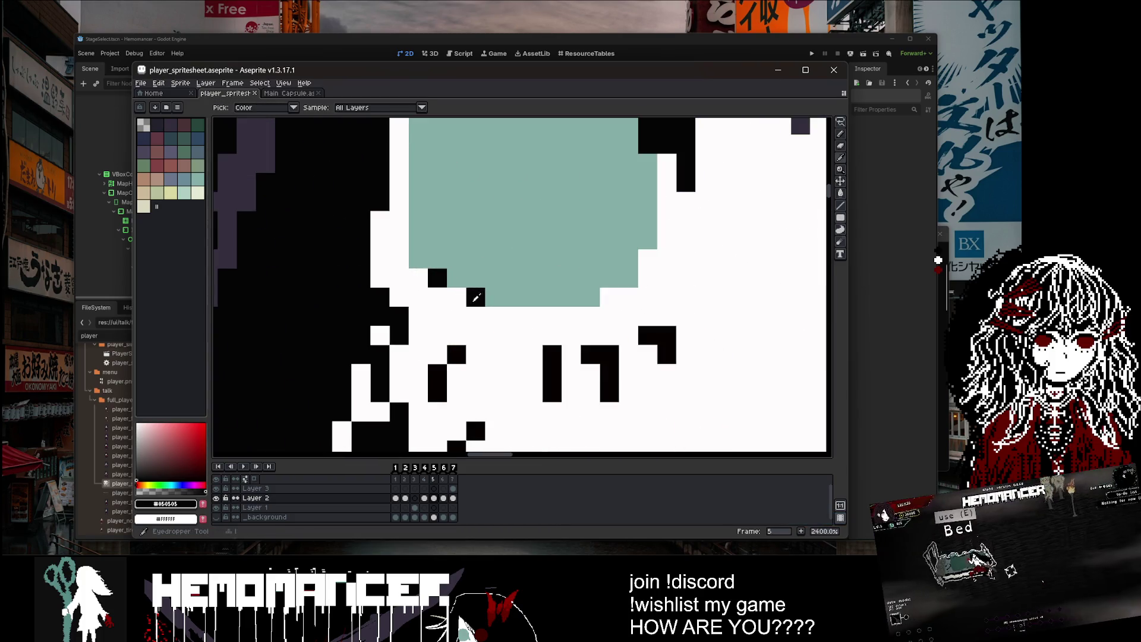
{"action": "left_click", "coordinate": [436, 296]}
{"action": "scroll", "coordinate": [476, 279], "scroll_direction": "down", "scroll_amount": 5}
{"action": "scroll", "coordinate": [696, 261], "scroll_direction": "up", "scroll_amount": 3}
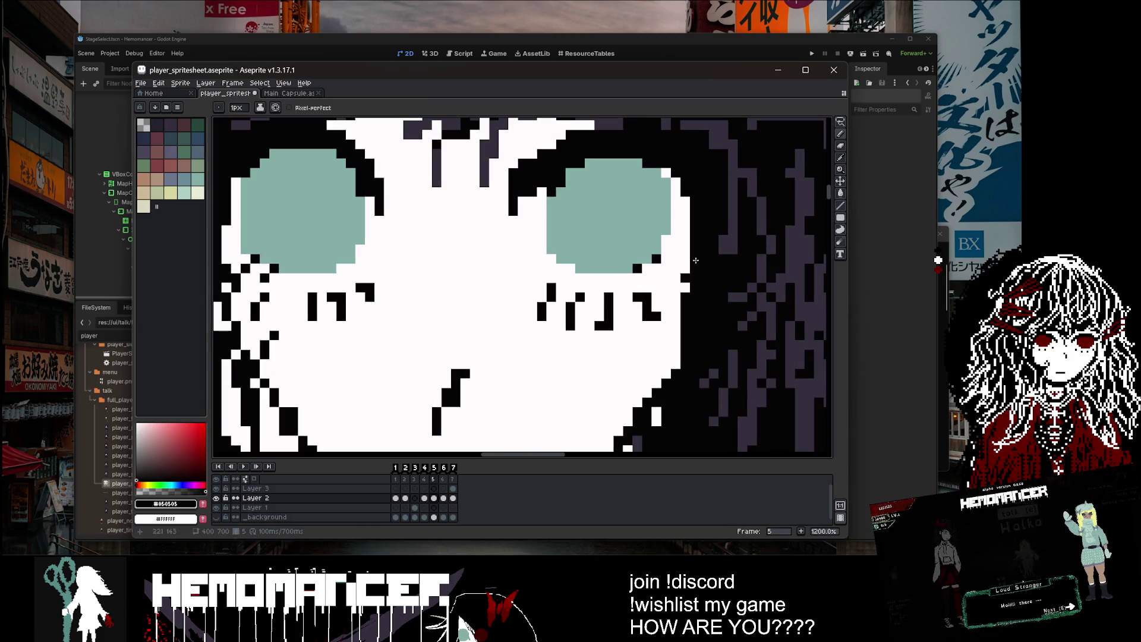
{"action": "scroll", "coordinate": [695, 252], "scroll_direction": "down", "scroll_amount": 7}
{"action": "left_click_drag", "start_coordinate": [735, 230], "coordinate": [659, 216]}
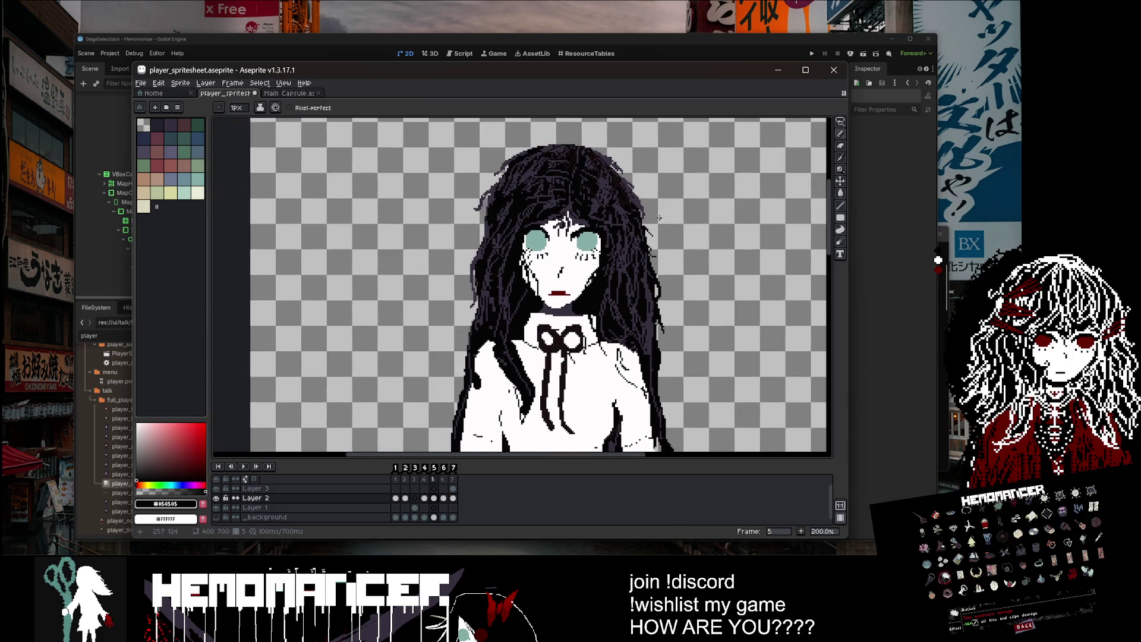
{"action": "key", "text": "ctrl+z"}
{"action": "scroll", "coordinate": [529, 243], "scroll_direction": "up", "scroll_amount": 8}
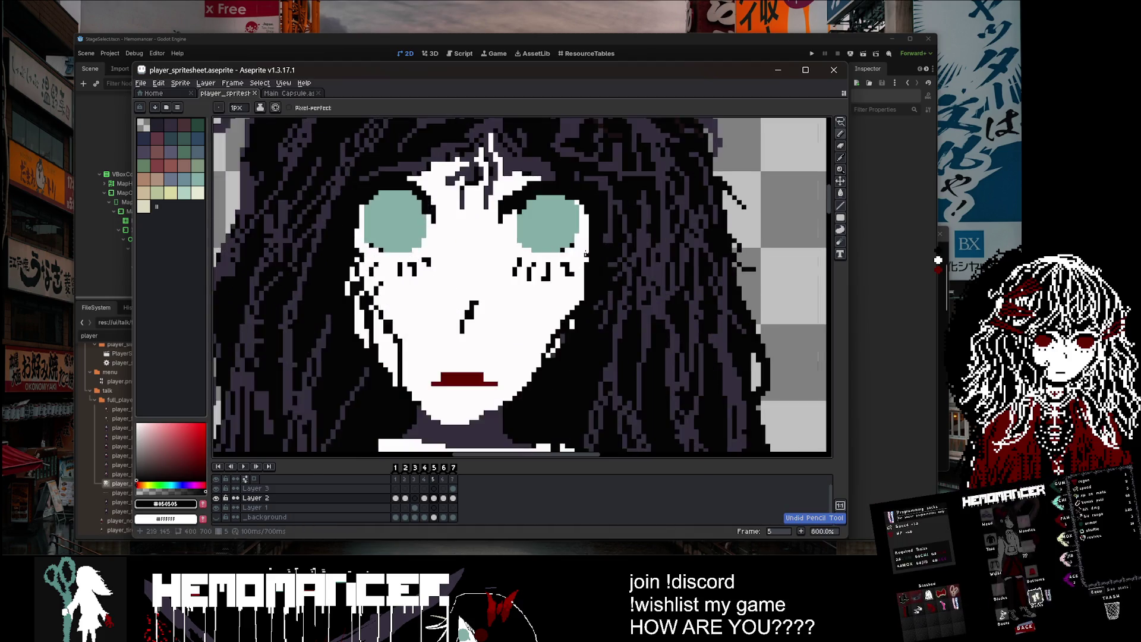
{"action": "key", "text": "b"}
{"action": "left_click", "coordinate": [523, 248], "text": "alt"}
{"action": "scroll", "coordinate": [397, 225], "scroll_direction": "down", "scroll_amount": 3}
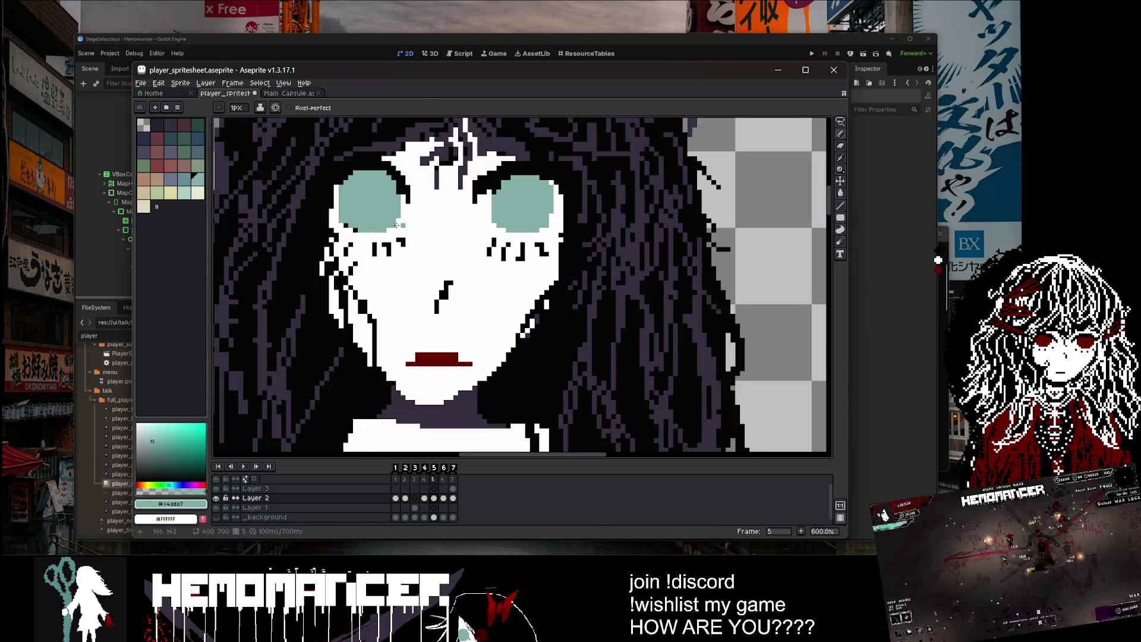
{"action": "scroll", "coordinate": [472, 178], "scroll_direction": "down", "scroll_amount": 4}
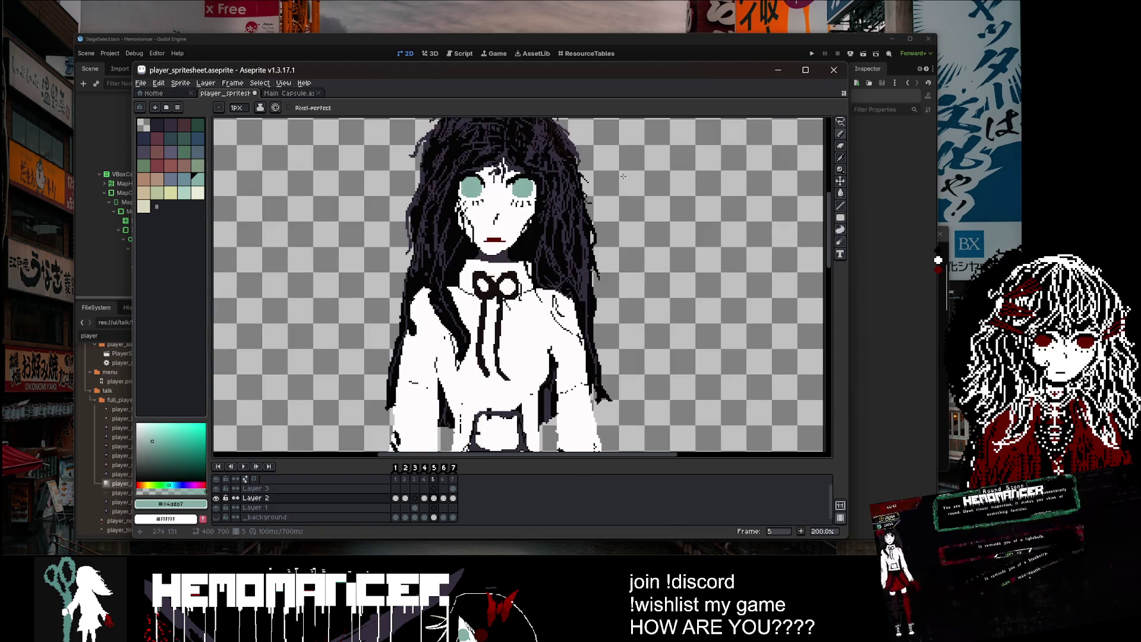
Step: Save, then step back through the earlier frames to frame 1 to compare poses
{"action": "key", "text": "ctrl+s"}
{"action": "key", "text": "comma"}
{"action": "key", "text": "comma"}
{"action": "key", "text": "comma"}
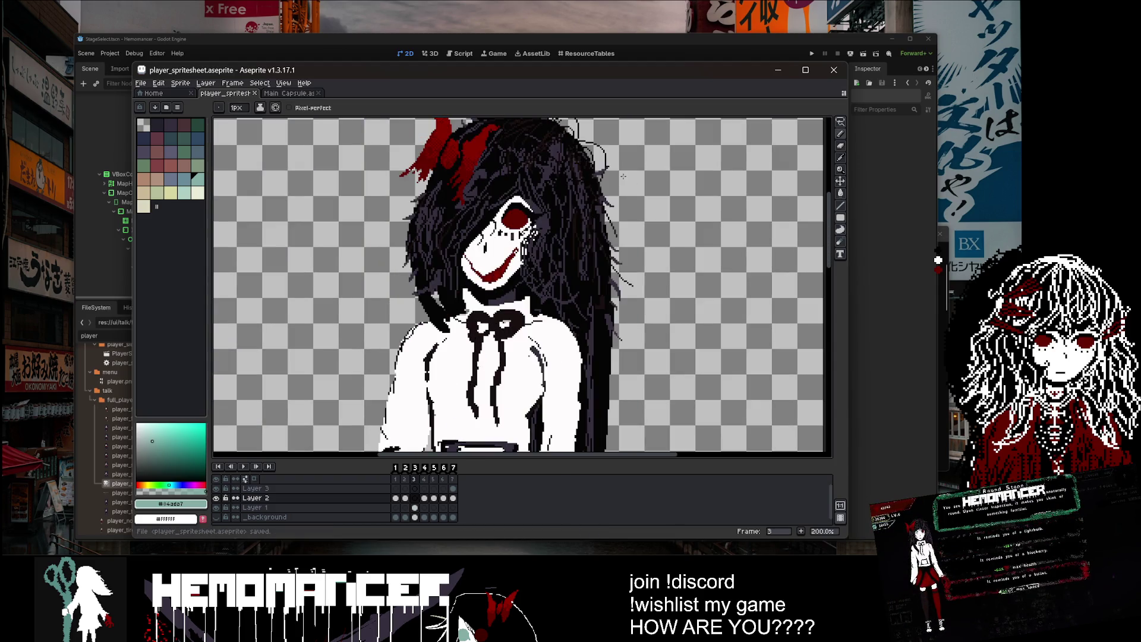
{"action": "key", "text": "comma"}
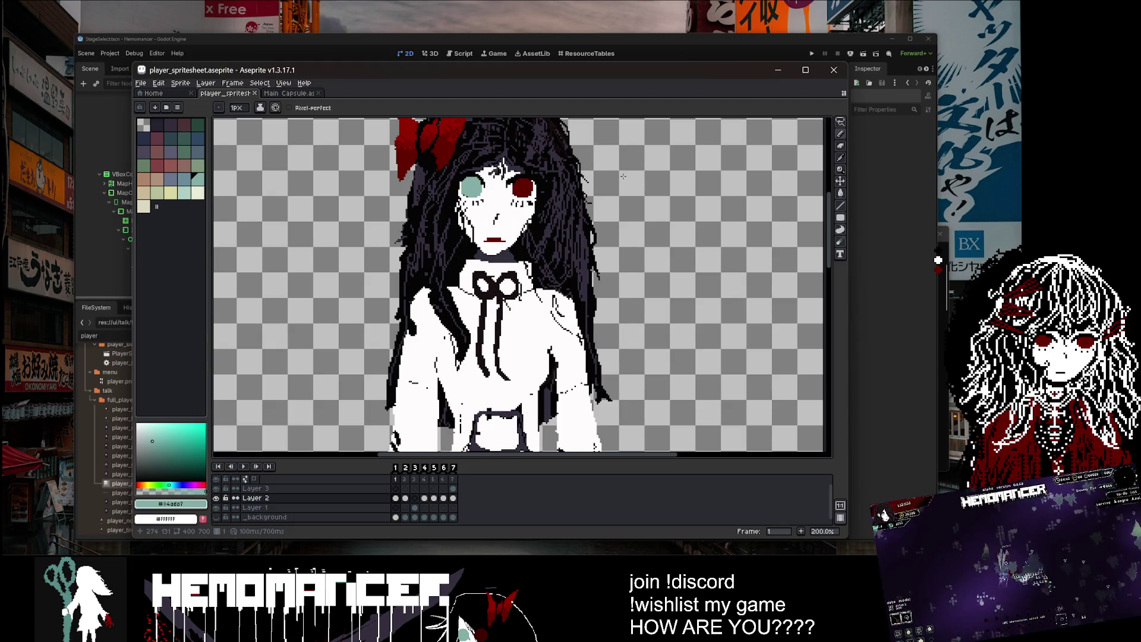
{"action": "key", "text": "comma"}
{"action": "key", "text": "comma"}
{"action": "key", "text": "comma"}
{"action": "scroll", "coordinate": [494, 190], "scroll_direction": "up", "scroll_amount": 6}
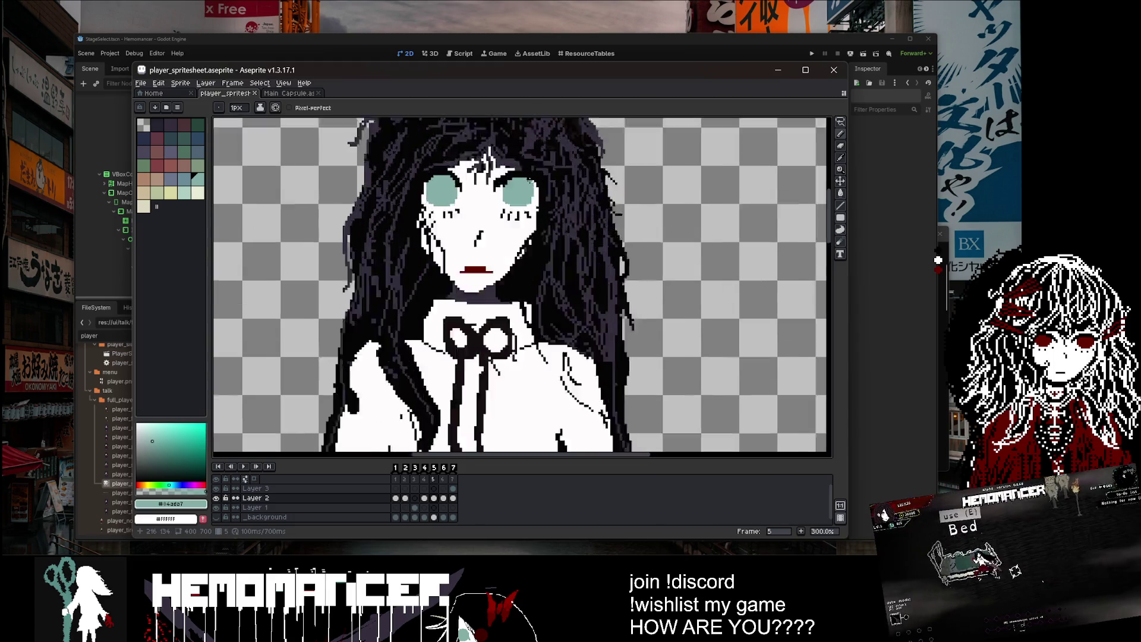
{"action": "left_click", "coordinate": [486, 193], "text": "alt"}
{"action": "scroll", "coordinate": [485, 194], "scroll_direction": "up", "scroll_amount": 1}
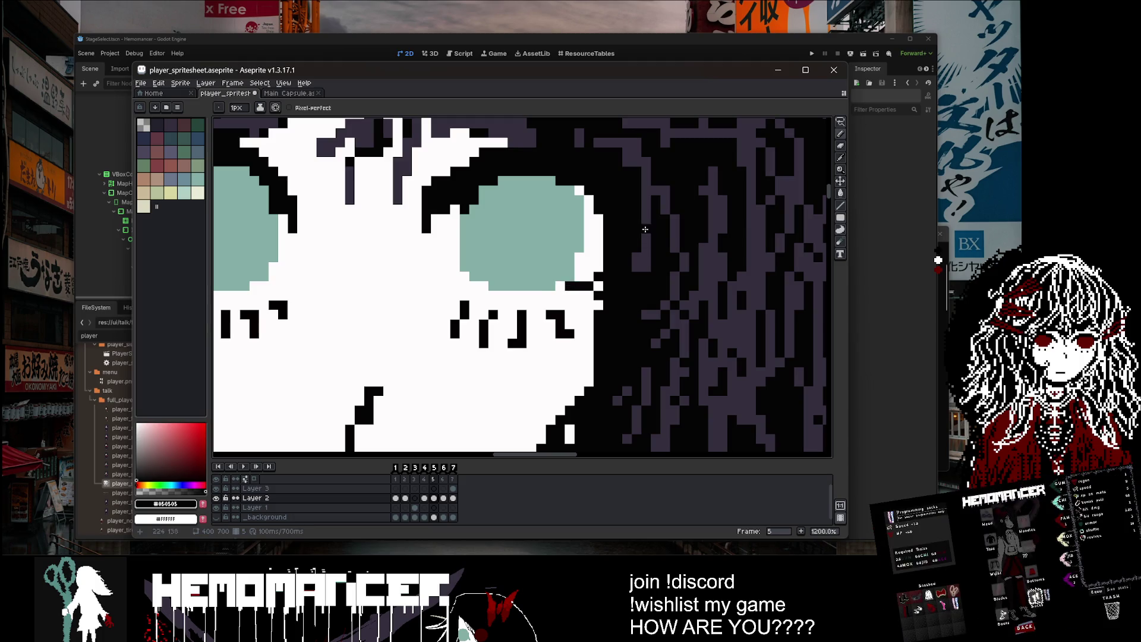
{"action": "key", "text": "ctrl+s"}
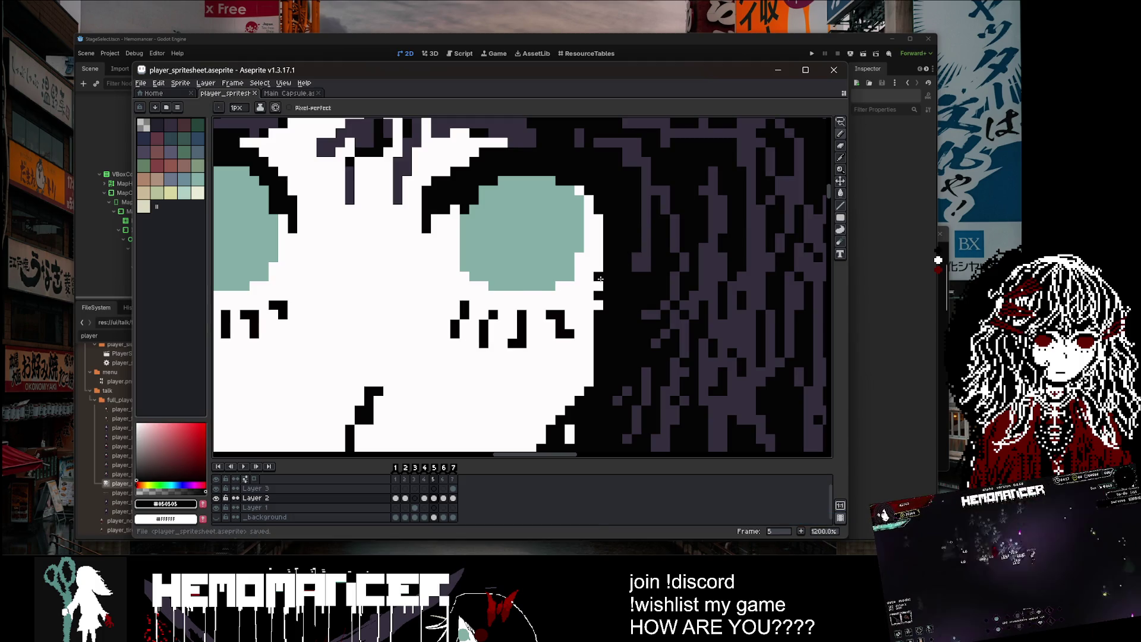
Step: Paint a test pixel near the eye corner, undo it, and save player_spritesheet.aseprite
{"action": "left_click", "coordinate": [561, 292]}
{"action": "scroll", "coordinate": [630, 221], "scroll_direction": "down", "scroll_amount": 7}
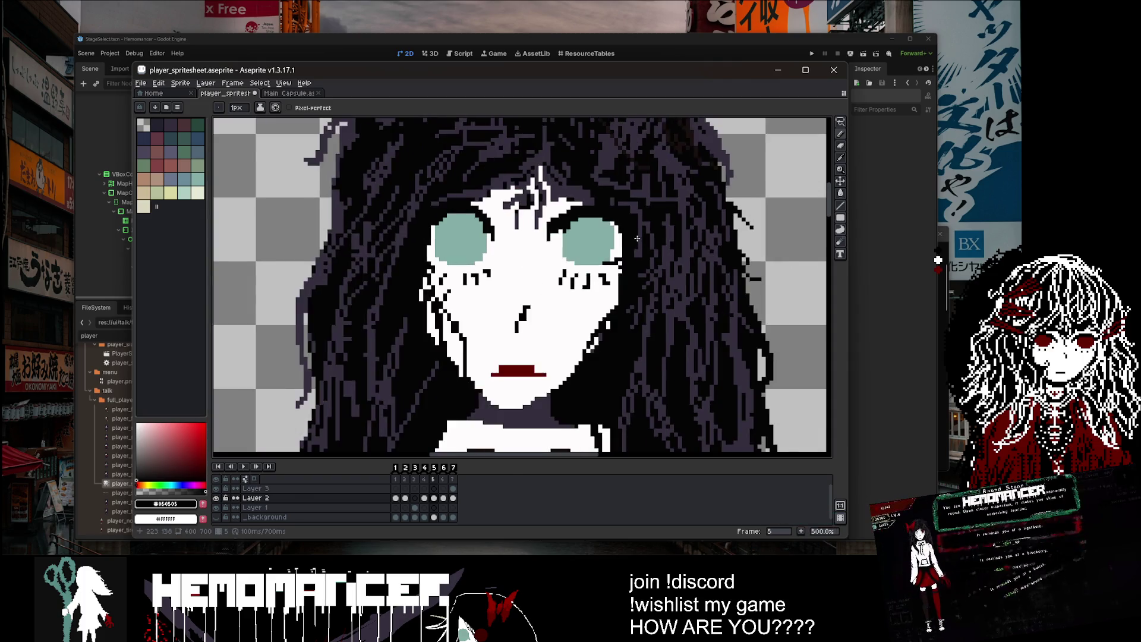
{"action": "scroll", "coordinate": [630, 222], "scroll_direction": "up", "scroll_amount": 5}
{"action": "scroll", "coordinate": [621, 211], "scroll_direction": "down", "scroll_amount": 4}
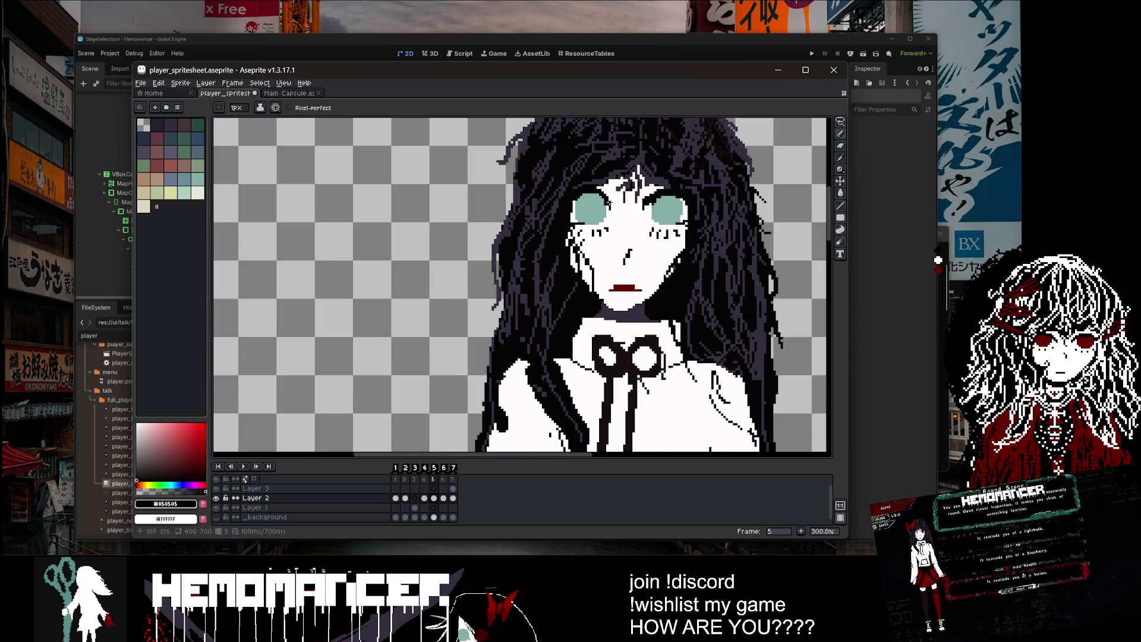
{"action": "key", "text": "ctrl+z"}
{"action": "scroll", "coordinate": [619, 205], "scroll_direction": "up", "scroll_amount": 3}
{"action": "scroll", "coordinate": [624, 189], "scroll_direction": "down", "scroll_amount": 5}
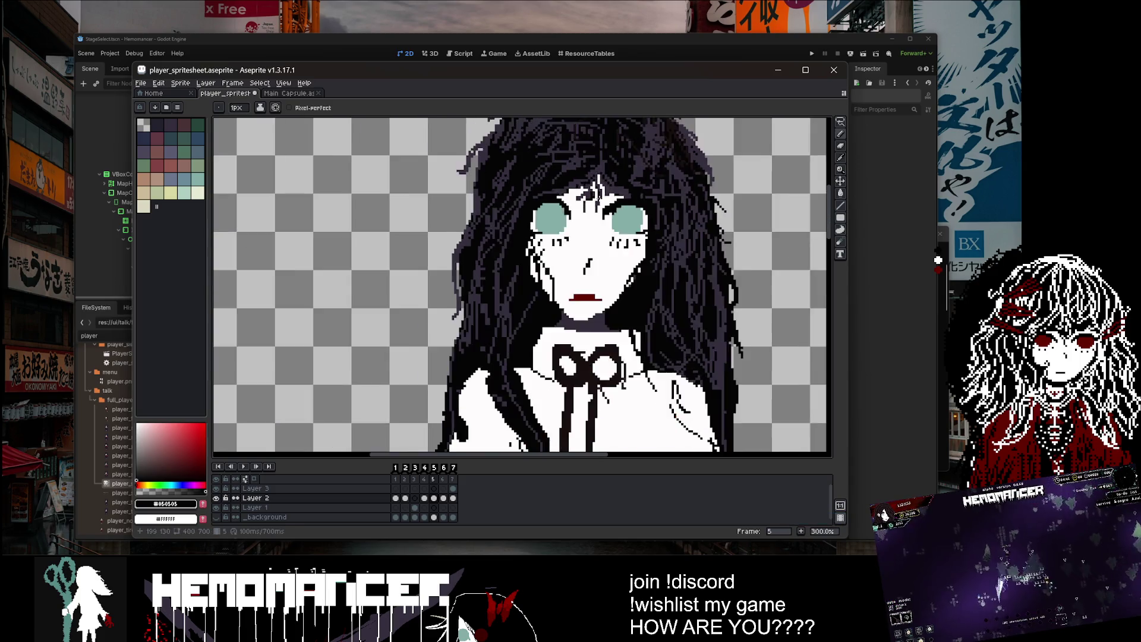
{"action": "key", "text": "ctrl+s"}
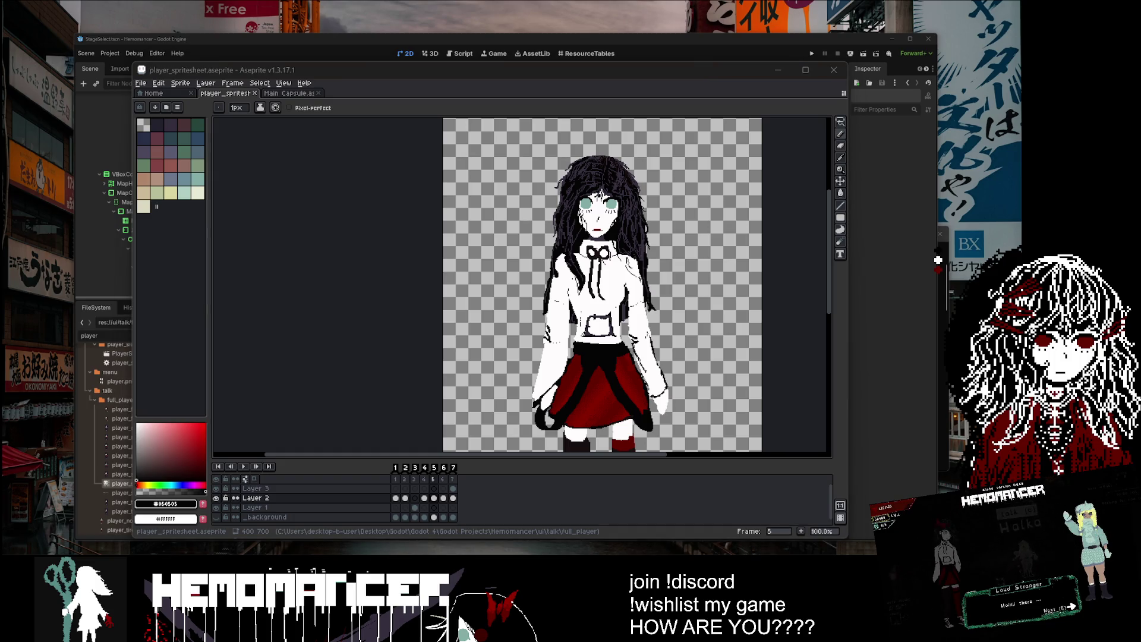
Step: Switch to Godot to reimport the sprites and clear the 'player' FileSystem filter
{"action": "left_click", "coordinate": [107, 457]}
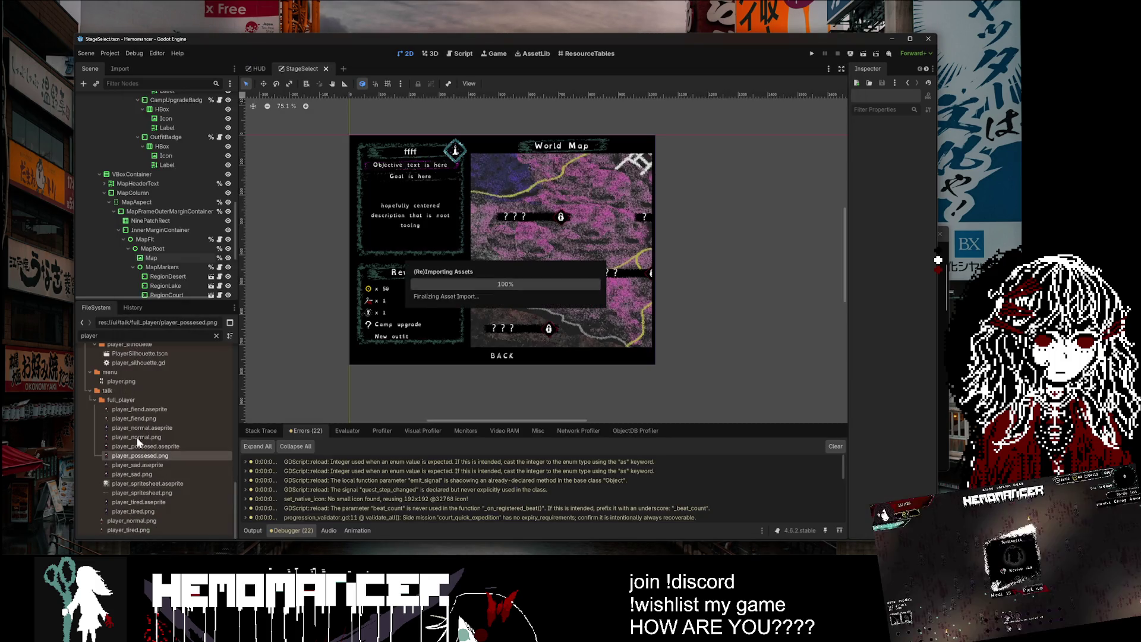
{"action": "left_click", "coordinate": [217, 336]}
{"action": "scroll", "coordinate": [174, 447], "scroll_direction": "down", "scroll_amount": 5}
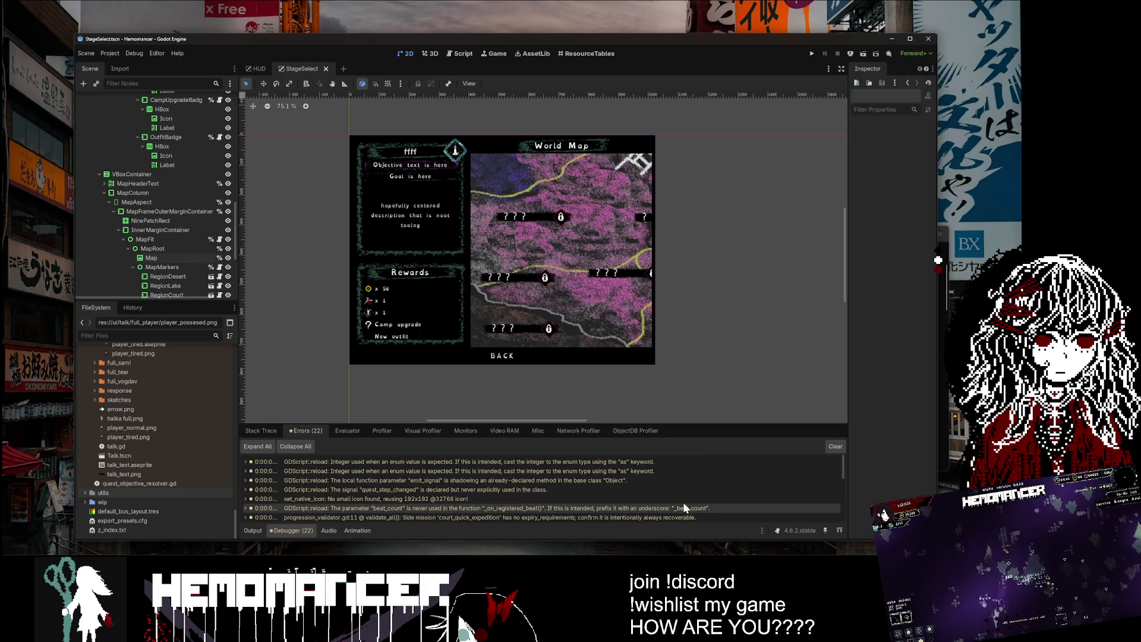
{"action": "scroll", "coordinate": [700, 285], "scroll_direction": "down", "scroll_amount": 1}
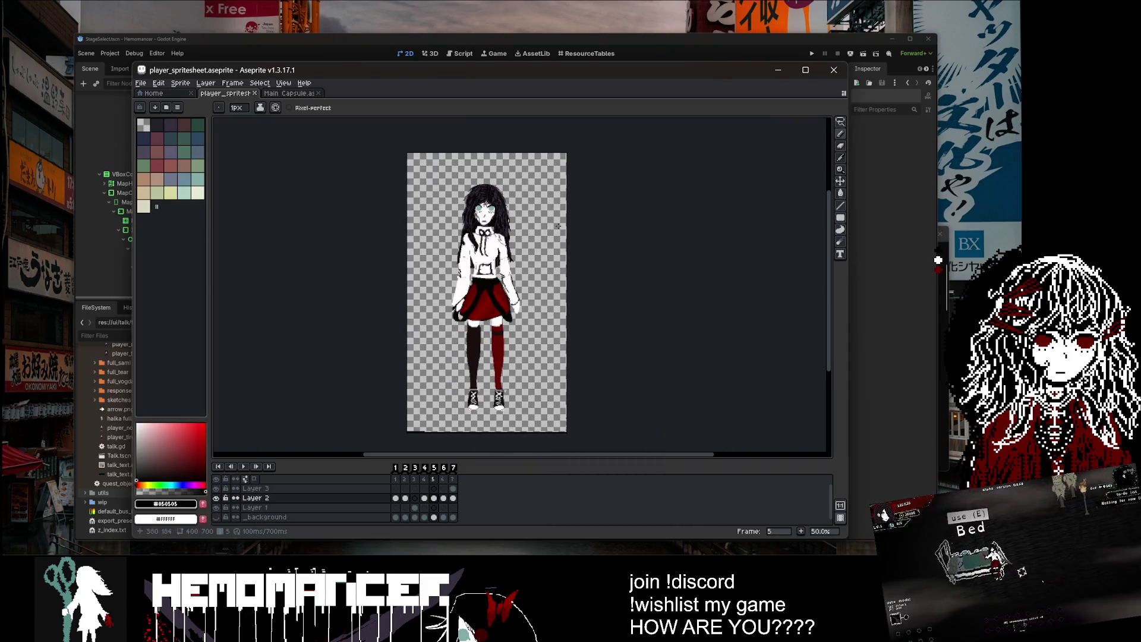
Step: Save the sprite, then select the whole canvas on Layer 2's frame-5 cel
{"action": "key", "text": "ctrl+s"}
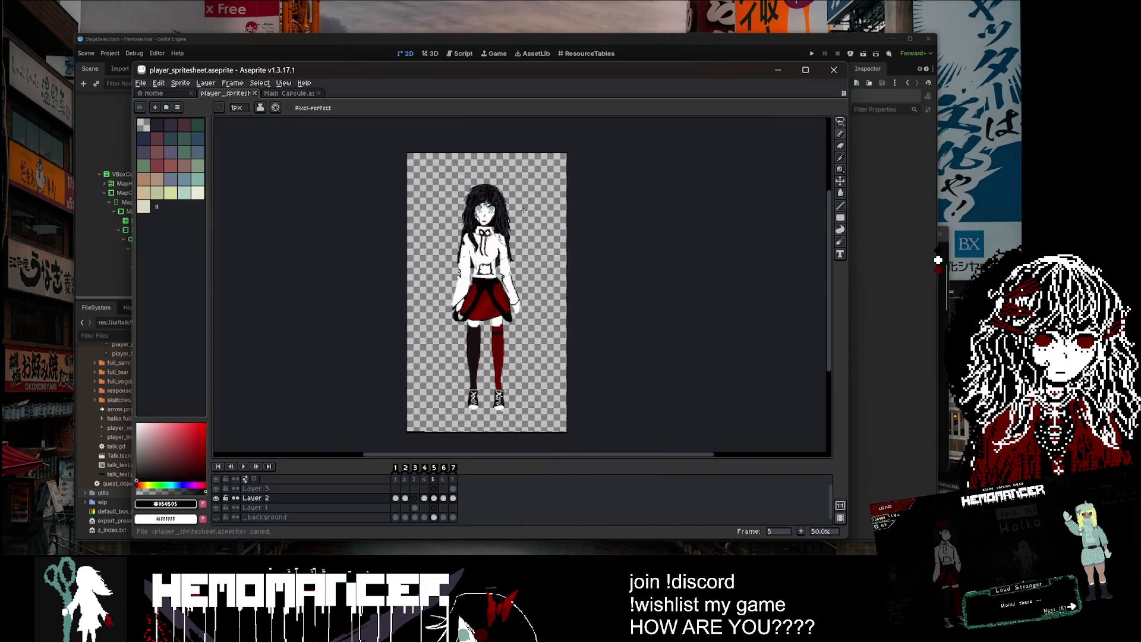
{"action": "left_click", "coordinate": [308, 500]}
{"action": "left_click", "coordinate": [453, 498]}
{"action": "left_click", "coordinate": [434, 498]}
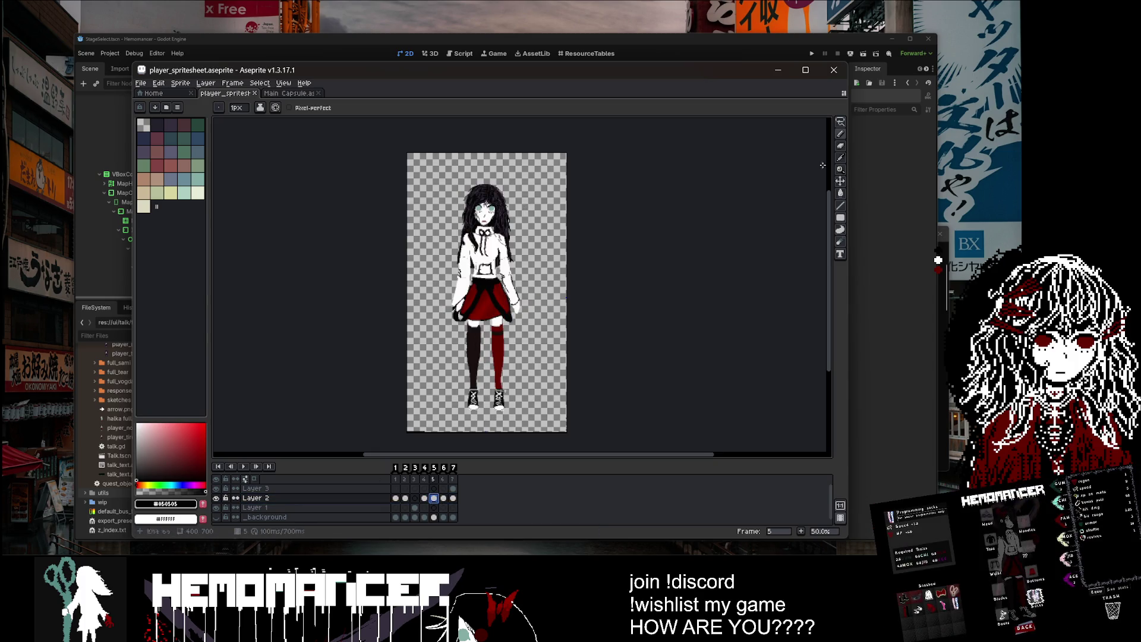
{"action": "left_click", "coordinate": [841, 122]}
{"action": "key", "text": "ctrl+a"}
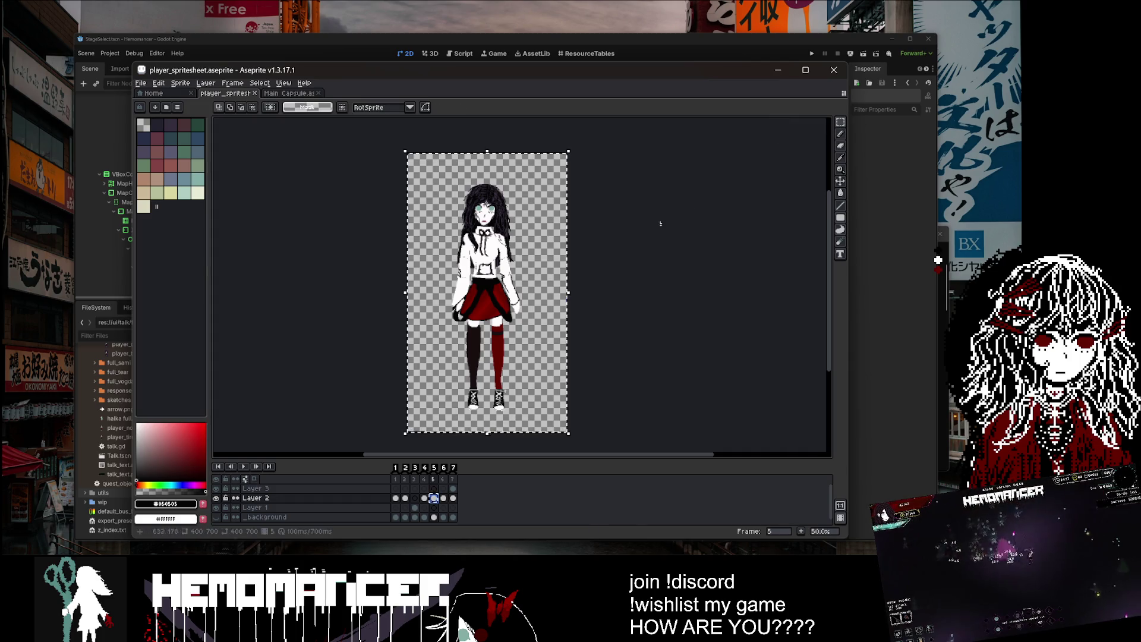
Step: View Layer 3 on frame 1, then make Layer 2 active and select the entire sprite
{"action": "scroll", "coordinate": [379, 144], "scroll_direction": "down", "scroll_amount": 3}
{"action": "left_click", "coordinate": [396, 489]}
{"action": "scroll", "coordinate": [370, 303], "scroll_direction": "up", "scroll_amount": 2}
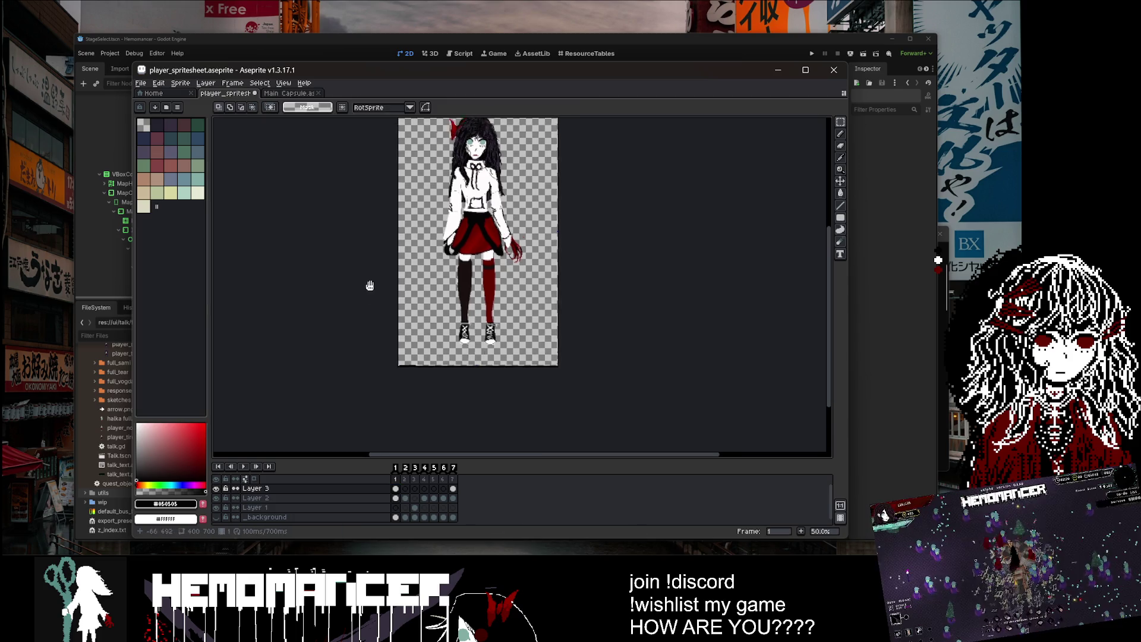
{"action": "left_click", "coordinate": [396, 498]}
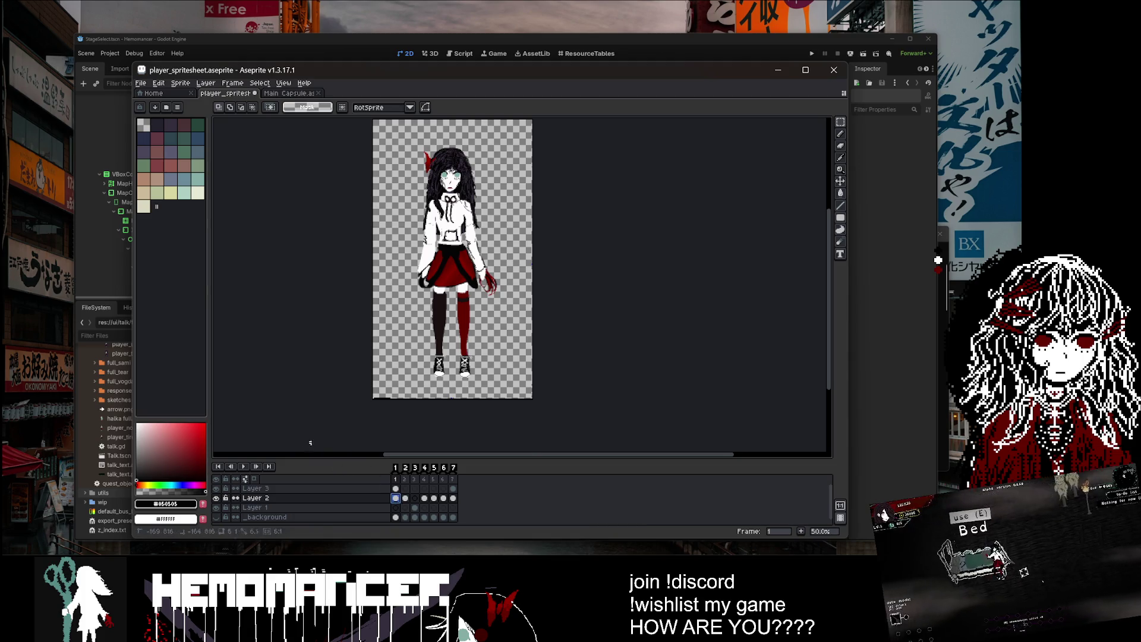
{"action": "scroll", "coordinate": [322, 446], "scroll_direction": "up", "scroll_amount": 4}
{"action": "key", "text": "ctrl+a"}
{"action": "scroll", "coordinate": [636, 254], "scroll_direction": "down", "scroll_amount": 3}
{"action": "scroll", "coordinate": [513, 350], "scroll_direction": "up", "scroll_amount": 2}
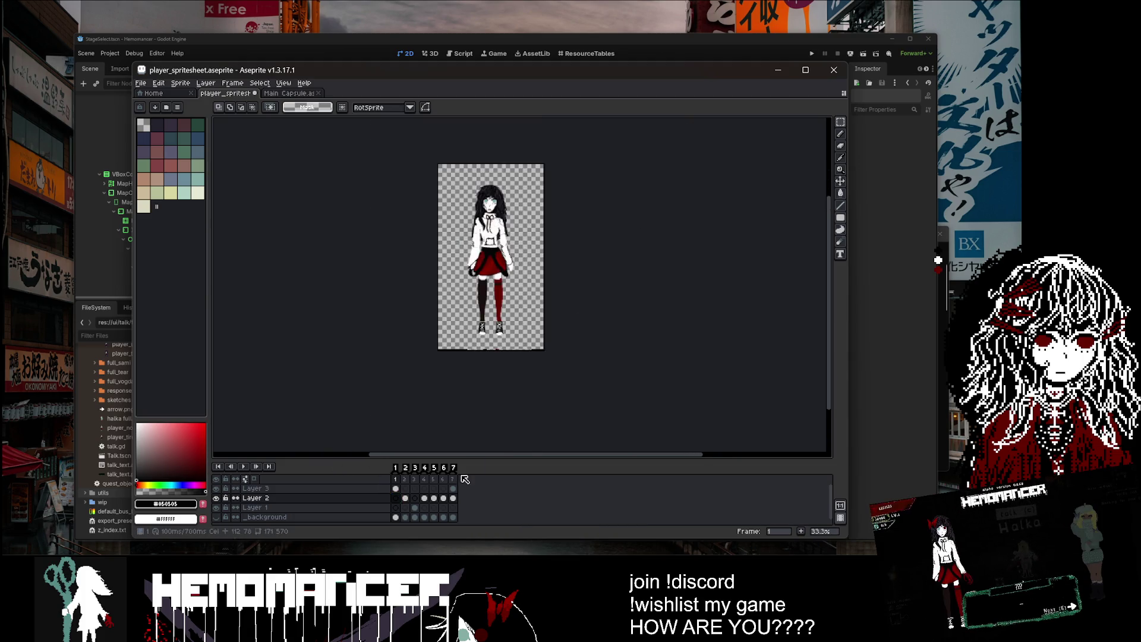
Step: On frame 5, undo to remove the diagonal white arm
{"action": "left_click", "coordinate": [434, 498]}
{"action": "left_click", "coordinate": [424, 498]}
{"action": "left_click", "coordinate": [434, 498]}
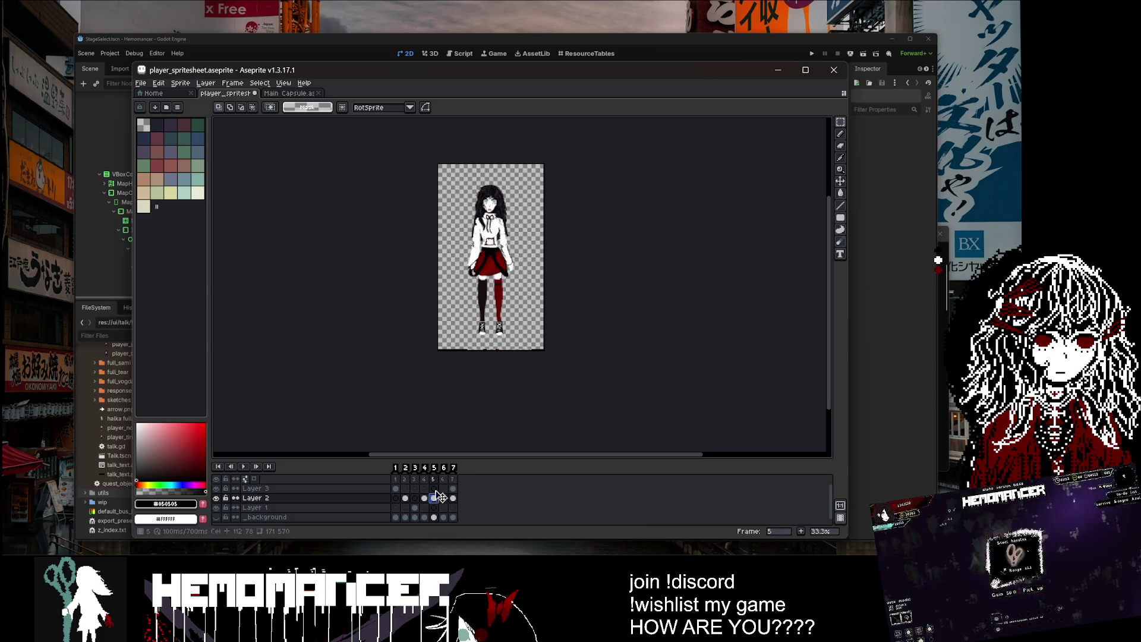
{"action": "key", "text": "e"}
{"action": "scroll", "coordinate": [544, 257], "scroll_direction": "up", "scroll_amount": 1}
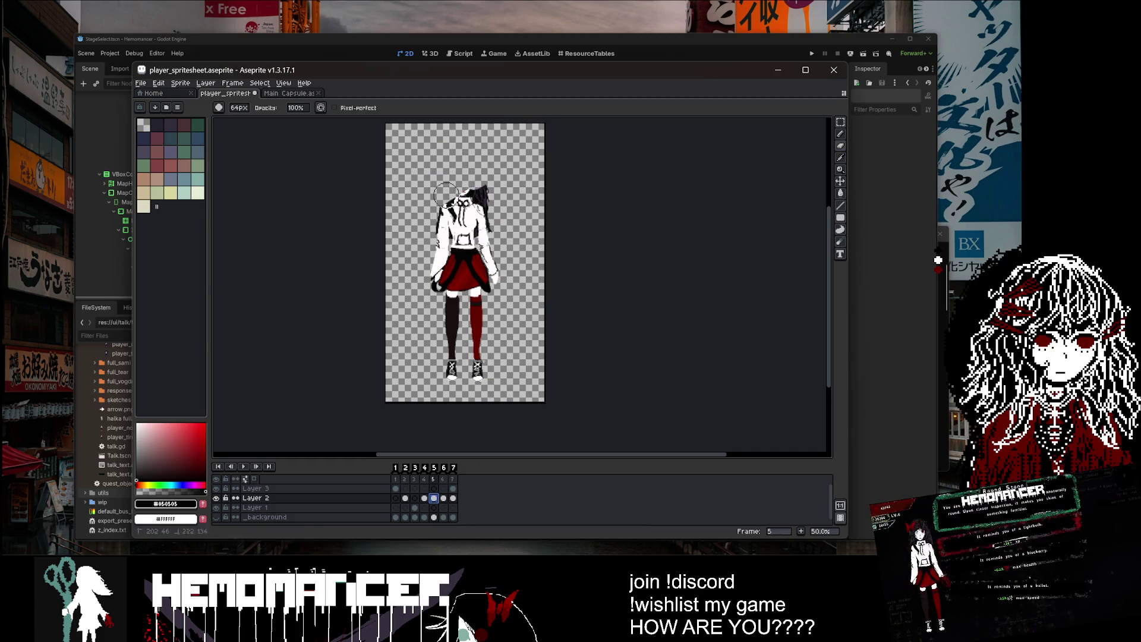
{"action": "key", "text": "ctrl+z"}
{"action": "key", "text": "ctrl+z"}
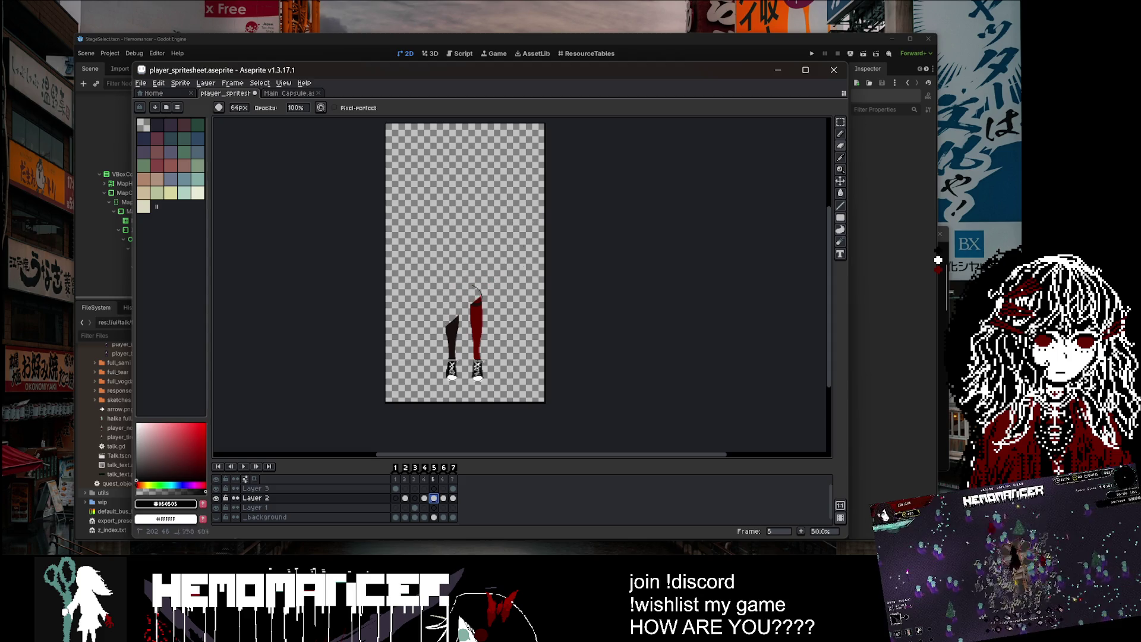
Step: Restore the full girl sprite on frame 1's Layer 2 and save player_spritesheet.aseprite
{"action": "key", "text": "m"}
{"action": "left_click", "coordinate": [399, 498]}
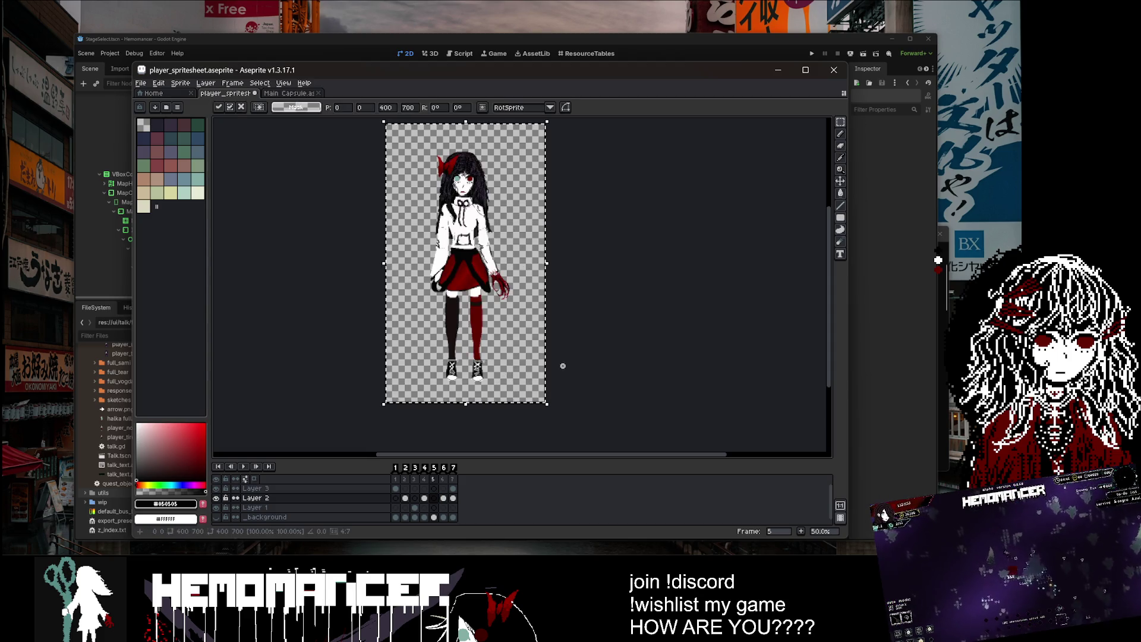
{"action": "left_click", "coordinate": [396, 489]}
{"action": "key", "text": "Delete"}
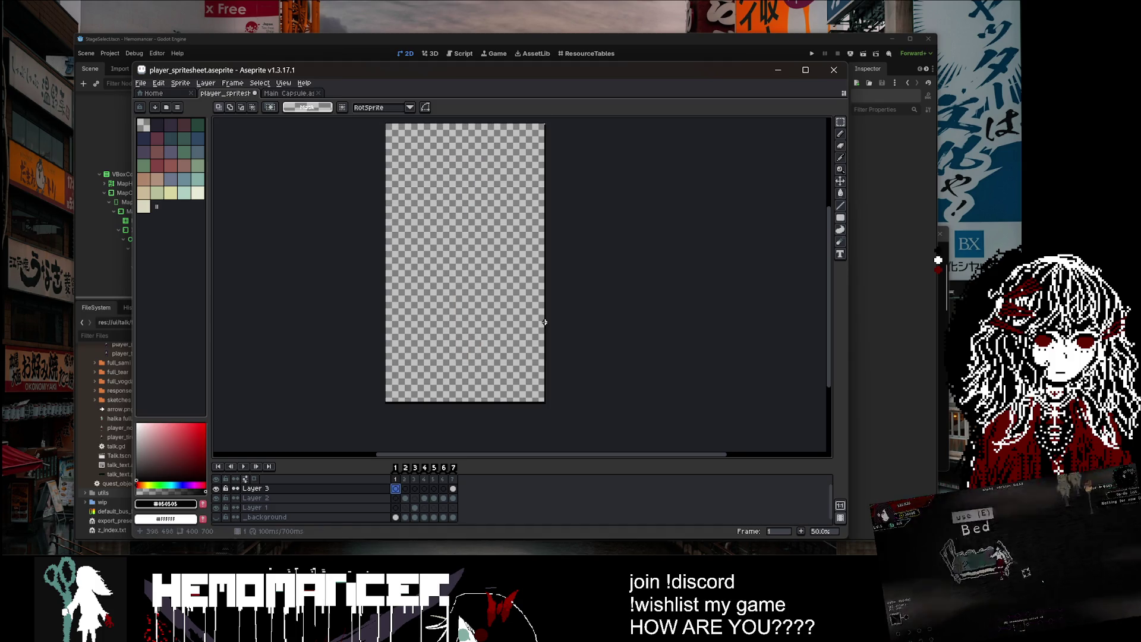
{"action": "left_click", "coordinate": [398, 498]}
{"action": "key", "text": "ctrl+v"}
{"action": "key", "text": "Return"}
{"action": "key", "text": "ctrl+s"}
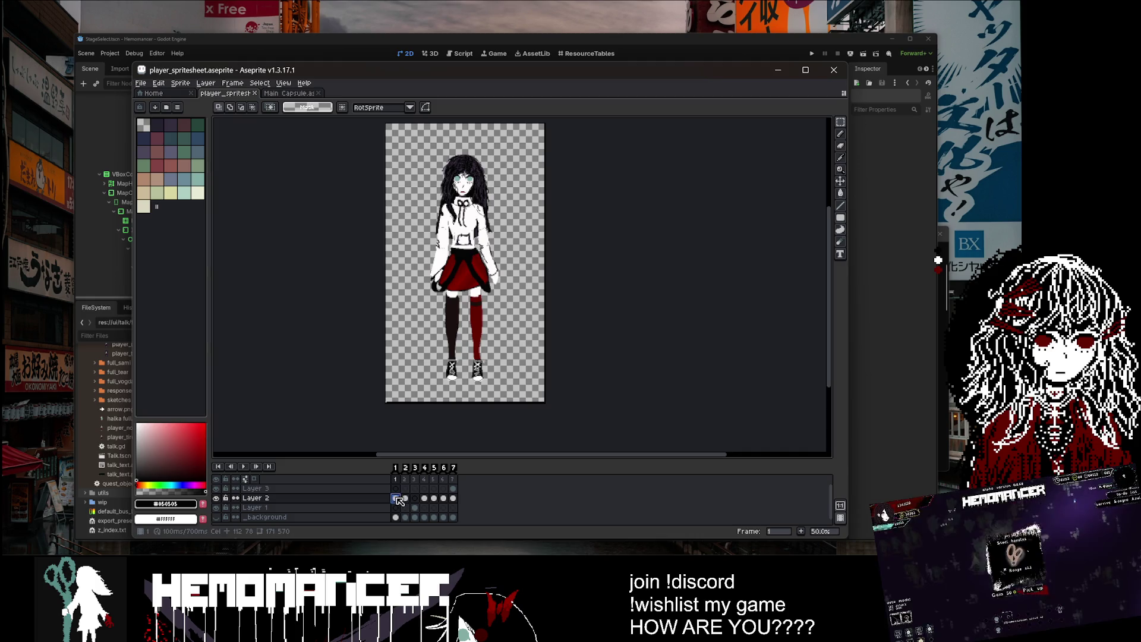
{"action": "key", "text": "i"}
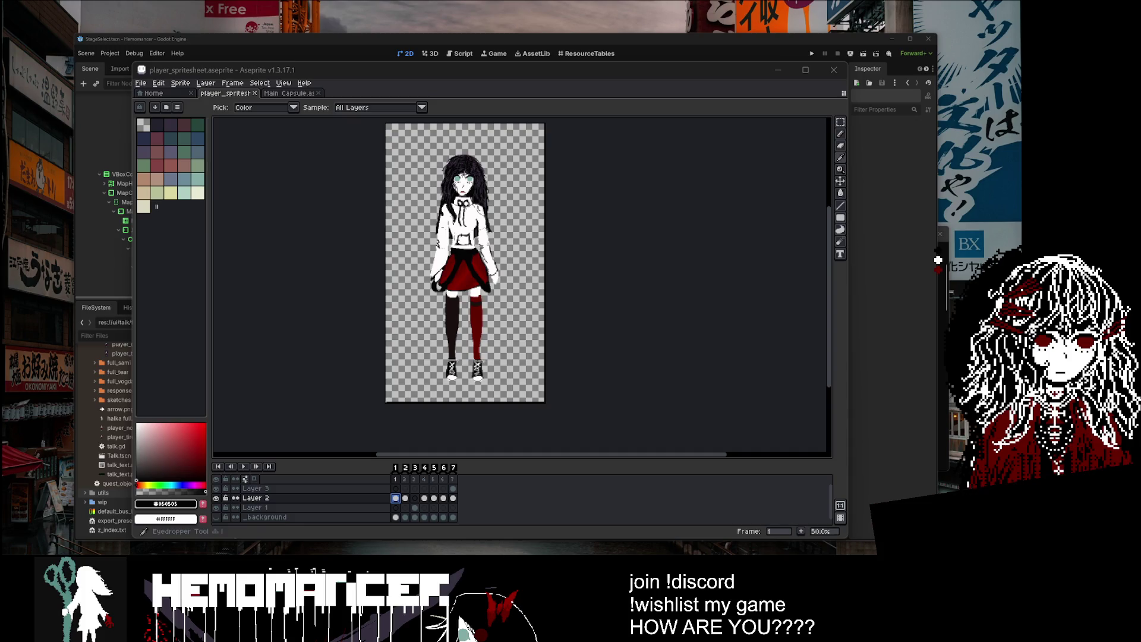
Step: Zoom onto the face, sample the near-black hair colour #050505, and save the file
{"action": "scroll", "coordinate": [463, 238], "scroll_direction": "up", "scroll_amount": 2}
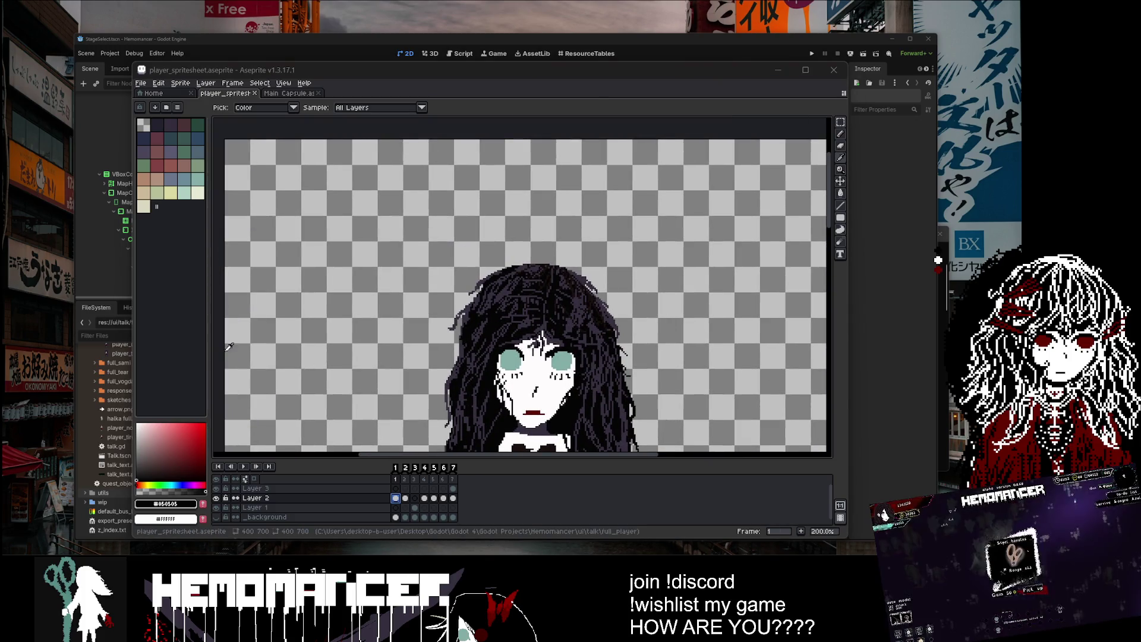
{"action": "scroll", "coordinate": [325, 264], "scroll_direction": "up", "scroll_amount": 3}
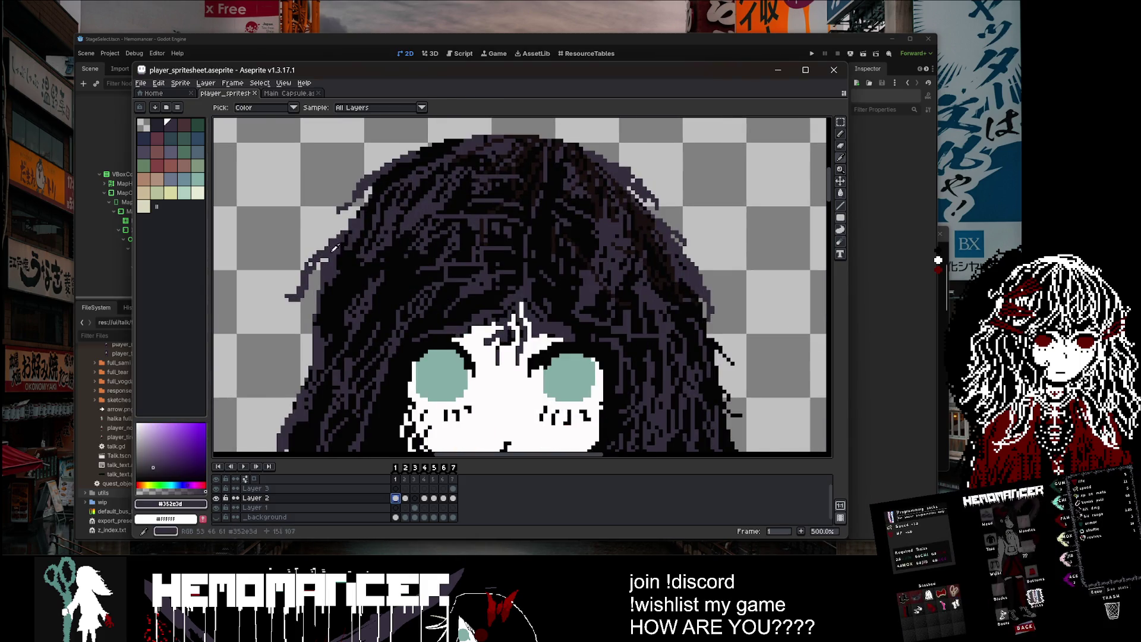
{"action": "scroll", "coordinate": [335, 248], "scroll_direction": "down", "scroll_amount": 2}
{"action": "scroll", "coordinate": [419, 222], "scroll_direction": "up", "scroll_amount": 1}
{"action": "left_click_drag", "start_coordinate": [378, 184], "coordinate": [512, 240]}
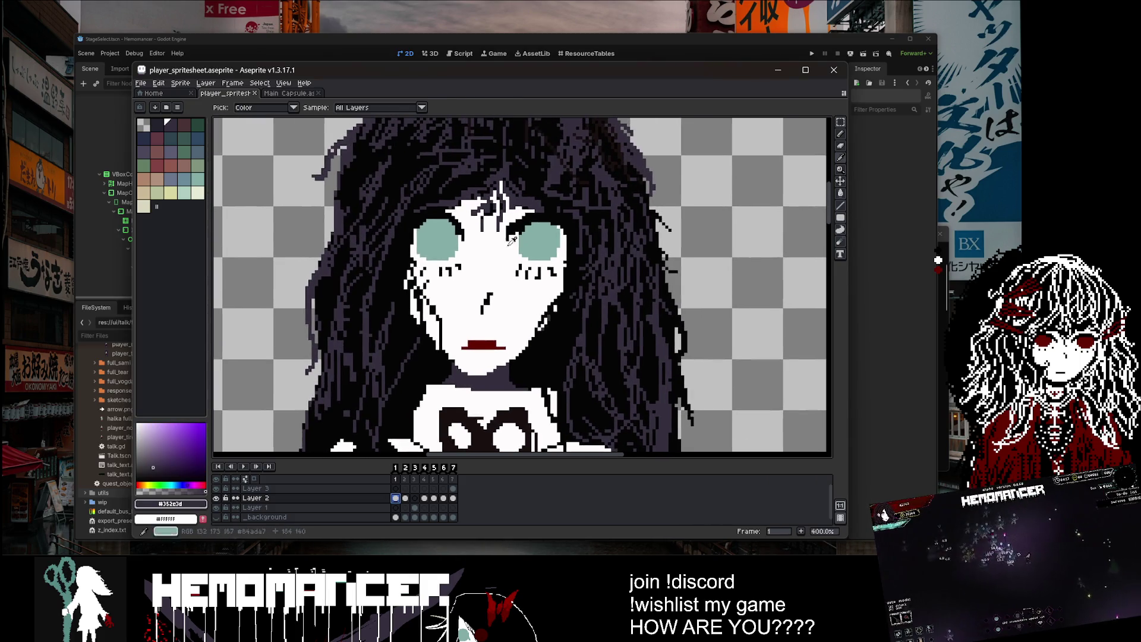
{"action": "scroll", "coordinate": [667, 247], "scroll_direction": "up", "scroll_amount": 3}
{"action": "left_click", "coordinate": [667, 247]}
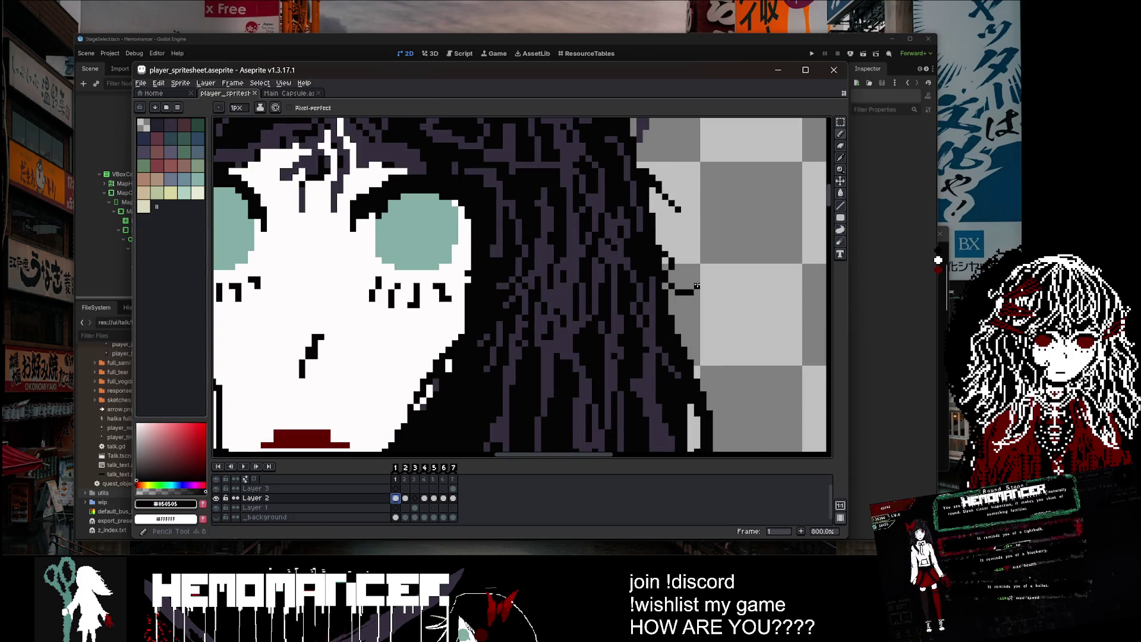
{"action": "scroll", "coordinate": [674, 225], "scroll_direction": "down", "scroll_amount": 6}
{"action": "scroll", "coordinate": [673, 323], "scroll_direction": "up", "scroll_amount": 2}
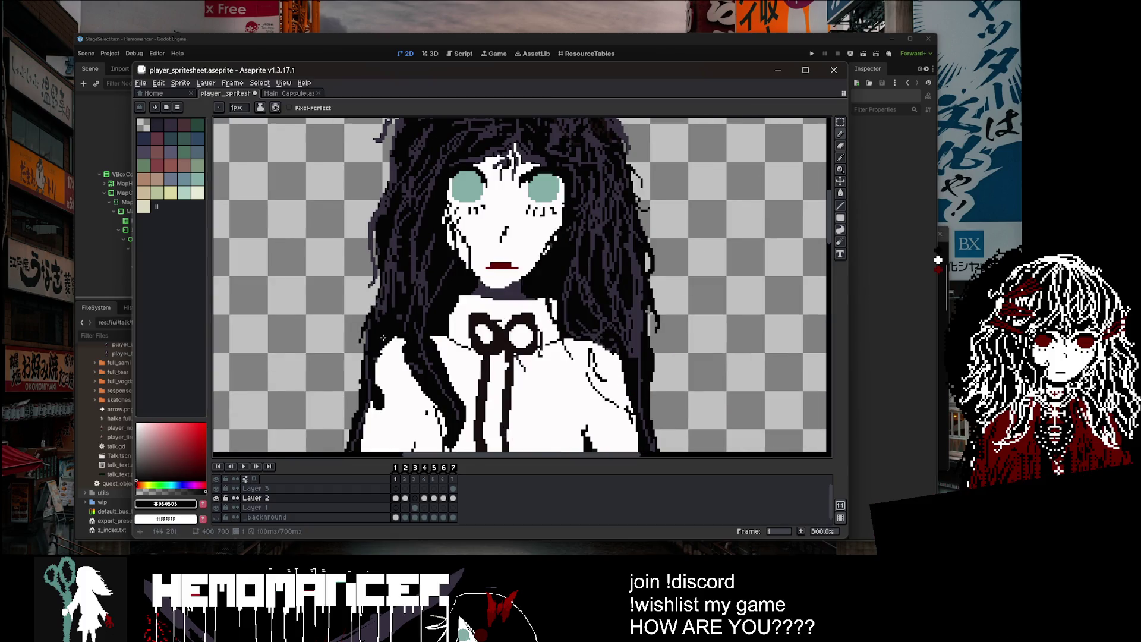
{"action": "scroll", "coordinate": [383, 338], "scroll_direction": "down", "scroll_amount": 2}
{"action": "scroll", "coordinate": [482, 358], "scroll_direction": "up", "scroll_amount": 2}
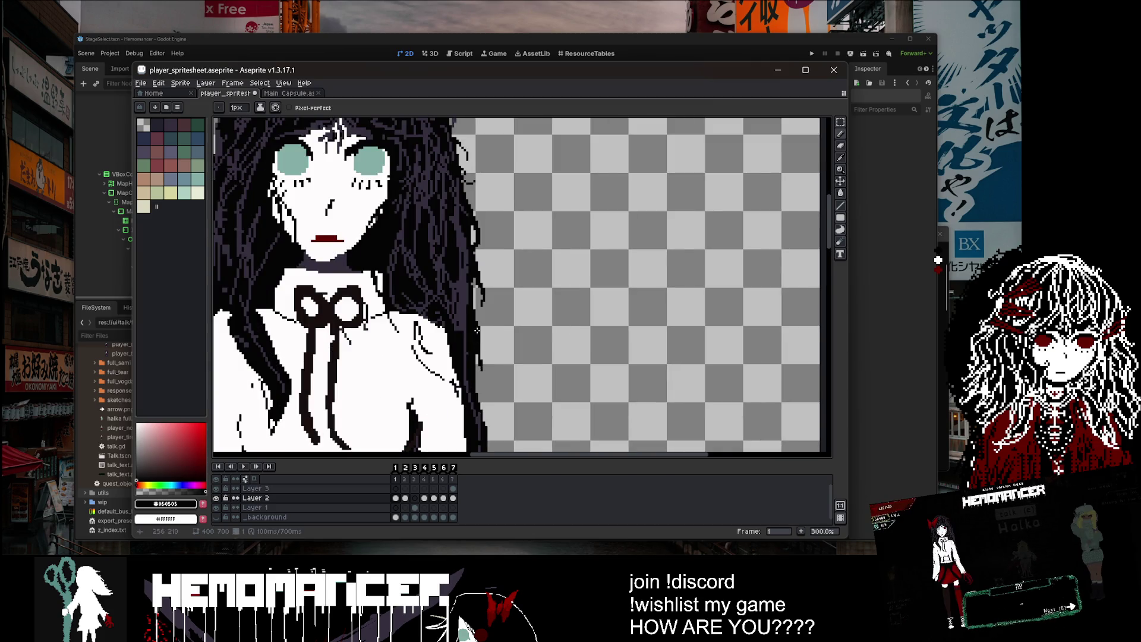
{"action": "scroll", "coordinate": [477, 330], "scroll_direction": "down", "scroll_amount": 2}
{"action": "key", "text": "ctrl+s"}
Step: Pan up to the torso and sample the shirt's off-white #FFFCFC
{"action": "scroll", "coordinate": [531, 343], "scroll_direction": "down", "scroll_amount": 1}
{"action": "scroll", "coordinate": [531, 343], "scroll_direction": "up", "scroll_amount": 1}
{"action": "scroll", "coordinate": [535, 339], "scroll_direction": "down", "scroll_amount": 1}
{"action": "scroll", "coordinate": [542, 330], "scroll_direction": "up", "scroll_amount": 3}
{"action": "left_click_drag", "start_coordinate": [531, 182], "coordinate": [529, 565]}
{"action": "scroll", "coordinate": [389, 397], "scroll_direction": "up", "scroll_amount": 3}
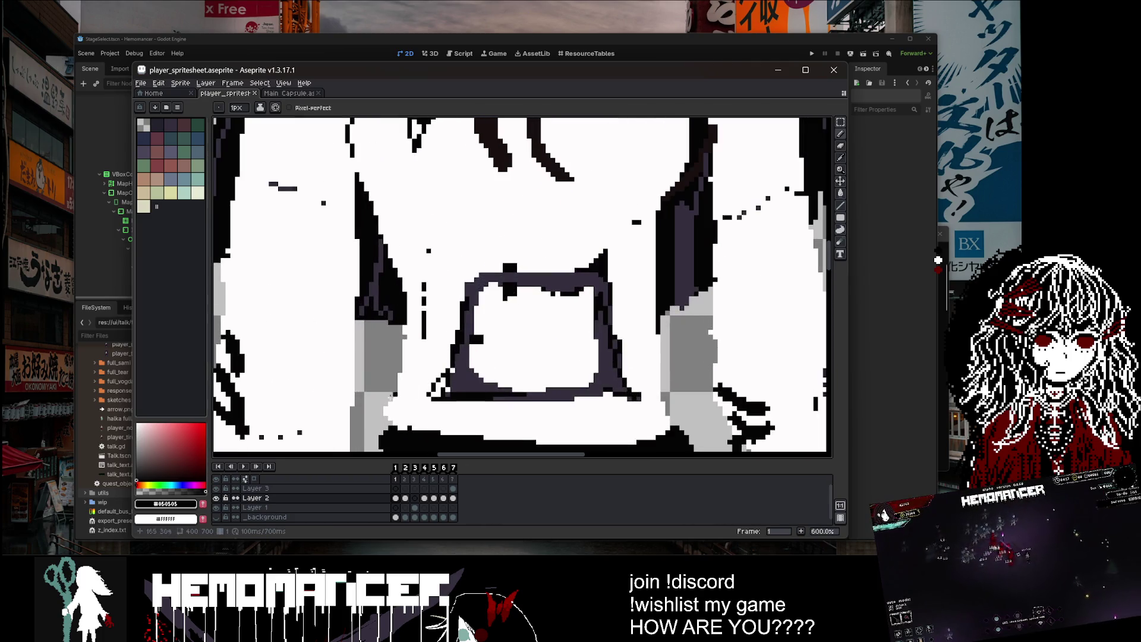
{"action": "left_click", "coordinate": [395, 419], "text": "alt"}
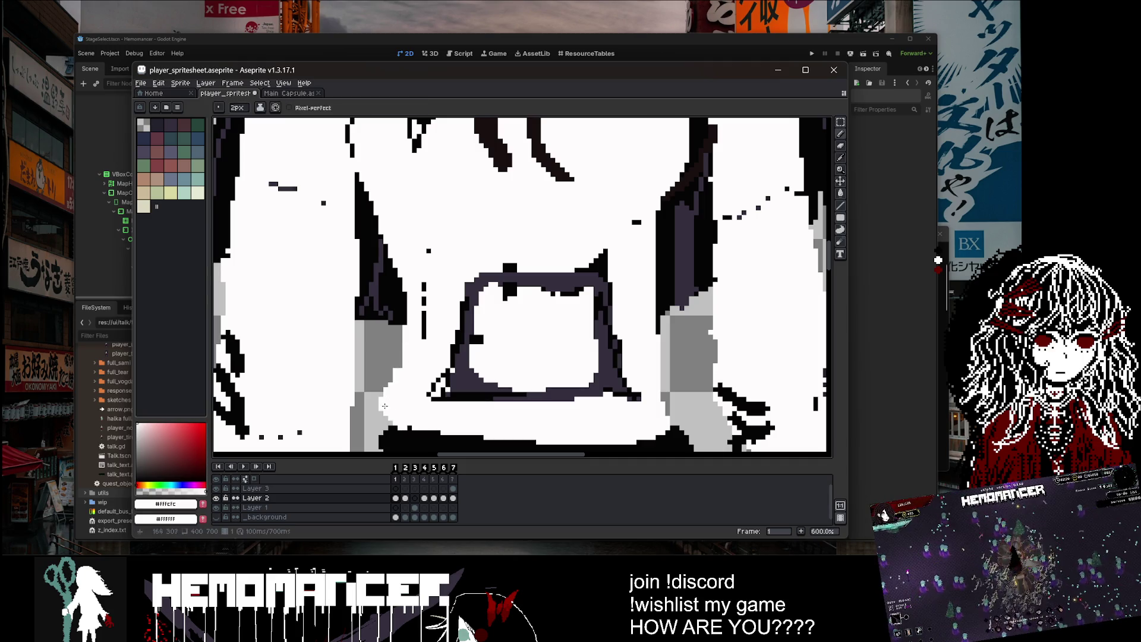
{"action": "scroll", "coordinate": [666, 394], "scroll_direction": "down", "scroll_amount": 1}
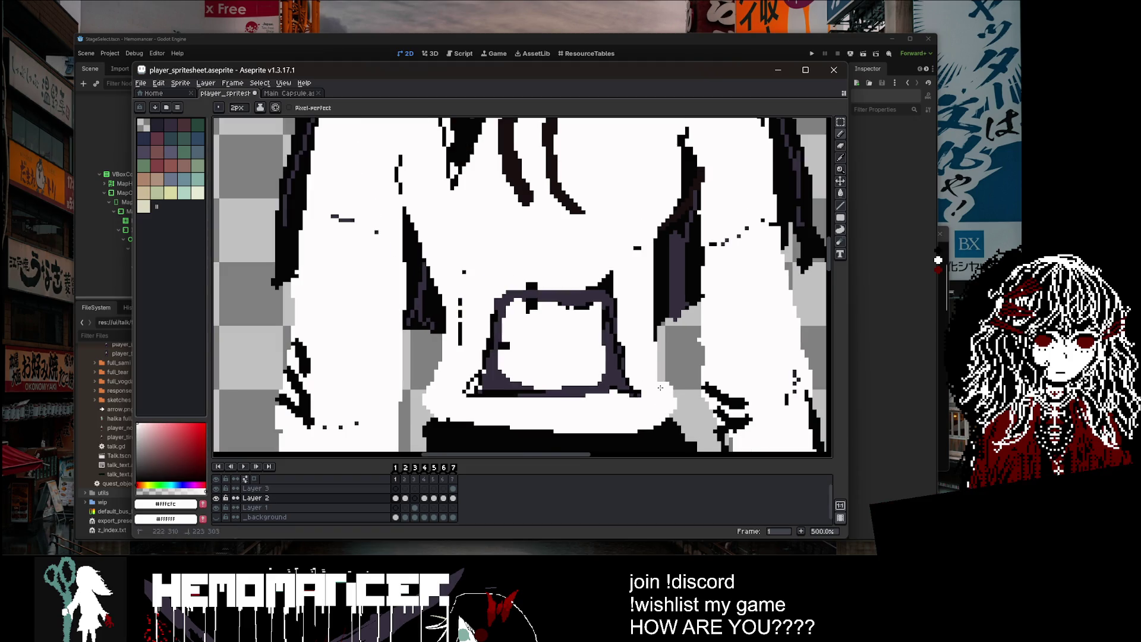
{"action": "scroll", "coordinate": [654, 360], "scroll_direction": "down", "scroll_amount": 7}
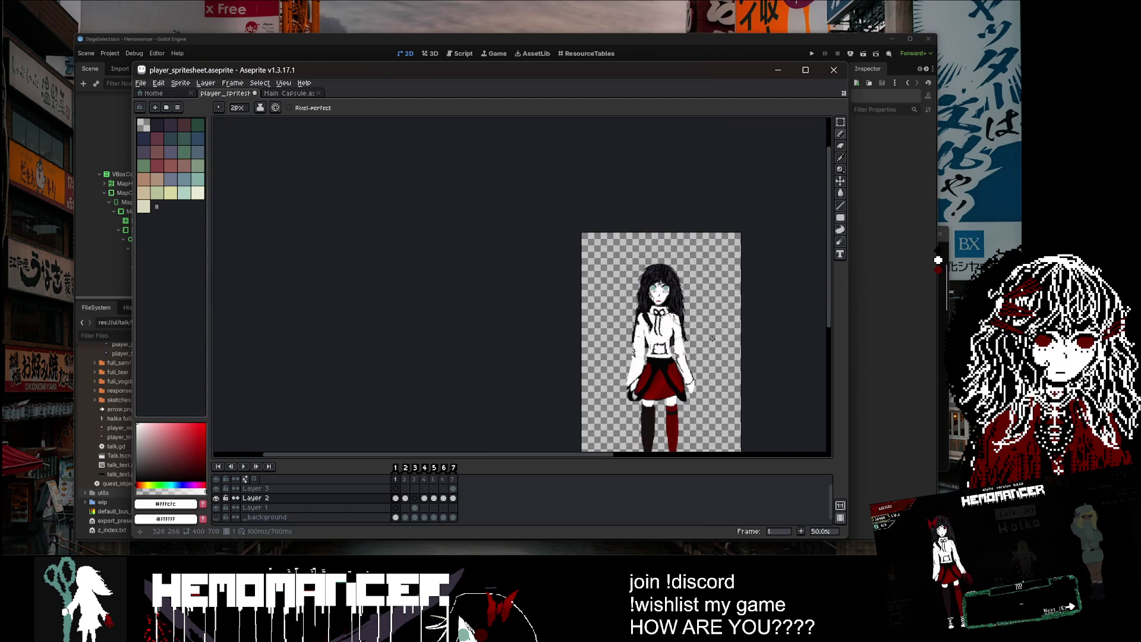
Step: Undo the last pencil stroke on the mouth and save the file
{"action": "scroll", "coordinate": [650, 333], "scroll_direction": "up", "scroll_amount": 4}
{"action": "scroll", "coordinate": [497, 394], "scroll_direction": "up", "scroll_amount": 2}
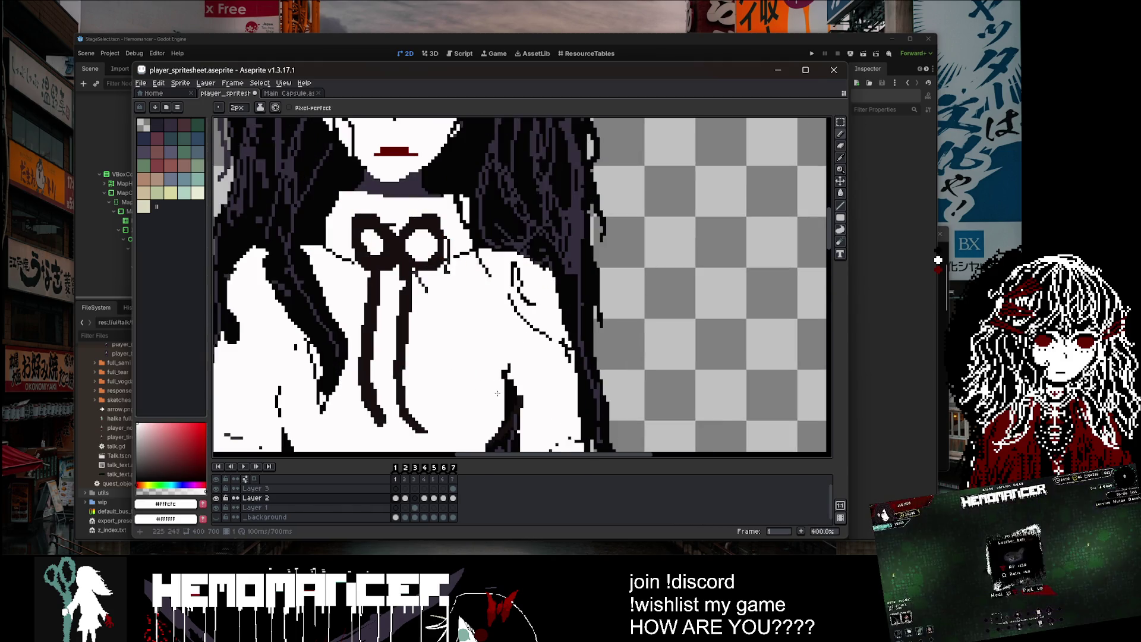
{"action": "scroll", "coordinate": [529, 369], "scroll_direction": "down", "scroll_amount": 4}
{"action": "key", "text": "v"}
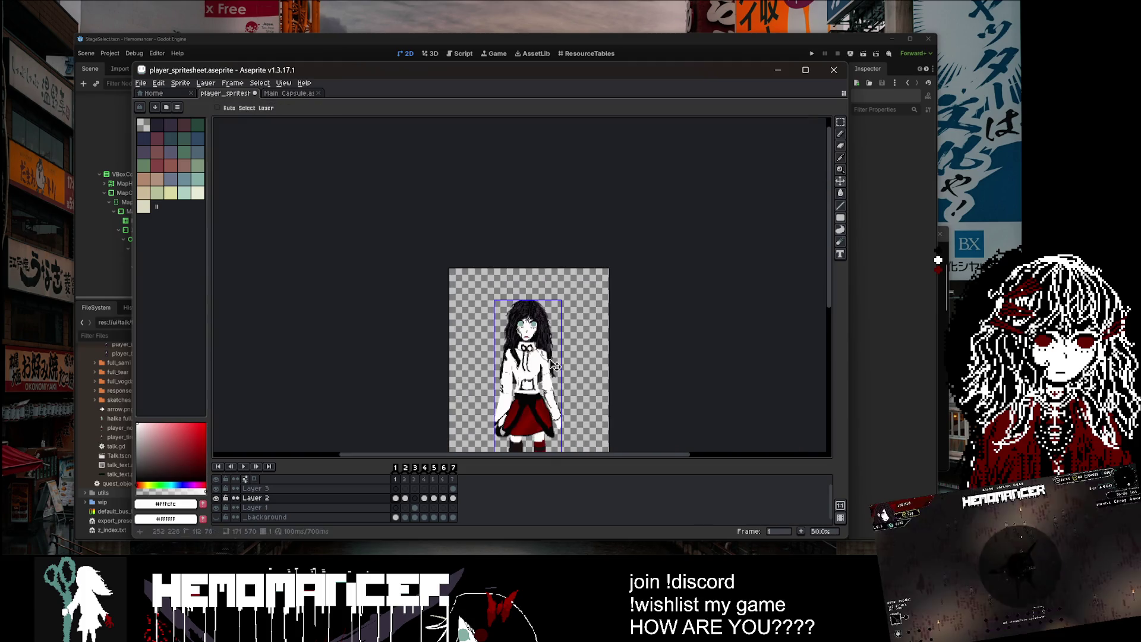
{"action": "scroll", "coordinate": [475, 303], "scroll_direction": "up", "scroll_amount": 7}
{"action": "key", "text": "u"}
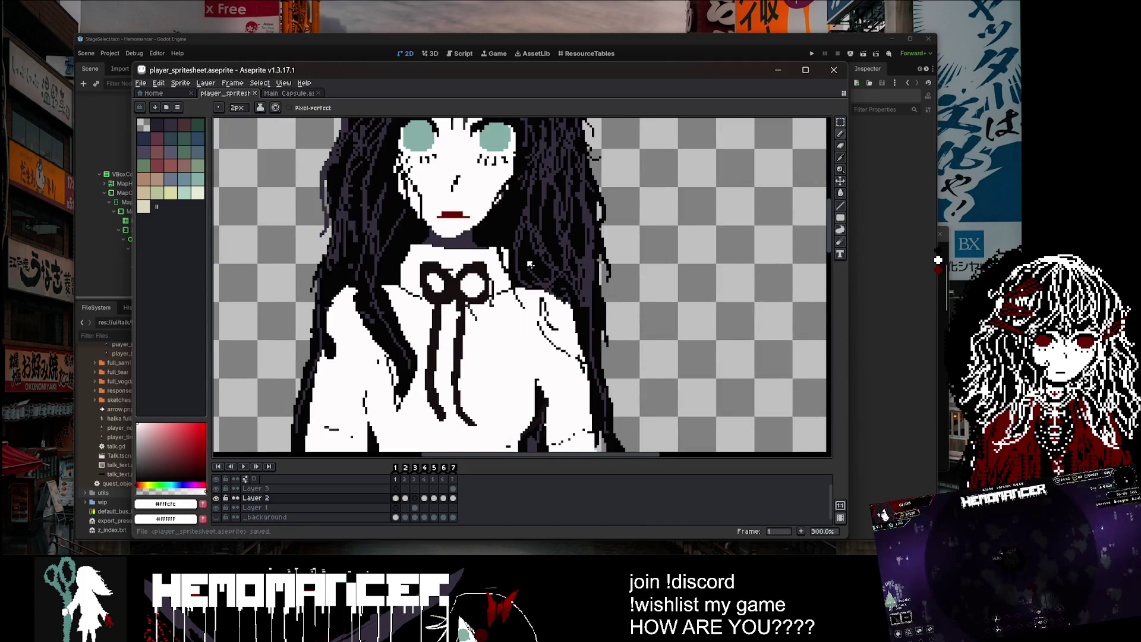
{"action": "scroll", "coordinate": [475, 303], "scroll_direction": "up", "scroll_amount": 2}
{"action": "key", "text": "b"}
{"action": "scroll", "coordinate": [464, 310], "scroll_direction": "up", "scroll_amount": 2}
{"action": "scroll", "coordinate": [452, 312], "scroll_direction": "down", "scroll_amount": 4}
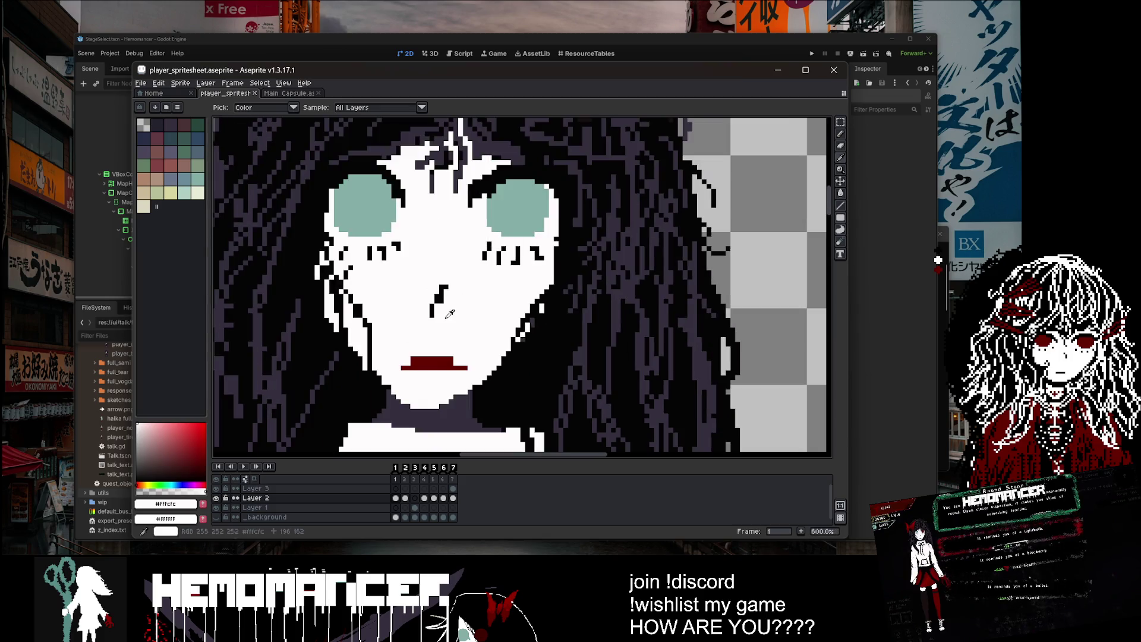
{"action": "scroll", "coordinate": [567, 259], "scroll_direction": "down", "scroll_amount": 2}
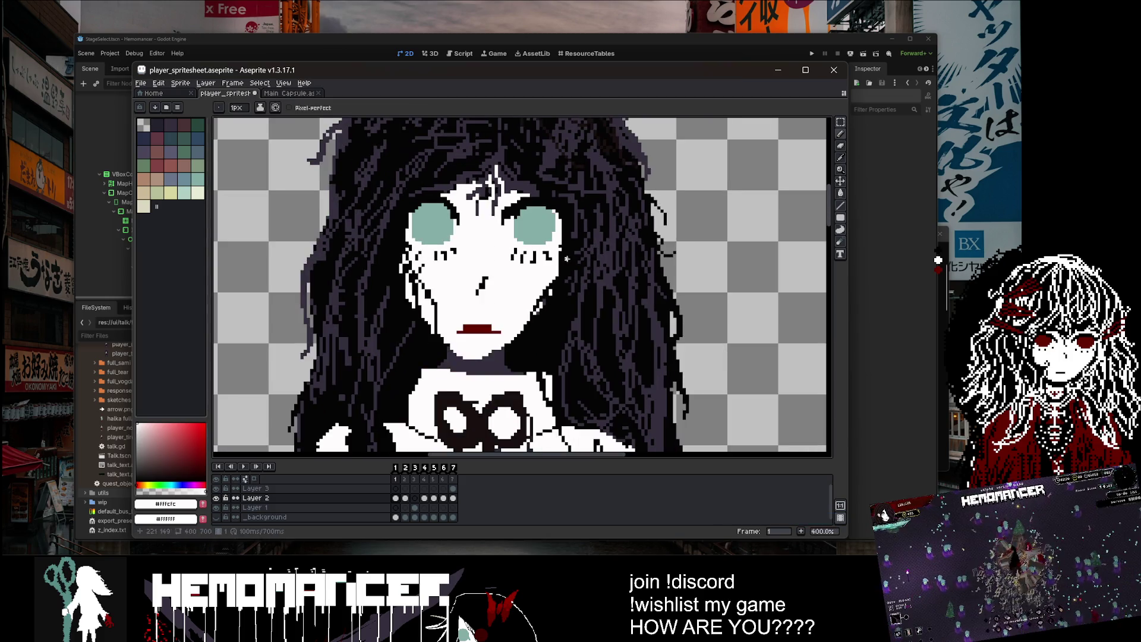
{"action": "scroll", "coordinate": [535, 257], "scroll_direction": "down", "scroll_amount": 2}
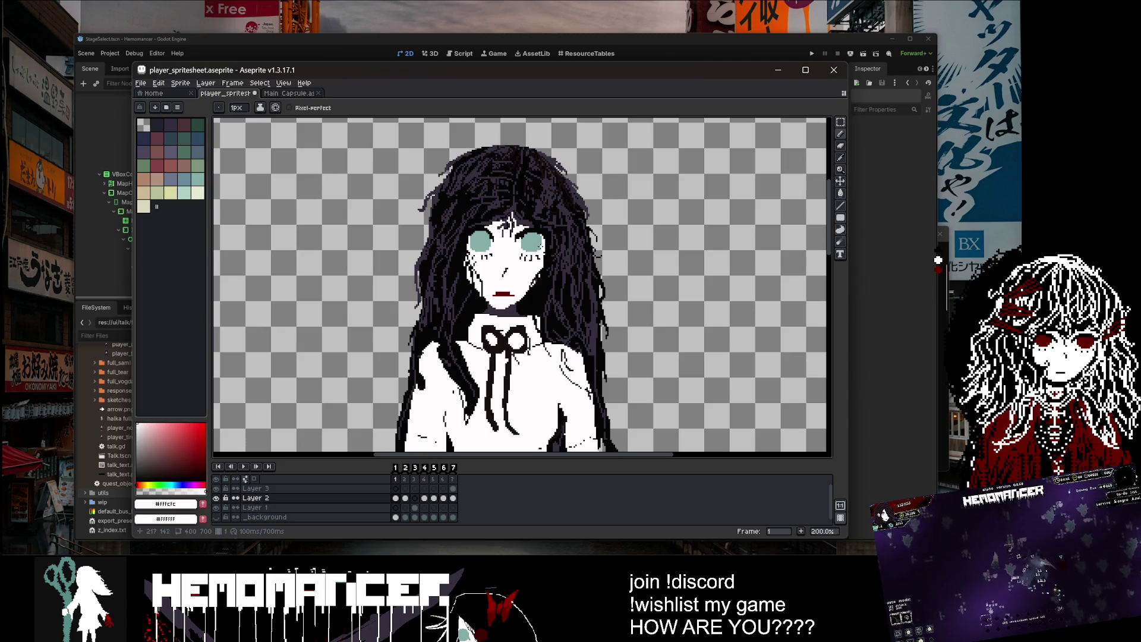
{"action": "key", "text": "ctrl+z"}
{"action": "scroll", "coordinate": [538, 260], "scroll_direction": "up", "scroll_amount": 2}
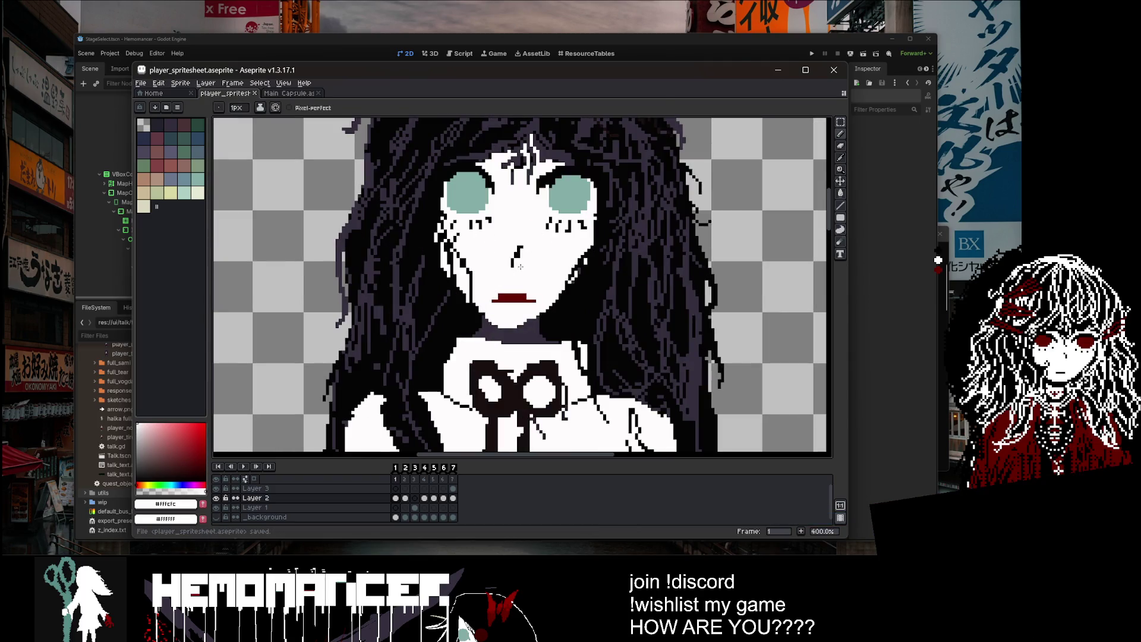
{"action": "scroll", "coordinate": [574, 238], "scroll_direction": "down", "scroll_amount": 2}
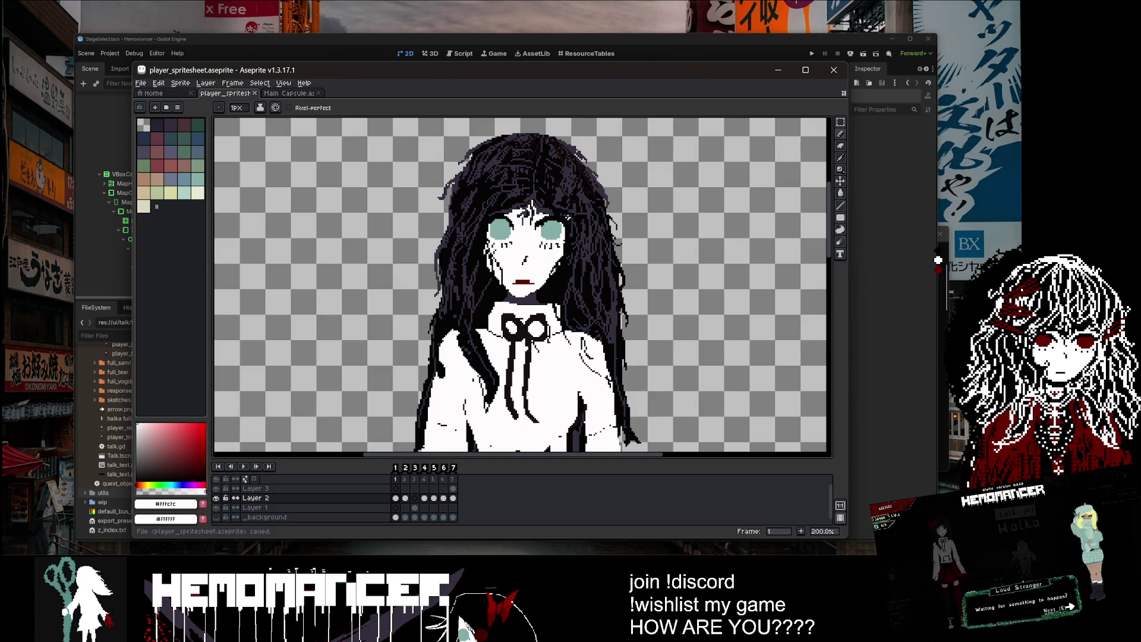
{"action": "scroll", "coordinate": [522, 270], "scroll_direction": "up", "scroll_amount": 4}
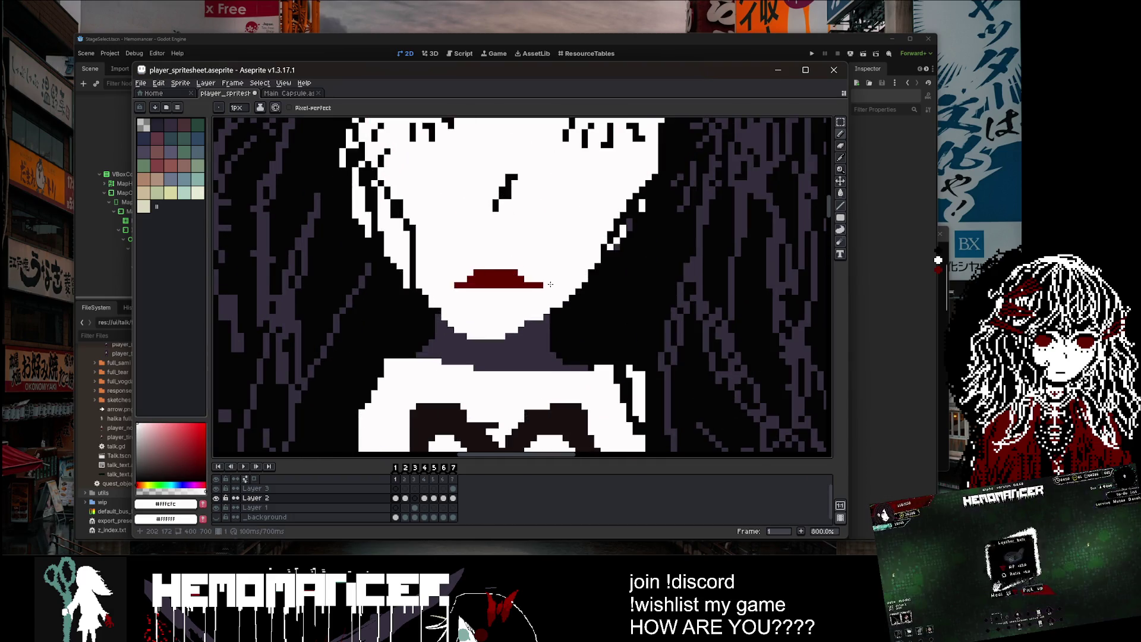
{"action": "scroll", "coordinate": [459, 285], "scroll_direction": "down", "scroll_amount": 4}
{"action": "key", "text": "ctrl+s"}
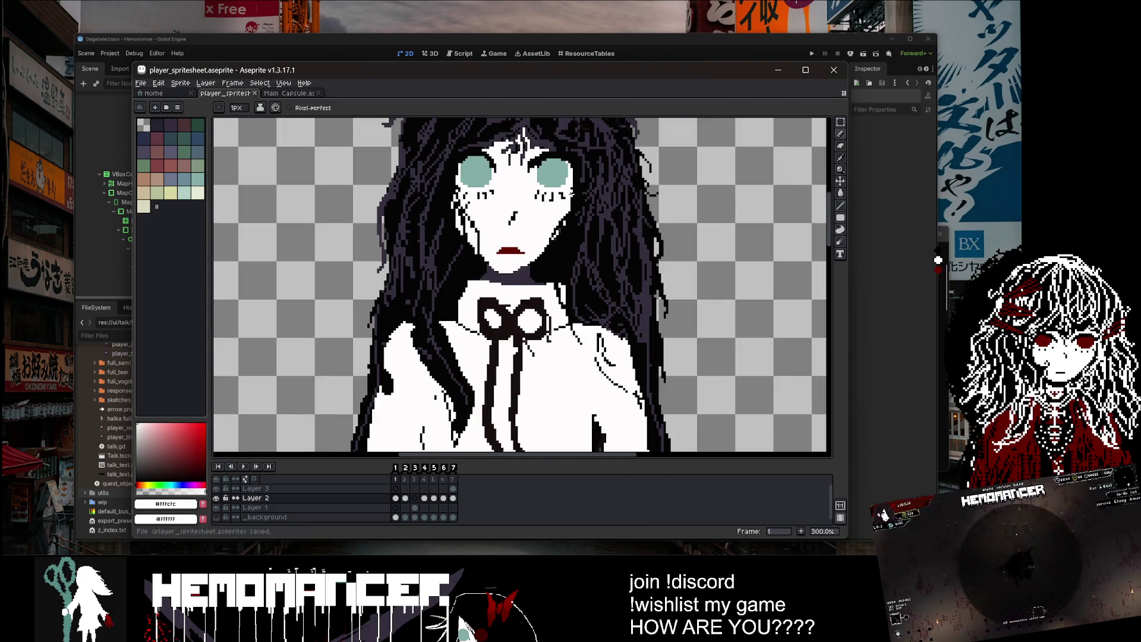
Step: Compare the face with frame 5, then add red and a black edge line along the frame-1 mouth
{"action": "scroll", "coordinate": [484, 311], "scroll_direction": "up", "scroll_amount": 3}
{"action": "scroll", "coordinate": [484, 312], "scroll_direction": "down", "scroll_amount": 4}
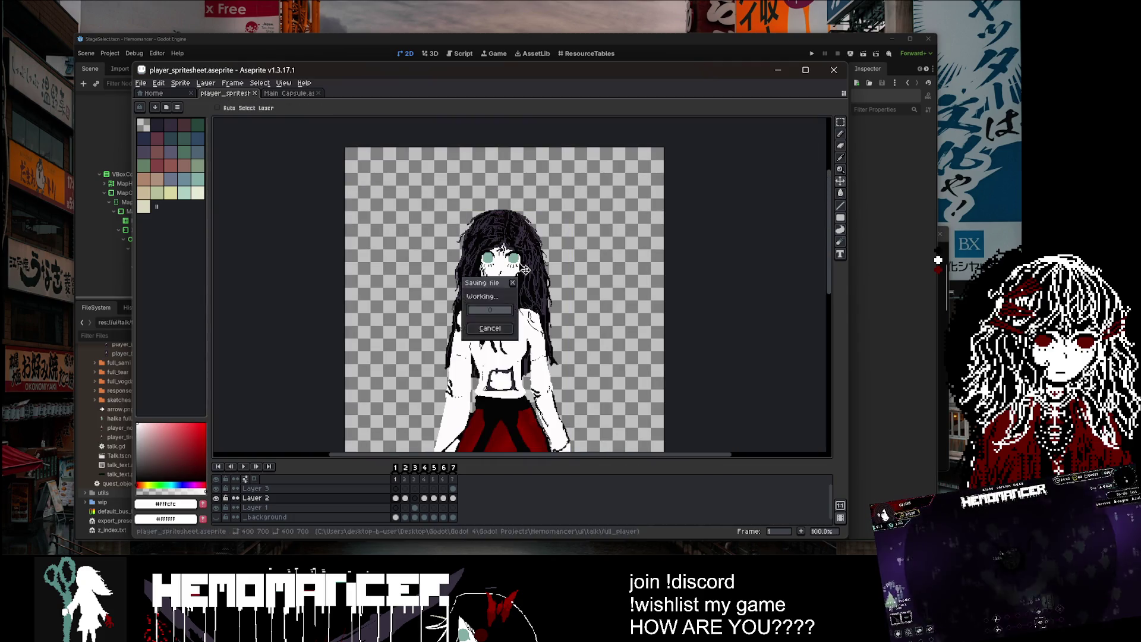
{"action": "scroll", "coordinate": [531, 255], "scroll_direction": "up", "scroll_amount": 2}
{"action": "left_click", "coordinate": [436, 481]}
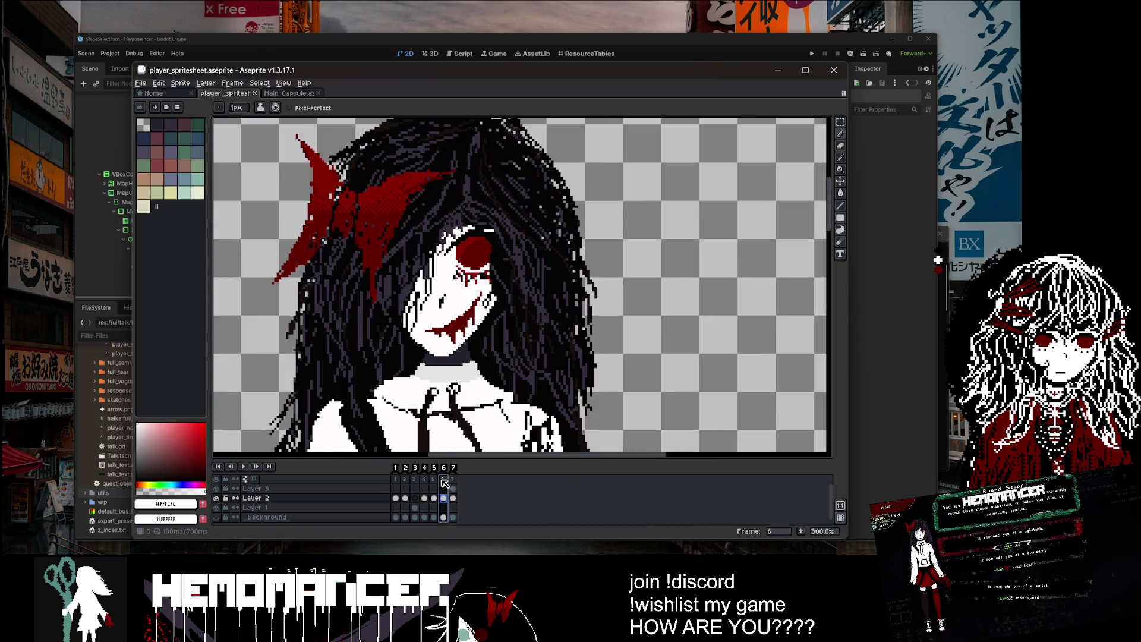
{"action": "left_click", "coordinate": [397, 482]}
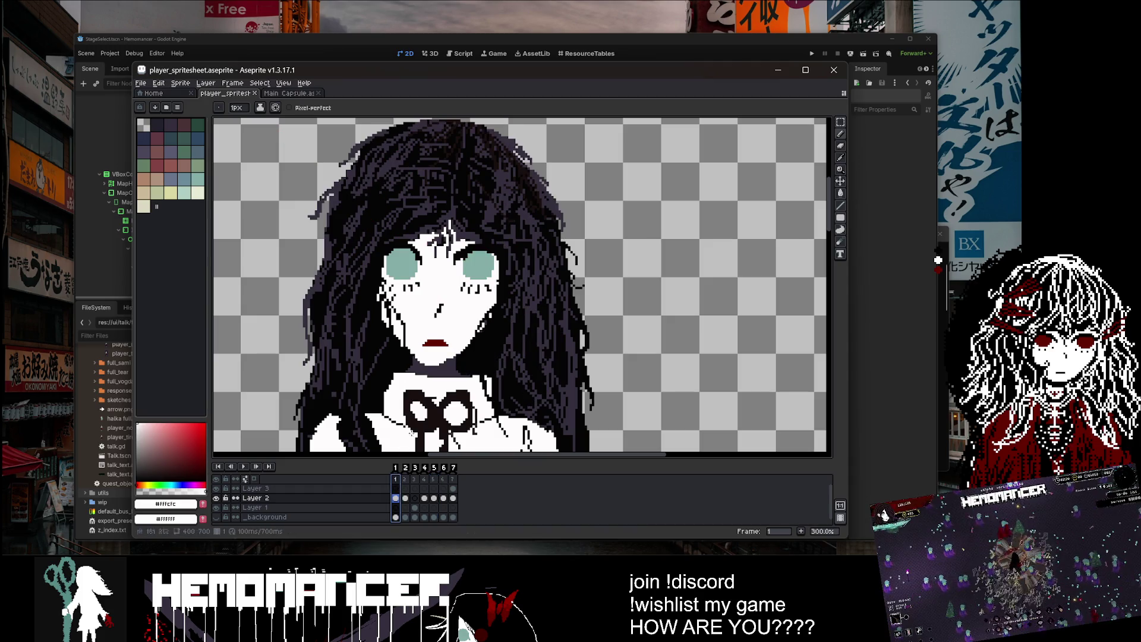
{"action": "scroll", "coordinate": [425, 336], "scroll_direction": "up", "scroll_amount": 8}
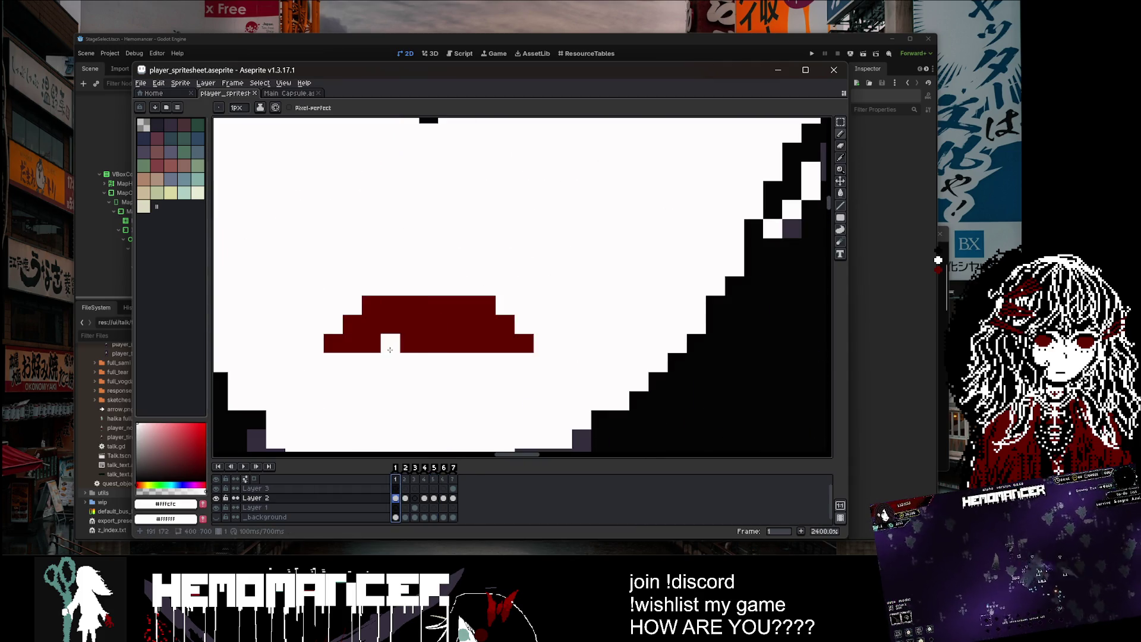
{"action": "key", "text": "ctrl+z"}
{"action": "left_click", "coordinate": [716, 398], "text": "alt"}
{"action": "left_click", "coordinate": [405, 319]}
{"action": "left_click_drag", "start_coordinate": [396, 347], "coordinate": [473, 345]}
{"action": "scroll", "coordinate": [445, 343], "scroll_direction": "down", "scroll_amount": 5}
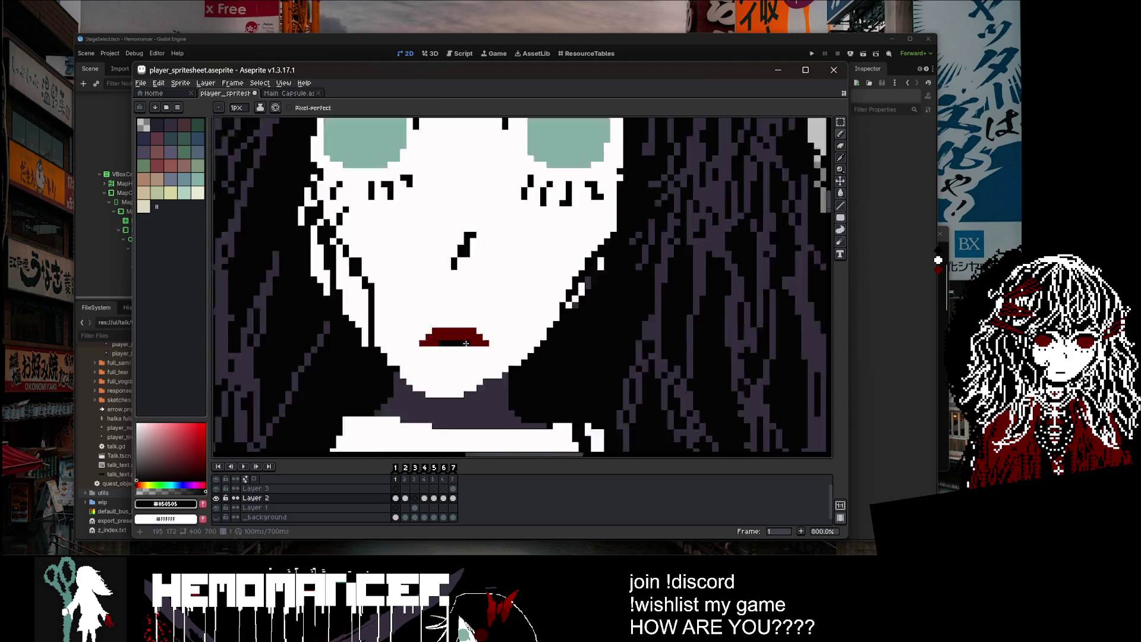
{"action": "scroll", "coordinate": [480, 344], "scroll_direction": "down", "scroll_amount": 3}
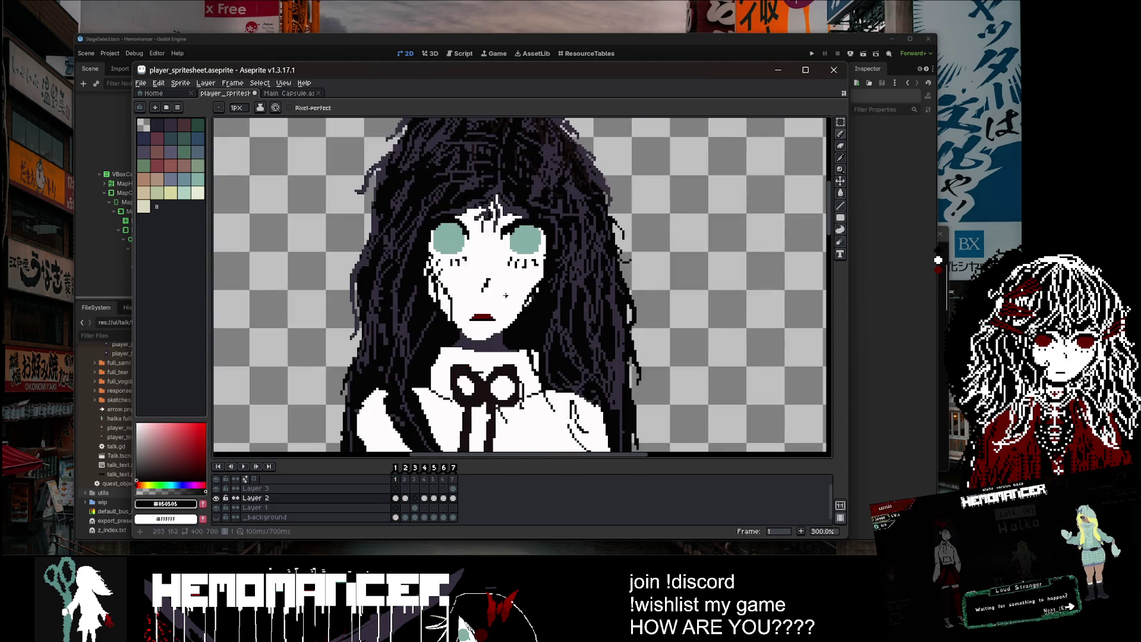
Step: Undo the black edge strokes along the mouth
{"action": "key", "text": "ctrl+z"}
{"action": "scroll", "coordinate": [459, 303], "scroll_direction": "up", "scroll_amount": 6}
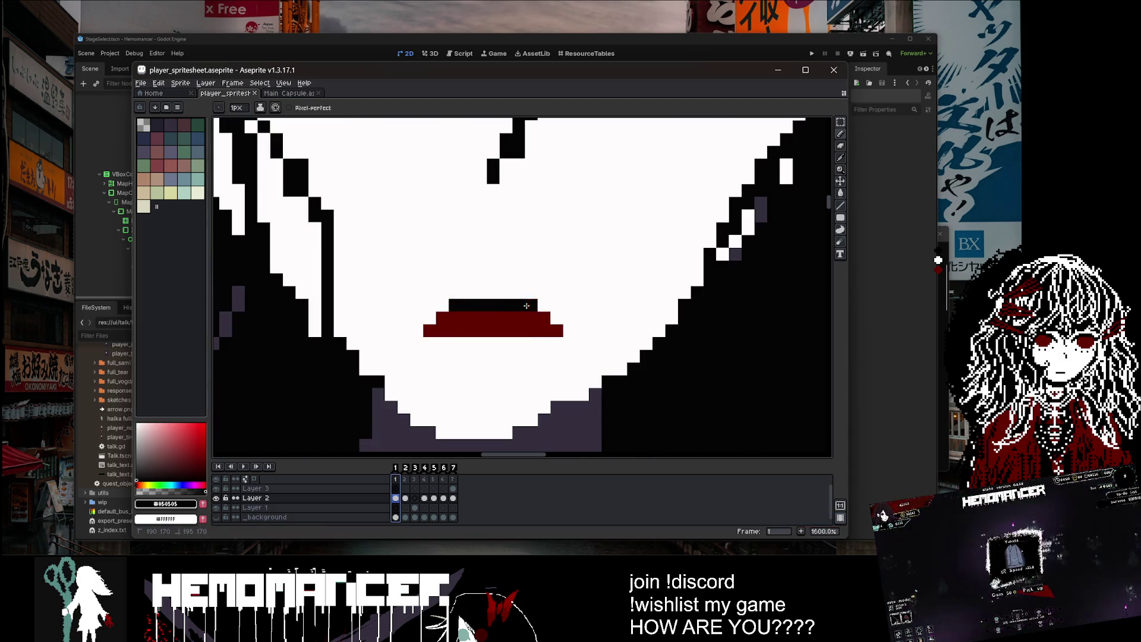
{"action": "scroll", "coordinate": [527, 305], "scroll_direction": "down", "scroll_amount": 7}
{"action": "key", "text": "ctrl+z"}
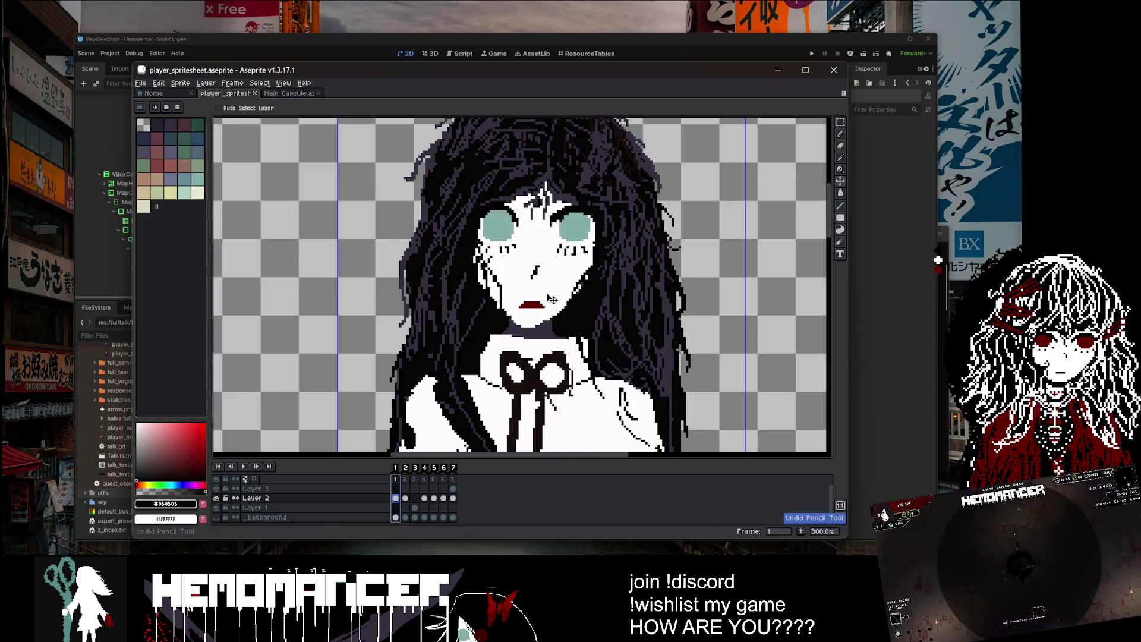
{"action": "scroll", "coordinate": [538, 287], "scroll_direction": "up", "scroll_amount": 7}
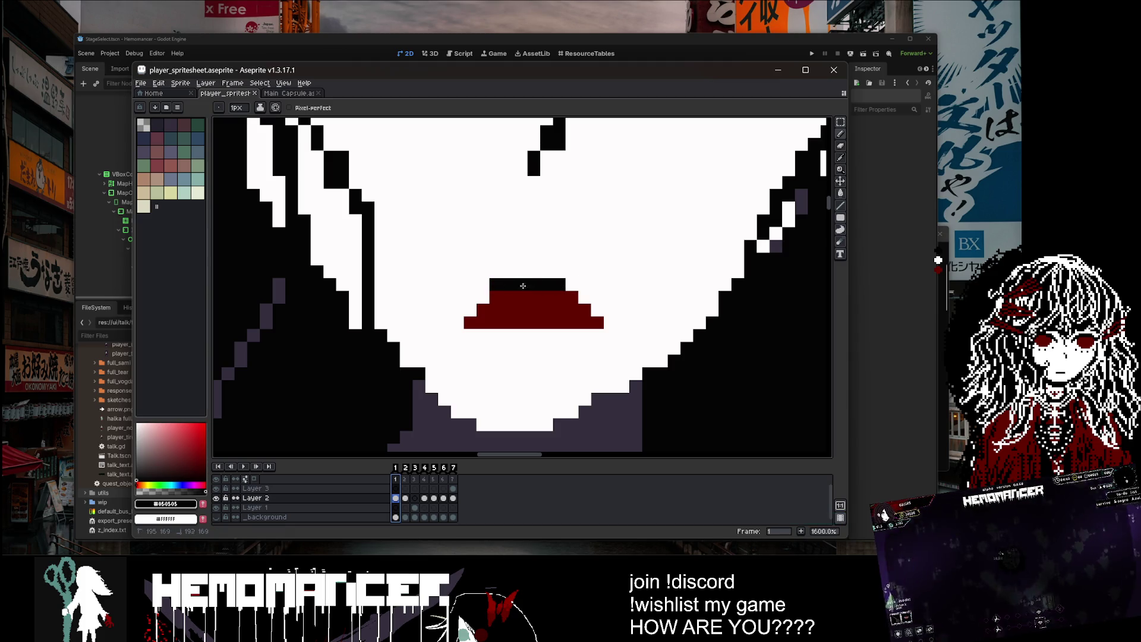
{"action": "scroll", "coordinate": [571, 286], "scroll_direction": "down", "scroll_amount": 7}
{"action": "key", "text": "ctrl+z"}
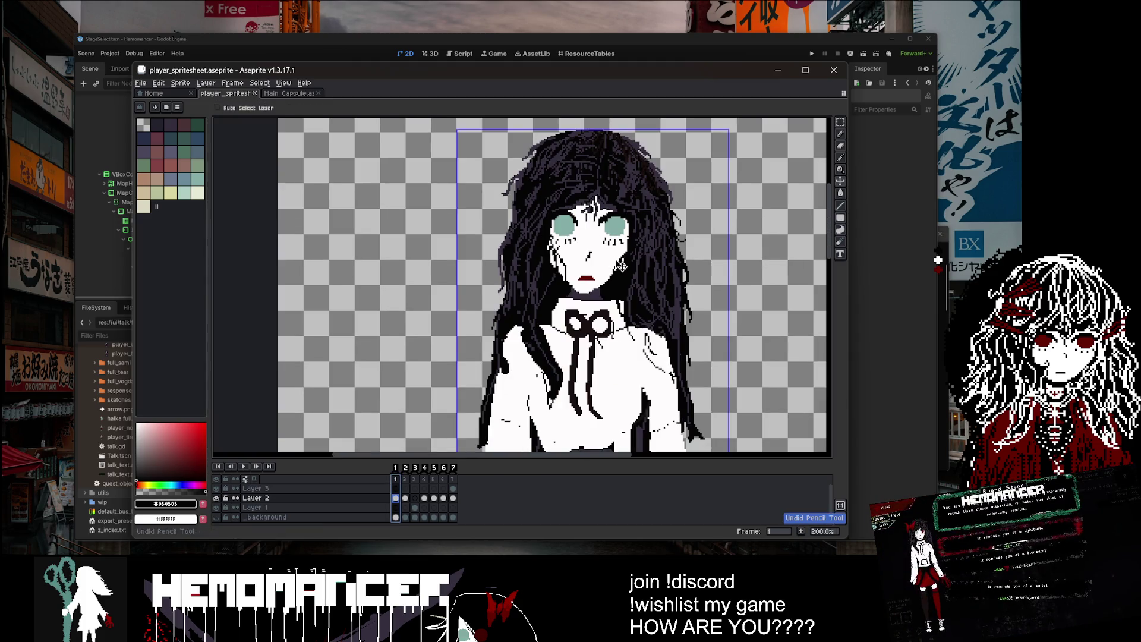
{"action": "scroll", "coordinate": [597, 279], "scroll_direction": "up", "scroll_amount": 3}
{"action": "scroll", "coordinate": [597, 279], "scroll_direction": "up", "scroll_amount": 3}
Step: Paint the mouth's interior with the near-white skin colour and save
{"action": "left_click", "coordinate": [555, 297], "text": "alt"}
{"action": "scroll", "coordinate": [538, 305], "scroll_direction": "up", "scroll_amount": 3}
{"action": "left_click_drag", "start_coordinate": [538, 305], "coordinate": [434, 309]}
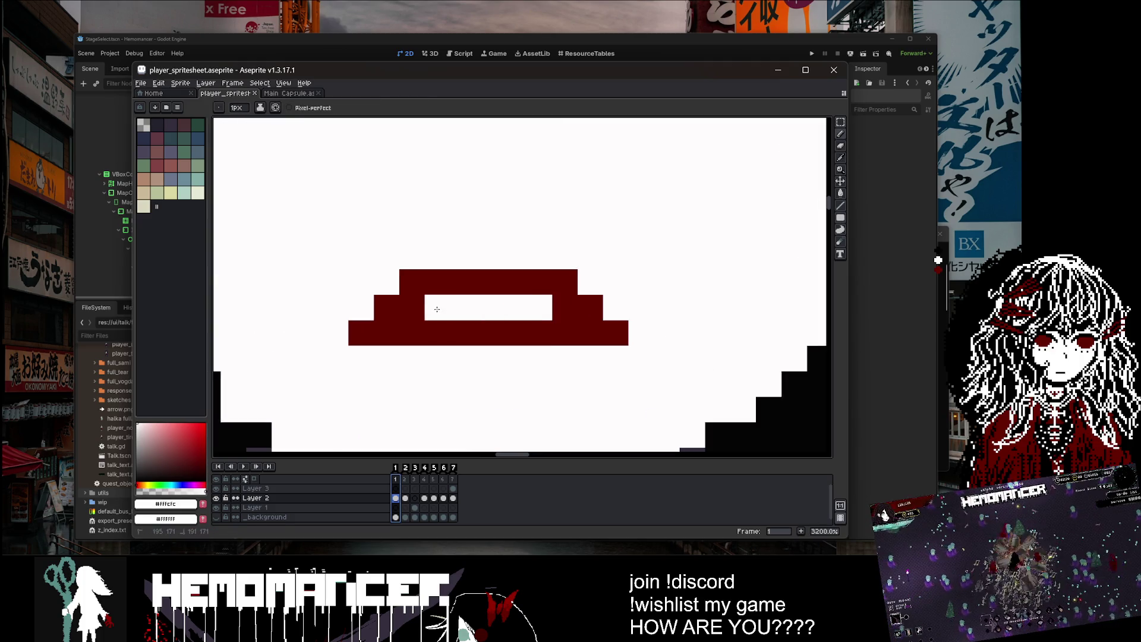
{"action": "scroll", "coordinate": [546, 261], "scroll_direction": "down", "scroll_amount": 8}
{"action": "key", "text": "ctrl+s"}
{"action": "scroll", "coordinate": [546, 261], "scroll_direction": "down", "scroll_amount": 2}
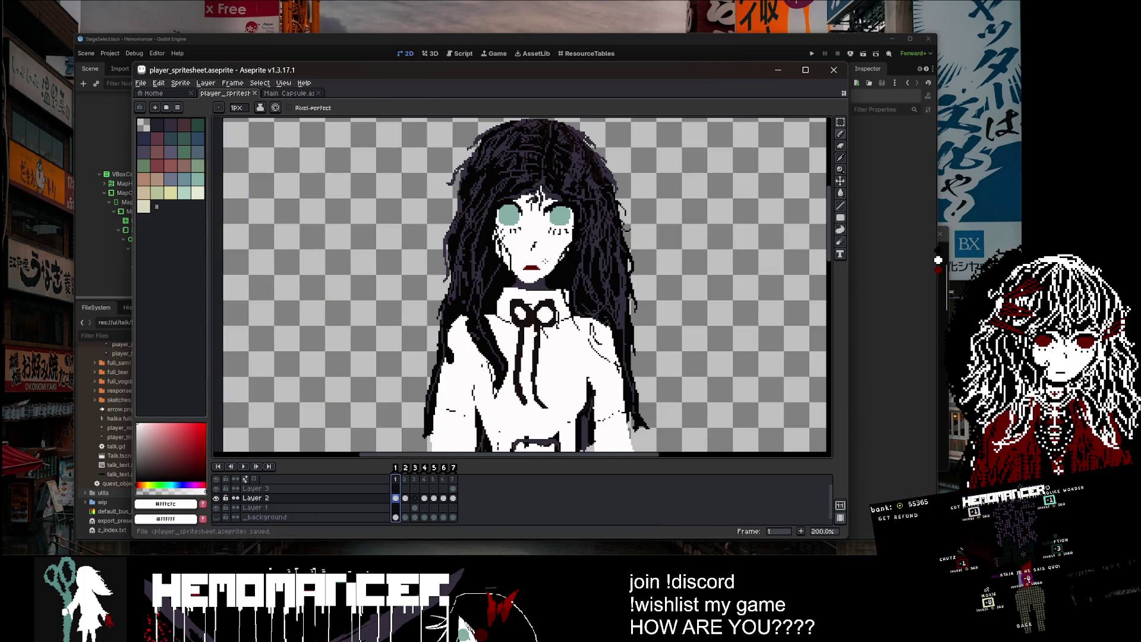
{"action": "scroll", "coordinate": [545, 261], "scroll_direction": "up", "scroll_amount": 8}
Step: Fill the mouth's remaining white gap with the dark lip red #640000
{"action": "left_click", "coordinate": [458, 281], "text": "alt"}
{"action": "left_click", "coordinate": [396, 294]}
{"action": "scroll", "coordinate": [396, 295], "scroll_direction": "down", "scroll_amount": 5}
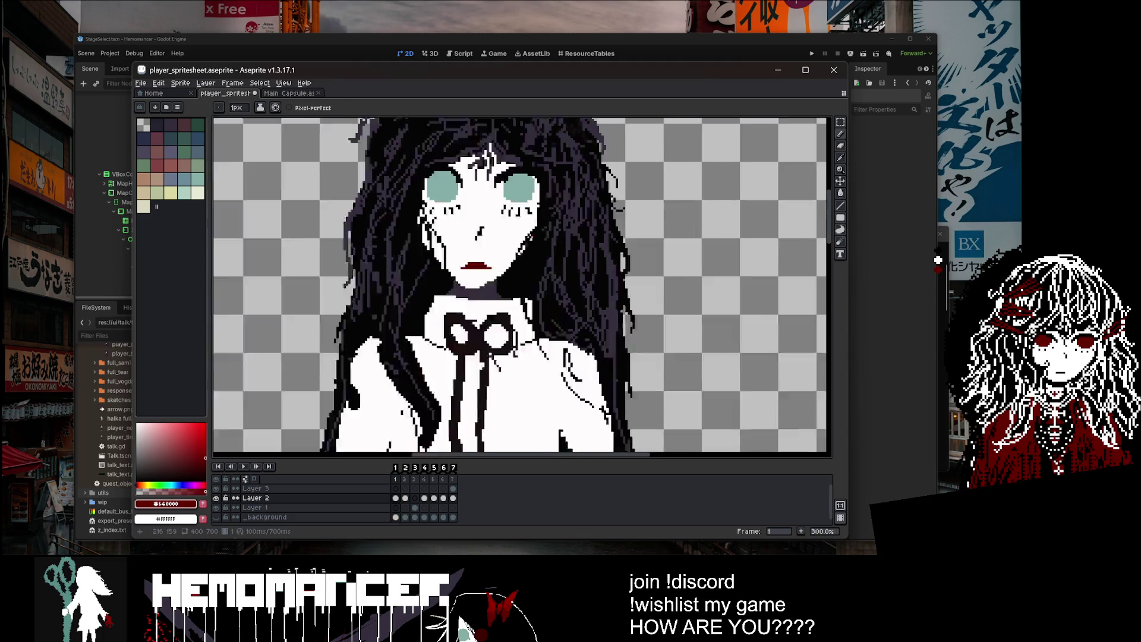
{"action": "scroll", "coordinate": [521, 286], "scroll_direction": "down", "scroll_amount": 2}
{"action": "scroll", "coordinate": [522, 245], "scroll_direction": "up", "scroll_amount": 8}
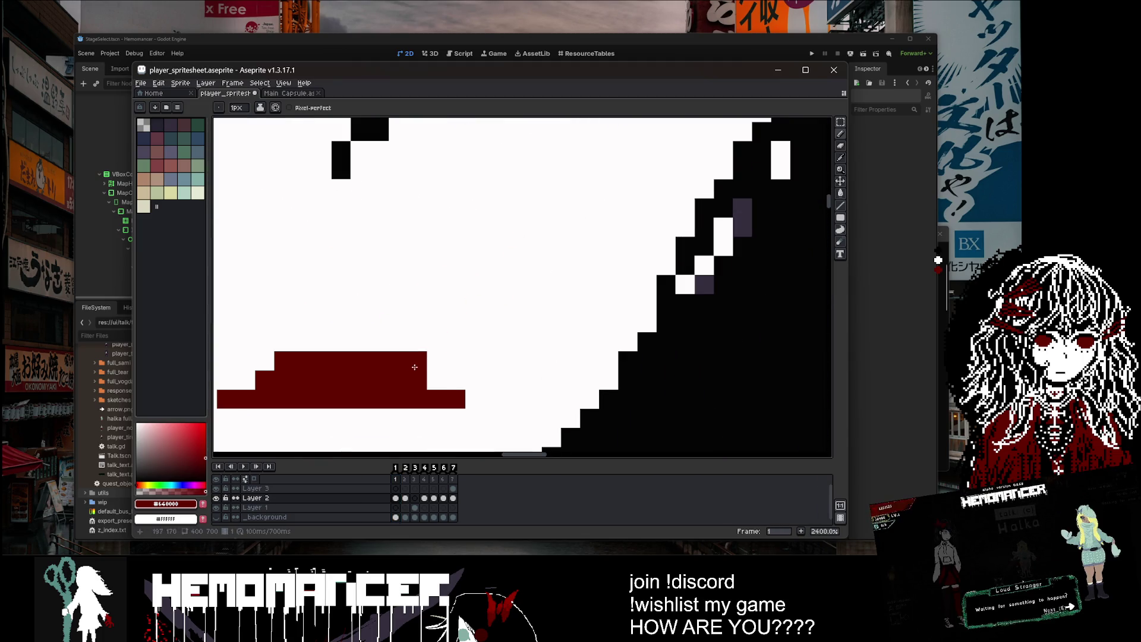
{"action": "scroll", "coordinate": [476, 304], "scroll_direction": "down", "scroll_amount": 5}
{"action": "scroll", "coordinate": [475, 305], "scroll_direction": "down", "scroll_amount": 2}
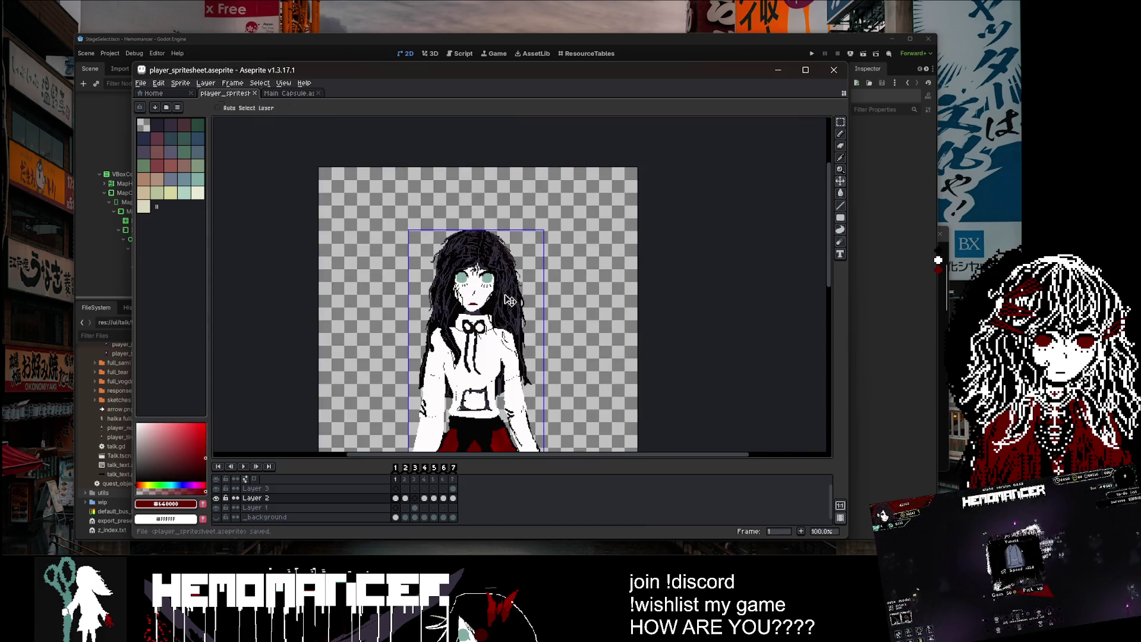
{"action": "scroll", "coordinate": [459, 247], "scroll_direction": "up", "scroll_amount": 4}
{"action": "key", "text": "u"}
{"action": "key", "text": "b"}
{"action": "scroll", "coordinate": [470, 268], "scroll_direction": "up", "scroll_amount": 2}
{"action": "left_click", "coordinate": [485, 301], "text": "alt"}
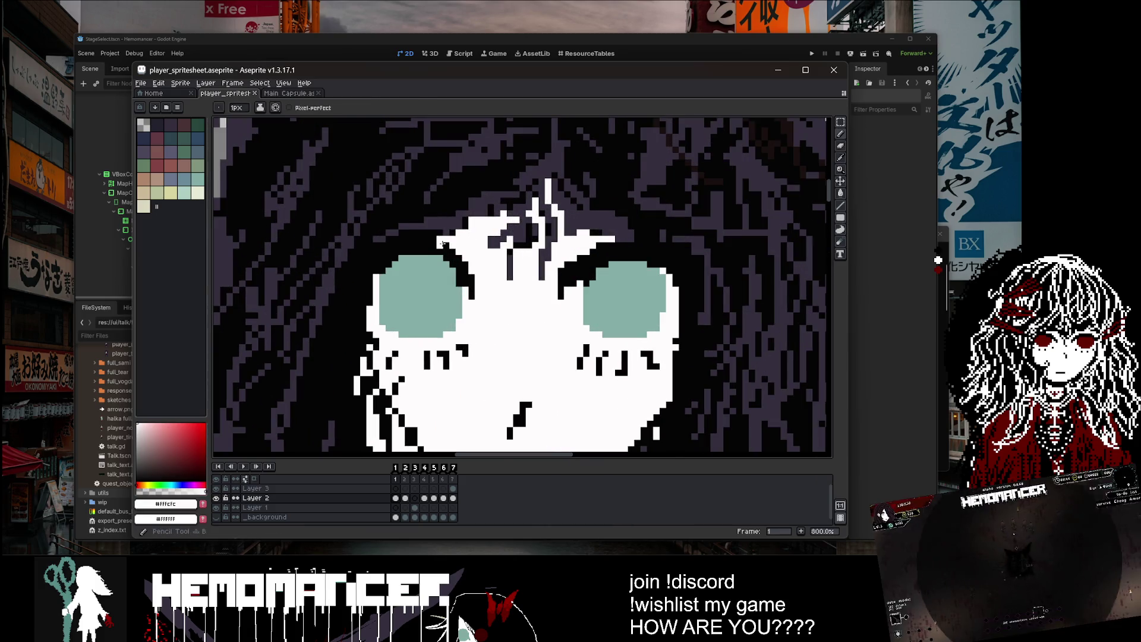
Step: Paint a short white stroke across the forehead hair and save the file
{"action": "scroll", "coordinate": [486, 300], "scroll_direction": "down", "scroll_amount": 5}
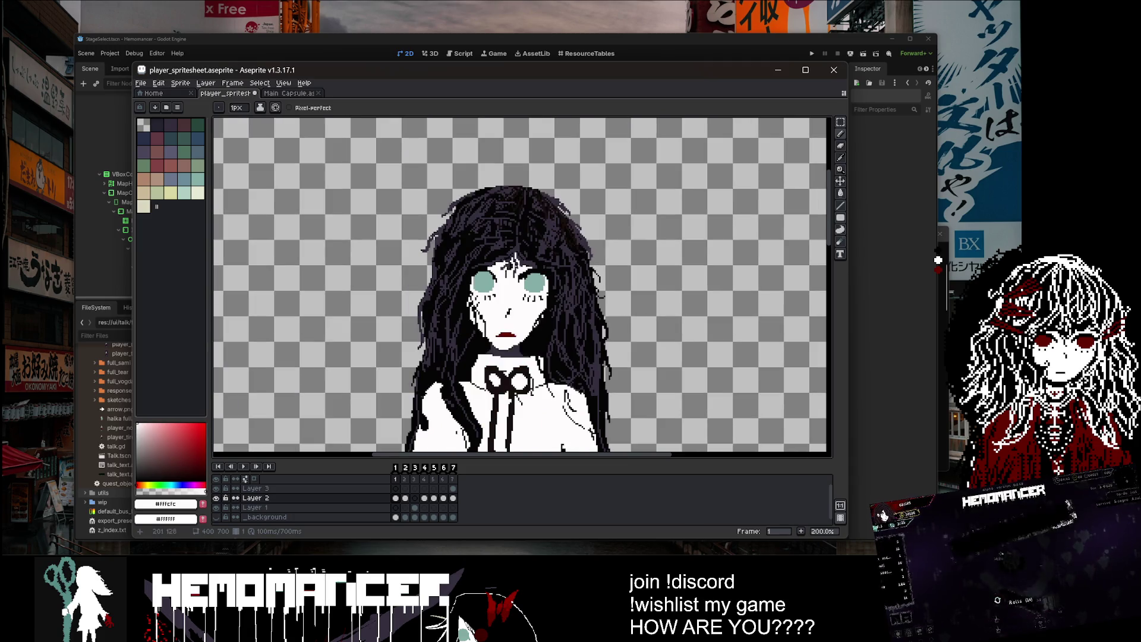
{"action": "scroll", "coordinate": [539, 273], "scroll_direction": "up", "scroll_amount": 3}
{"action": "left_click_drag", "start_coordinate": [539, 273], "coordinate": [520, 291]}
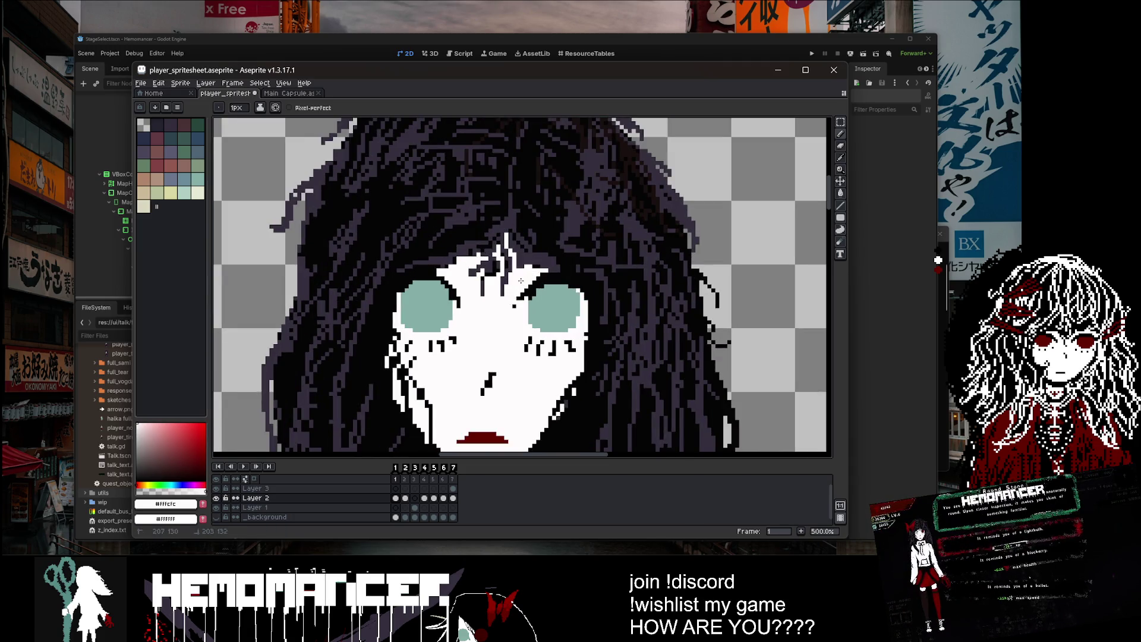
{"action": "scroll", "coordinate": [528, 266], "scroll_direction": "down", "scroll_amount": 3}
{"action": "scroll", "coordinate": [517, 299], "scroll_direction": "up", "scroll_amount": 8}
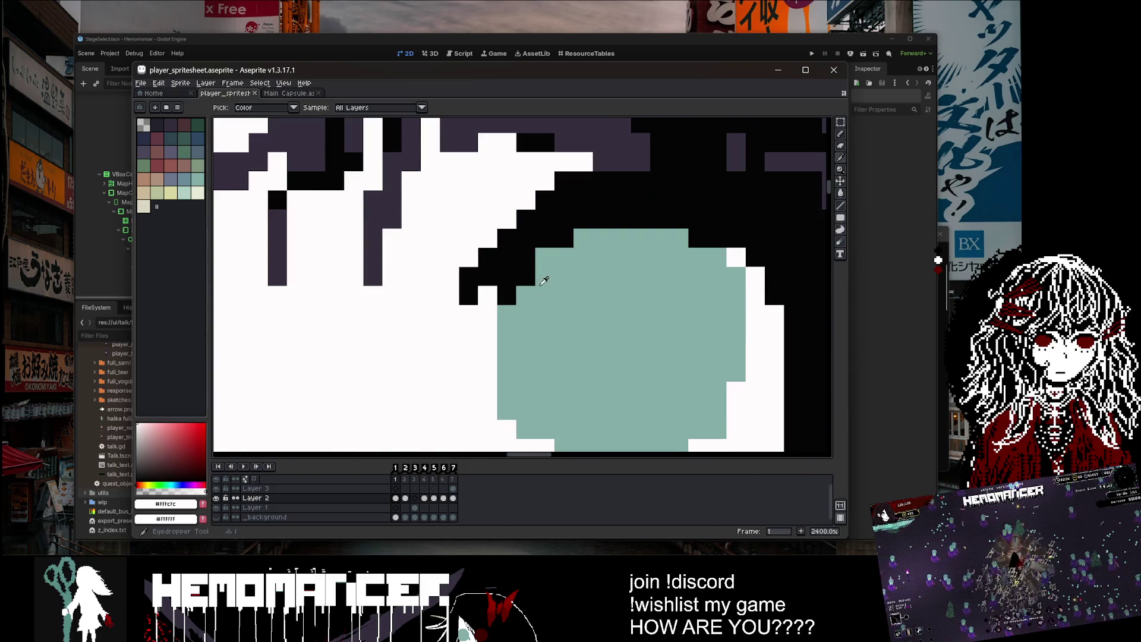
{"action": "left_click", "coordinate": [517, 299], "text": "alt"}
{"action": "key", "text": "ctrl+s"}
Step: Touch up the blouse, sampling its black outline and white shirt colours, then save again
{"action": "scroll", "coordinate": [516, 299], "scroll_direction": "down", "scroll_amount": 9}
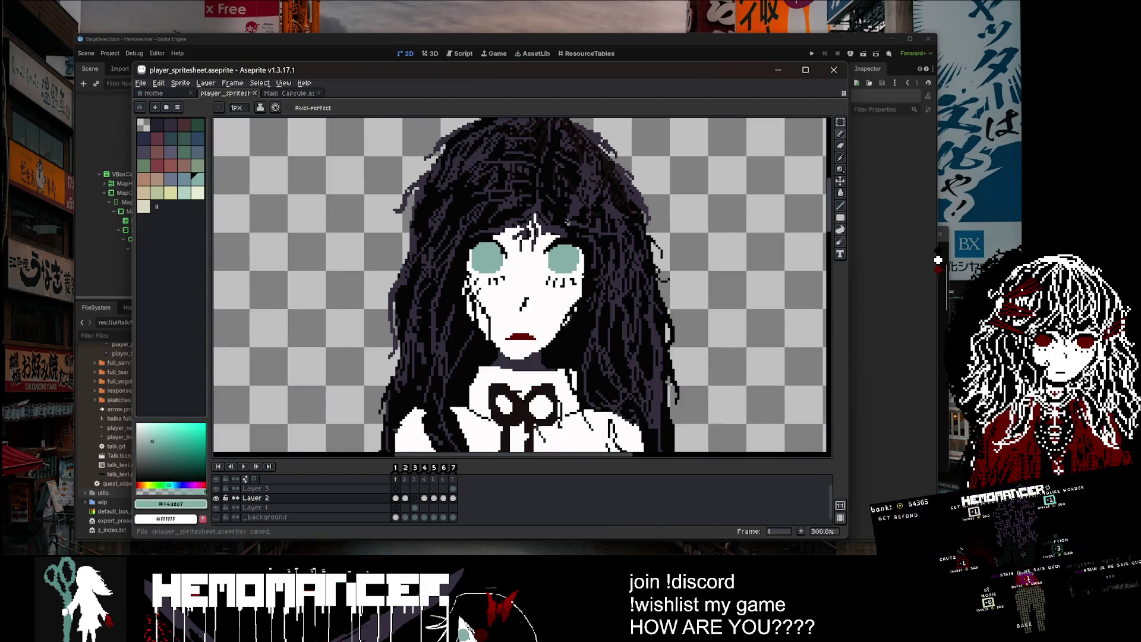
{"action": "key", "text": "v"}
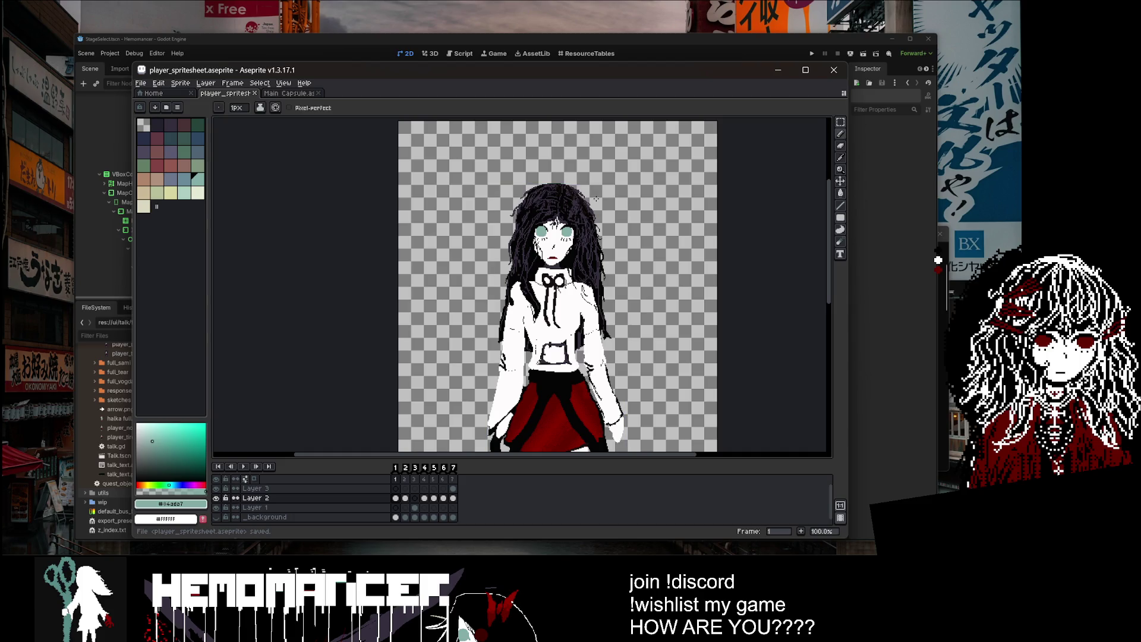
{"action": "left_click_drag", "start_coordinate": [606, 275], "coordinate": [564, 265]}
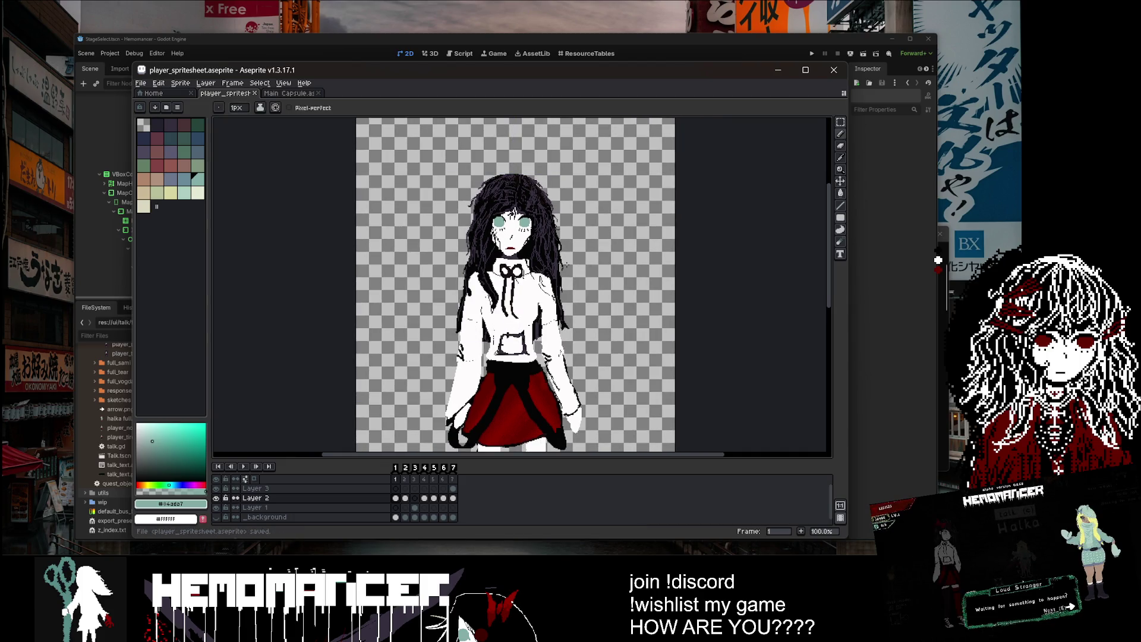
{"action": "scroll", "coordinate": [564, 266], "scroll_direction": "up", "scroll_amount": 2}
{"action": "scroll", "coordinate": [524, 351], "scroll_direction": "down", "scroll_amount": 2}
{"action": "left_click", "coordinate": [524, 350], "text": "alt"}
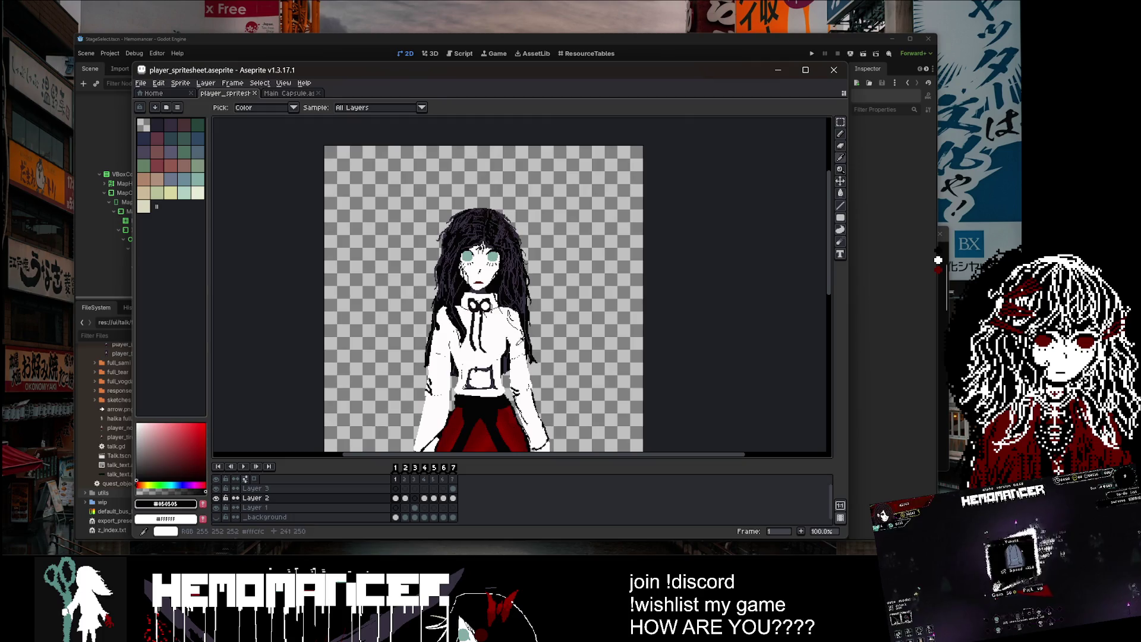
{"action": "scroll", "coordinate": [525, 351], "scroll_direction": "up", "scroll_amount": 1}
{"action": "left_click", "coordinate": [378, 345]}
{"action": "scroll", "coordinate": [379, 345], "scroll_direction": "up", "scroll_amount": 3}
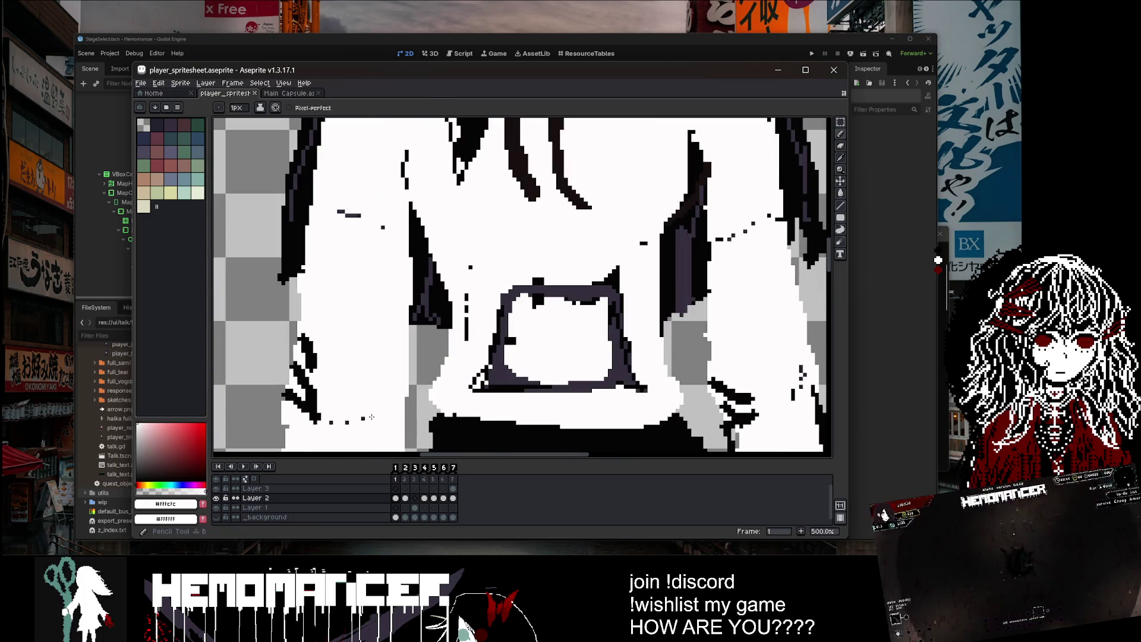
{"action": "left_click", "coordinate": [315, 347], "text": "alt"}
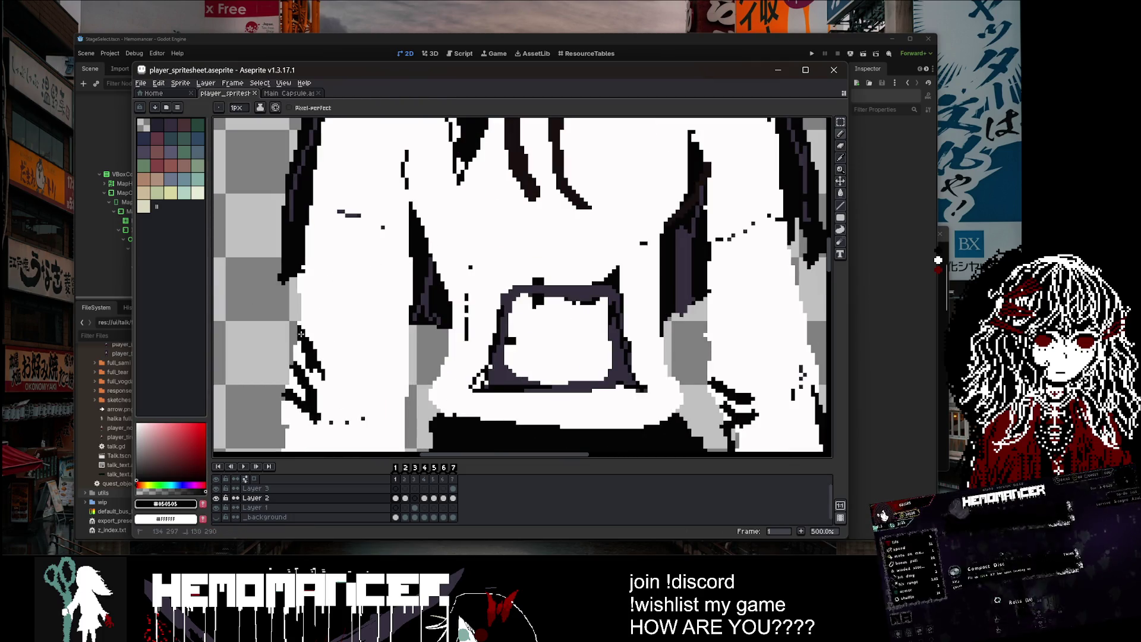
{"action": "scroll", "coordinate": [343, 324], "scroll_direction": "down", "scroll_amount": 4}
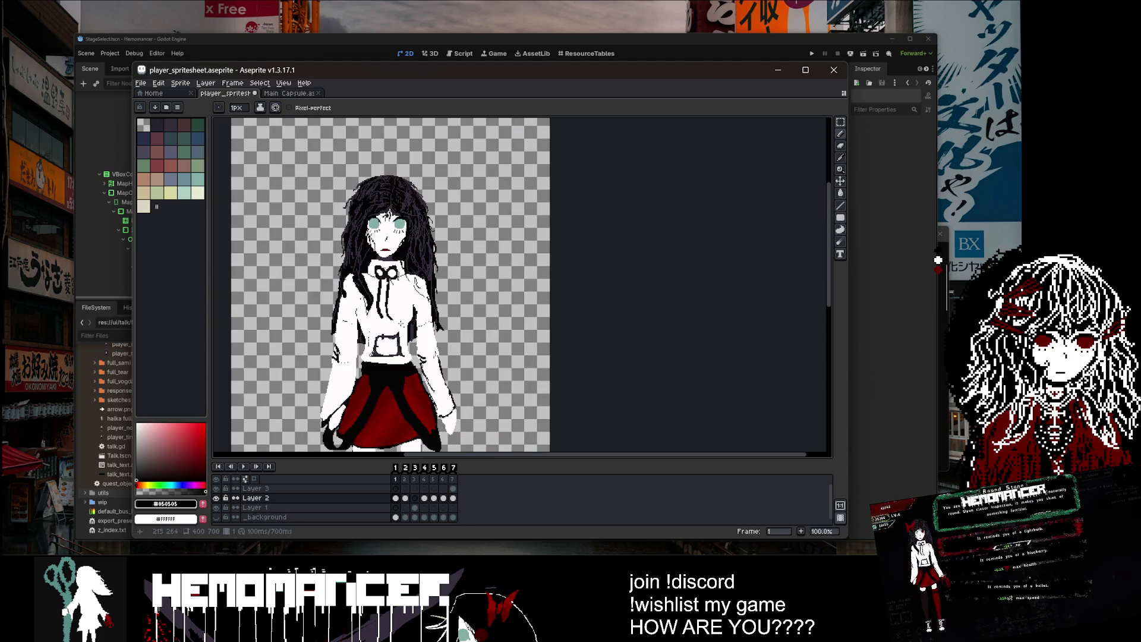
{"action": "key", "text": "ctrl+s"}
Step: Zoom in and out over the red skirt to inspect the shading, saving the sprite once
{"action": "scroll", "coordinate": [449, 305], "scroll_direction": "down", "scroll_amount": 1}
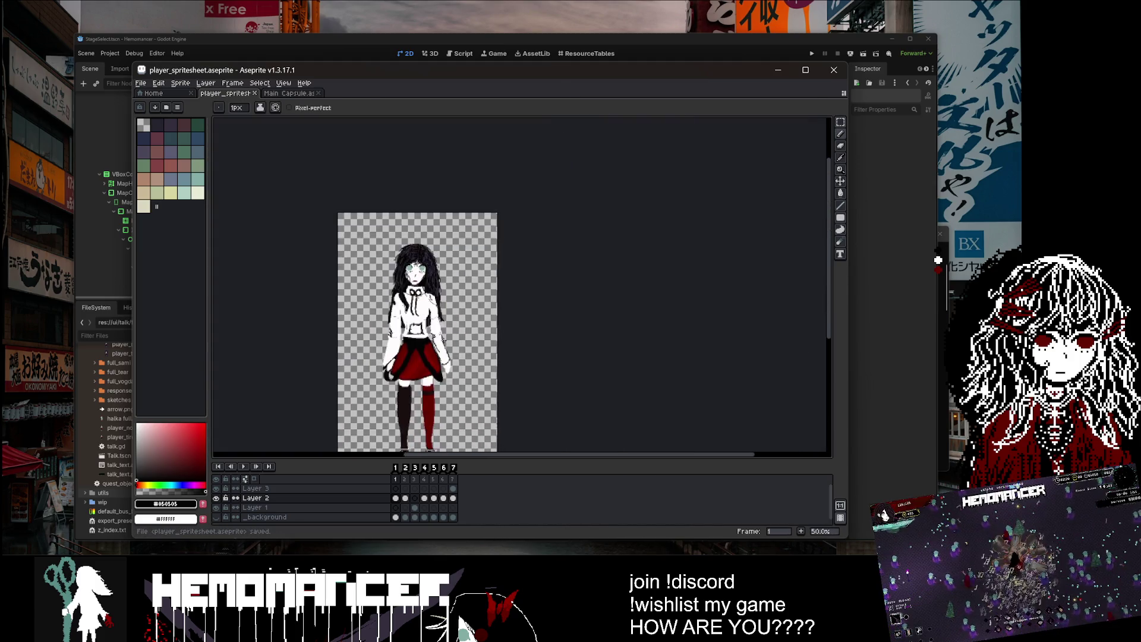
{"action": "scroll", "coordinate": [435, 410], "scroll_direction": "up", "scroll_amount": 2}
{"action": "scroll", "coordinate": [536, 300], "scroll_direction": "down", "scroll_amount": 2}
{"action": "key", "text": "ctrl+s"}
{"action": "scroll", "coordinate": [537, 300], "scroll_direction": "up", "scroll_amount": 1}
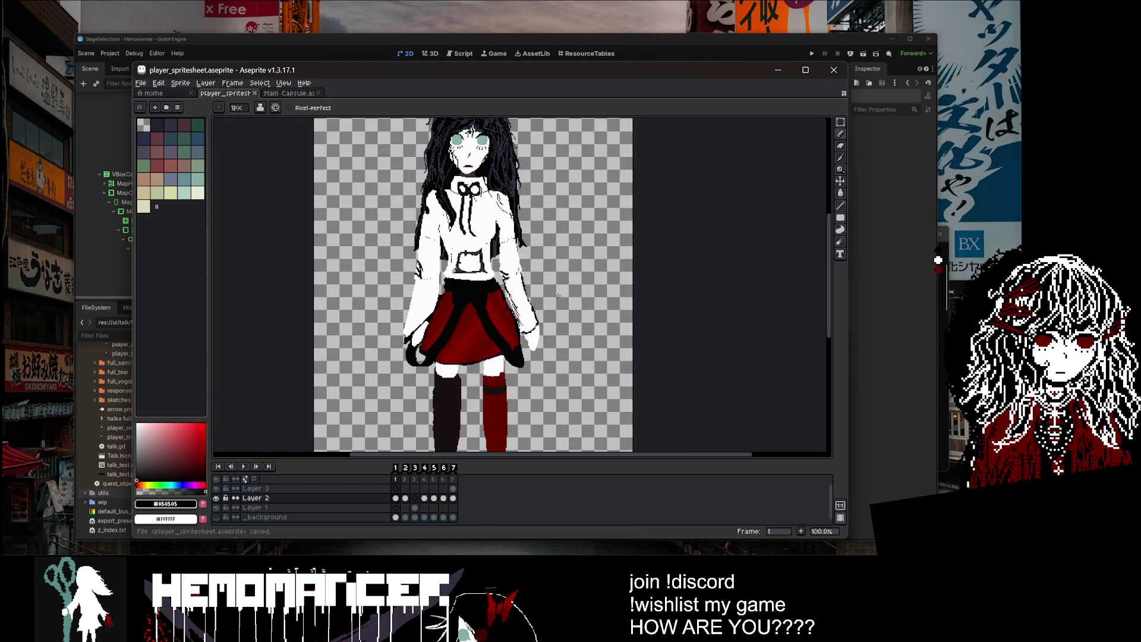
{"action": "scroll", "coordinate": [558, 295], "scroll_direction": "down", "scroll_amount": 1}
{"action": "scroll", "coordinate": [558, 295], "scroll_direction": "up", "scroll_amount": 2}
{"action": "scroll", "coordinate": [558, 295], "scroll_direction": "down", "scroll_amount": 1}
{"action": "scroll", "coordinate": [558, 296], "scroll_direction": "up", "scroll_amount": 2}
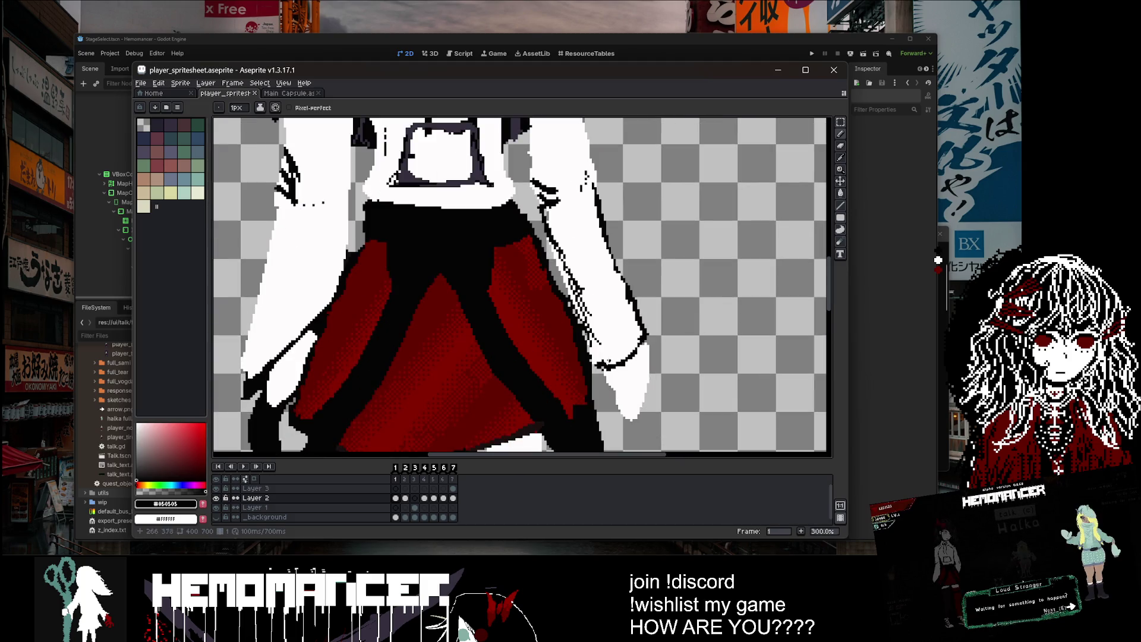
{"action": "scroll", "coordinate": [604, 366], "scroll_direction": "up", "scroll_amount": 1}
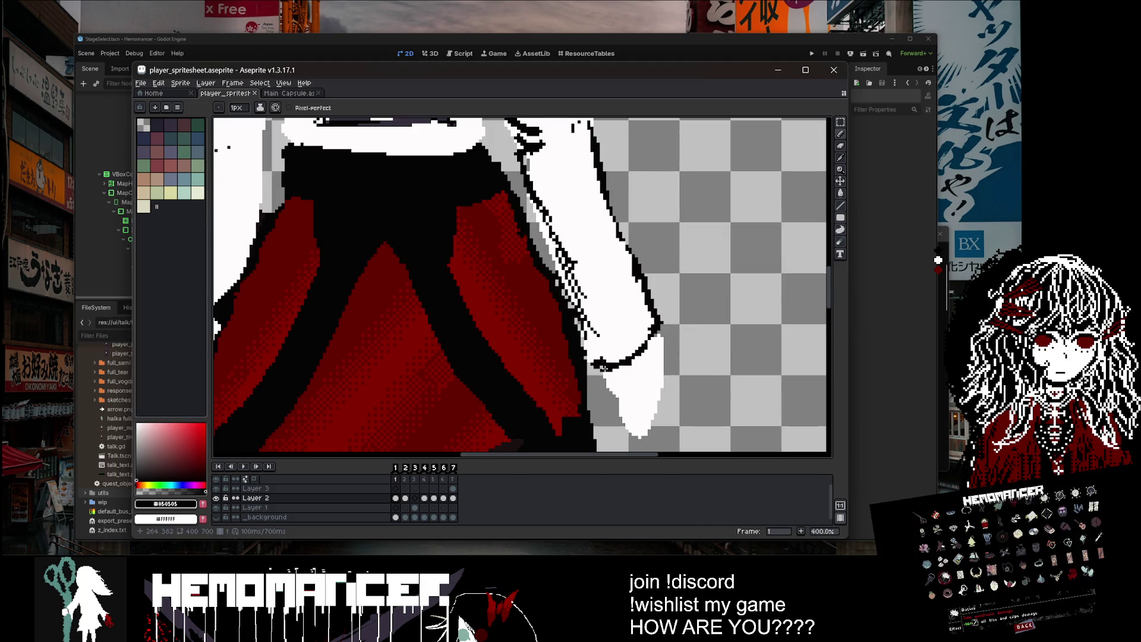
Step: Sample the white sleeve colour, switch to Paint Bucket, then undo the accidental waist fill
{"action": "left_click", "coordinate": [608, 345], "text": "alt"}
{"action": "key", "text": "g"}
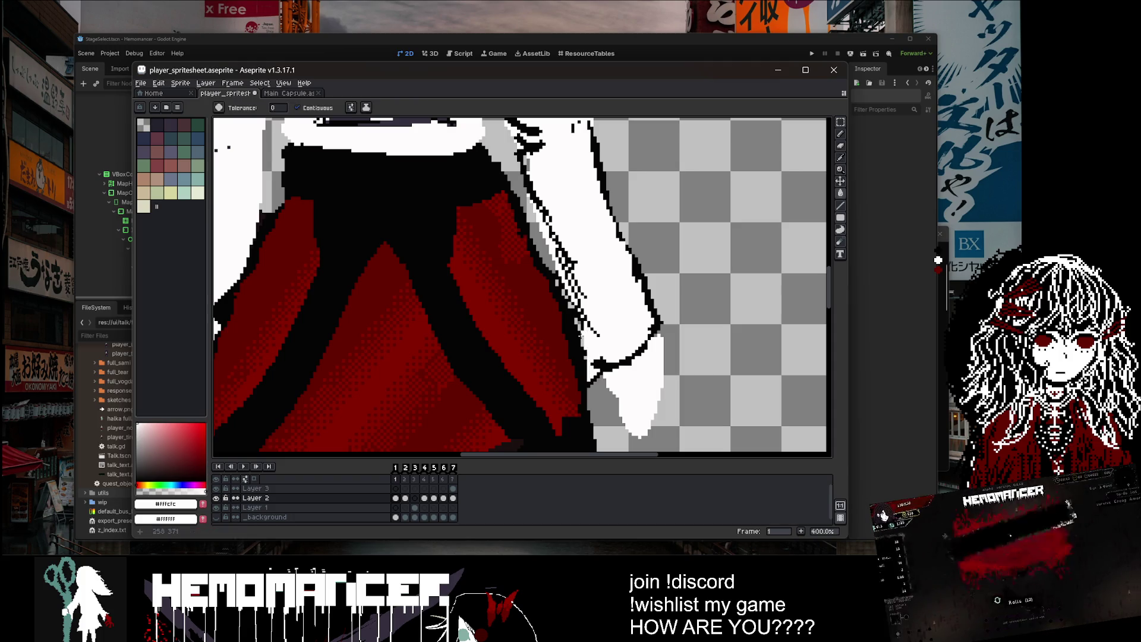
{"action": "scroll", "coordinate": [579, 328], "scroll_direction": "up", "scroll_amount": 5}
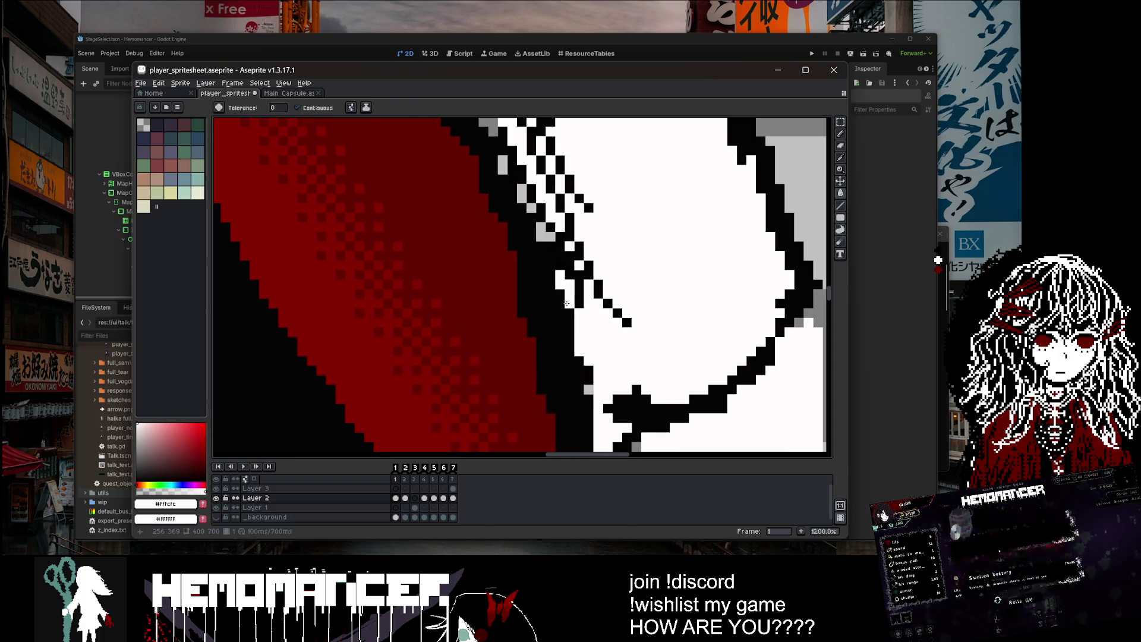
{"action": "scroll", "coordinate": [567, 304], "scroll_direction": "down", "scroll_amount": 4}
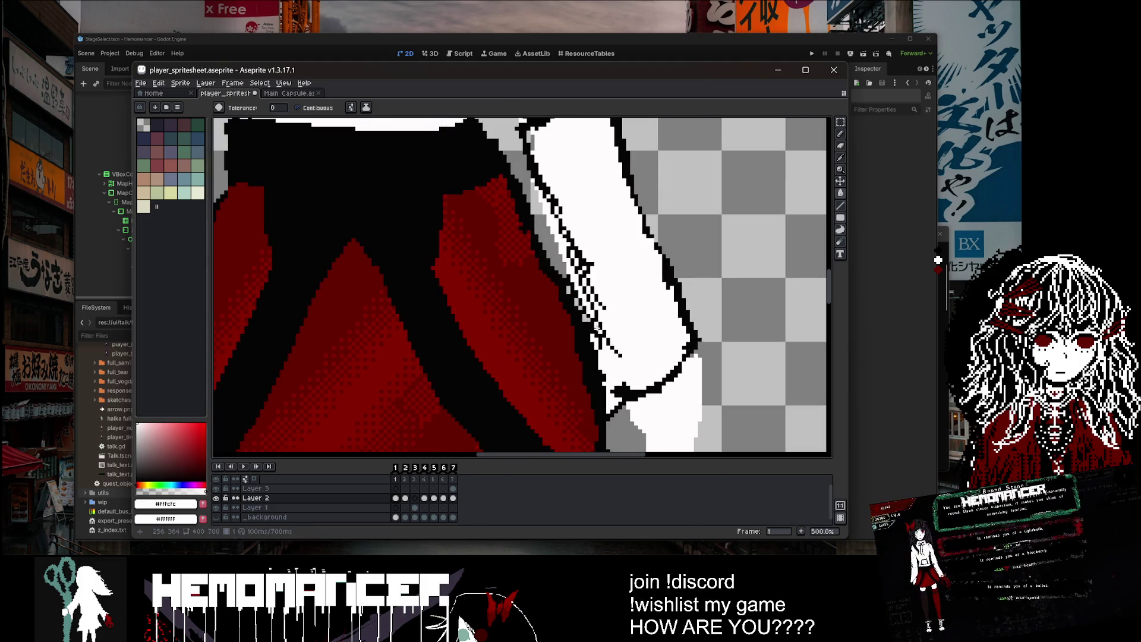
{"action": "scroll", "coordinate": [570, 315], "scroll_direction": "down", "scroll_amount": 4}
{"action": "key", "text": "ctrl+z"}
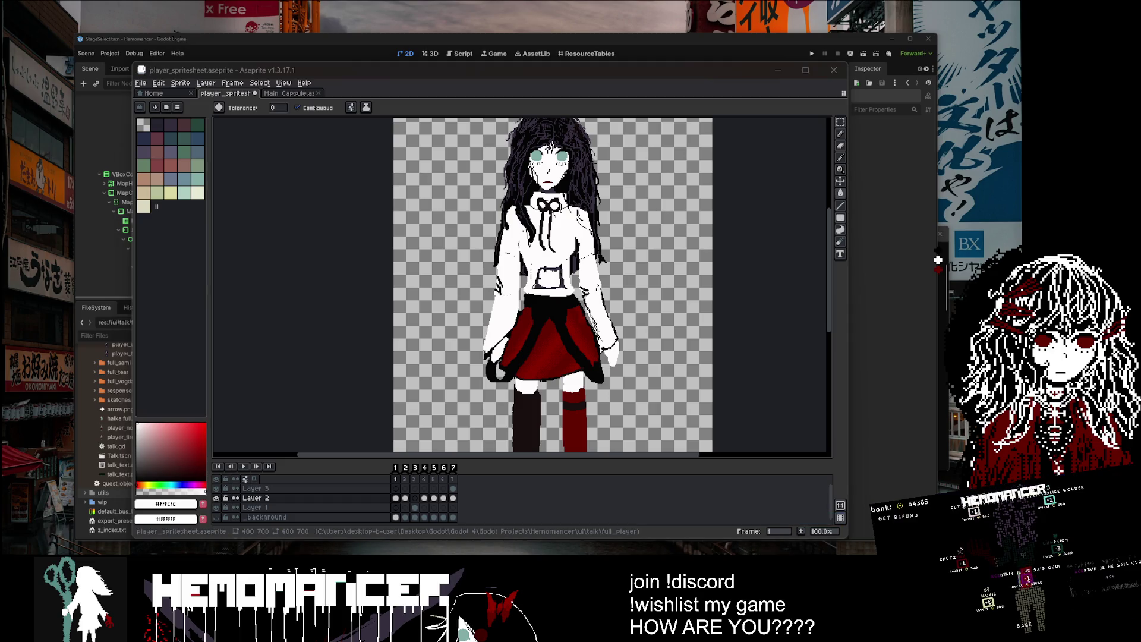
Step: Save player_spritesheet.aseprite, select the frame 1 cel of Layer 2, and save again
{"action": "scroll", "coordinate": [666, 287], "scroll_direction": "down", "scroll_amount": 3}
{"action": "scroll", "coordinate": [631, 290], "scroll_direction": "up", "scroll_amount": 1}
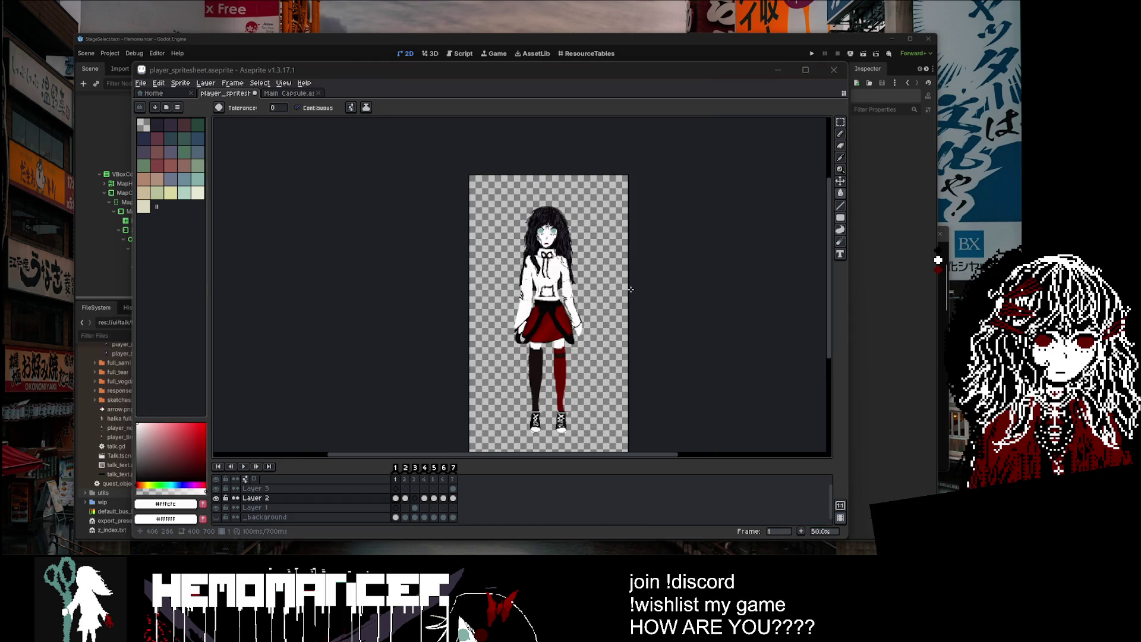
{"action": "key", "text": "ctrl+s"}
{"action": "key", "text": "1"}
{"action": "right_click", "coordinate": [466, 292]}
{"action": "scroll", "coordinate": [465, 292], "scroll_direction": "down", "scroll_amount": 1}
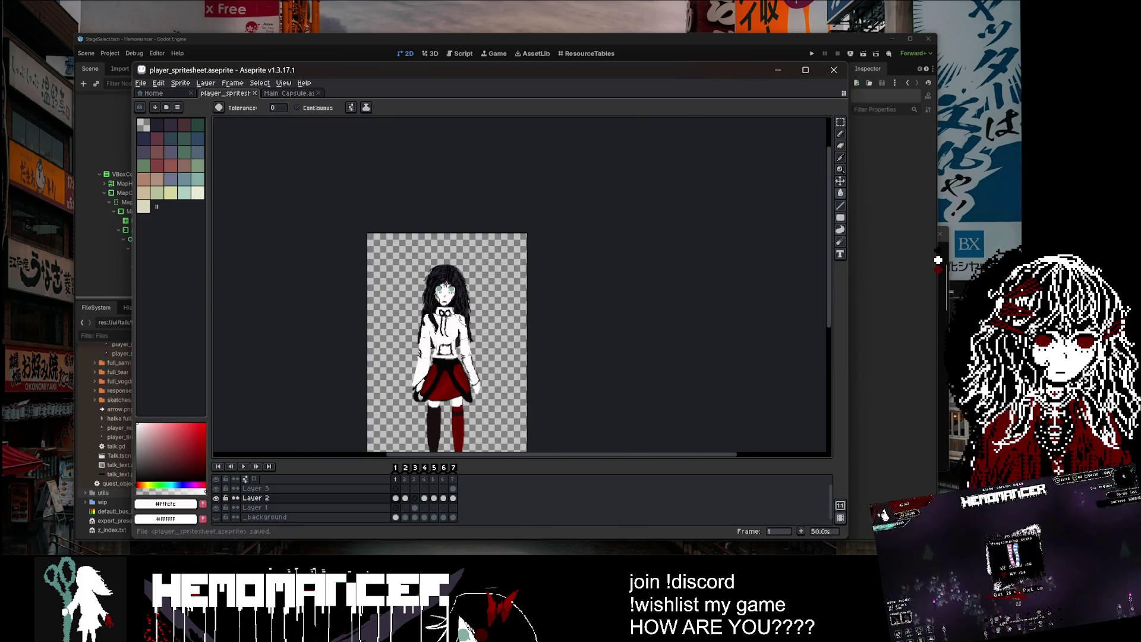
{"action": "left_click", "coordinate": [395, 498]}
{"action": "key", "text": "ctrl+s"}
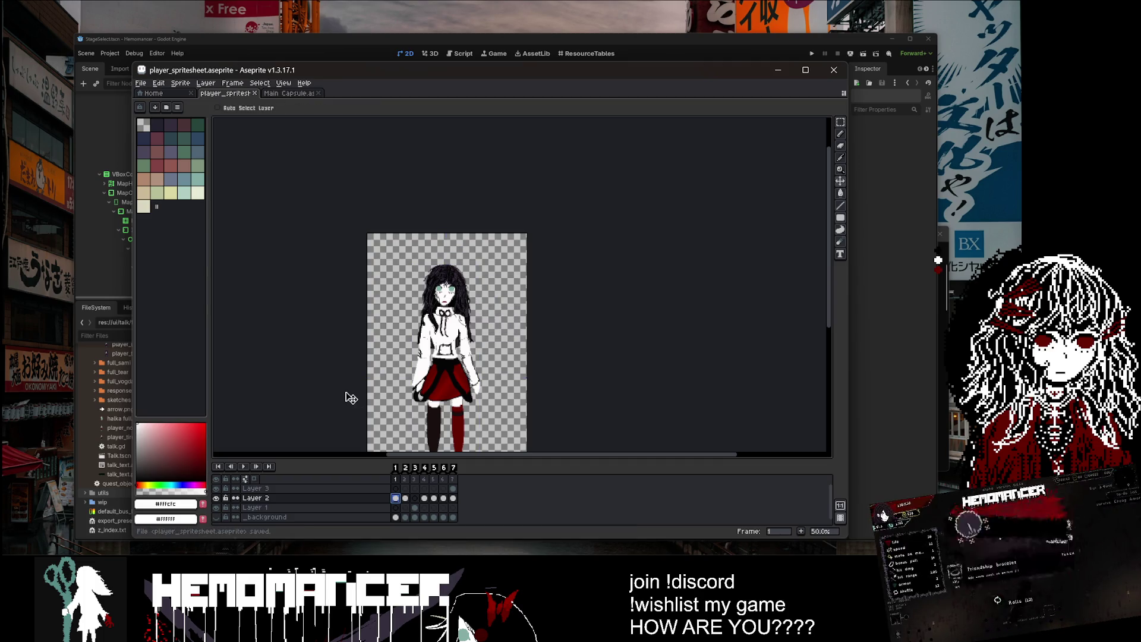
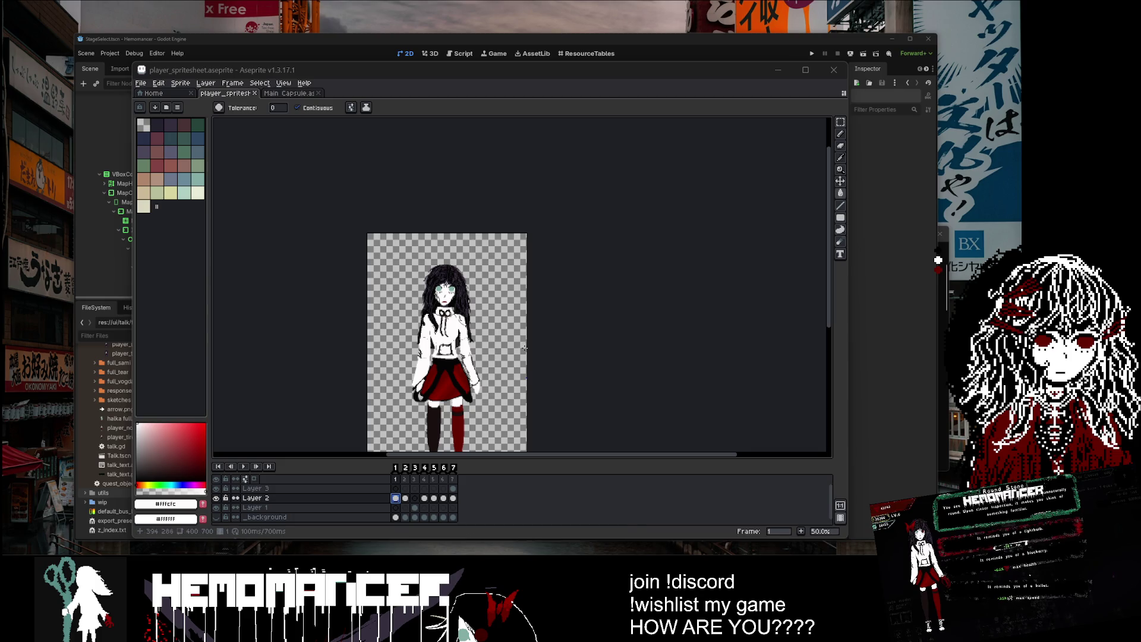
Step: Filter the Godot FileSystem for 'wardrob' and open wardrobe_background.aseprite in Aseprite
{"action": "left_click_drag", "start_coordinate": [524, 347], "coordinate": [553, 262]}
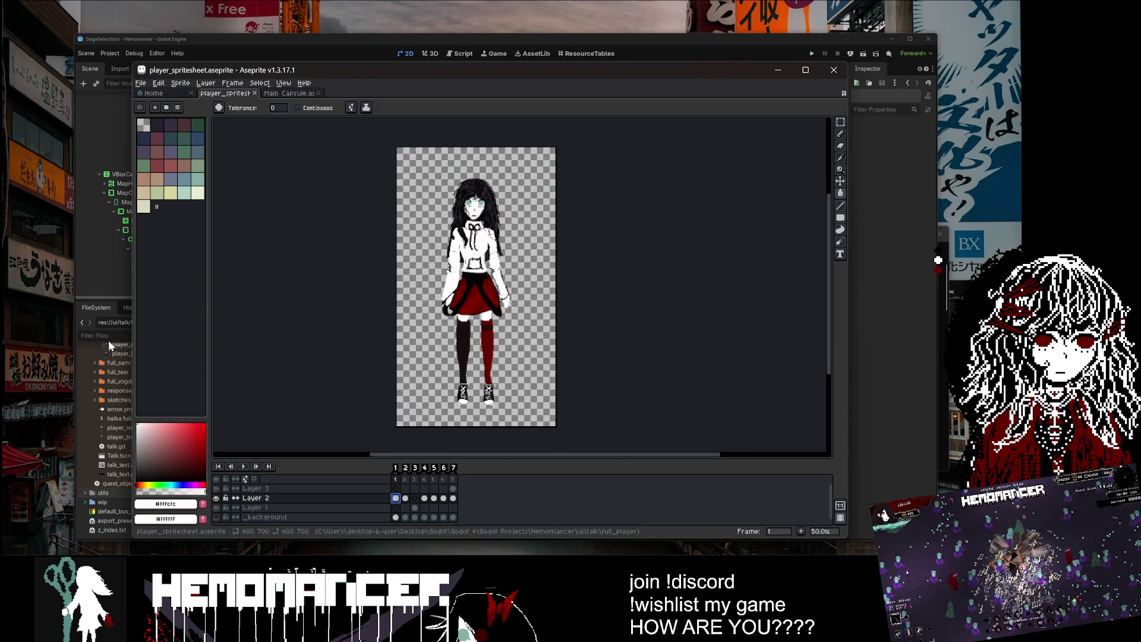
{"action": "left_click", "coordinate": [111, 342]}
{"action": "type", "text": "wardrob"}
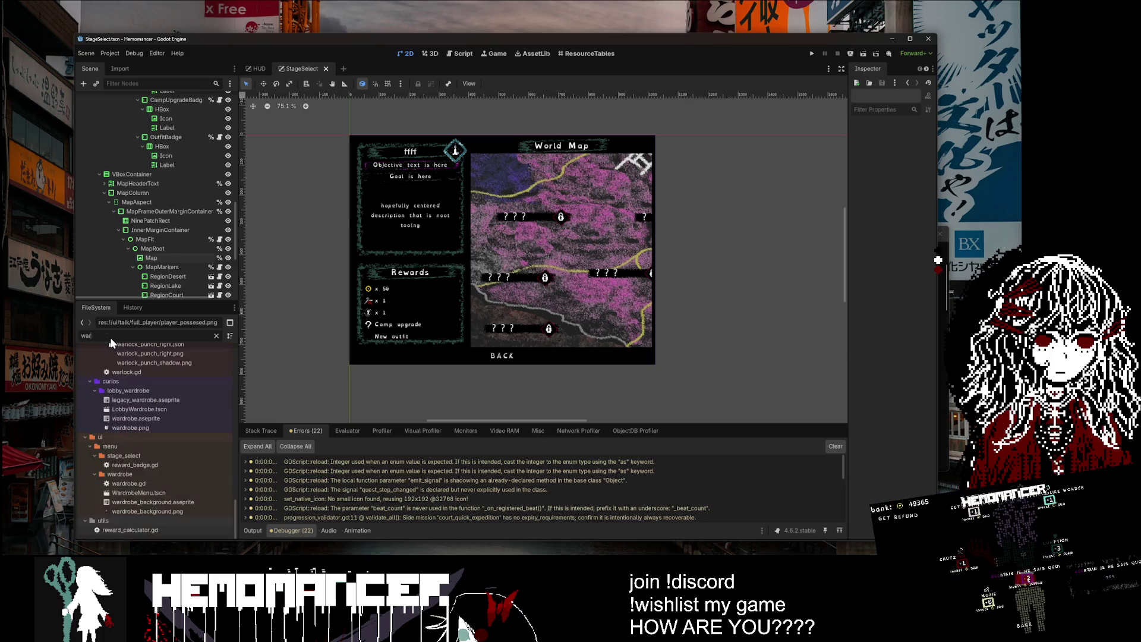
{"action": "right_click", "coordinate": [176, 482]}
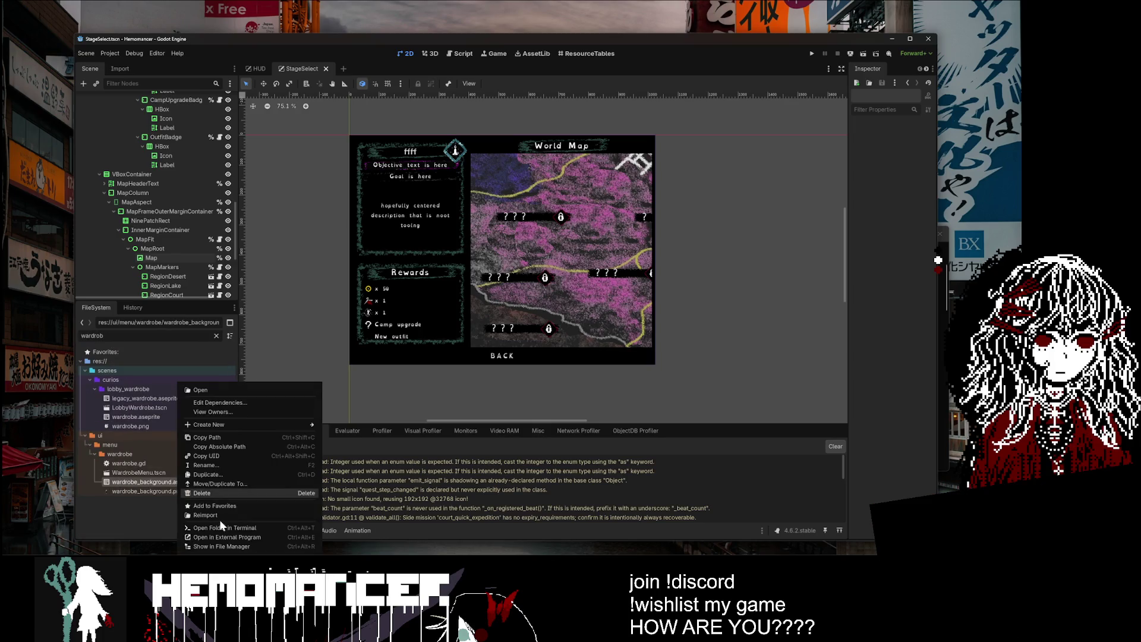
{"action": "left_click", "coordinate": [241, 537]}
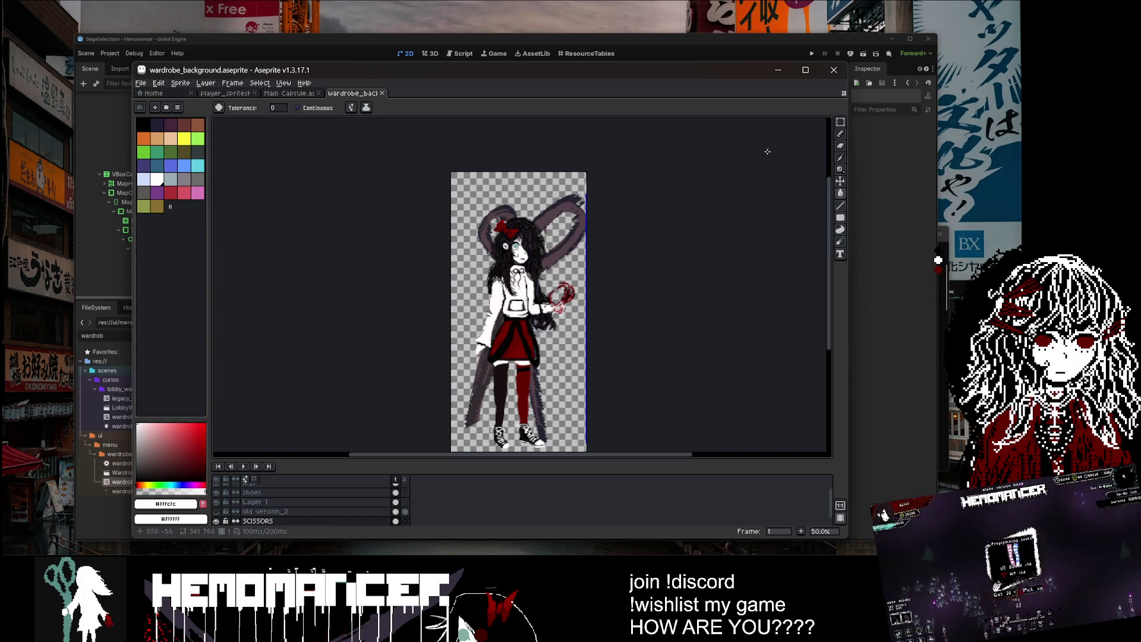
Step: Copy the scissors from the wardrobe art and paste them into Layer 1 of player_spritesheet
{"action": "left_click", "coordinate": [840, 122]}
{"action": "scroll", "coordinate": [683, 450], "scroll_direction": "right", "scroll_amount": 2}
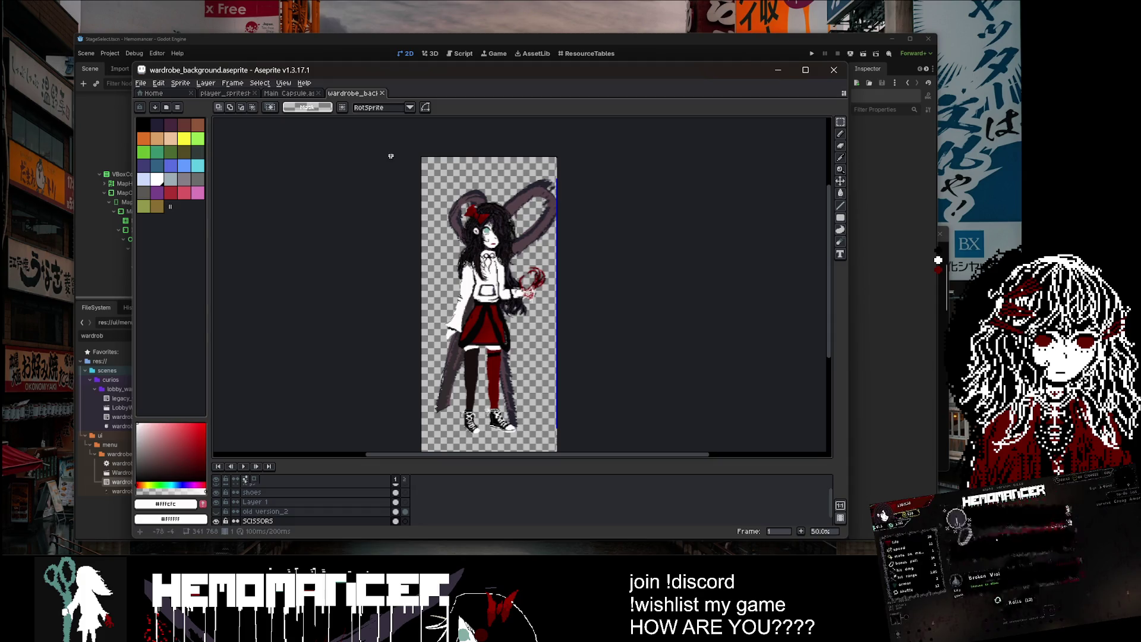
{"action": "scroll", "coordinate": [682, 450], "scroll_direction": "down", "scroll_amount": 3}
{"action": "key", "text": "ctrl+shift+Tab"}
{"action": "key", "text": "ctrl+shift+Tab"}
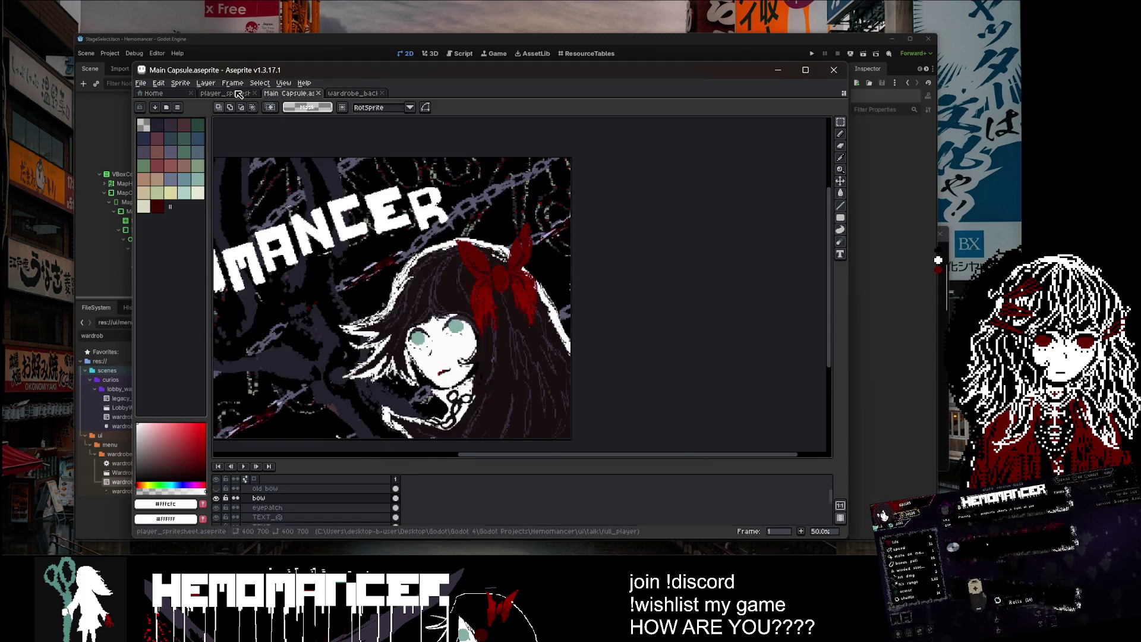
{"action": "key", "text": "ctrl+v"}
{"action": "key", "text": "Escape"}
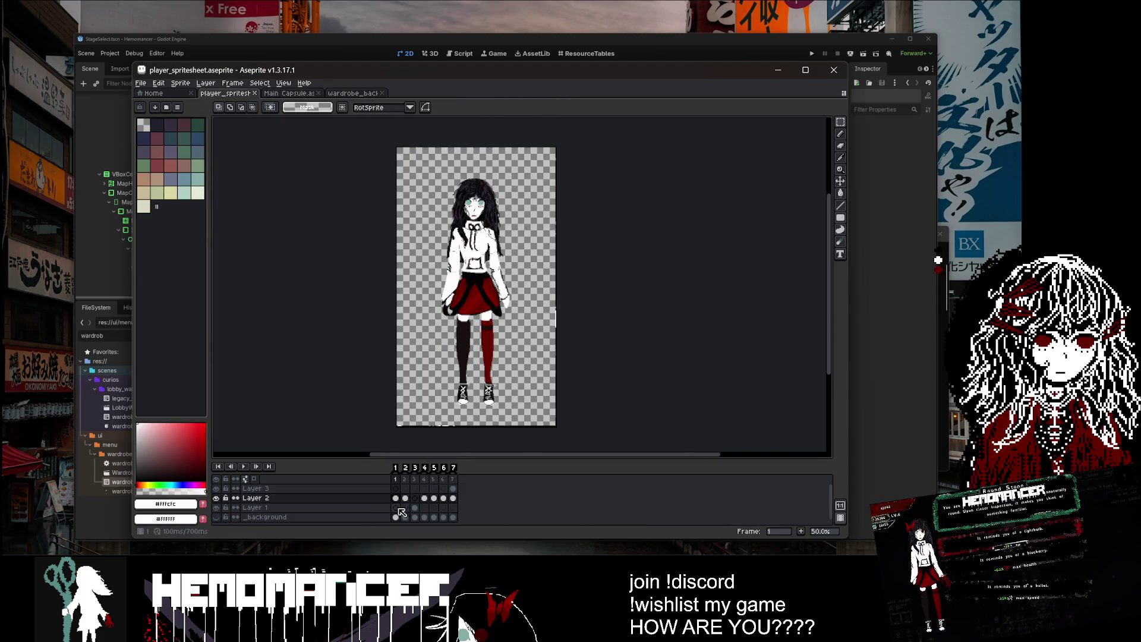
{"action": "left_click", "coordinate": [256, 507]}
{"action": "key", "text": "ctrl+v"}
Step: Move, shrink and widen the scissors behind the character on frame 1, then save
{"action": "mouse_move", "coordinate": [515, 345]}
{"action": "left_mouse_down"}
{"action": "mouse_move", "coordinate": [526, 320]}
{"action": "mouse_move", "coordinate": [527, 333]}
{"action": "left_mouse_up"}
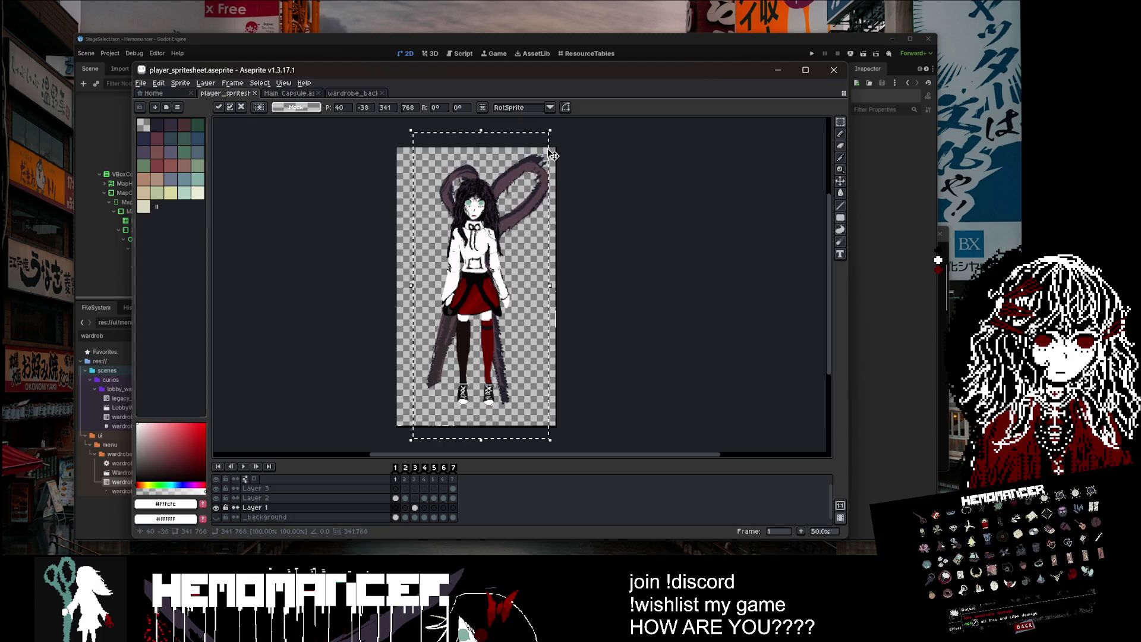
{"action": "mouse_move", "coordinate": [550, 130]}
{"action": "left_mouse_down"}
{"action": "mouse_move", "coordinate": [532, 149]}
{"action": "mouse_move", "coordinate": [589, 214]}
{"action": "mouse_move", "coordinate": [556, 212]}
{"action": "mouse_move", "coordinate": [579, 145]}
{"action": "mouse_move", "coordinate": [562, 160]}
{"action": "mouse_move", "coordinate": [550, 140]}
{"action": "mouse_move", "coordinate": [512, 201]}
{"action": "mouse_move", "coordinate": [512, 190]}
{"action": "left_mouse_up"}
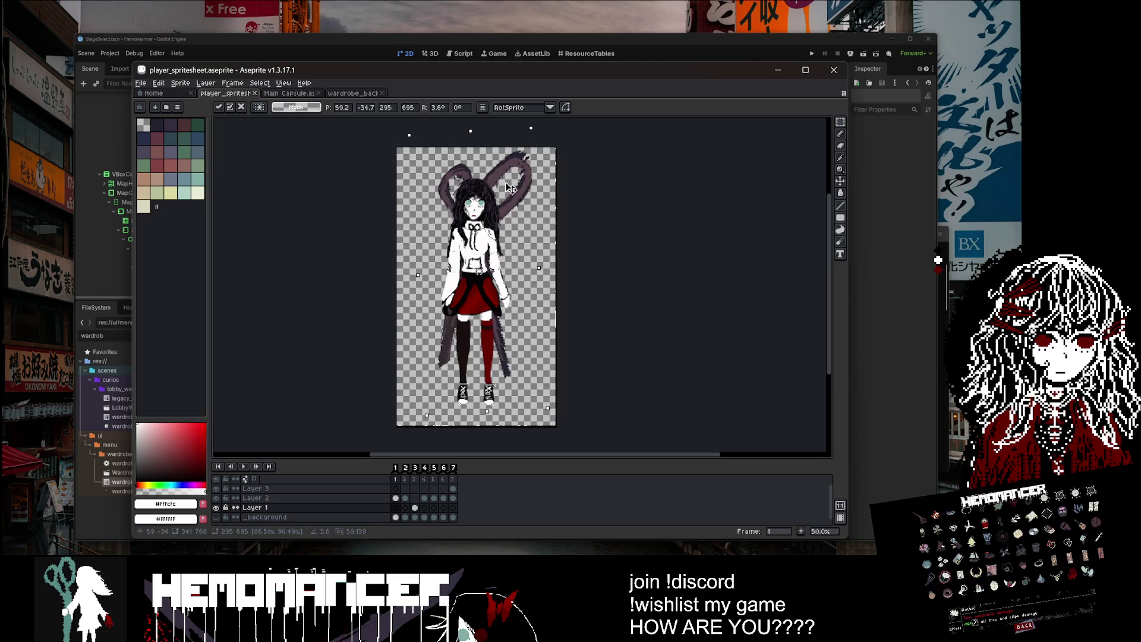
{"action": "left_click_drag", "start_coordinate": [506, 187], "coordinate": [509, 187]}
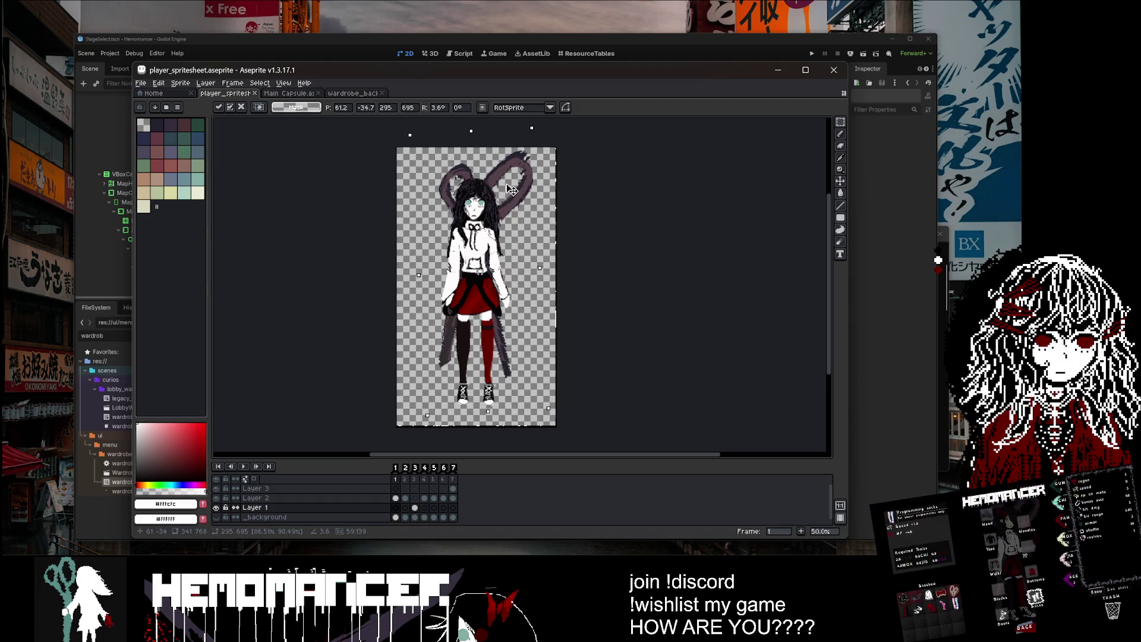
{"action": "mouse_move", "coordinate": [540, 268]}
{"action": "left_mouse_down"}
{"action": "mouse_move", "coordinate": [570, 268]}
{"action": "mouse_move", "coordinate": [517, 269]}
{"action": "left_mouse_up"}
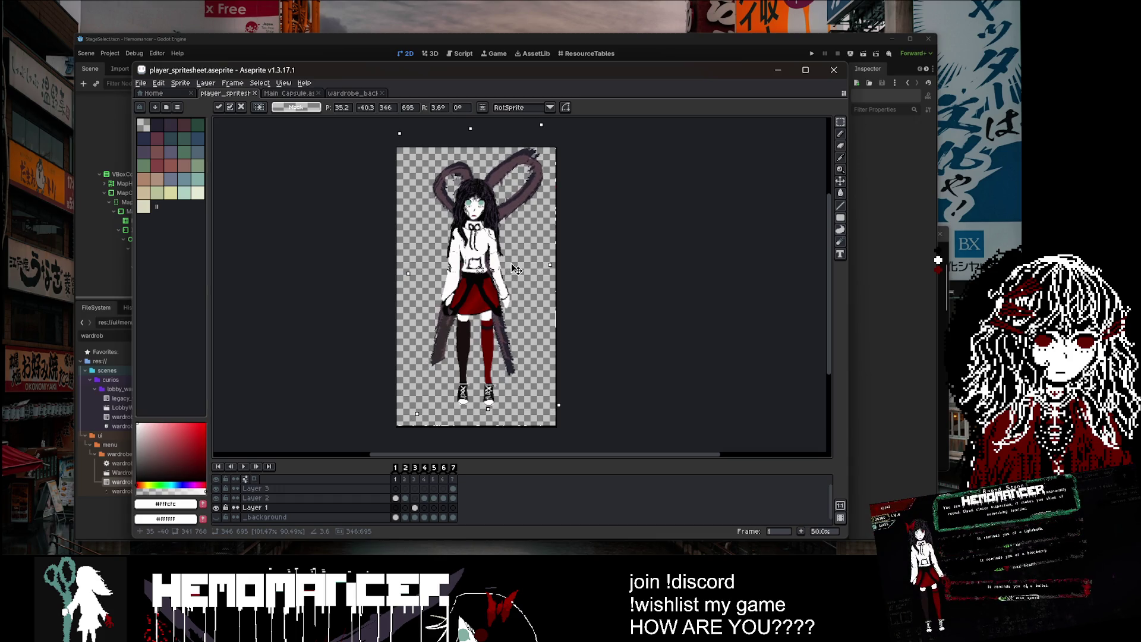
{"action": "key", "text": "ctrl+s"}
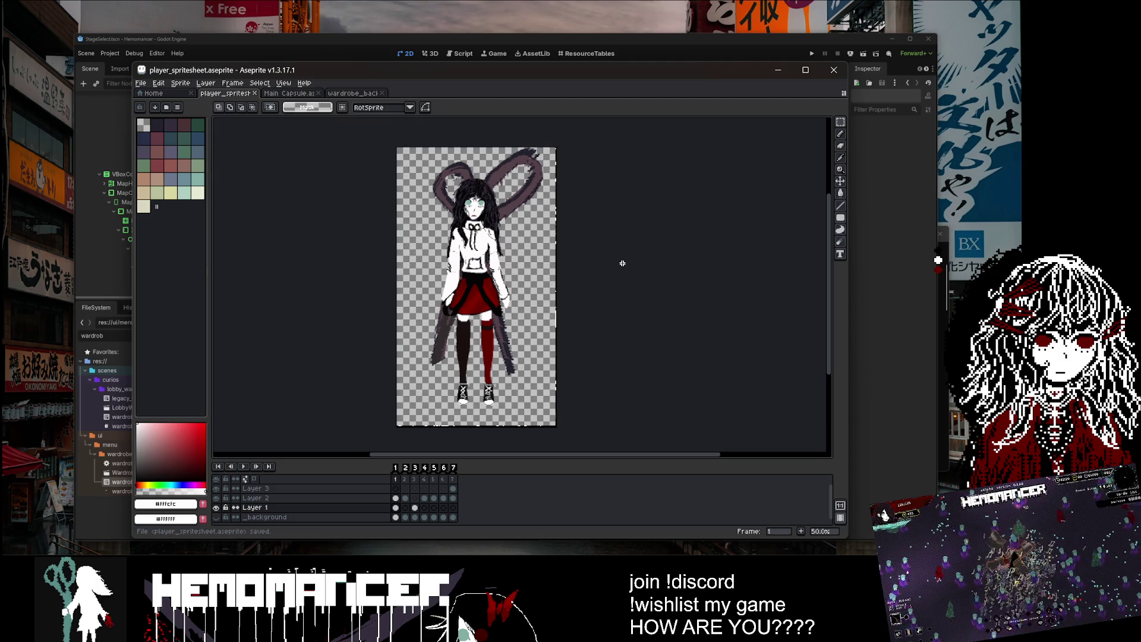
{"action": "key", "text": "period"}
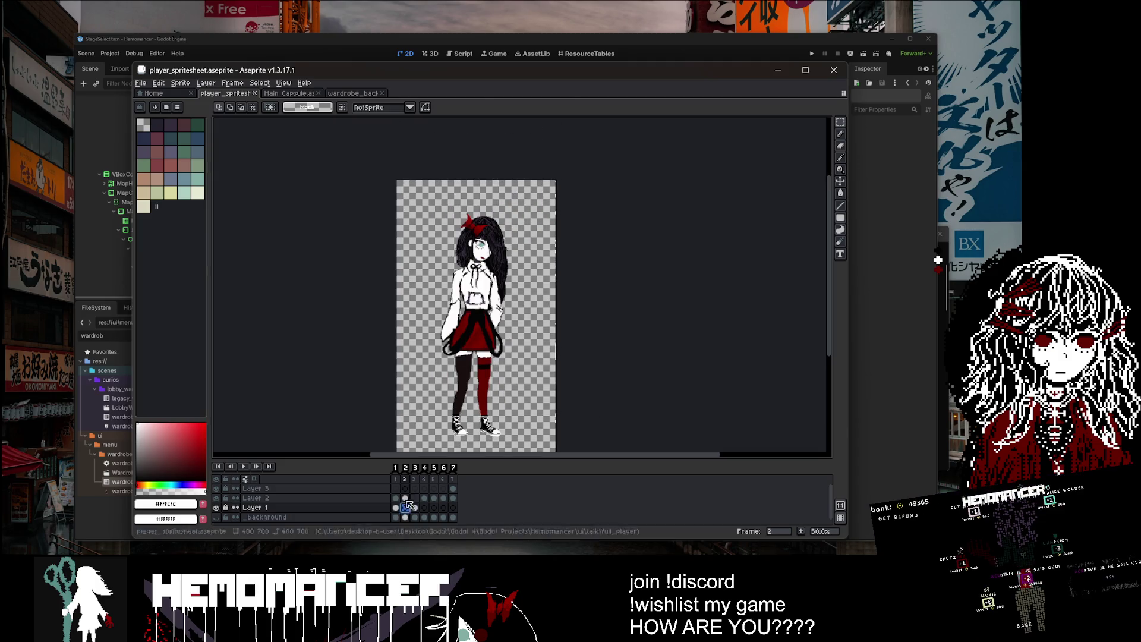
Step: Paste the scissors into frame 2 and tilt them slightly to match frame 1
{"action": "key", "text": "ctrl+a"}
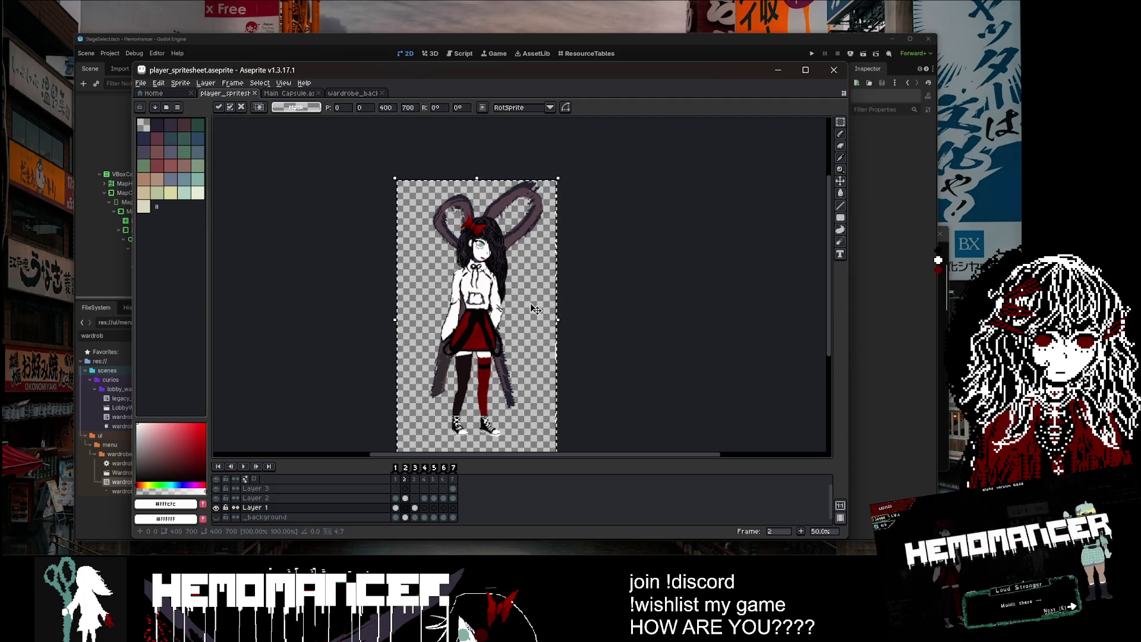
{"action": "left_click_drag", "start_coordinate": [564, 171], "coordinate": [581, 179]}
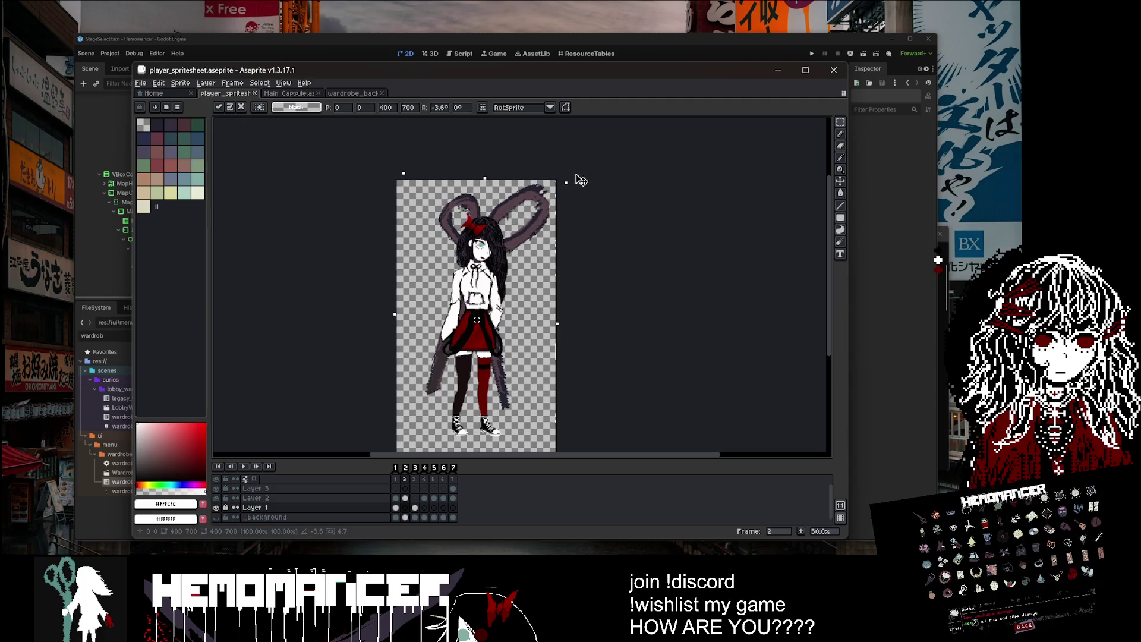
{"action": "left_click", "coordinate": [574, 186]}
Step: Check the Layer 1 and Layer 2 cels across both frames, then hide the character layer
{"action": "left_click", "coordinate": [396, 508]}
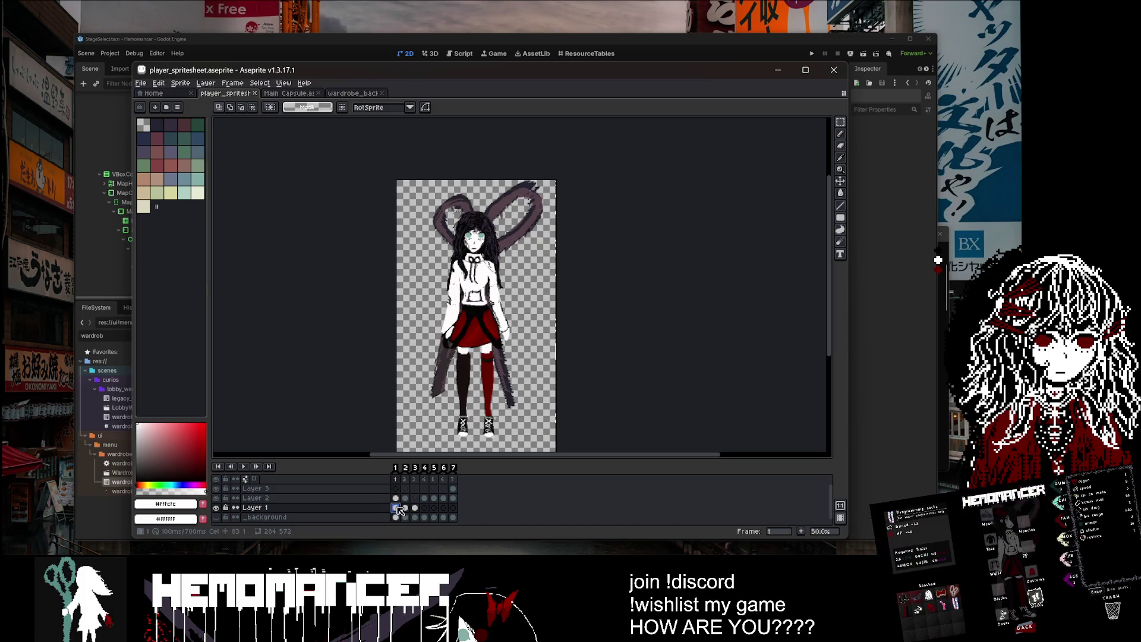
{"action": "left_click", "coordinate": [406, 508]}
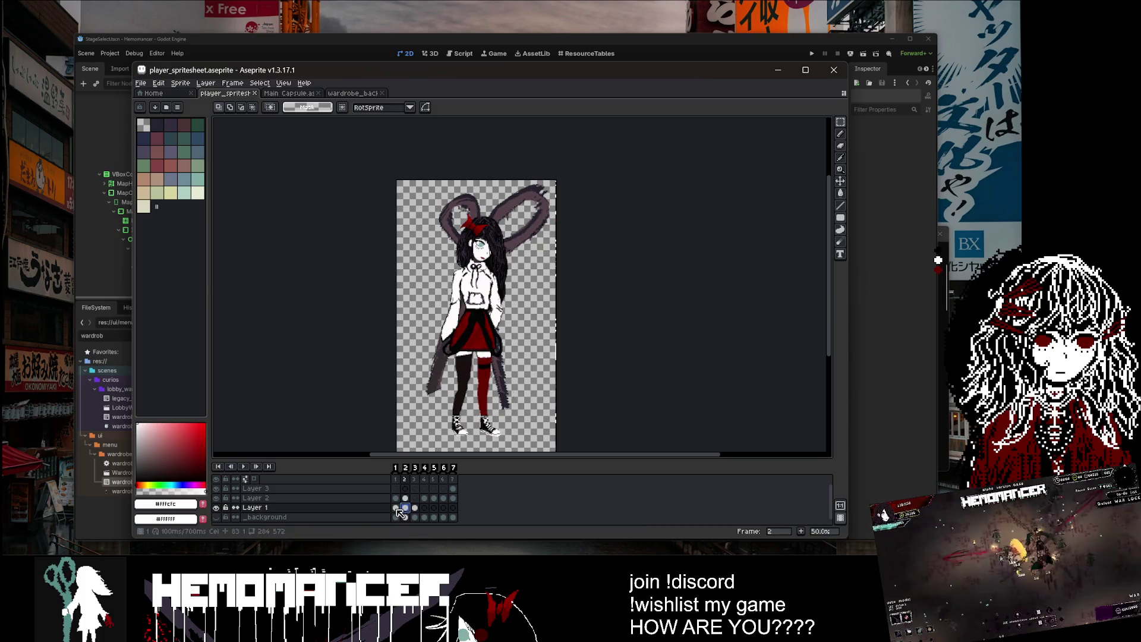
{"action": "left_click_drag", "start_coordinate": [400, 514], "coordinate": [396, 509]}
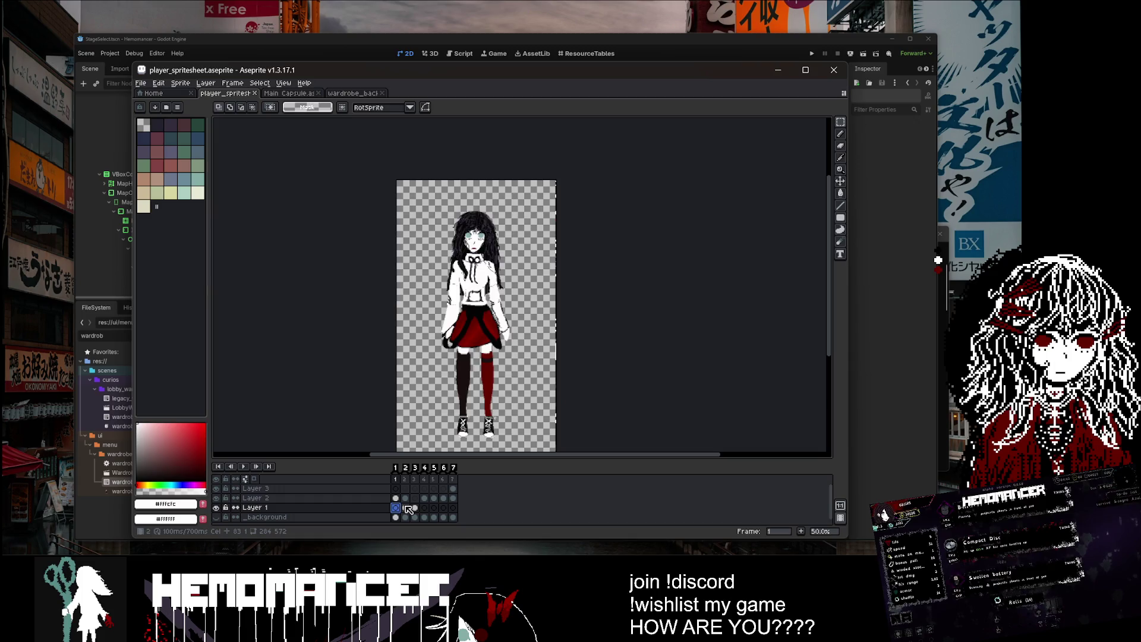
{"action": "key", "text": "ctrl+z"}
{"action": "left_click", "coordinate": [406, 507]}
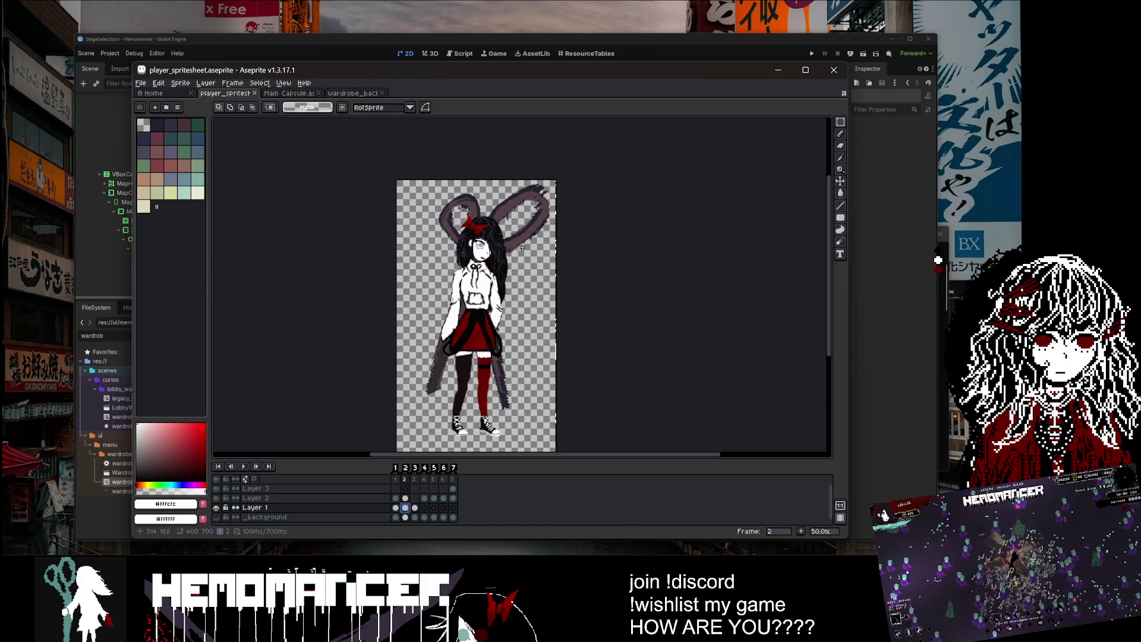
{"action": "left_click", "coordinate": [415, 498]}
{"action": "left_click", "coordinate": [405, 499]}
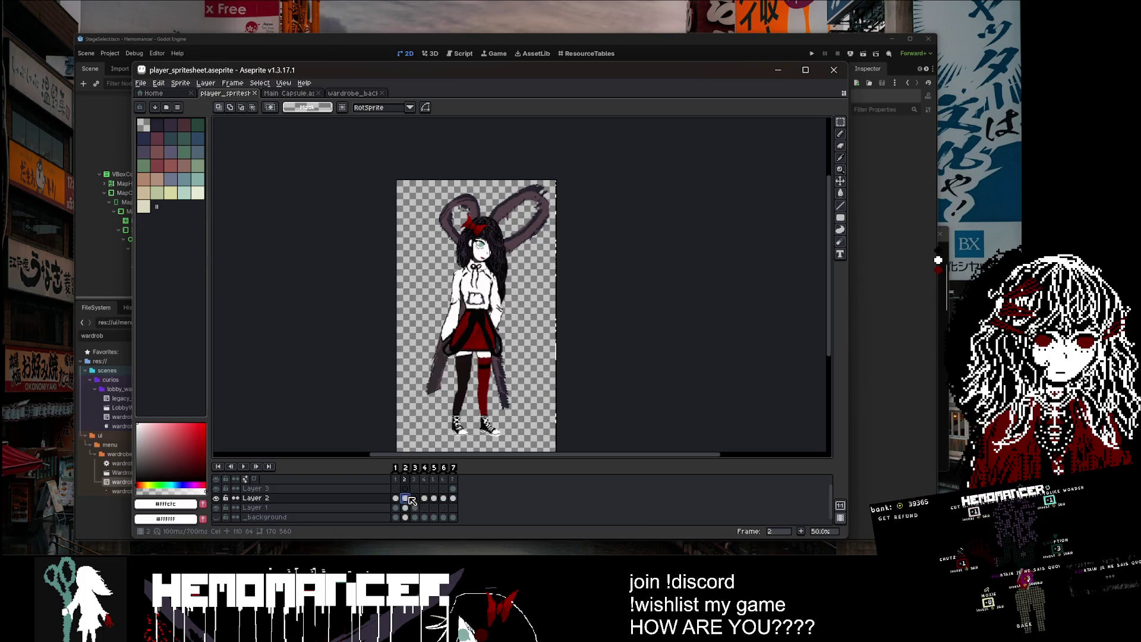
{"action": "left_click", "coordinate": [396, 498]}
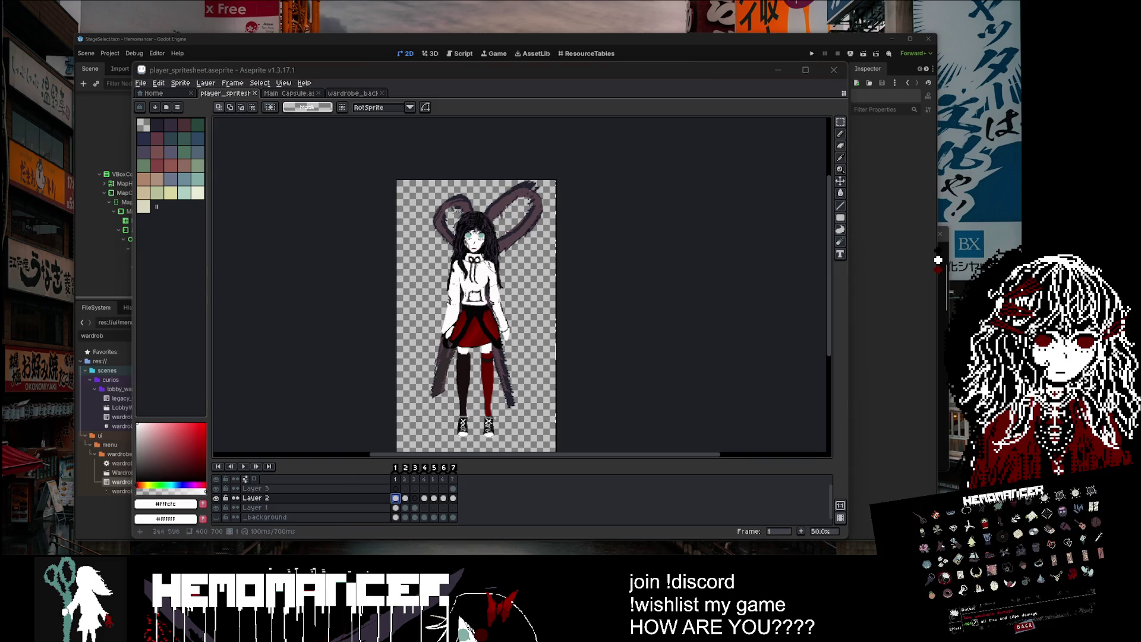
{"action": "left_click_drag", "start_coordinate": [527, 310], "coordinate": [511, 276]}
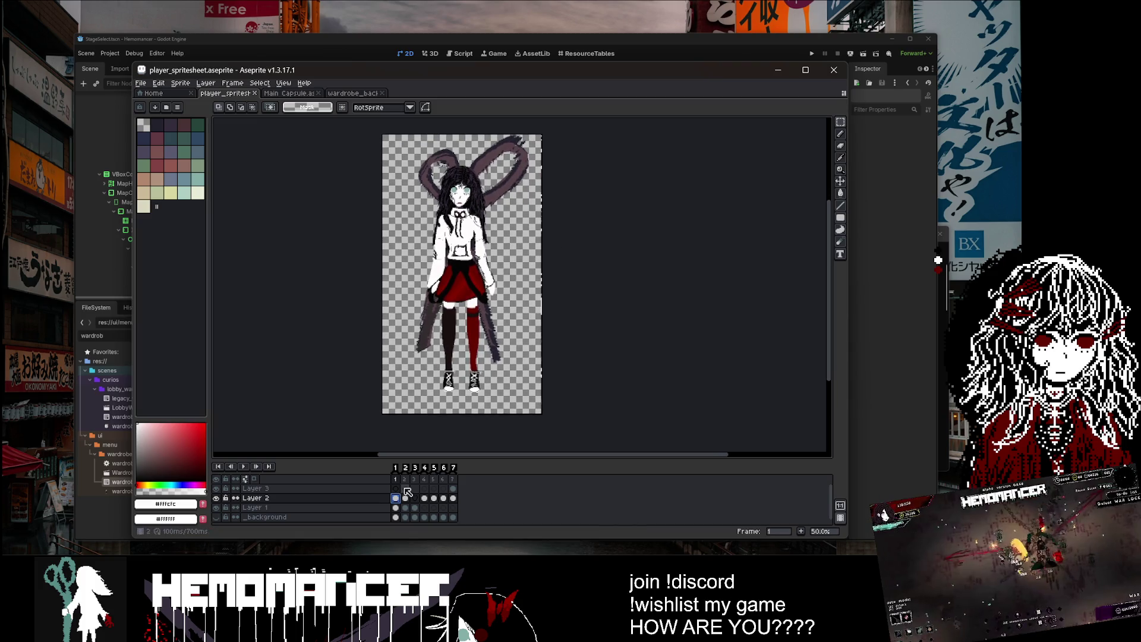
{"action": "left_click", "coordinate": [222, 500], "text": "alt"}
Step: Rotate one scissor blade about 25° inward on Layer 1 and move it down
{"action": "scroll", "coordinate": [457, 207], "scroll_direction": "up", "scroll_amount": 2}
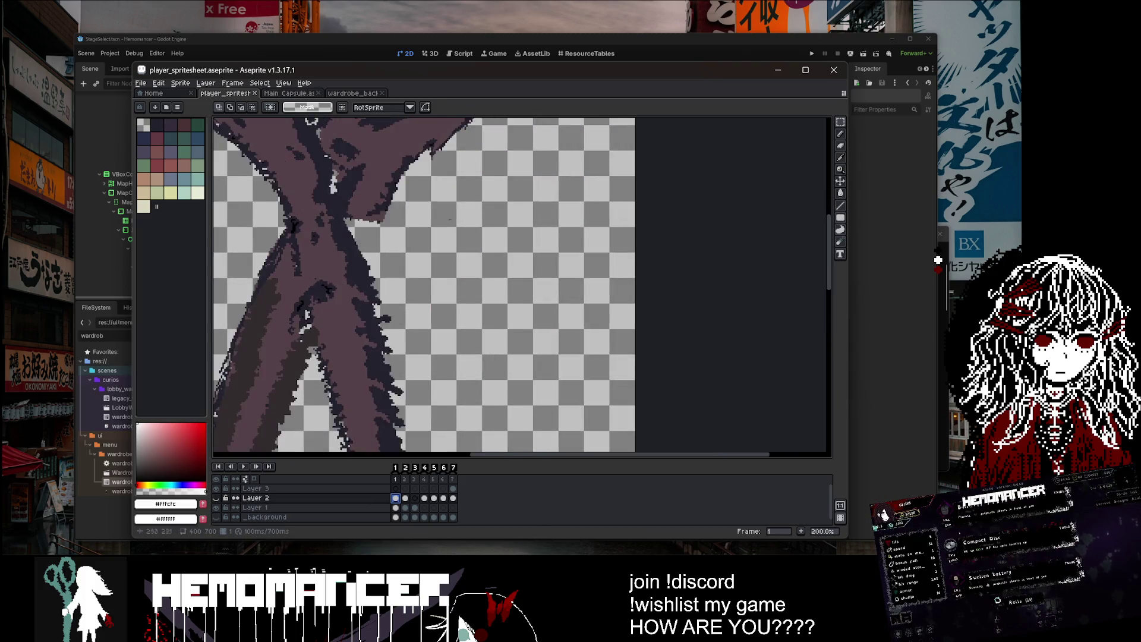
{"action": "scroll", "coordinate": [477, 221], "scroll_direction": "down", "scroll_amount": 1}
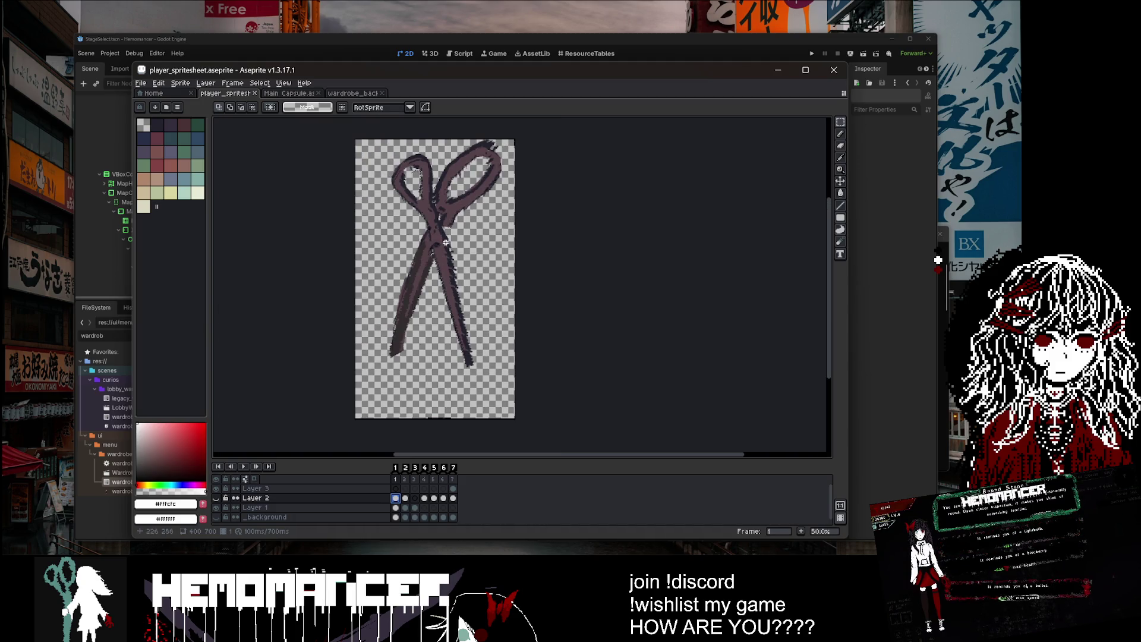
{"action": "mouse_move", "coordinate": [843, 122]}
{"action": "scroll", "coordinate": [455, 214], "scroll_direction": "up", "scroll_amount": 1}
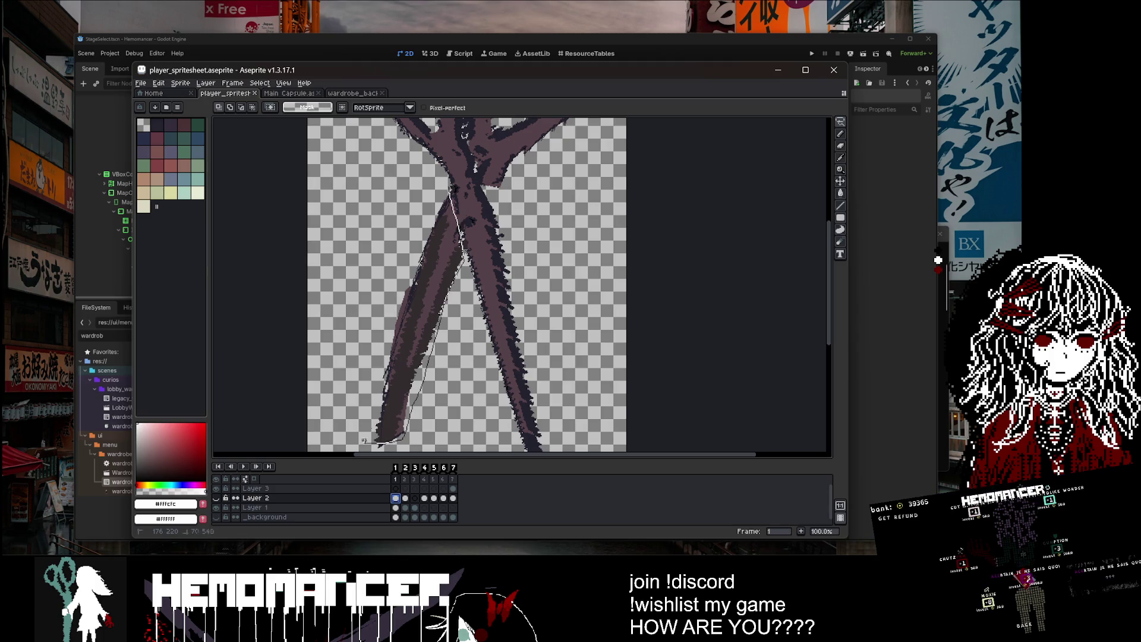
{"action": "left_click", "coordinate": [470, 175]}
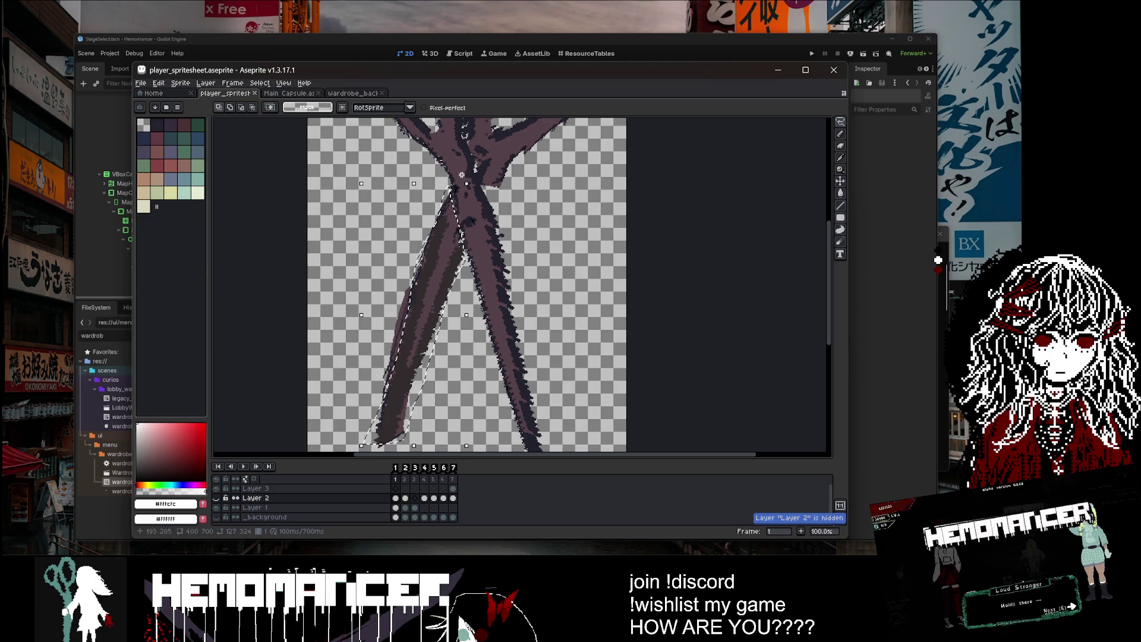
{"action": "left_click", "coordinate": [470, 175]}
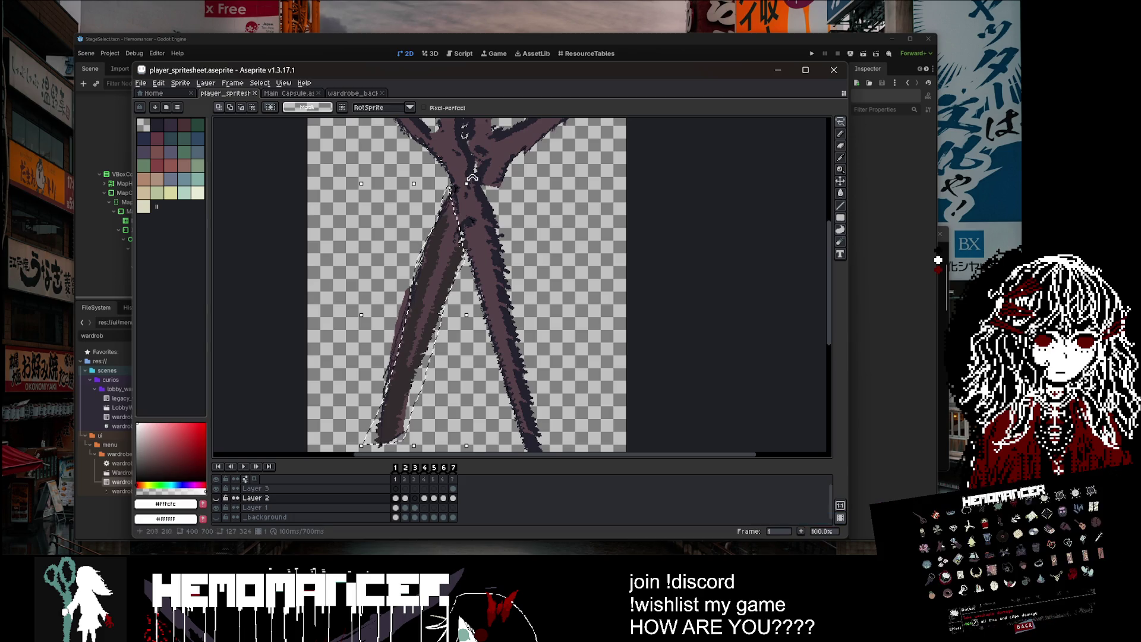
{"action": "left_click", "coordinate": [350, 180]}
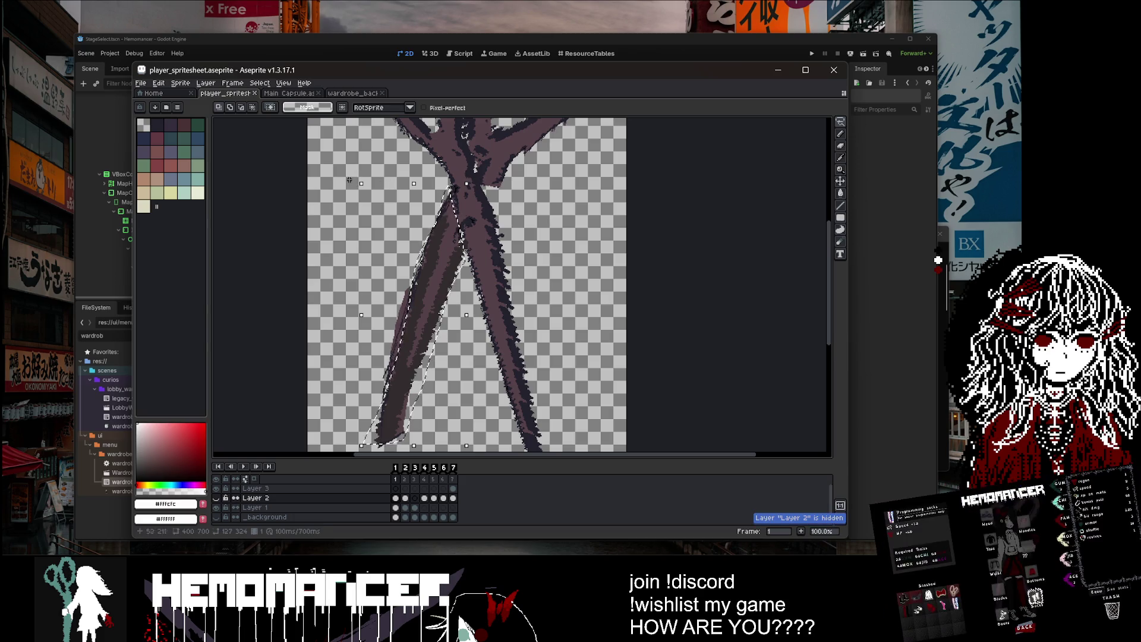
{"action": "left_click", "coordinate": [216, 499]}
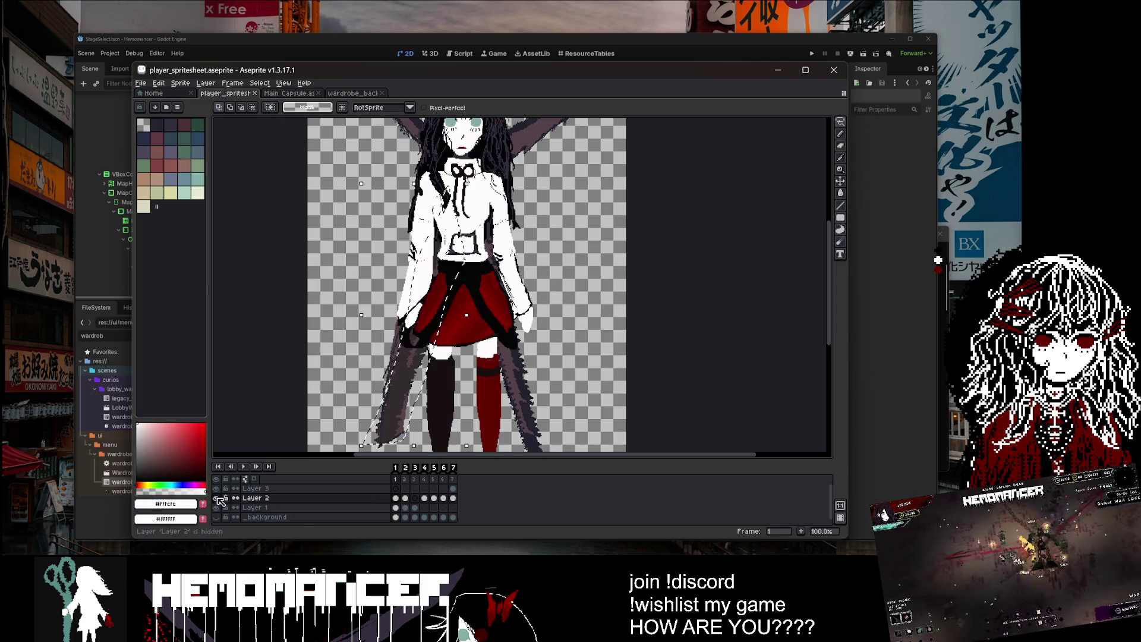
{"action": "left_click", "coordinate": [217, 499]}
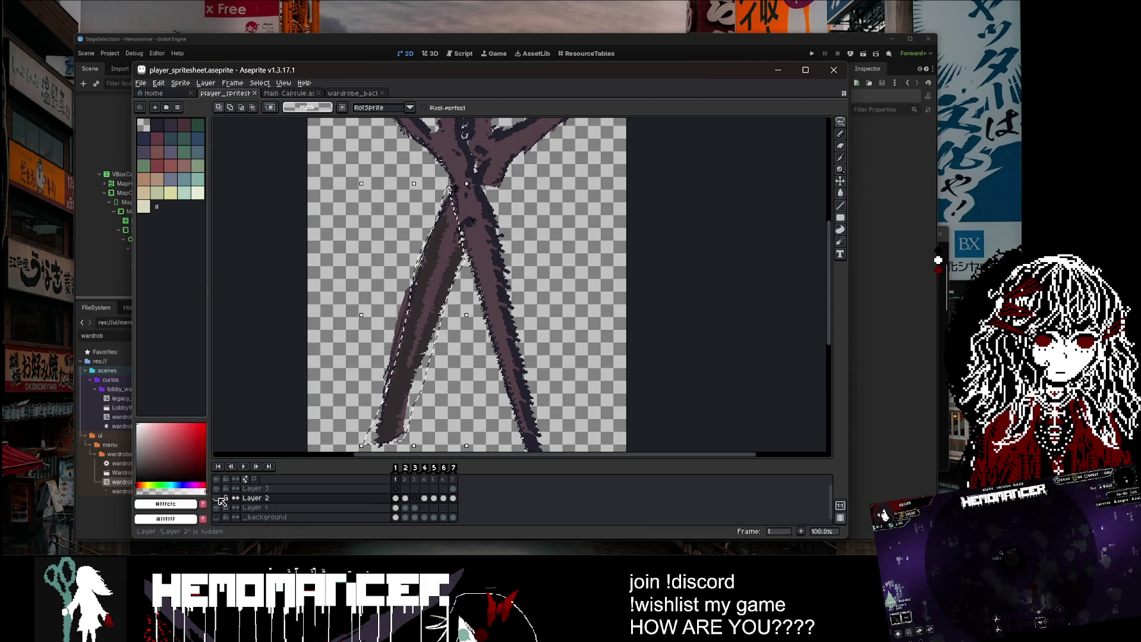
{"action": "left_click", "coordinate": [396, 509]}
{"action": "left_click_drag", "start_coordinate": [359, 175], "coordinate": [363, 181]}
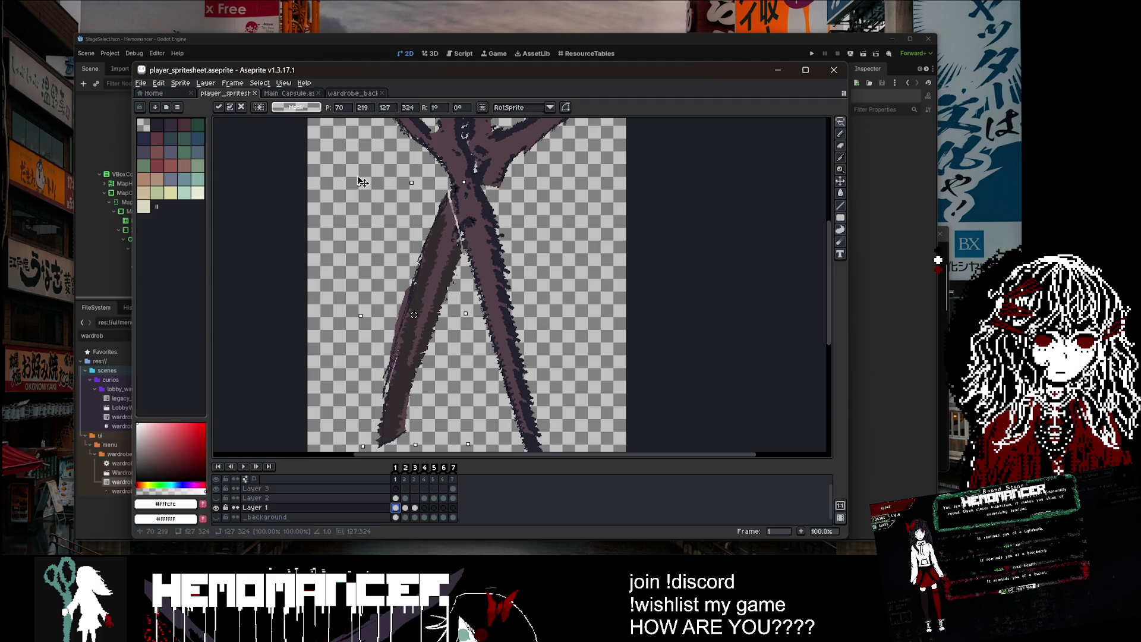
{"action": "left_click_drag", "start_coordinate": [469, 172], "coordinate": [454, 183]}
{"action": "left_click_drag", "start_coordinate": [473, 237], "coordinate": [476, 280]}
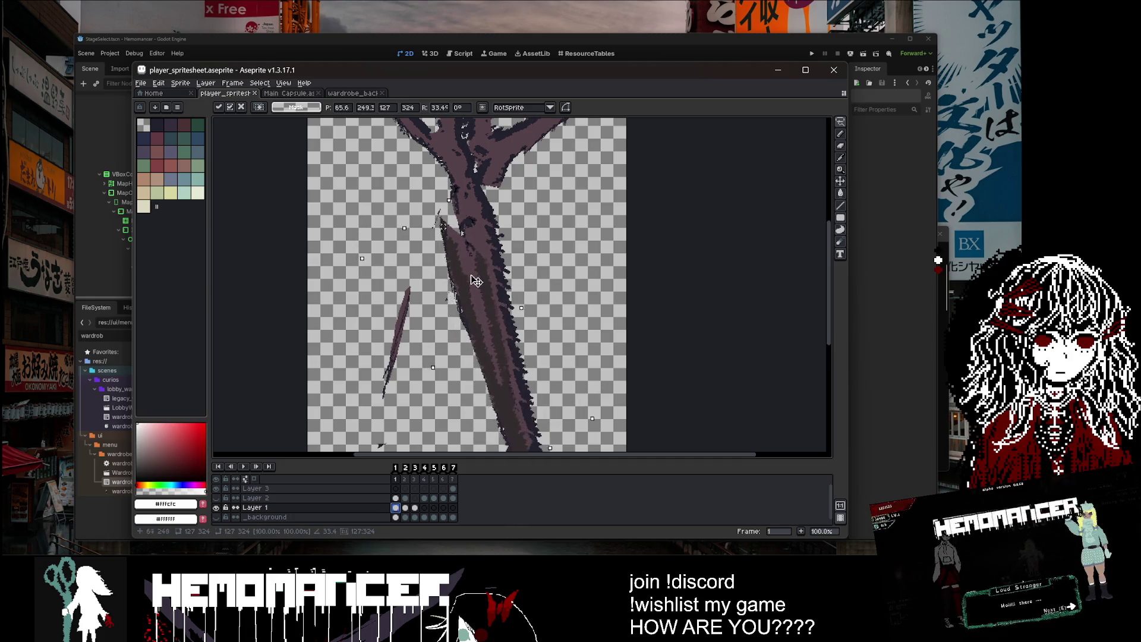
{"action": "left_click", "coordinate": [639, 241]}
Step: Move the whole scissors down-left and rotate them more upright
{"action": "scroll", "coordinate": [639, 241], "scroll_direction": "down", "scroll_amount": 1}
{"action": "key", "text": "e"}
{"action": "scroll", "coordinate": [540, 256], "scroll_direction": "up", "scroll_amount": 4}
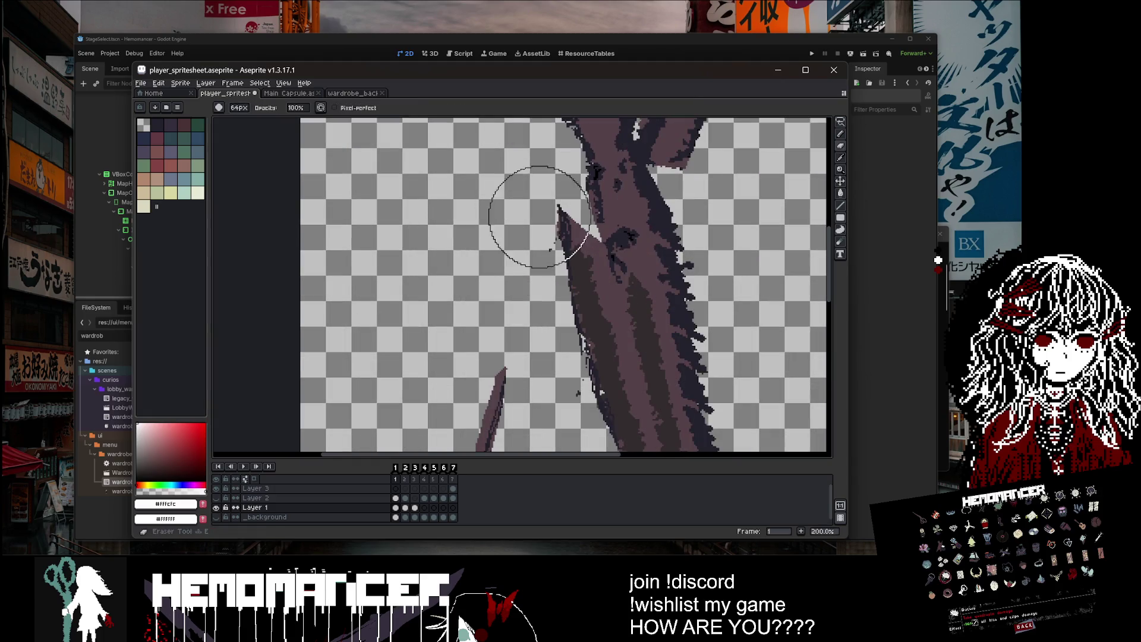
{"action": "scroll", "coordinate": [532, 322], "scroll_direction": "down", "scroll_amount": 5}
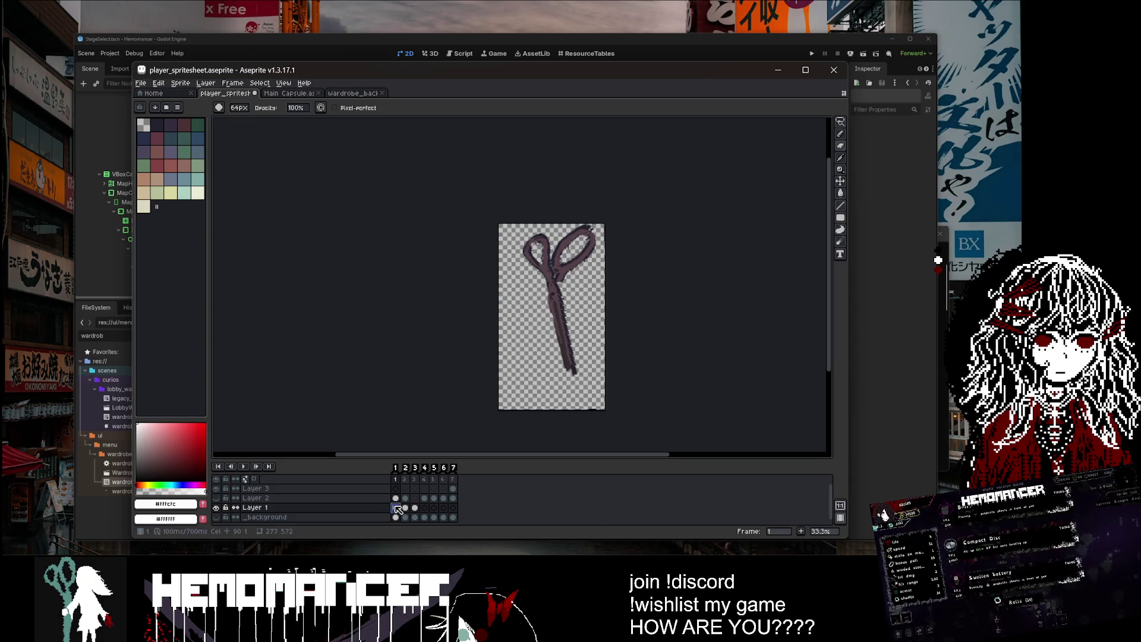
{"action": "key", "text": "ctrl+a"}
{"action": "left_click_drag", "start_coordinate": [583, 295], "coordinate": [566, 315]}
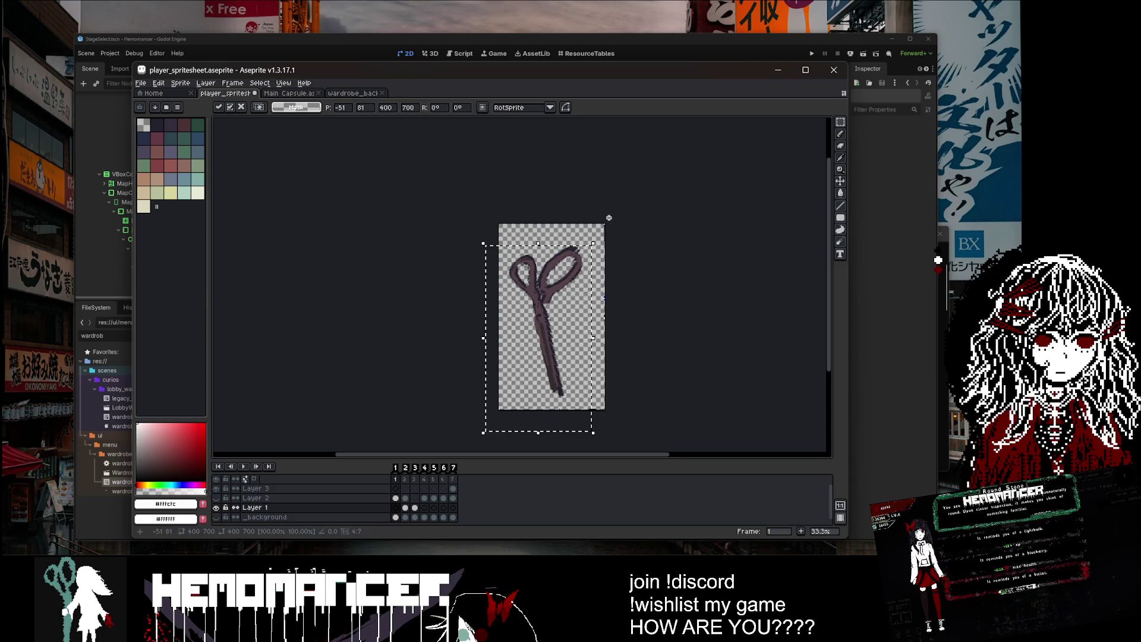
{"action": "left_click_drag", "start_coordinate": [597, 236], "coordinate": [618, 252]}
{"action": "key", "text": "Return"}
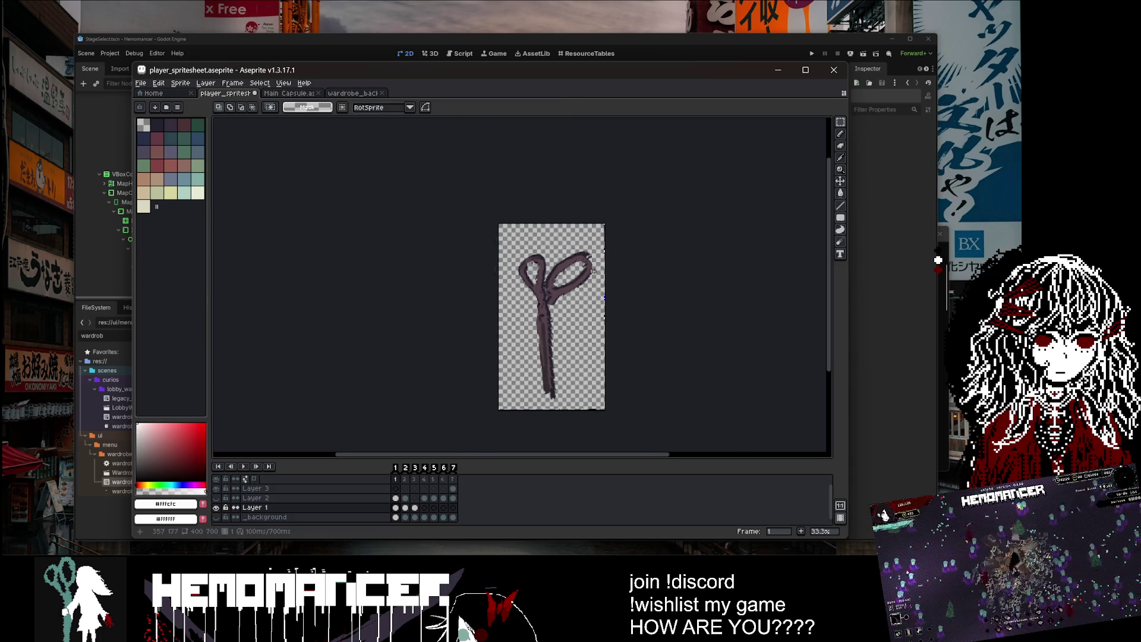
Step: Lasso the right scissor loop and make it narrower, shorter and shifted down-right
{"action": "scroll", "coordinate": [590, 270], "scroll_direction": "up", "scroll_amount": 1}
{"action": "scroll", "coordinate": [590, 270], "scroll_direction": "up", "scroll_amount": 1}
{"action": "left_click", "coordinate": [841, 121]}
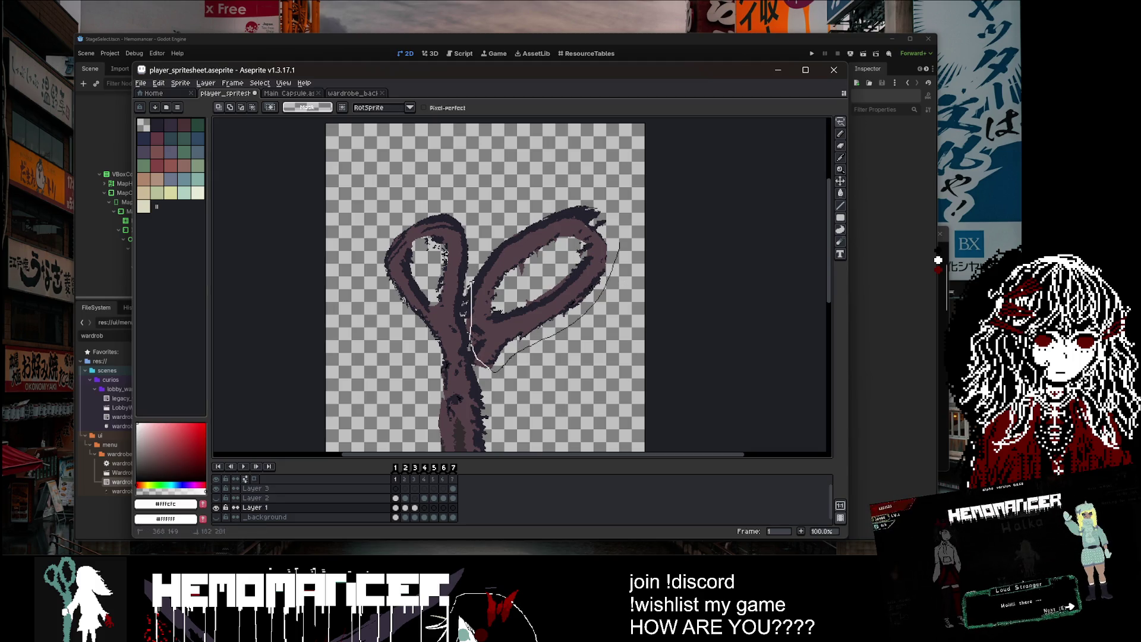
{"action": "mouse_move", "coordinate": [619, 243]}
{"action": "left_mouse_down"}
{"action": "mouse_move", "coordinate": [593, 196]}
{"action": "mouse_move", "coordinate": [500, 191]}
{"action": "mouse_move", "coordinate": [589, 203]}
{"action": "mouse_move", "coordinate": [485, 152]}
{"action": "mouse_move", "coordinate": [469, 126]}
{"action": "left_mouse_up"}
{"action": "left_click_drag", "start_coordinate": [607, 251], "coordinate": [545, 250]}
{"action": "mouse_move", "coordinate": [491, 115]}
{"action": "left_mouse_down"}
{"action": "mouse_move", "coordinate": [520, 155]}
{"action": "mouse_move", "coordinate": [580, 172]}
{"action": "left_mouse_up"}
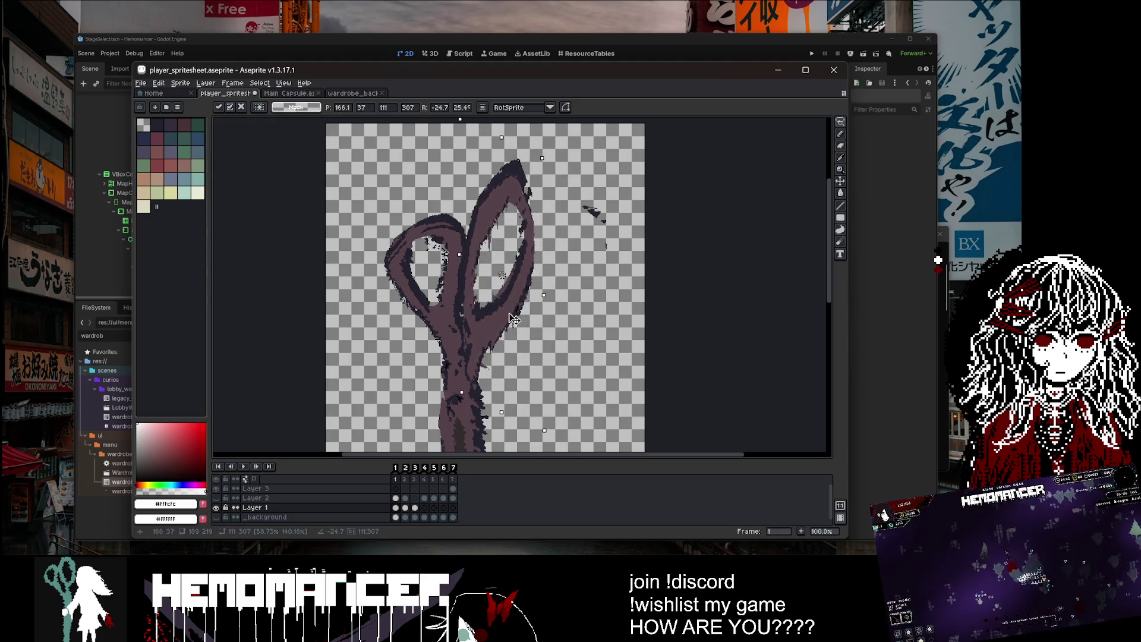
{"action": "left_click_drag", "start_coordinate": [509, 140], "coordinate": [513, 217]}
{"action": "key", "text": "Return"}
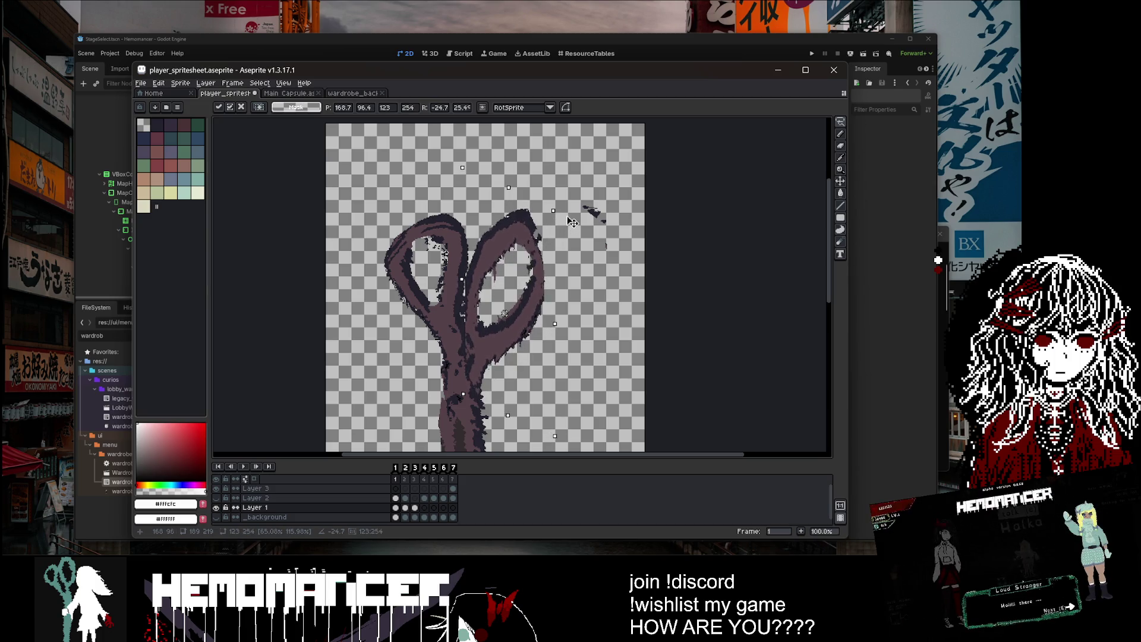
Step: Shift the scissors up and right, then show the character layer again
{"action": "scroll", "coordinate": [683, 292], "scroll_direction": "down", "scroll_amount": 2}
{"action": "scroll", "coordinate": [670, 319], "scroll_direction": "up", "scroll_amount": 1}
{"action": "key", "text": "ctrl+t"}
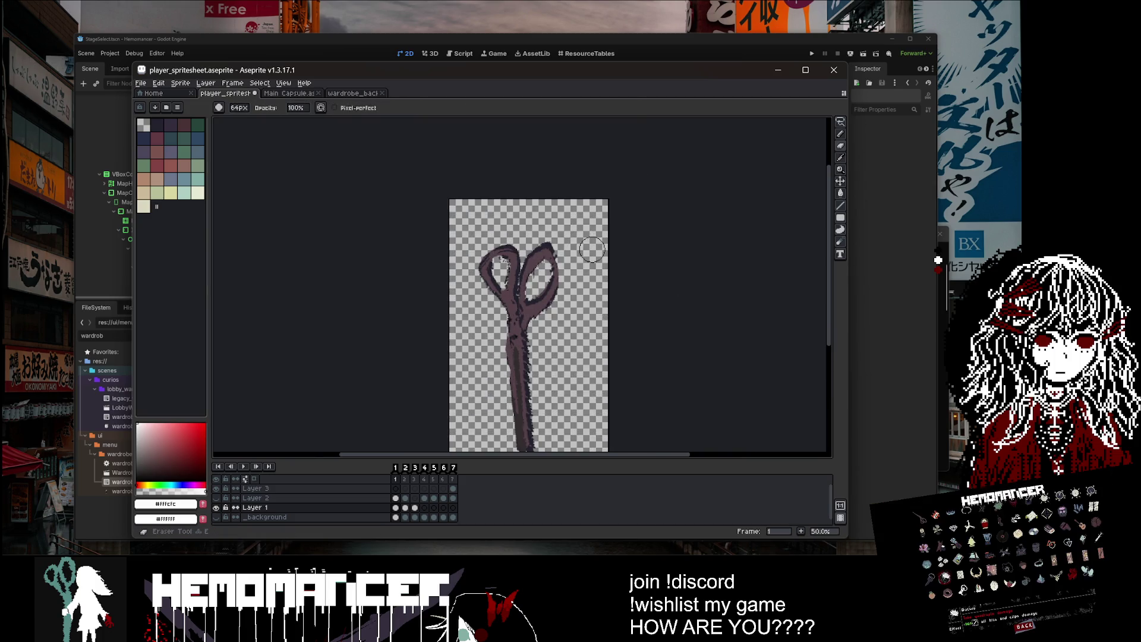
{"action": "left_click_drag", "start_coordinate": [554, 337], "coordinate": [550, 321]}
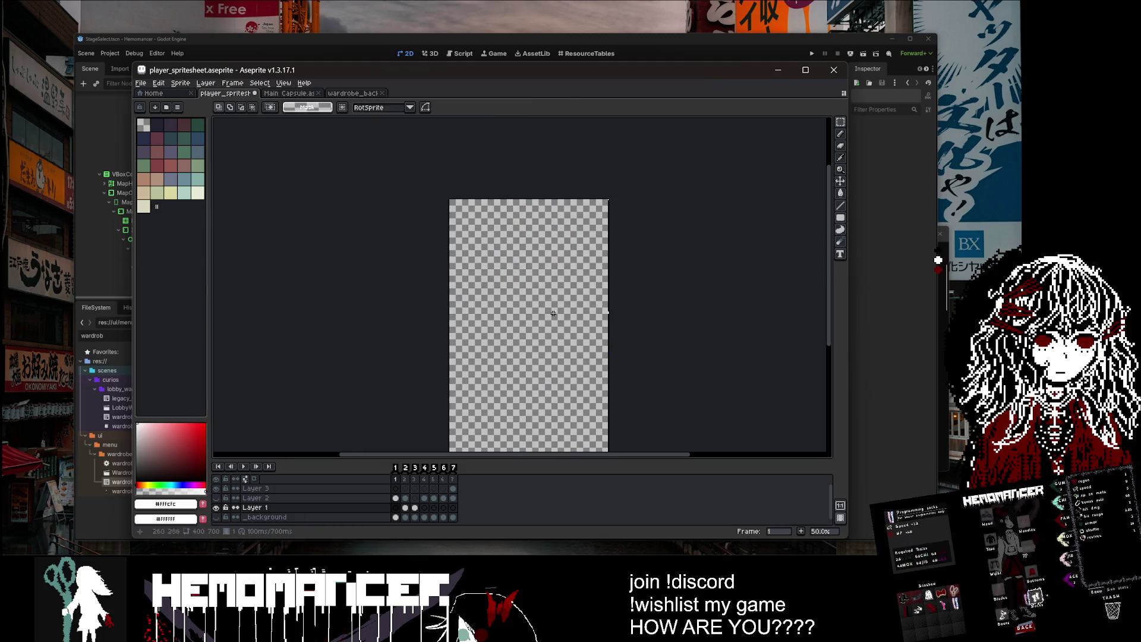
{"action": "key", "text": "Return"}
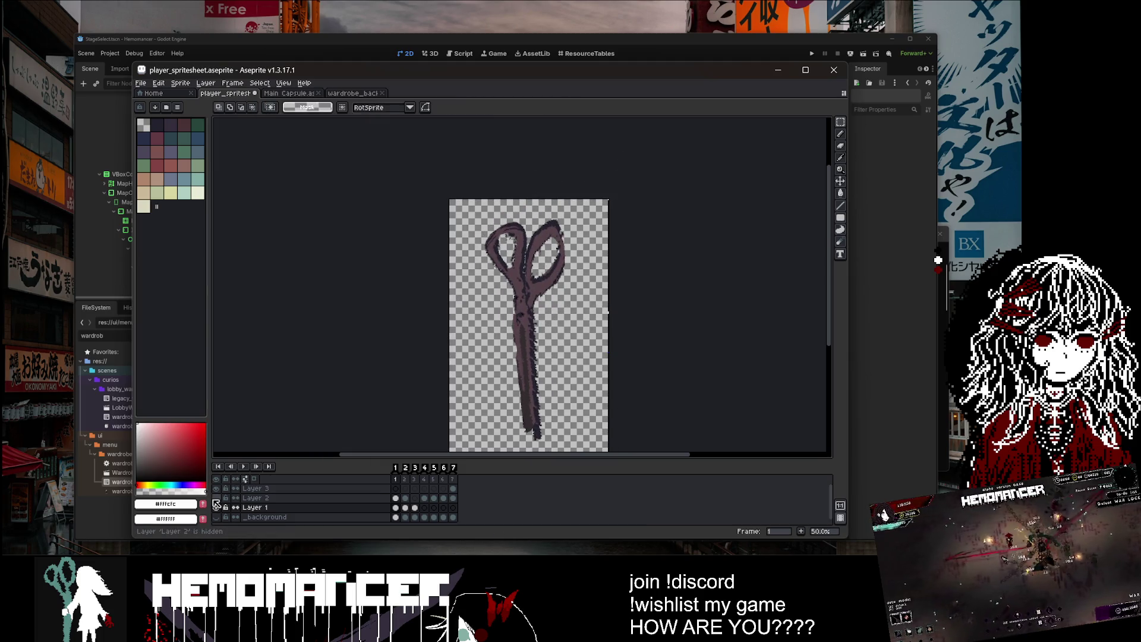
{"action": "left_click", "coordinate": [215, 498]}
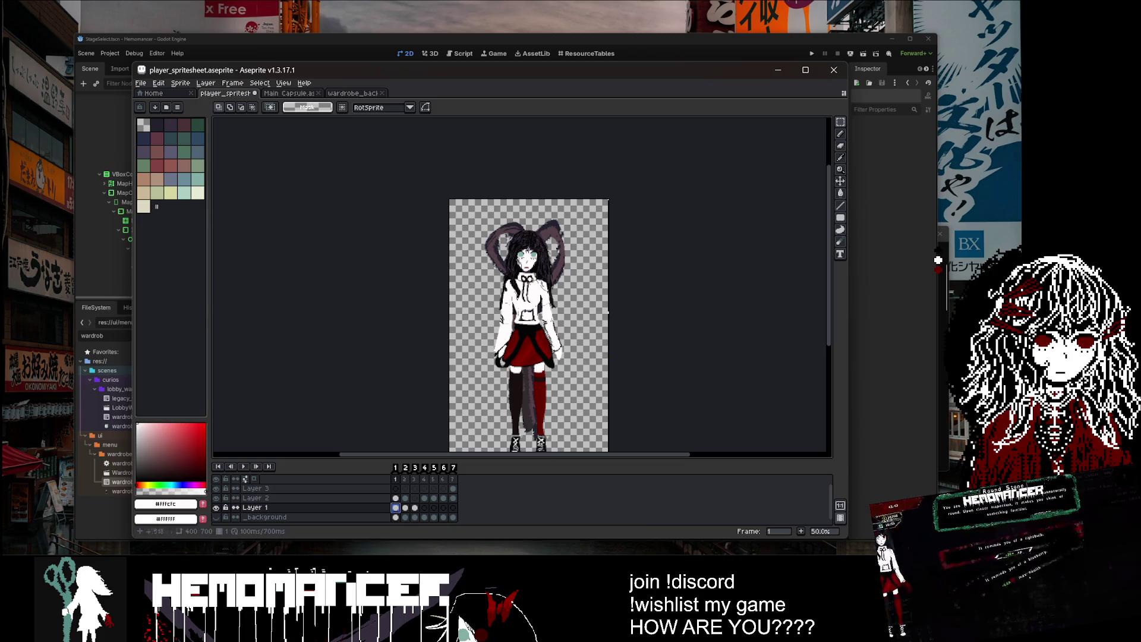
Step: Rotate the scissors into a diagonal lean behind the character, nudge them up, and save
{"action": "scroll", "coordinate": [530, 297], "scroll_direction": "down", "scroll_amount": 2}
{"action": "key", "text": "ctrl+a"}
{"action": "mouse_move", "coordinate": [614, 156]}
{"action": "left_mouse_down"}
{"action": "mouse_move", "coordinate": [606, 140]}
{"action": "mouse_move", "coordinate": [544, 119]}
{"action": "mouse_move", "coordinate": [644, 178]}
{"action": "mouse_move", "coordinate": [678, 222]}
{"action": "mouse_move", "coordinate": [663, 224]}
{"action": "left_mouse_up"}
{"action": "mouse_move", "coordinate": [570, 242]}
{"action": "left_mouse_down"}
{"action": "mouse_move", "coordinate": [562, 229]}
{"action": "mouse_move", "coordinate": [563, 239]}
{"action": "left_mouse_up"}
{"action": "left_click_drag", "start_coordinate": [670, 197], "coordinate": [656, 196]}
{"action": "left_click_drag", "start_coordinate": [554, 260], "coordinate": [560, 241]}
{"action": "left_click", "coordinate": [739, 249]}
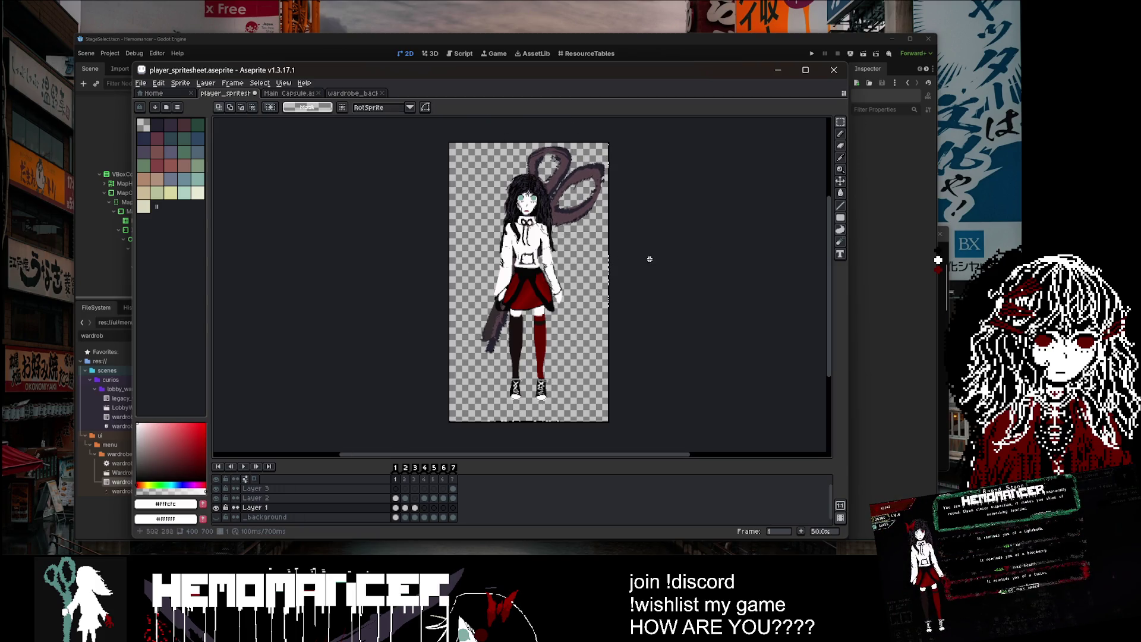
{"action": "scroll", "coordinate": [630, 256], "scroll_direction": "up", "scroll_amount": 3}
{"action": "scroll", "coordinate": [569, 273], "scroll_direction": "down", "scroll_amount": 3}
{"action": "key", "text": "ctrl+s"}
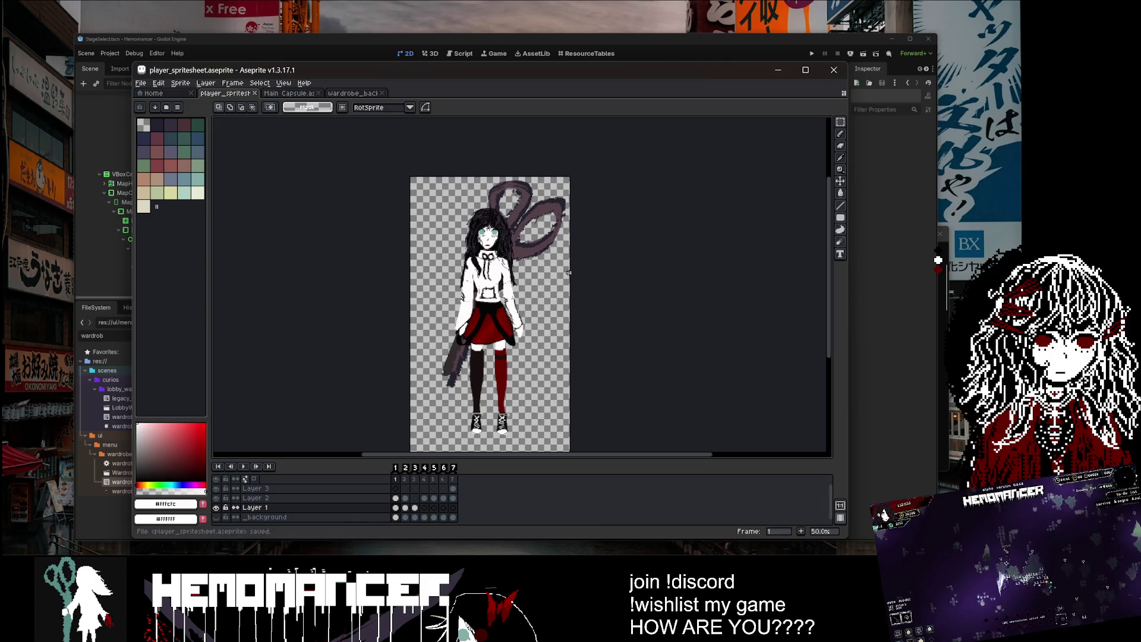
Step: Undo the recent cuts on frame 2 and select the frame-1 scissors image
{"action": "left_click", "coordinate": [405, 499]}
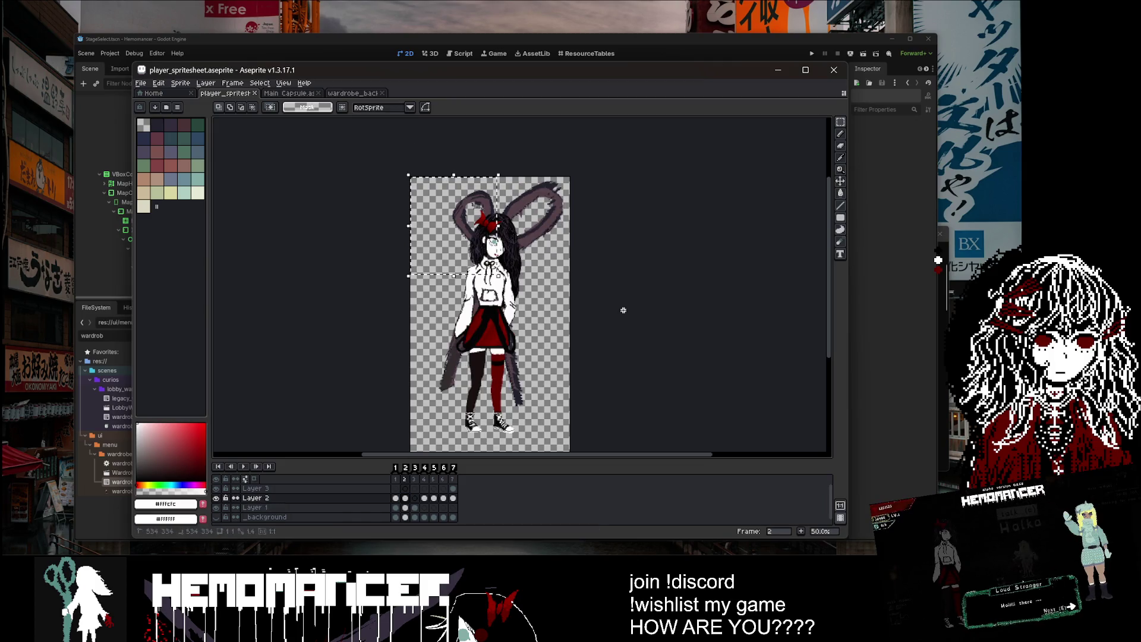
{"action": "key", "text": "ctrl+z"}
{"action": "key", "text": "ctrl+z"}
{"action": "key", "text": "ctrl+z"}
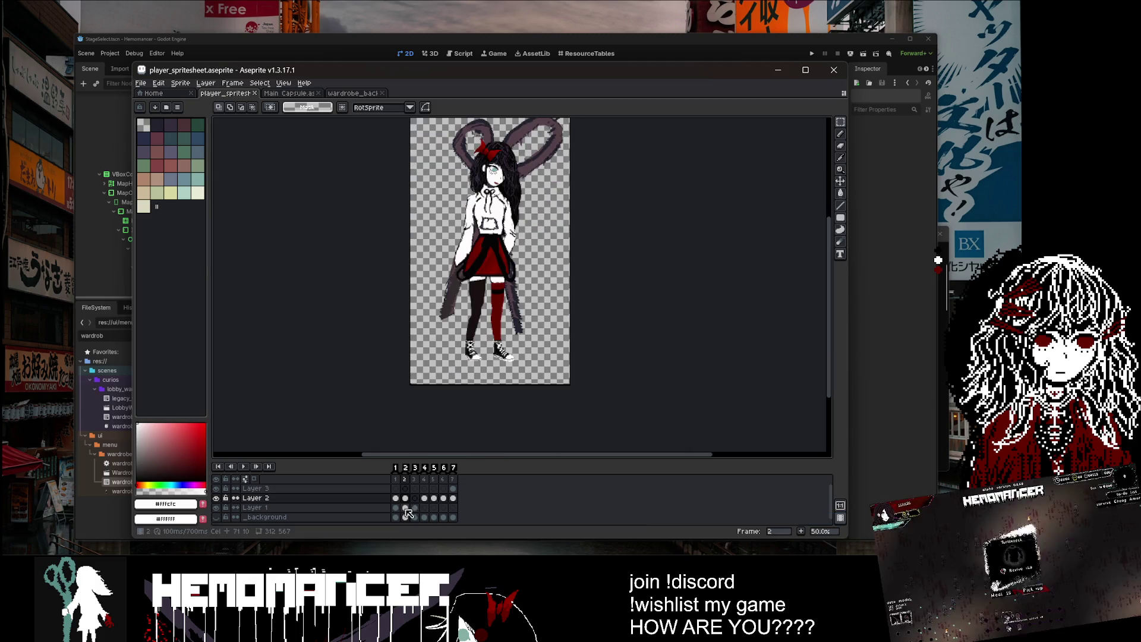
{"action": "left_click", "coordinate": [397, 508]}
{"action": "left_click_drag", "start_coordinate": [473, 332], "coordinate": [447, 372]}
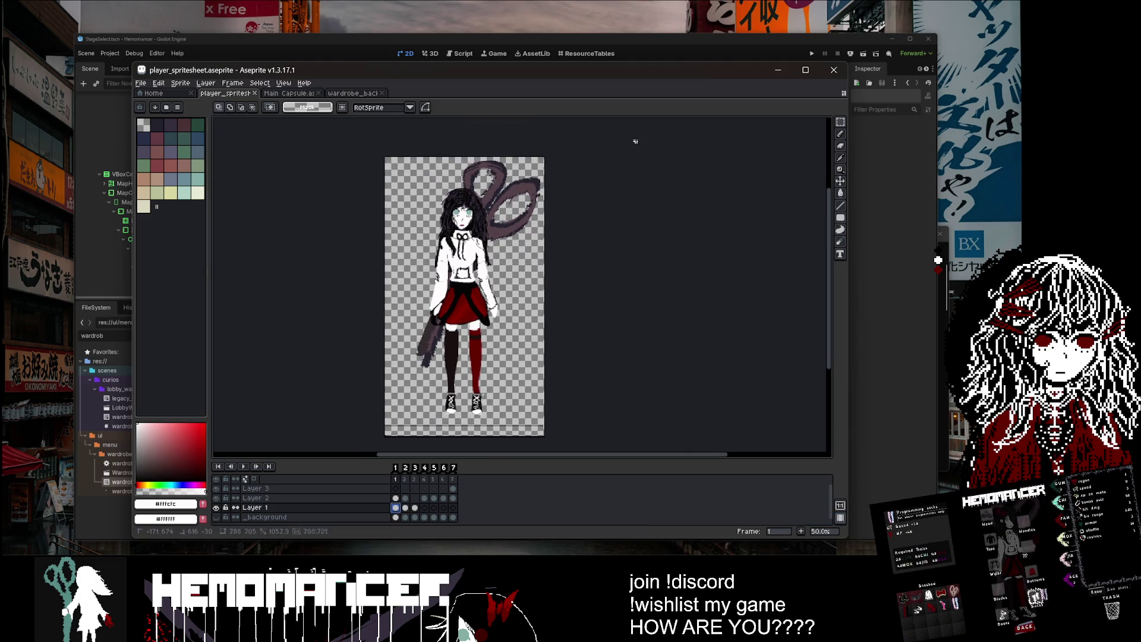
{"action": "key", "text": "ctrl+shift+d"}
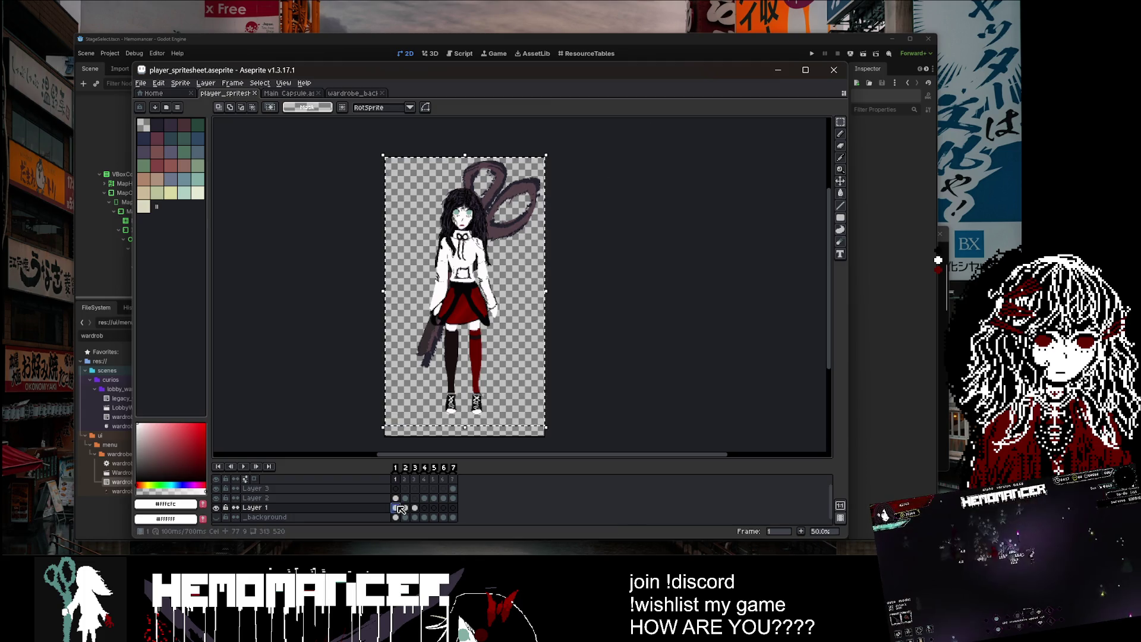
{"action": "left_click", "coordinate": [405, 508]}
{"action": "key", "text": "e"}
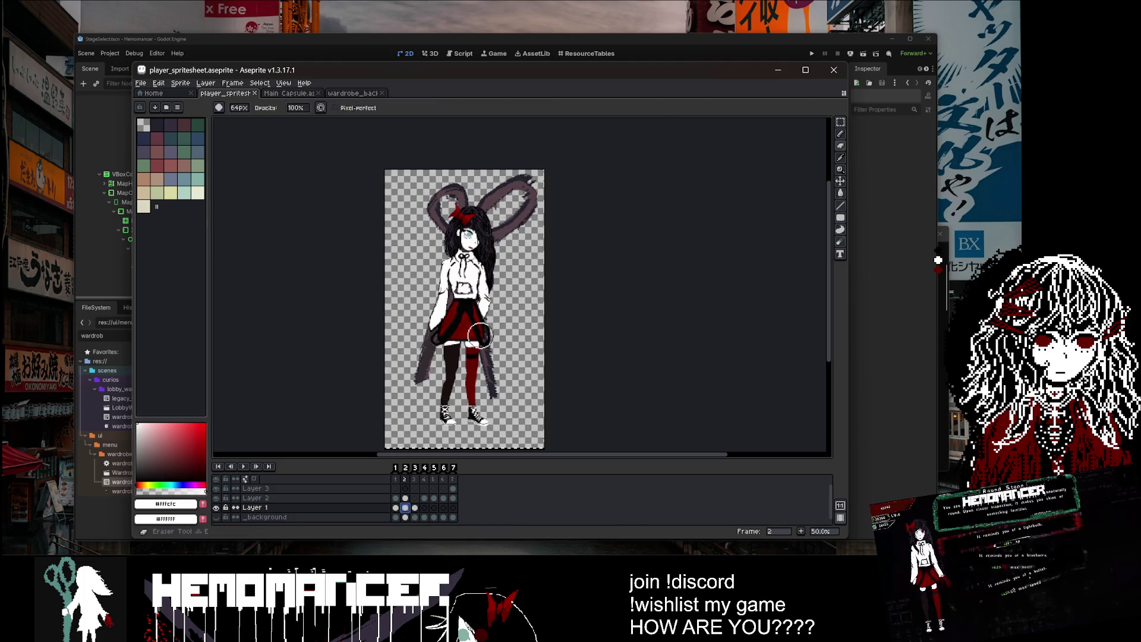
{"action": "key", "text": "e"}
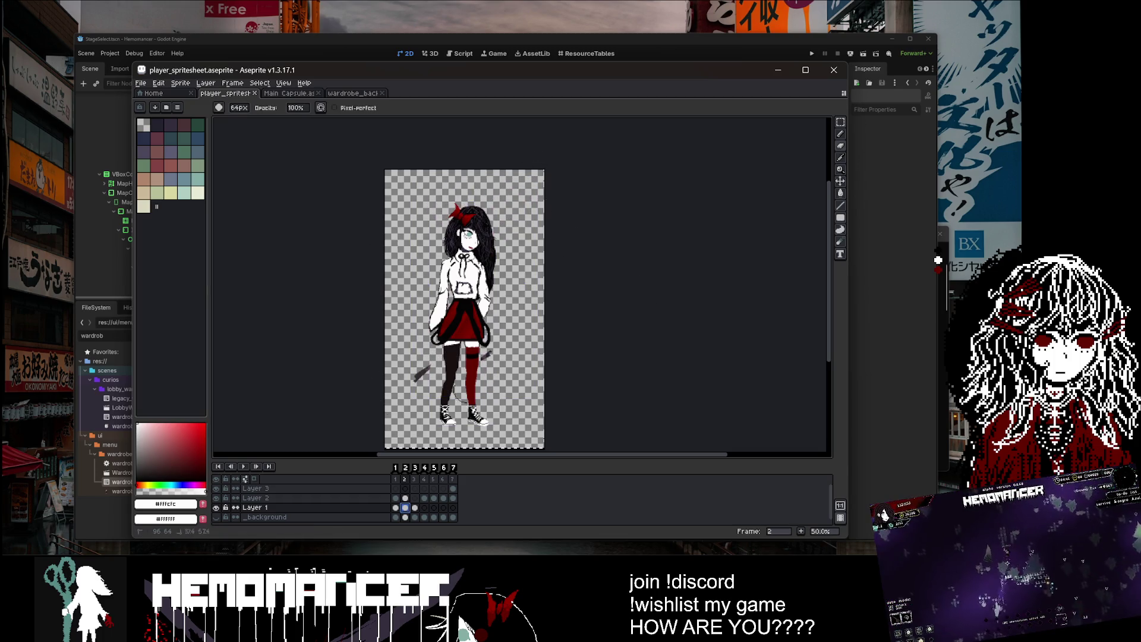
Step: Paste the scissors into frame 2, shift and tilt them about 3°, then undo the paste
{"action": "key", "text": "ctrl+v"}
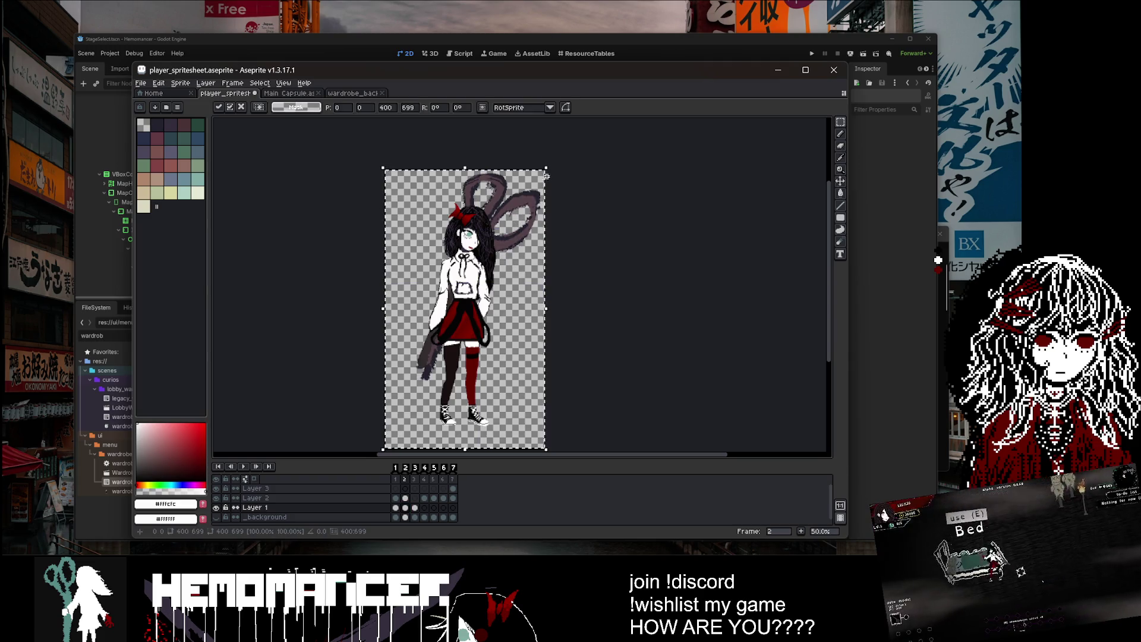
{"action": "left_click_drag", "start_coordinate": [527, 205], "coordinate": [525, 218]}
{"action": "left_click_drag", "start_coordinate": [548, 174], "coordinate": [562, 199]}
{"action": "key", "text": "Return"}
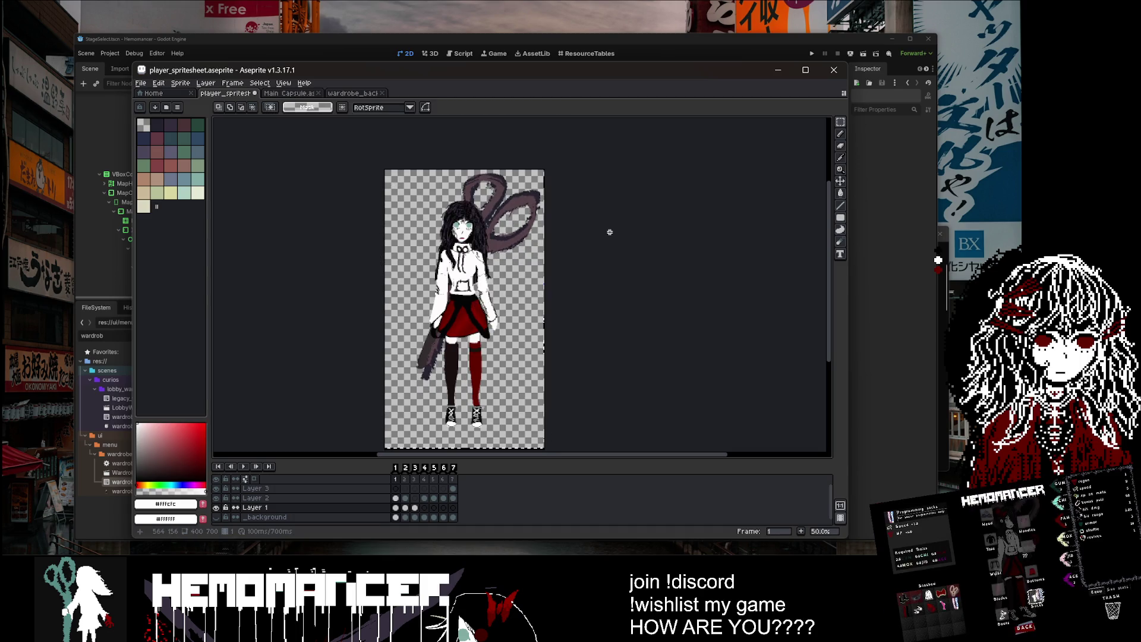
{"action": "key", "text": "ctrl+z"}
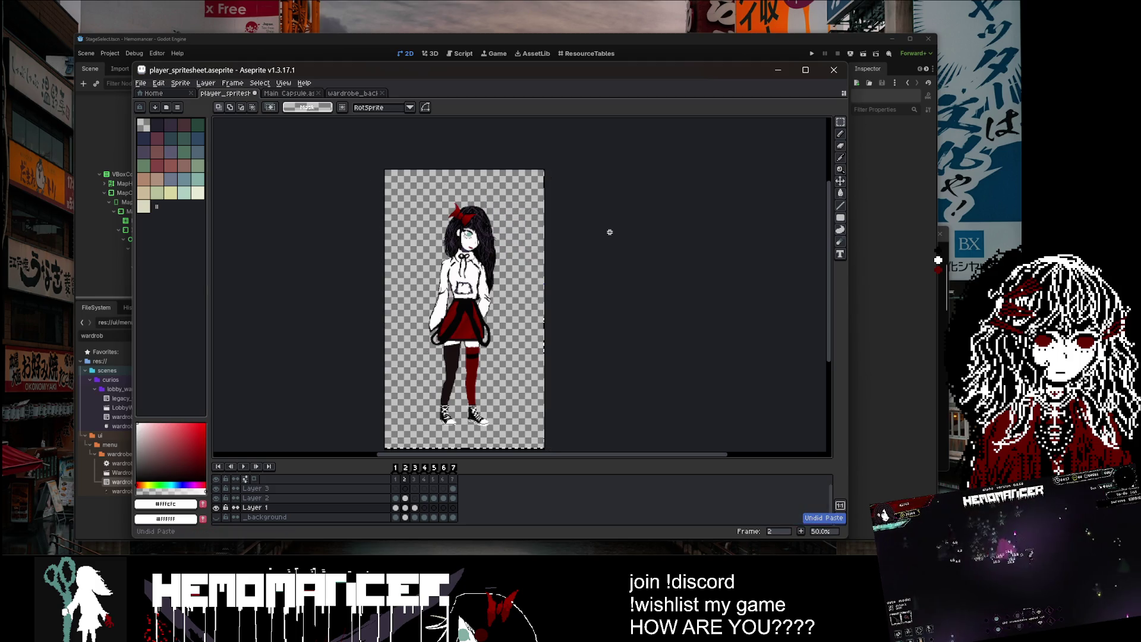
{"action": "left_click", "coordinate": [245, 480]}
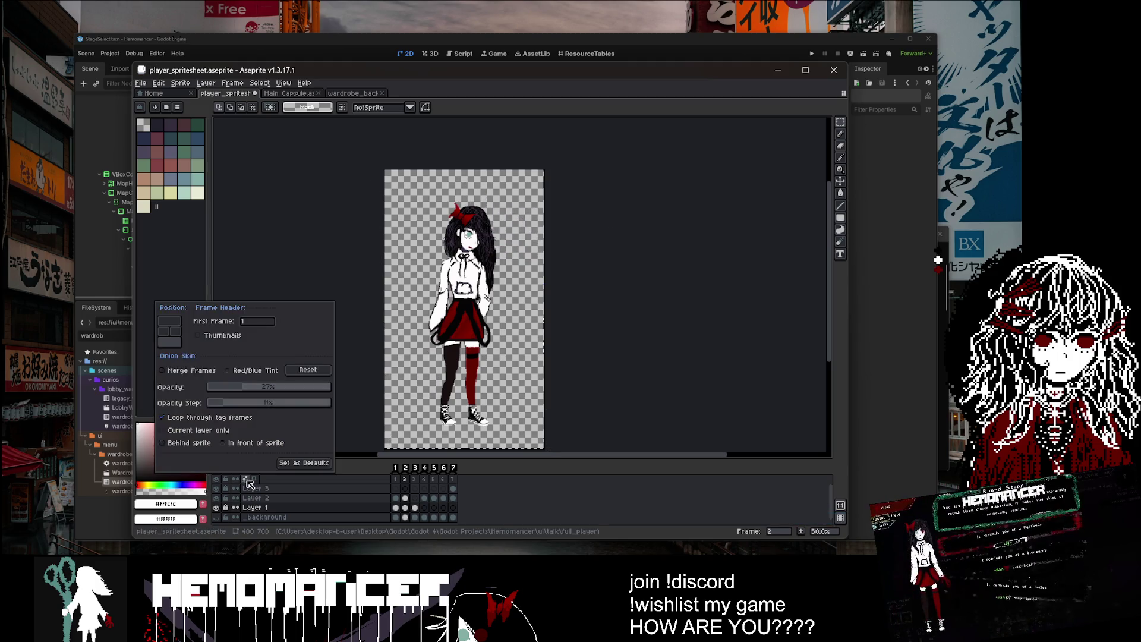
Step: Turn on onion skinning and nudge frame 2's content left, comparing against frame 1
{"action": "left_click", "coordinate": [256, 483]}
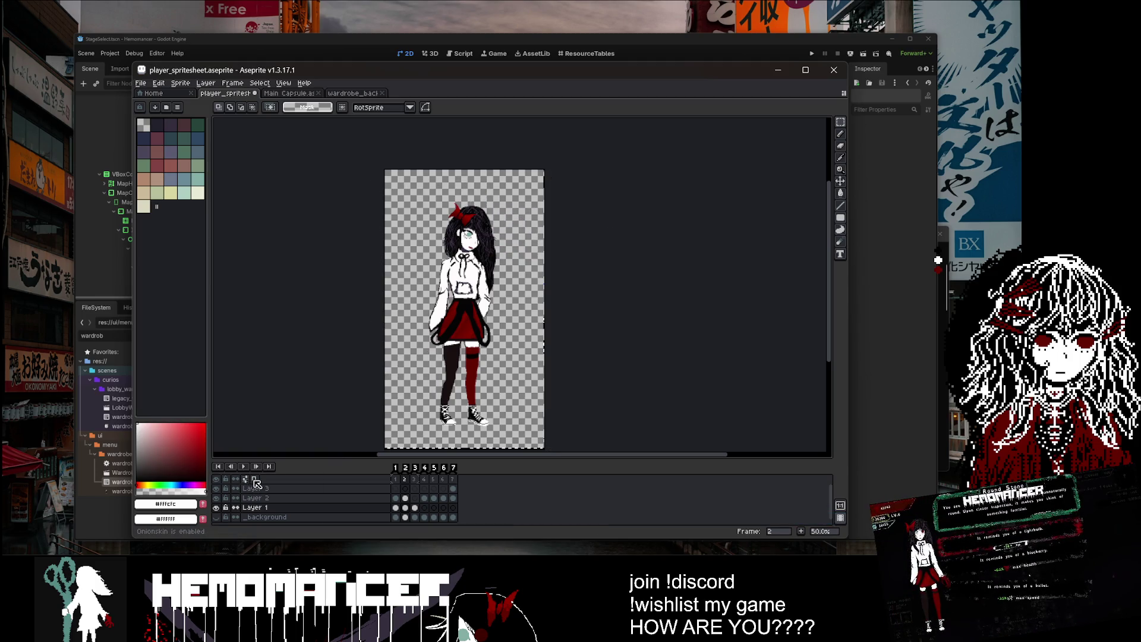
{"action": "left_click", "coordinate": [396, 507]}
{"action": "left_click", "coordinate": [405, 508]}
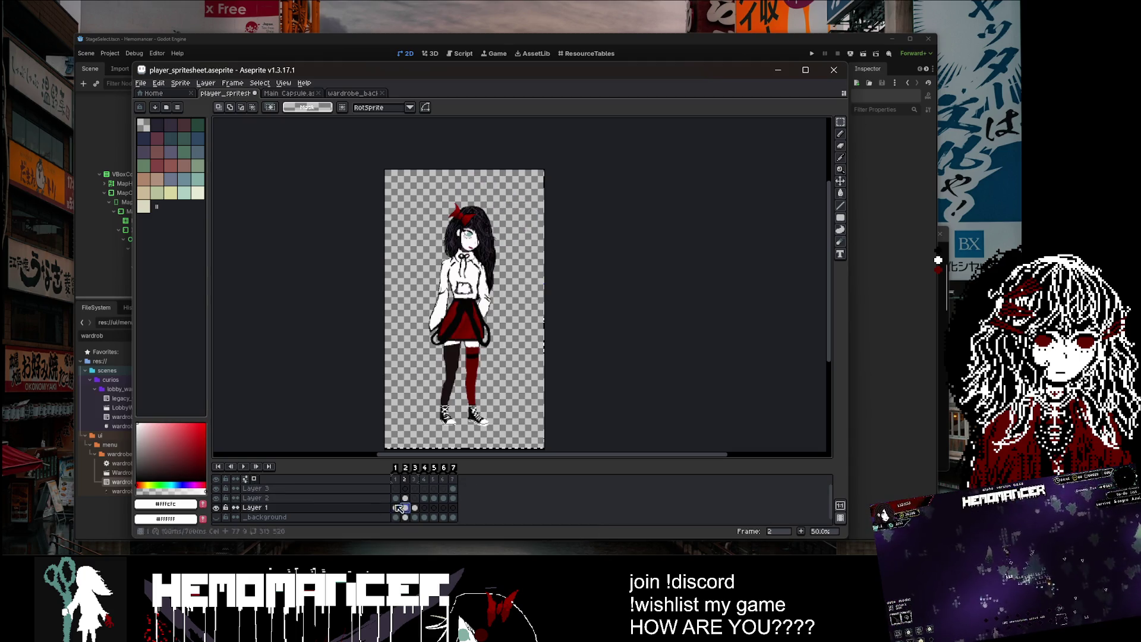
{"action": "key", "text": "Left"}
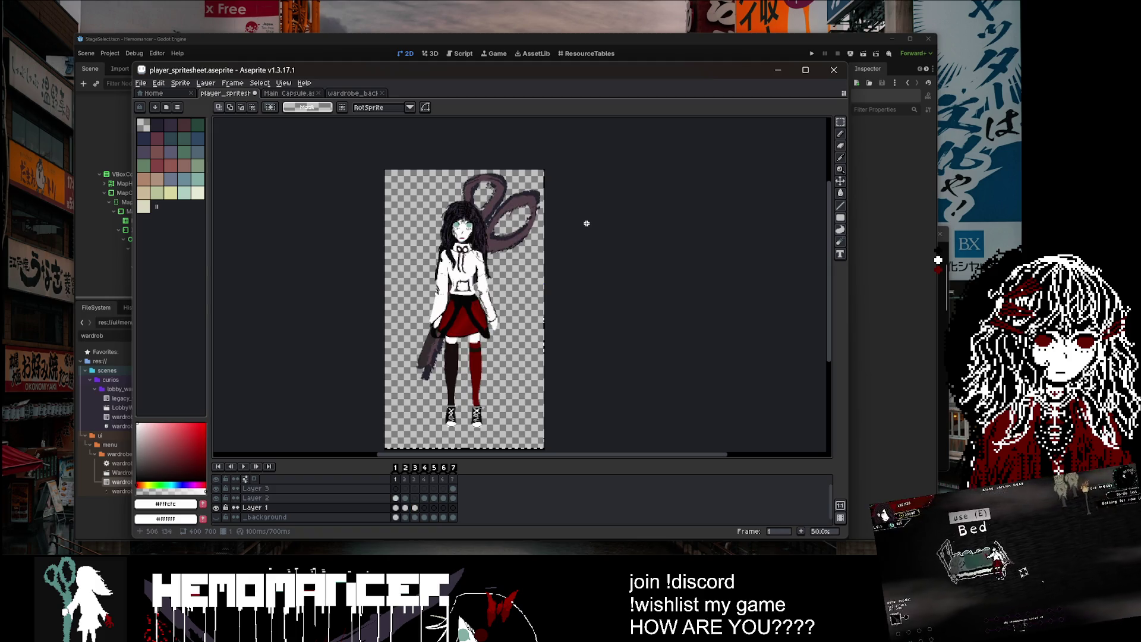
{"action": "key", "text": "Right"}
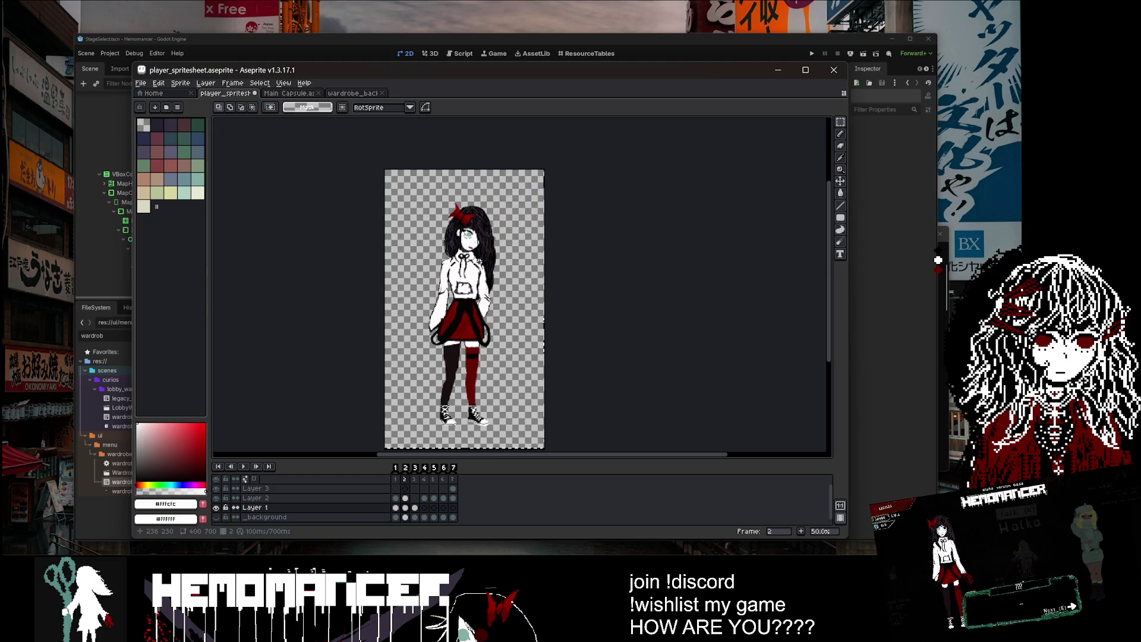
{"action": "key", "text": "Left"}
{"action": "key", "text": "Left"}
{"action": "key", "text": "Left"}
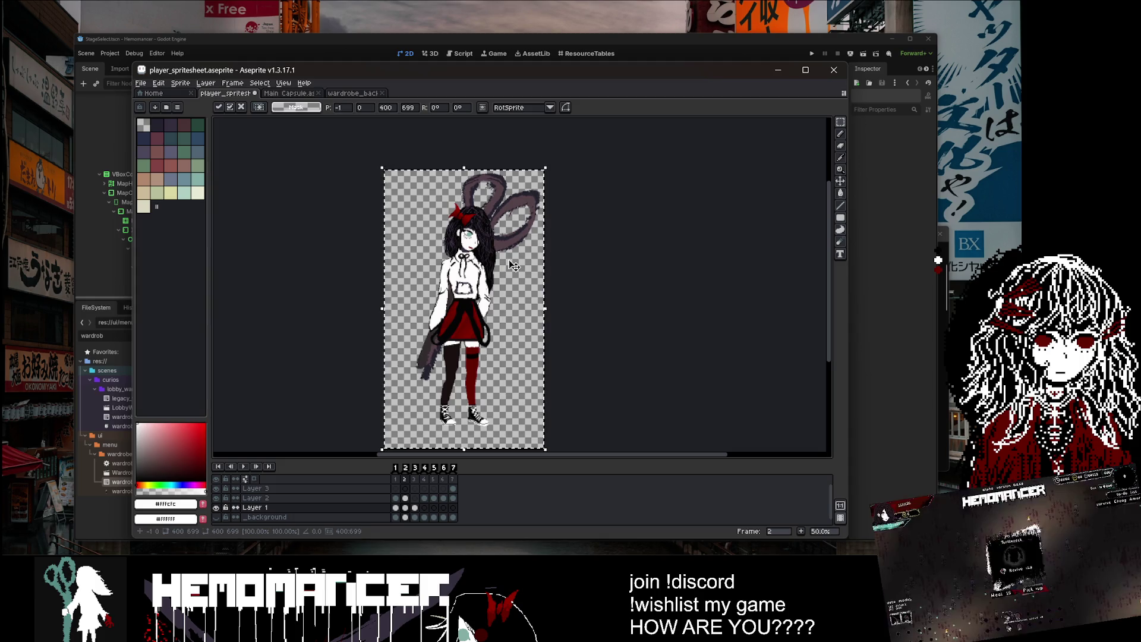
{"action": "key", "text": "Return"}
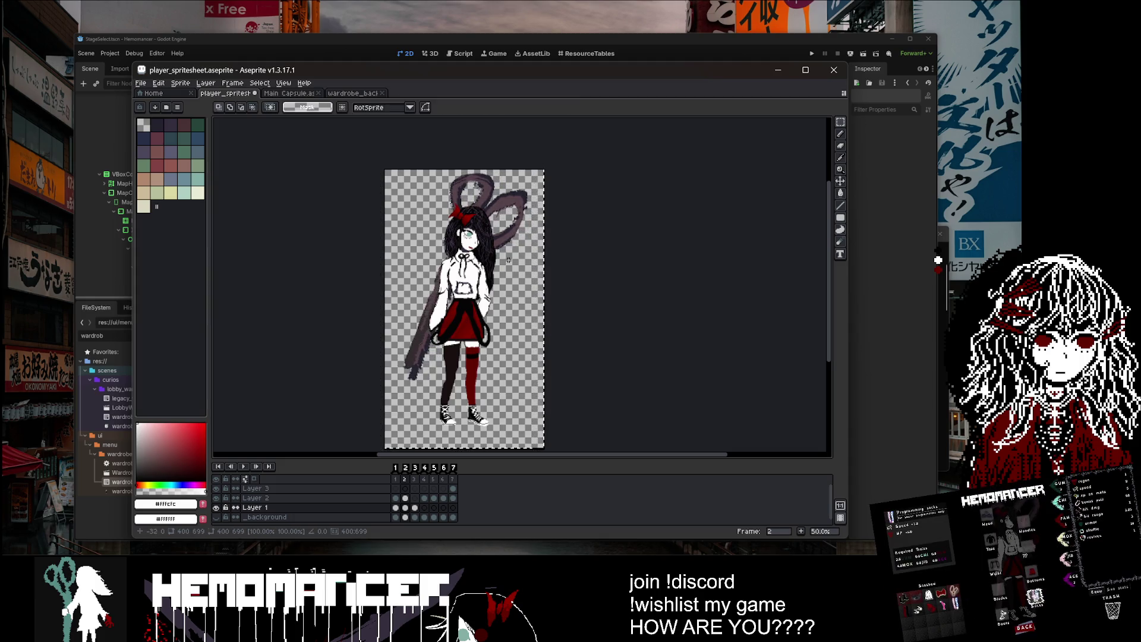
Step: Flip between frames to compare poses and move frame 2's content down 5 px
{"action": "key", "text": "Left"}
{"action": "key", "text": "Right"}
{"action": "key", "text": "Left"}
{"action": "key", "text": "Right"}
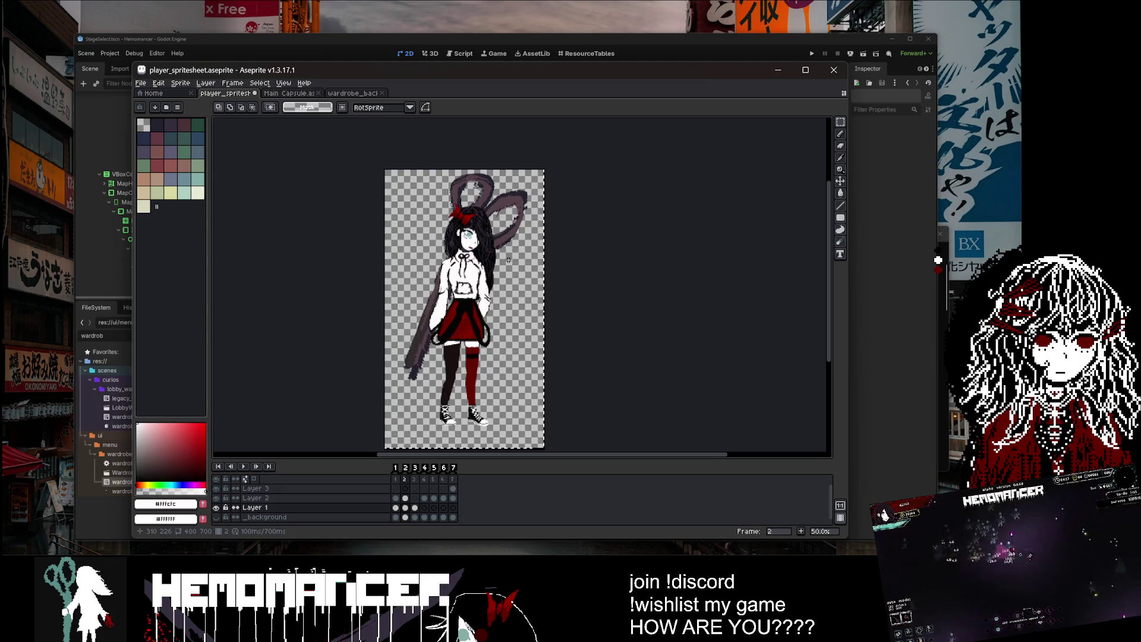
{"action": "key", "text": "Down"}
{"action": "key", "text": "Down"}
{"action": "key", "text": "Down"}
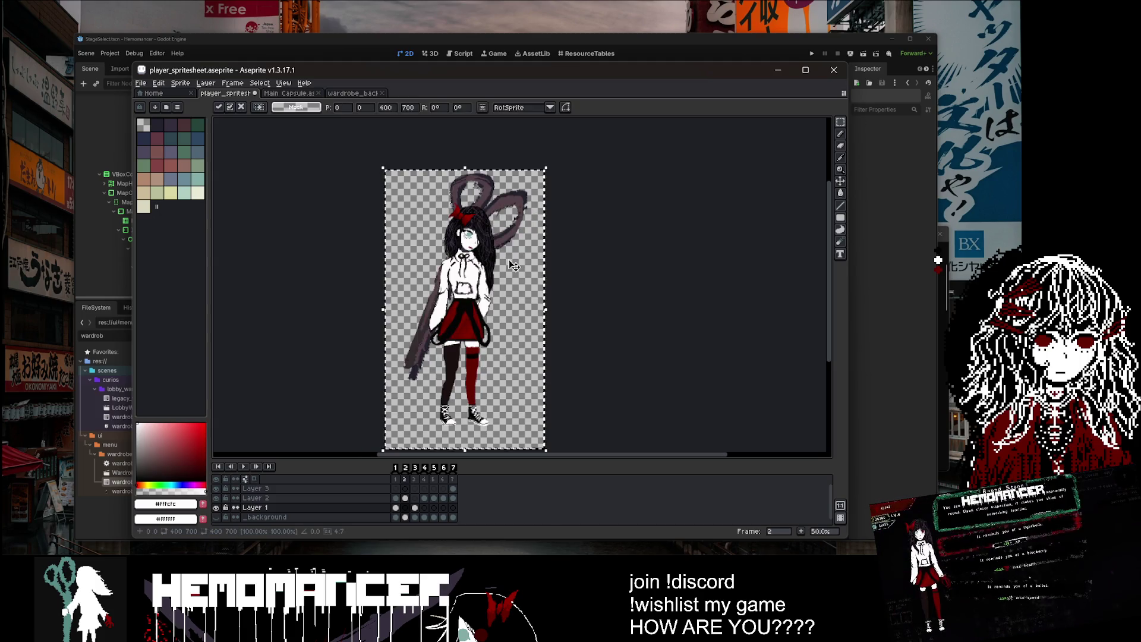
{"action": "key", "text": "Return"}
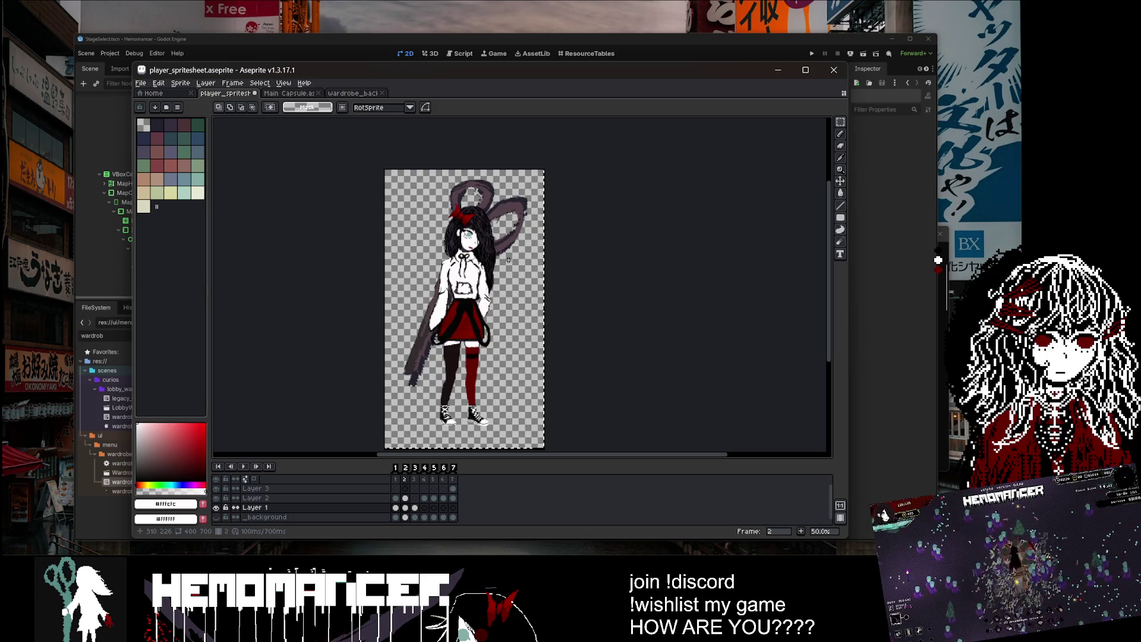
{"action": "key", "text": "Left"}
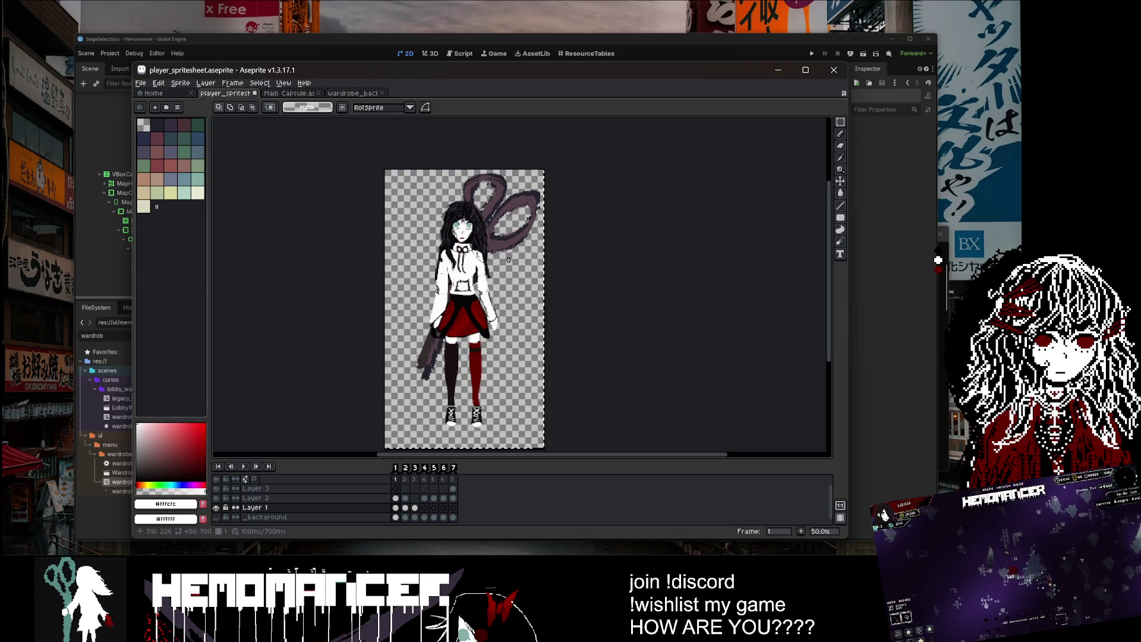
{"action": "key", "text": "Right"}
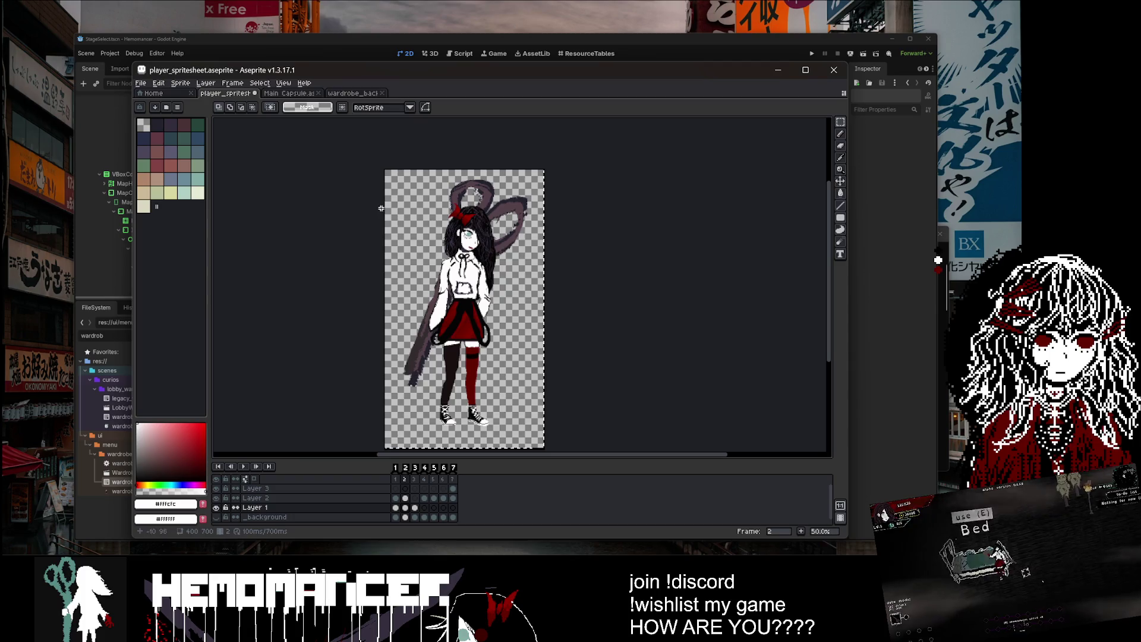
Step: Tilt the frame 2 character about -6.7° and compare it with frame 1
{"action": "scroll", "coordinate": [382, 208], "scroll_direction": "down", "scroll_amount": 2}
{"action": "scroll", "coordinate": [535, 178], "scroll_direction": "up", "scroll_amount": 2}
{"action": "mouse_move", "coordinate": [561, 173]}
{"action": "left_mouse_down"}
{"action": "mouse_move", "coordinate": [578, 187]}
{"action": "mouse_move", "coordinate": [532, 237]}
{"action": "left_mouse_up"}
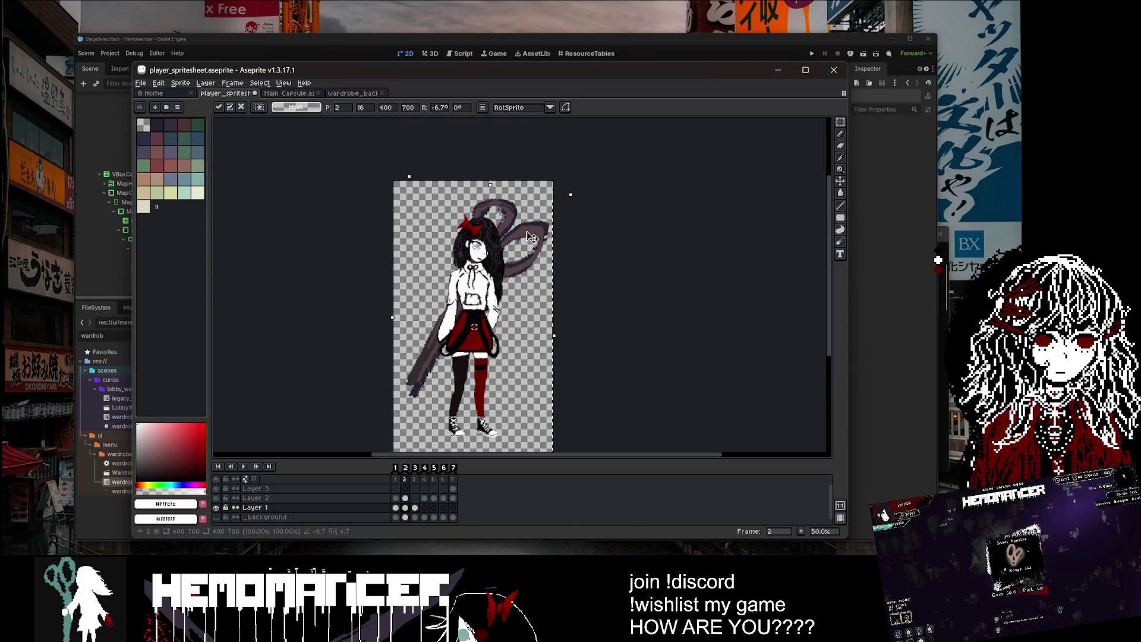
{"action": "key", "text": "Return"}
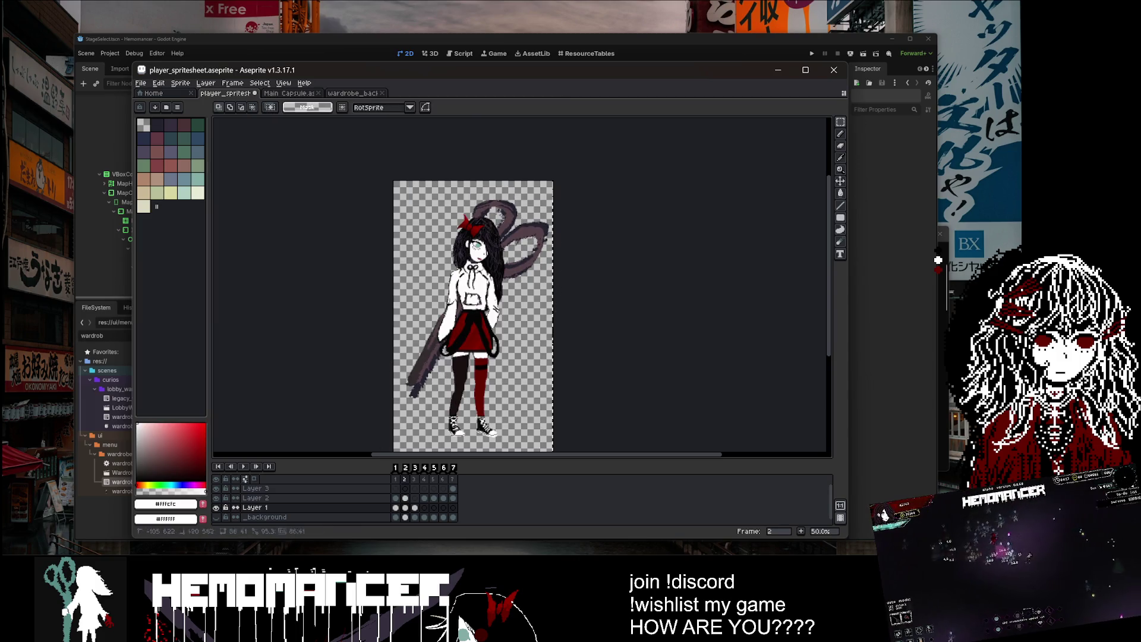
{"action": "key", "text": "Left"}
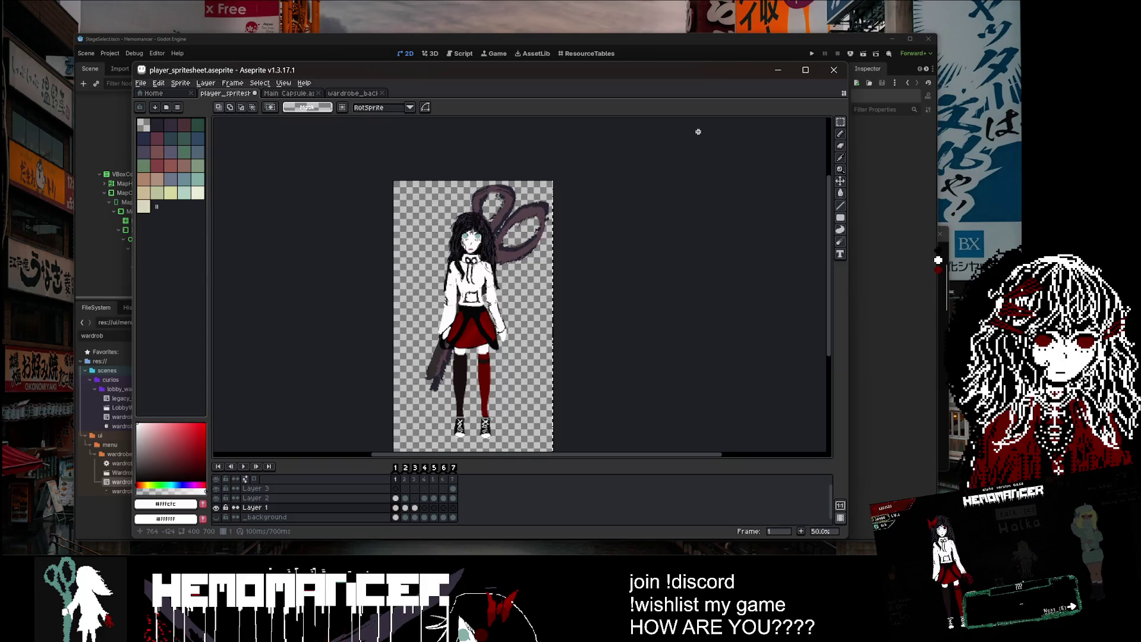
{"action": "scroll", "coordinate": [519, 291], "scroll_direction": "up", "scroll_amount": 5}
{"action": "key", "text": "Right"}
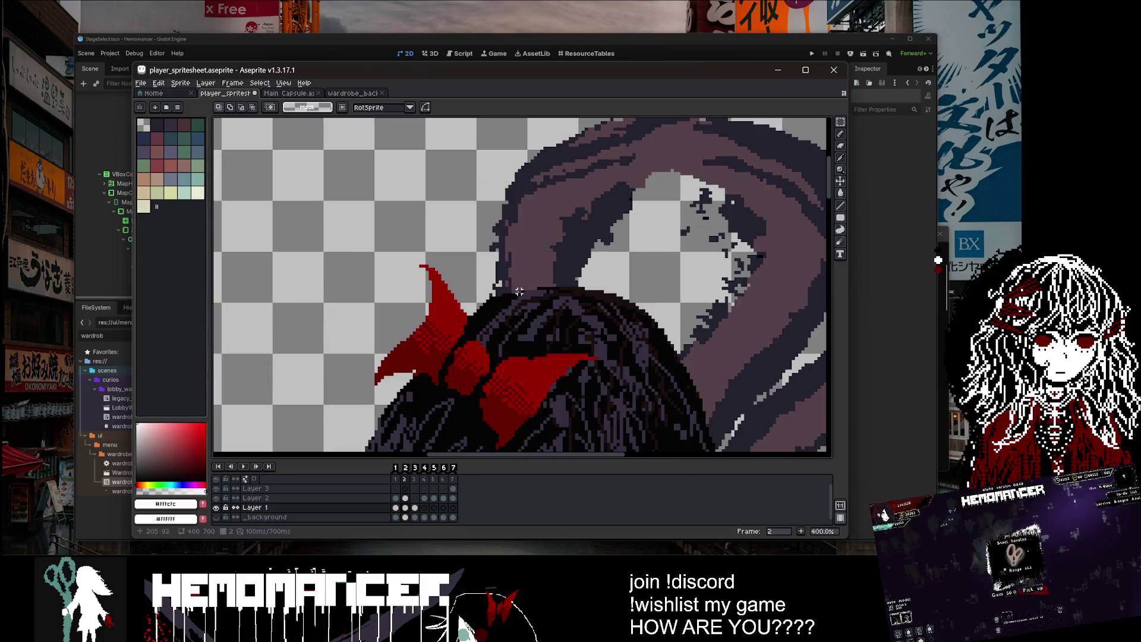
Step: Flip between frames 1 and 2 to compare where the artwork sits
{"action": "key", "text": "Left"}
{"action": "scroll", "coordinate": [538, 282], "scroll_direction": "down", "scroll_amount": 4}
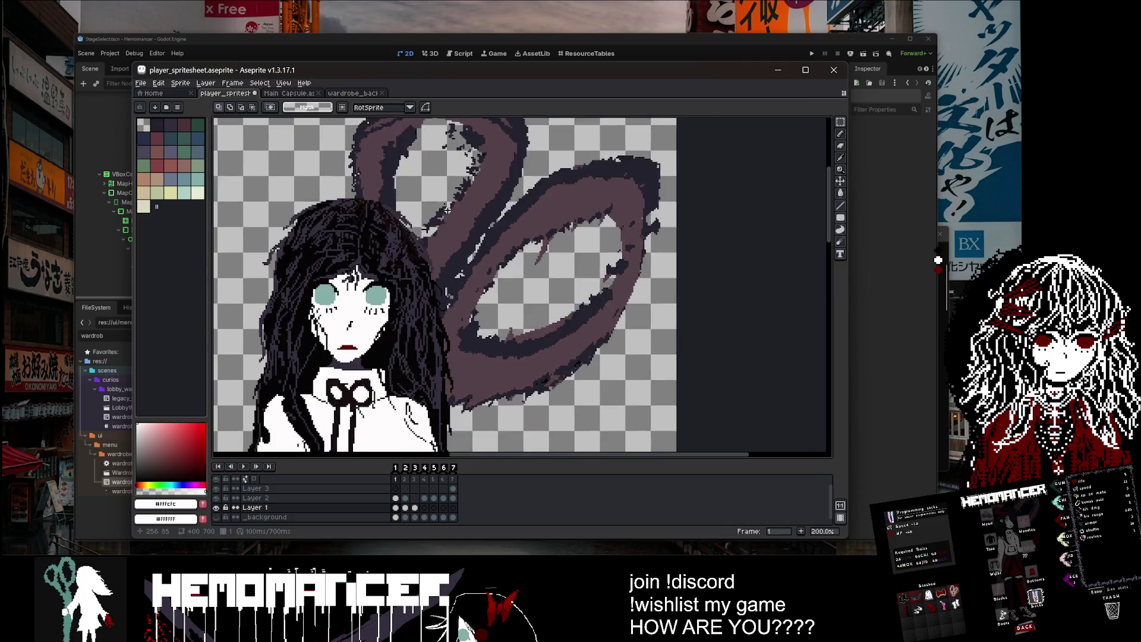
{"action": "scroll", "coordinate": [448, 210], "scroll_direction": "down", "scroll_amount": 1}
{"action": "left_click", "coordinate": [405, 508]}
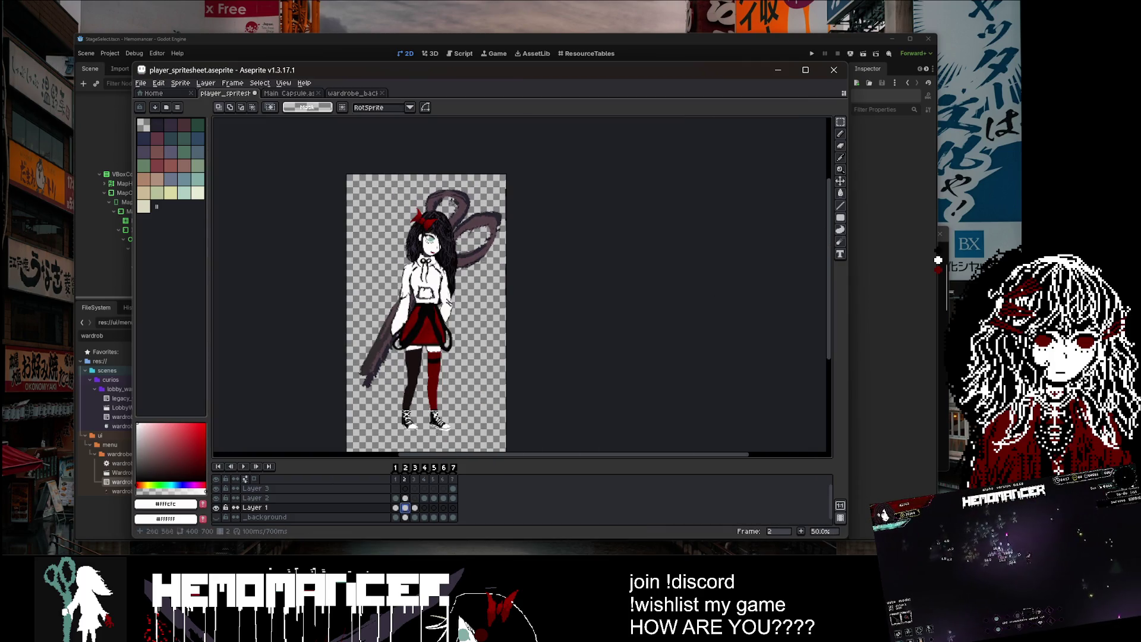
{"action": "key", "text": "b"}
{"action": "key", "text": "Left"}
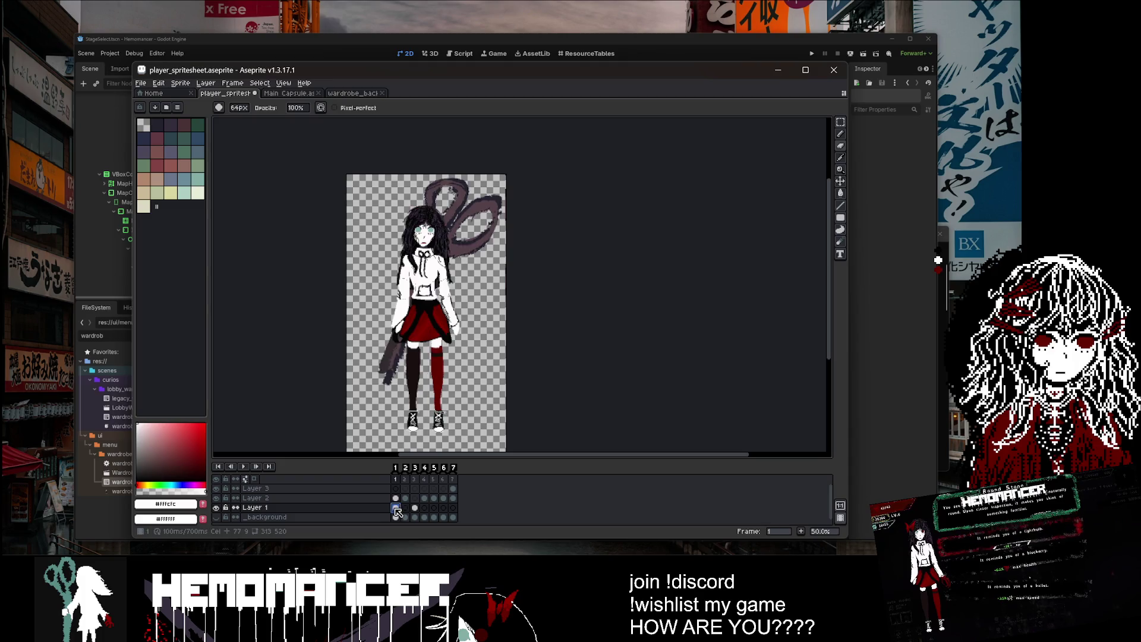
{"action": "left_click", "coordinate": [406, 508]}
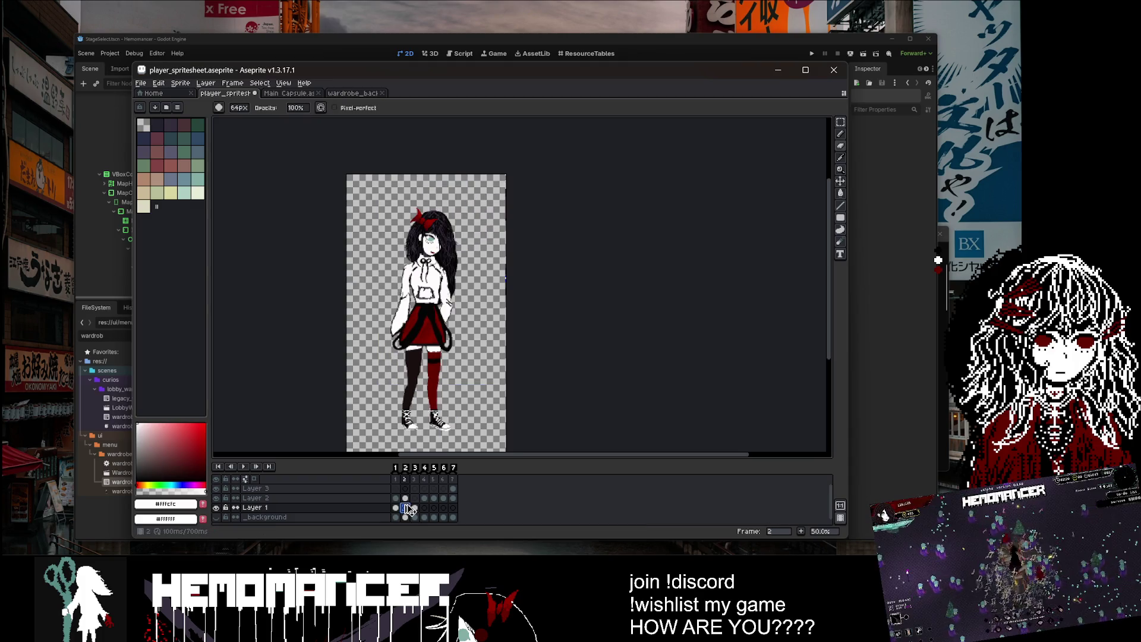
{"action": "left_click", "coordinate": [396, 508]}
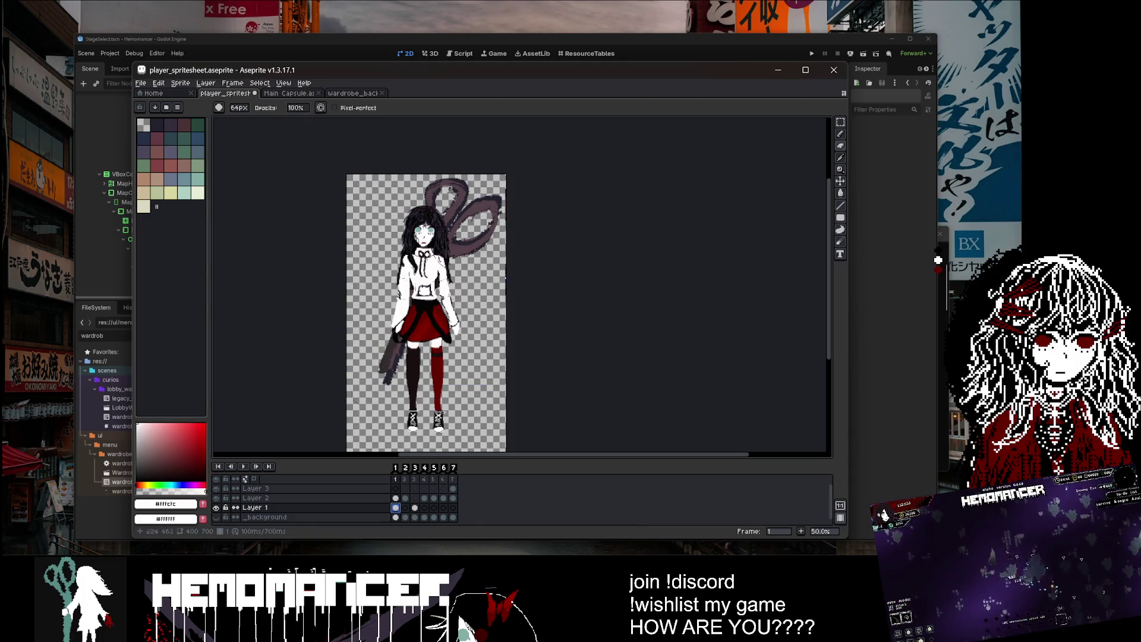
Step: Choose the rectangular marquee, try Select All on frame 2, then zoom out
{"action": "left_click", "coordinate": [841, 122]}
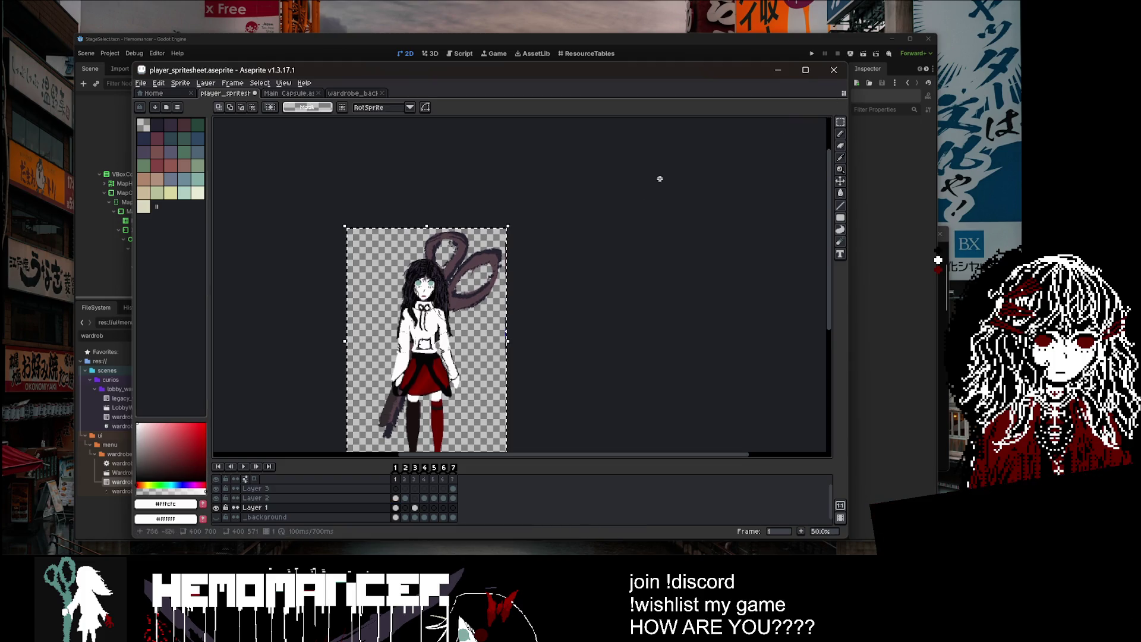
{"action": "scroll", "coordinate": [630, 273], "scroll_direction": "up", "scroll_amount": 2}
{"action": "left_click", "coordinate": [405, 499]}
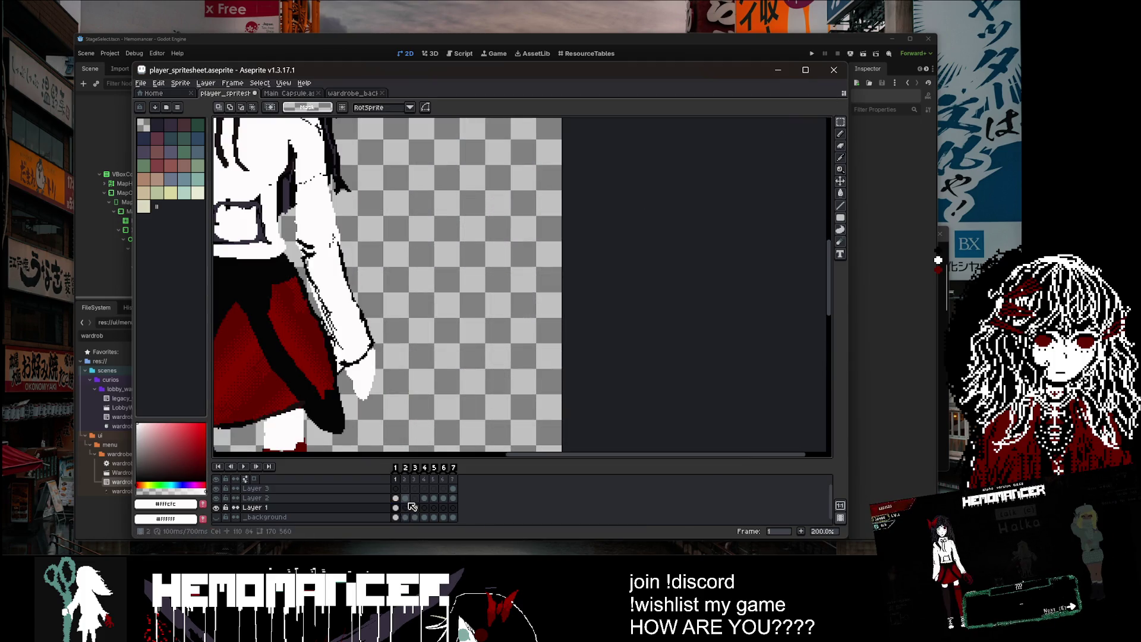
{"action": "scroll", "coordinate": [666, 354], "scroll_direction": "down", "scroll_amount": 2}
{"action": "key", "text": "ctrl+a"}
{"action": "key", "text": "ctrl+d"}
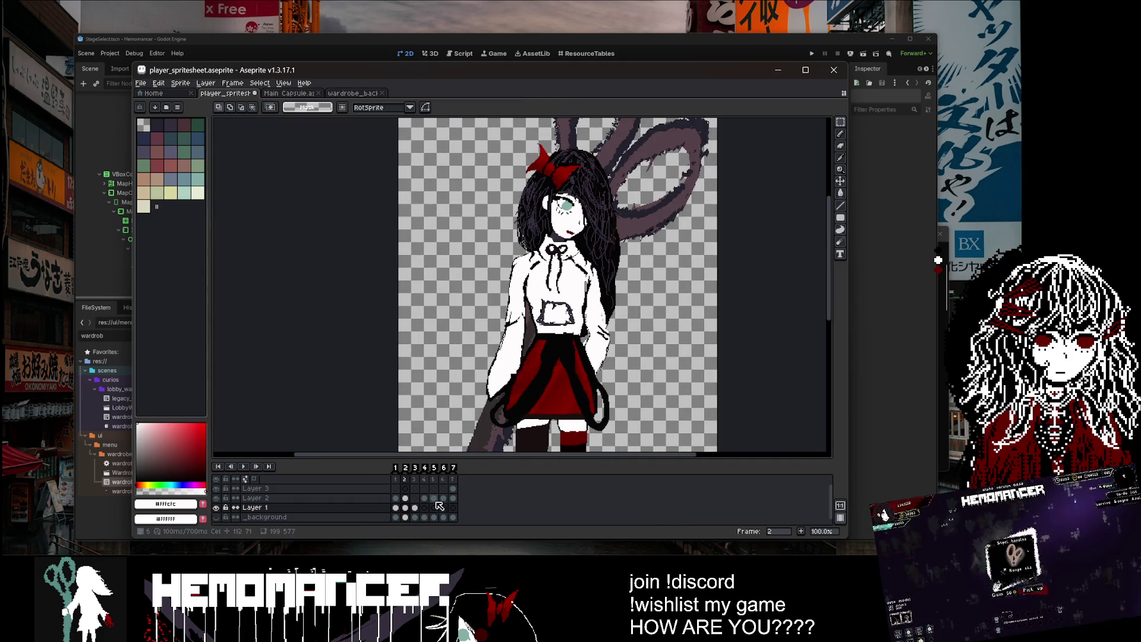
{"action": "left_click", "coordinate": [395, 508]}
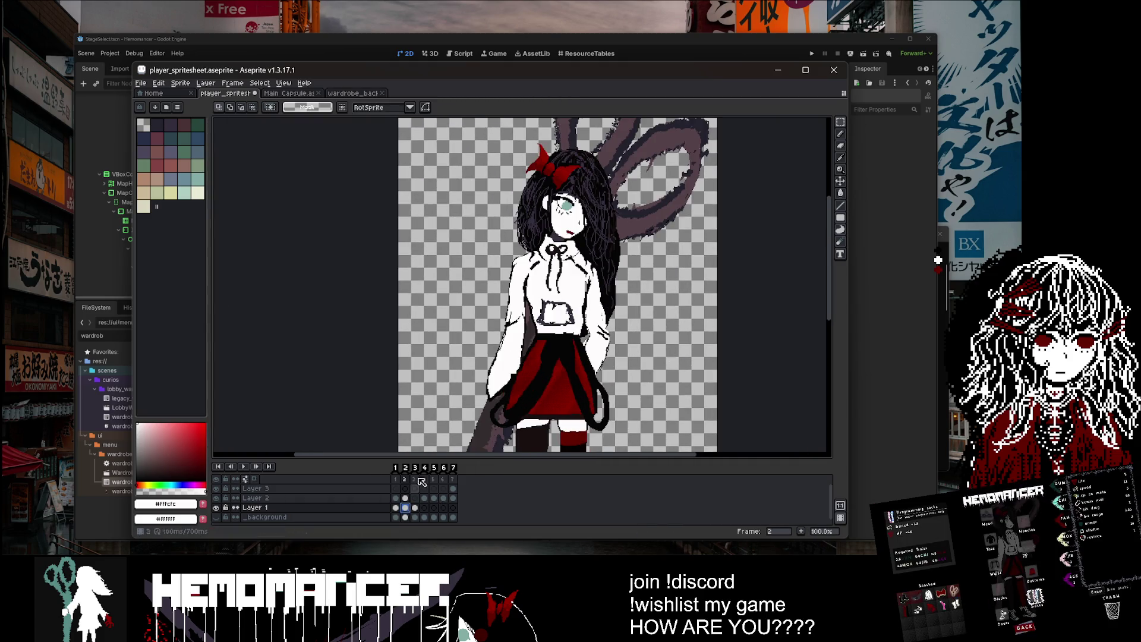
{"action": "key", "text": "minus"}
{"action": "key", "text": "minus"}
Step: Drag the frame 2 artwork about 17 px lower and apply the move
{"action": "left_click", "coordinate": [403, 500]}
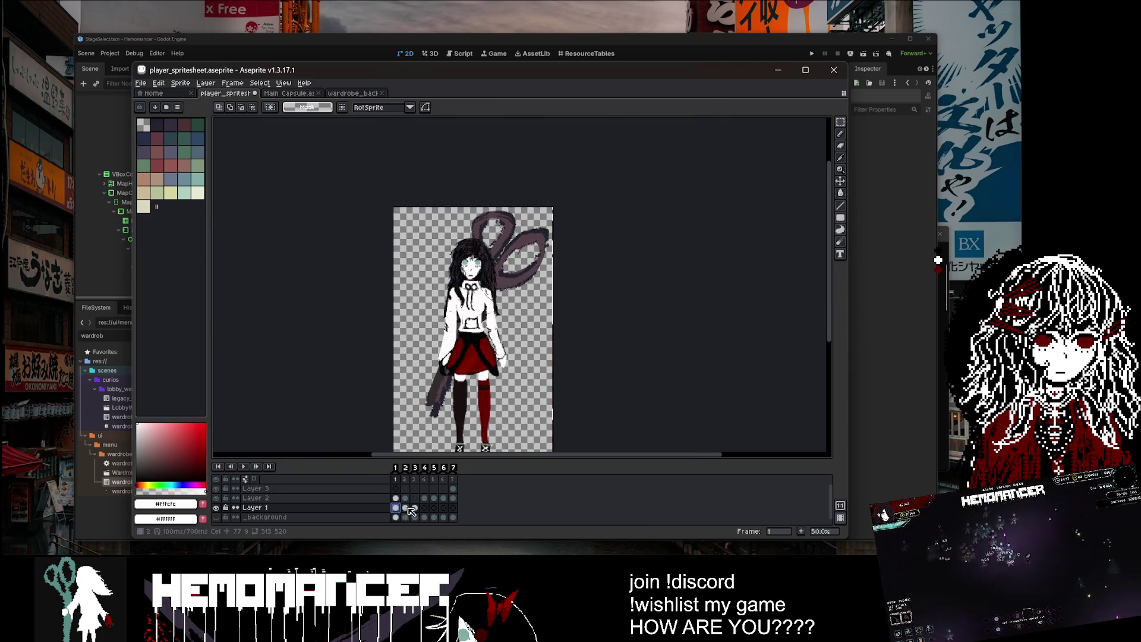
{"action": "scroll", "coordinate": [552, 285], "scroll_direction": "up", "scroll_amount": 2}
{"action": "scroll", "coordinate": [578, 346], "scroll_direction": "down", "scroll_amount": 2}
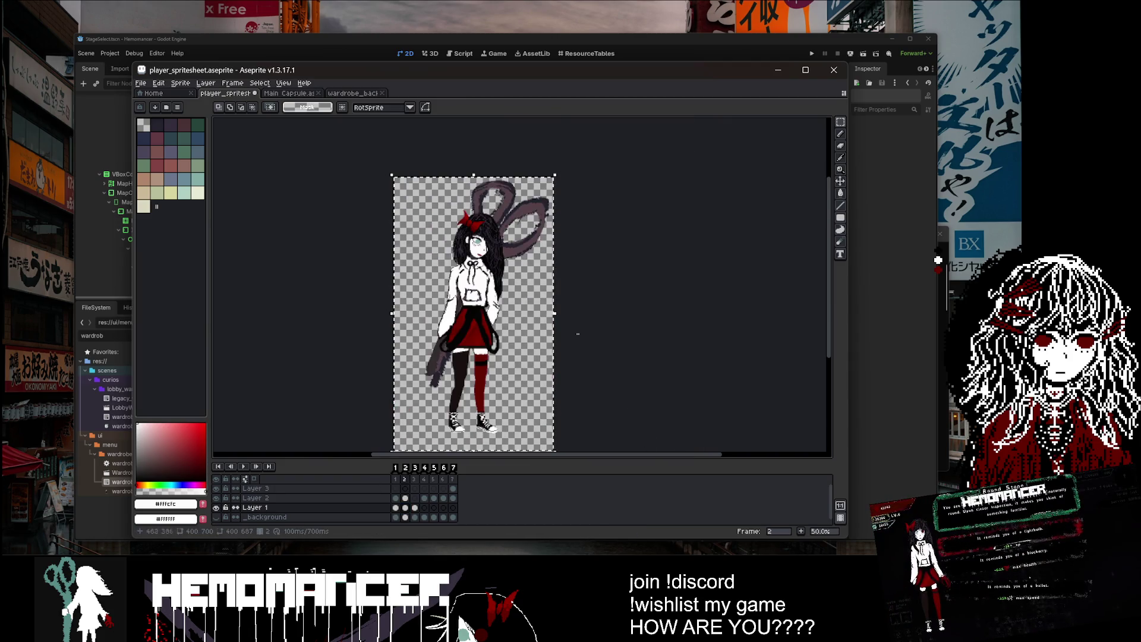
{"action": "scroll", "coordinate": [479, 306], "scroll_direction": "up", "scroll_amount": 6}
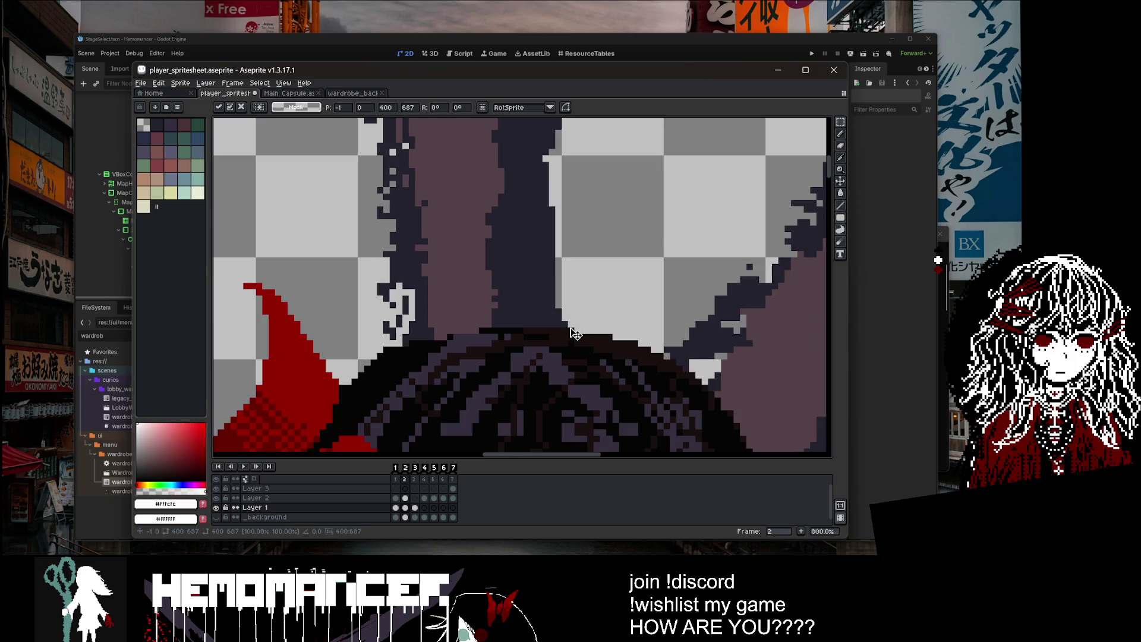
{"action": "left_click", "coordinate": [396, 507]}
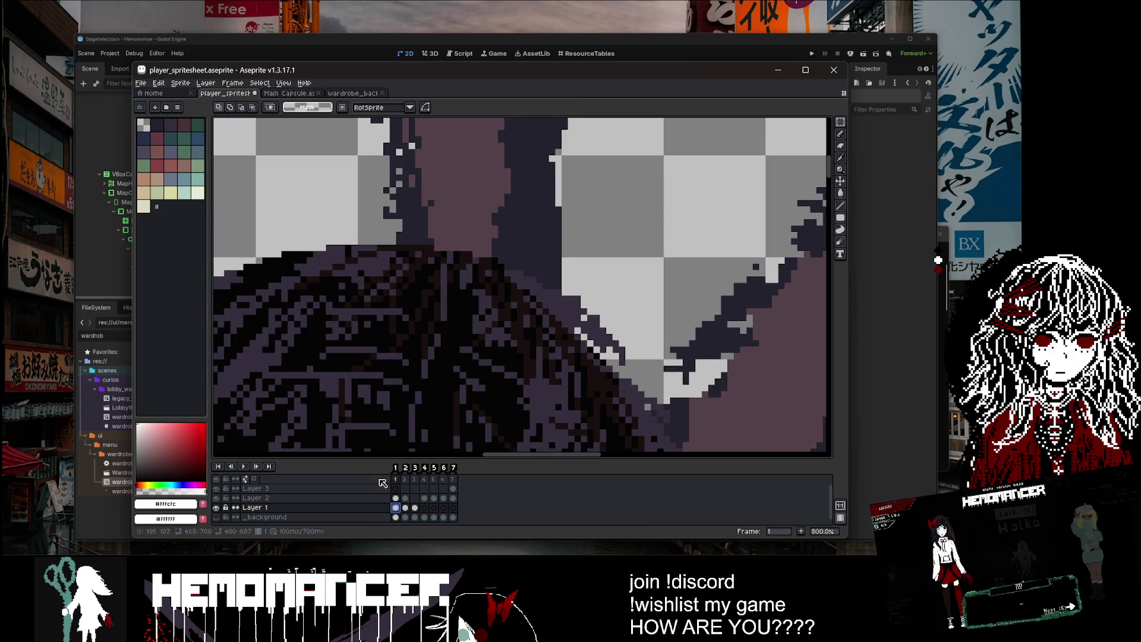
{"action": "left_click", "coordinate": [406, 509]}
{"action": "scroll", "coordinate": [514, 285], "scroll_direction": "down", "scroll_amount": 7}
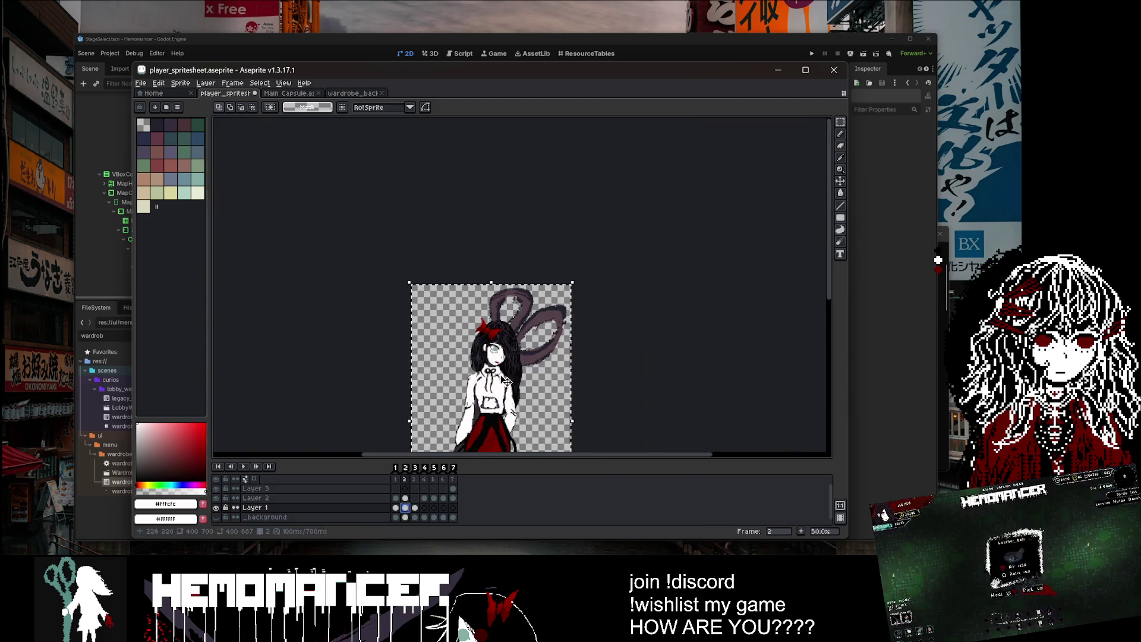
{"action": "scroll", "coordinate": [515, 286], "scroll_direction": "up", "scroll_amount": 4}
{"action": "scroll", "coordinate": [515, 285], "scroll_direction": "up", "scroll_amount": 2}
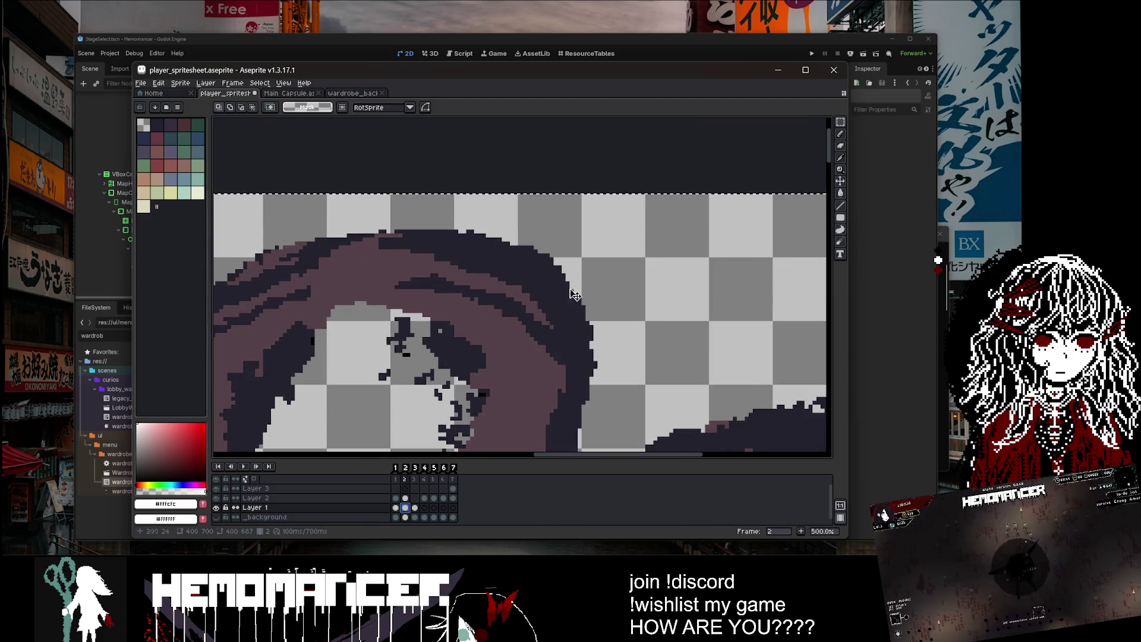
{"action": "left_click_drag", "start_coordinate": [590, 319], "coordinate": [590, 390]}
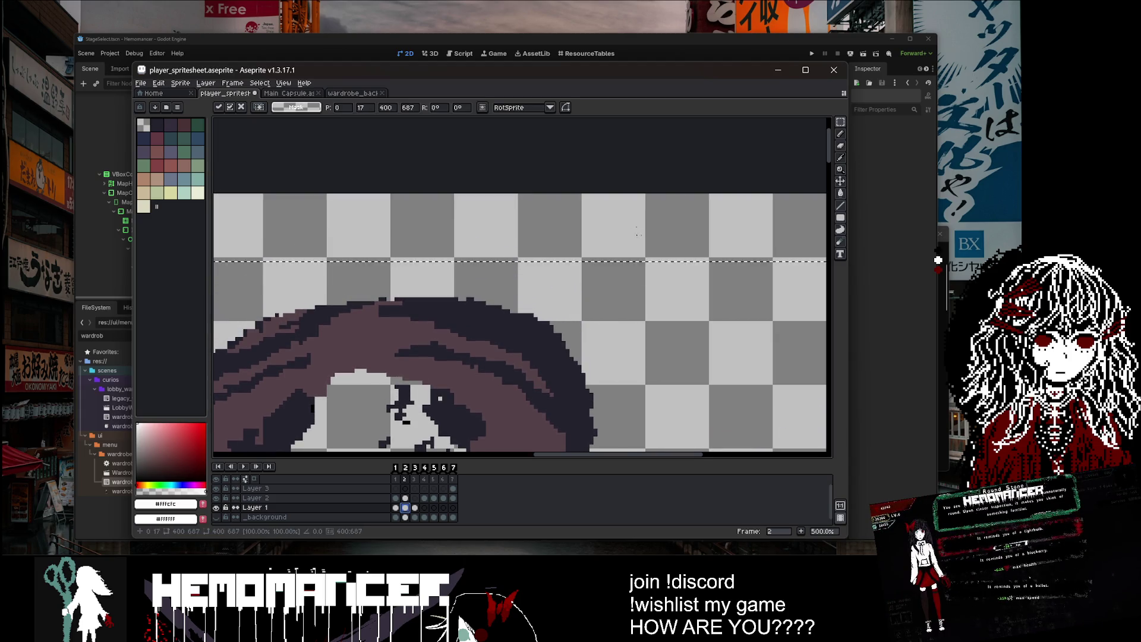
{"action": "scroll", "coordinate": [642, 321], "scroll_direction": "down", "scroll_amount": 6}
{"action": "key", "text": "Return"}
{"action": "key", "text": "Return"}
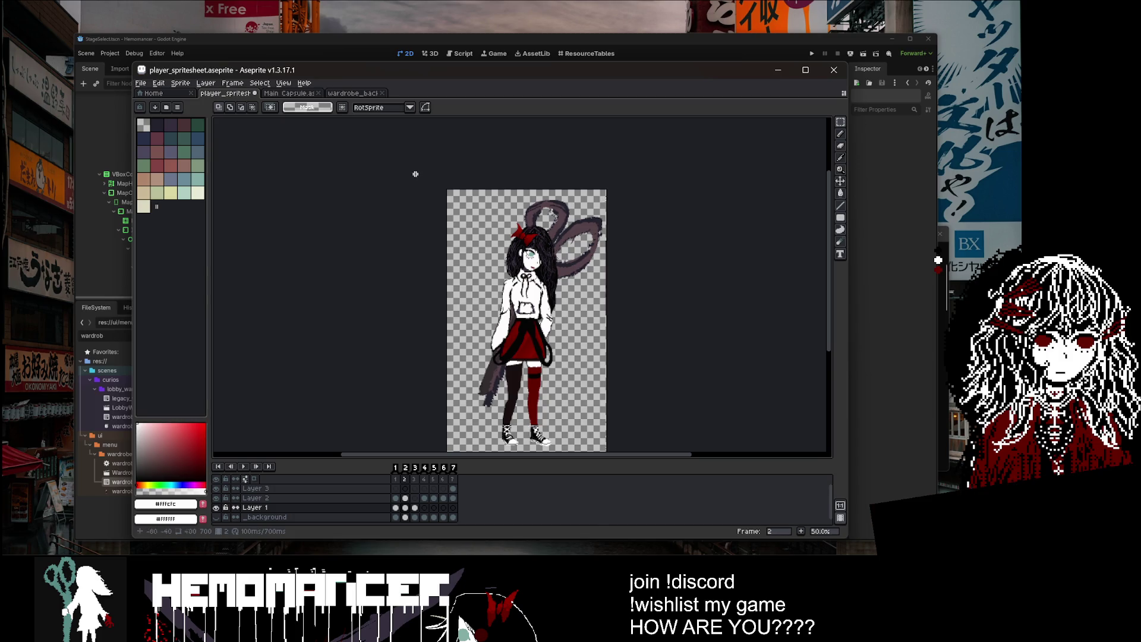
Step: Stop playback and rotate the whole frame 2 sprite by -0.5°
{"action": "key", "text": "Return"}
{"action": "key", "text": "ctrl+a"}
{"action": "left_click", "coordinate": [608, 150]}
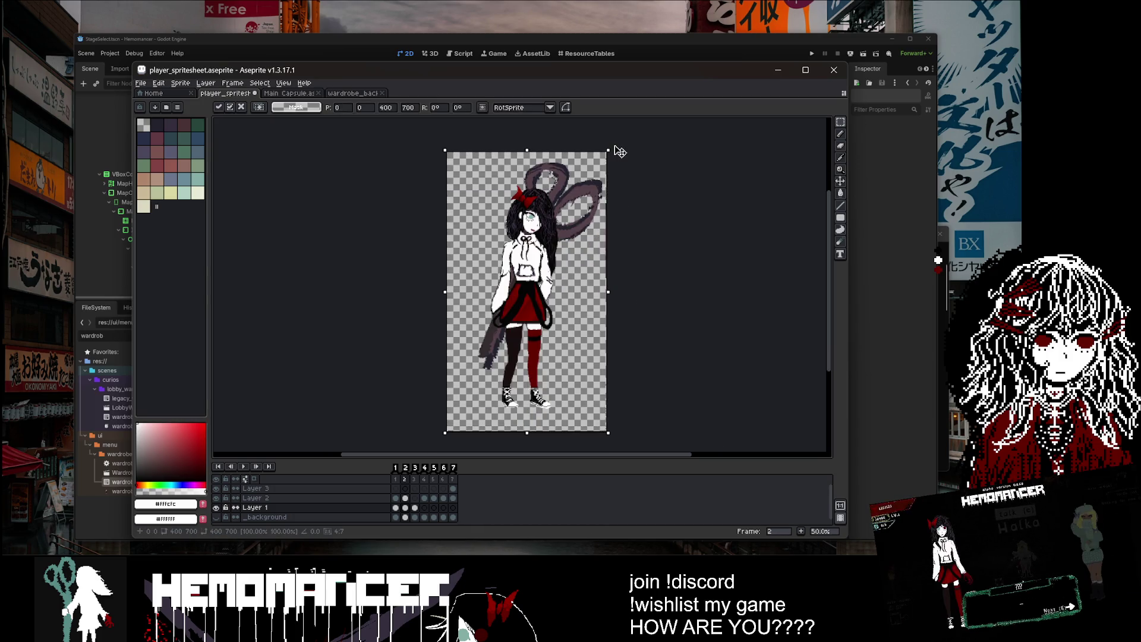
{"action": "left_click_drag", "start_coordinate": [620, 152], "coordinate": [622, 153]}
{"action": "key", "text": "Escape"}
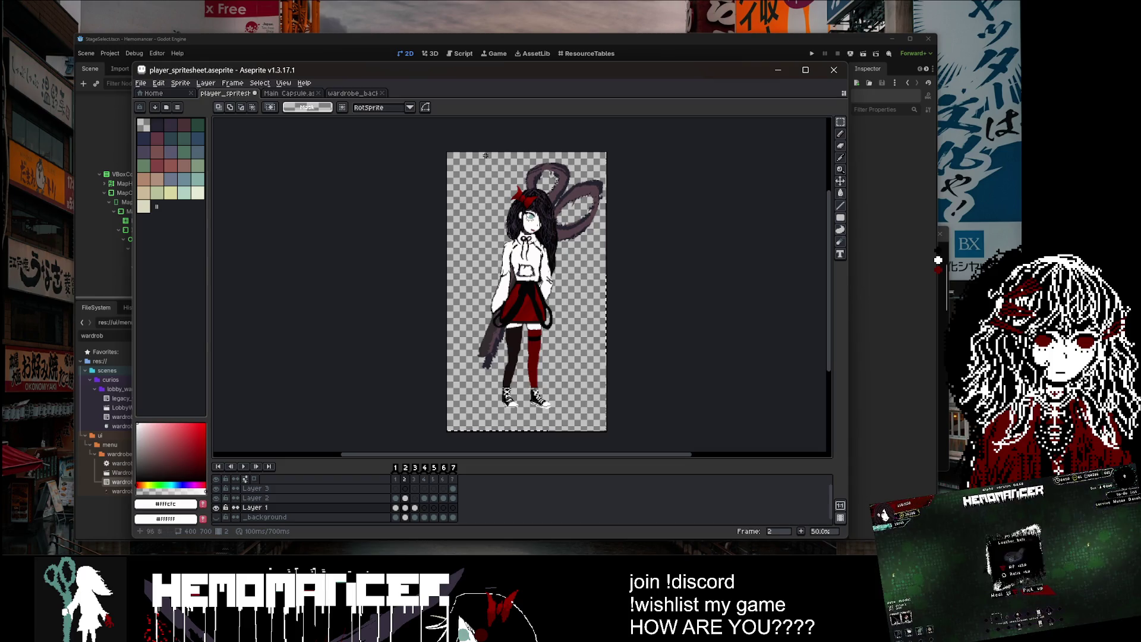
Step: Play the animation to check alignment, stop on frame 2, and bring the scissors into view
{"action": "scroll", "coordinate": [449, 150], "scroll_direction": "down", "scroll_amount": 2}
{"action": "scroll", "coordinate": [676, 247], "scroll_direction": "up", "scroll_amount": 3}
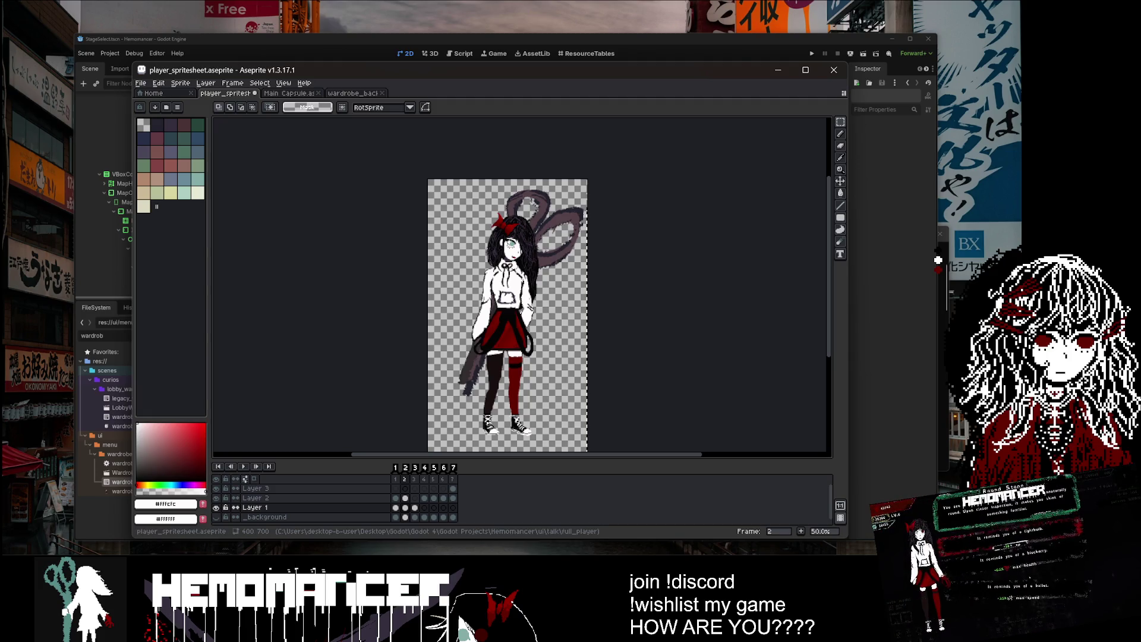
{"action": "key", "text": "Return"}
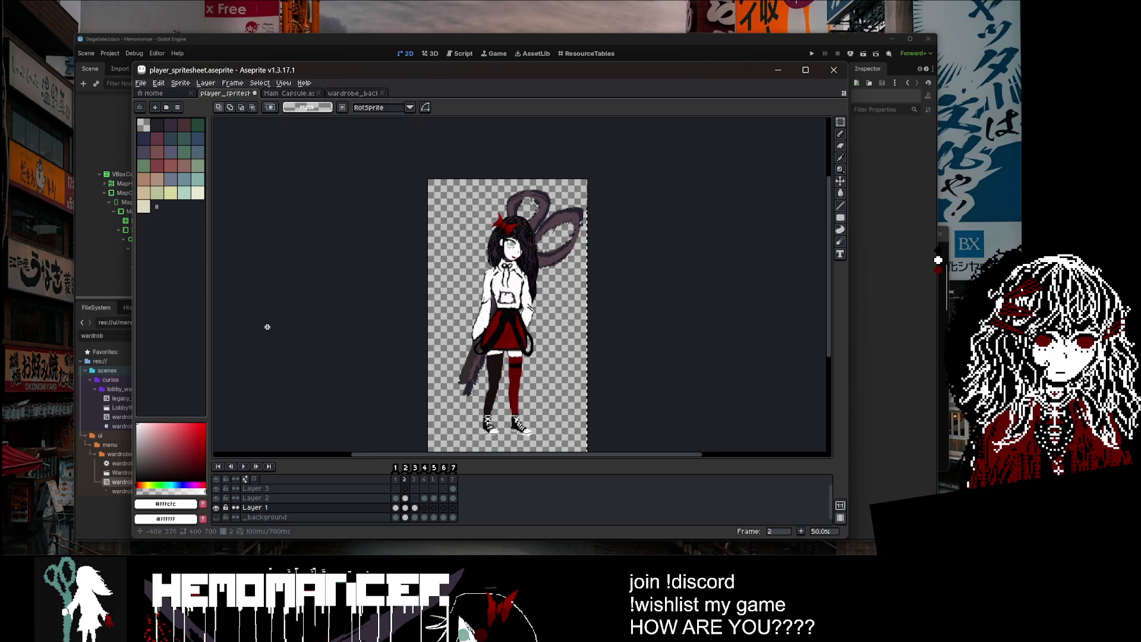
{"action": "scroll", "coordinate": [452, 231], "scroll_direction": "up", "scroll_amount": 4}
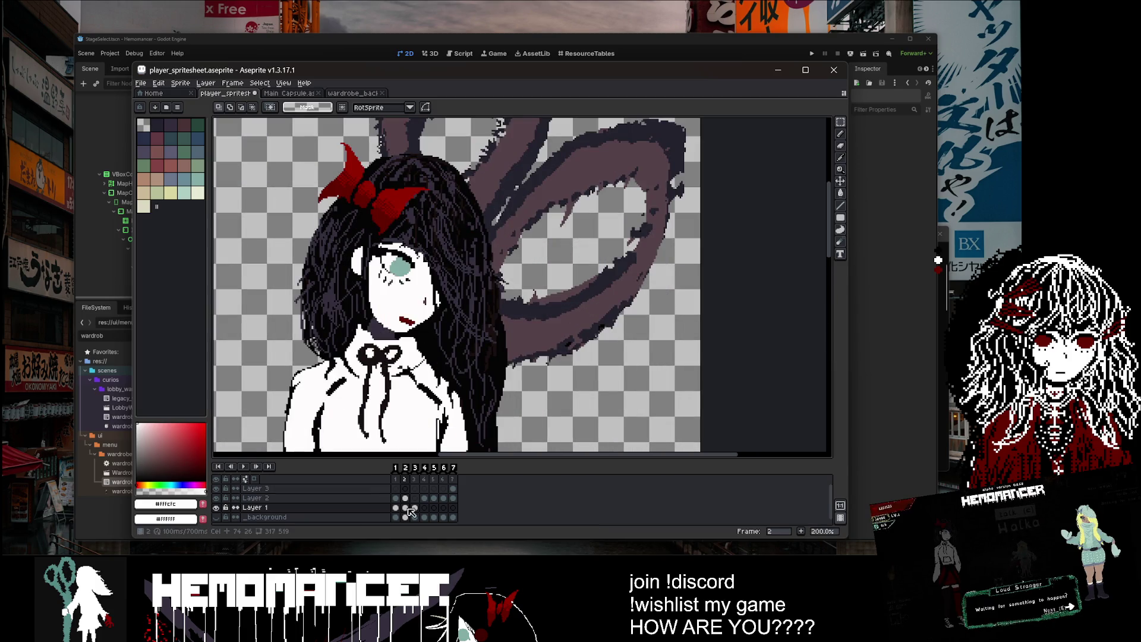
{"action": "left_click", "coordinate": [396, 508]}
{"action": "left_click", "coordinate": [405, 507]}
{"action": "left_click_drag", "start_coordinate": [357, 299], "coordinate": [466, 386]}
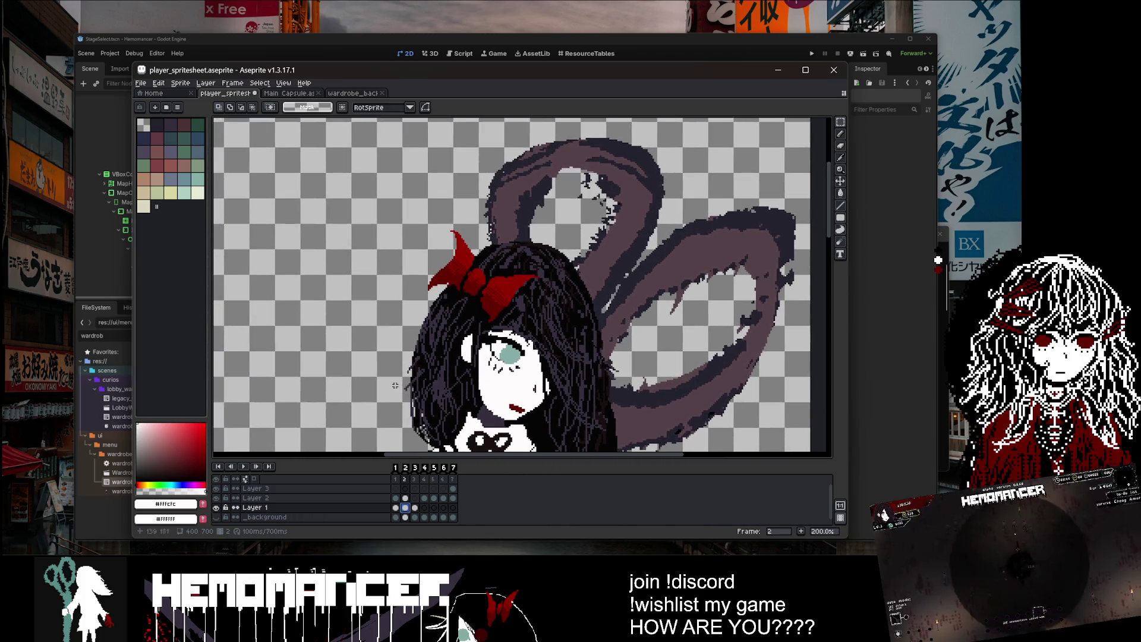
{"action": "scroll", "coordinate": [493, 252], "scroll_direction": "up", "scroll_amount": 2}
Step: Magic-wand the red bow on Layer 2, cut it out and paste it onto Layer 3
{"action": "key", "text": "w"}
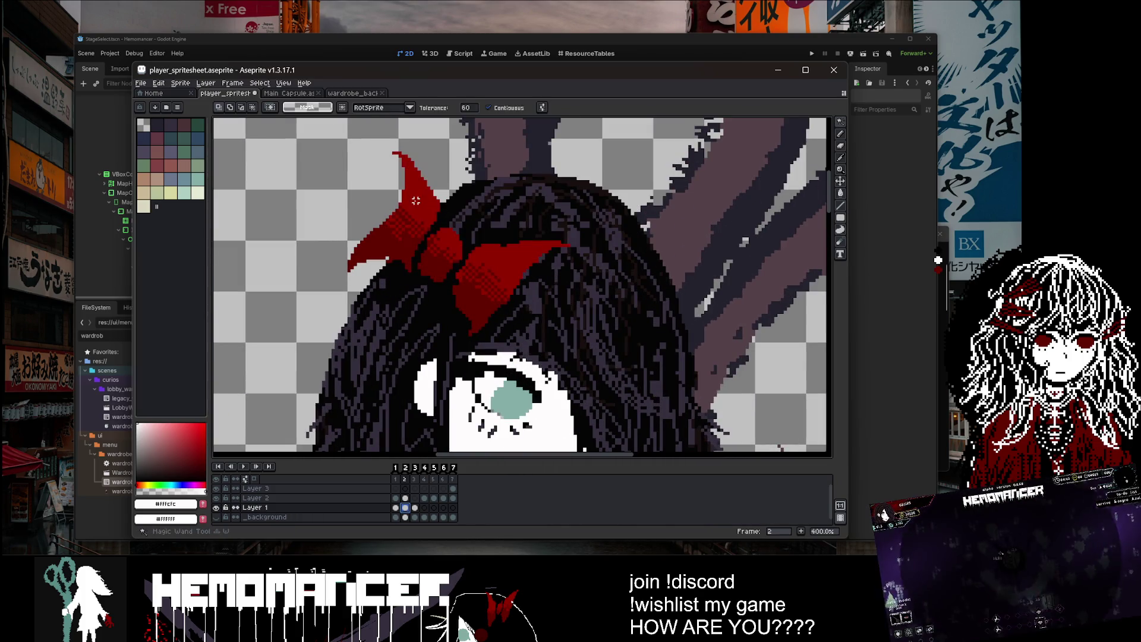
{"action": "left_click", "coordinate": [420, 206]}
{"action": "left_click", "coordinate": [405, 498]}
{"action": "left_click", "coordinate": [419, 205]}
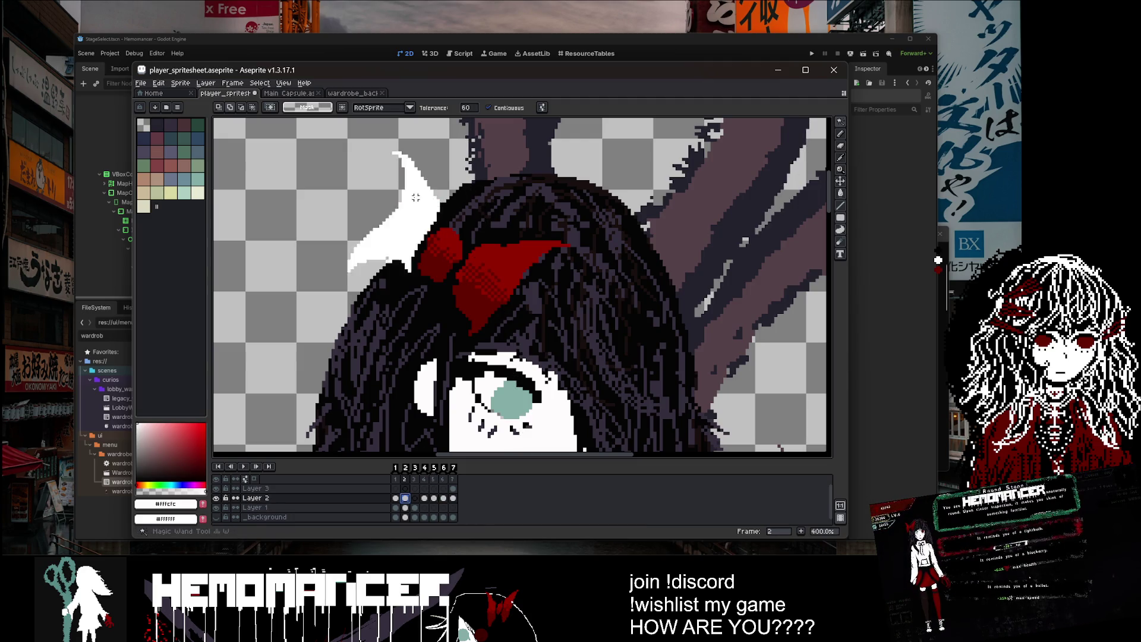
{"action": "left_click", "coordinate": [475, 253]}
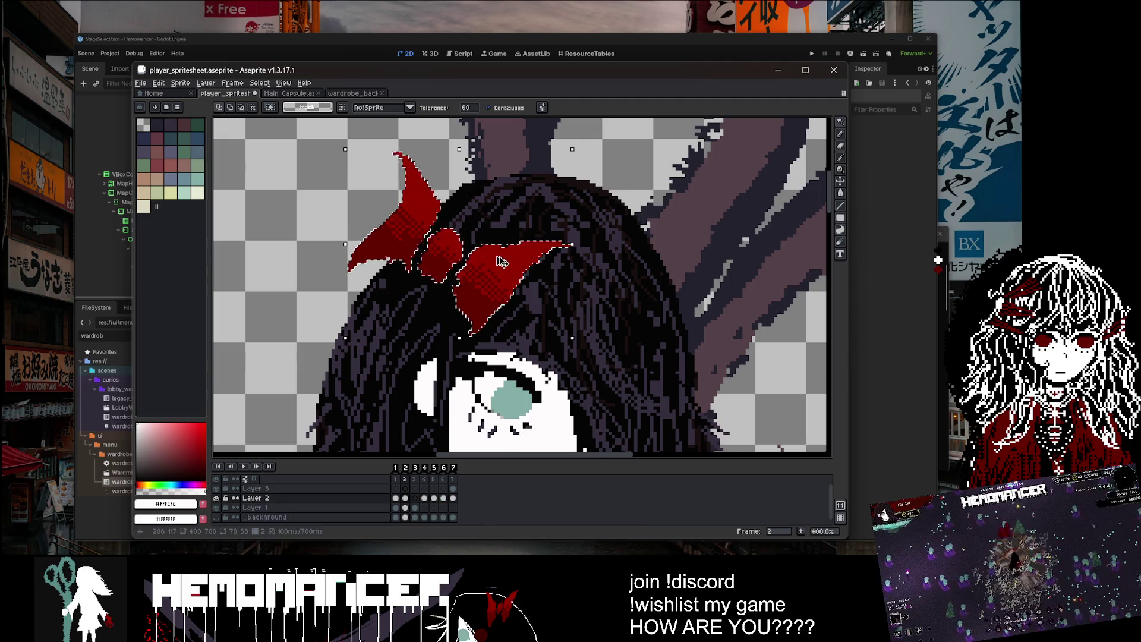
{"action": "key", "text": "Delete"}
{"action": "left_click", "coordinate": [256, 488]}
{"action": "key", "text": "ctrl+v"}
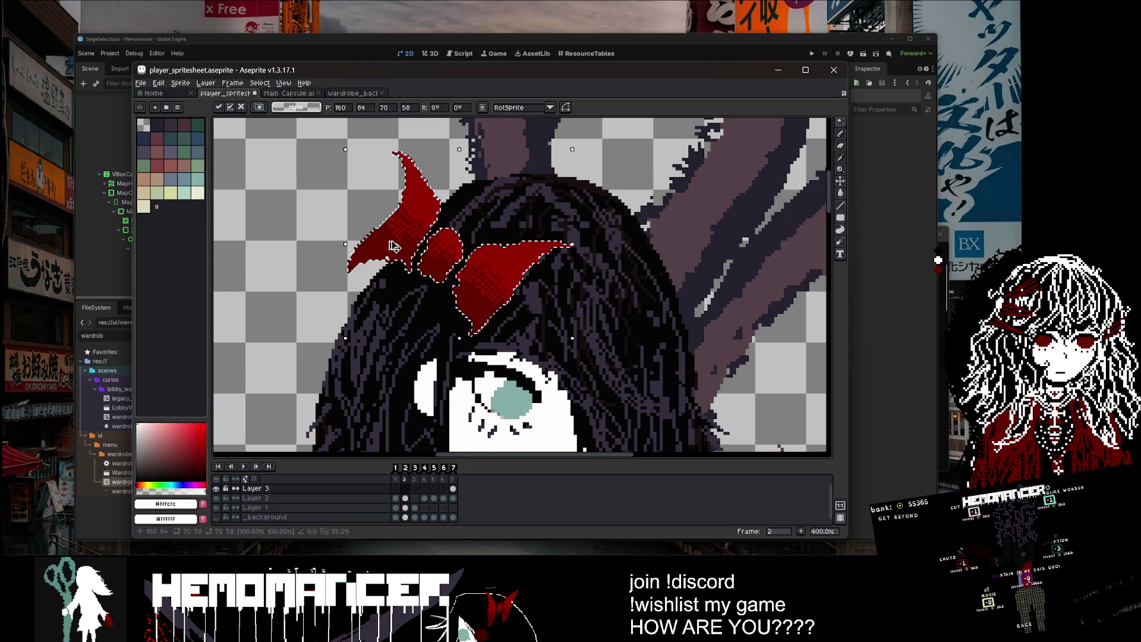
{"action": "key", "text": "ctrl+d"}
Step: Rename the bow layer to _Layer 3 and hide it
{"action": "double_click", "coordinate": [273, 489]}
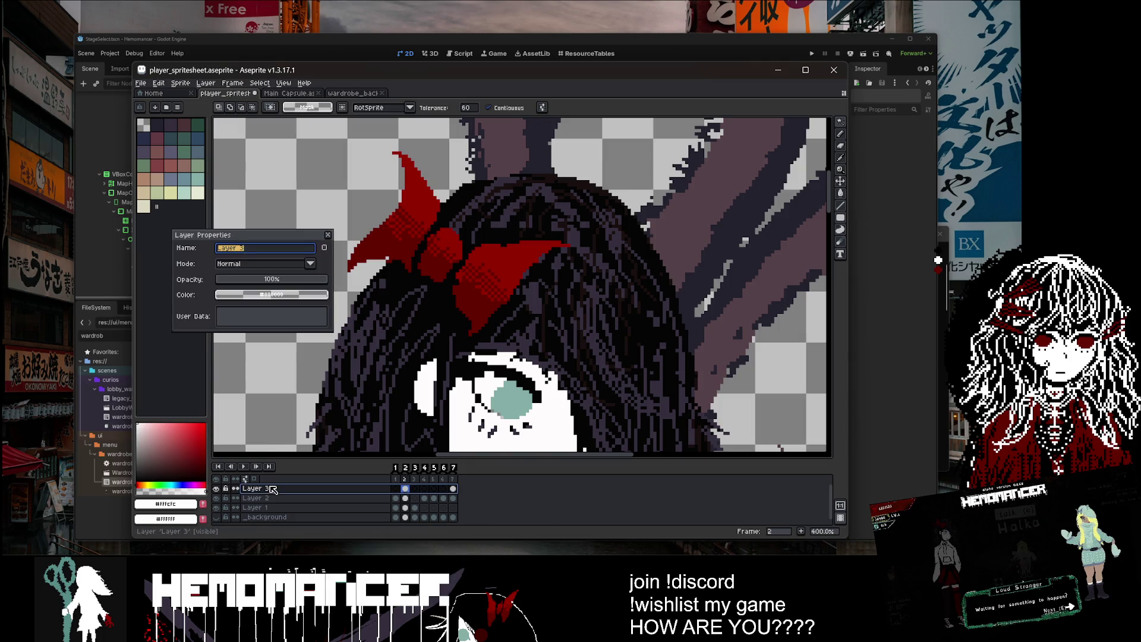
{"action": "key", "text": "Return"}
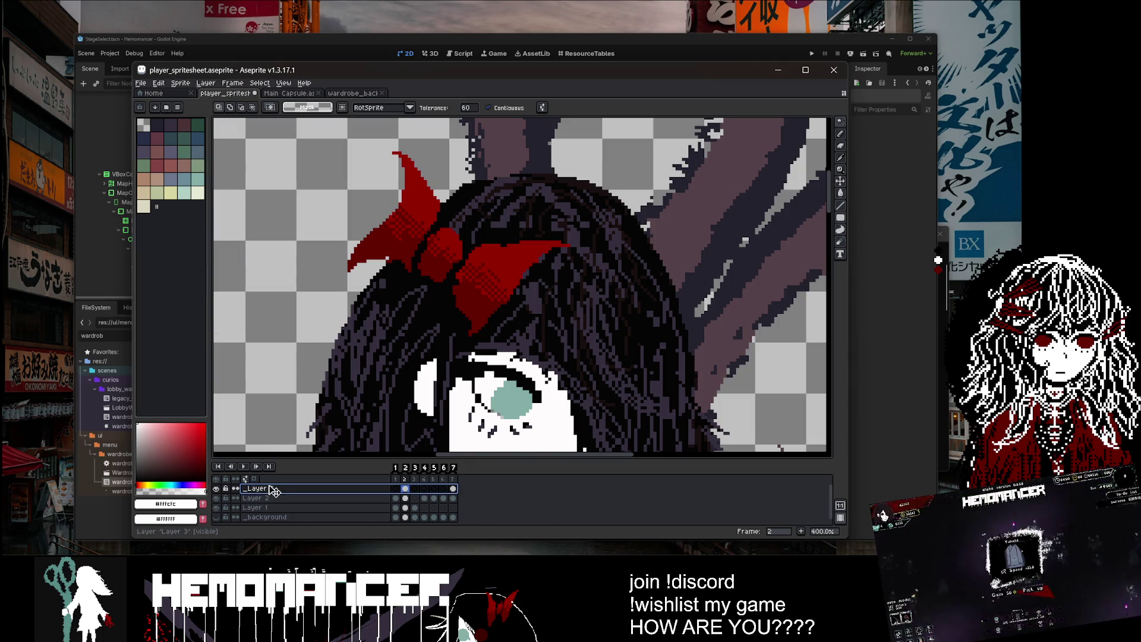
{"action": "left_click", "coordinate": [217, 491]}
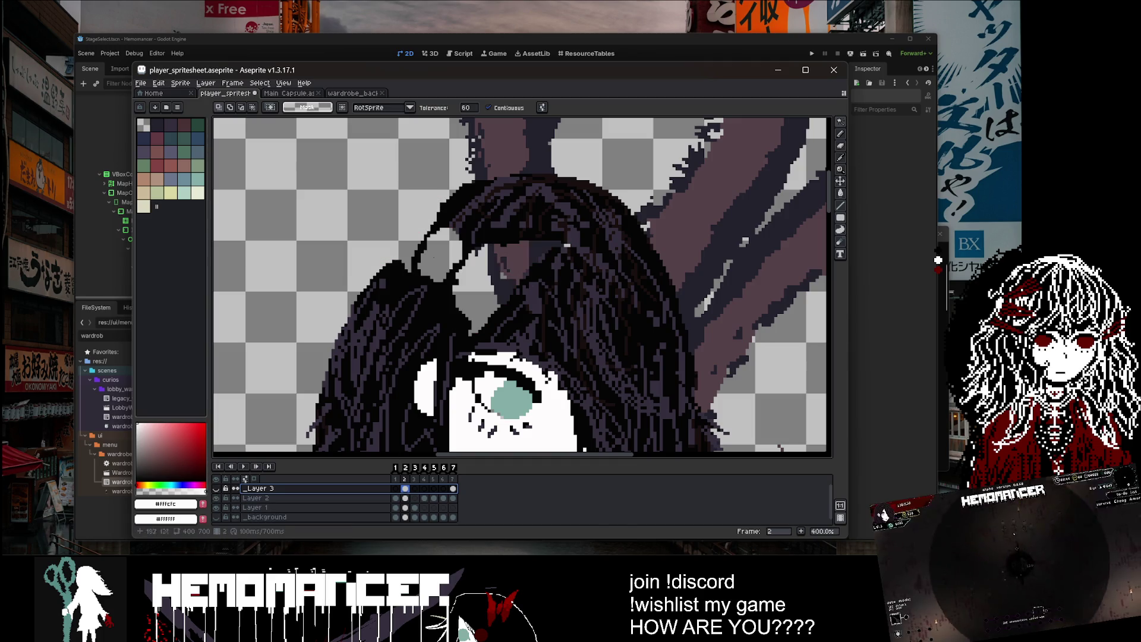
{"action": "scroll", "coordinate": [495, 215], "scroll_direction": "down", "scroll_amount": 3}
Step: Sample the near-black hair colour and pencil over the upper-left hair outline on Layer 2
{"action": "key", "text": "i"}
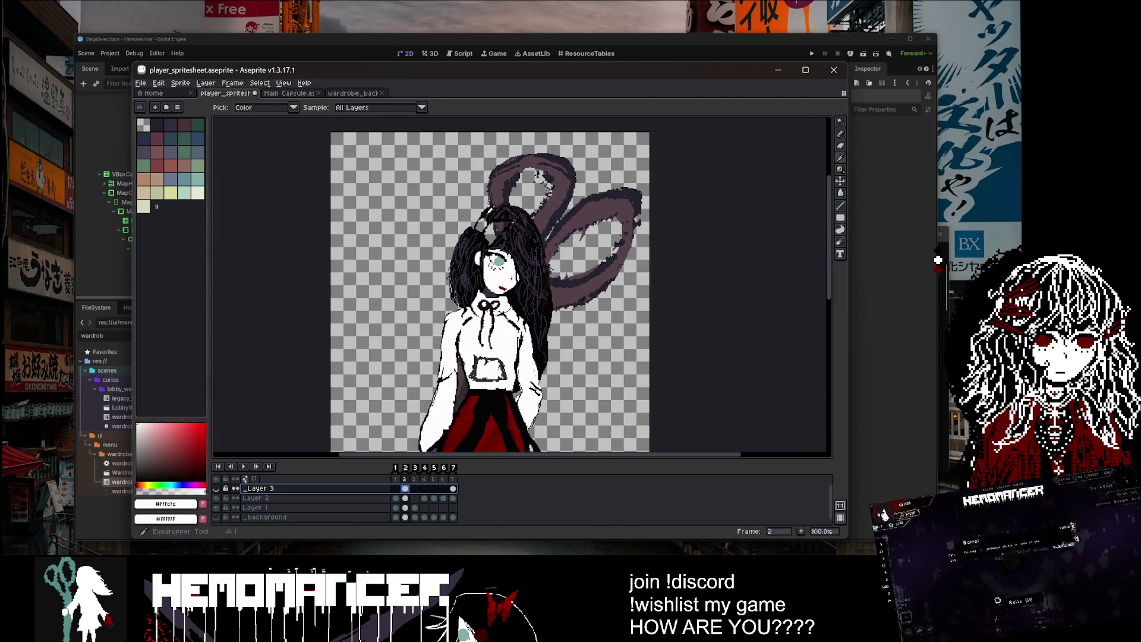
{"action": "scroll", "coordinate": [487, 197], "scroll_direction": "up", "scroll_amount": 4}
{"action": "left_click", "coordinate": [481, 201]}
{"action": "key", "text": "b"}
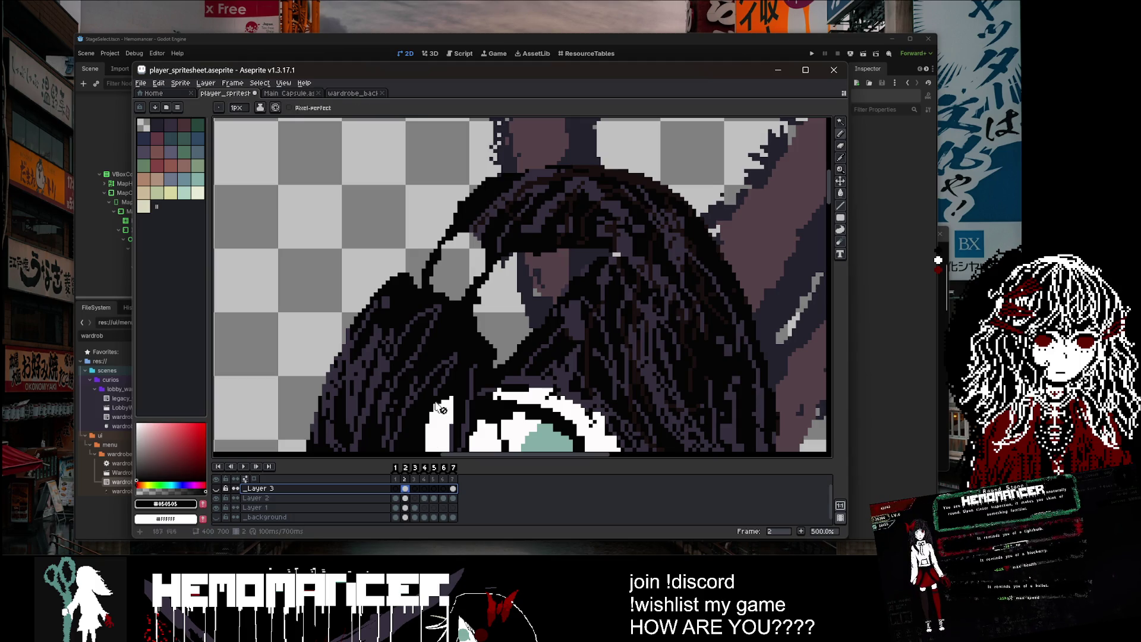
{"action": "left_click", "coordinate": [406, 498]}
{"action": "left_click_drag", "start_coordinate": [479, 182], "coordinate": [405, 271]}
Step: Bucket-fill two transparent hair gaps black and extend the black outline
{"action": "key", "text": "g"}
{"action": "left_click", "coordinate": [419, 253]}
{"action": "left_click", "coordinate": [524, 279]}
{"action": "scroll", "coordinate": [523, 268], "scroll_direction": "down", "scroll_amount": 4}
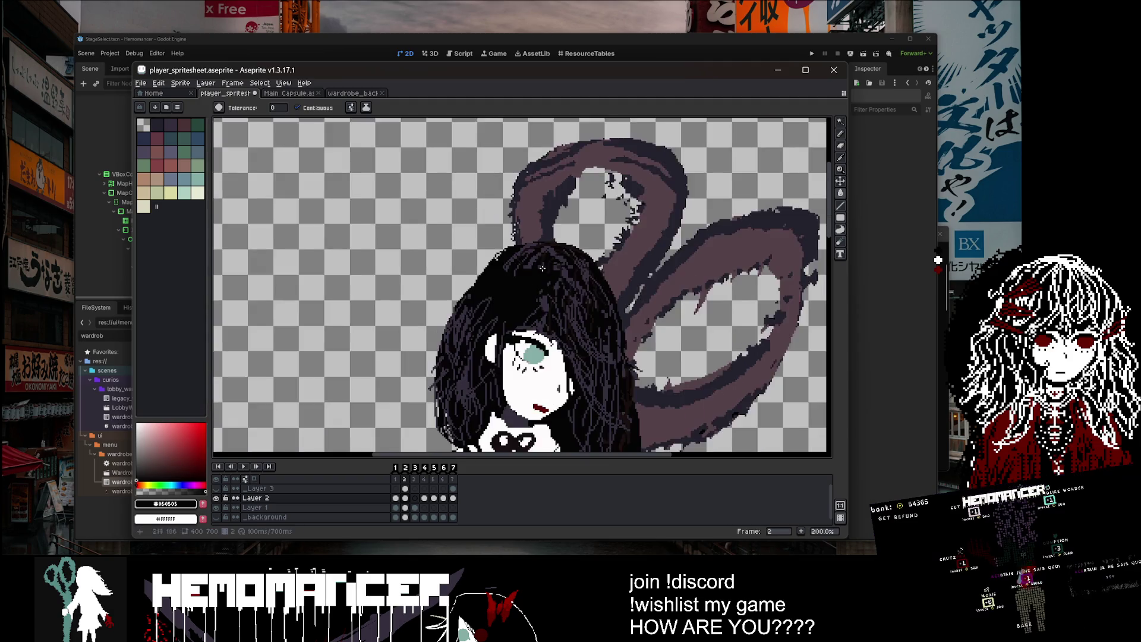
{"action": "scroll", "coordinate": [531, 235], "scroll_direction": "up", "scroll_amount": 3}
{"action": "key", "text": "b"}
{"action": "left_click_drag", "start_coordinate": [531, 234], "coordinate": [481, 284]}
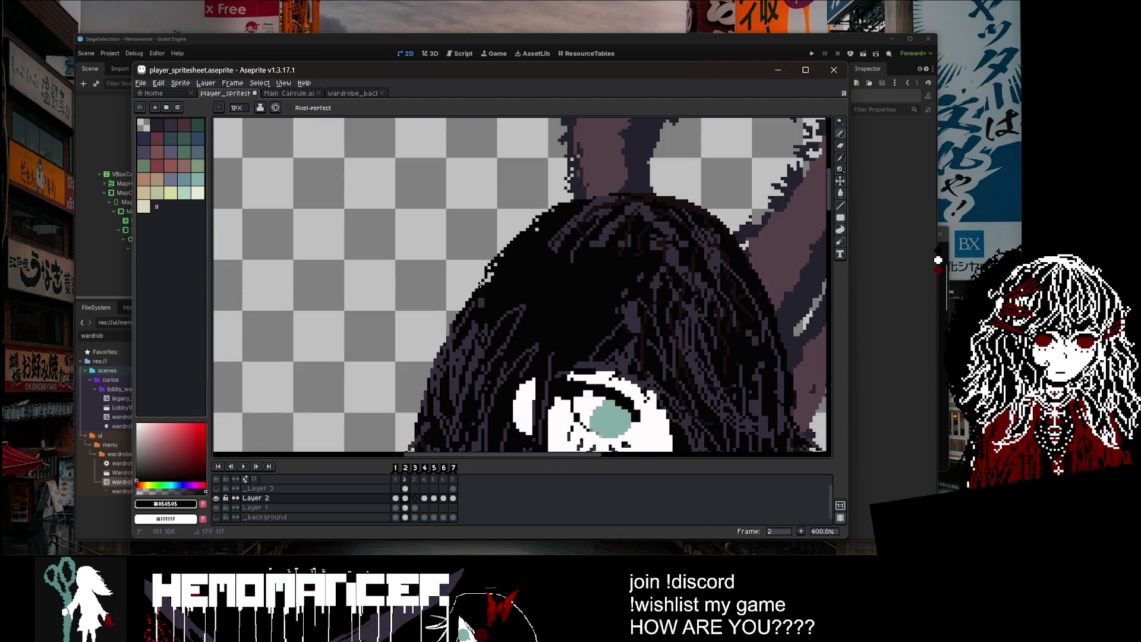
{"action": "scroll", "coordinate": [531, 229], "scroll_direction": "down", "scroll_amount": 4}
{"action": "scroll", "coordinate": [476, 224], "scroll_direction": "up", "scroll_amount": 4}
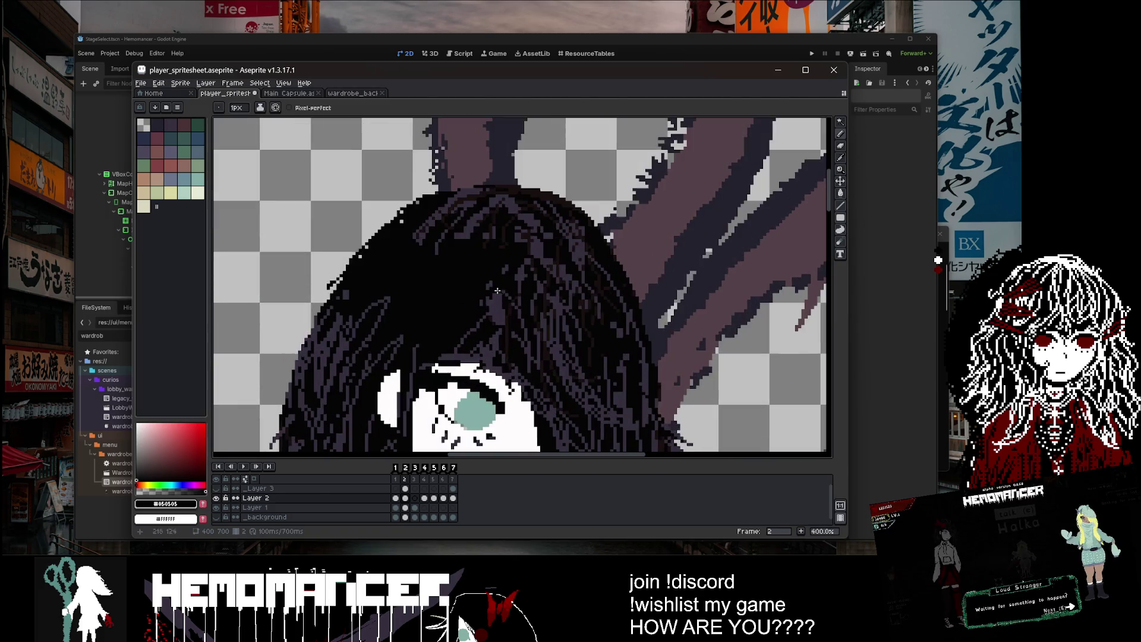
Step: Sample dark purple #352e3d and paint strands along and inside the hair
{"action": "key", "text": "i"}
{"action": "left_click", "coordinate": [475, 224]}
{"action": "key", "text": "b"}
{"action": "mouse_move", "coordinate": [425, 206]}
{"action": "left_mouse_down"}
{"action": "mouse_move", "coordinate": [350, 295]}
{"action": "mouse_move", "coordinate": [361, 262]}
{"action": "mouse_move", "coordinate": [349, 301]}
{"action": "left_mouse_up"}
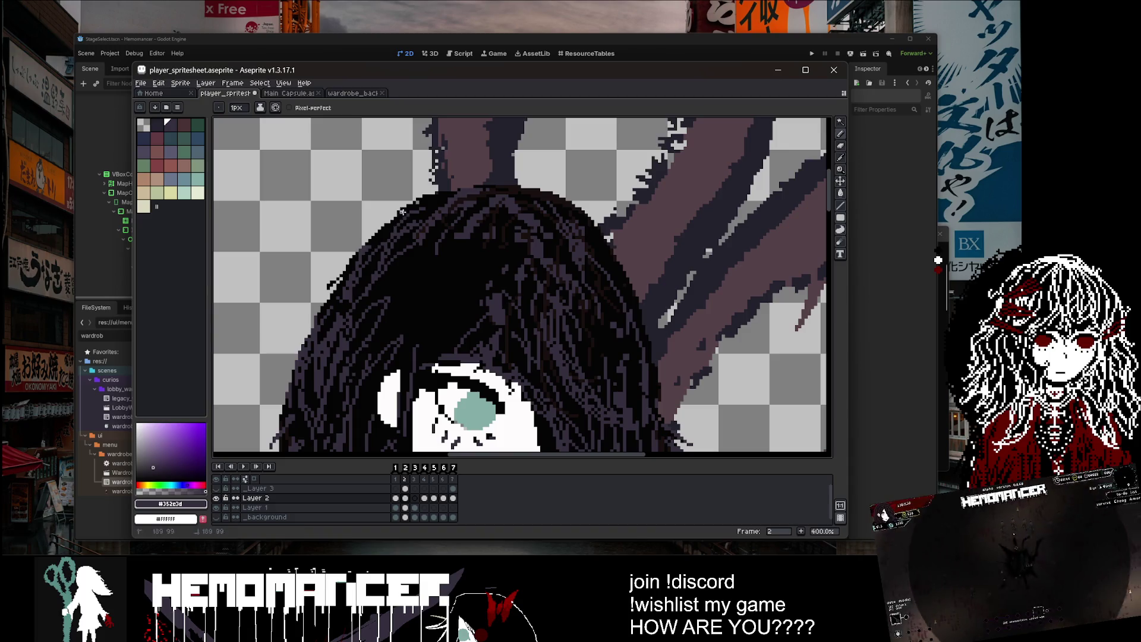
{"action": "scroll", "coordinate": [499, 299], "scroll_direction": "down", "scroll_amount": 2}
{"action": "scroll", "coordinate": [499, 299], "scroll_direction": "up", "scroll_amount": 1}
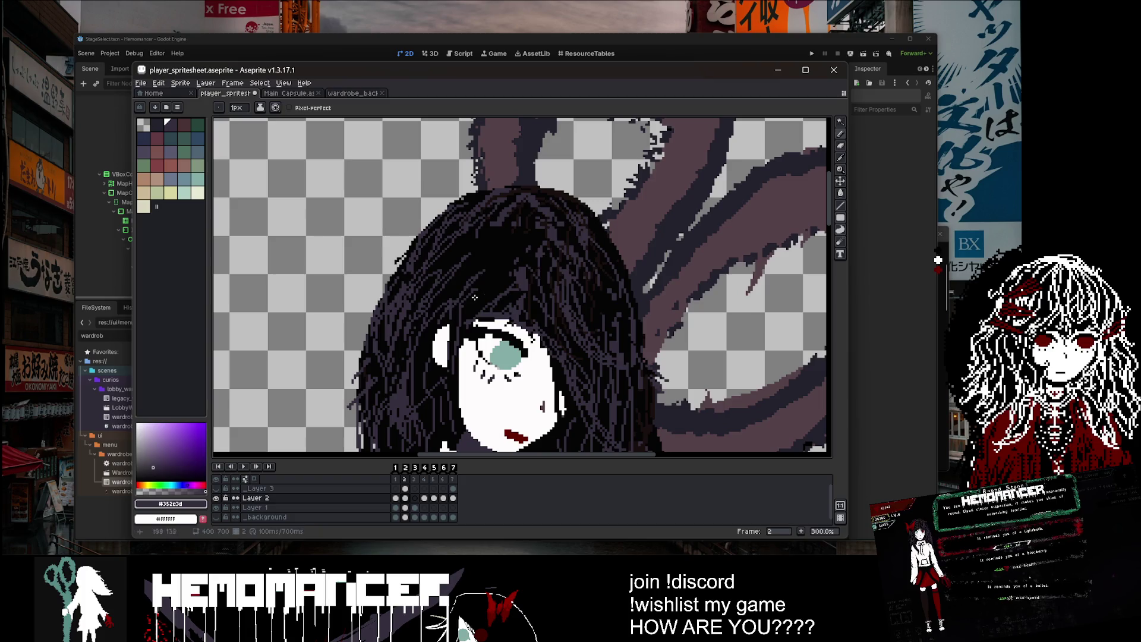
{"action": "mouse_move", "coordinate": [503, 236]}
{"action": "left_mouse_down"}
{"action": "mouse_move", "coordinate": [463, 267]}
{"action": "mouse_move", "coordinate": [522, 276]}
{"action": "left_mouse_up"}
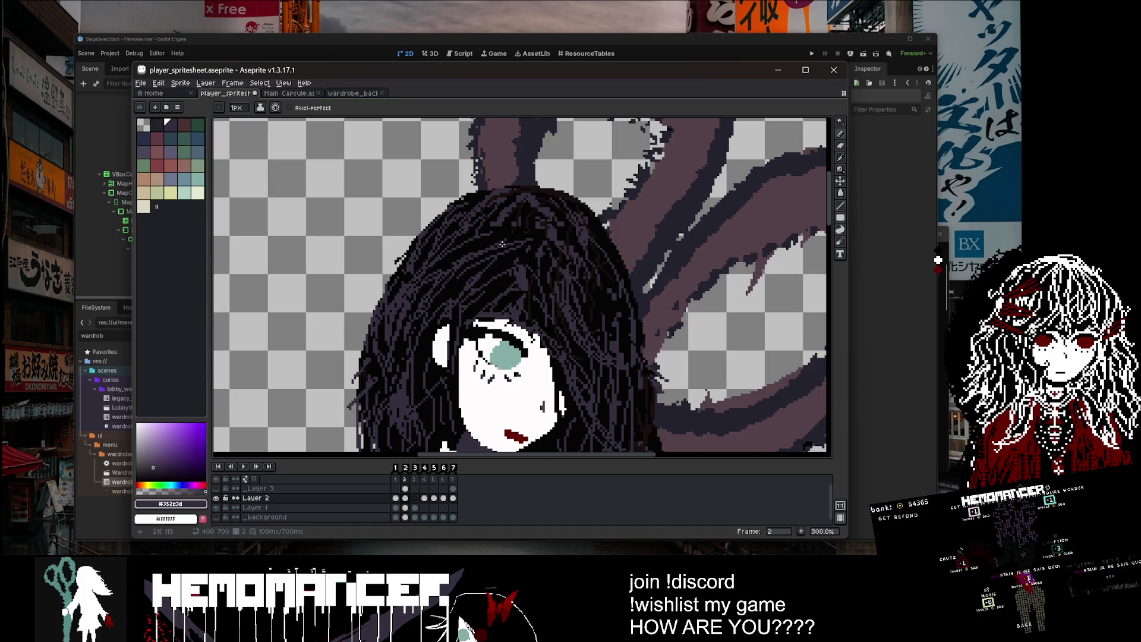
{"action": "scroll", "coordinate": [461, 274], "scroll_direction": "down", "scroll_amount": 3}
{"action": "scroll", "coordinate": [493, 275], "scroll_direction": "up", "scroll_amount": 4}
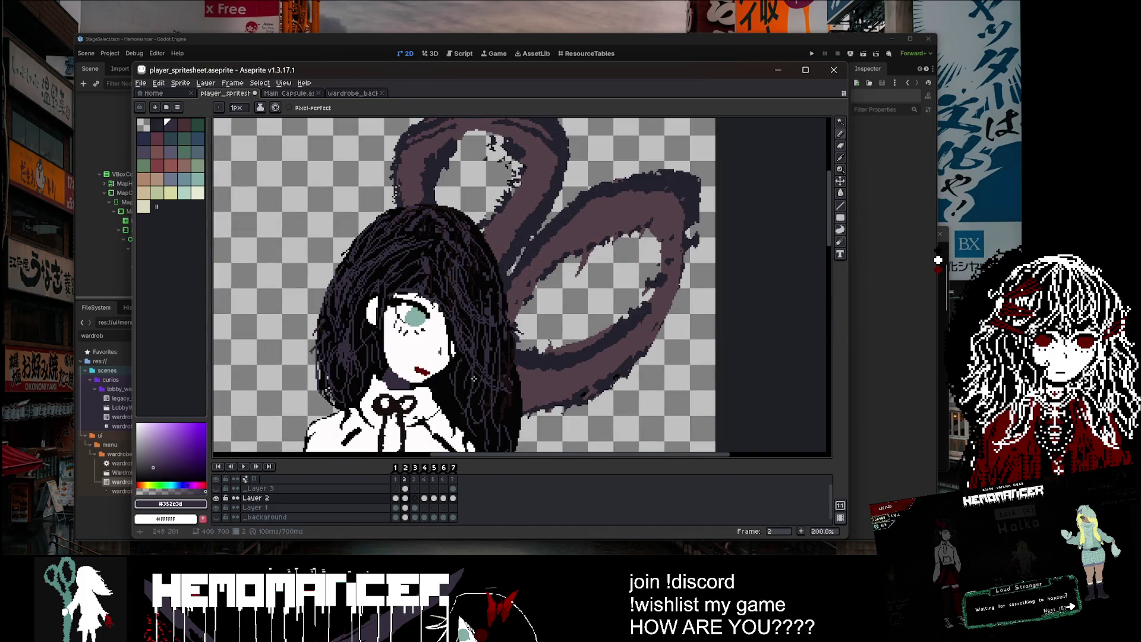
{"action": "scroll", "coordinate": [487, 412], "scroll_direction": "up", "scroll_amount": 2}
Step: Sample the near-black hair and nose stroke colours, then show frame 1
{"action": "left_click", "coordinate": [456, 318], "text": "alt"}
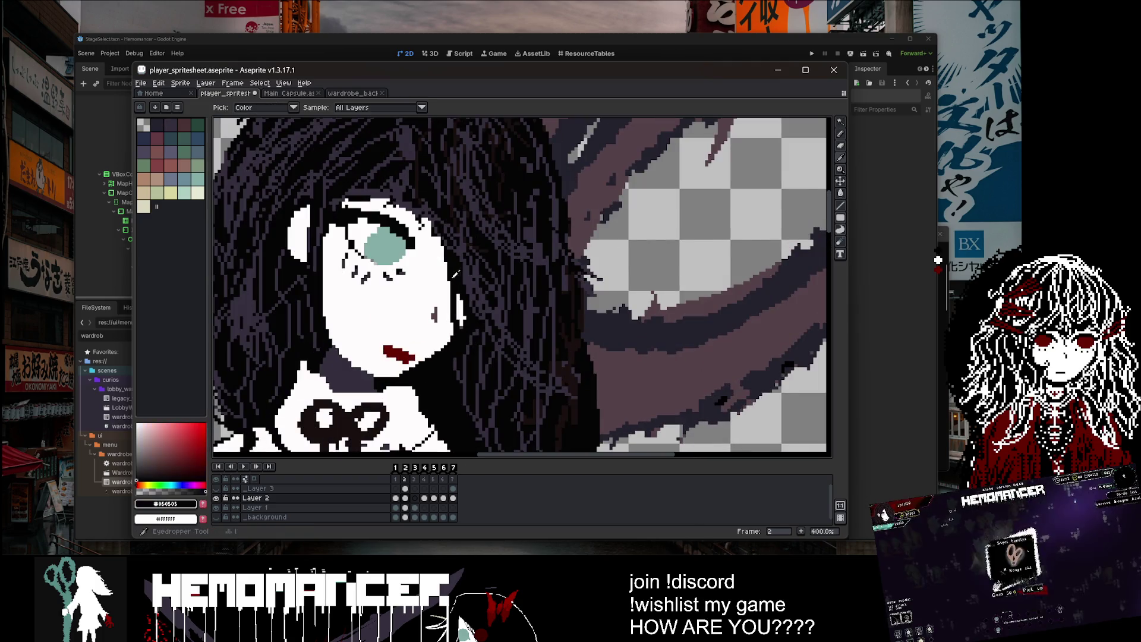
{"action": "scroll", "coordinate": [451, 398], "scroll_direction": "down", "scroll_amount": 2}
{"action": "scroll", "coordinate": [451, 398], "scroll_direction": "up", "scroll_amount": 3}
{"action": "left_click", "coordinate": [443, 323], "text": "alt"}
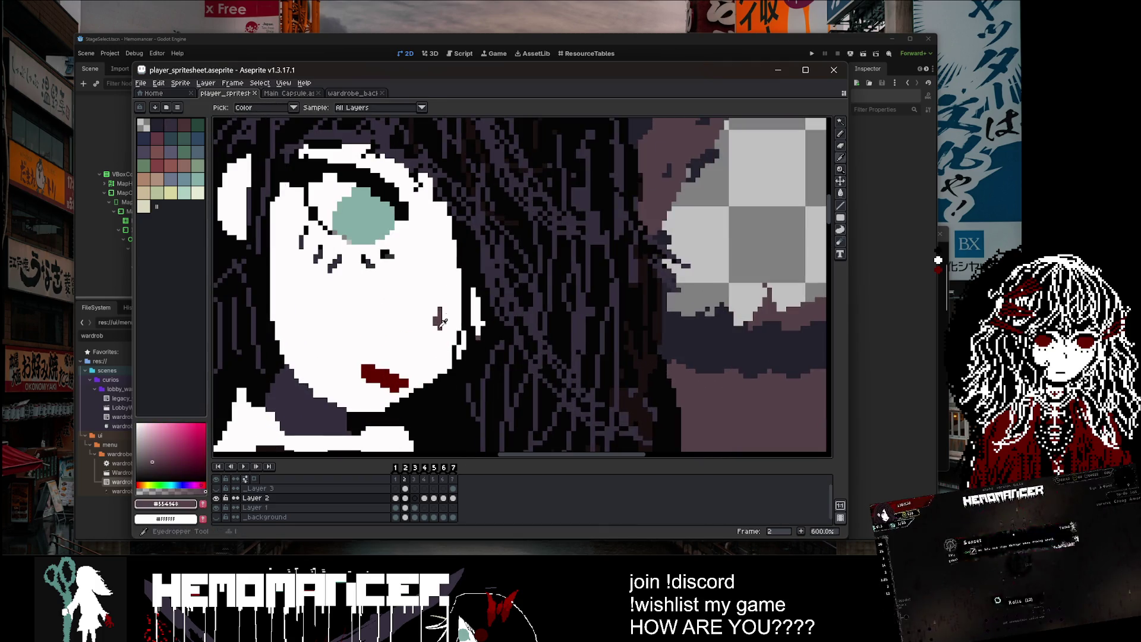
{"action": "left_click", "coordinate": [396, 498]}
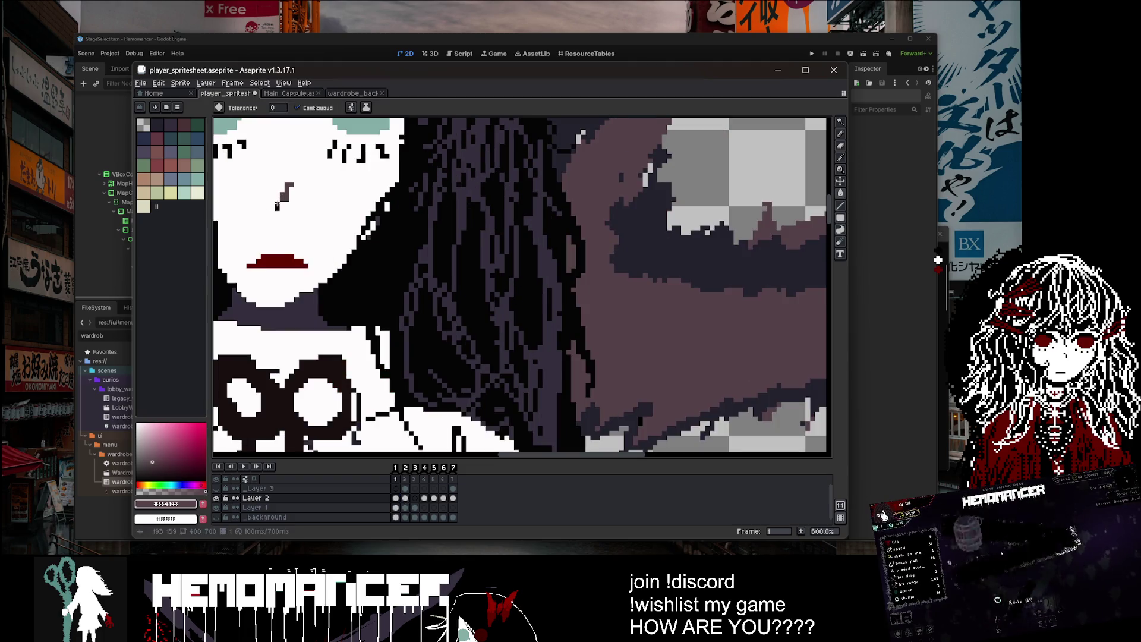
Step: Recolour the nose stroke pixels black and save
{"action": "left_click_drag", "start_coordinate": [277, 212], "coordinate": [438, 312]}
{"action": "scroll", "coordinate": [785, 410], "scroll_direction": "down", "scroll_amount": 1}
{"action": "key", "text": "ctrl+s"}
{"action": "scroll", "coordinate": [548, 298], "scroll_direction": "up", "scroll_amount": 2}
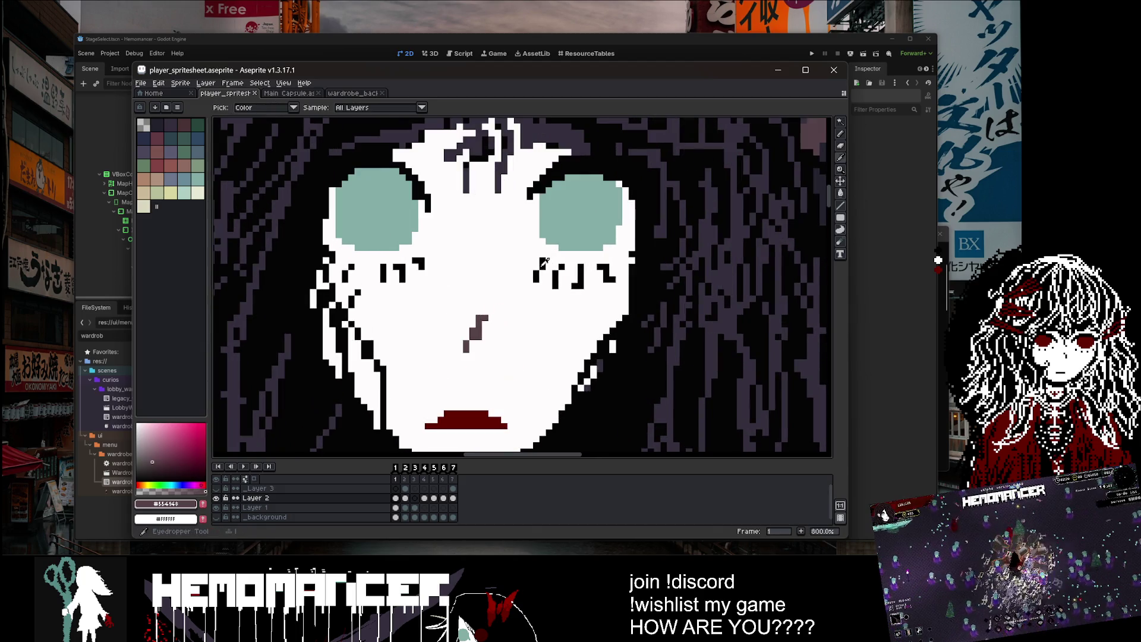
{"action": "left_click", "coordinate": [405, 271], "text": "alt"}
{"action": "left_click", "coordinate": [479, 326]}
{"action": "left_click", "coordinate": [465, 354]}
{"action": "key", "text": "ctrl+s"}
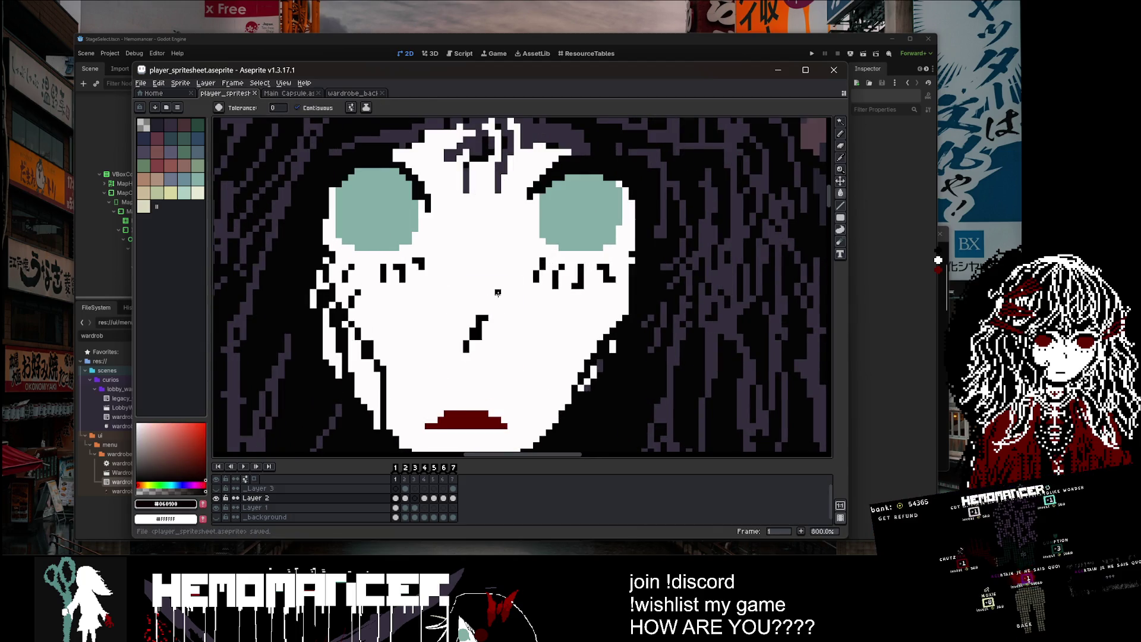
Step: On frame 2, blacken a small shape on the face and save
{"action": "key", "text": "."}
{"action": "scroll", "coordinate": [499, 292], "scroll_direction": "up", "scroll_amount": 2}
{"action": "scroll", "coordinate": [511, 310], "scroll_direction": "down", "scroll_amount": 3}
{"action": "scroll", "coordinate": [523, 327], "scroll_direction": "up", "scroll_amount": 3}
{"action": "left_click", "coordinate": [535, 344]}
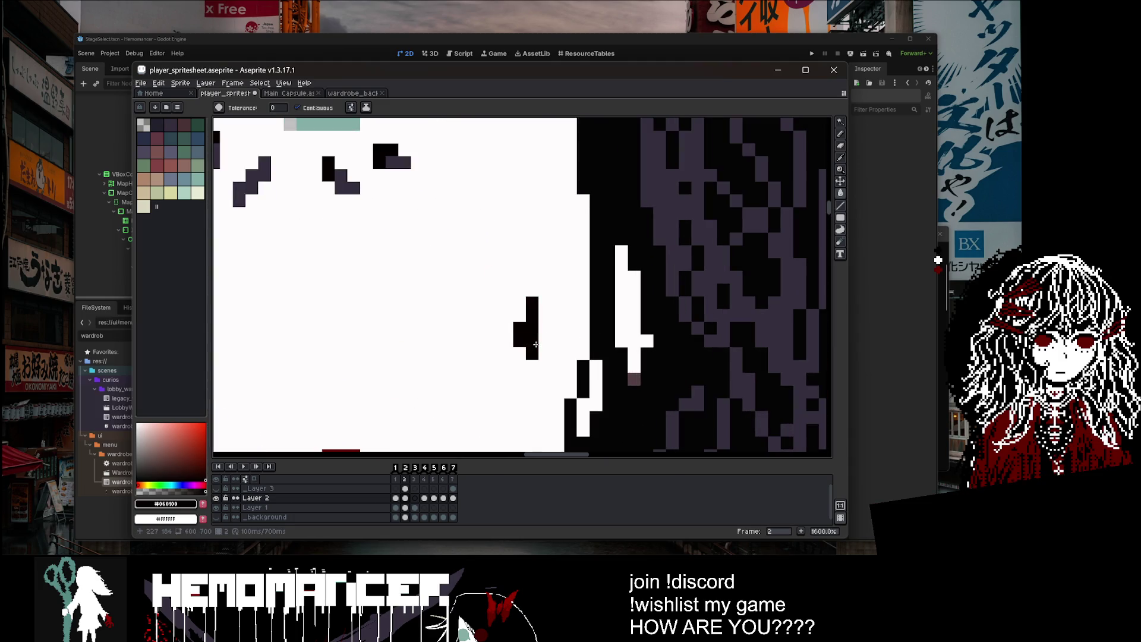
{"action": "scroll", "coordinate": [535, 344], "scroll_direction": "down", "scroll_amount": 3}
{"action": "scroll", "coordinate": [601, 350], "scroll_direction": "down", "scroll_amount": 1}
{"action": "key", "text": "ctrl+s"}
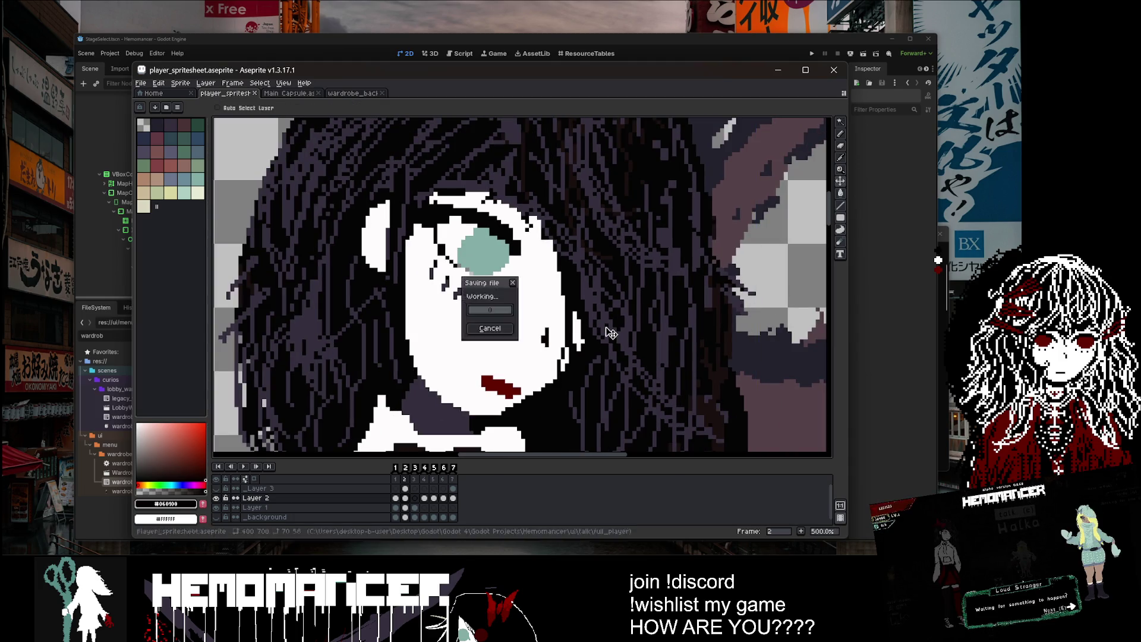
Step: Clean the stray eye pixels to teal, white and black, then save
{"action": "scroll", "coordinate": [399, 342], "scroll_direction": "up", "scroll_amount": 1}
{"action": "scroll", "coordinate": [399, 342], "scroll_direction": "up", "scroll_amount": 4}
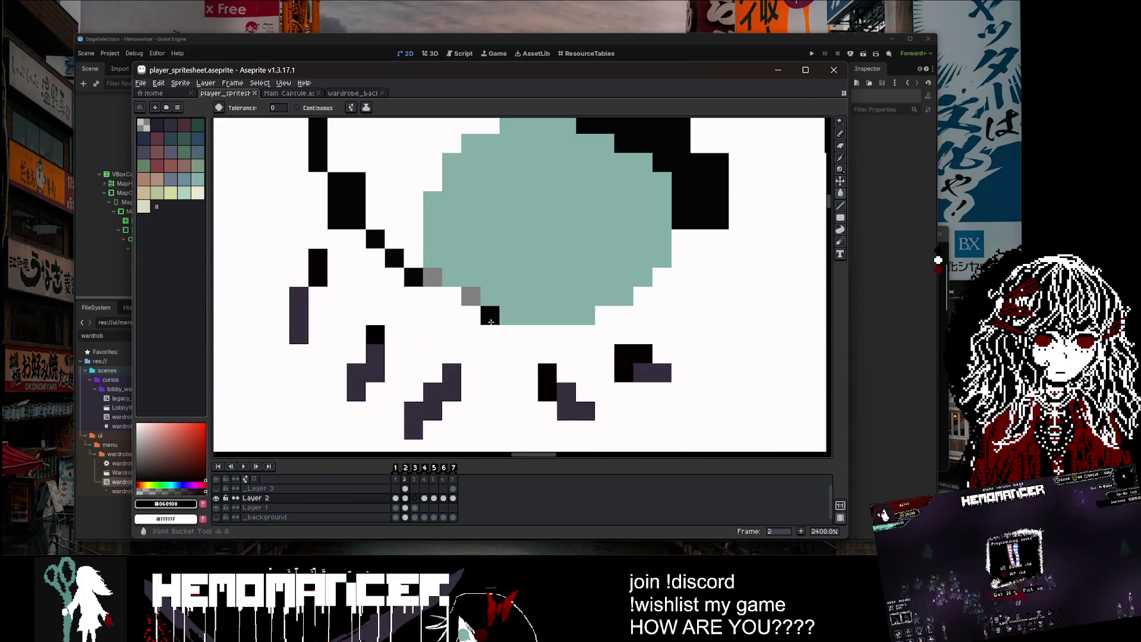
{"action": "key", "text": "b"}
{"action": "left_click", "coordinate": [515, 299], "text": "alt"}
{"action": "left_click", "coordinate": [491, 315]}
{"action": "right_click", "coordinate": [471, 296]}
{"action": "left_click", "coordinate": [413, 277], "text": "alt"}
{"action": "left_click", "coordinate": [432, 277]}
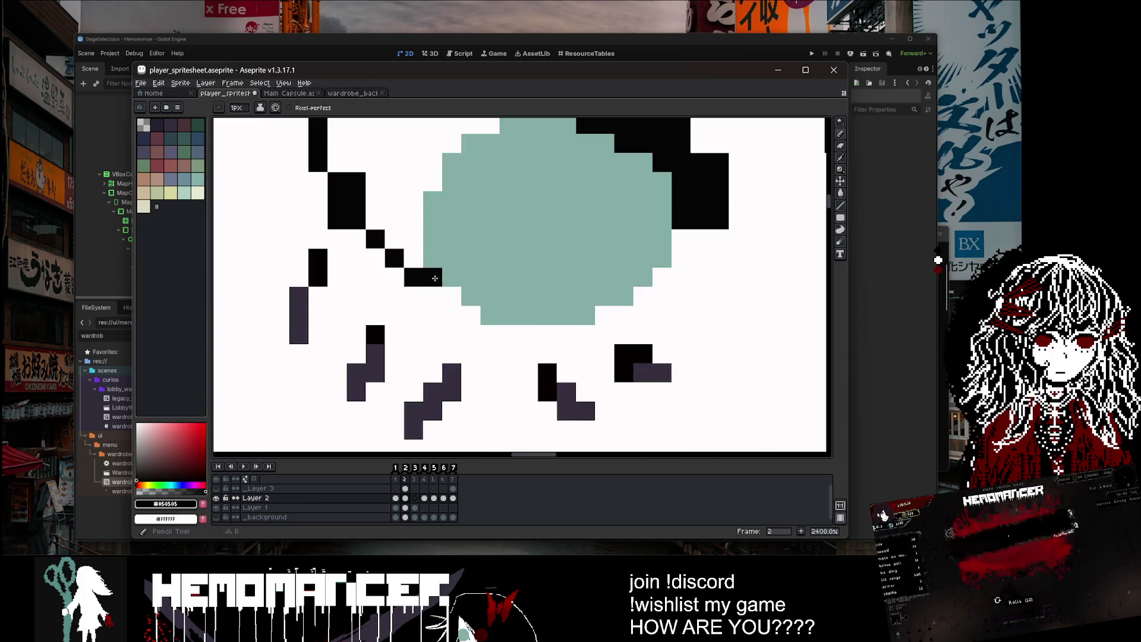
{"action": "scroll", "coordinate": [434, 278], "scroll_direction": "down", "scroll_amount": 4}
{"action": "scroll", "coordinate": [451, 268], "scroll_direction": "down", "scroll_amount": 2}
{"action": "scroll", "coordinate": [464, 264], "scroll_direction": "up", "scroll_amount": 2}
{"action": "left_click", "coordinate": [475, 261], "text": "alt"}
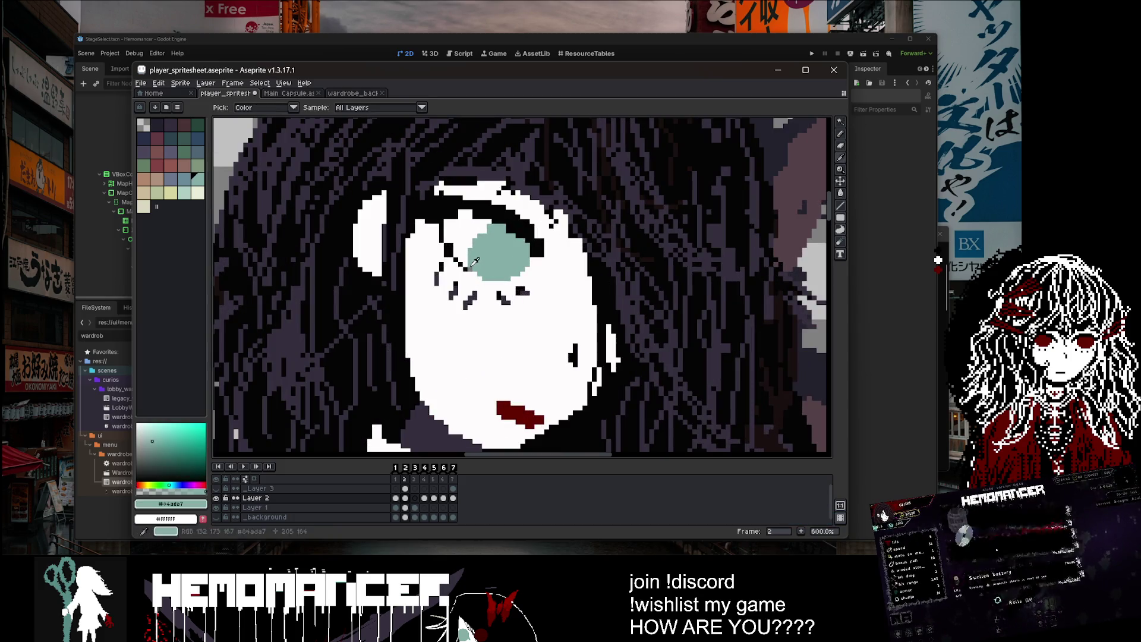
{"action": "scroll", "coordinate": [475, 262], "scroll_direction": "down", "scroll_amount": 4}
{"action": "key", "text": "ctrl+s"}
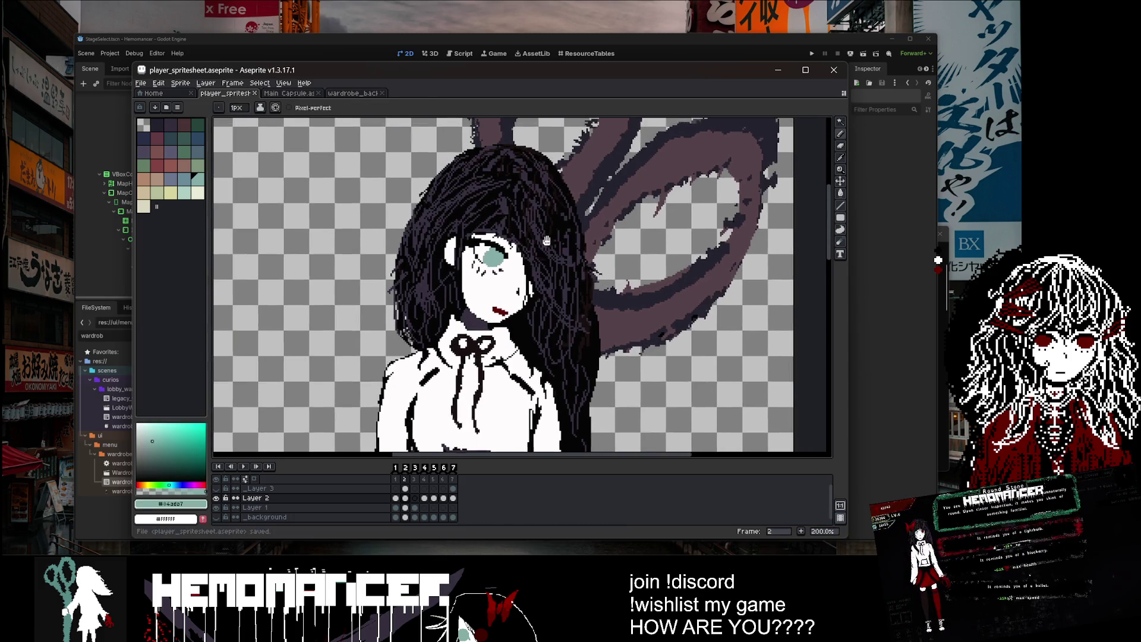
Step: Compare both frames' poses, add a black hair pixel beside the eye, and save
{"action": "left_click_drag", "start_coordinate": [546, 241], "coordinate": [498, 267]}
{"action": "right_click", "coordinate": [461, 277]}
{"action": "key", "text": "Escape"}
{"action": "key", "text": "Left"}
{"action": "key", "text": "Right"}
{"action": "scroll", "coordinate": [450, 256], "scroll_direction": "up", "scroll_amount": 6}
{"action": "left_click", "coordinate": [450, 257], "text": "alt"}
{"action": "left_click", "coordinate": [449, 279]}
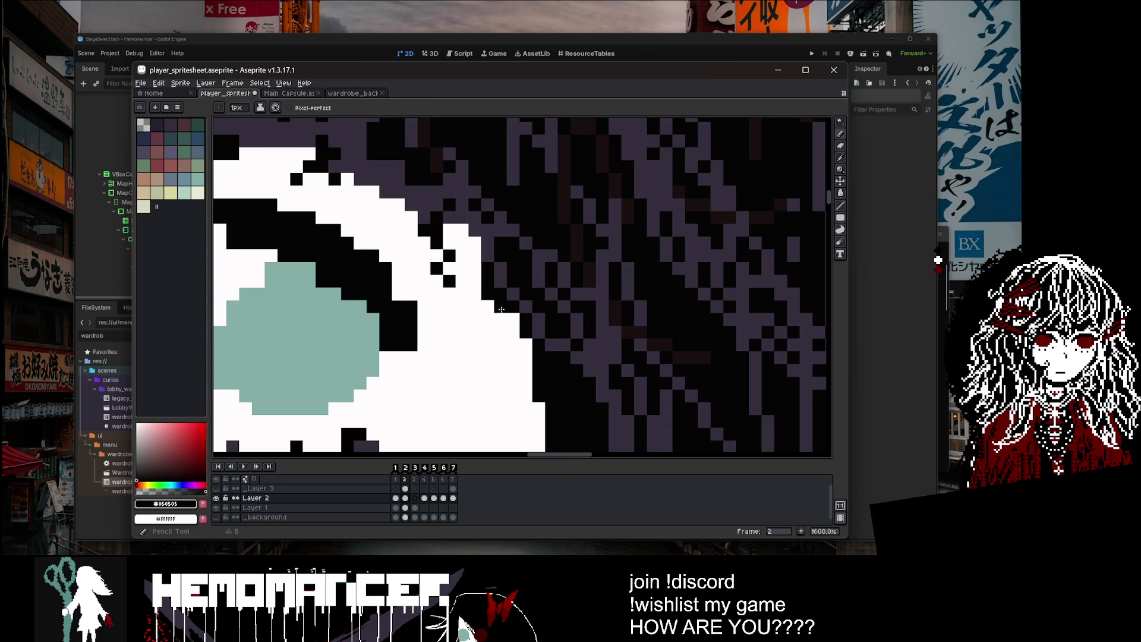
{"action": "scroll", "coordinate": [501, 309], "scroll_direction": "down", "scroll_amount": 10}
{"action": "scroll", "coordinate": [571, 308], "scroll_direction": "up", "scroll_amount": 3}
{"action": "key", "text": "ctrl+s"}
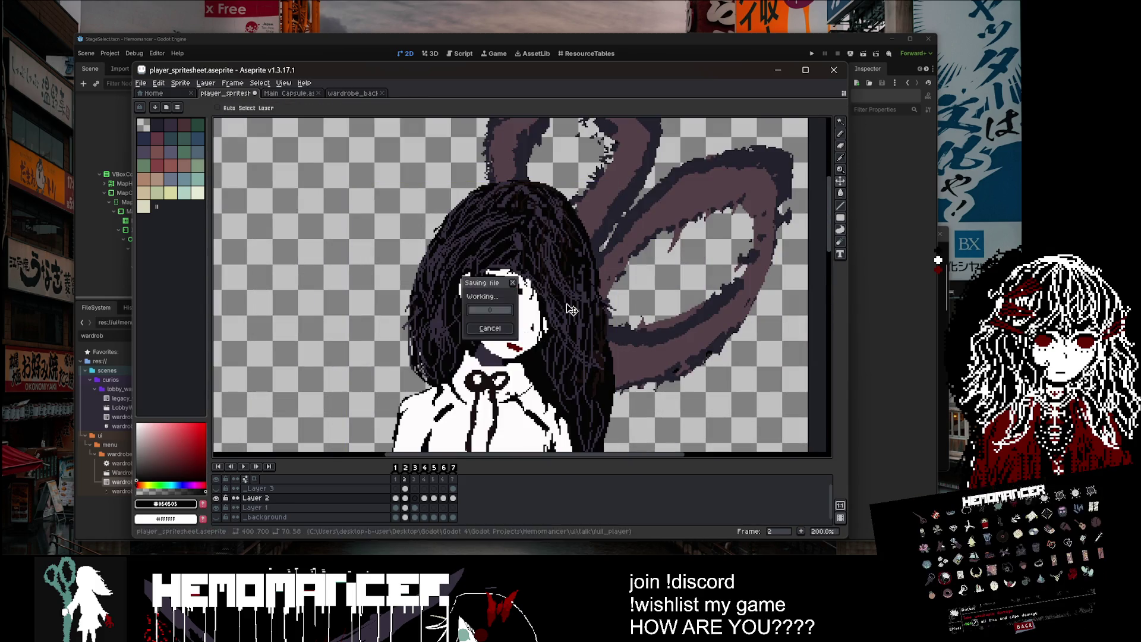
{"action": "scroll", "coordinate": [396, 238], "scroll_direction": "up", "scroll_amount": 1}
{"action": "mouse_move", "coordinate": [443, 239]}
{"action": "left_mouse_down"}
{"action": "mouse_move", "coordinate": [425, 258]}
{"action": "mouse_move", "coordinate": [433, 252]}
{"action": "left_mouse_up"}
{"action": "key", "text": "ctrl+z"}
{"action": "key", "text": "ctrl+z"}
{"action": "left_click_drag", "start_coordinate": [466, 215], "coordinate": [443, 249]}
{"action": "scroll", "coordinate": [476, 208], "scroll_direction": "down", "scroll_amount": 1}
{"action": "key", "text": "ctrl+s"}
{"action": "scroll", "coordinate": [491, 184], "scroll_direction": "up", "scroll_amount": 1}
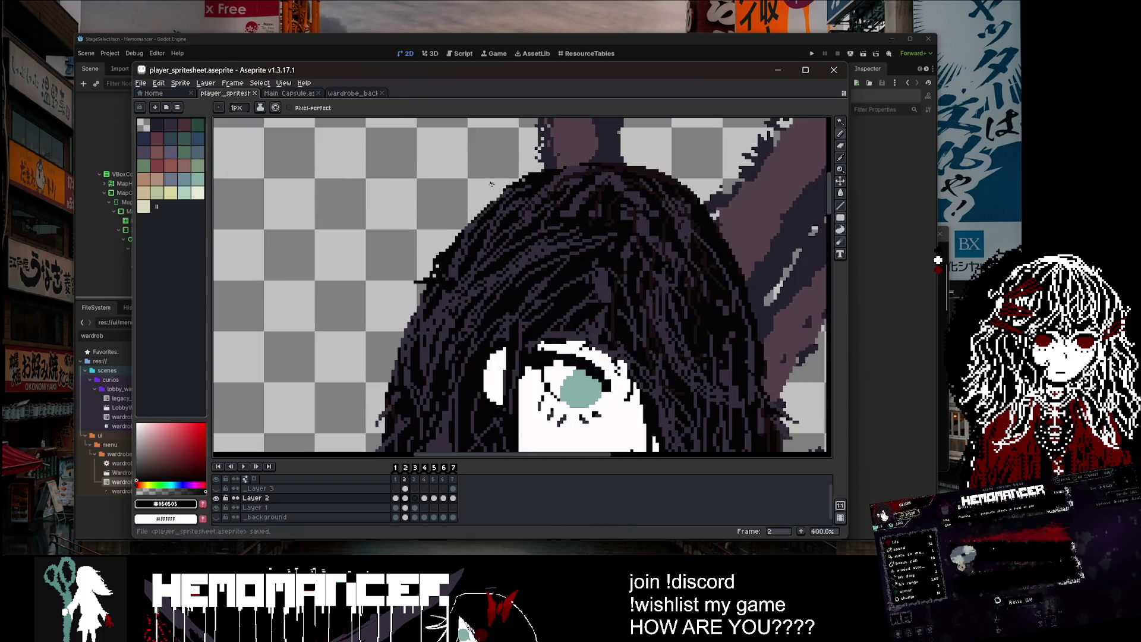
{"action": "scroll", "coordinate": [508, 190], "scroll_direction": "down", "scroll_amount": 1}
{"action": "left_click_drag", "start_coordinate": [505, 189], "coordinate": [474, 206]}
{"action": "key", "text": "ctrl+s"}
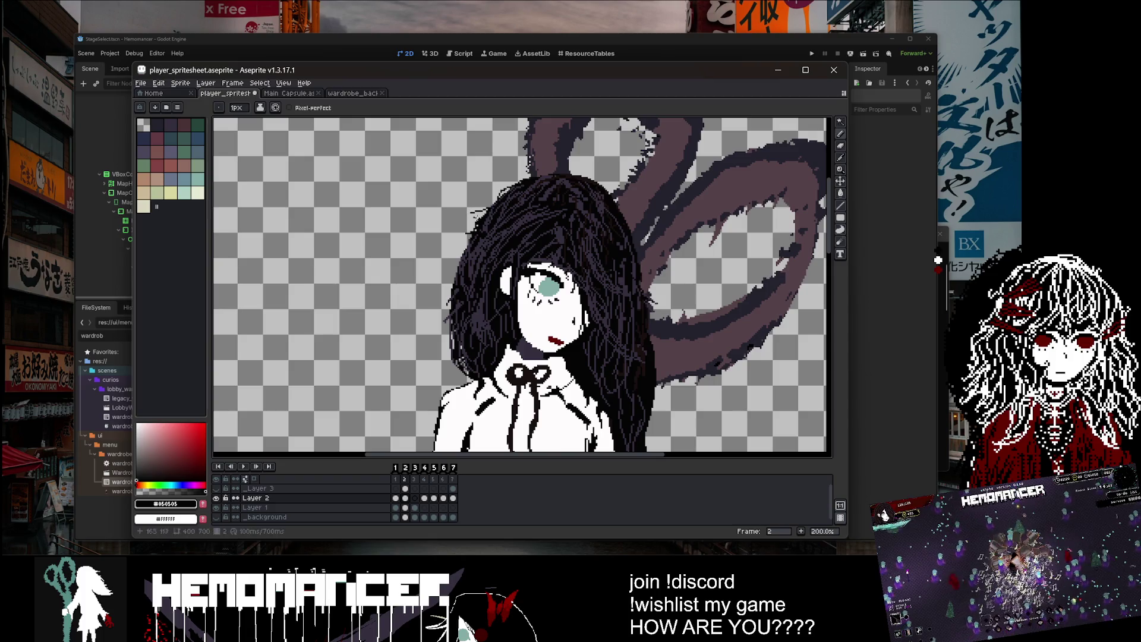
{"action": "key", "text": "Left"}
{"action": "key", "text": "Right"}
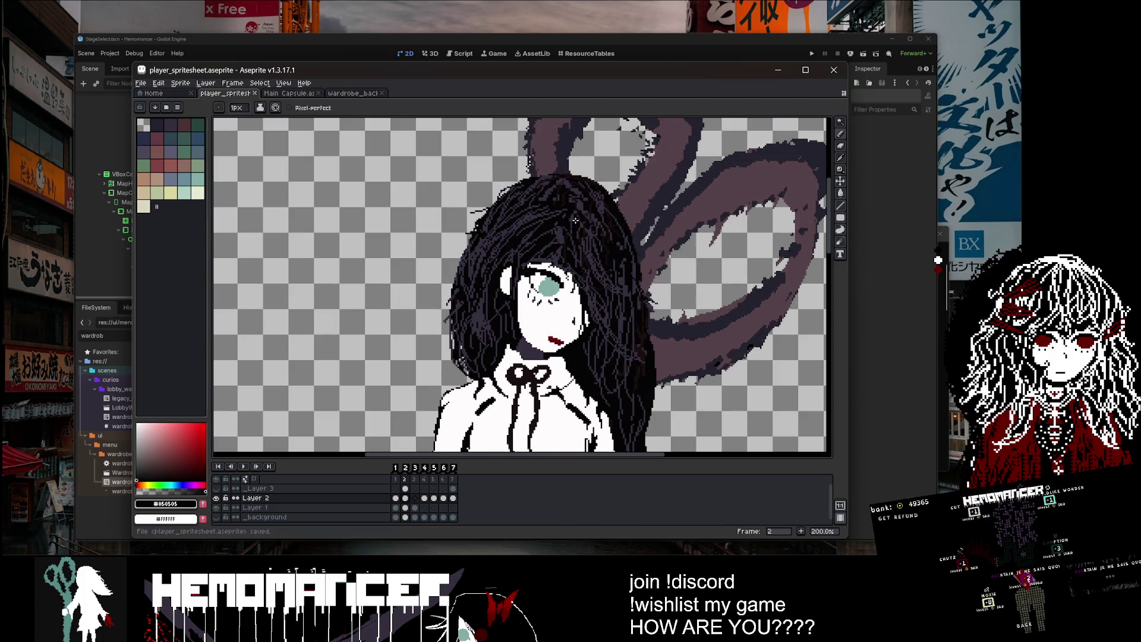
{"action": "key", "text": "Left"}
{"action": "scroll", "coordinate": [484, 180], "scroll_direction": "up", "scroll_amount": 3}
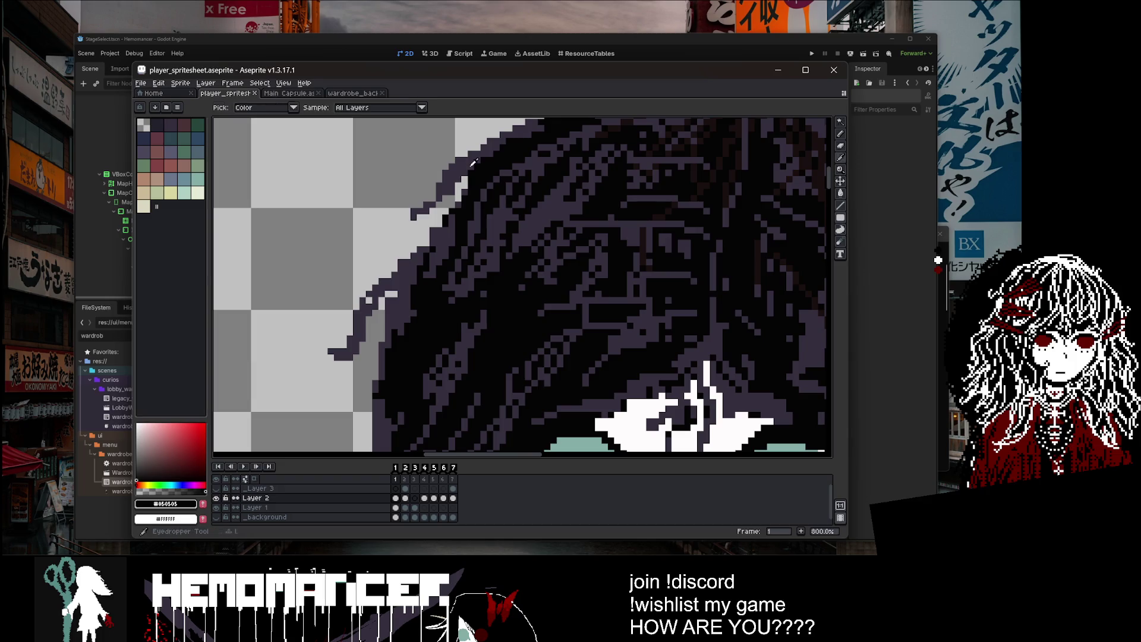
{"action": "left_click", "coordinate": [524, 195], "text": "alt"}
{"action": "scroll", "coordinate": [523, 194], "scroll_direction": "down", "scroll_amount": 1}
{"action": "key", "text": "Right"}
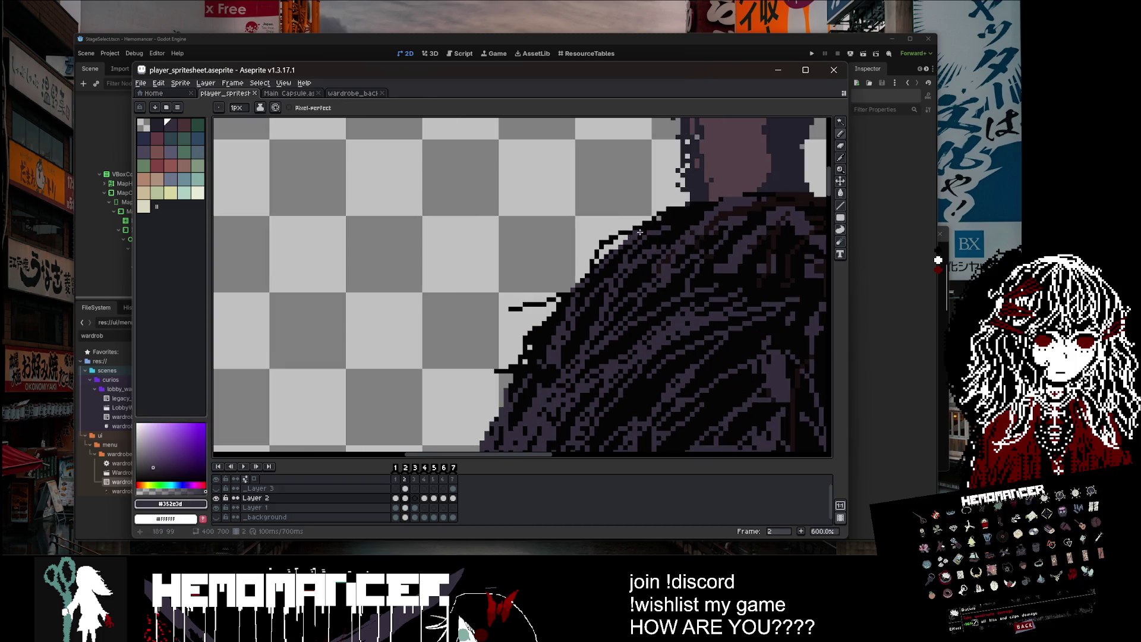
{"action": "key", "text": "ctrl+z"}
{"action": "left_click_drag", "start_coordinate": [621, 232], "coordinate": [609, 236]}
{"action": "mouse_move", "coordinate": [533, 305]}
{"action": "left_mouse_down"}
{"action": "mouse_move", "coordinate": [512, 329]}
{"action": "mouse_move", "coordinate": [567, 299]}
{"action": "left_mouse_up"}
{"action": "key", "text": "ctrl+s"}
{"action": "scroll", "coordinate": [537, 345], "scroll_direction": "down", "scroll_amount": 1}
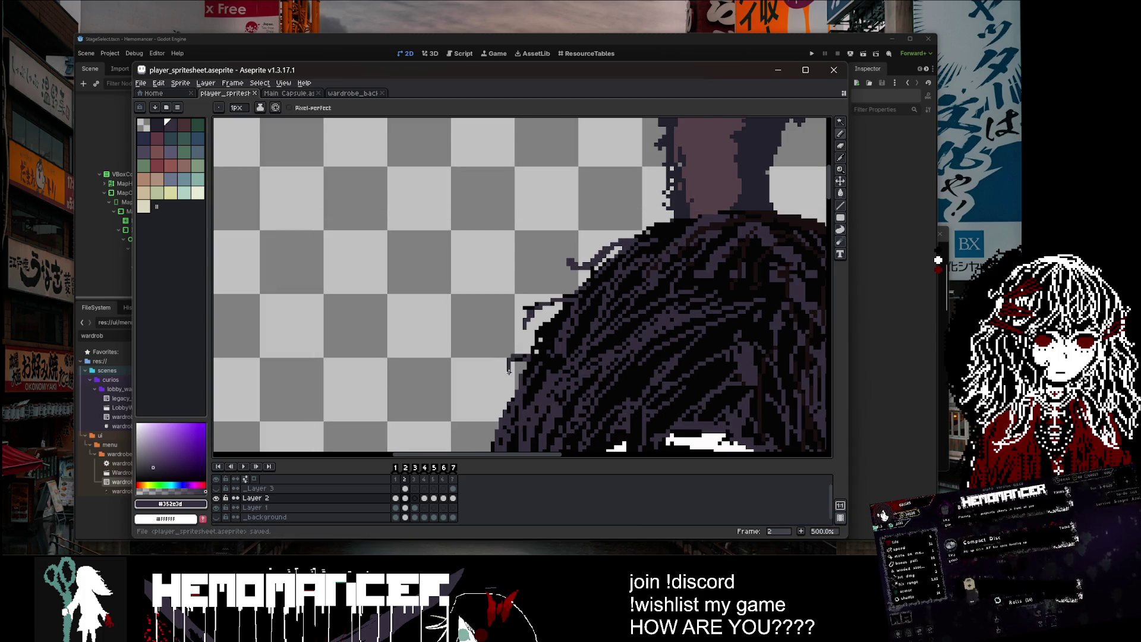
{"action": "scroll", "coordinate": [508, 371], "scroll_direction": "down", "scroll_amount": 1}
{"action": "scroll", "coordinate": [450, 183], "scroll_direction": "down", "scroll_amount": 2}
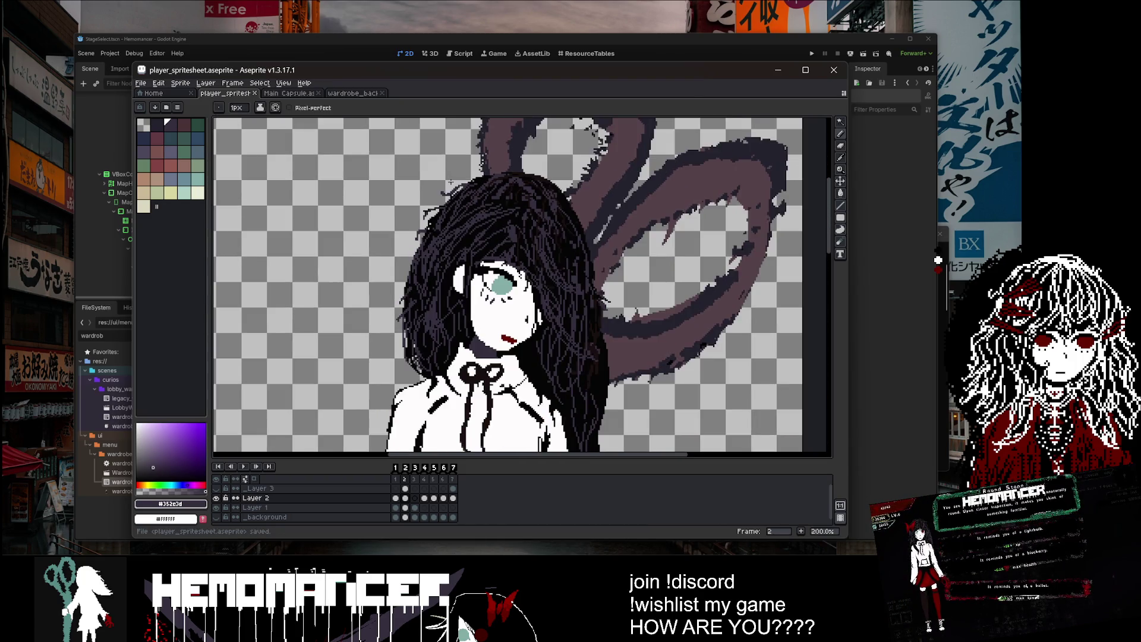
{"action": "key", "text": "Return"}
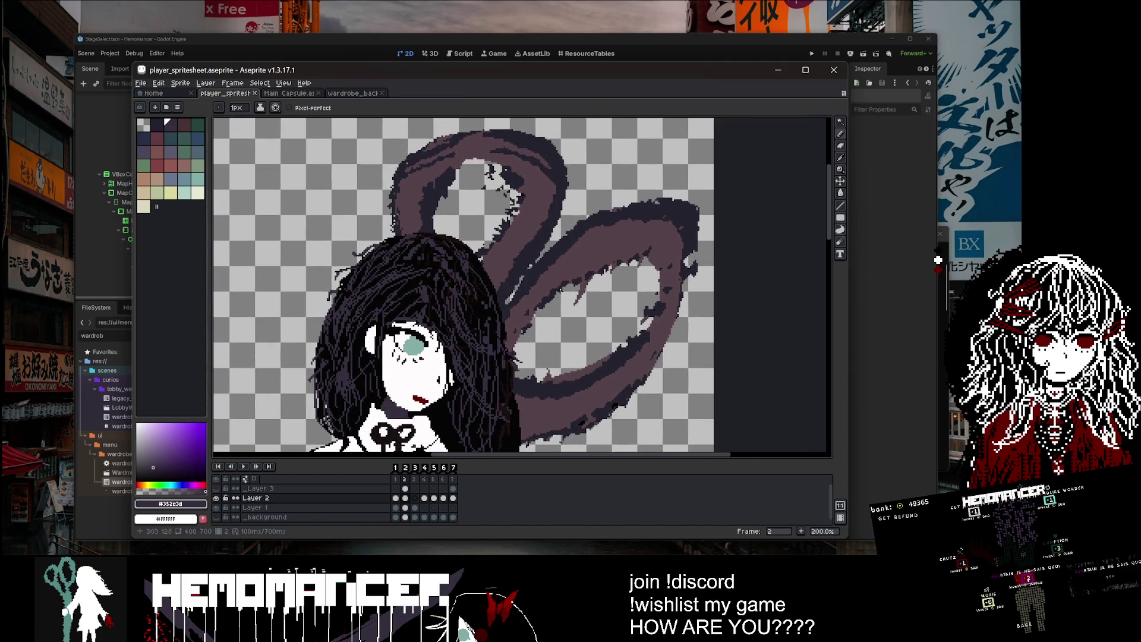
{"action": "scroll", "coordinate": [503, 295], "scroll_direction": "up", "scroll_amount": 3}
{"action": "left_click_drag", "start_coordinate": [601, 208], "coordinate": [621, 249]}
{"action": "key", "text": "ctrl+z"}
{"action": "scroll", "coordinate": [630, 231], "scroll_direction": "down", "scroll_amount": 2}
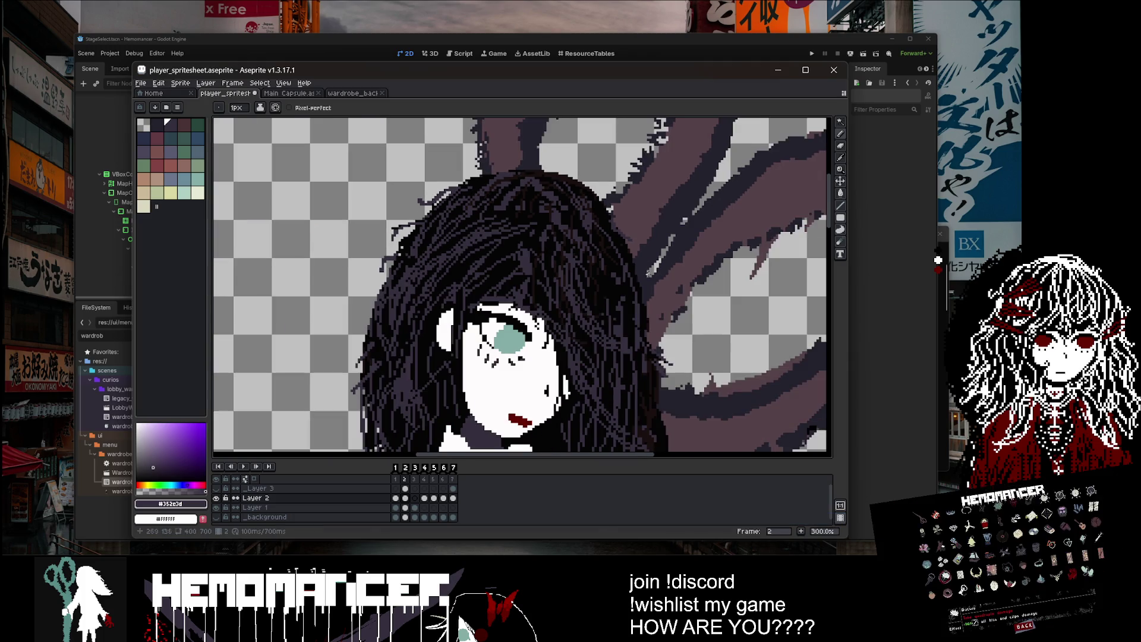
{"action": "scroll", "coordinate": [642, 303], "scroll_direction": "up", "scroll_amount": 1}
{"action": "key", "text": "ctrl+z"}
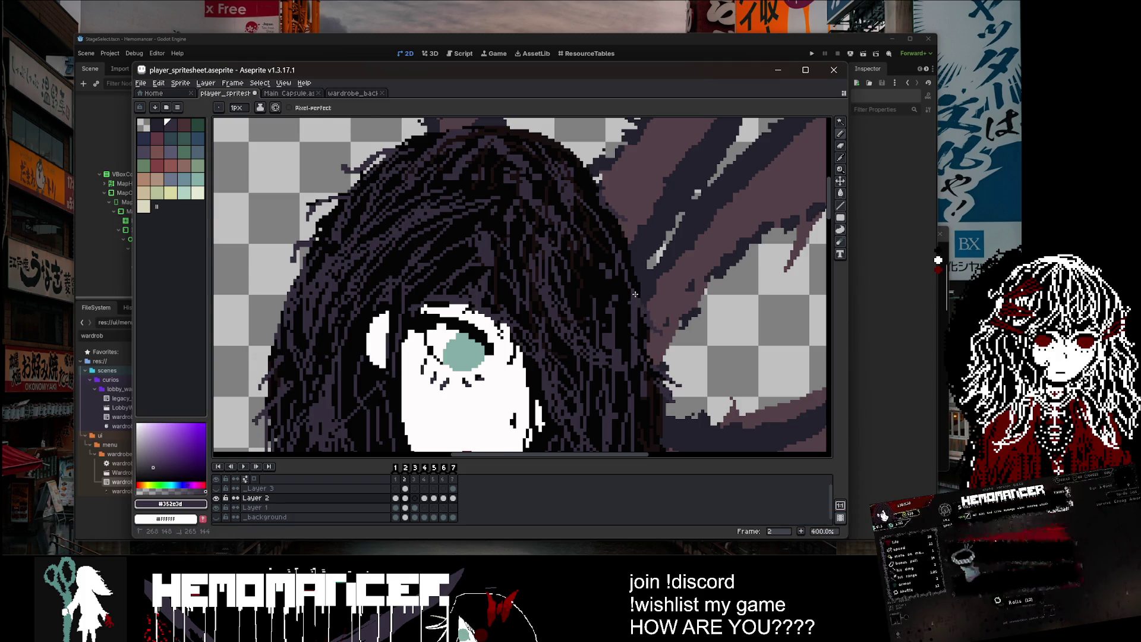
{"action": "scroll", "coordinate": [635, 294], "scroll_direction": "down", "scroll_amount": 1}
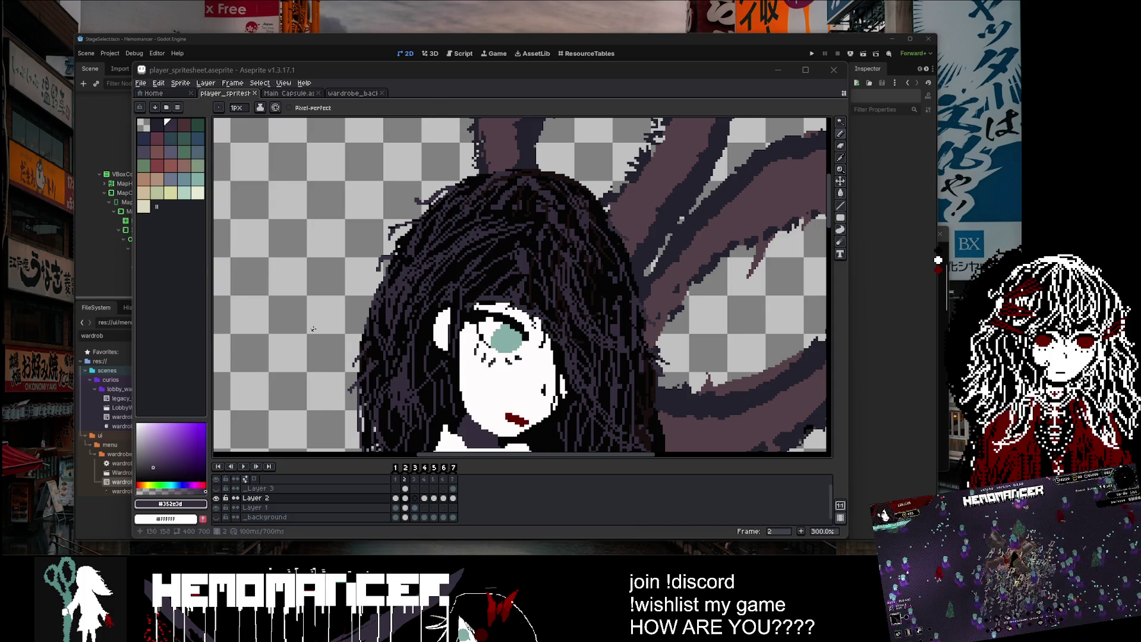
Step: Save the spritesheet and play the animation preview from the next frame
{"action": "scroll", "coordinate": [532, 251], "scroll_direction": "down", "scroll_amount": 1}
{"action": "scroll", "coordinate": [531, 252], "scroll_direction": "up", "scroll_amount": 4}
{"action": "key", "text": "ctrl+s"}
{"action": "scroll", "coordinate": [532, 251], "scroll_direction": "down", "scroll_amount": 3}
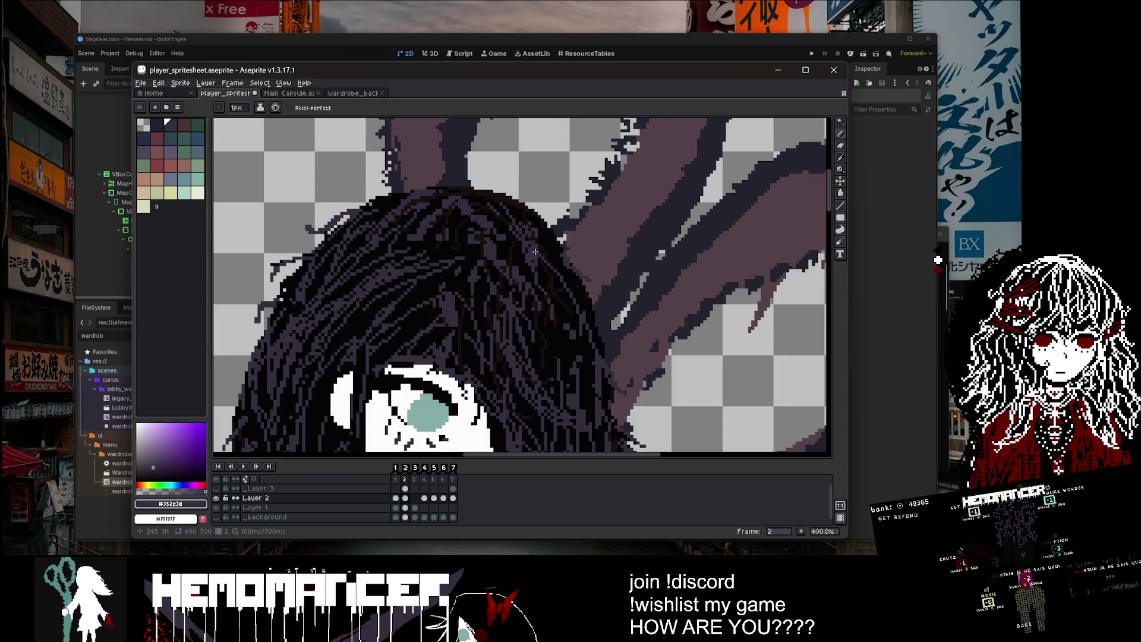
{"action": "scroll", "coordinate": [553, 268], "scroll_direction": "down", "scroll_amount": 3}
{"action": "key", "text": "Right"}
{"action": "key", "text": "Return"}
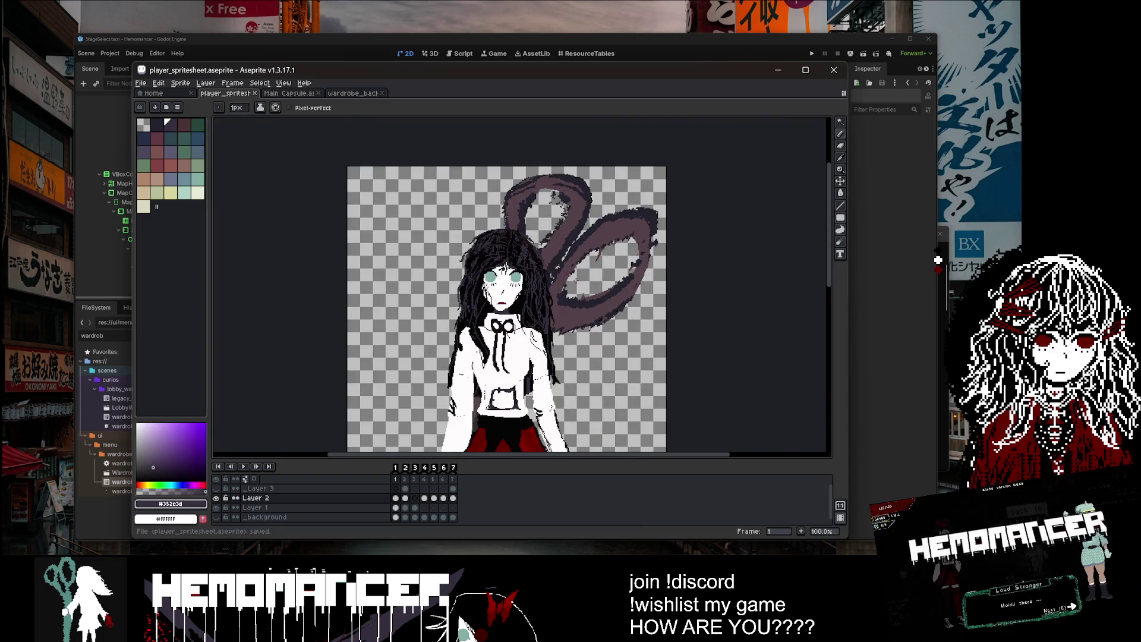
Step: Erase the stray hair strand left of the head and redraw its lower tip with the Pencil
{"action": "scroll", "coordinate": [500, 252], "scroll_direction": "up", "scroll_amount": 3}
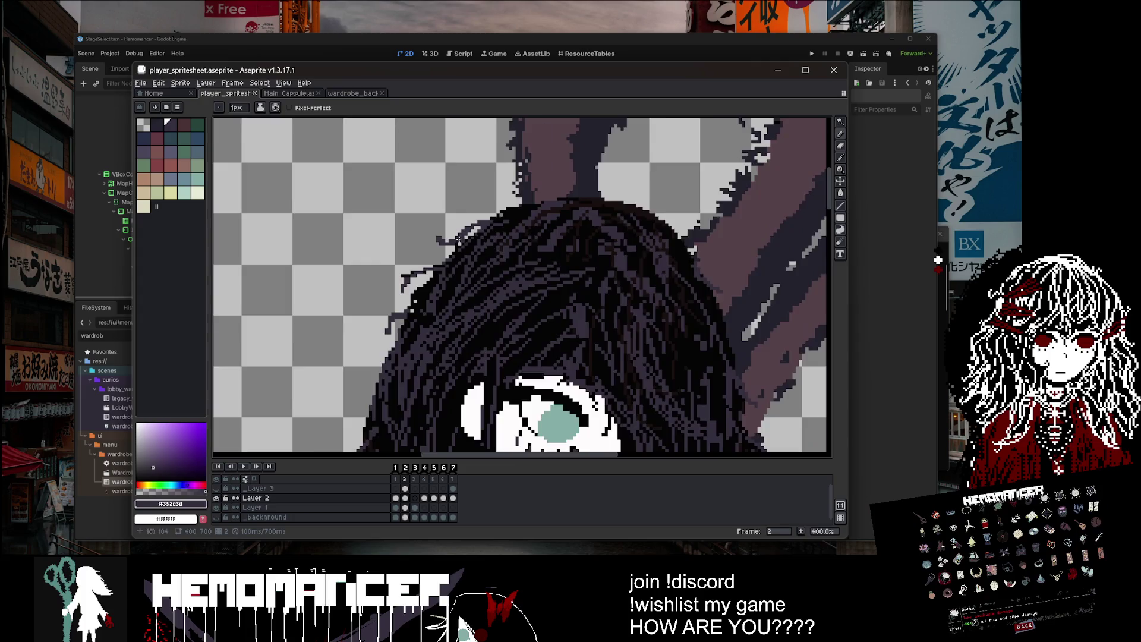
{"action": "scroll", "coordinate": [452, 268], "scroll_direction": "up", "scroll_amount": 2}
{"action": "scroll", "coordinate": [416, 277], "scroll_direction": "down", "scroll_amount": 2}
{"action": "scroll", "coordinate": [410, 278], "scroll_direction": "down", "scroll_amount": 1}
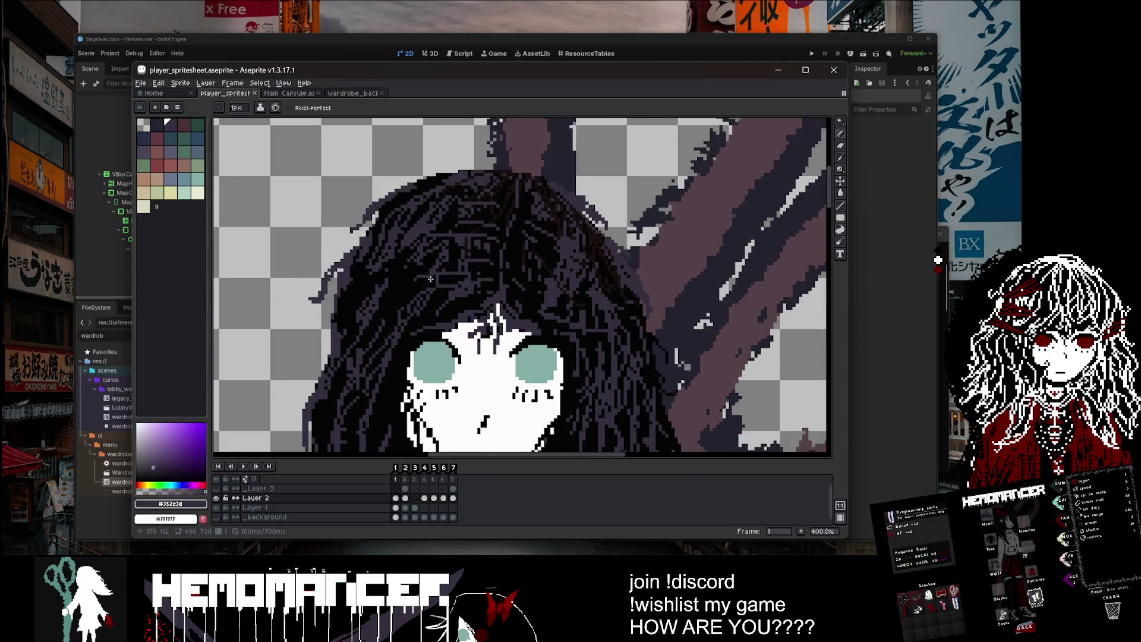
{"action": "scroll", "coordinate": [393, 280], "scroll_direction": "up", "scroll_amount": 1}
{"action": "key", "text": "e"}
{"action": "scroll", "coordinate": [381, 279], "scroll_direction": "up", "scroll_amount": 1}
{"action": "scroll", "coordinate": [364, 255], "scroll_direction": "down", "scroll_amount": 6}
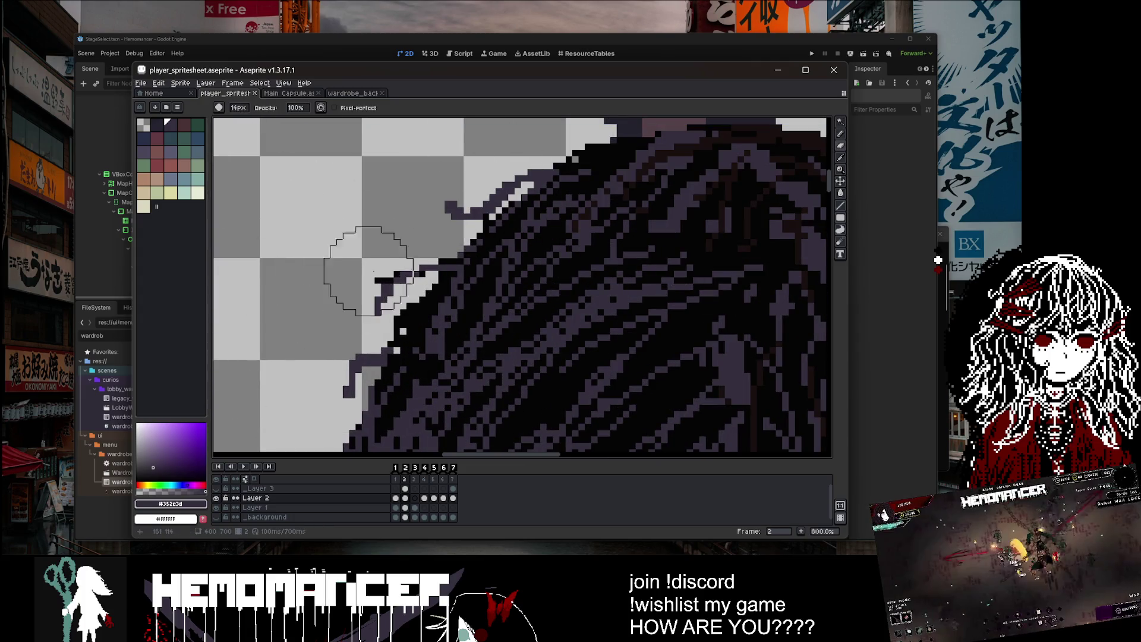
{"action": "left_click_drag", "start_coordinate": [408, 242], "coordinate": [362, 303]}
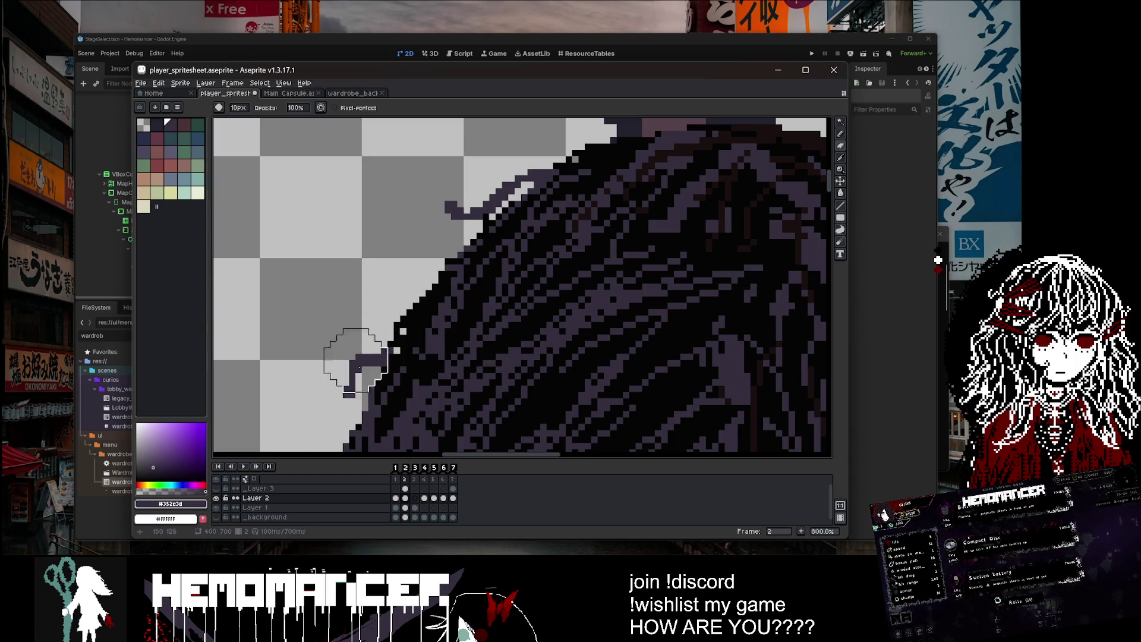
{"action": "key", "text": "b"}
{"action": "left_click_drag", "start_coordinate": [380, 354], "coordinate": [333, 413]}
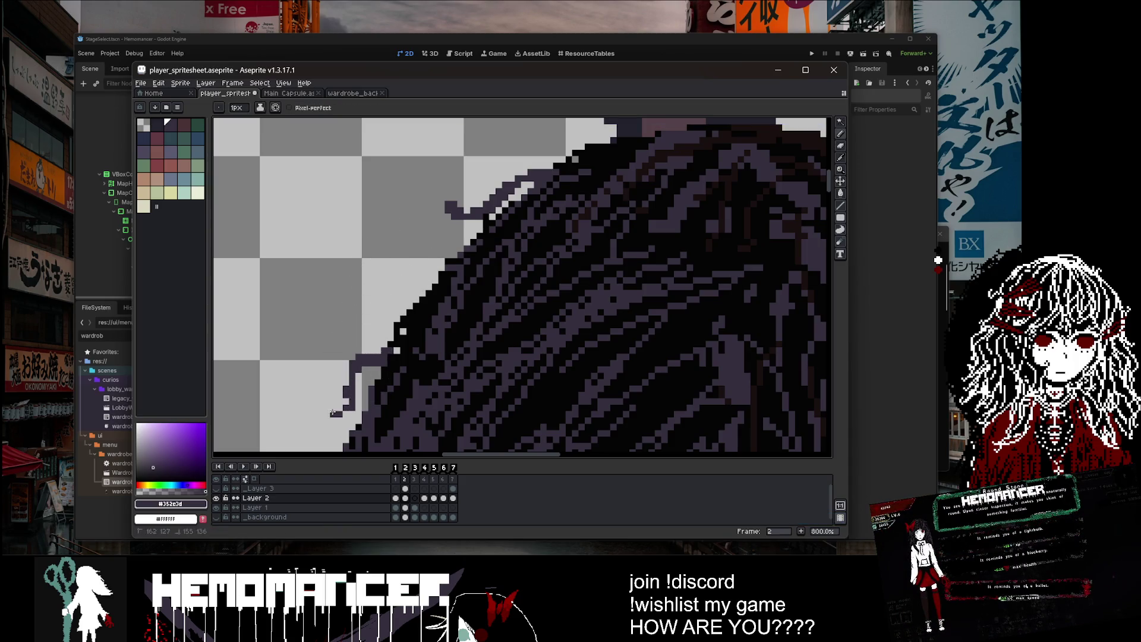
Step: Save the trimmed hair and check it on the first and second frames
{"action": "scroll", "coordinate": [388, 349], "scroll_direction": "down", "scroll_amount": 3}
{"action": "scroll", "coordinate": [388, 349], "scroll_direction": "up", "scroll_amount": 2}
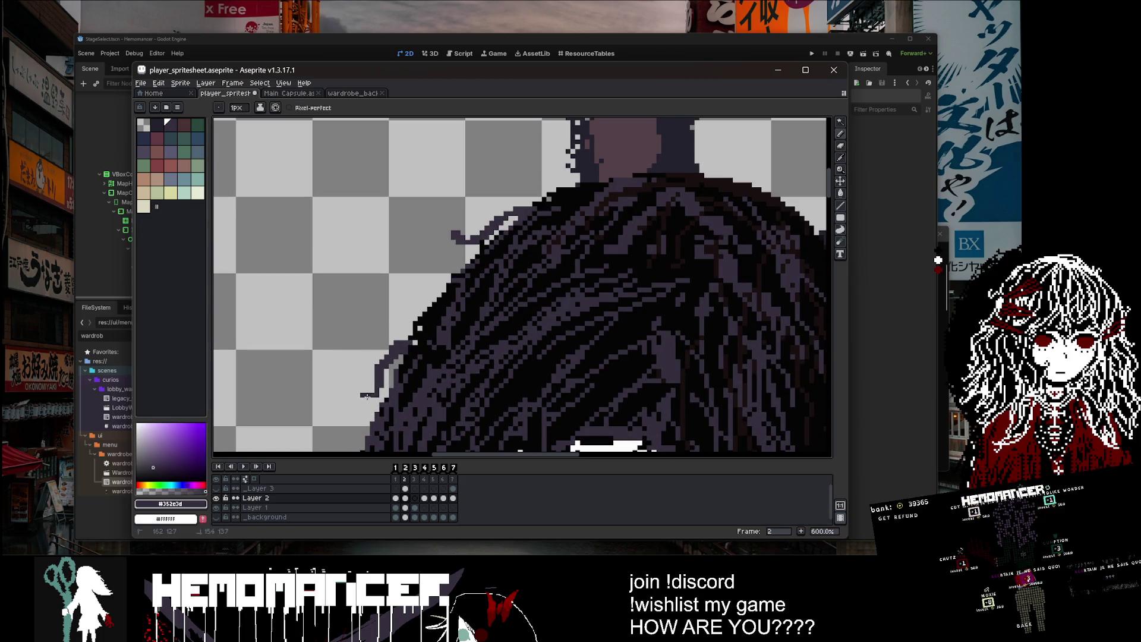
{"action": "scroll", "coordinate": [451, 329], "scroll_direction": "down", "scroll_amount": 2}
{"action": "scroll", "coordinate": [402, 356], "scroll_direction": "down", "scroll_amount": 4}
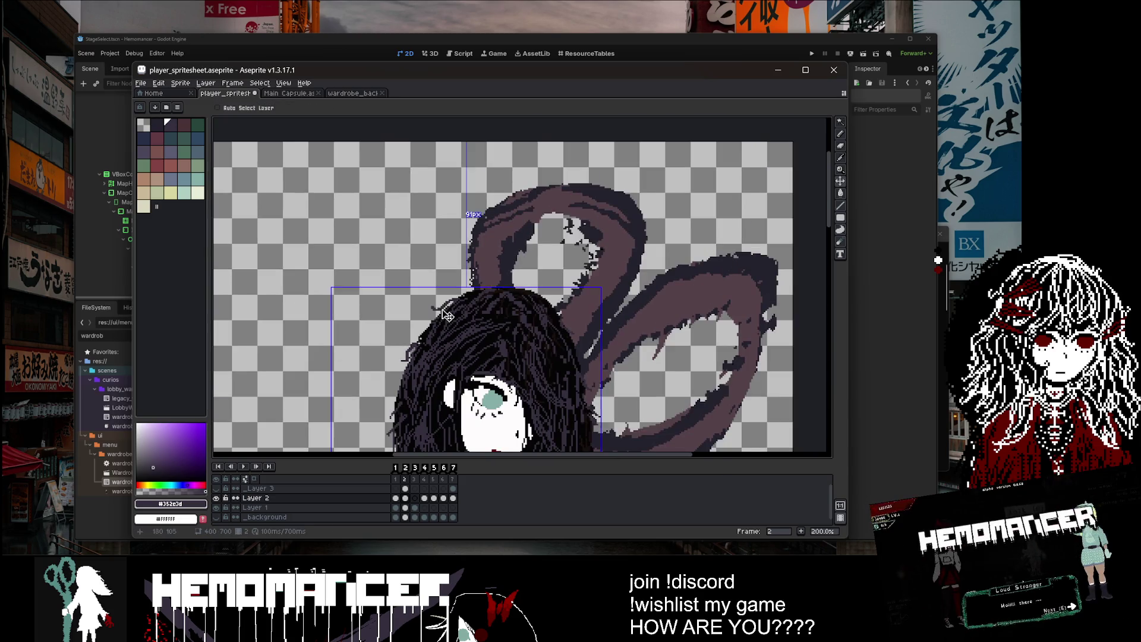
{"action": "key", "text": "ctrl+s"}
{"action": "key", "text": "Left"}
{"action": "key", "text": "Right"}
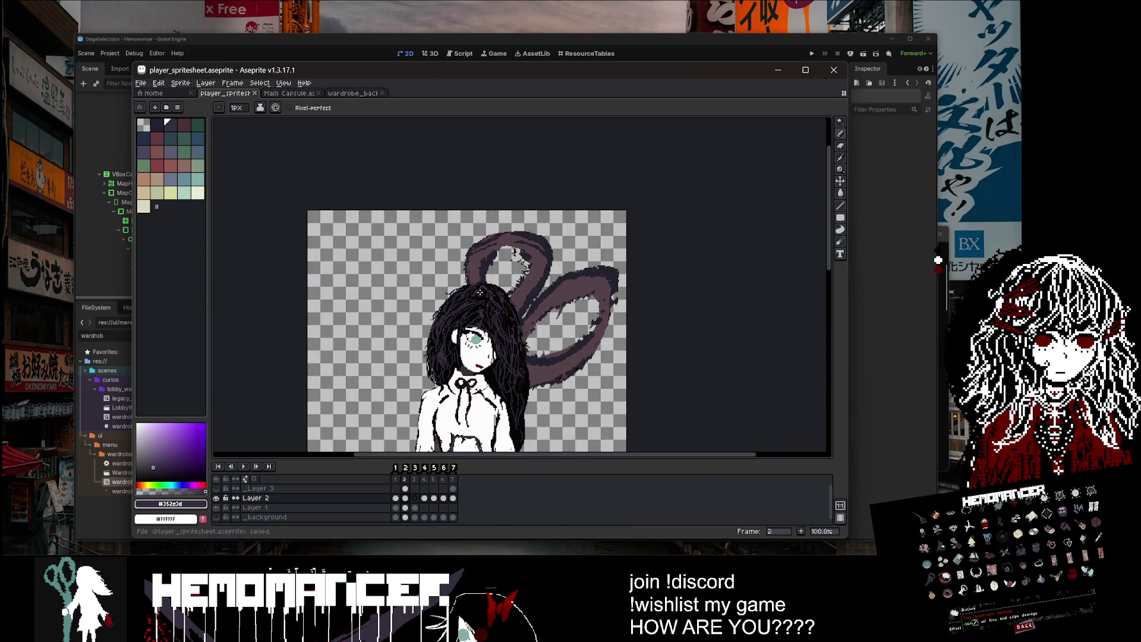
Step: Pick the near-black #050505 from the hair as the drawing colour and save
{"action": "scroll", "coordinate": [439, 334], "scroll_direction": "up", "scroll_amount": 3}
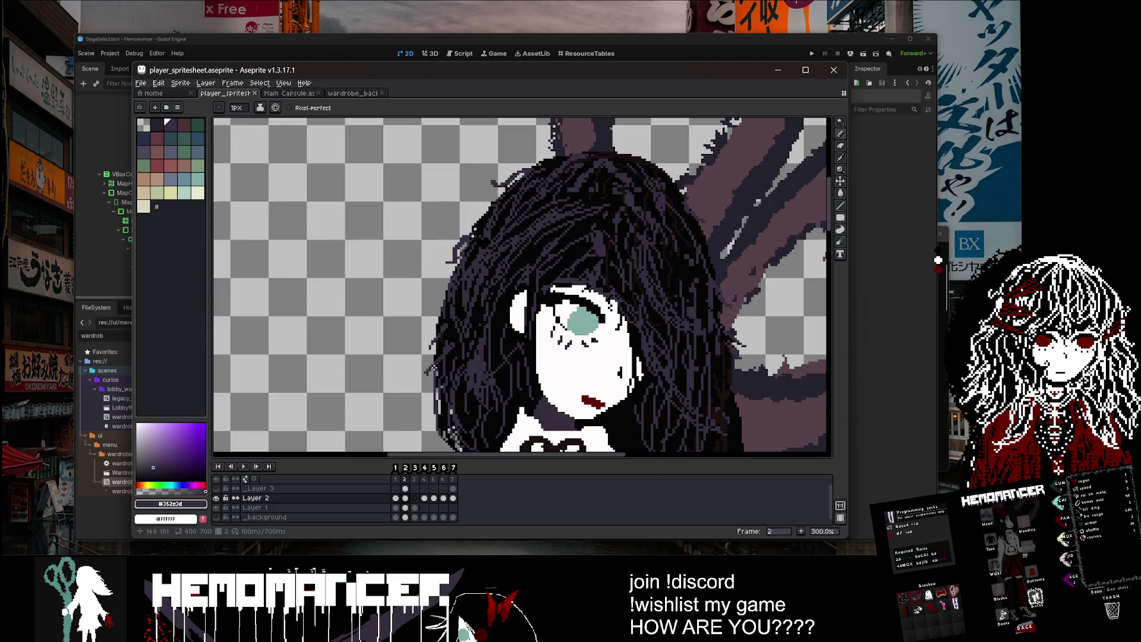
{"action": "scroll", "coordinate": [433, 404], "scroll_direction": "down", "scroll_amount": 2}
{"action": "scroll", "coordinate": [440, 380], "scroll_direction": "up", "scroll_amount": 2}
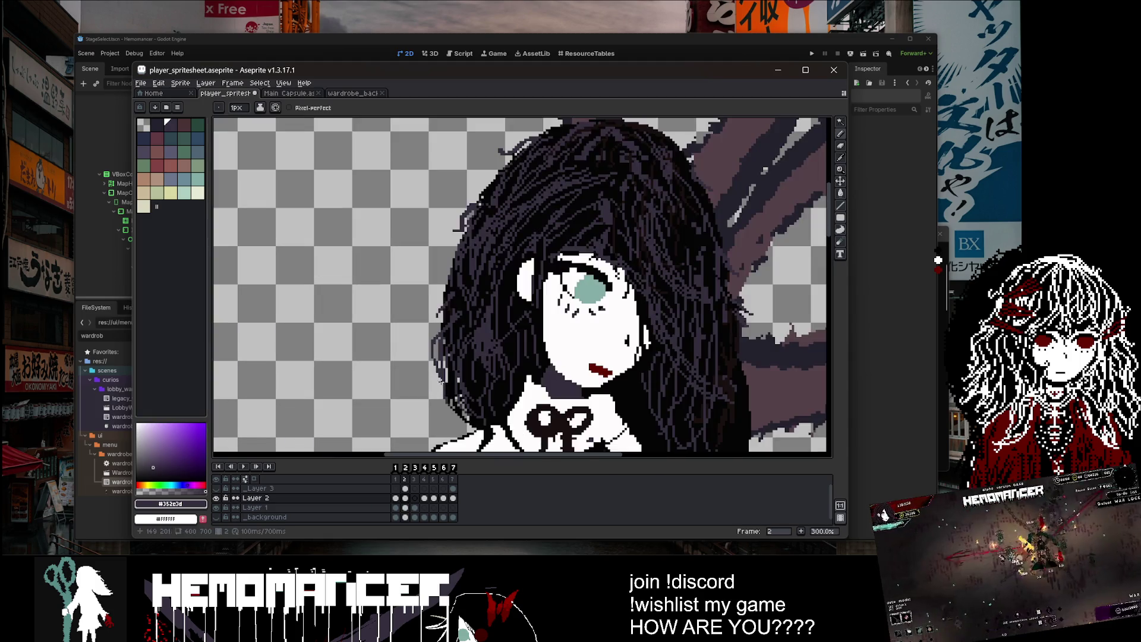
{"action": "scroll", "coordinate": [449, 411], "scroll_direction": "down", "scroll_amount": 3}
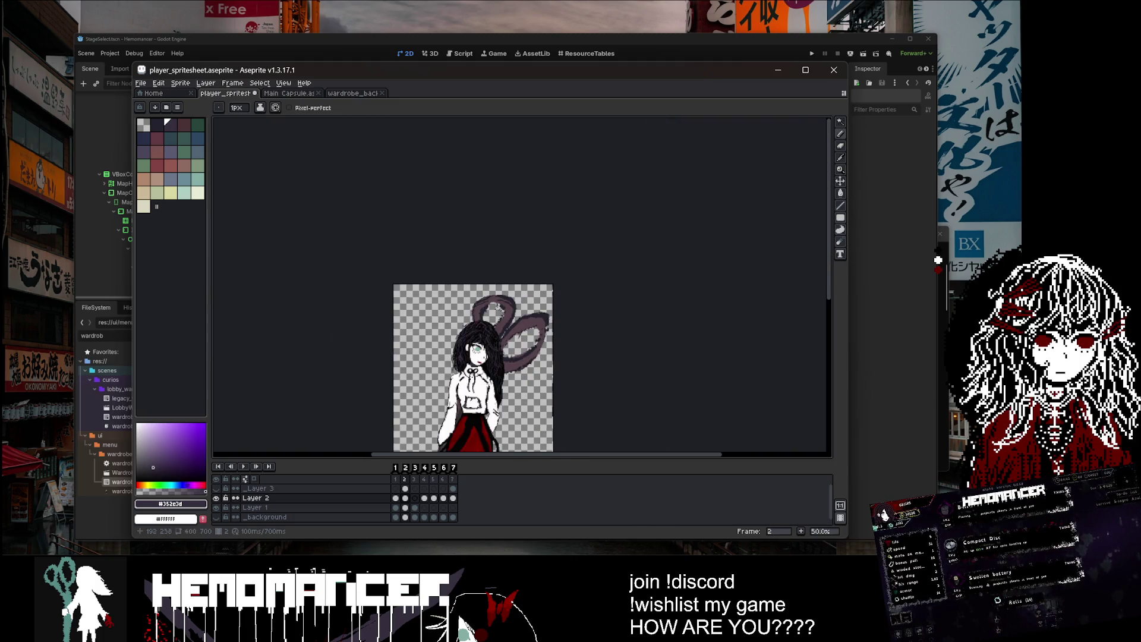
{"action": "scroll", "coordinate": [470, 372], "scroll_direction": "up", "scroll_amount": 2}
{"action": "scroll", "coordinate": [458, 381], "scroll_direction": "up", "scroll_amount": 1}
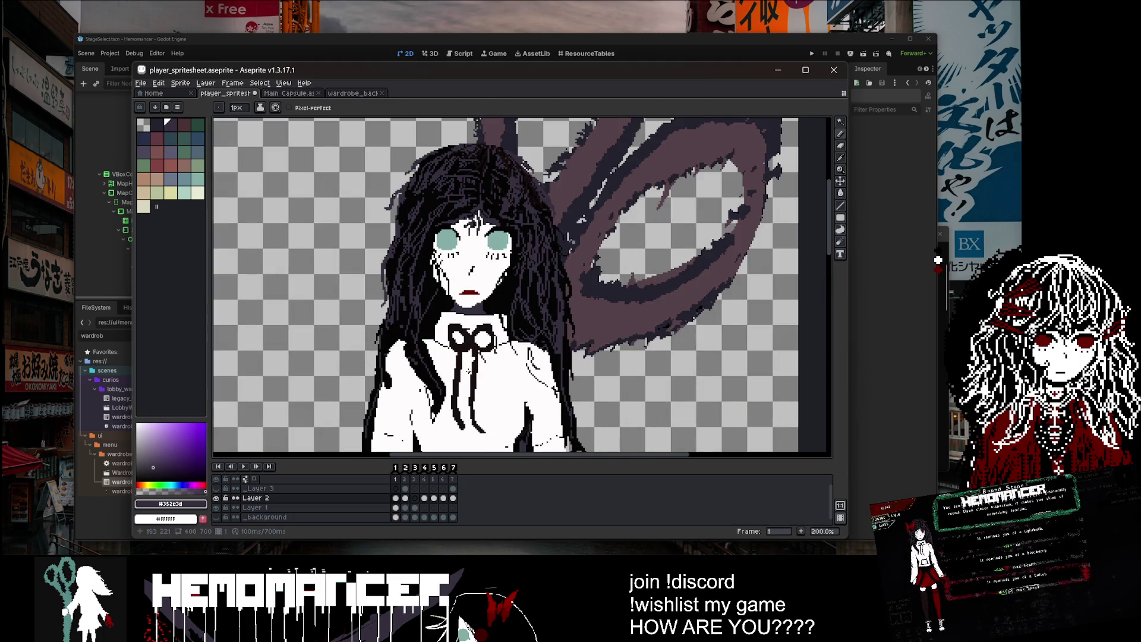
{"action": "scroll", "coordinate": [458, 369], "scroll_direction": "down", "scroll_amount": 3}
{"action": "scroll", "coordinate": [463, 346], "scroll_direction": "up", "scroll_amount": 2}
{"action": "scroll", "coordinate": [440, 306], "scroll_direction": "up", "scroll_amount": 1}
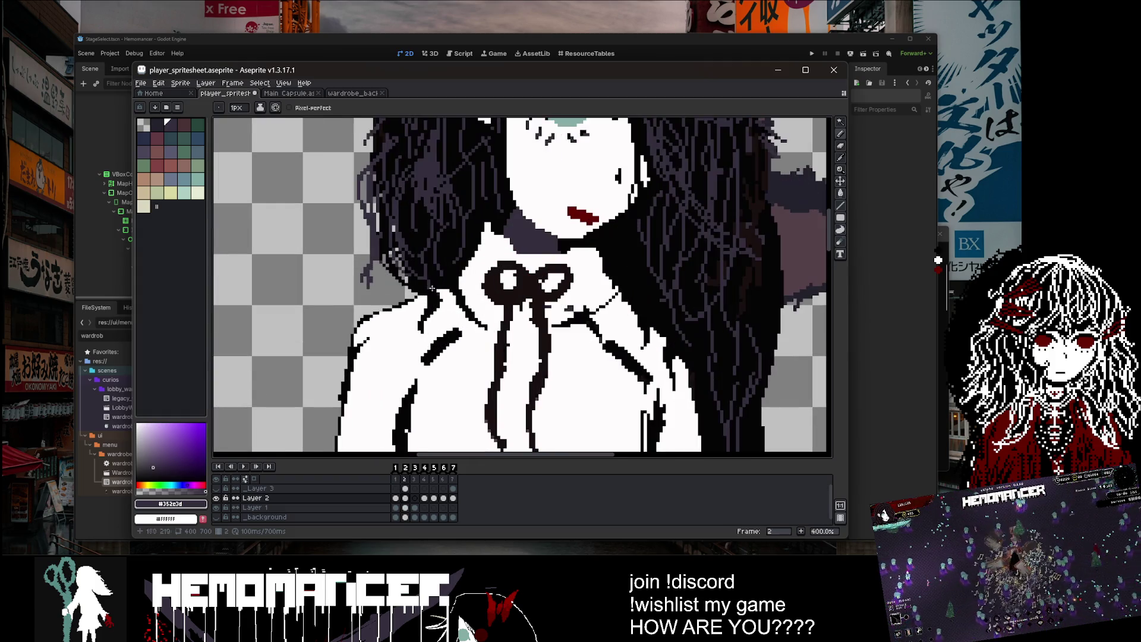
{"action": "left_click", "coordinate": [390, 282], "text": "alt"}
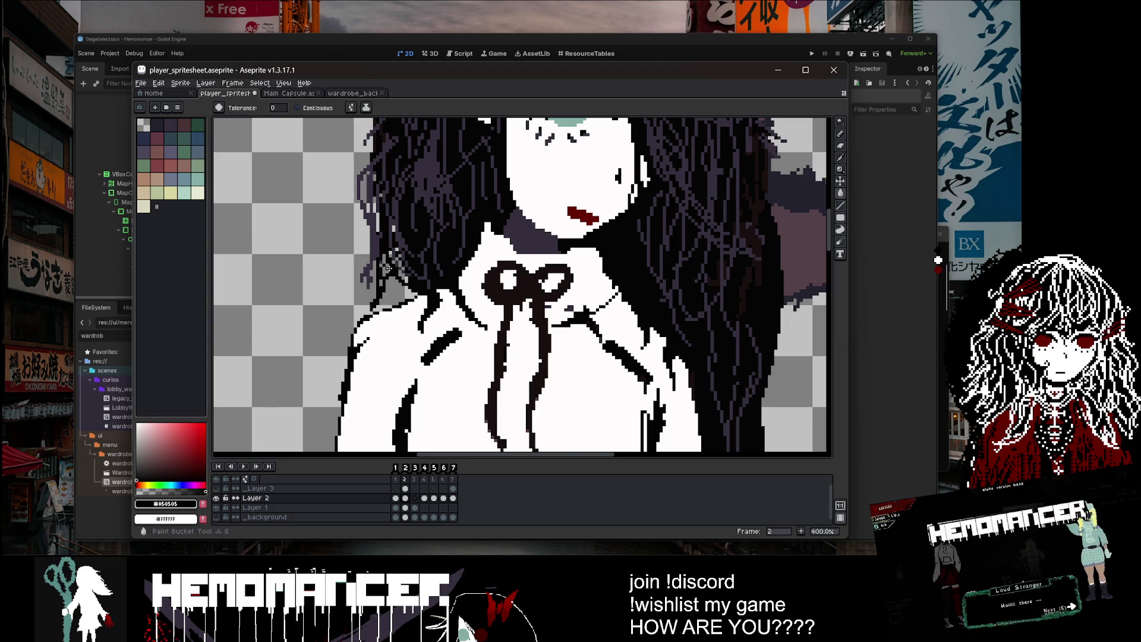
{"action": "scroll", "coordinate": [397, 267], "scroll_direction": "down", "scroll_amount": 3}
{"action": "key", "text": "ctrl+s"}
Step: Switch briefly to the Paint Bucket, return to the Pencil, and save again
{"action": "key", "text": "g"}
{"action": "scroll", "coordinate": [438, 294], "scroll_direction": "up", "scroll_amount": 4}
{"action": "key", "text": "b"}
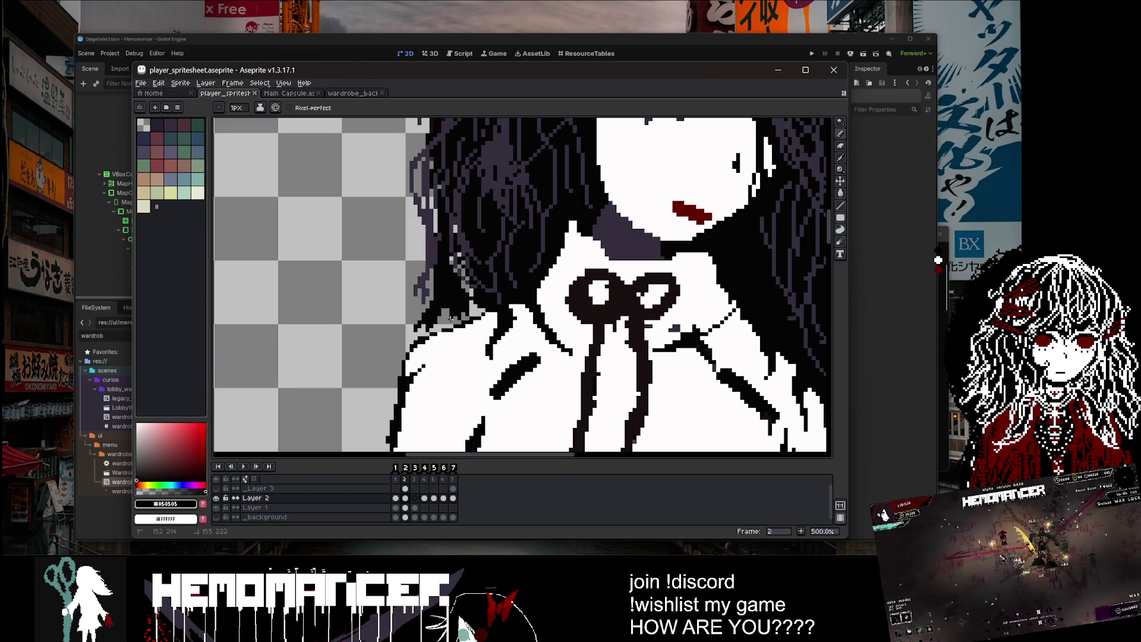
{"action": "scroll", "coordinate": [455, 282], "scroll_direction": "down", "scroll_amount": 3}
{"action": "key", "text": "ctrl+s"}
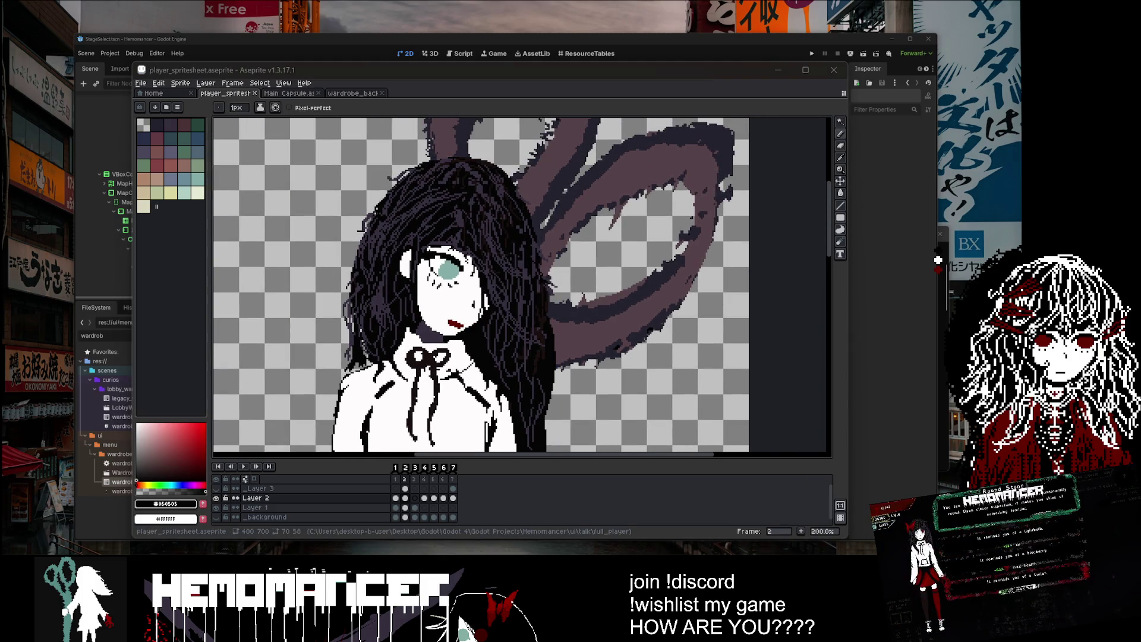
{"action": "scroll", "coordinate": [558, 331], "scroll_direction": "down", "scroll_amount": 3}
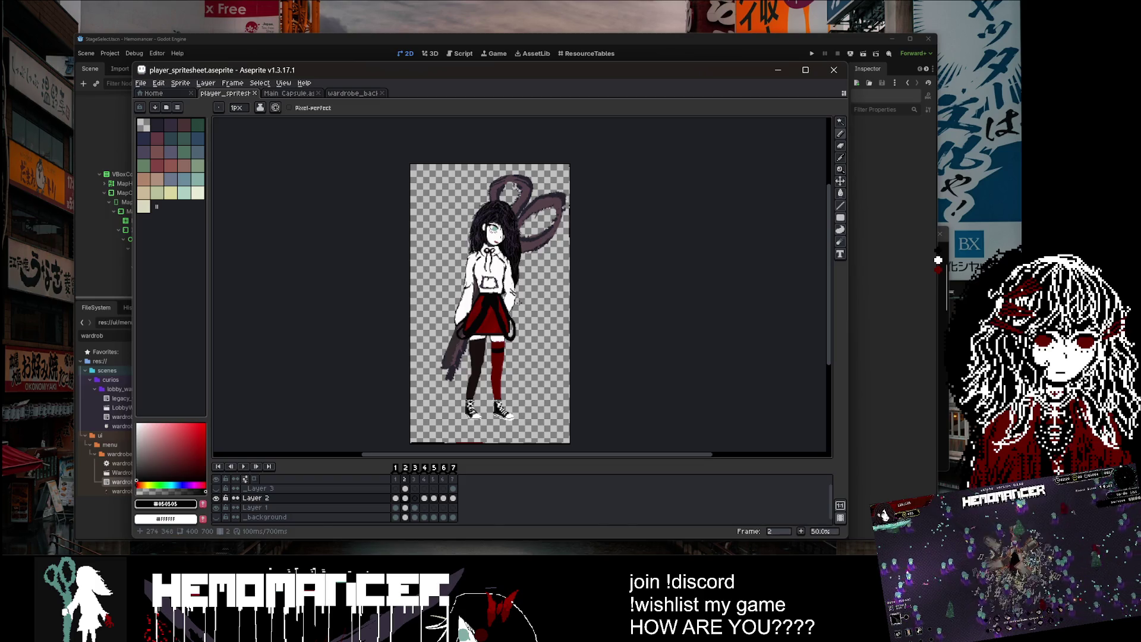
Step: Save the file and compare the first and second animation frames
{"action": "key", "text": "ctrl+s"}
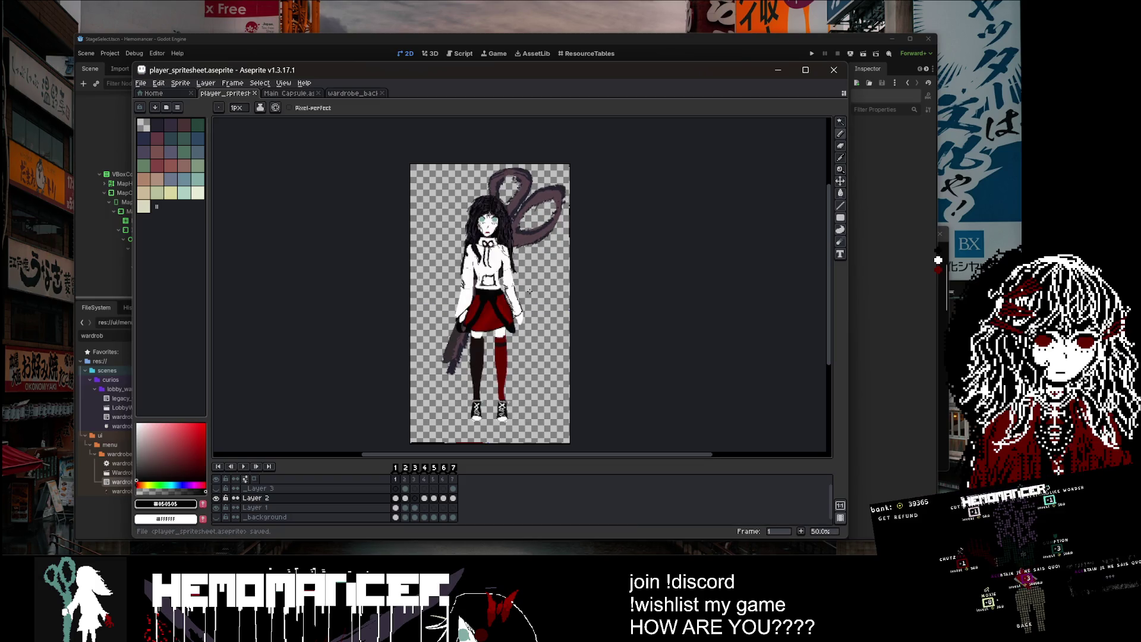
{"action": "key", "text": "period"}
{"action": "scroll", "coordinate": [497, 313], "scroll_direction": "up", "scroll_amount": 3}
{"action": "key", "text": "comma"}
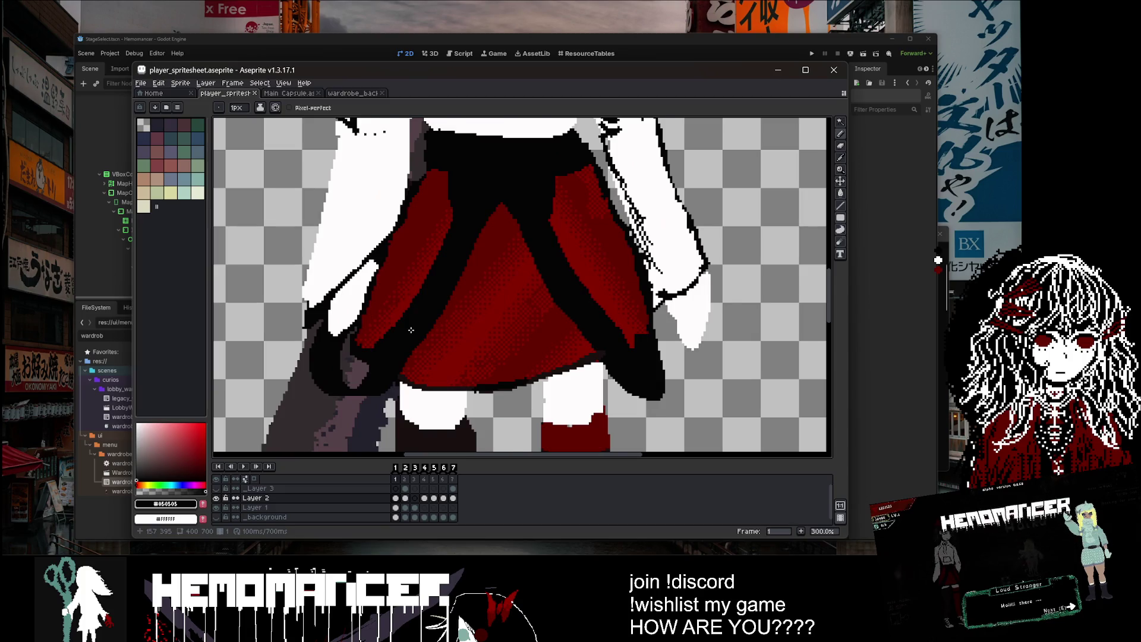
{"action": "scroll", "coordinate": [411, 330], "scroll_direction": "down", "scroll_amount": 2}
{"action": "scroll", "coordinate": [408, 328], "scroll_direction": "up", "scroll_amount": 5}
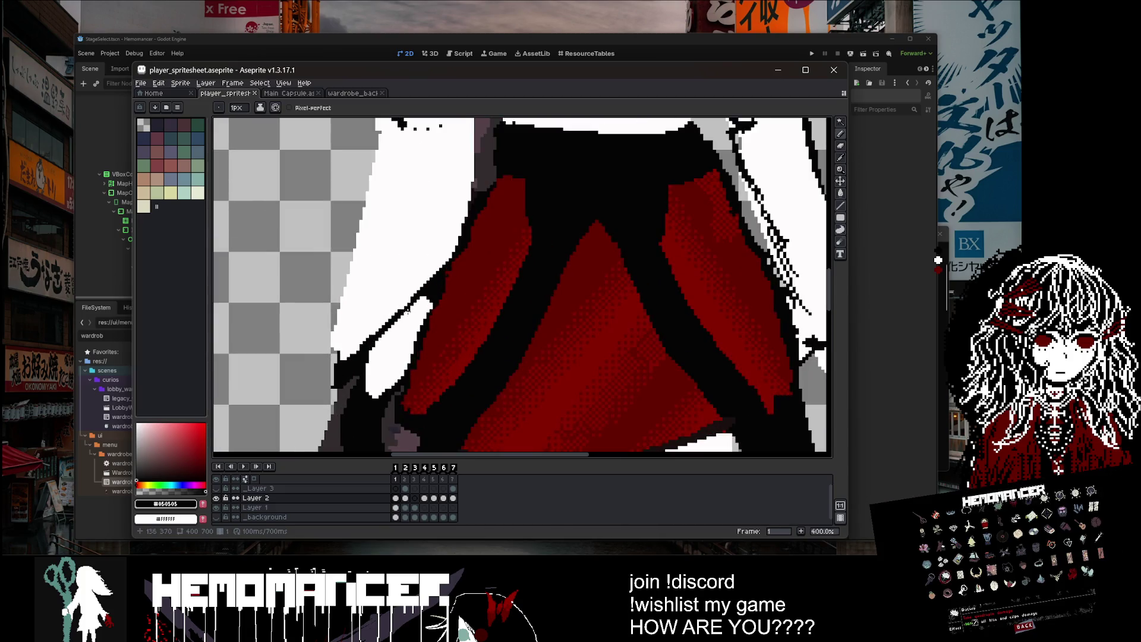
Step: Select the white lower-sleeve patch, fill it dark, and erase the sleeve tip beside the skirt
{"action": "key", "text": "w"}
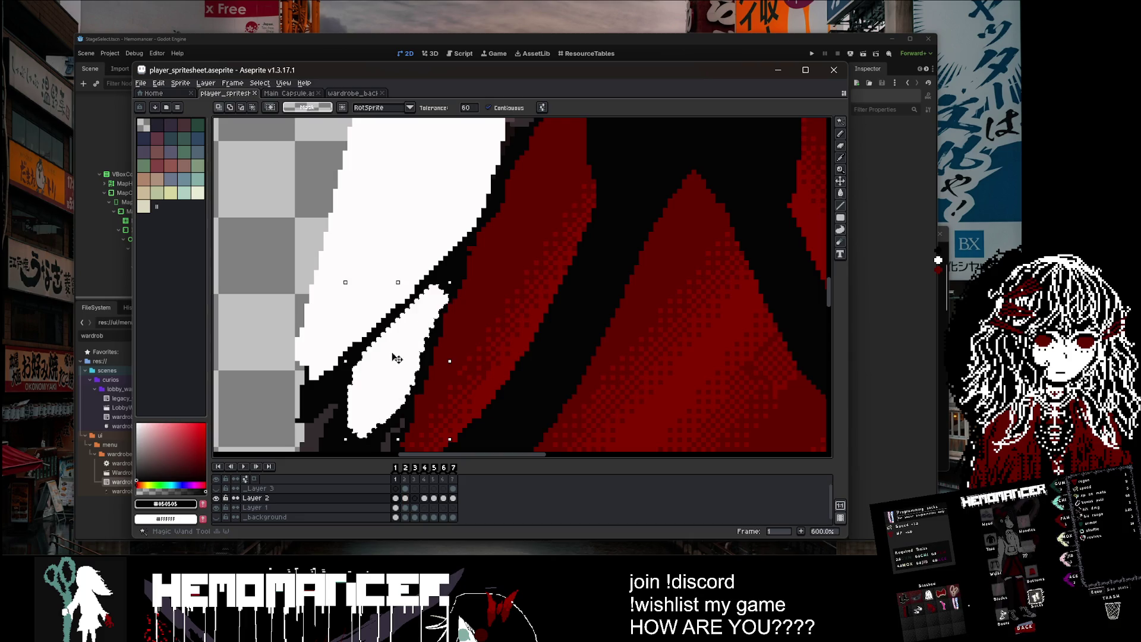
{"action": "left_click", "coordinate": [392, 353]}
{"action": "key", "text": "g"}
{"action": "left_click", "coordinate": [408, 337]}
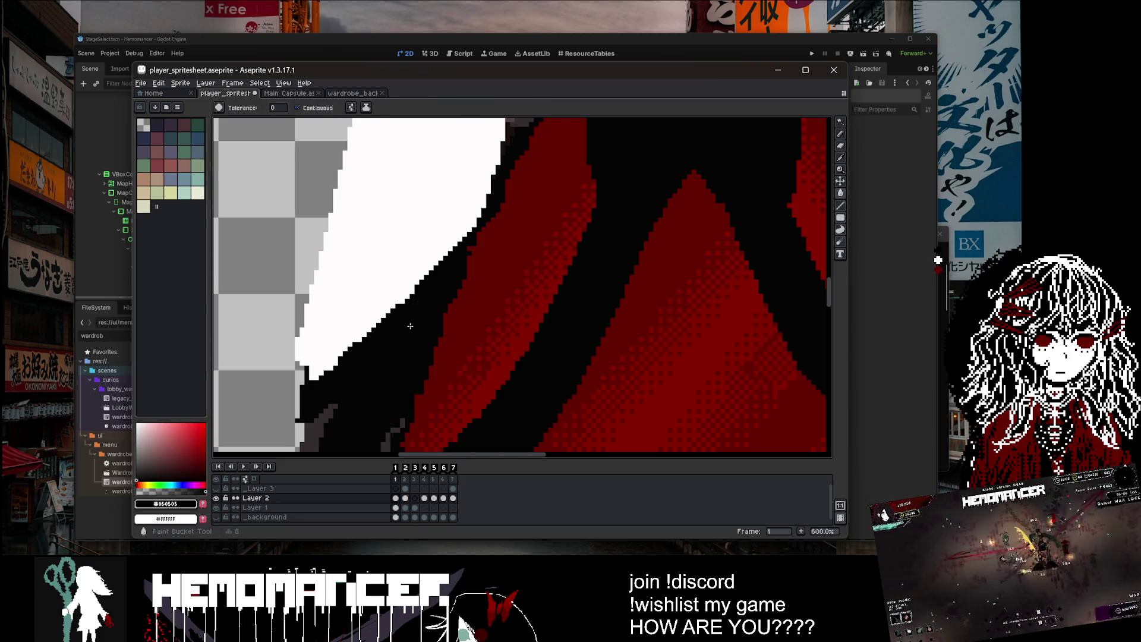
{"action": "scroll", "coordinate": [411, 333], "scroll_direction": "down", "scroll_amount": 5}
{"action": "scroll", "coordinate": [539, 320], "scroll_direction": "up", "scroll_amount": 2}
{"action": "key", "text": "e"}
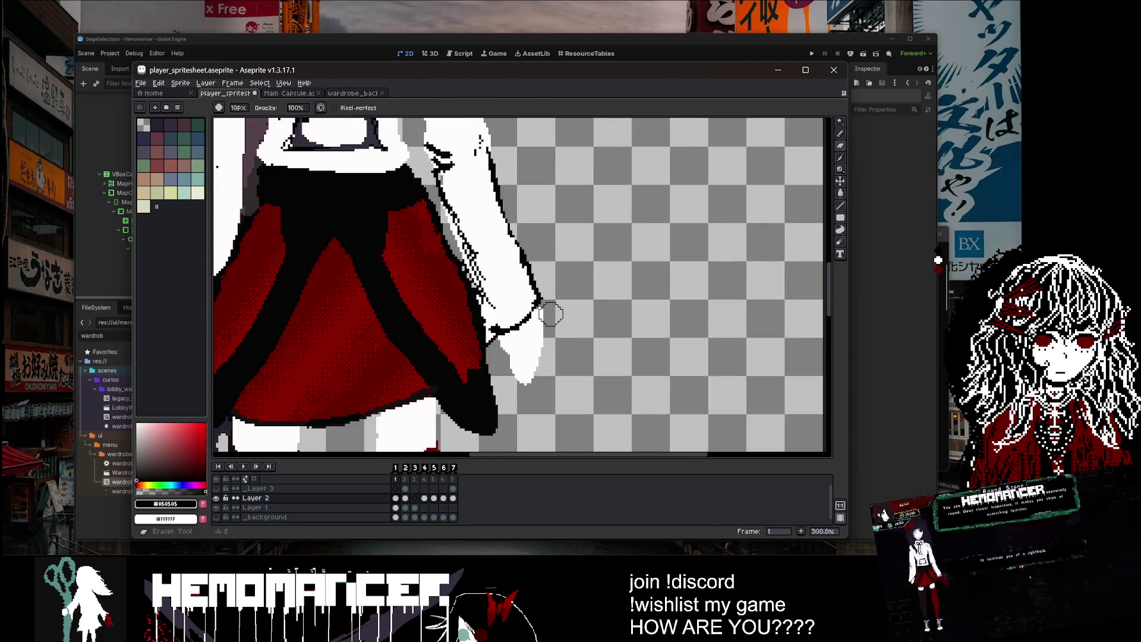
{"action": "left_click_drag", "start_coordinate": [539, 324], "coordinate": [521, 382]}
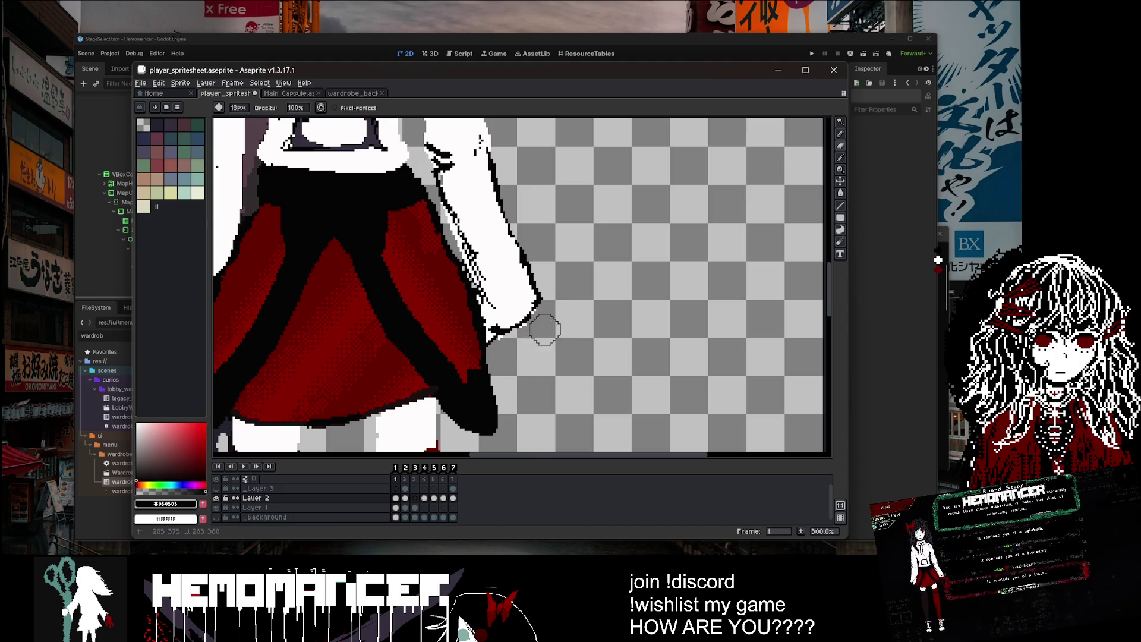
Step: Save, then fill the outlined gap by the sleeve with near-white using the Paint Bucket
{"action": "scroll", "coordinate": [550, 321], "scroll_direction": "down", "scroll_amount": 3}
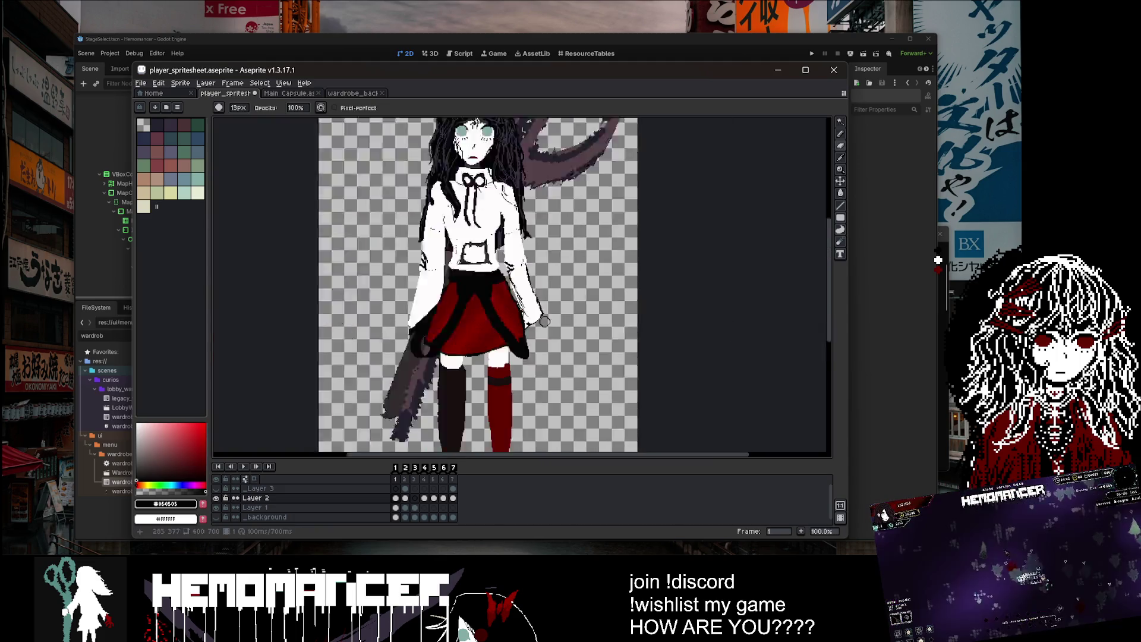
{"action": "scroll", "coordinate": [547, 325], "scroll_direction": "up", "scroll_amount": 4}
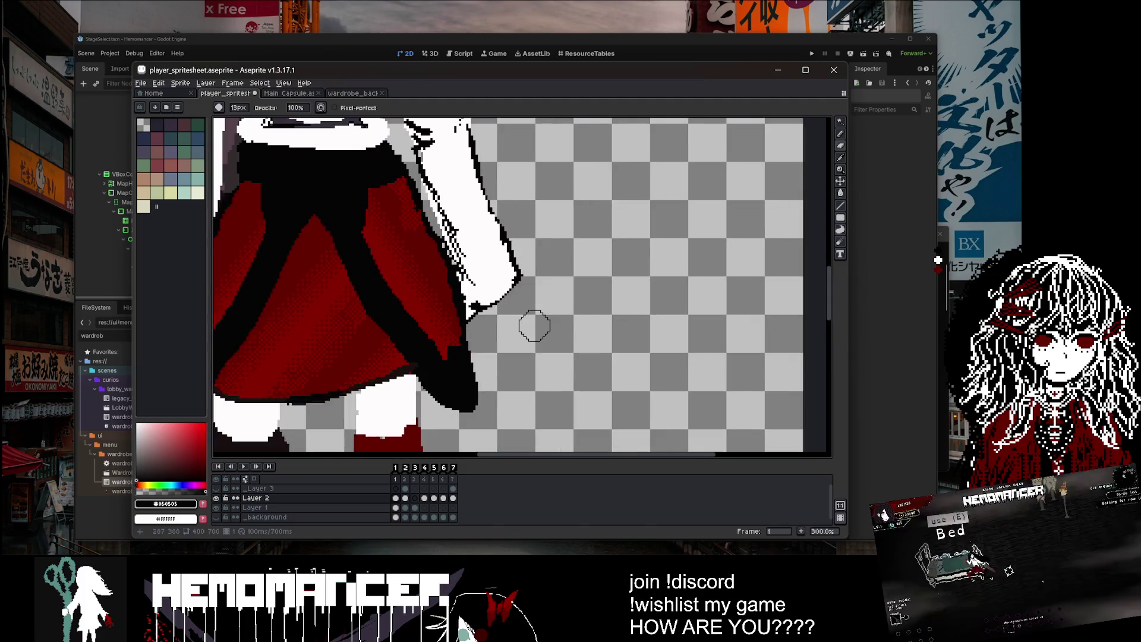
{"action": "scroll", "coordinate": [527, 326], "scroll_direction": "down", "scroll_amount": 2}
{"action": "key", "text": "ctrl+s"}
{"action": "scroll", "coordinate": [522, 321], "scroll_direction": "up", "scroll_amount": 2}
{"action": "scroll", "coordinate": [524, 308], "scroll_direction": "down", "scroll_amount": 2}
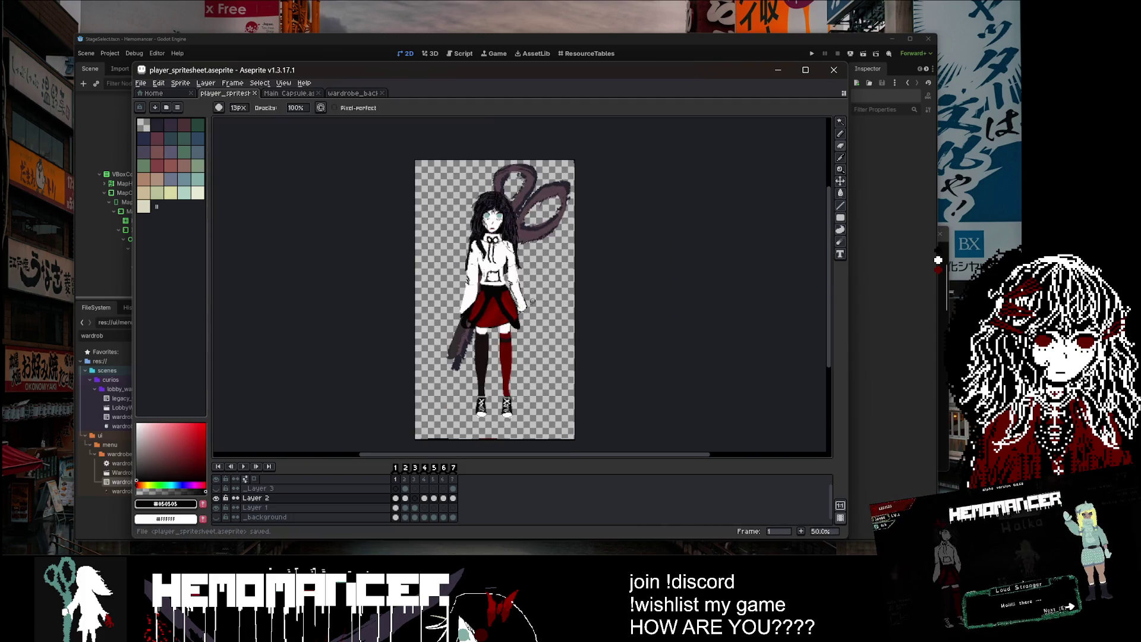
{"action": "scroll", "coordinate": [541, 315], "scroll_direction": "up", "scroll_amount": 4}
{"action": "key", "text": "b"}
{"action": "left_click", "coordinate": [560, 321], "text": "alt"}
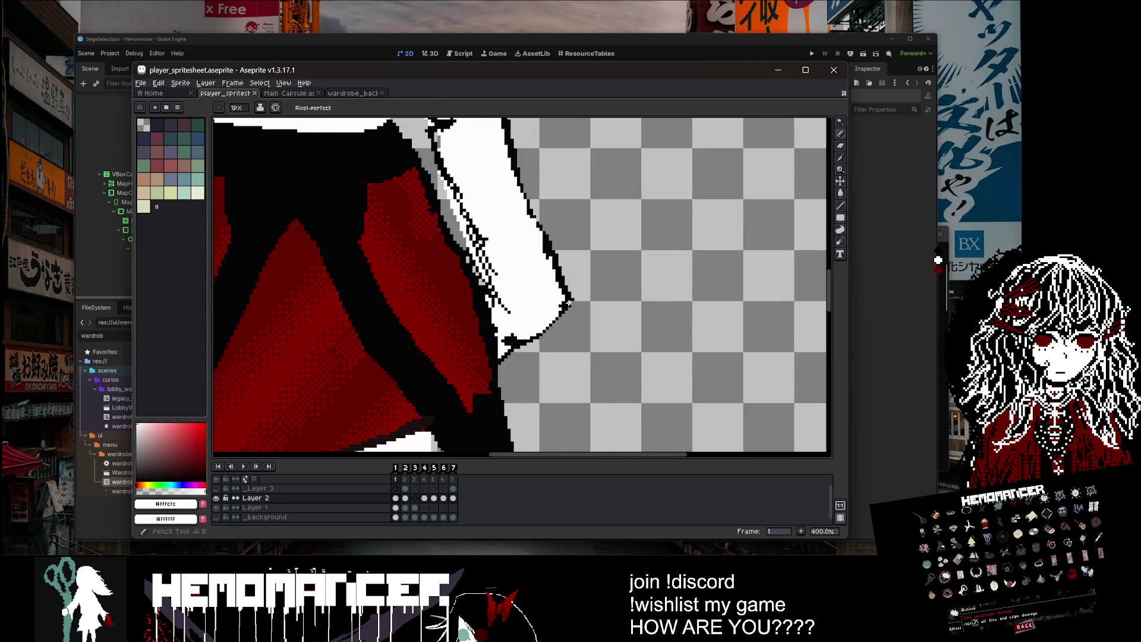
{"action": "key", "text": "g"}
{"action": "left_click", "coordinate": [544, 380]}
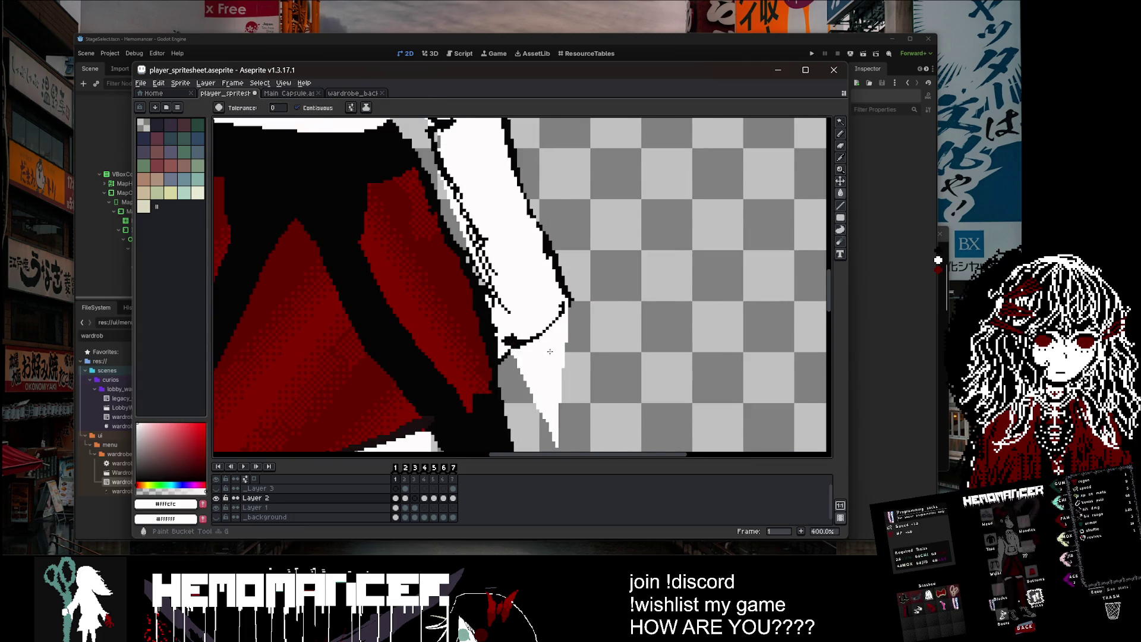
Step: Set up a 1px near-black Pencil for touching up the sleeve outline
{"action": "scroll", "coordinate": [554, 341], "scroll_direction": "down", "scroll_amount": 4}
{"action": "scroll", "coordinate": [554, 341], "scroll_direction": "up", "scroll_amount": 4}
{"action": "key", "text": "b"}
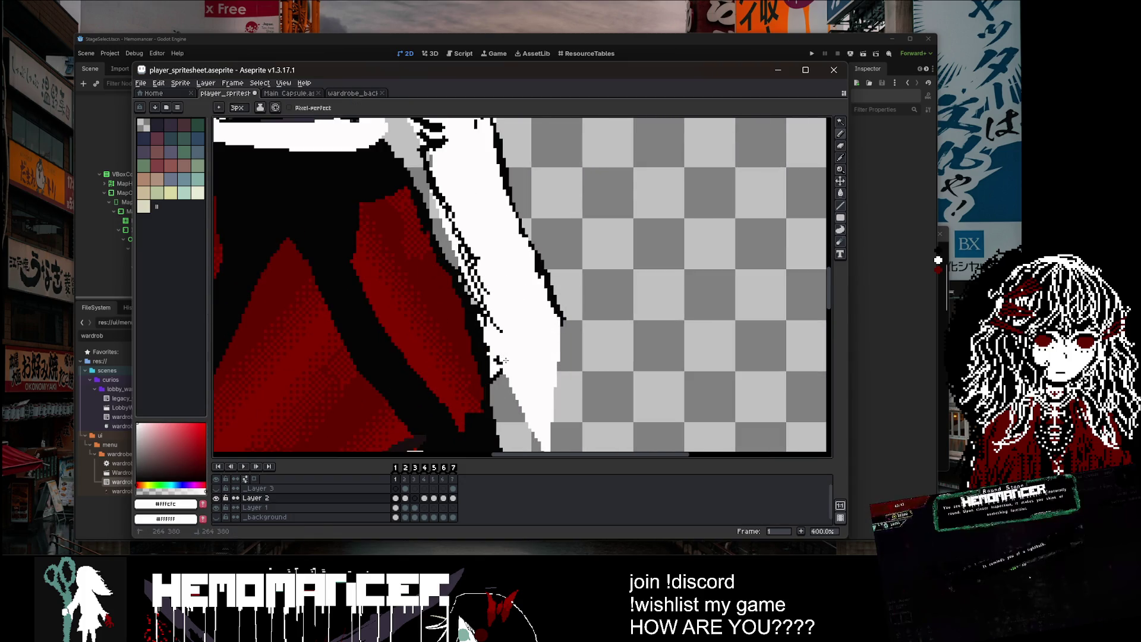
{"action": "scroll", "coordinate": [505, 360], "scroll_direction": "down", "scroll_amount": 4}
{"action": "scroll", "coordinate": [523, 357], "scroll_direction": "up", "scroll_amount": 3}
{"action": "left_click", "coordinate": [534, 366], "text": "alt"}
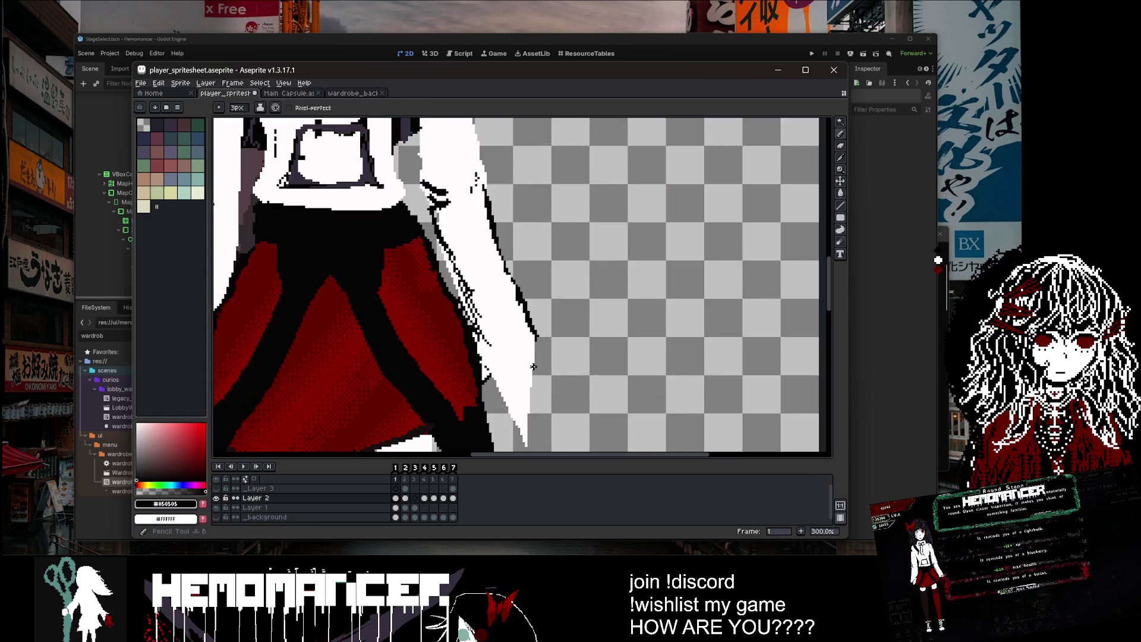
{"action": "key", "text": "minus"}
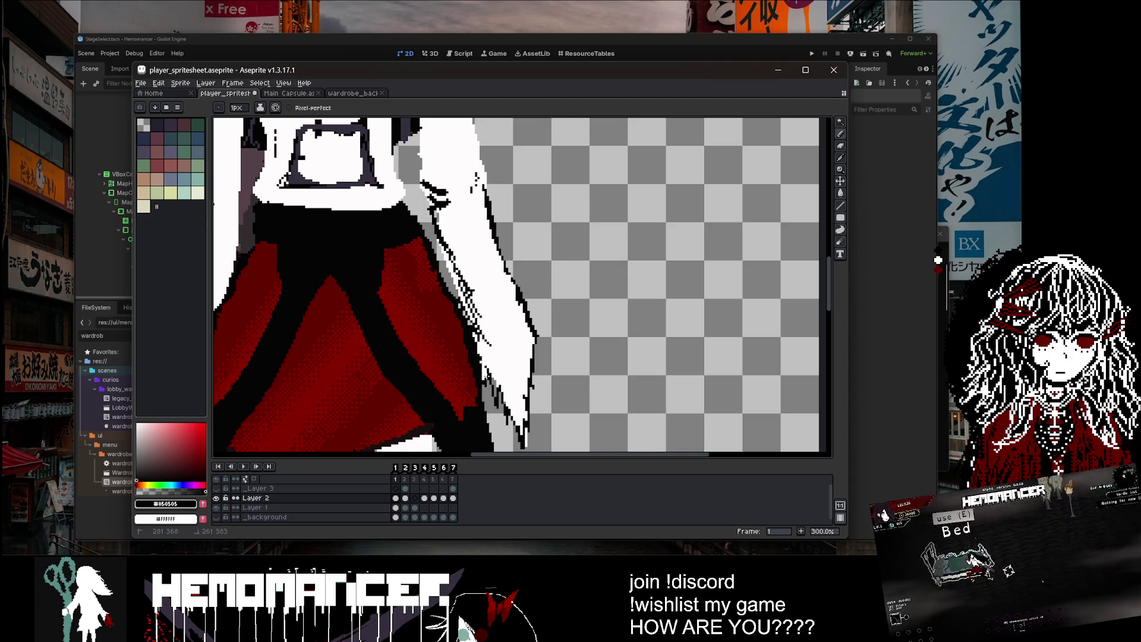
{"action": "scroll", "coordinate": [536, 338], "scroll_direction": "down", "scroll_amount": 3}
{"action": "scroll", "coordinate": [527, 356], "scroll_direction": "up", "scroll_amount": 2}
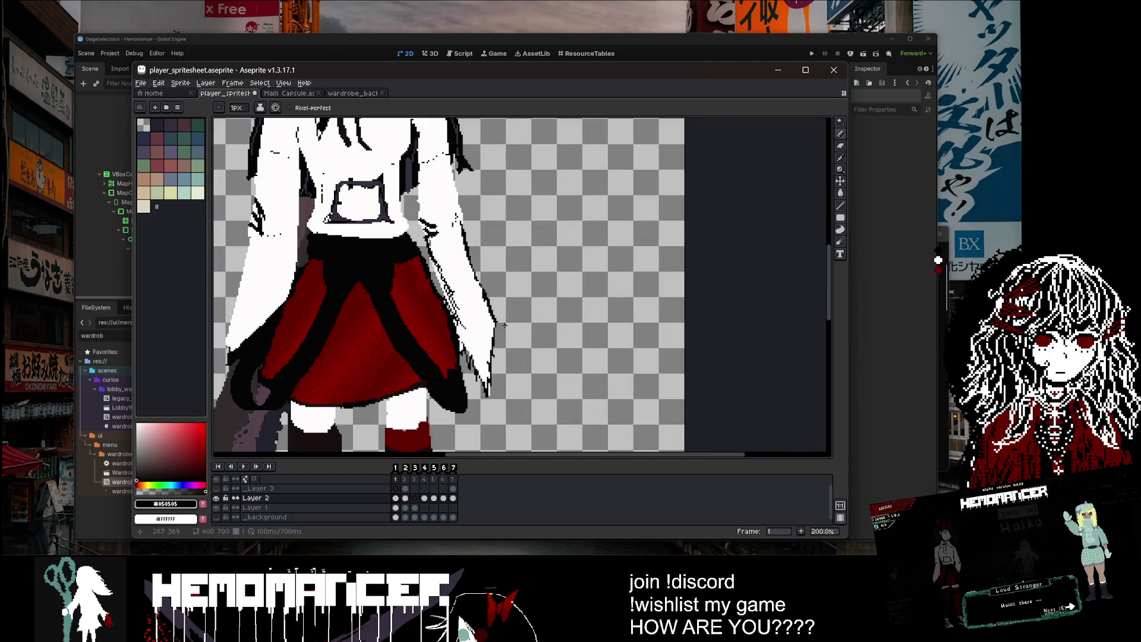
Step: Undo the last sleeve pencil stroke, save, and erase stray pixels near the hand
{"action": "key", "text": "ctrl+z"}
{"action": "key", "text": "ctrl+z"}
{"action": "key", "text": "ctrl+z"}
{"action": "key", "text": "ctrl+z"}
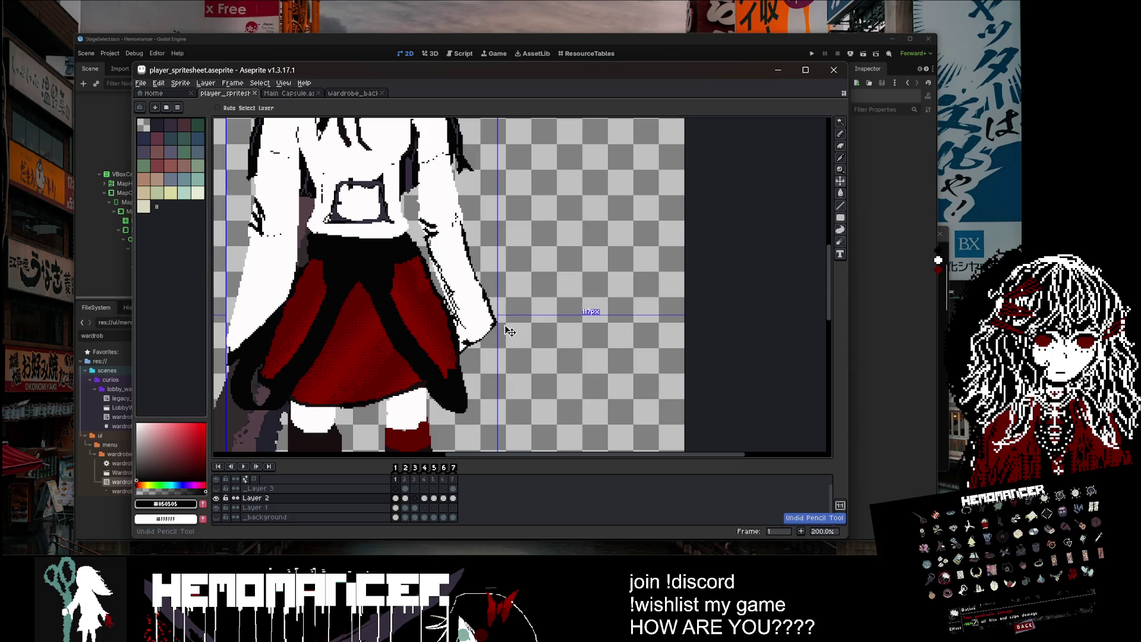
{"action": "scroll", "coordinate": [511, 330], "scroll_direction": "down", "scroll_amount": 1}
{"action": "key", "text": "ctrl+s"}
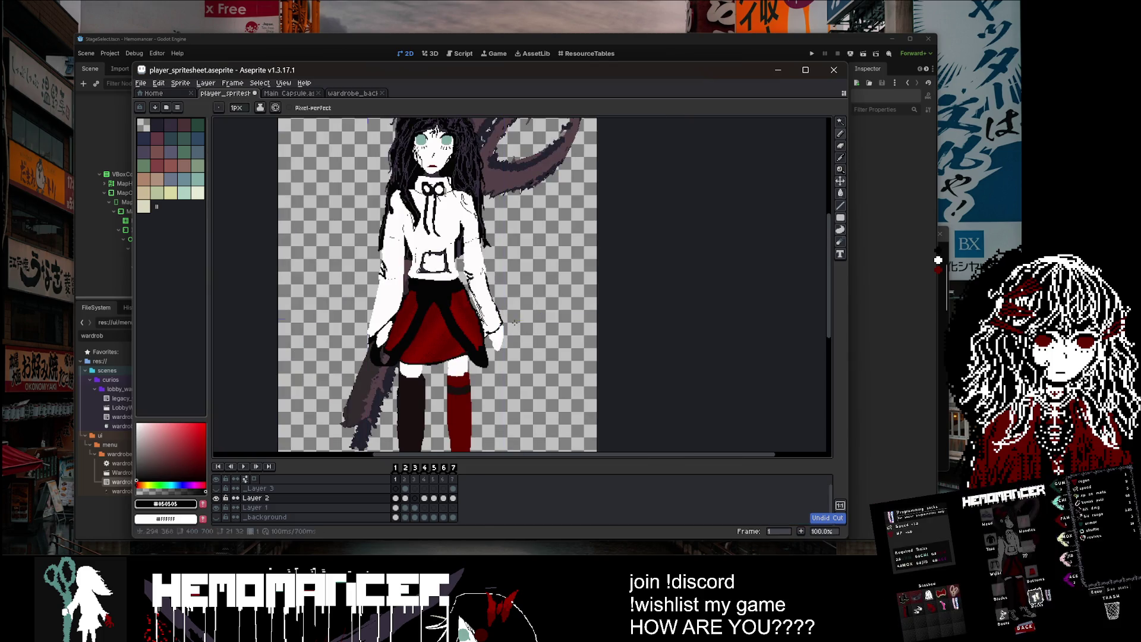
{"action": "scroll", "coordinate": [536, 351], "scroll_direction": "up", "scroll_amount": 2}
{"action": "key", "text": "e"}
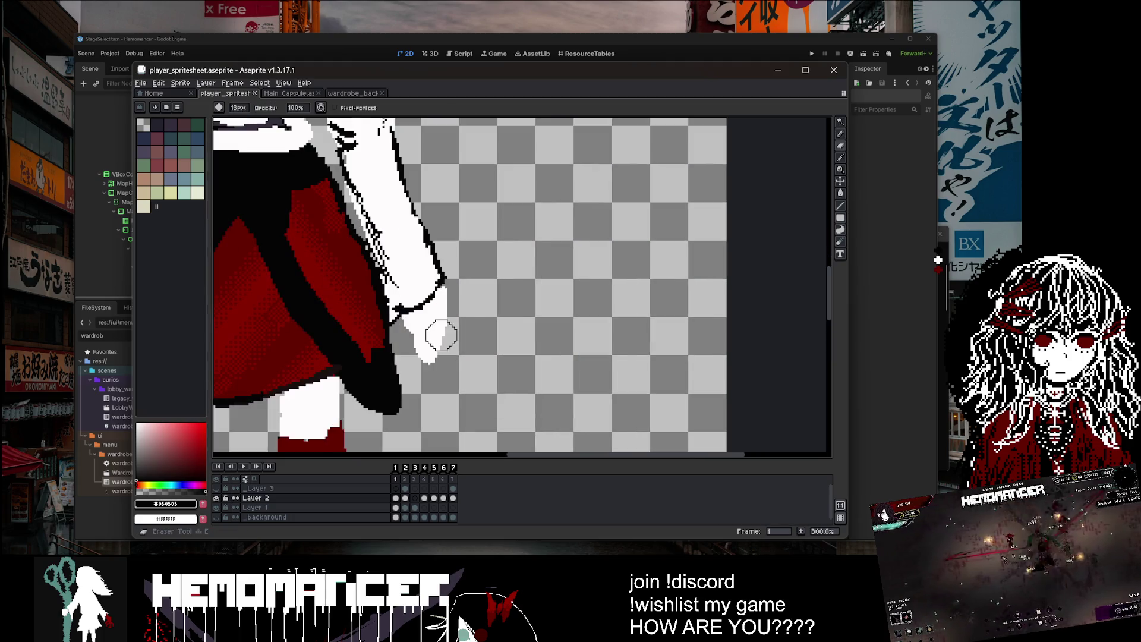
{"action": "left_click", "coordinate": [422, 364]}
Step: Trim white pixels off the hand's right edge with a 10px Eraser and save
{"action": "scroll", "coordinate": [496, 352], "scroll_direction": "down", "scroll_amount": 2}
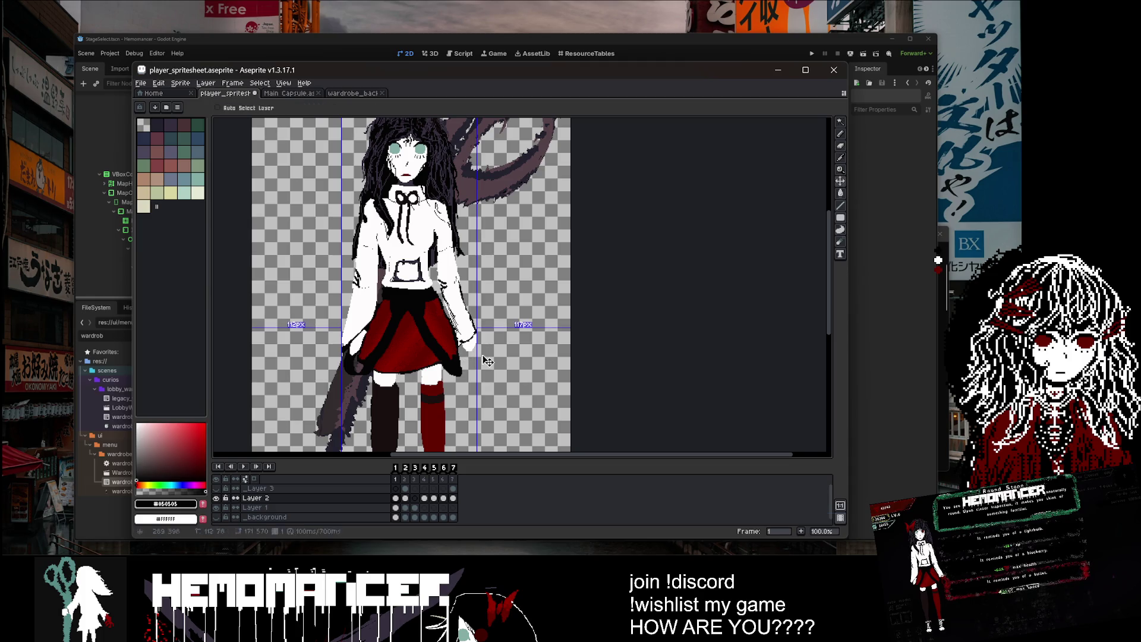
{"action": "key", "text": "minus"}
{"action": "key", "text": "minus"}
{"action": "key", "text": "minus"}
{"action": "scroll", "coordinate": [475, 349], "scroll_direction": "up", "scroll_amount": 2}
{"action": "mouse_move", "coordinate": [468, 351]}
{"action": "left_mouse_down"}
{"action": "mouse_move", "coordinate": [485, 301]}
{"action": "mouse_move", "coordinate": [489, 326]}
{"action": "mouse_move", "coordinate": [472, 359]}
{"action": "left_mouse_up"}
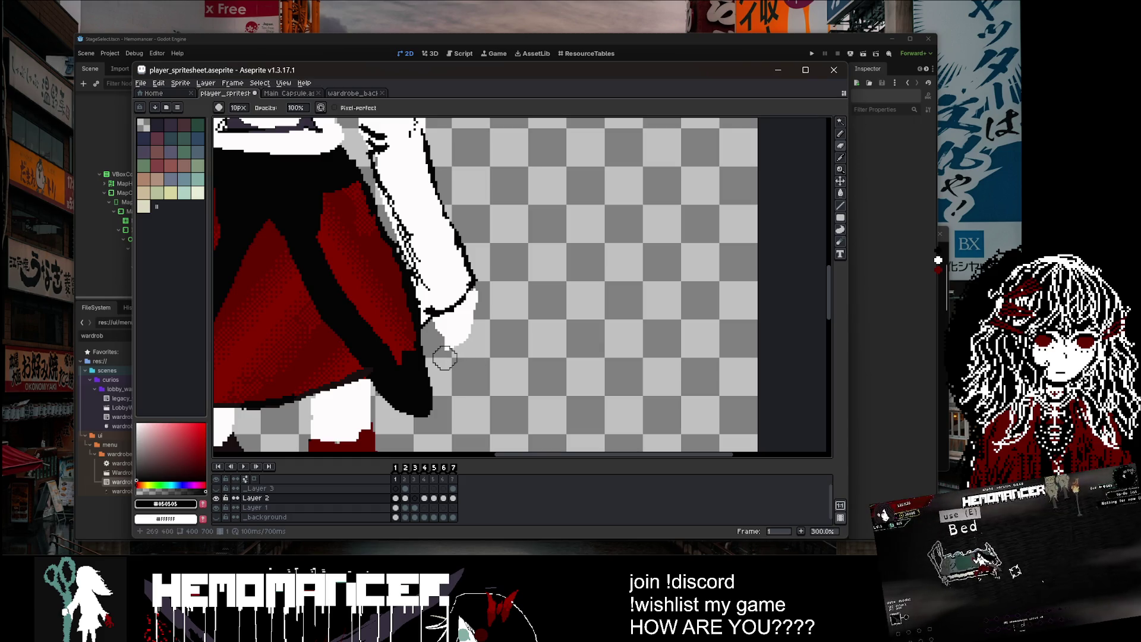
{"action": "scroll", "coordinate": [497, 359], "scroll_direction": "down", "scroll_amount": 3}
{"action": "key", "text": "ctrl+s"}
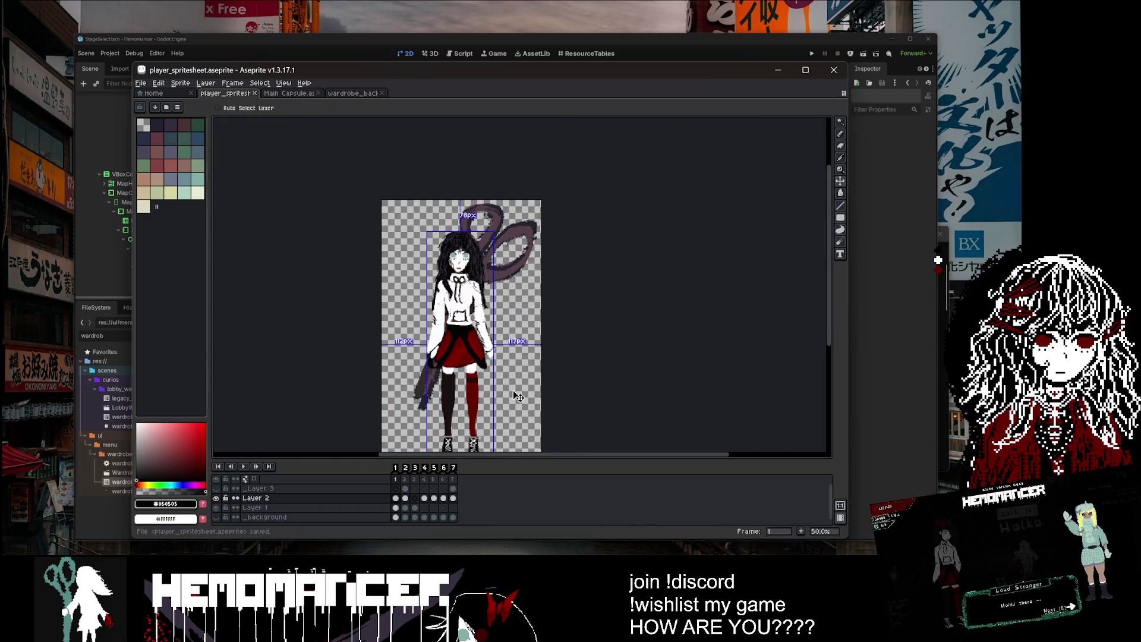
Step: Preview the animation from the next frame, save, and close Aseprite to return to Godot
{"action": "key", "text": "Right"}
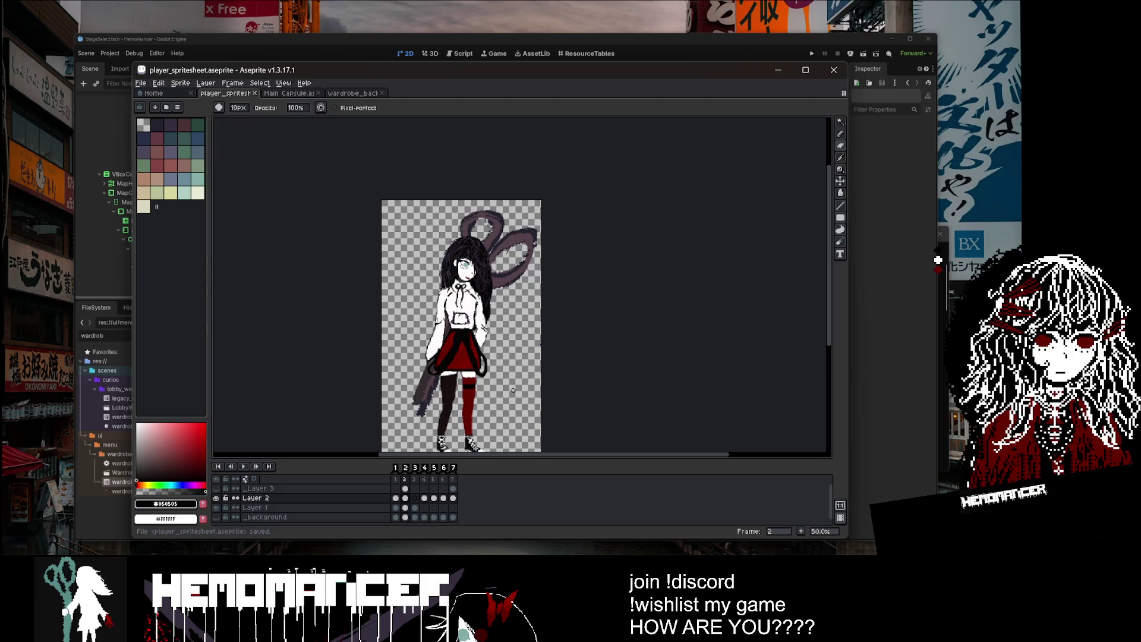
{"action": "key", "text": "Return"}
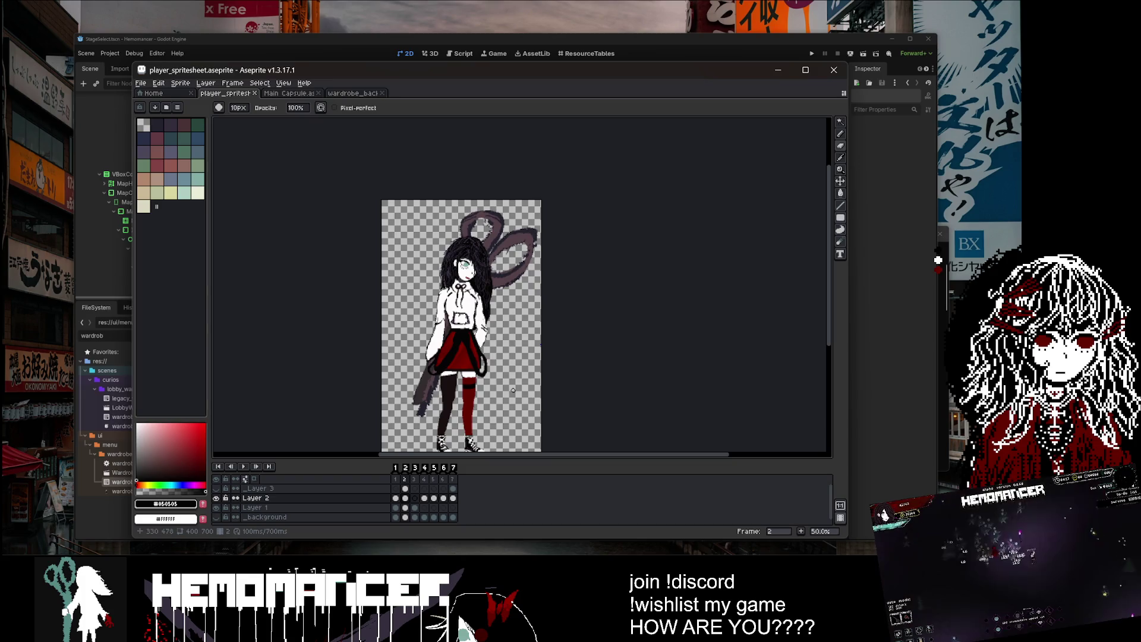
{"action": "right_click", "coordinate": [461, 278]}
{"action": "key", "text": "ctrl+s"}
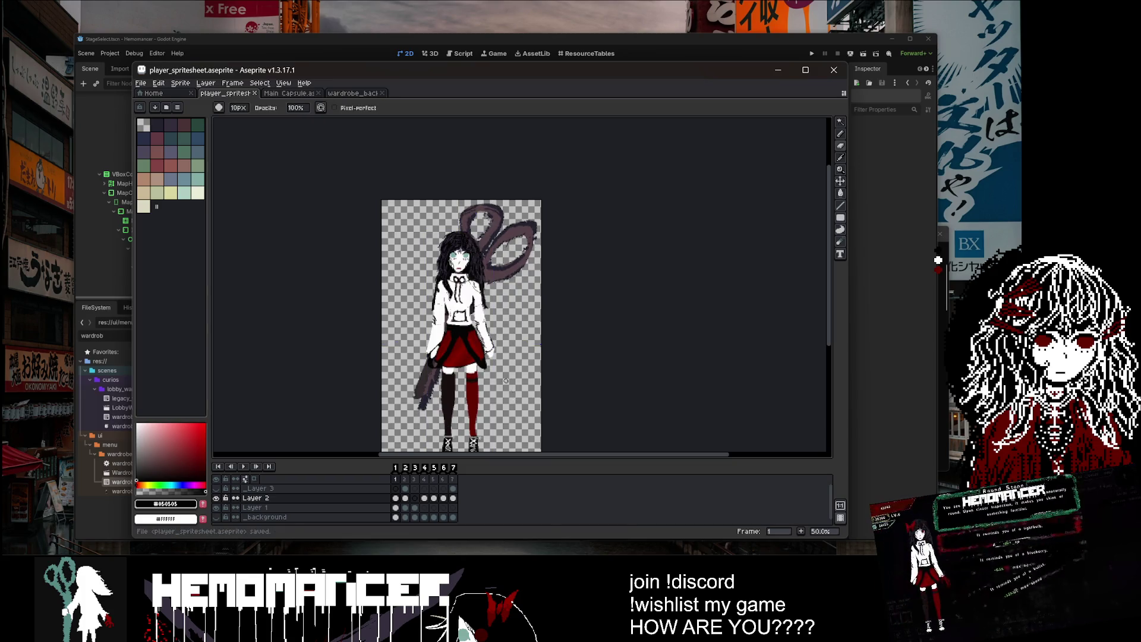
{"action": "left_click", "coordinate": [834, 70]}
Step: Clear the Godot error list and the FileSystem file filter
{"action": "left_click", "coordinate": [707, 236]}
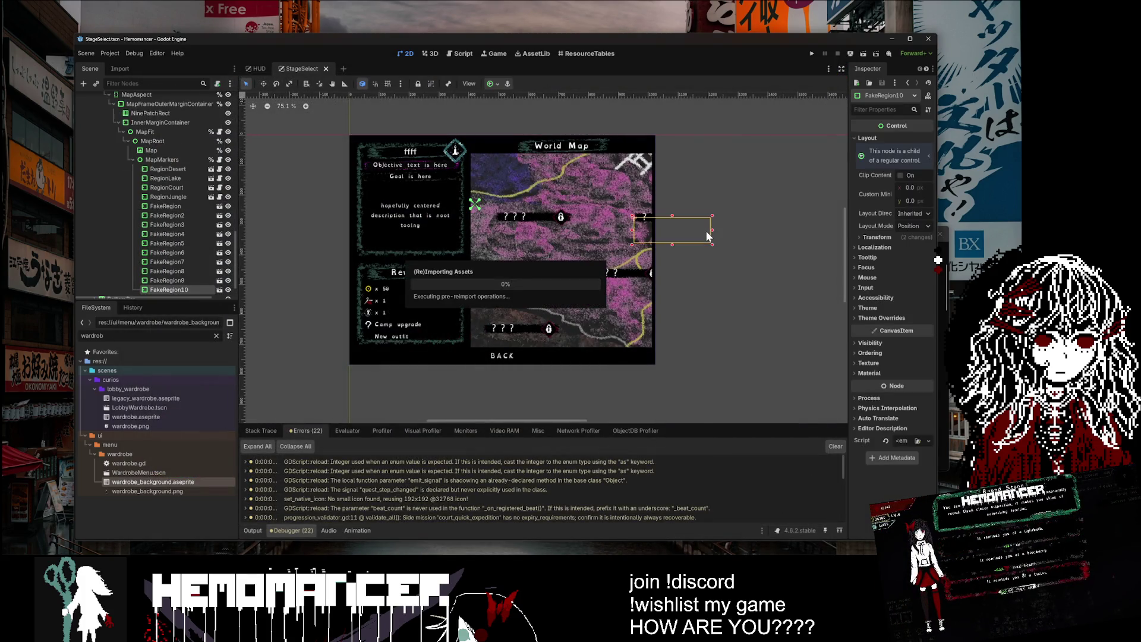
{"action": "left_click", "coordinate": [833, 446]}
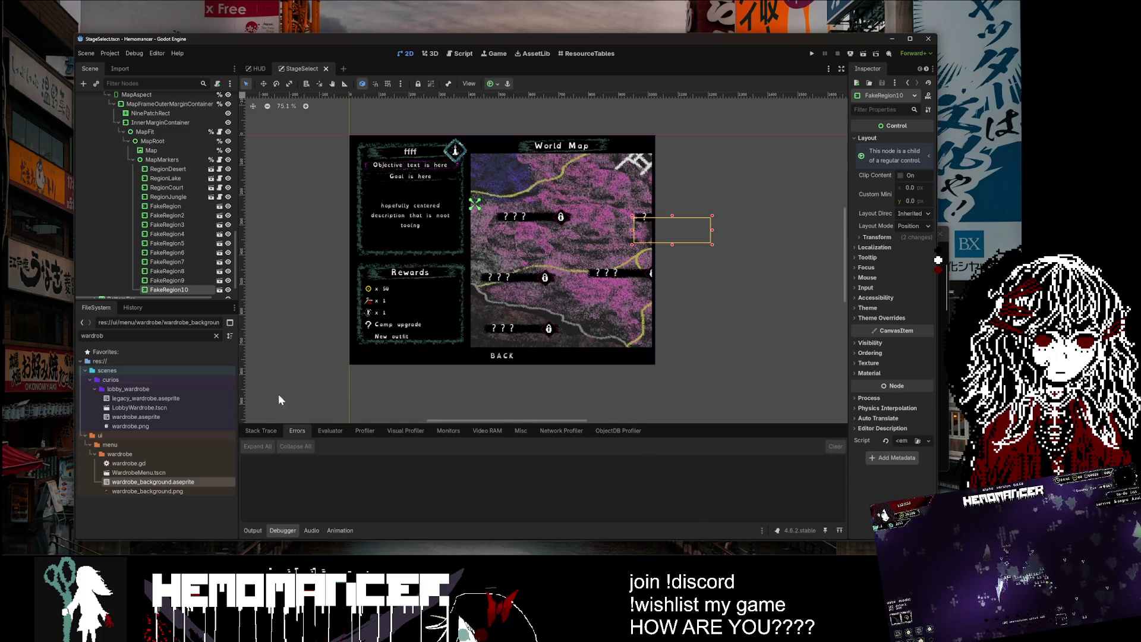
{"action": "left_click", "coordinate": [217, 337]}
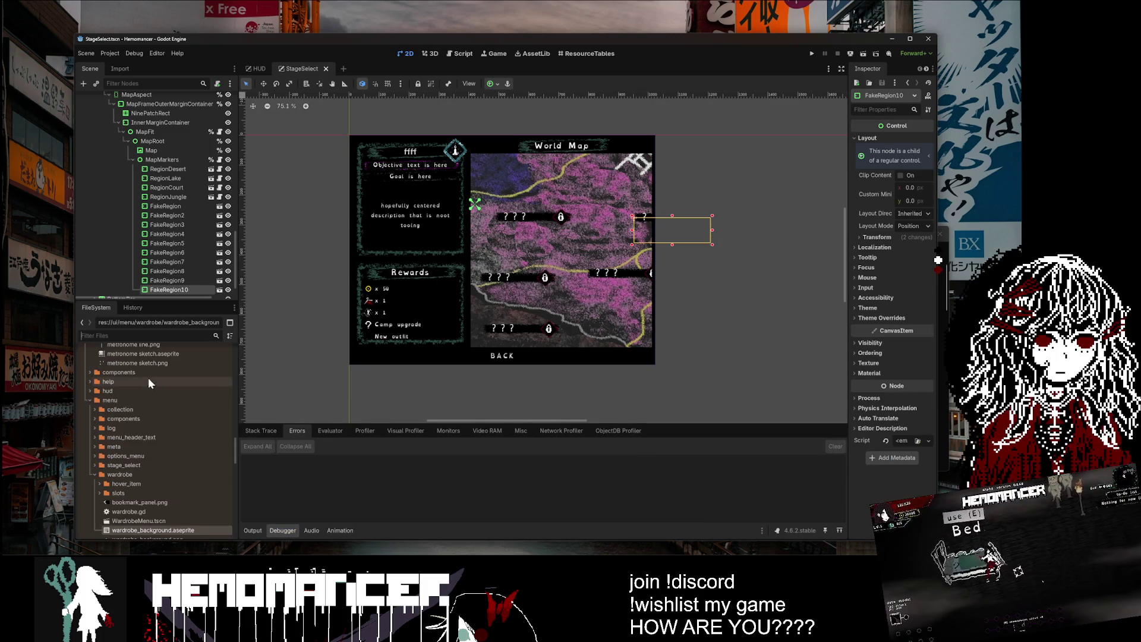
Step: Switch to the HUD scene, then quick-open Talk.tscn and centre its characters in view
{"action": "left_click", "coordinate": [249, 69]}
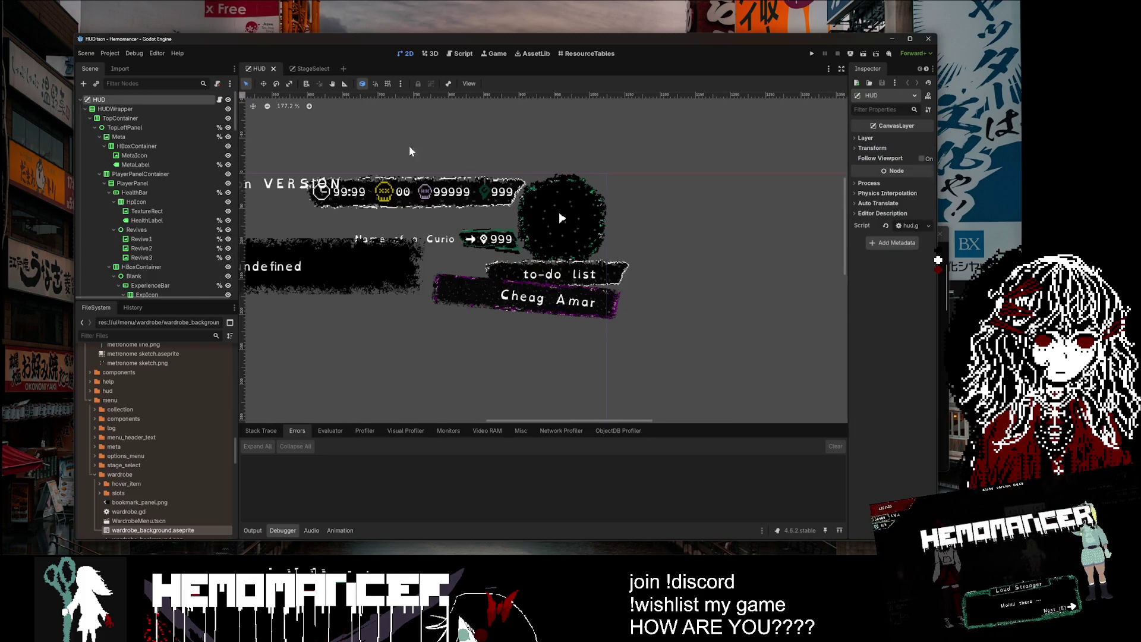
{"action": "left_click", "coordinate": [683, 164]}
{"action": "key", "text": "ctrl+shift+o"}
{"action": "type", "text": "talk"}
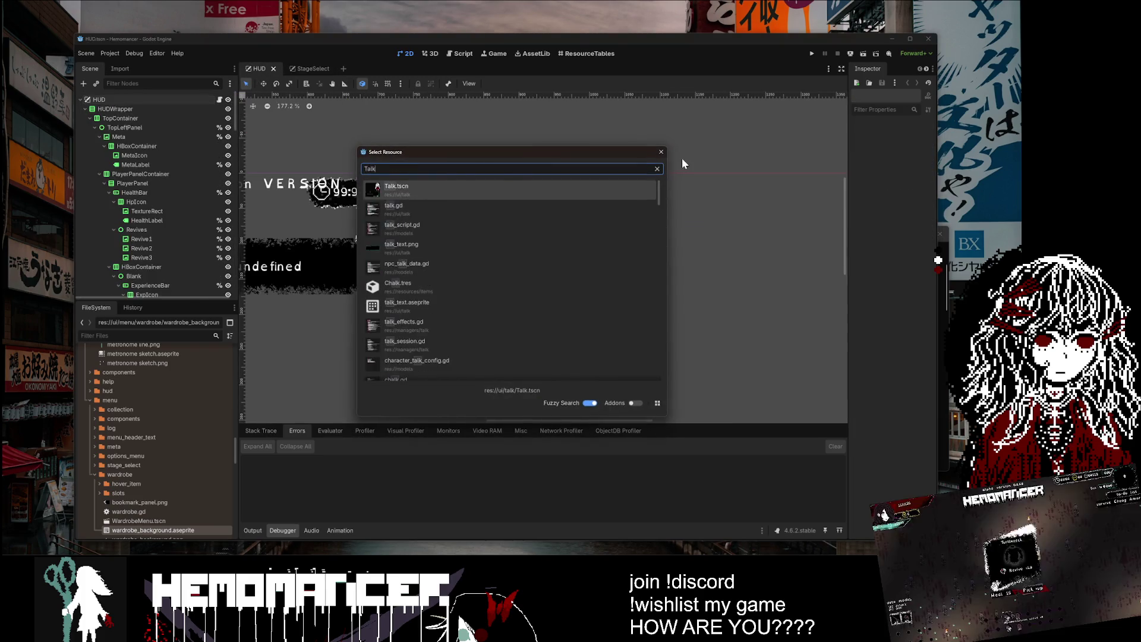
{"action": "key", "text": "Return"}
{"action": "scroll", "coordinate": [654, 220], "scroll_direction": "up", "scroll_amount": 6}
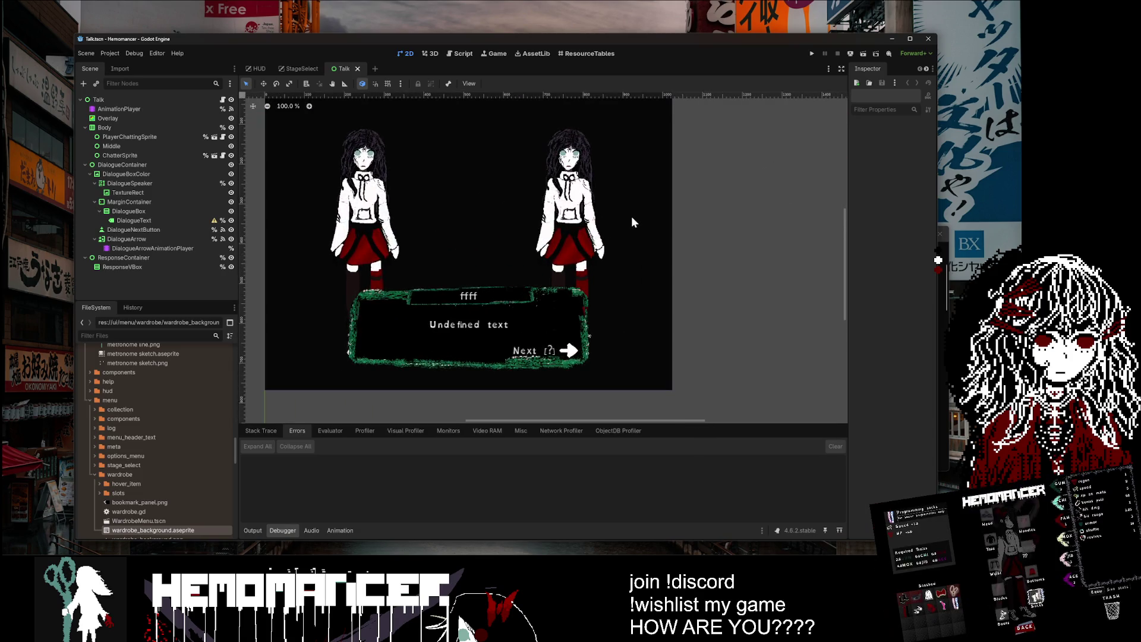
{"action": "left_click_drag", "start_coordinate": [791, 249], "coordinate": [832, 269]}
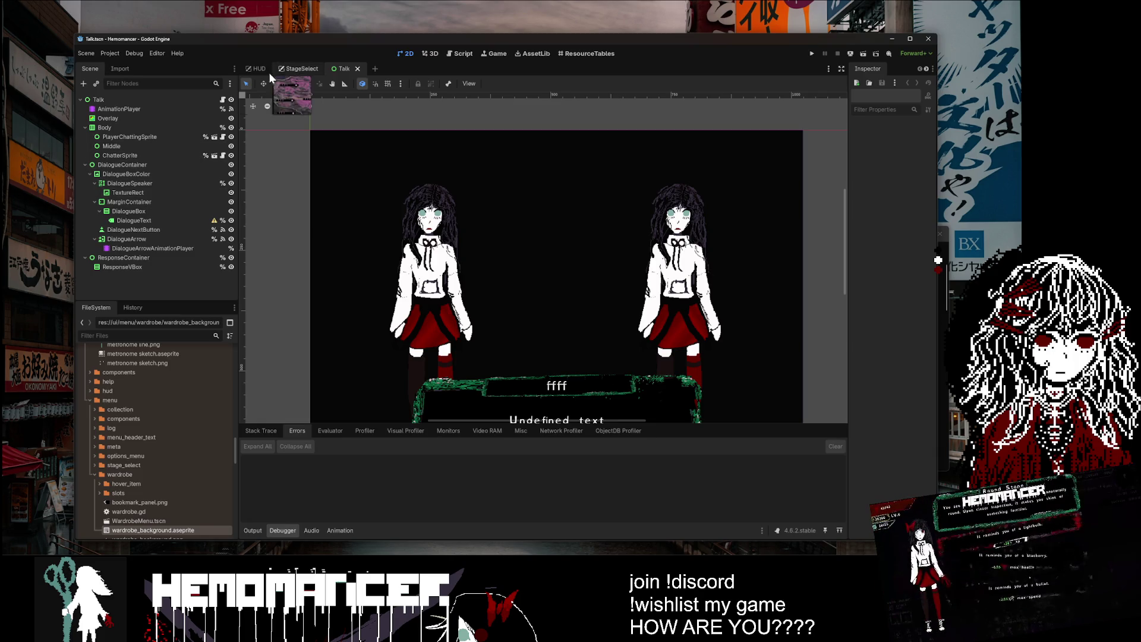
{"action": "scroll", "coordinate": [167, 452], "scroll_direction": "down", "scroll_amount": 3}
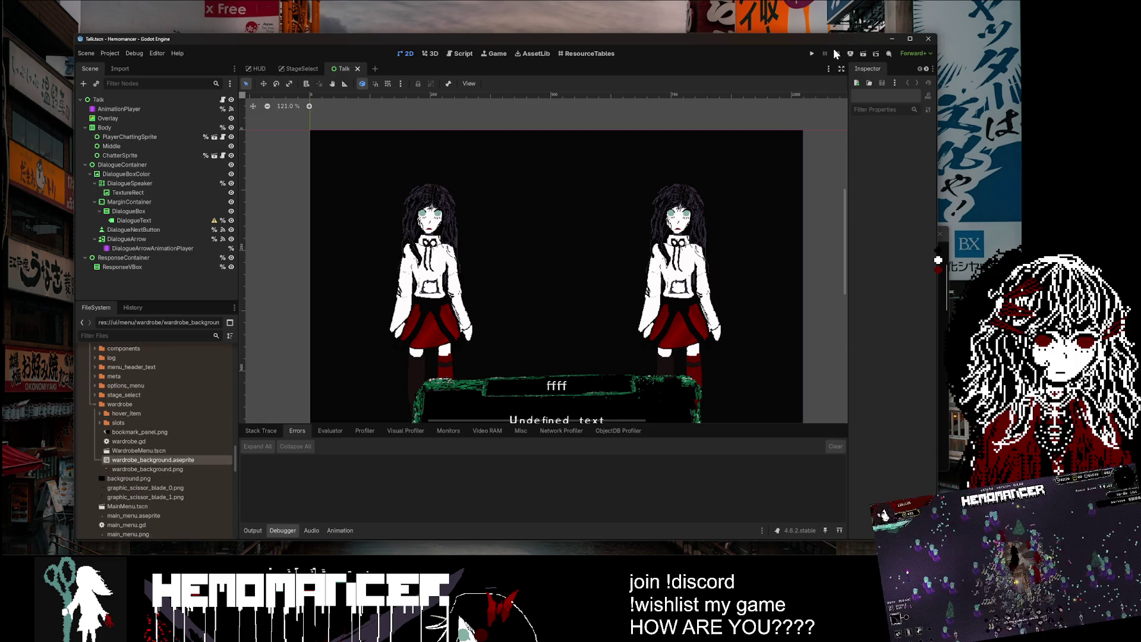
Step: Run the game maximised and start the Hutan Darah Gathering mission from the signpost map
{"action": "left_click", "coordinate": [812, 54]}
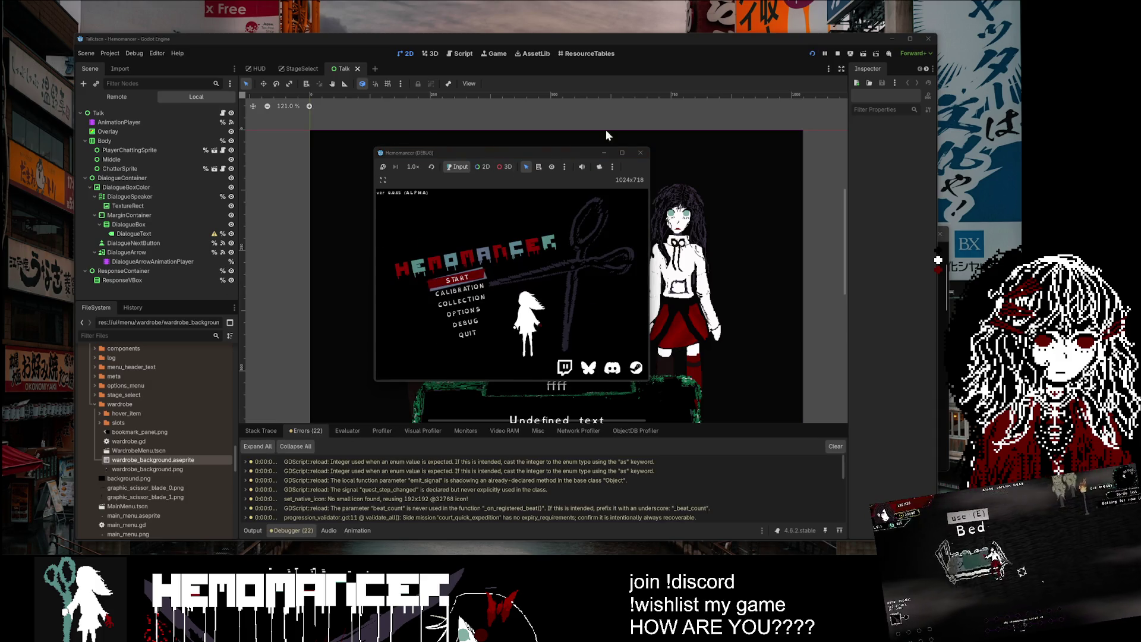
{"action": "left_click", "coordinate": [623, 153]}
{"action": "left_click", "coordinate": [355, 276]}
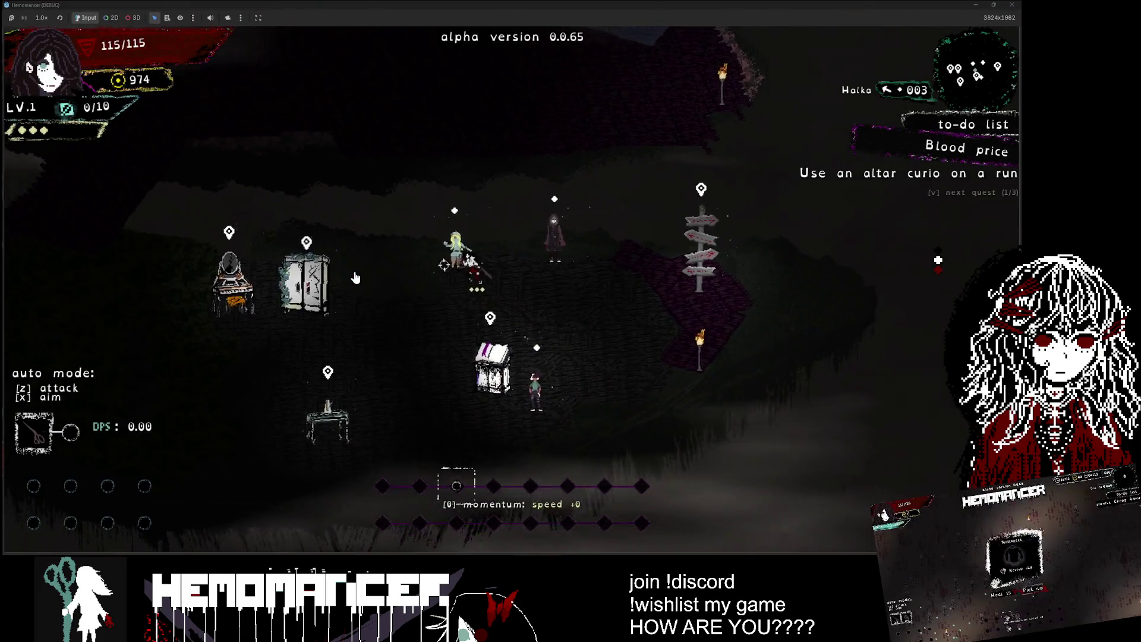
{"action": "key", "text": "d"}
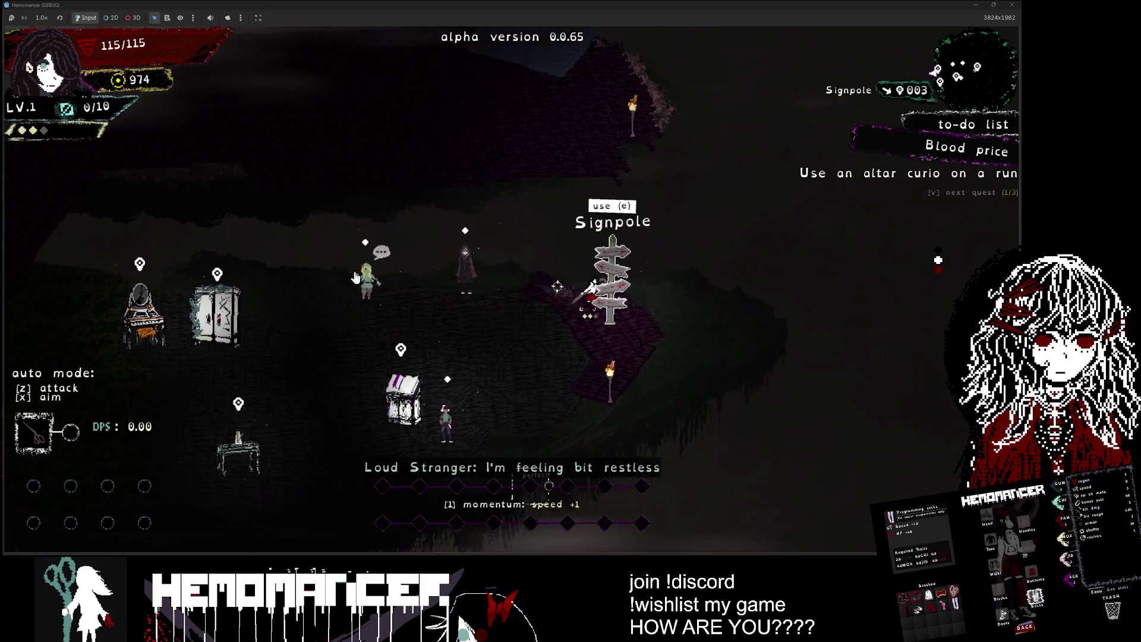
{"action": "key", "text": "e"}
{"action": "key", "text": "w"}
{"action": "key", "text": "d"}
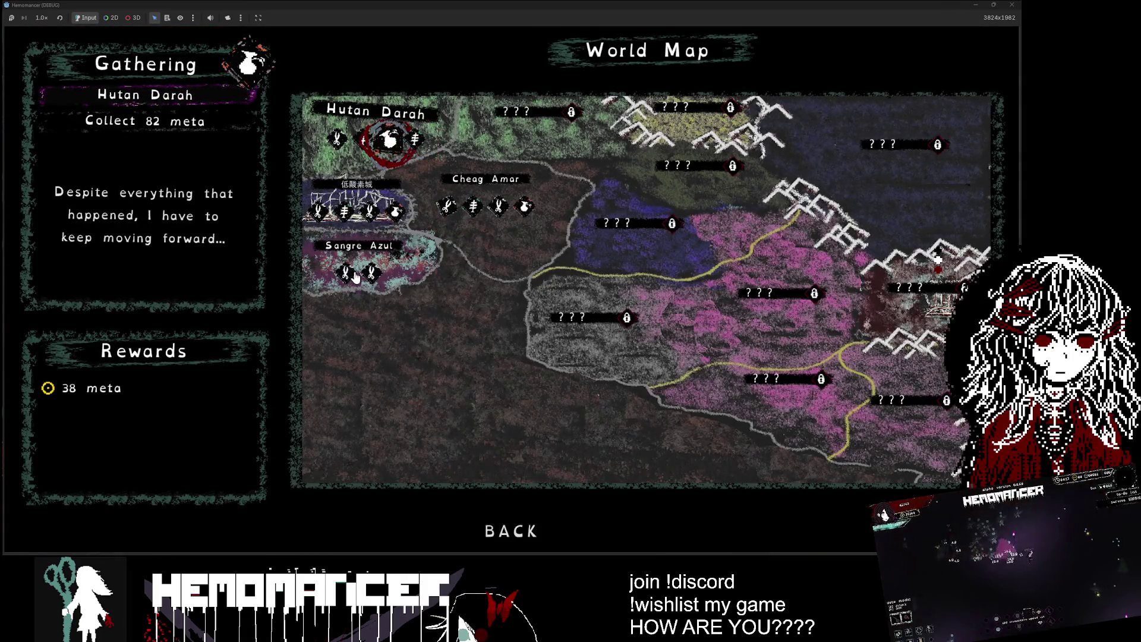
{"action": "key", "text": "e"}
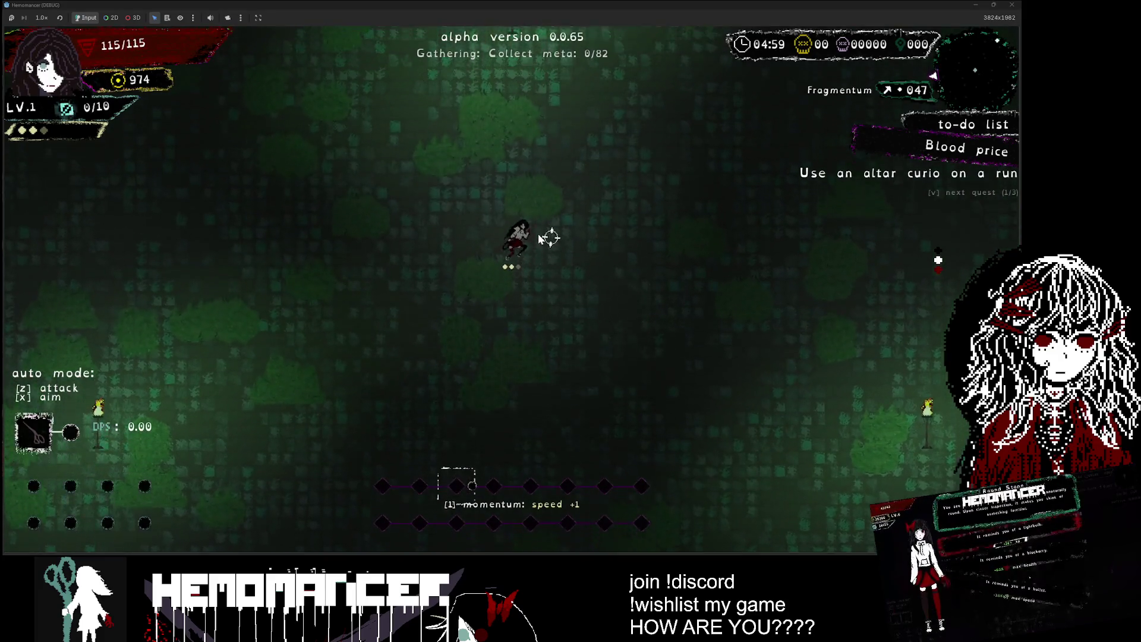
Step: Open debug options from the pause menu, back out to the title, and reopen DEBUG
{"action": "key", "text": "Escape"}
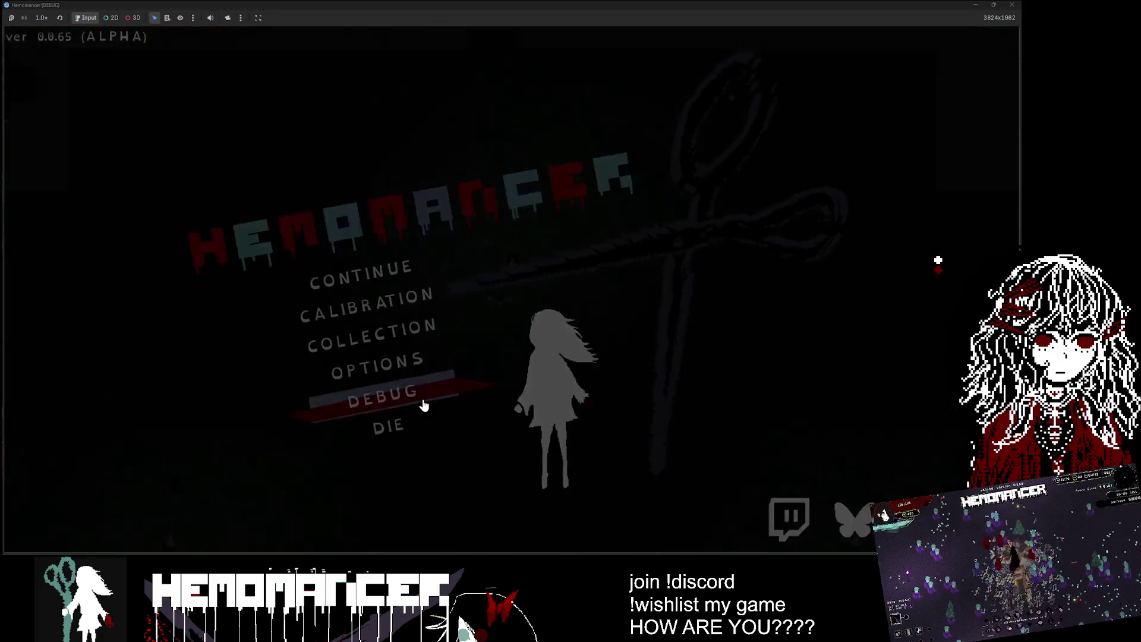
{"action": "left_click", "coordinate": [418, 401]}
{"action": "left_click", "coordinate": [201, 84]}
{"action": "key", "text": "Escape"}
{"action": "key", "text": "Escape"}
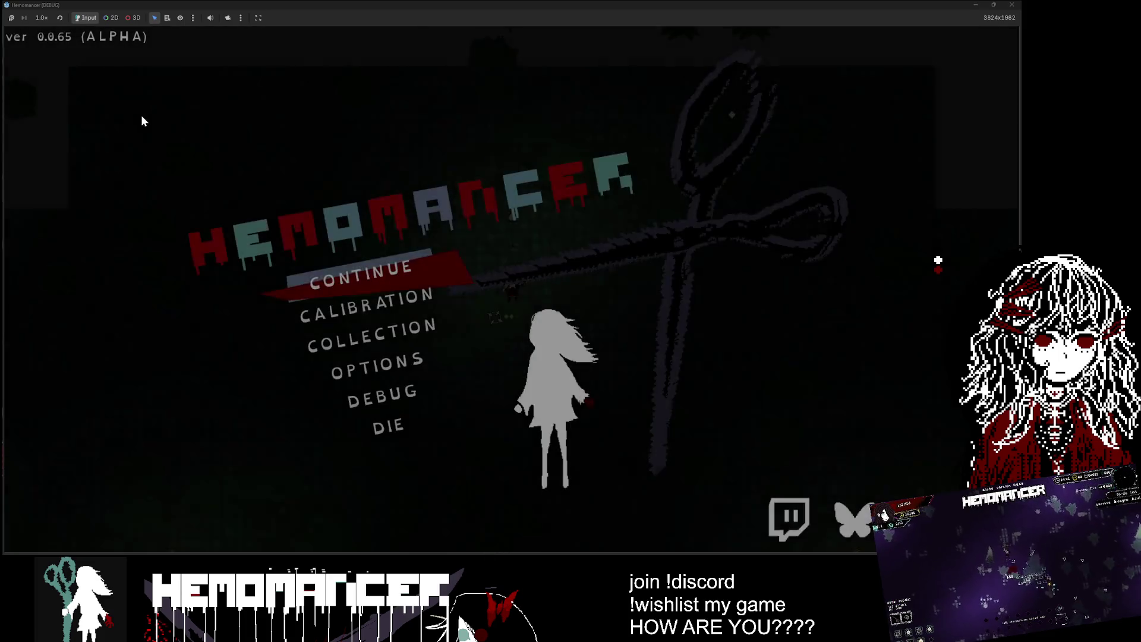
{"action": "left_click", "coordinate": [384, 397]}
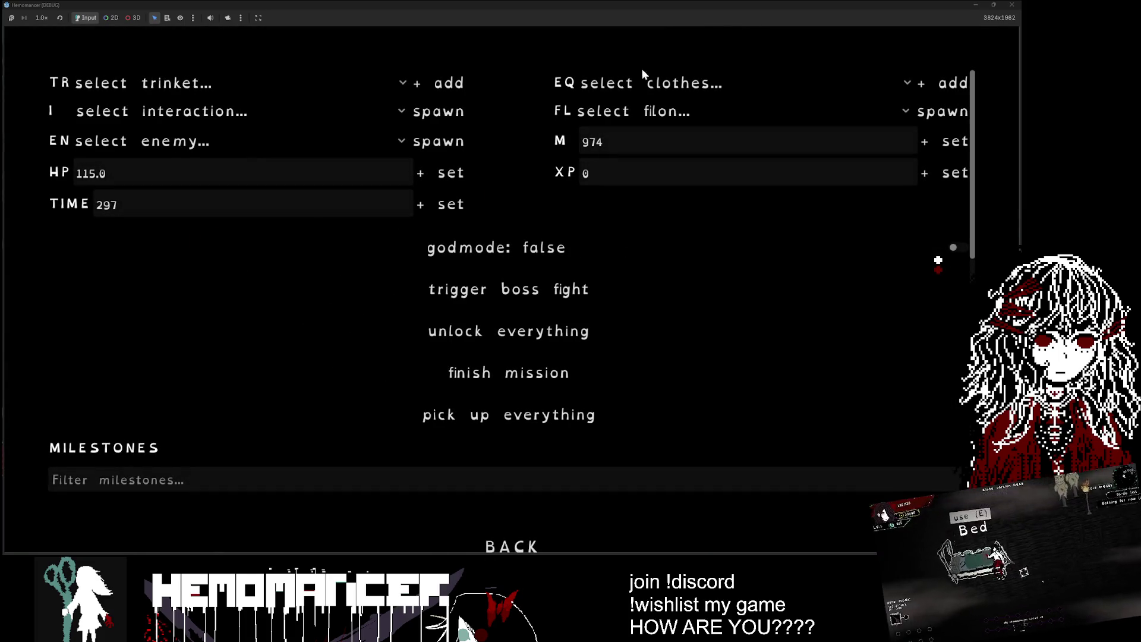
Step: Spawn an Altar from the debug panel's interaction list and use it with E
{"action": "left_click", "coordinate": [609, 87]}
{"action": "left_click", "coordinate": [575, 77]}
{"action": "left_click", "coordinate": [201, 108]}
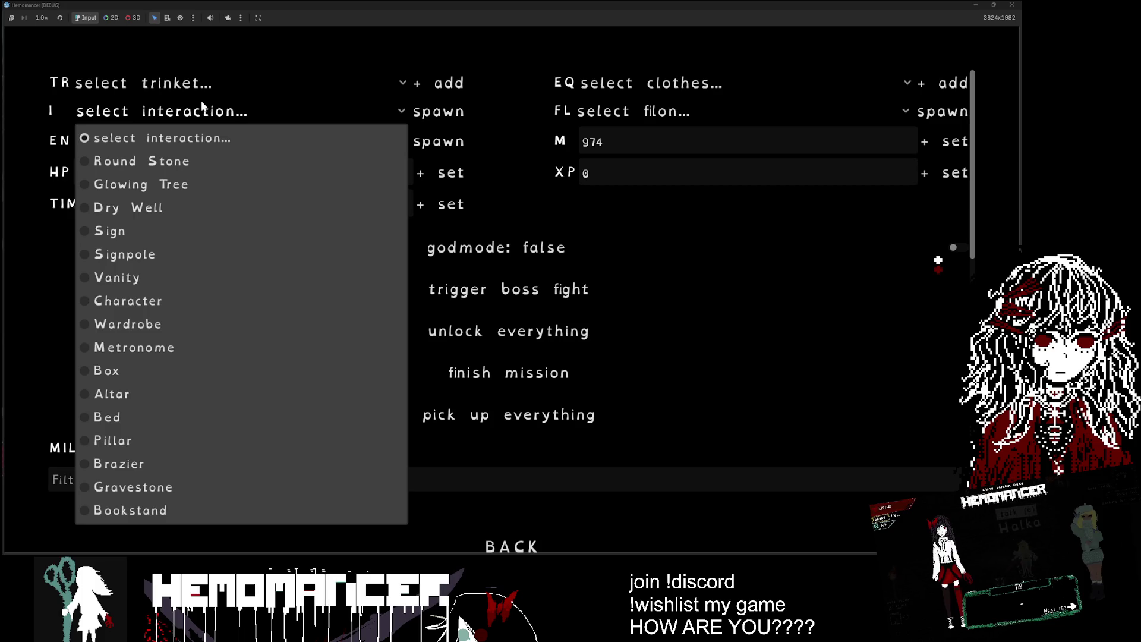
{"action": "left_click", "coordinate": [211, 396]}
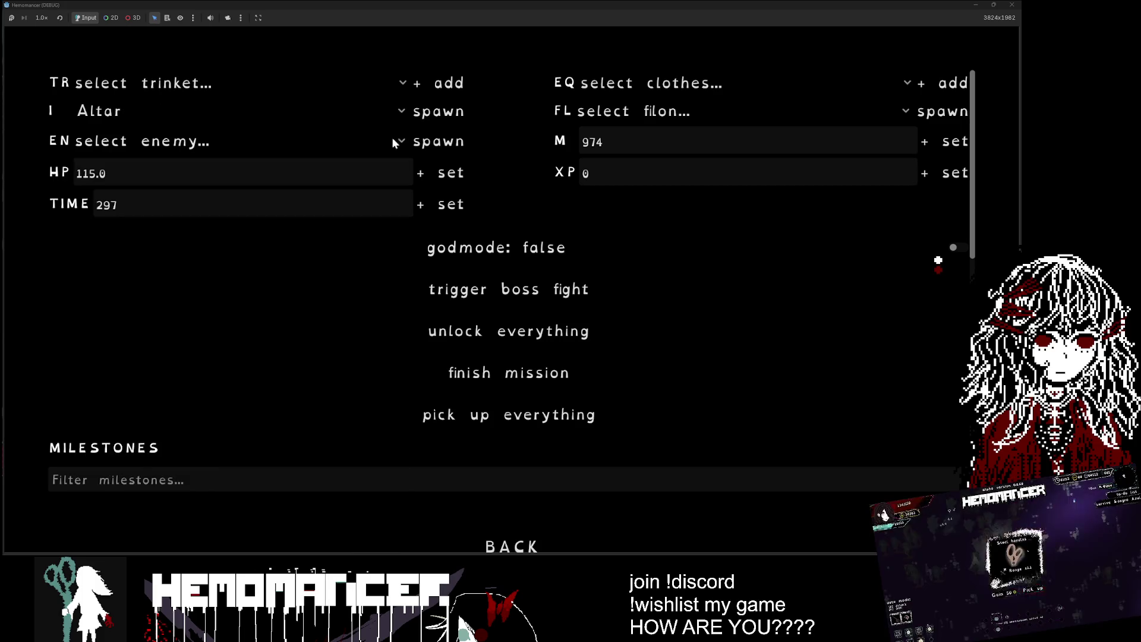
{"action": "left_click", "coordinate": [443, 112]}
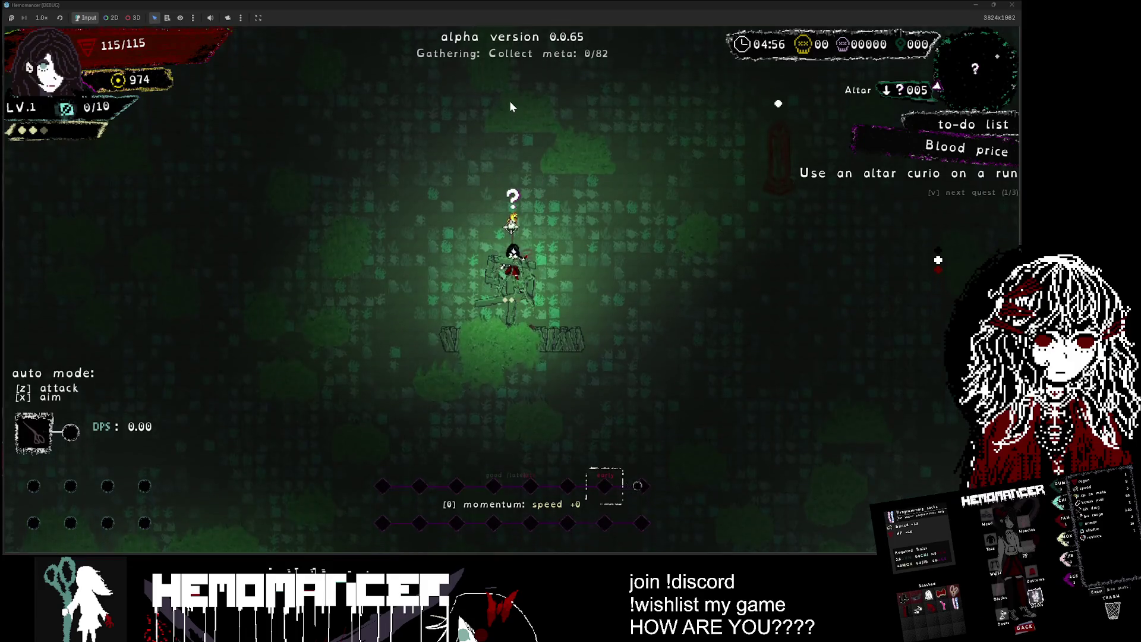
{"action": "key", "text": "e"}
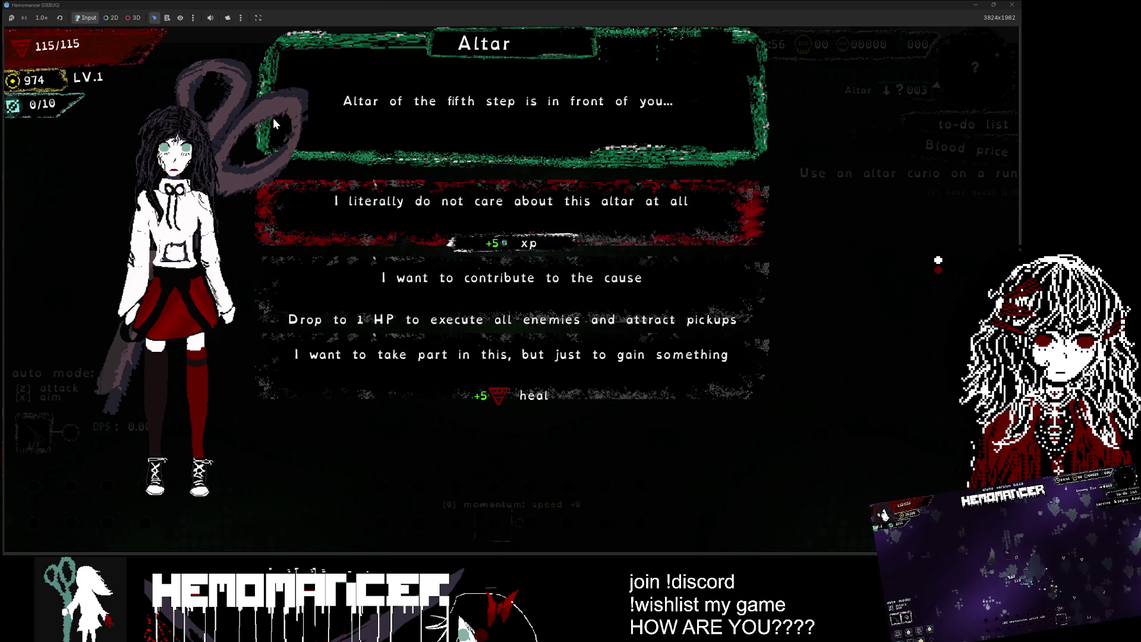
Step: Re-maximise the game window, take the Drop to 1 HP offering, walk until dying, and continue
{"action": "mouse_move", "coordinate": [506, 5]}
{"action": "left_mouse_down"}
{"action": "mouse_move", "coordinate": [478, 80]}
{"action": "mouse_move", "coordinate": [384, 146]}
{"action": "mouse_move", "coordinate": [368, 173]}
{"action": "left_mouse_up"}
{"action": "mouse_move", "coordinate": [501, 397]}
{"action": "left_mouse_down"}
{"action": "mouse_move", "coordinate": [595, 458]}
{"action": "mouse_move", "coordinate": [640, 471]}
{"action": "mouse_move", "coordinate": [699, 468]}
{"action": "mouse_move", "coordinate": [644, 479]}
{"action": "mouse_move", "coordinate": [804, 451]}
{"action": "mouse_move", "coordinate": [794, 473]}
{"action": "left_mouse_up"}
{"action": "left_click", "coordinate": [767, 165]}
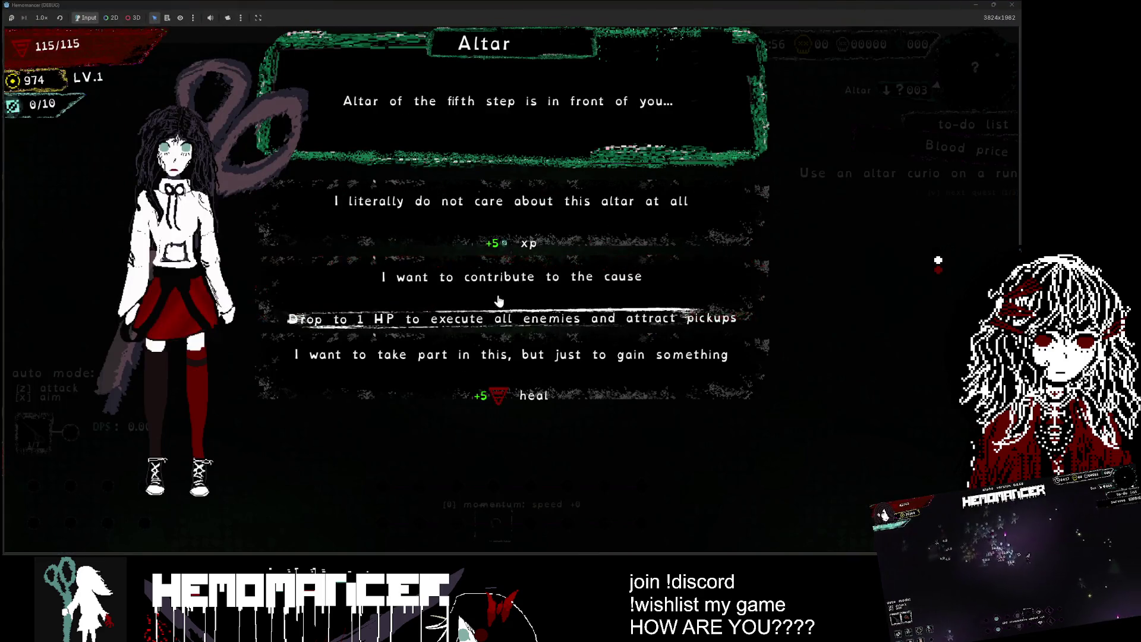
{"action": "left_click", "coordinate": [480, 324]}
{"action": "key", "text": "a"}
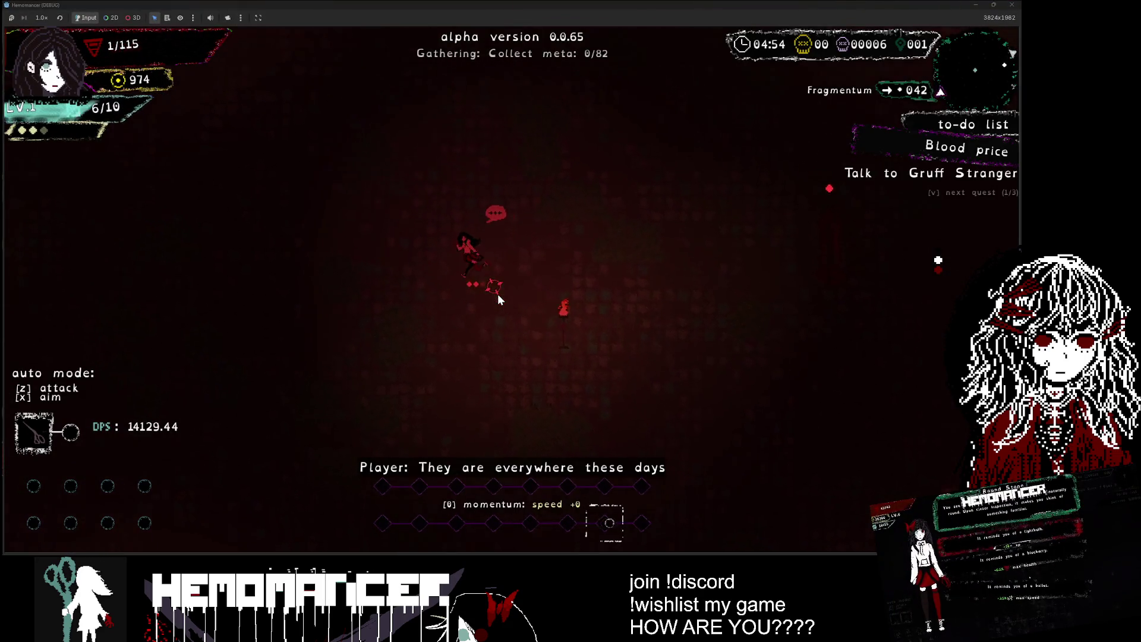
{"action": "key", "text": "d"}
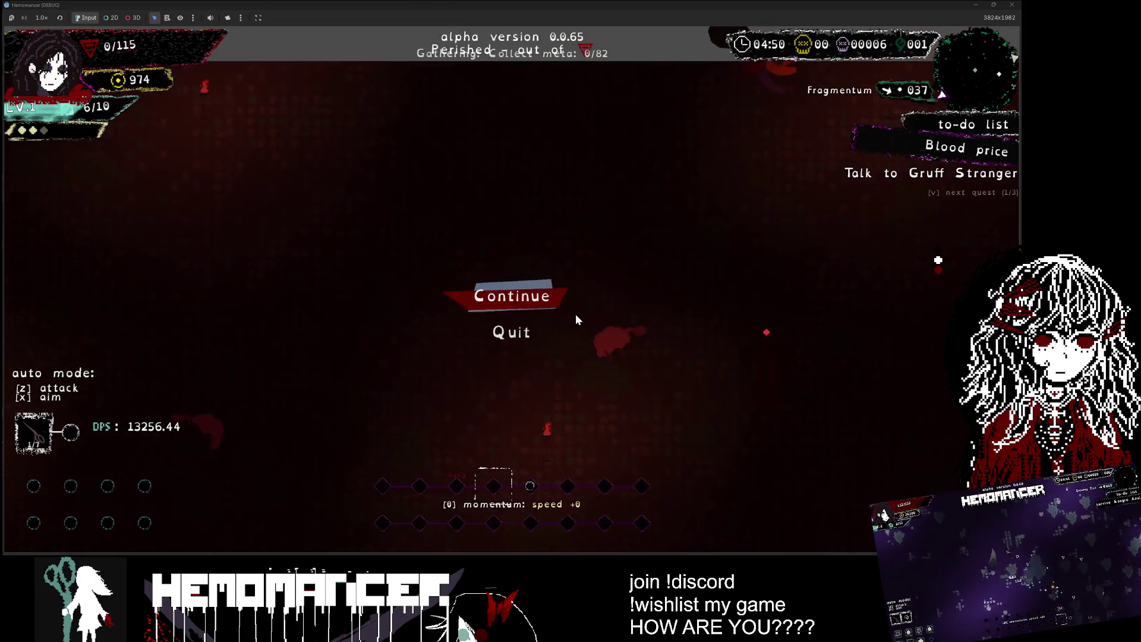
{"action": "key", "text": "Return"}
Step: Talk to the Gruff Stranger and advance his dialogue with E until it closes
{"action": "key", "text": "e"}
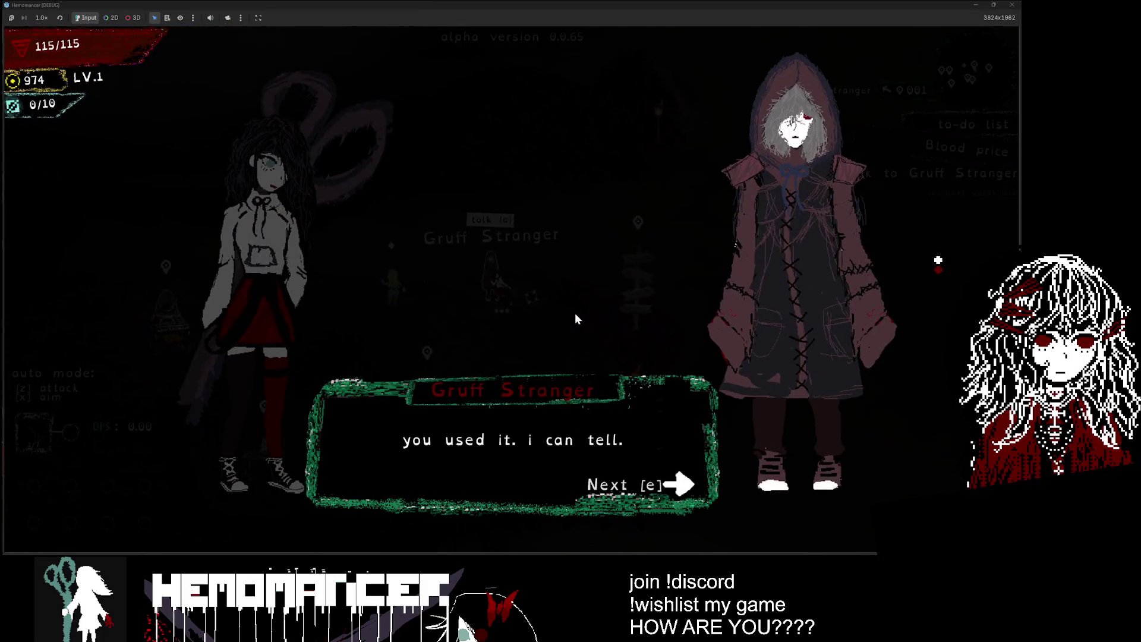
{"action": "key", "text": "e"}
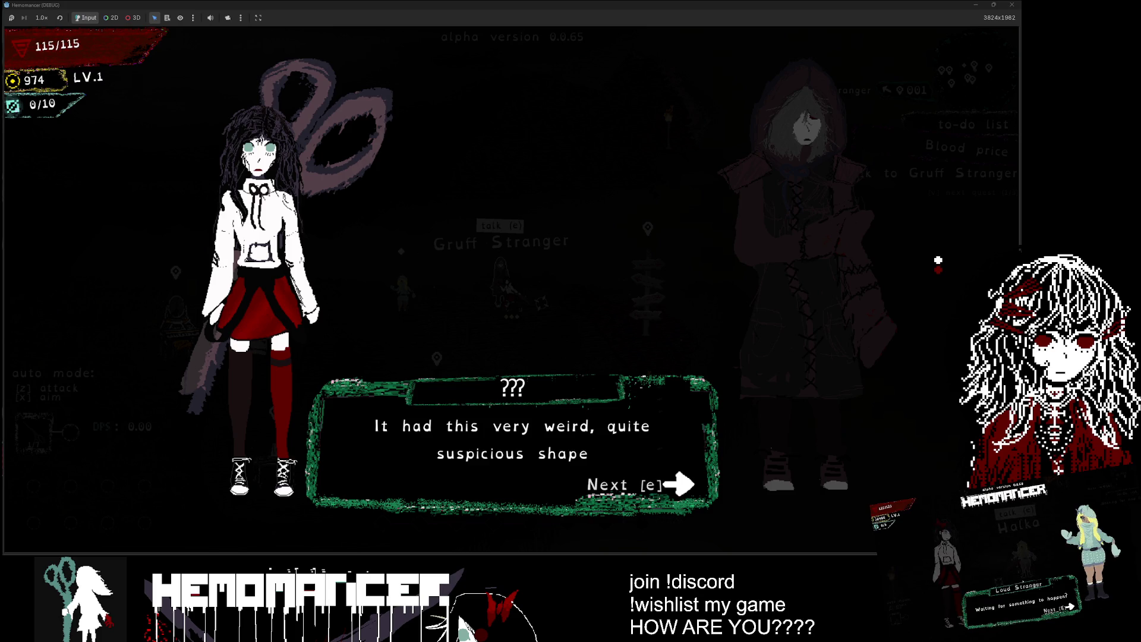
{"action": "key", "text": "e"}
{"action": "key", "text": "e"}
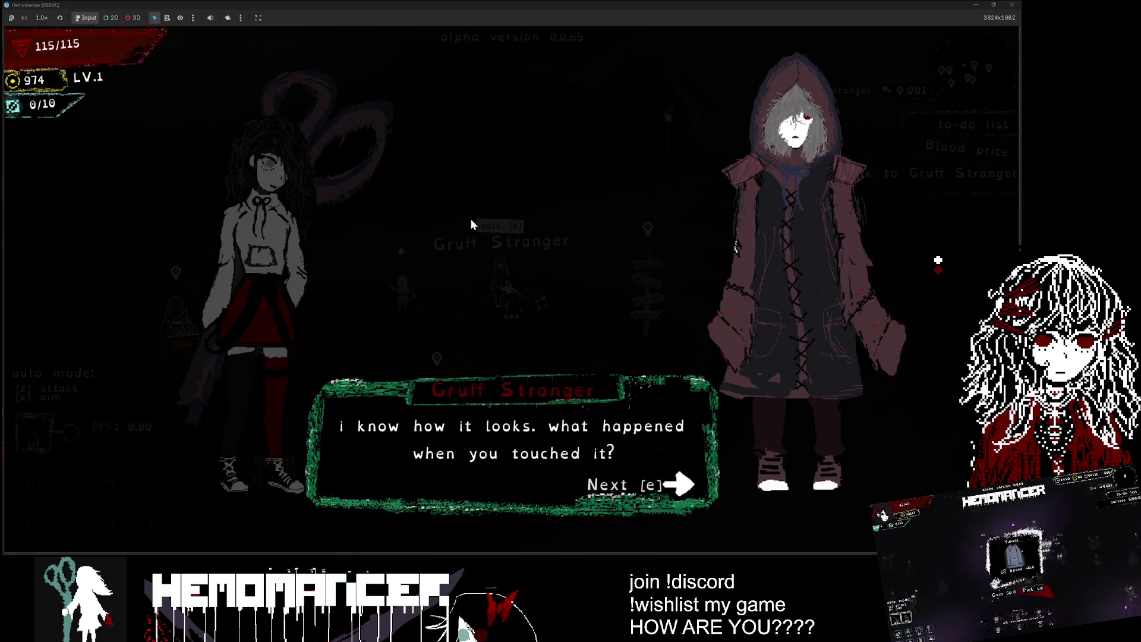
{"action": "key", "text": "e"}
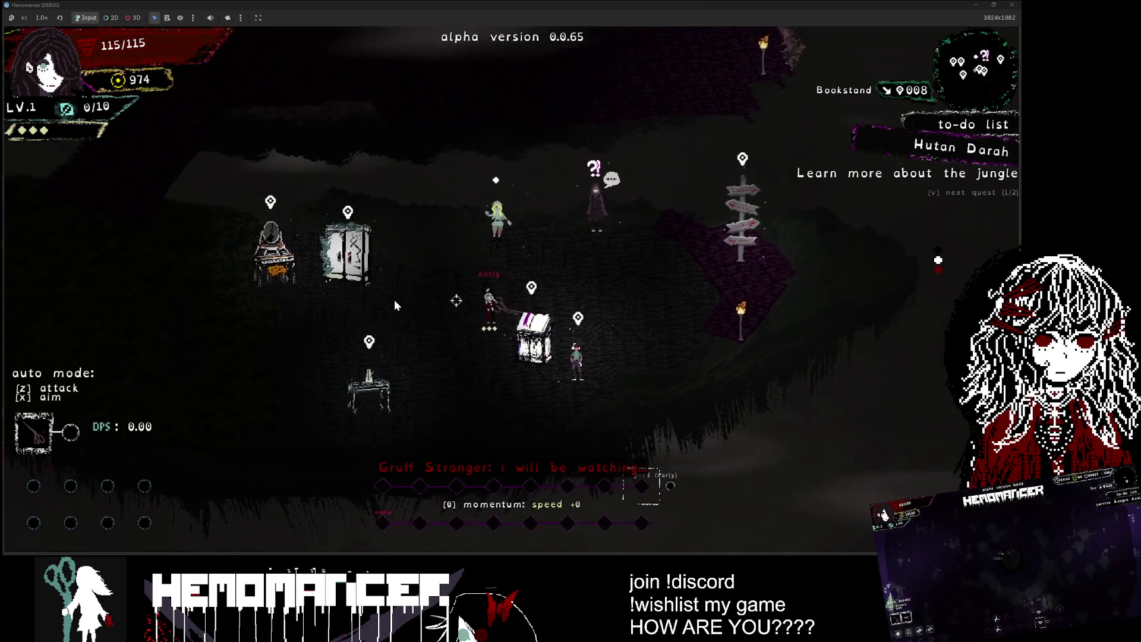
Step: Walk to the signpole and embark on a Hutan Darah gathering run from the World Map
{"action": "key", "text": "d"}
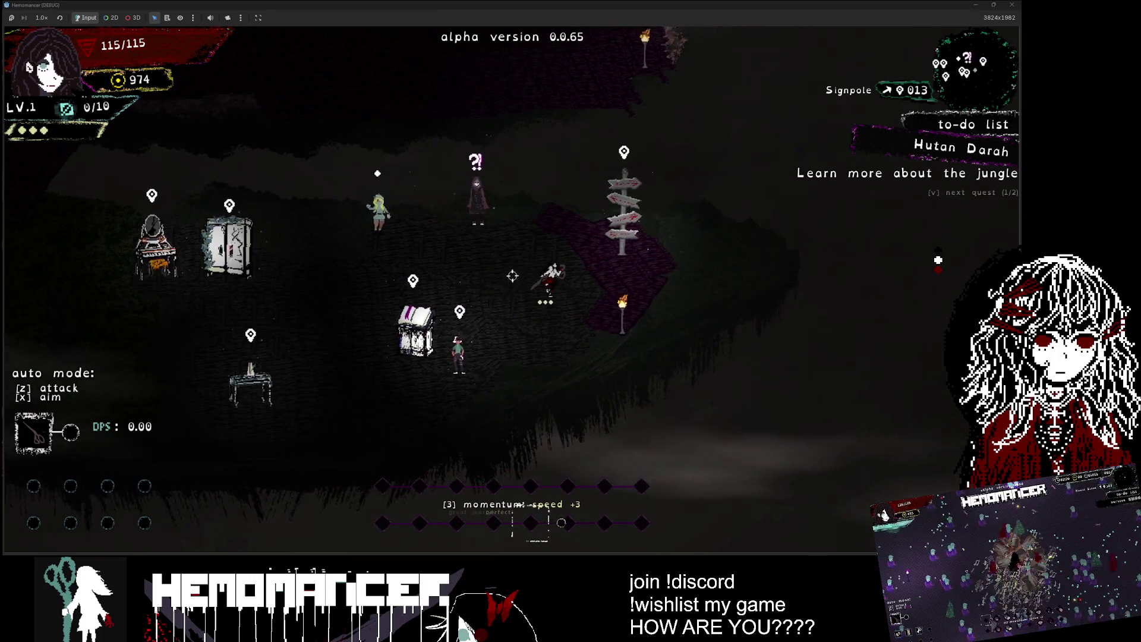
{"action": "key", "text": "e"}
{"action": "key", "text": "a"}
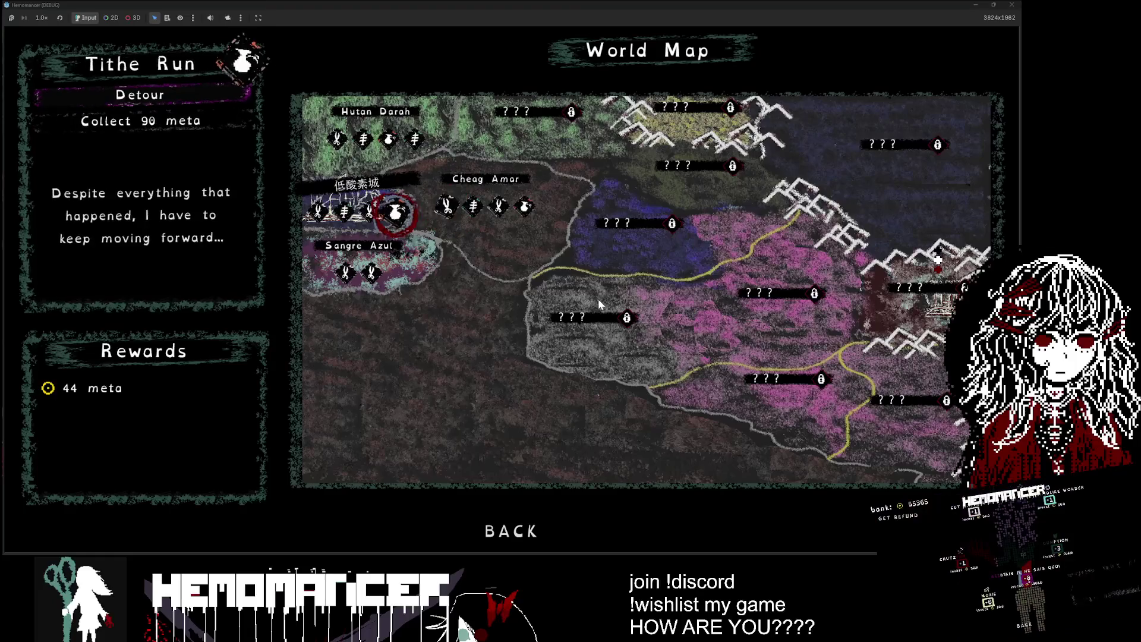
{"action": "key", "text": "w"}
{"action": "key", "text": "e"}
{"action": "key", "text": "e"}
Step: Walk north and right through the jungle until perishing, then continue back to the hub
{"action": "key", "text": "w"}
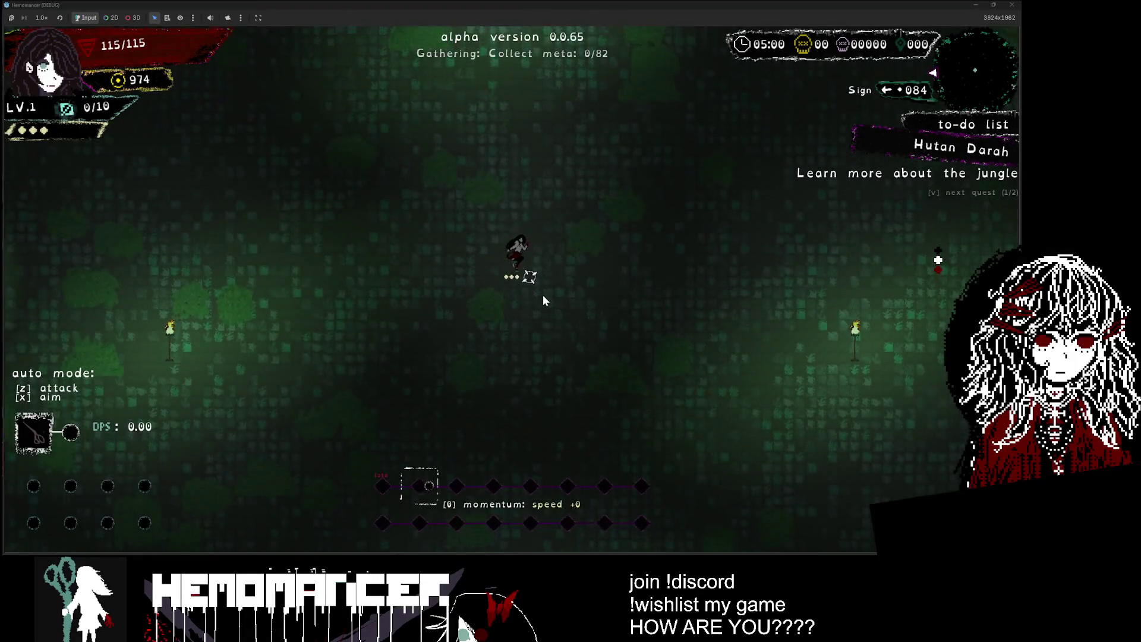
{"action": "key", "text": "w"}
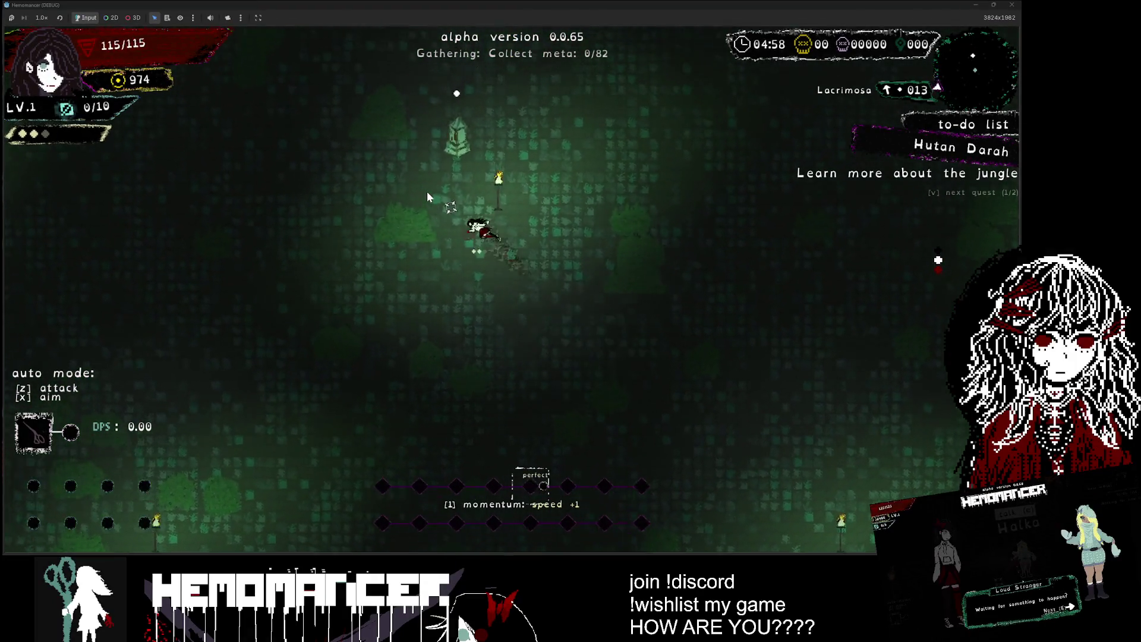
{"action": "key", "text": "d"}
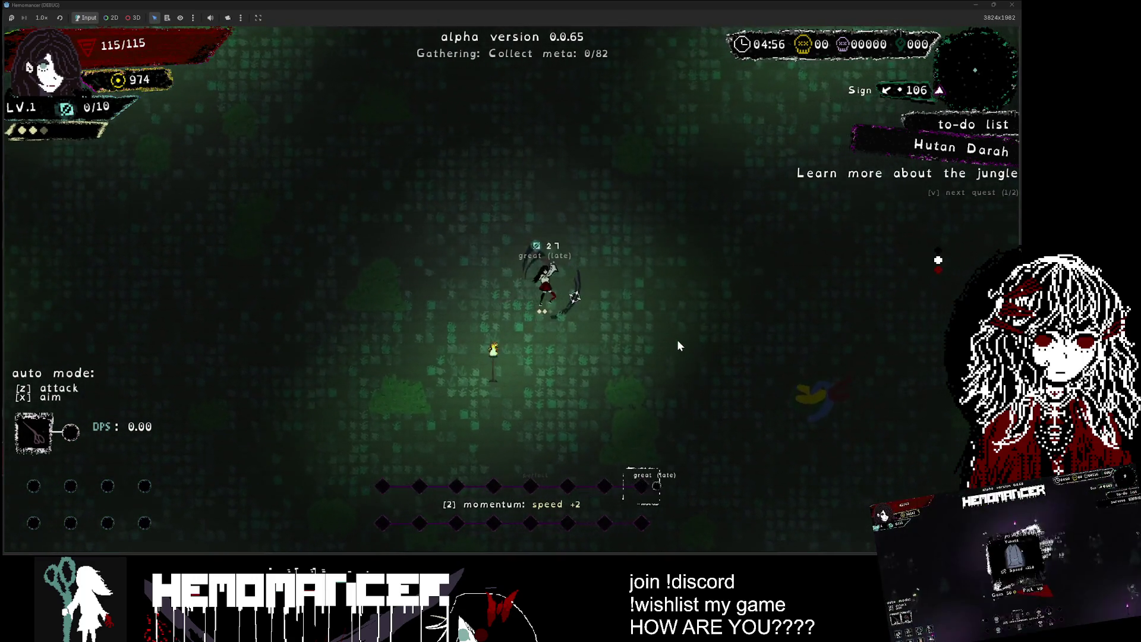
{"action": "key", "text": "w"}
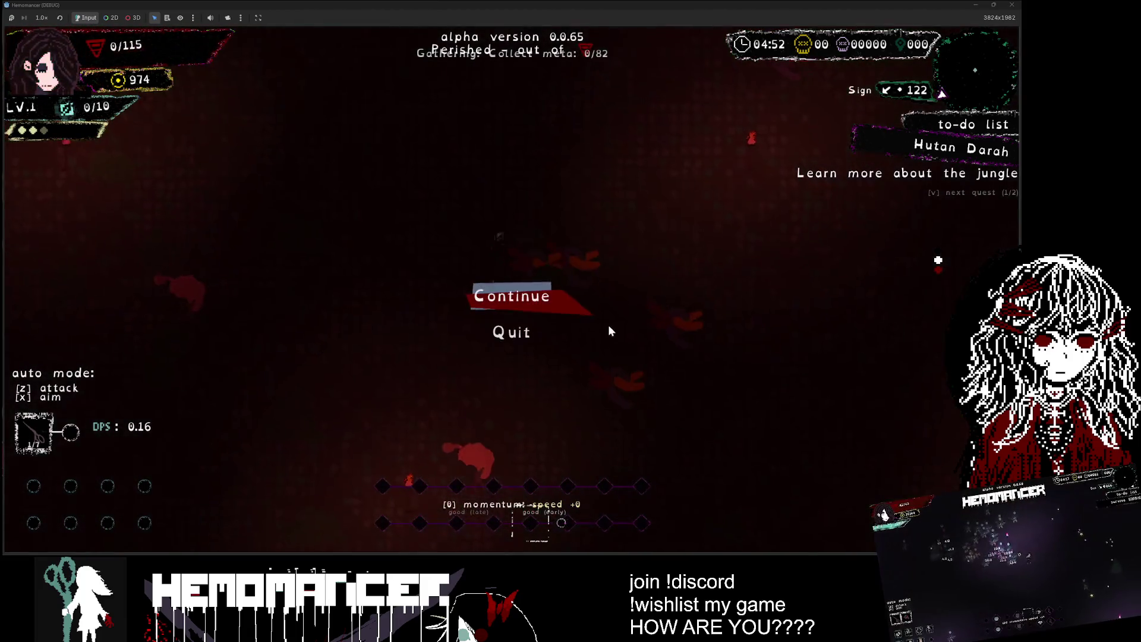
{"action": "left_click", "coordinate": [522, 302]}
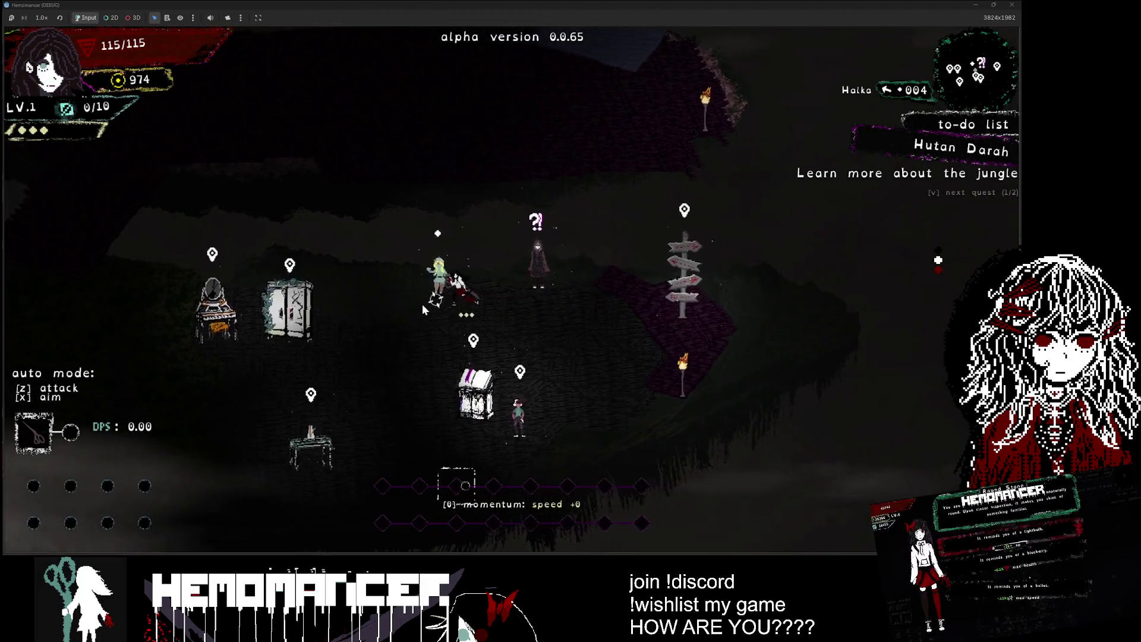
Step: Talk to the Gruff Stranger through the whole conversation to receive the Double digits quest
{"action": "key", "text": "a"}
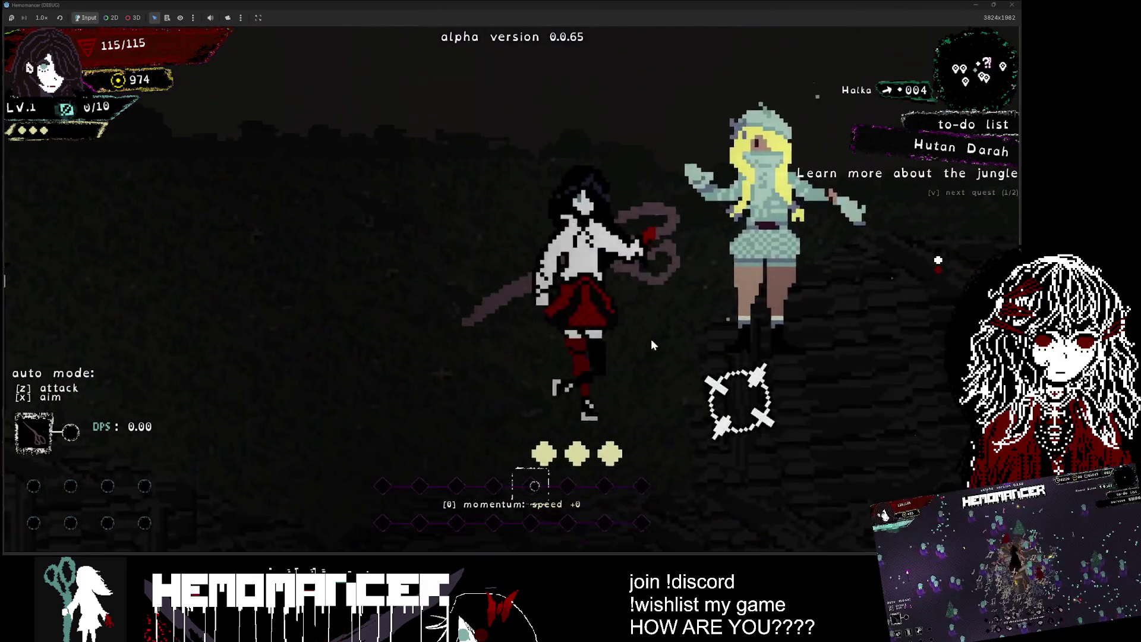
{"action": "key", "text": "d"}
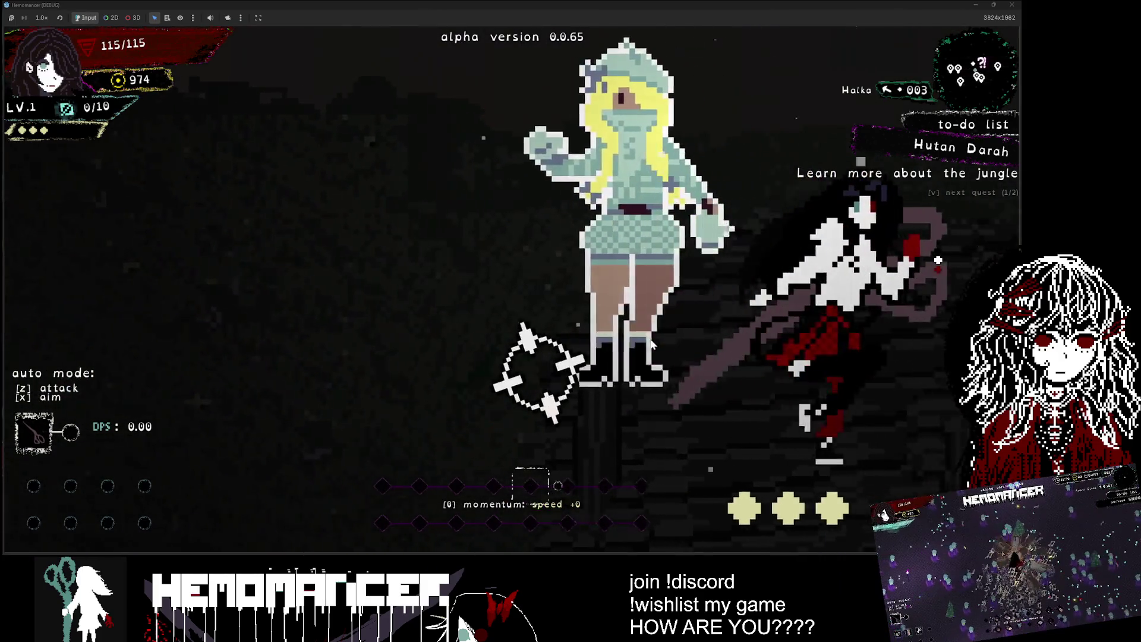
{"action": "key", "text": "a"}
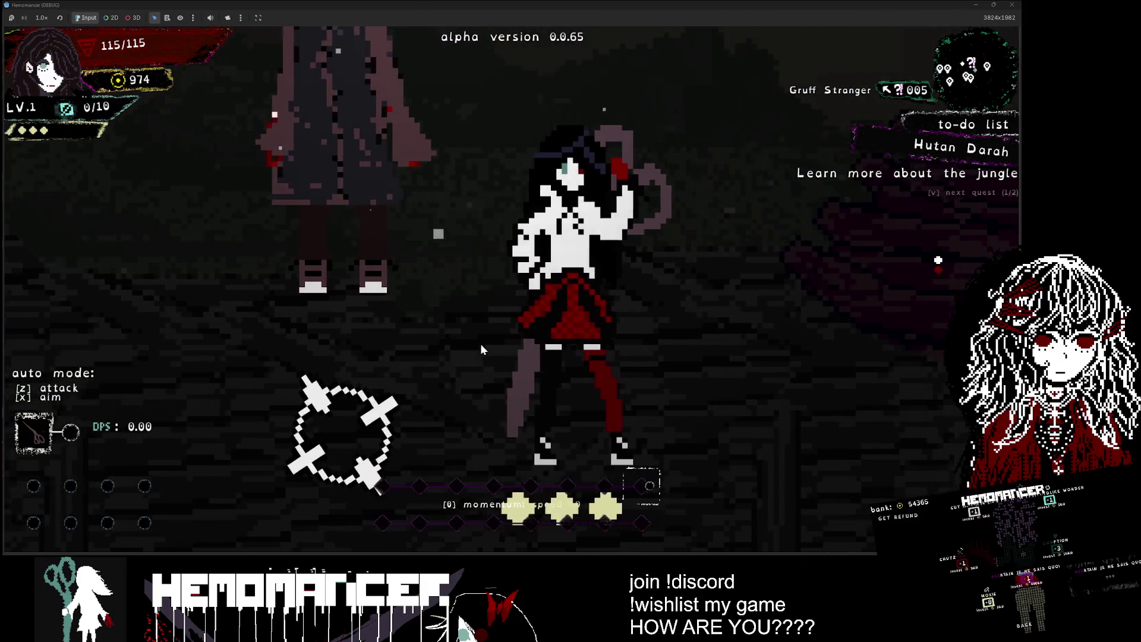
{"action": "key", "text": "e"}
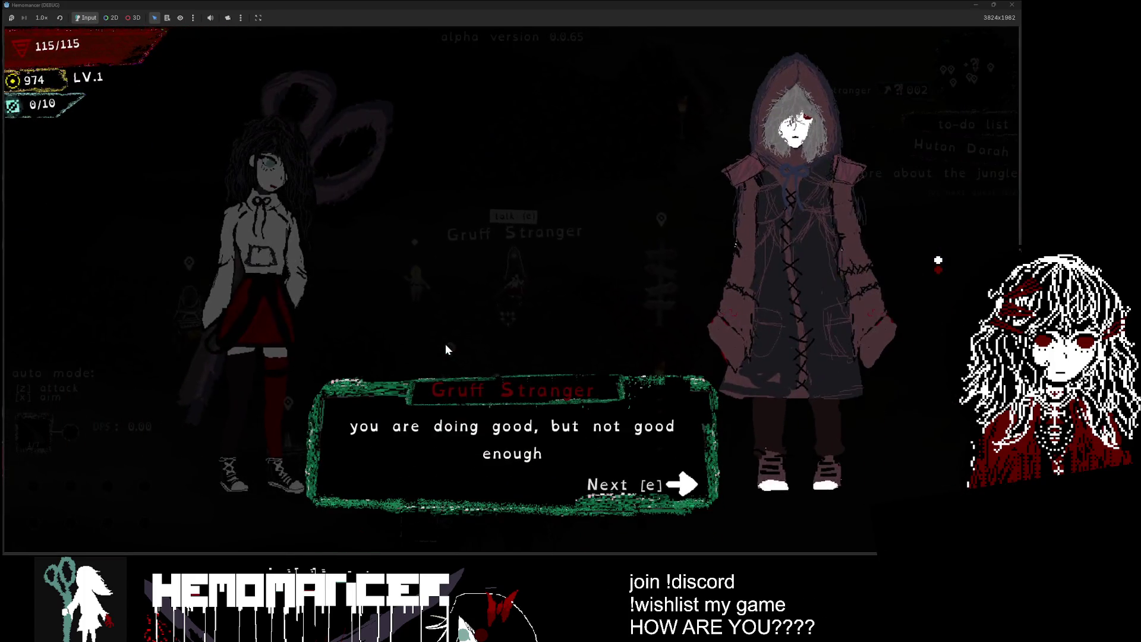
{"action": "key", "text": "e"}
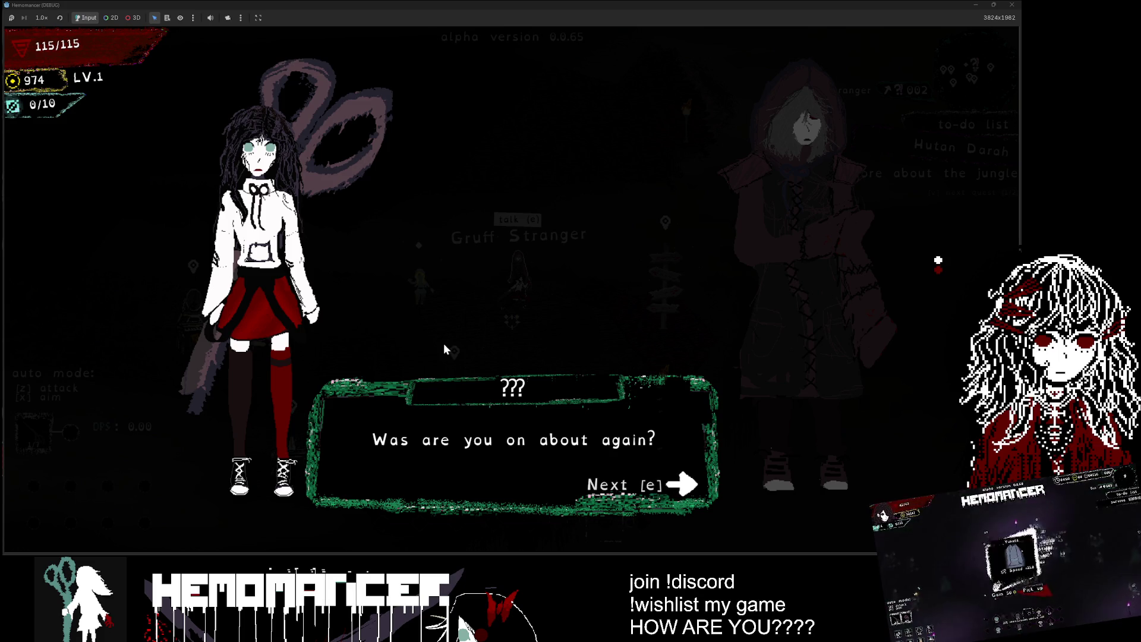
{"action": "key", "text": "e"}
{"action": "key", "text": "e"}
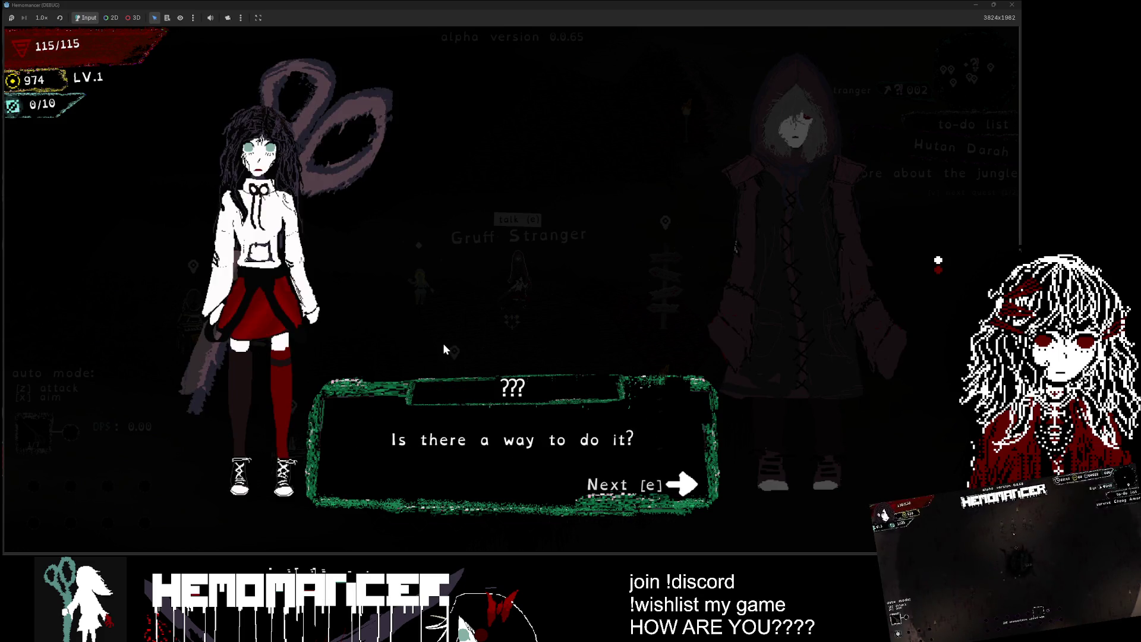
{"action": "key", "text": "e"}
{"action": "key", "text": "e"}
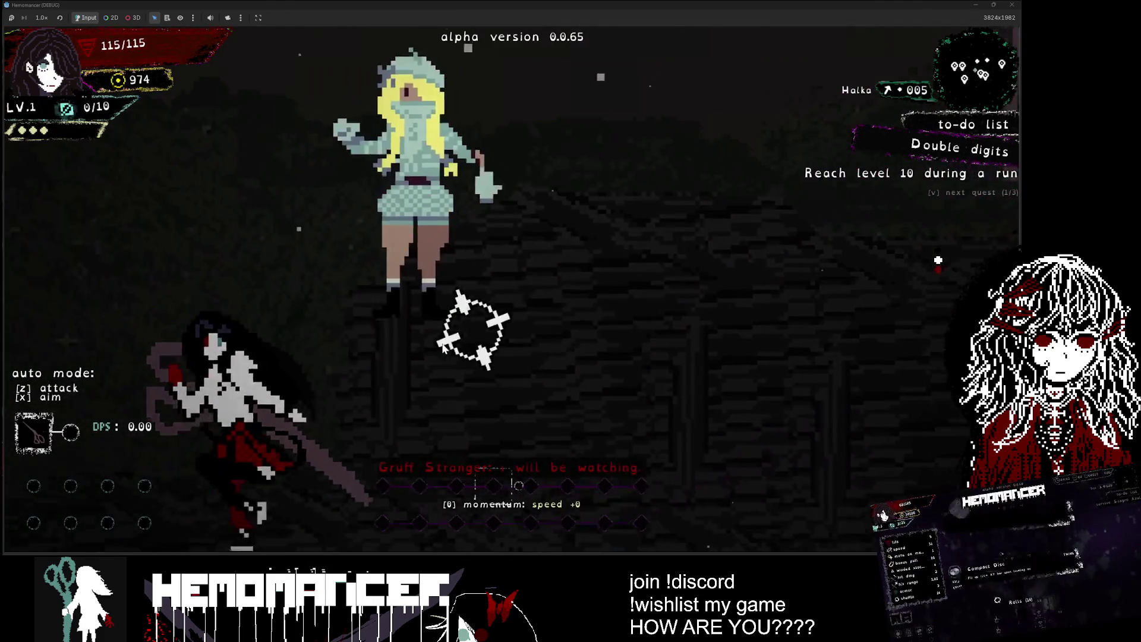
Step: Run around the hub past the book shrine and wardrobe, ending near the signpole
{"action": "key", "text": "d"}
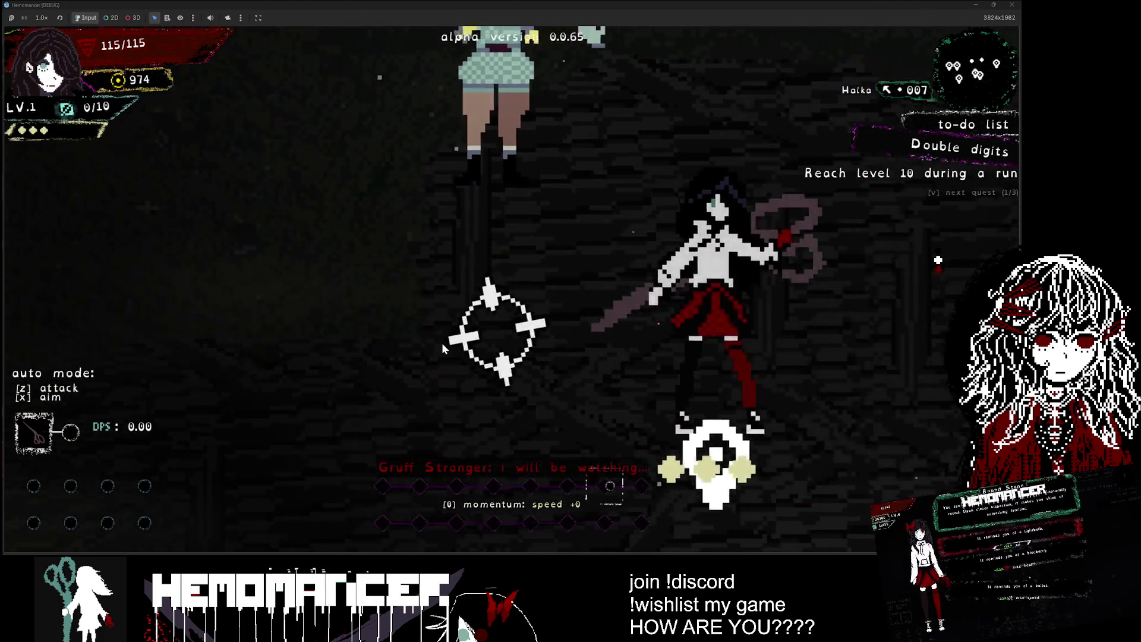
{"action": "key", "text": "w"}
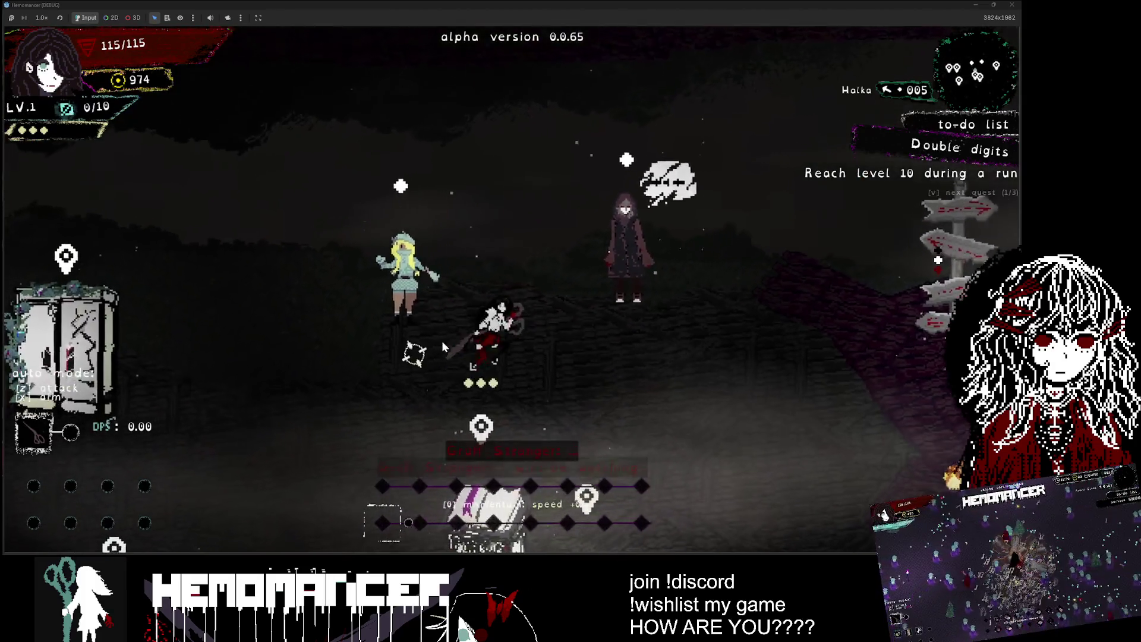
{"action": "key", "text": "s"}
{"action": "key", "text": "w"}
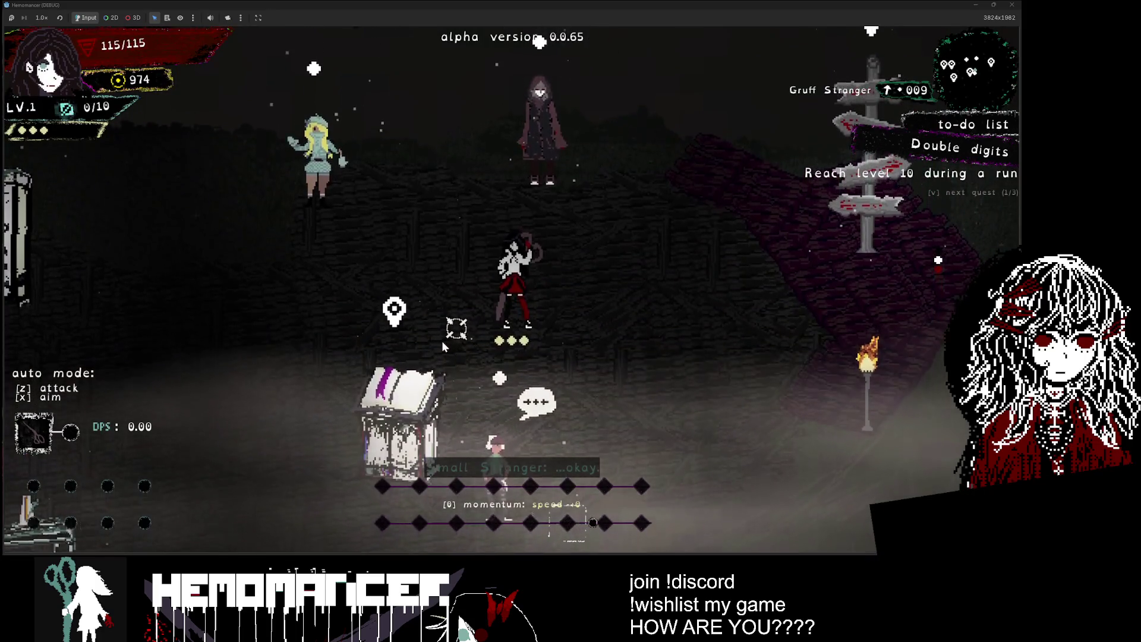
{"action": "key", "text": "d"}
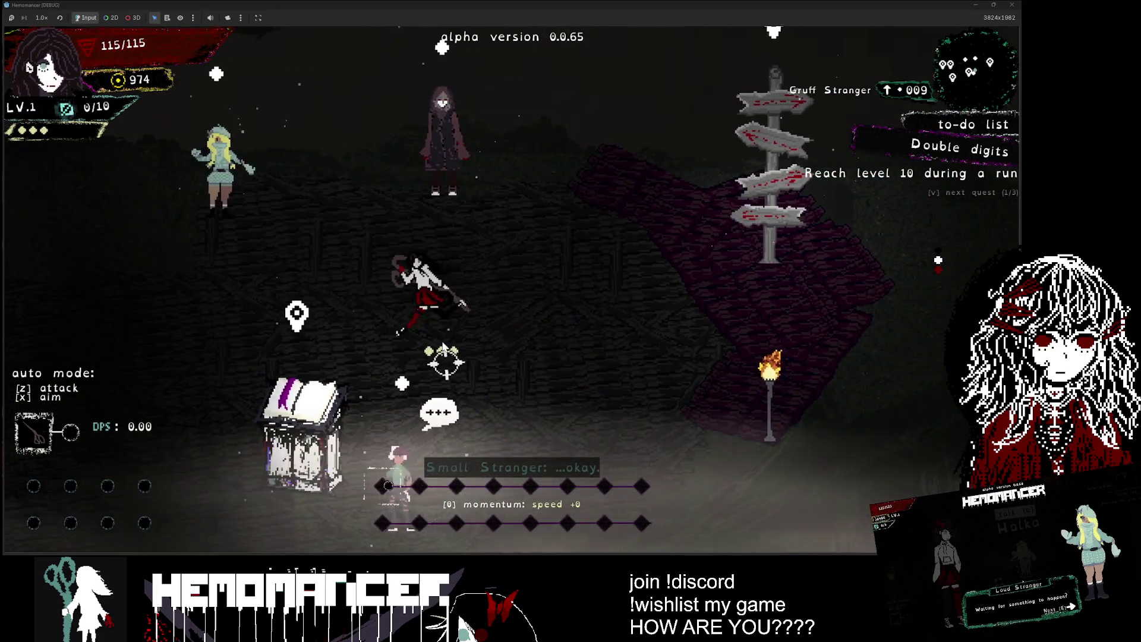
{"action": "key", "text": "a"}
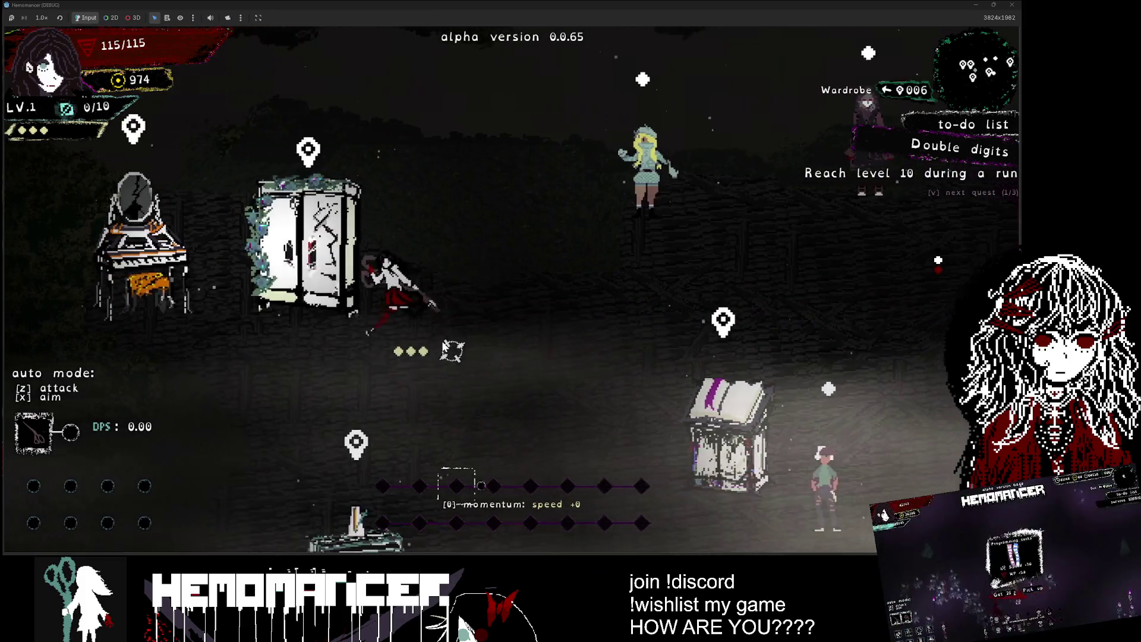
{"action": "key", "text": "d"}
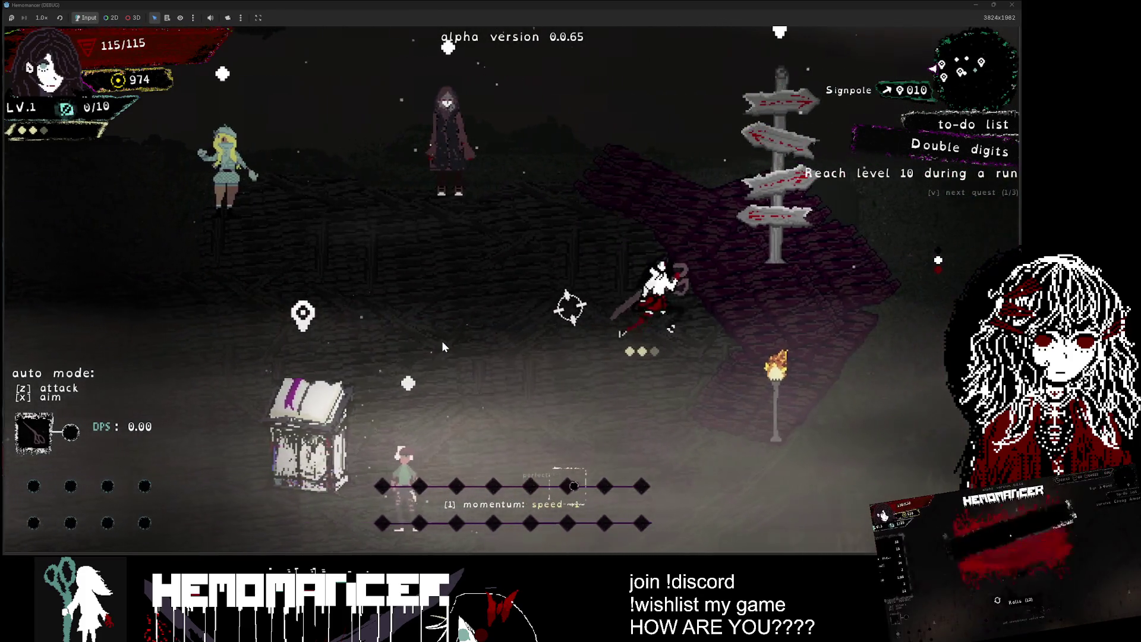
{"action": "key", "text": "d"}
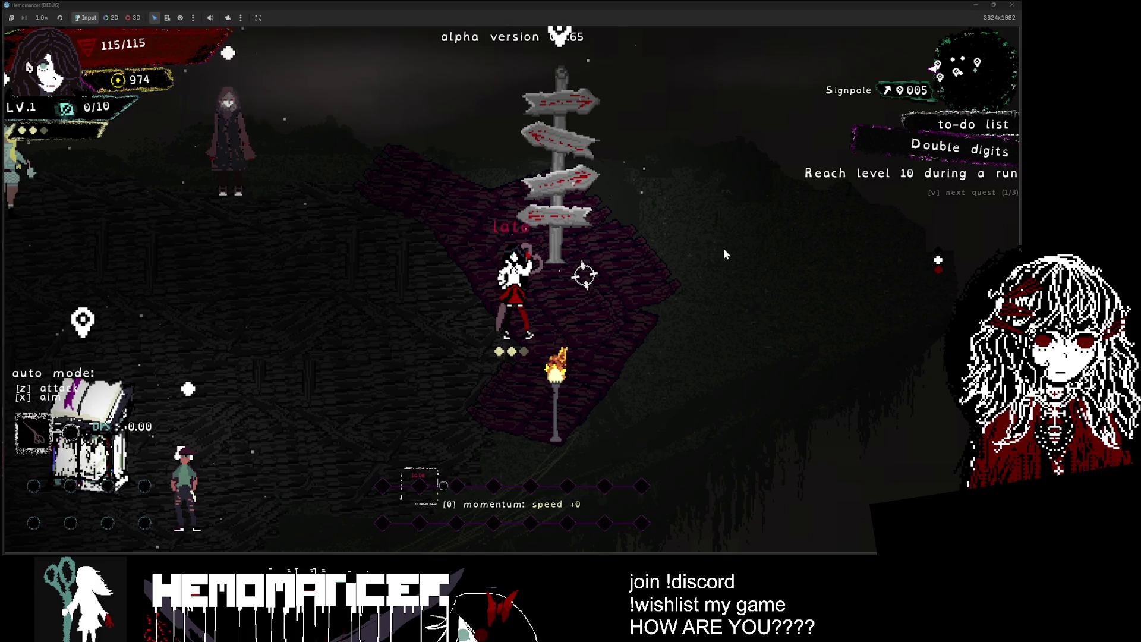
Step: Embark on the Cheag Amar practice run from the signpole's World Map
{"action": "key", "text": "e"}
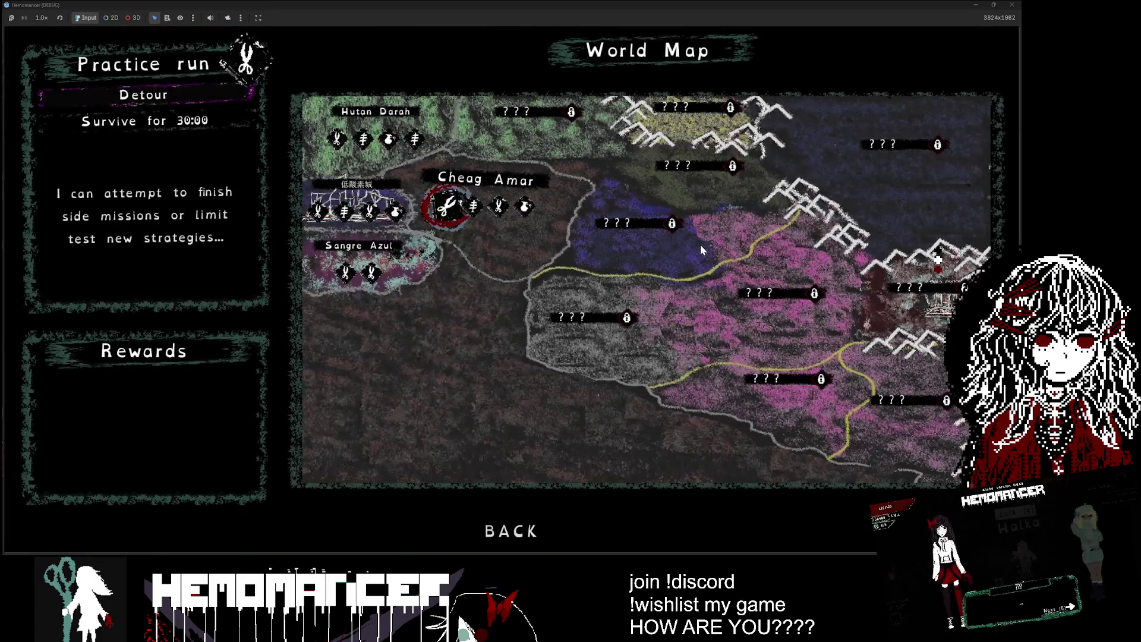
{"action": "key", "text": "a"}
{"action": "key", "text": "d"}
{"action": "key", "text": "e"}
{"action": "key", "text": "e"}
Step: Run right and around the field, weaving toward the first enemies
{"action": "key", "text": "d"}
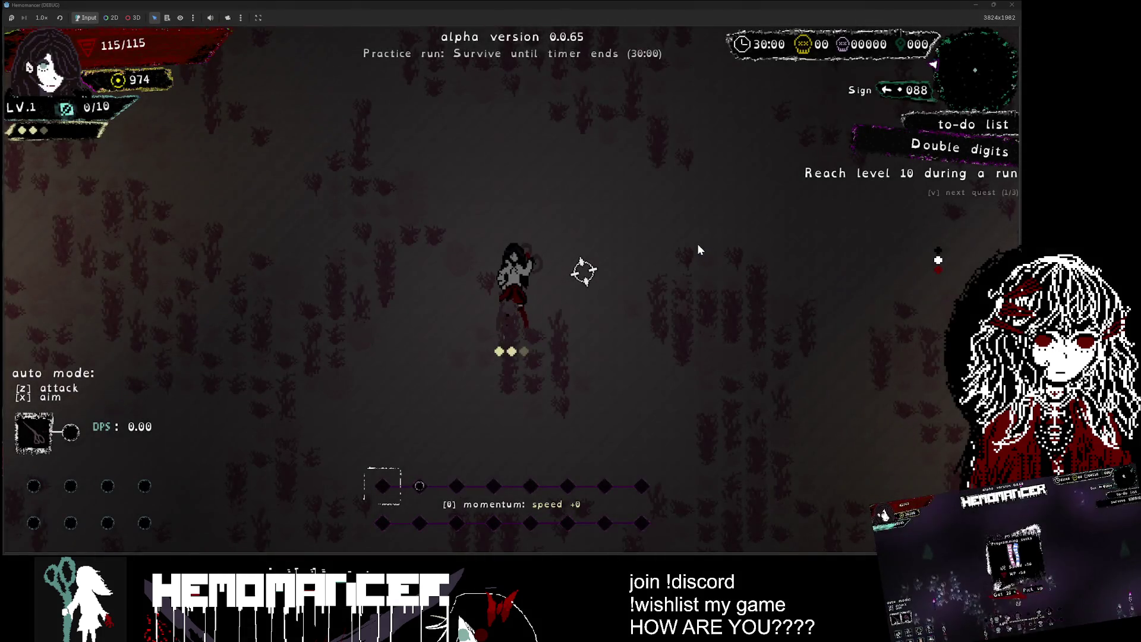
{"action": "key", "text": "d"}
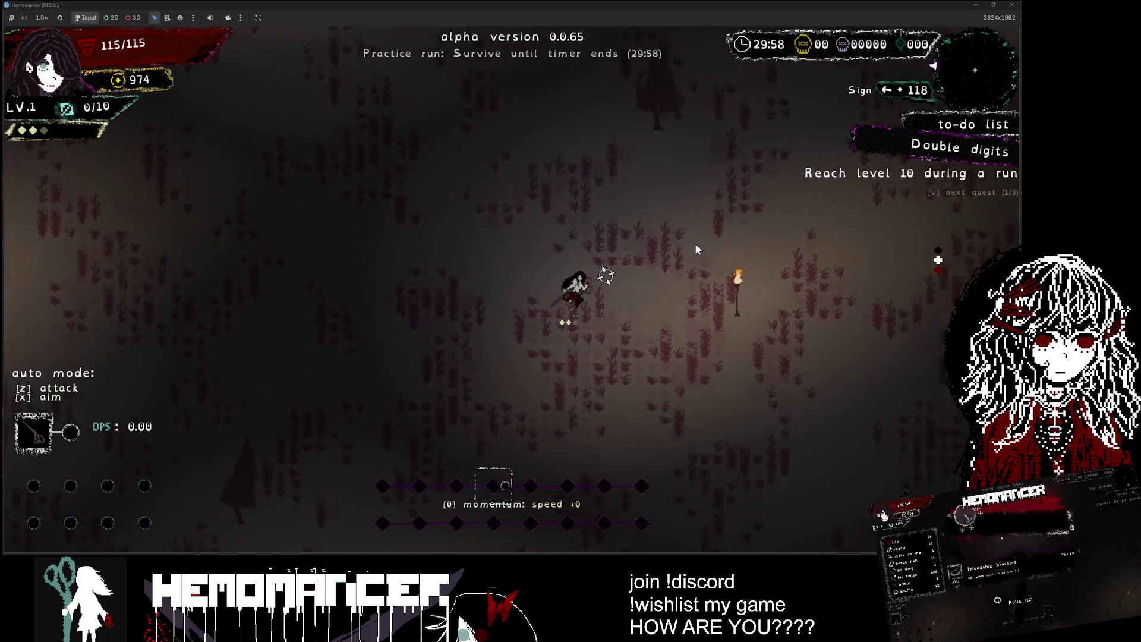
{"action": "key", "text": "d"}
{"action": "key", "text": "s"}
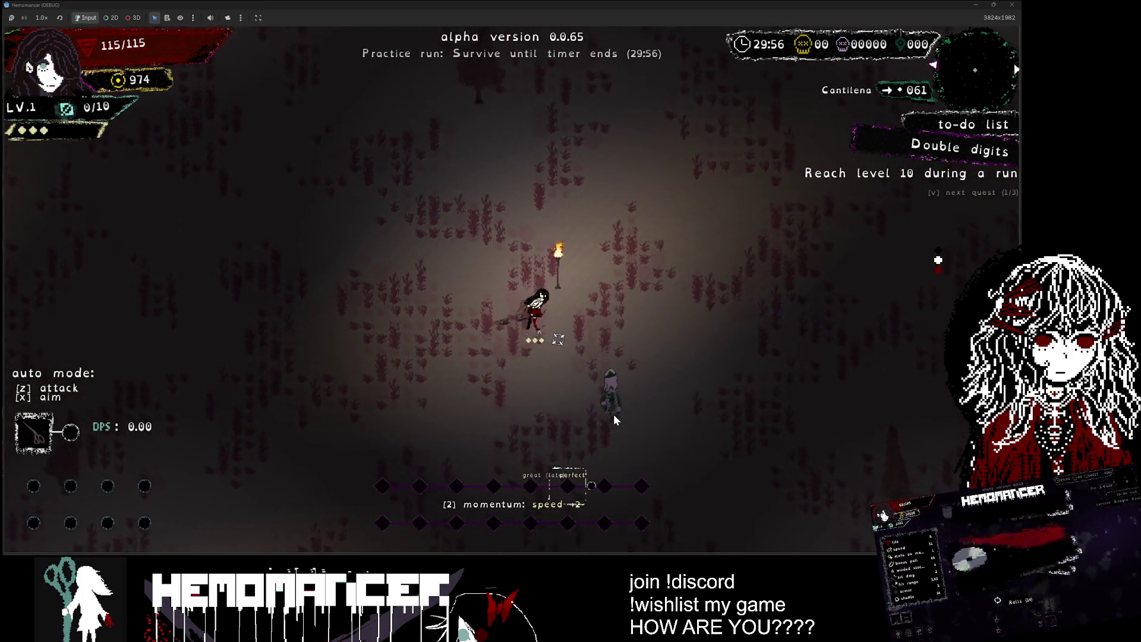
{"action": "key", "text": "d"}
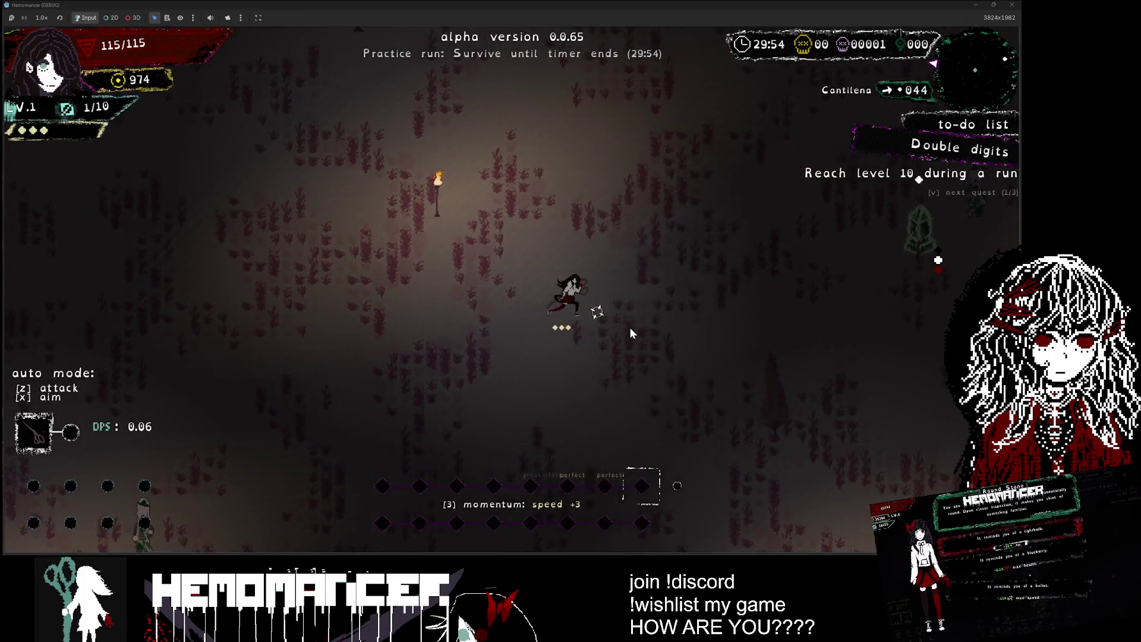
{"action": "key", "text": "w"}
{"action": "key", "text": "d"}
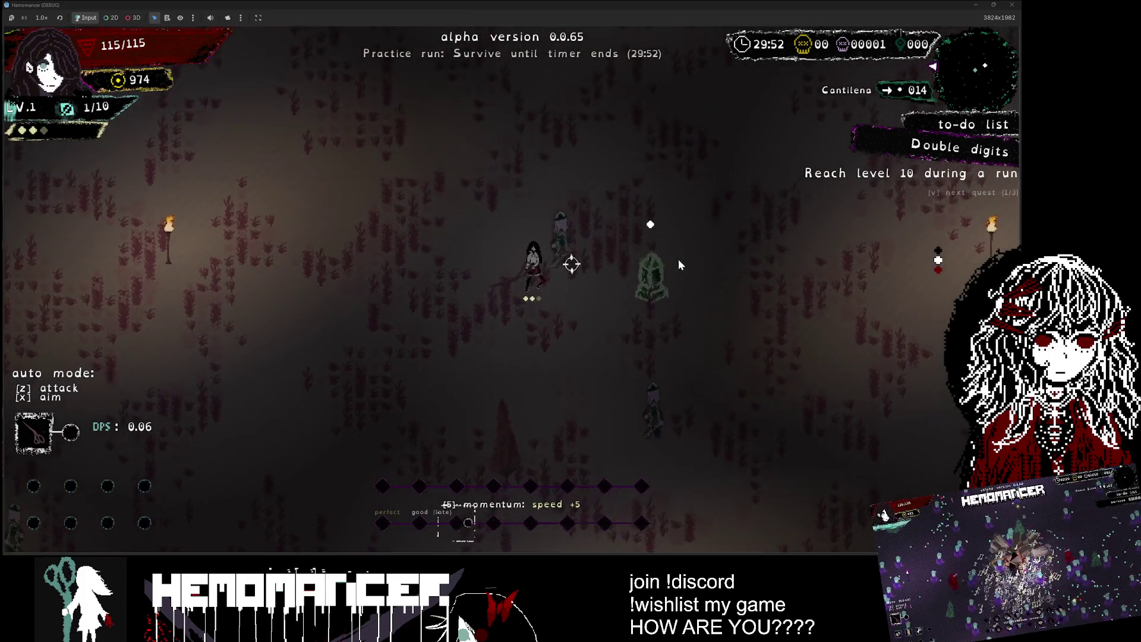
{"action": "key", "text": "s"}
{"action": "key", "text": "d"}
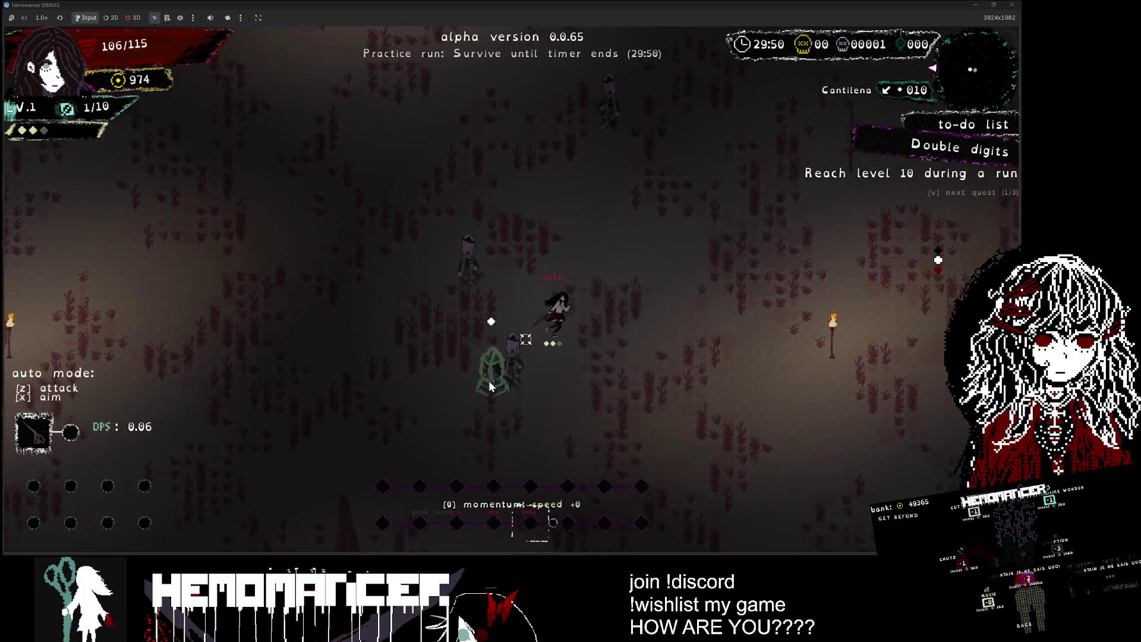
{"action": "key", "text": "w"}
{"action": "key", "text": "a"}
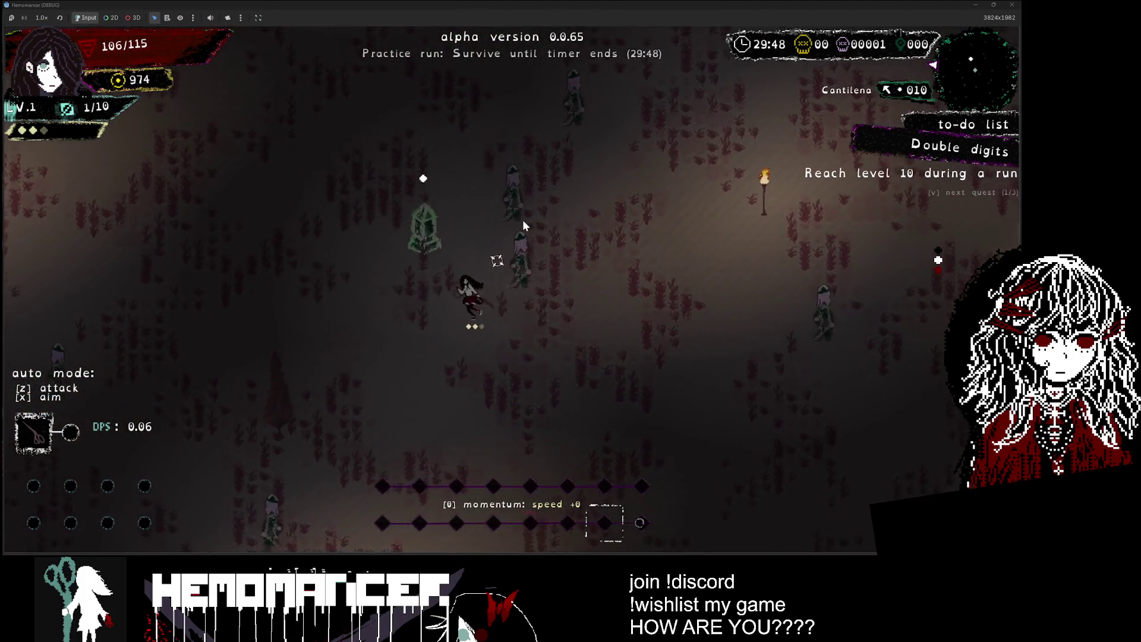
{"action": "key", "text": "w"}
{"action": "key", "text": "a"}
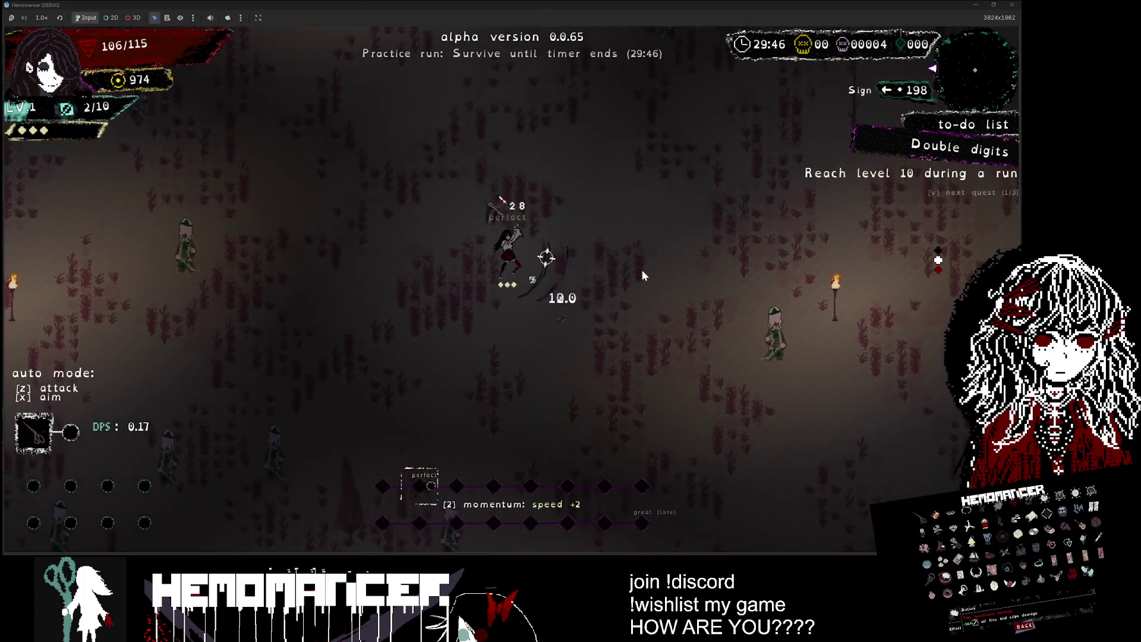
Step: Keep fighting upward and leftward, collecting experience until reaching level 2
{"action": "key", "text": "w"}
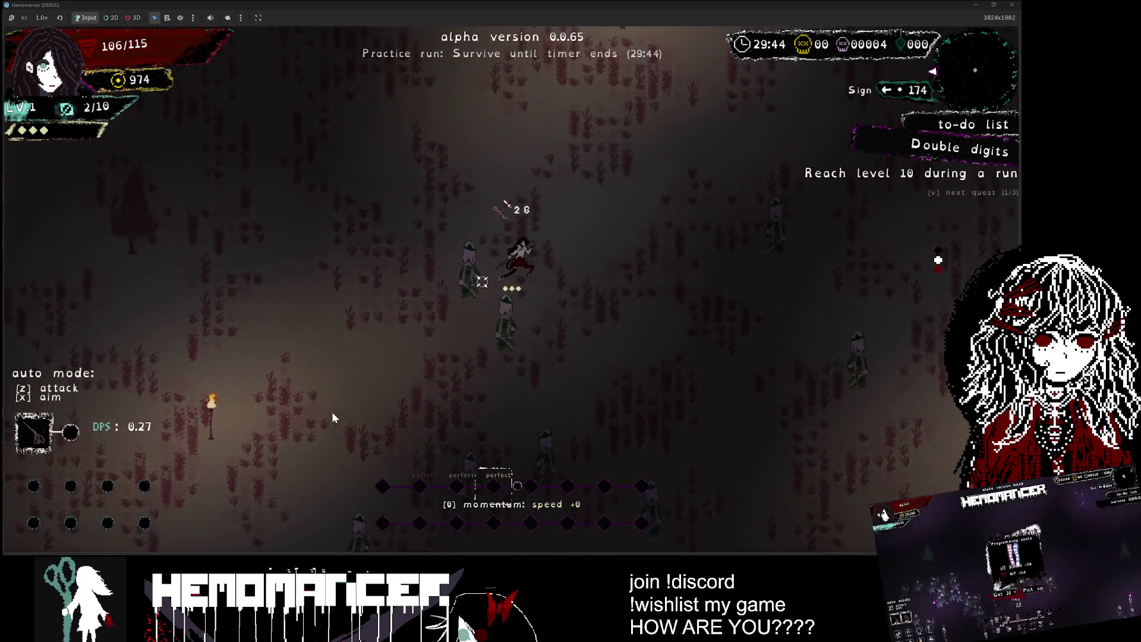
{"action": "key", "text": "w"}
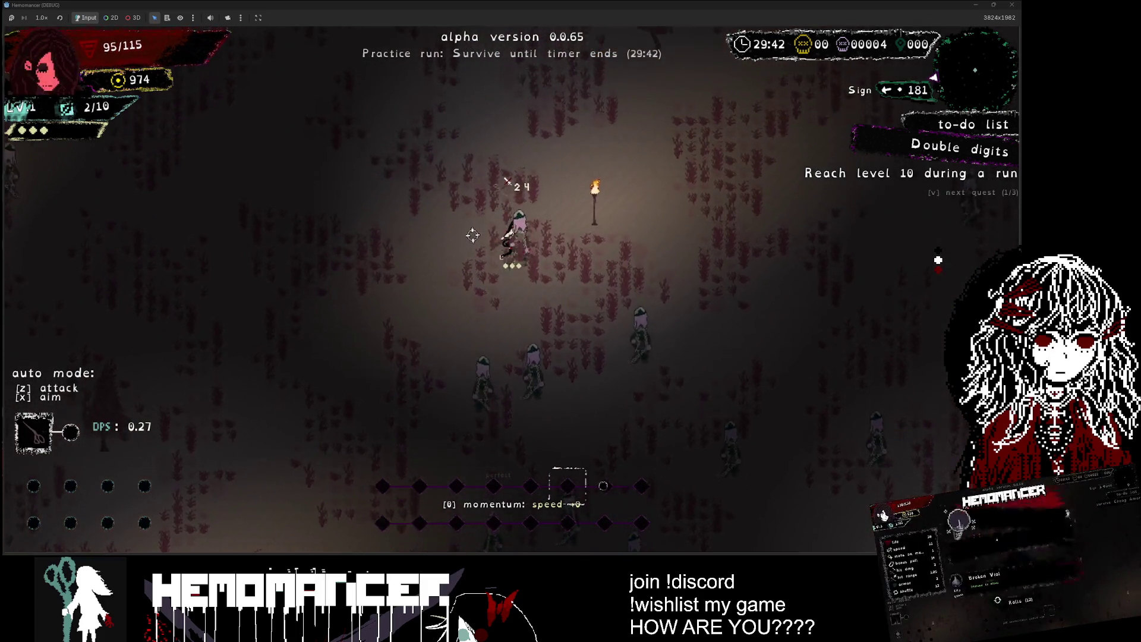
{"action": "key", "text": "a"}
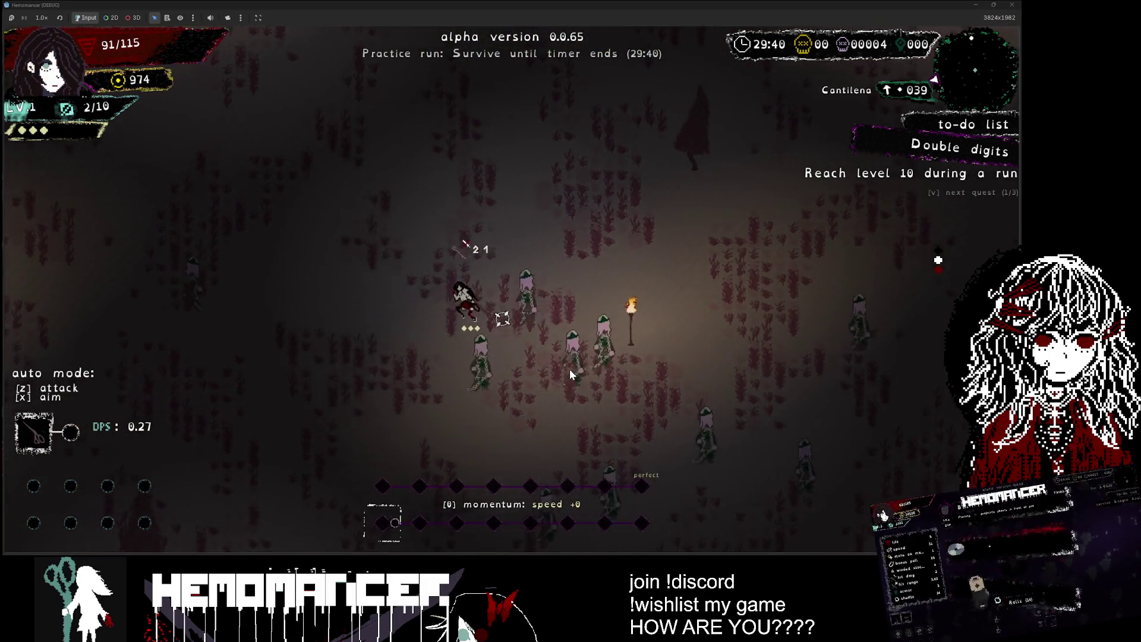
{"action": "key", "text": "d"}
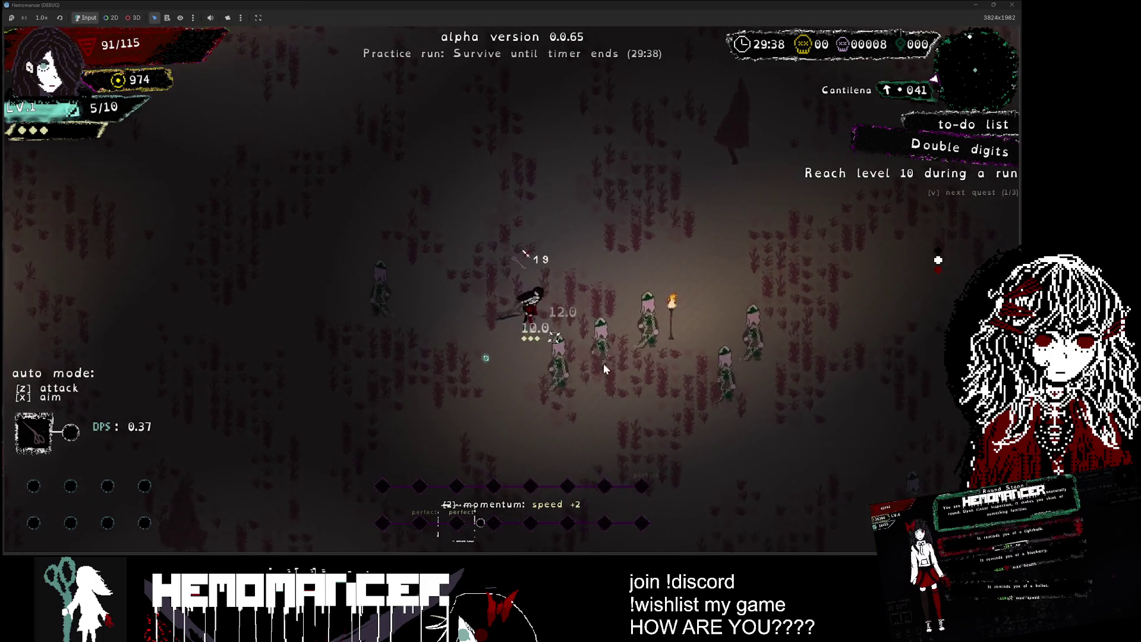
{"action": "key", "text": "w"}
{"action": "key", "text": "a"}
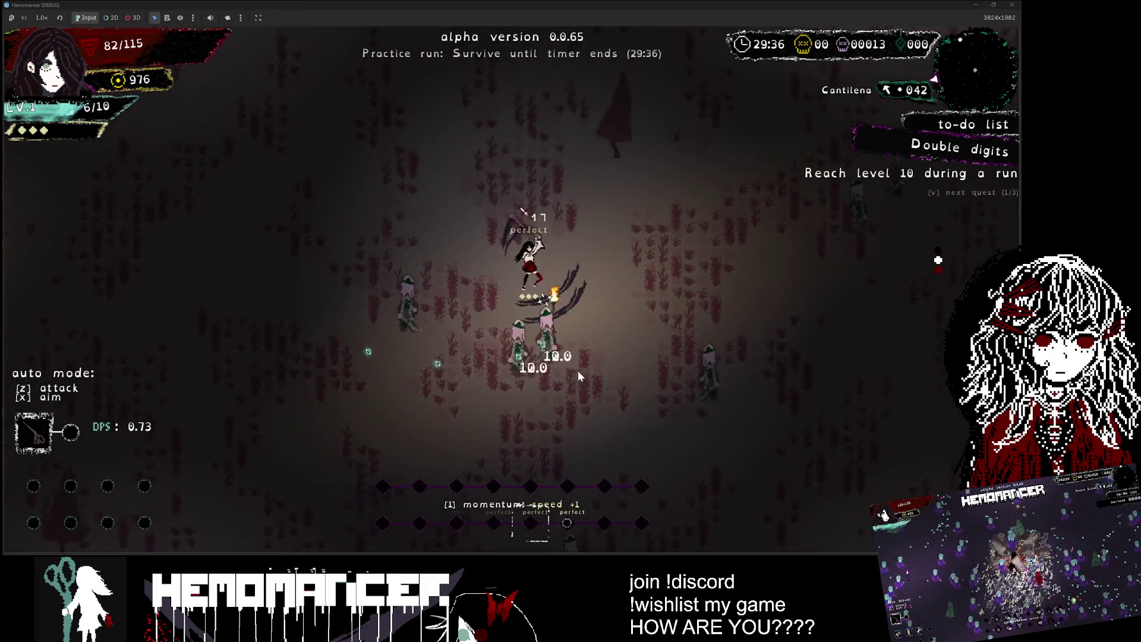
{"action": "key", "text": "s"}
{"action": "key", "text": "d"}
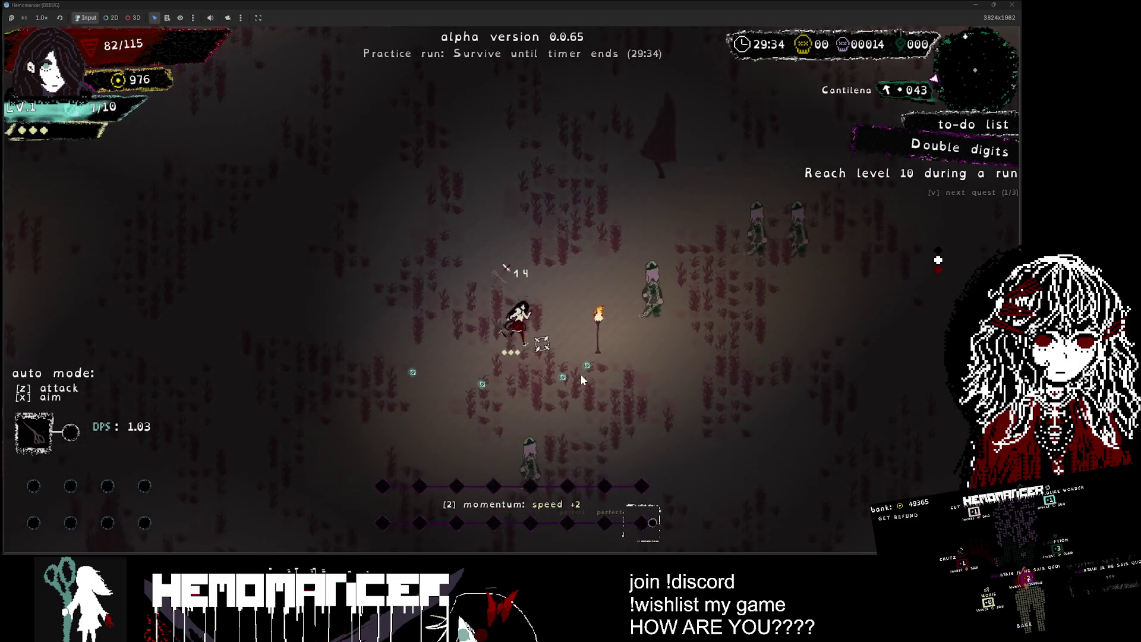
{"action": "key", "text": "w"}
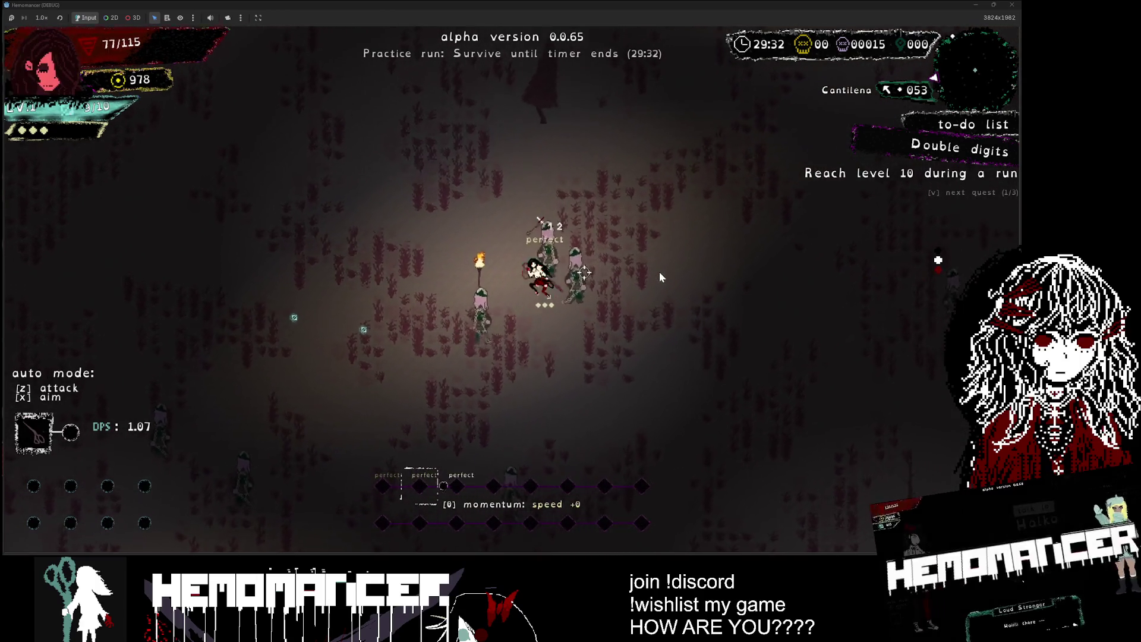
{"action": "key", "text": "w"}
{"action": "key", "text": "a"}
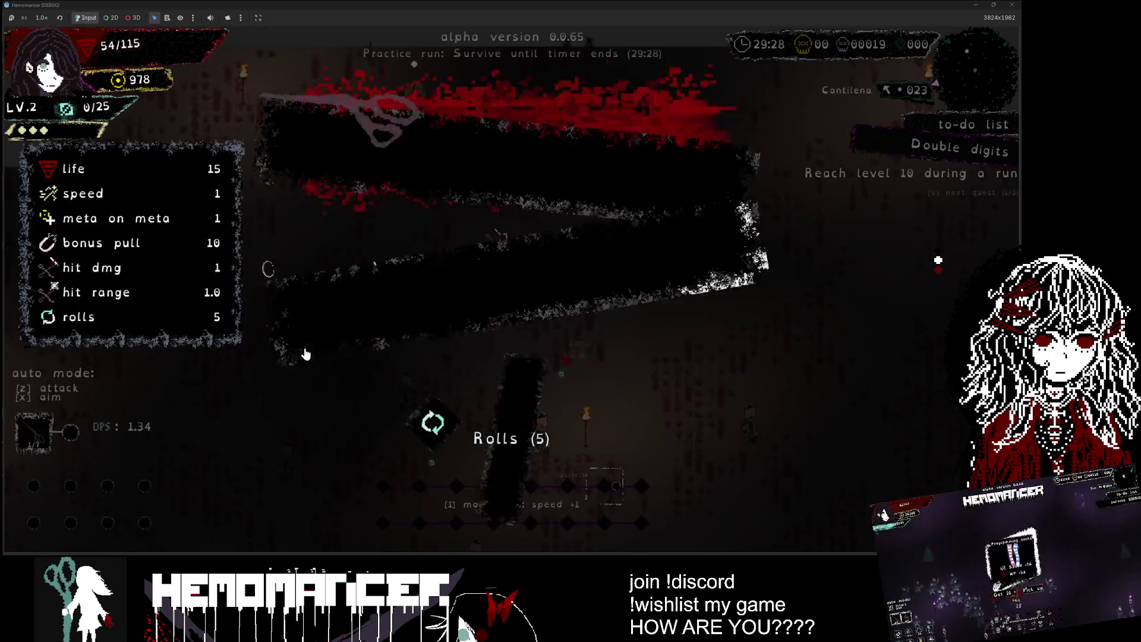
Step: Take the Scissors level-up upgrade and resume moving across the field
{"action": "left_click", "coordinate": [455, 111]}
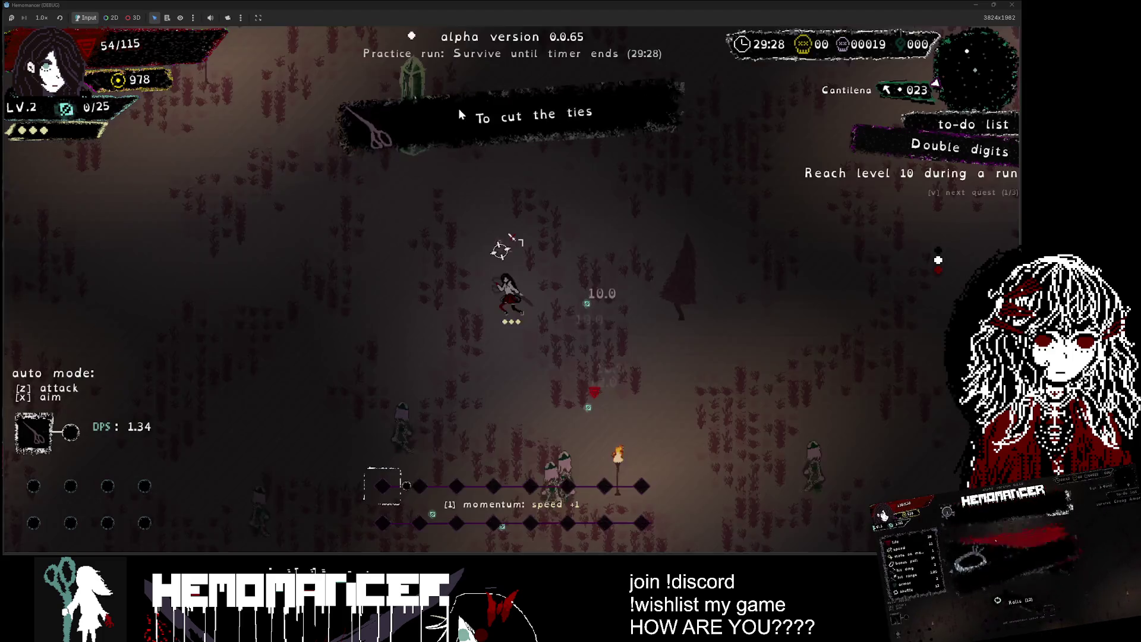
{"action": "key", "text": "w"}
{"action": "key", "text": "a"}
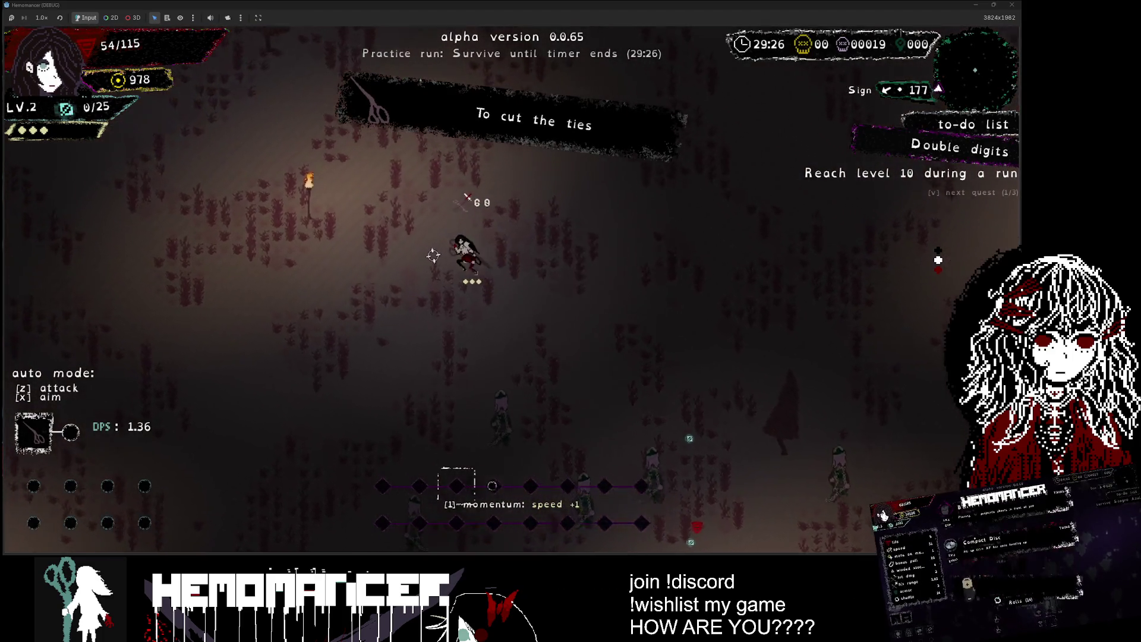
{"action": "key", "text": "d"}
{"action": "key", "text": "s"}
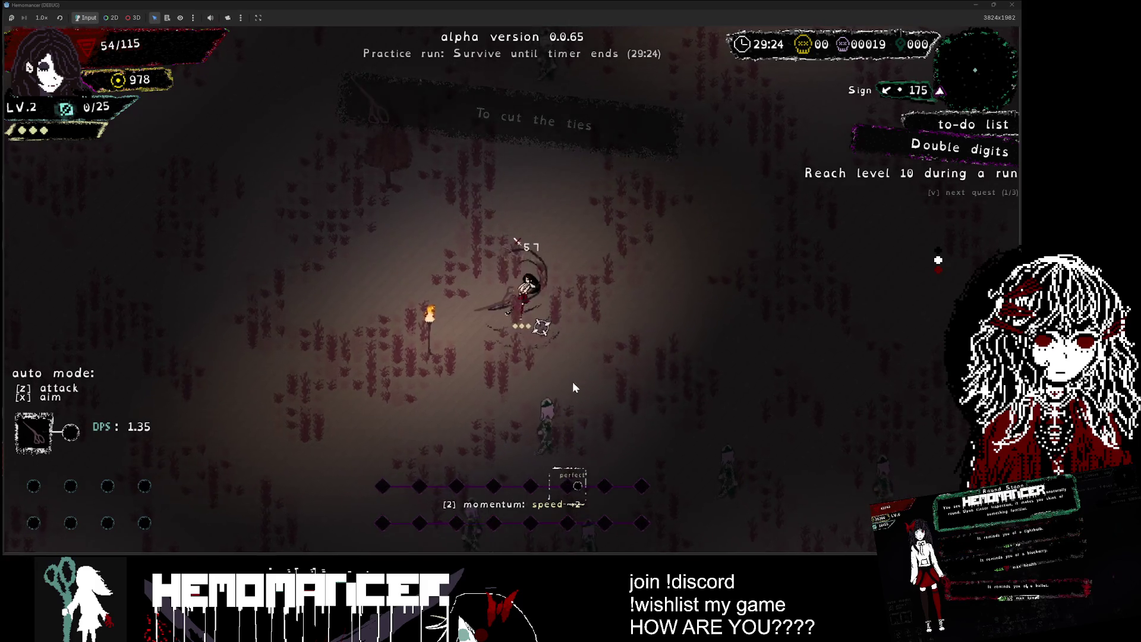
{"action": "key", "text": "s"}
{"action": "key", "text": "a"}
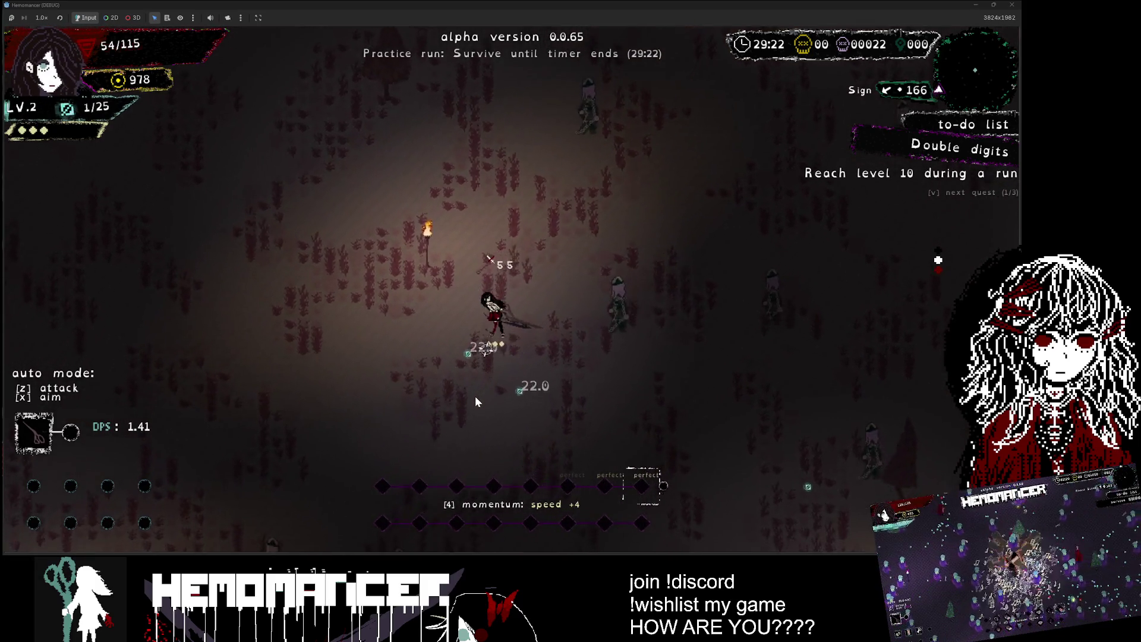
{"action": "key", "text": "d"}
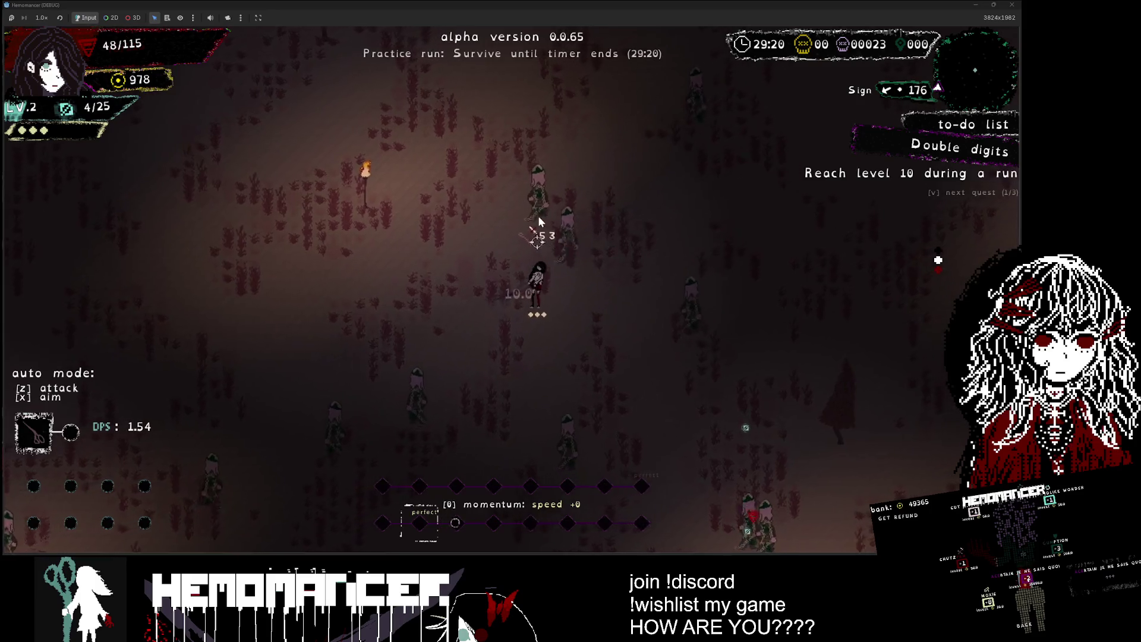
{"action": "key", "text": "w"}
Step: Push up through the enemy crowd to the Modulafortis pillar and back away
{"action": "key", "text": "w"}
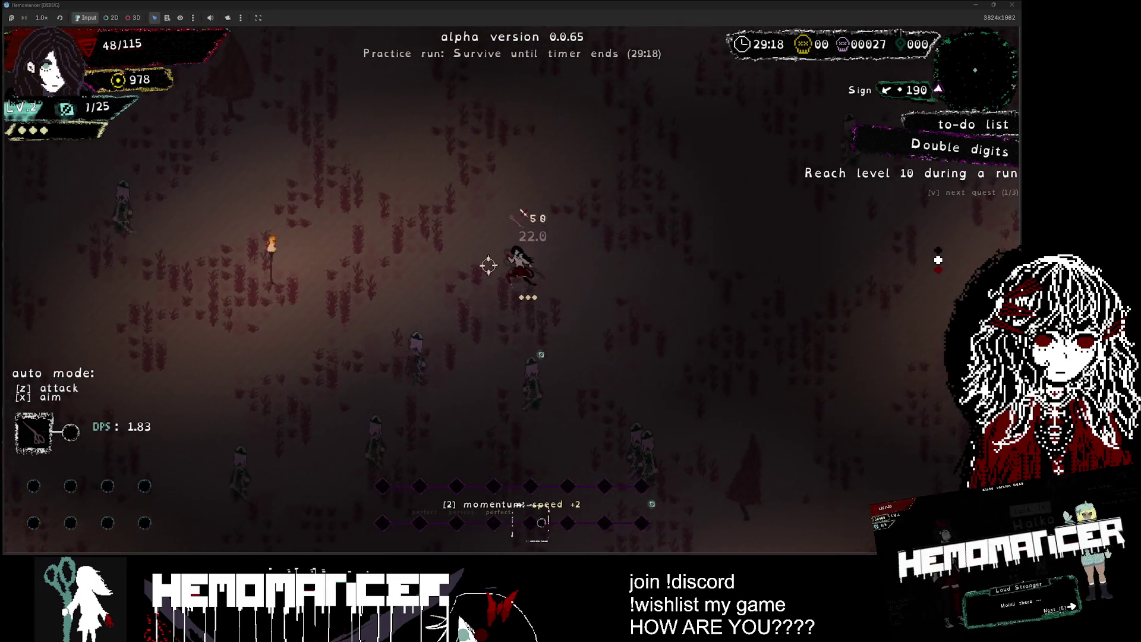
{"action": "key", "text": "a"}
{"action": "key", "text": "a"}
{"action": "key", "text": "w"}
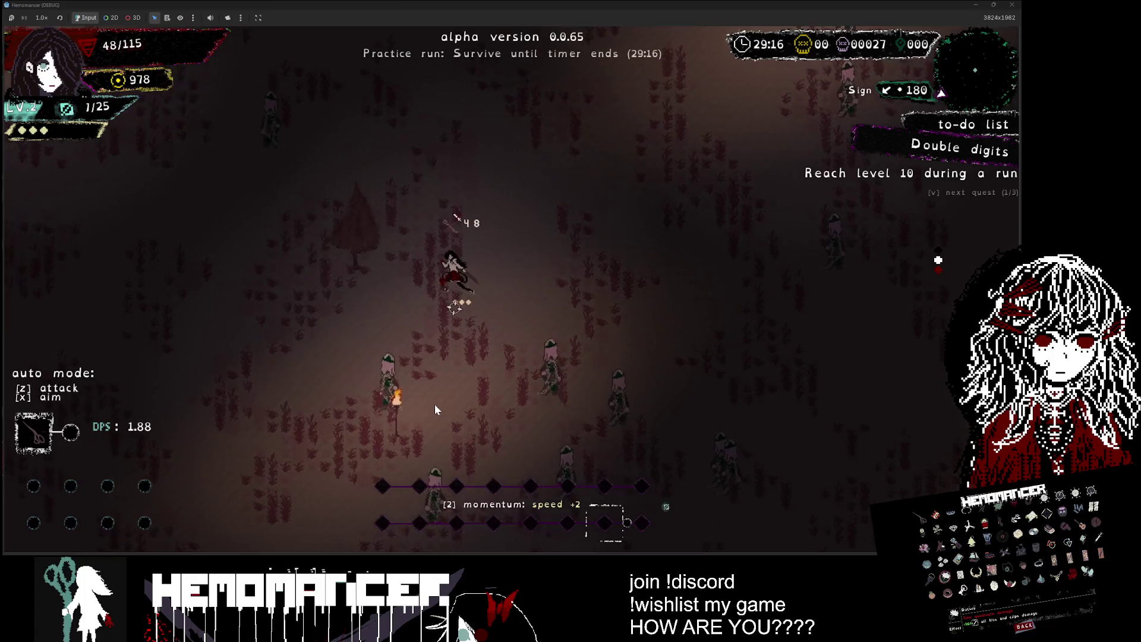
{"action": "key", "text": "w"}
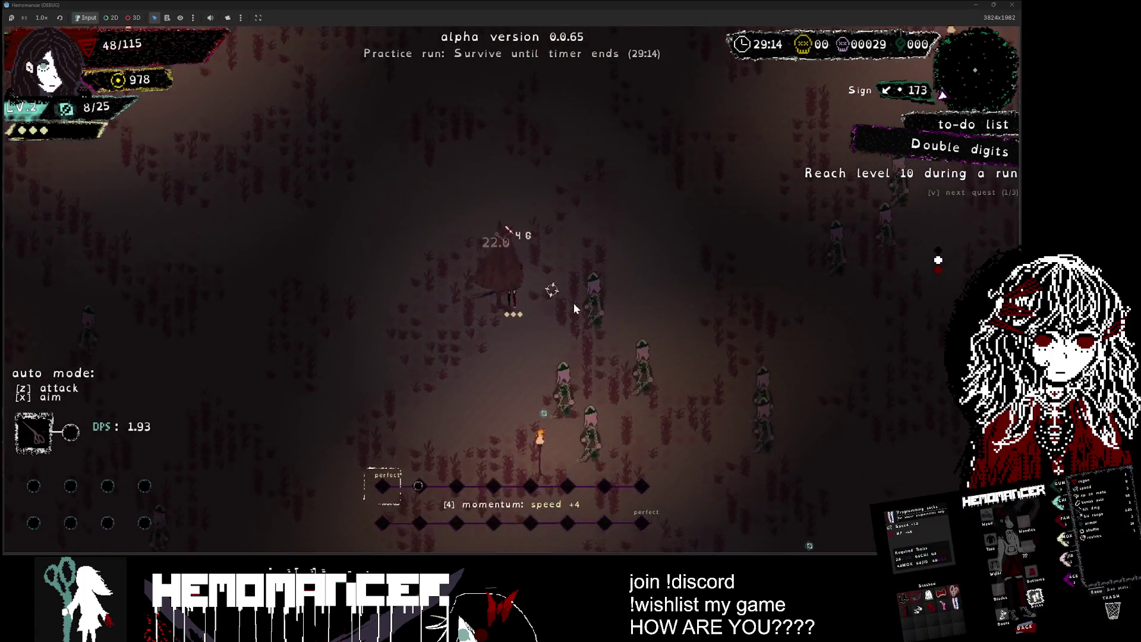
{"action": "key", "text": "w"}
{"action": "key", "text": "d"}
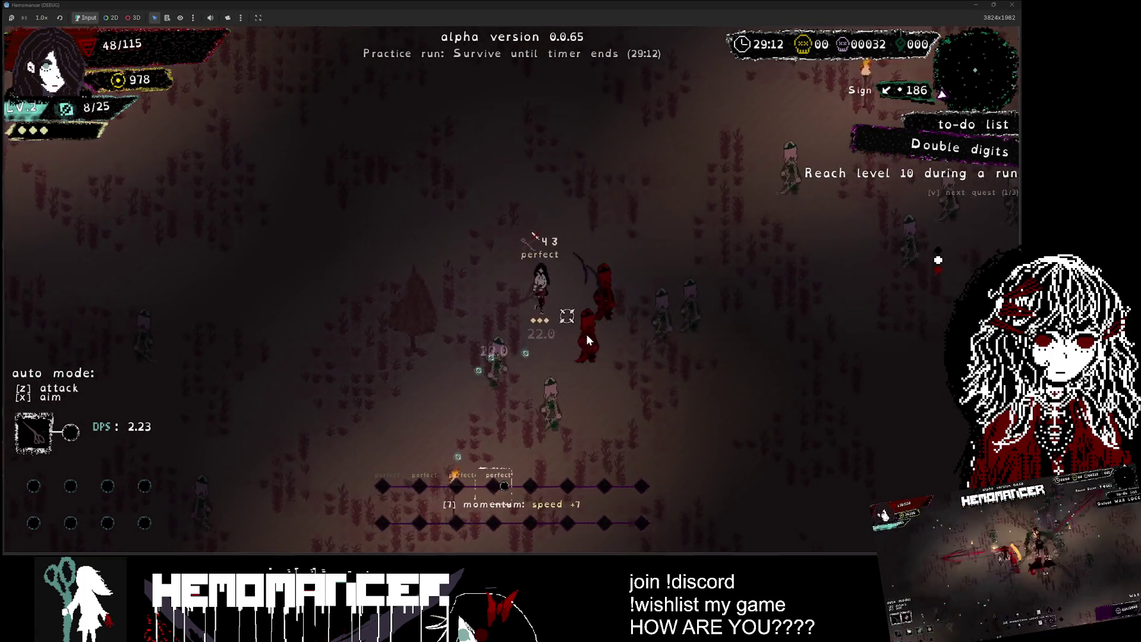
{"action": "key", "text": "w"}
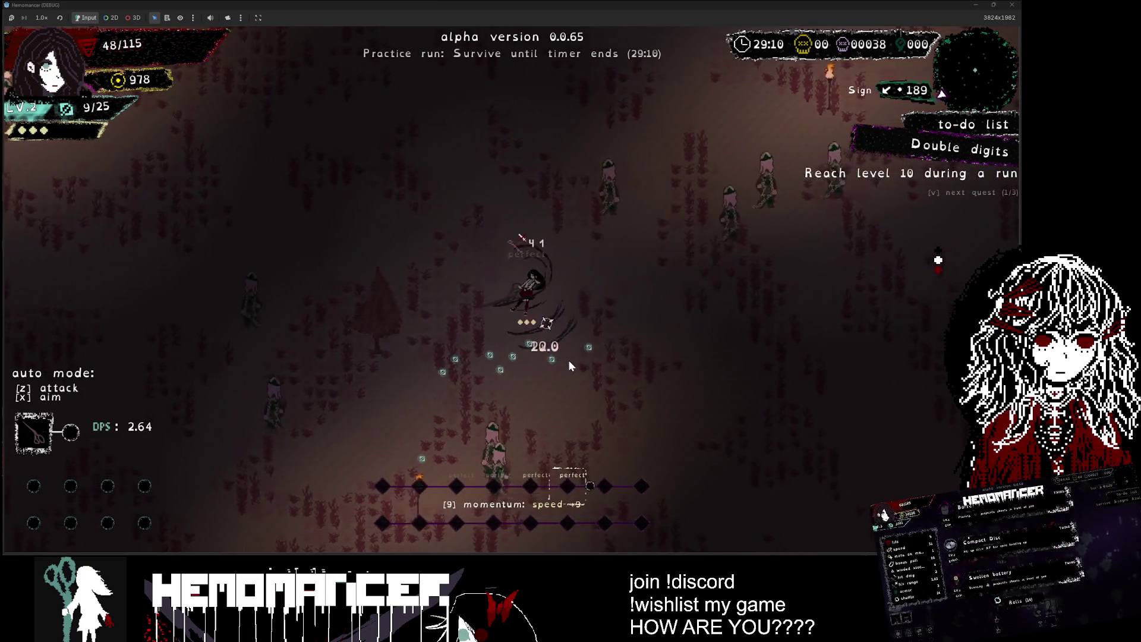
{"action": "key", "text": "w"}
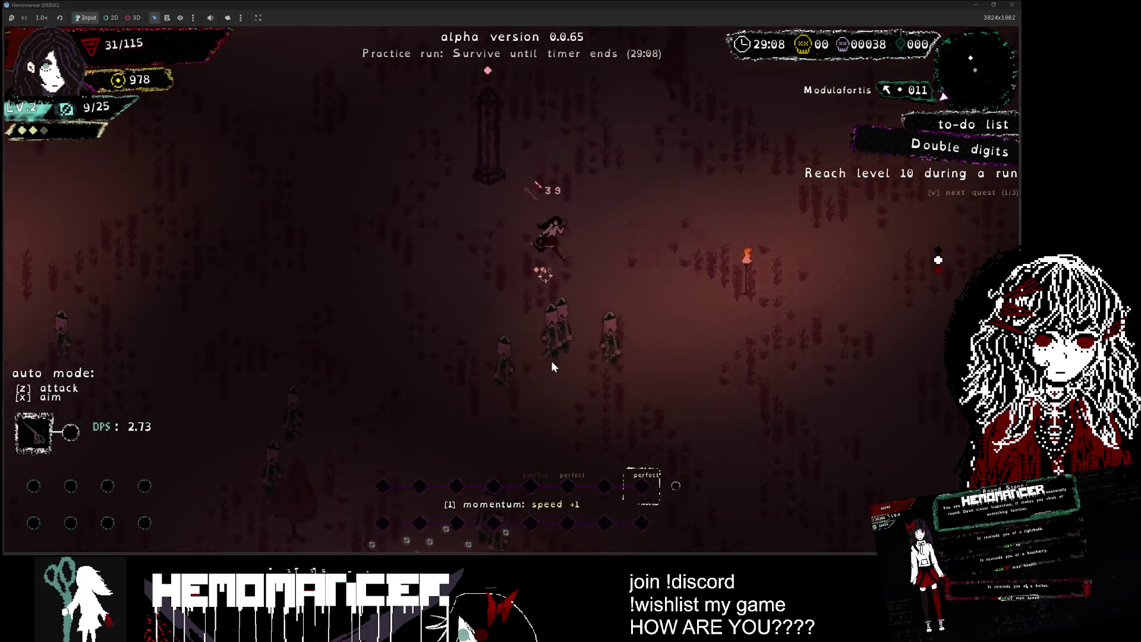
{"action": "key", "text": "w"}
{"action": "key", "text": "a"}
{"action": "key", "text": "e"}
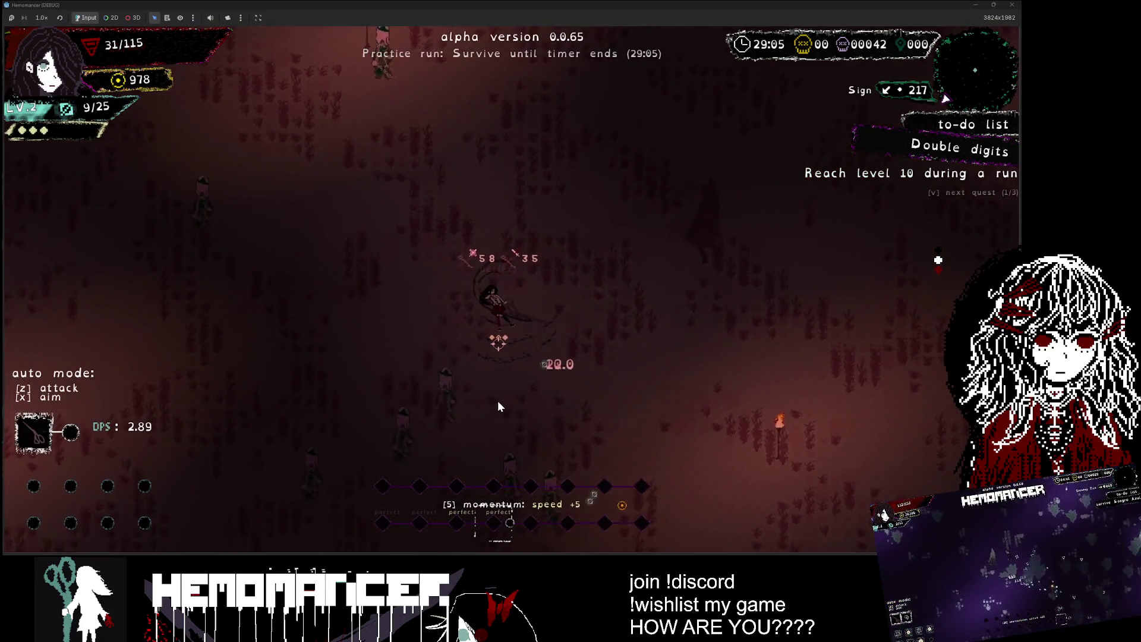
Step: Keep fighting around the field until reaching level 3 with Model plane offered
{"action": "key", "text": "s"}
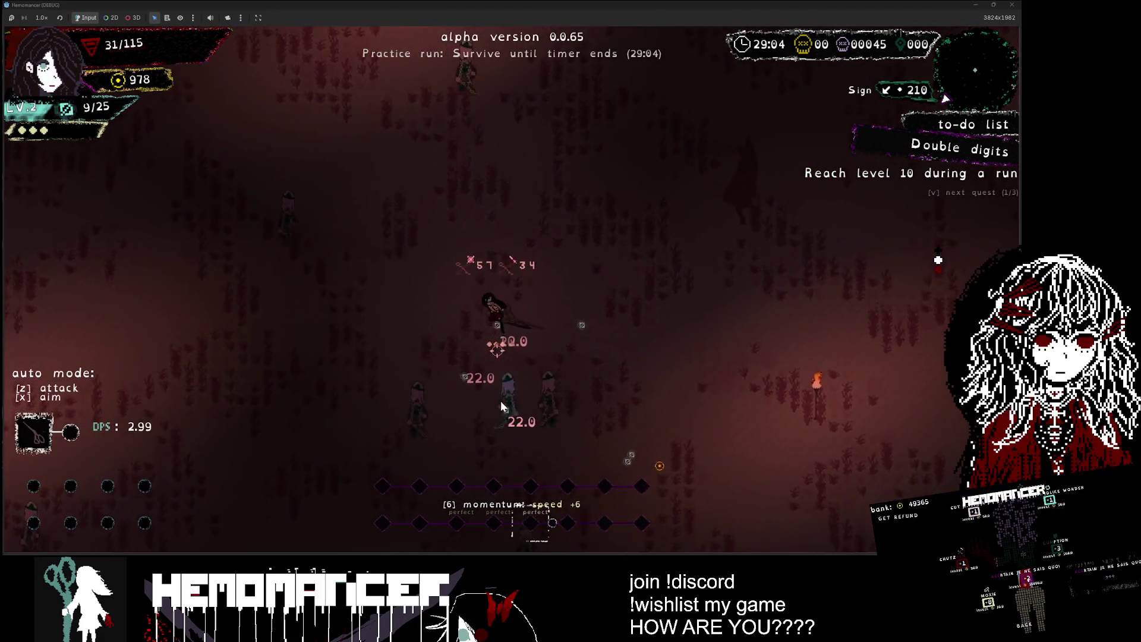
{"action": "key", "text": "s"}
{"action": "key", "text": "d"}
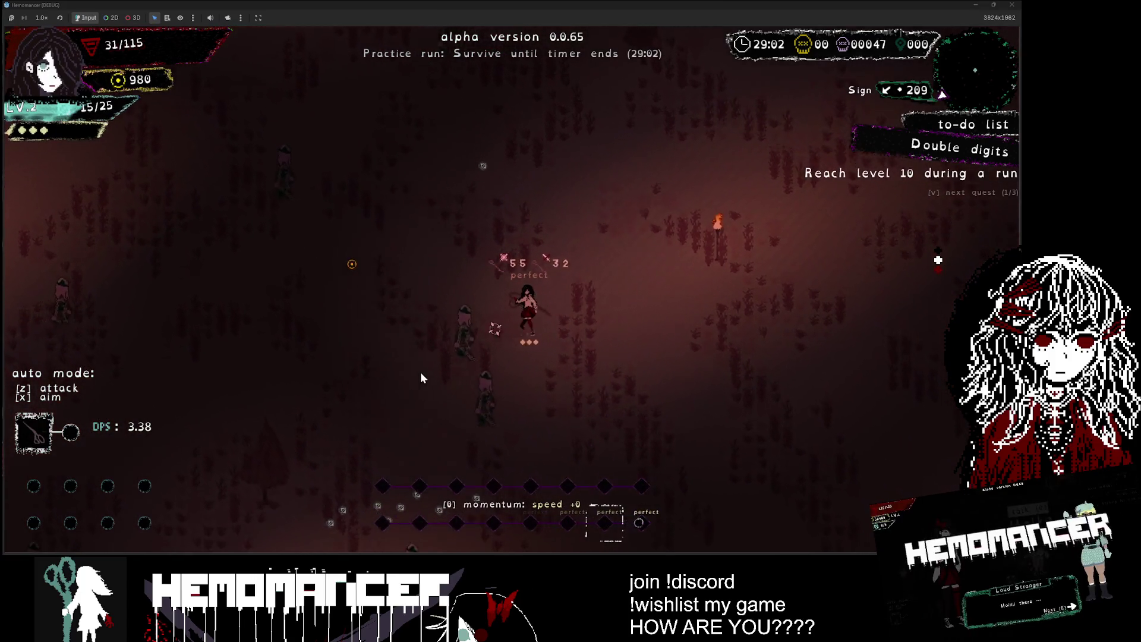
{"action": "key", "text": "a"}
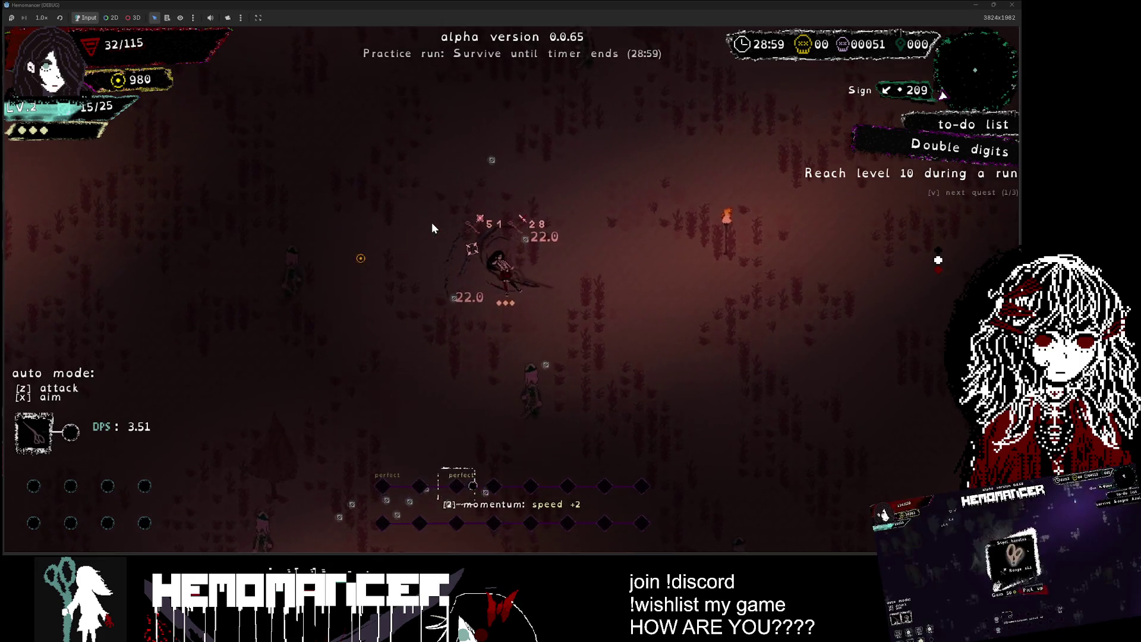
{"action": "key", "text": "a"}
{"action": "key", "text": "w"}
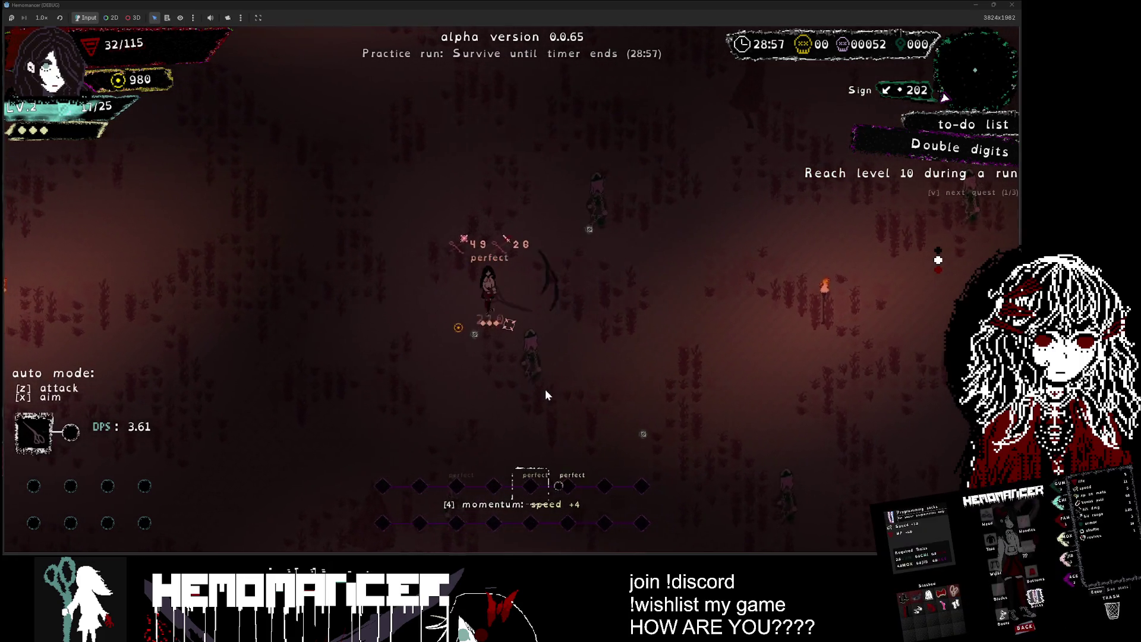
{"action": "key", "text": "d"}
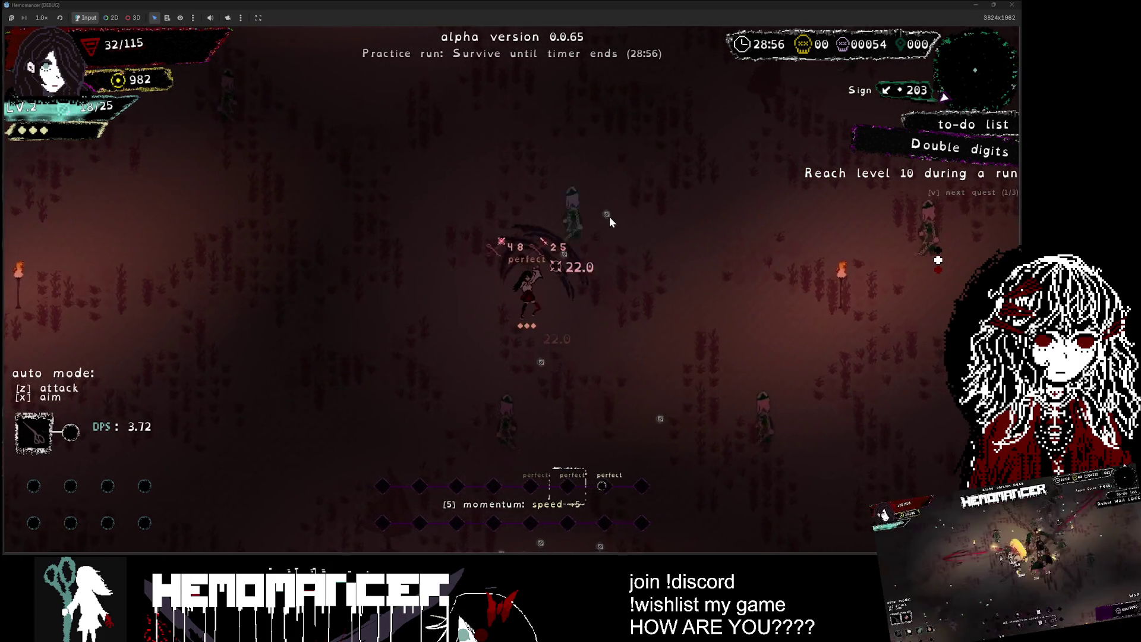
{"action": "key", "text": "s"}
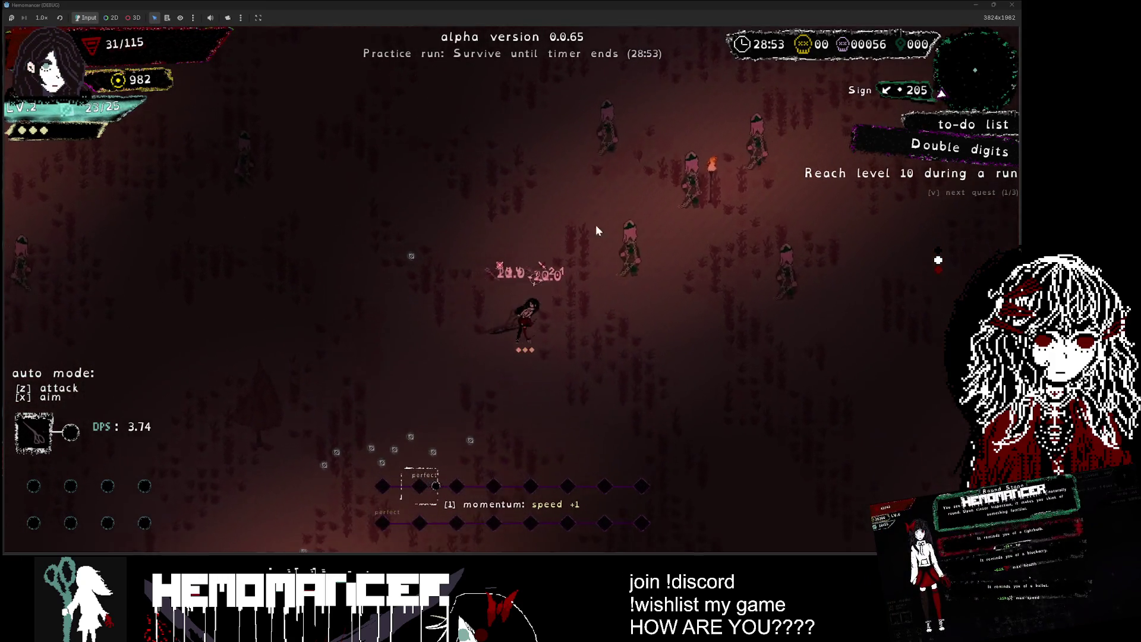
{"action": "key", "text": "d"}
{"action": "key", "text": "w"}
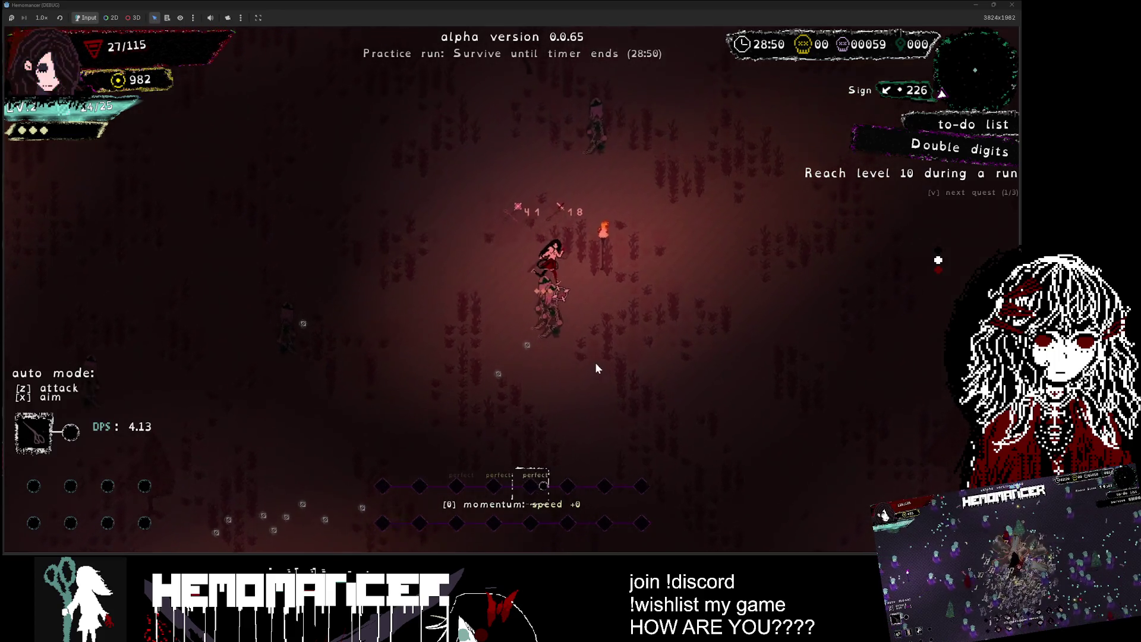
{"action": "key", "text": "d"}
{"action": "key", "text": "w"}
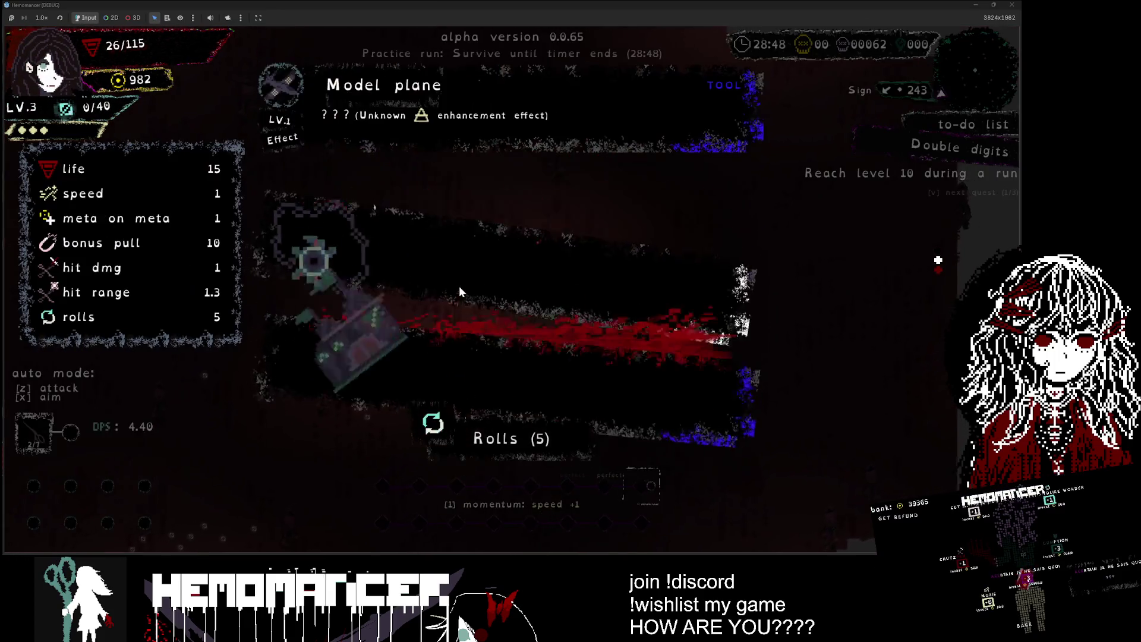
Step: Take the Model plane upgrade and keep moving around the field
{"action": "left_click", "coordinate": [497, 125]}
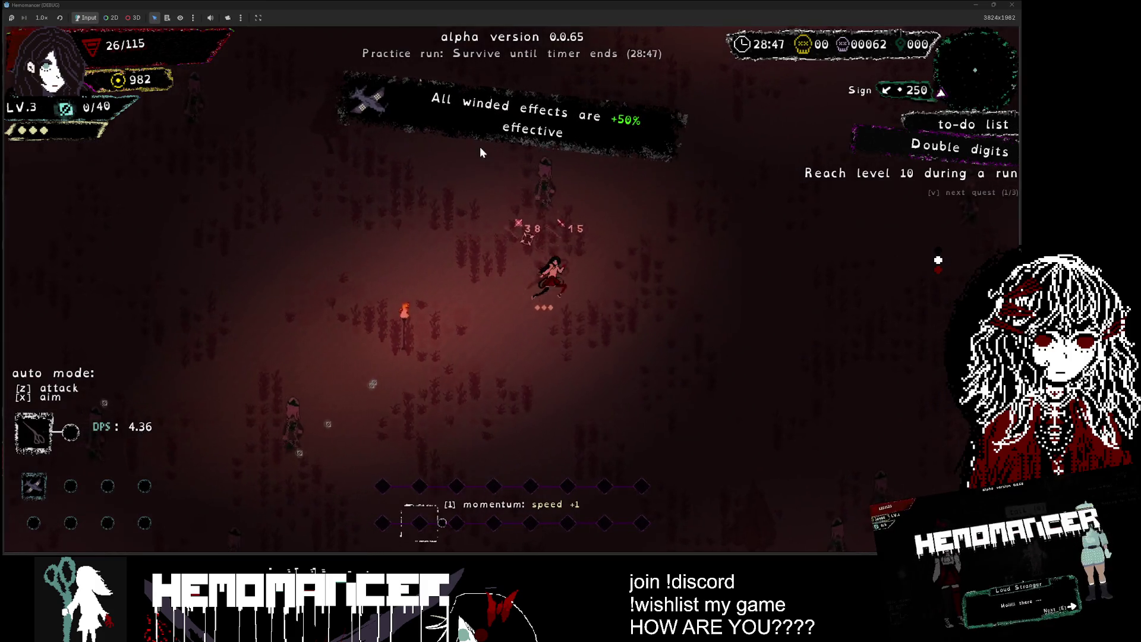
{"action": "key", "text": "d"}
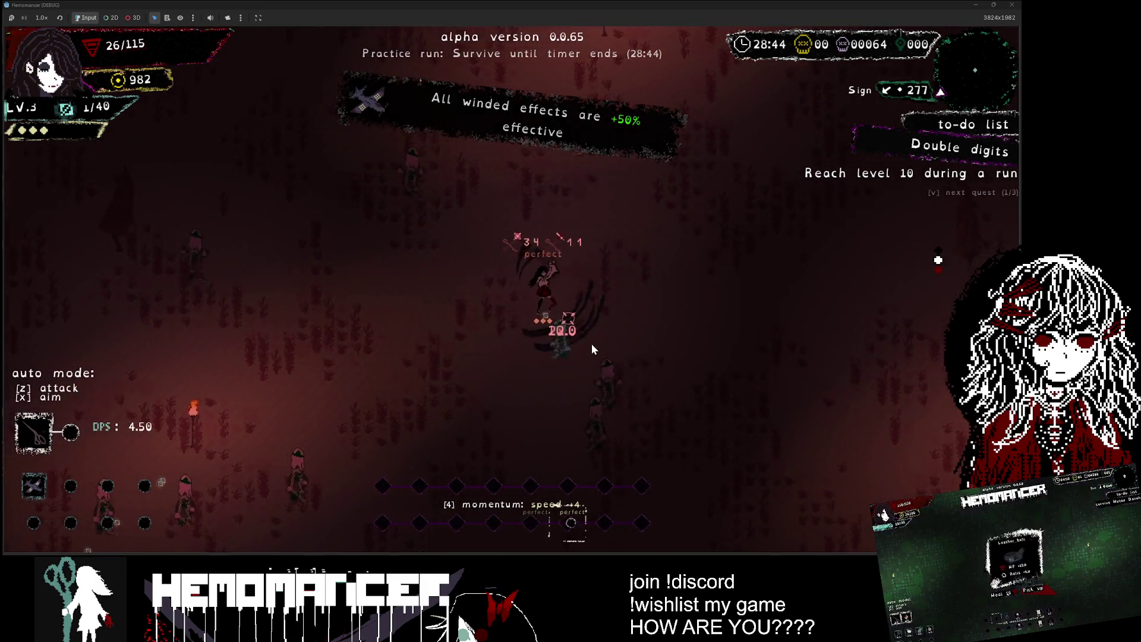
{"action": "key", "text": "d"}
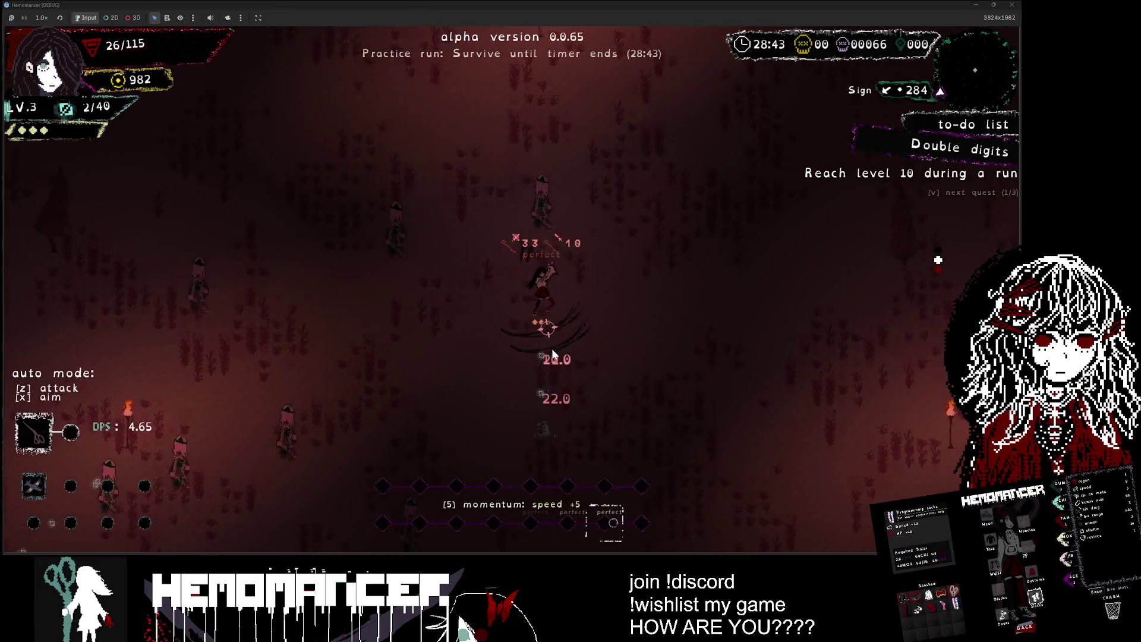
{"action": "key", "text": "a"}
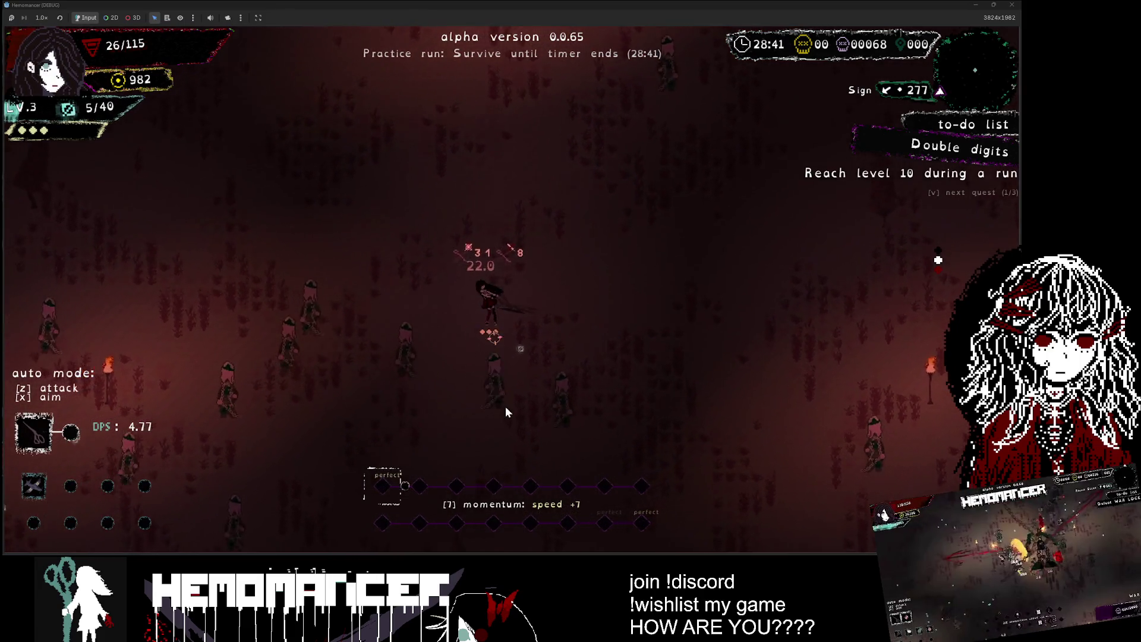
{"action": "key", "text": "s"}
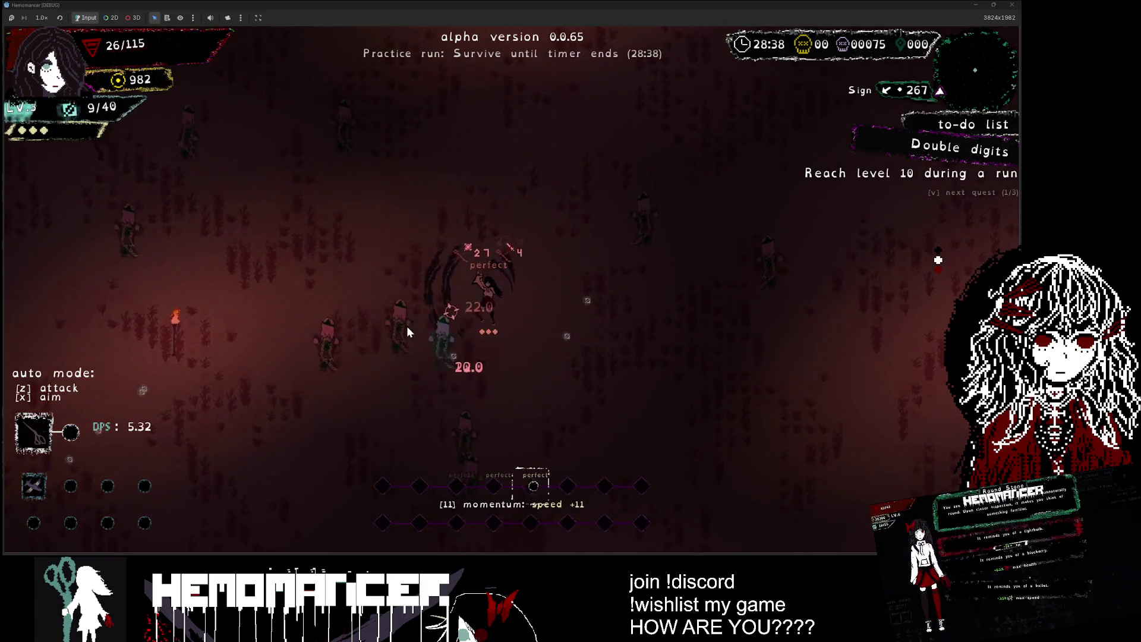
{"action": "key", "text": "a"}
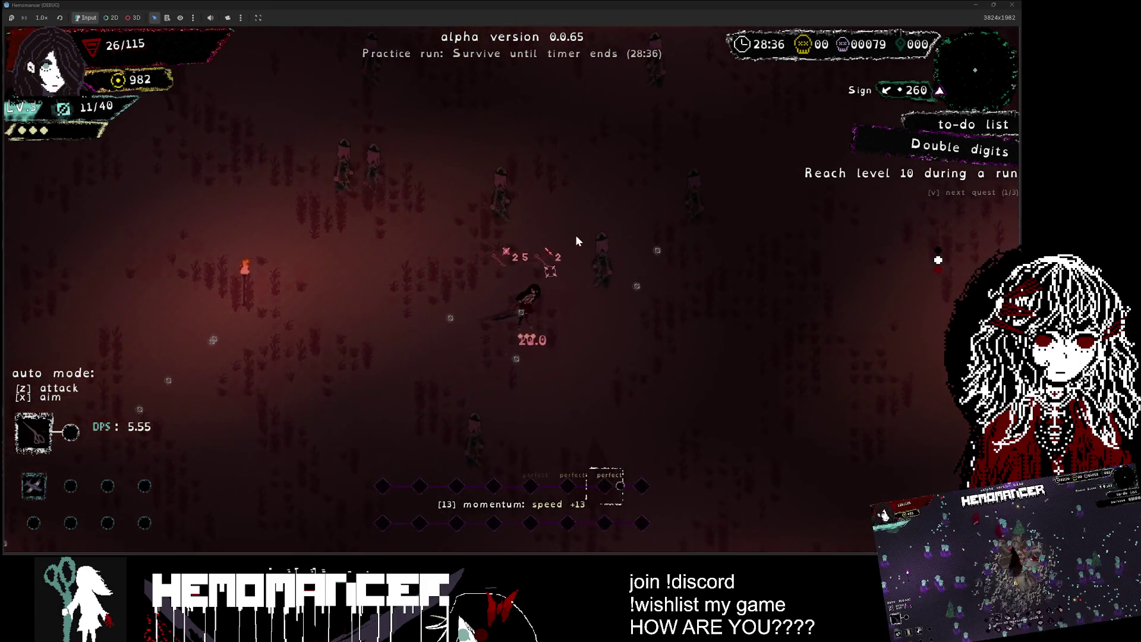
{"action": "key", "text": "w"}
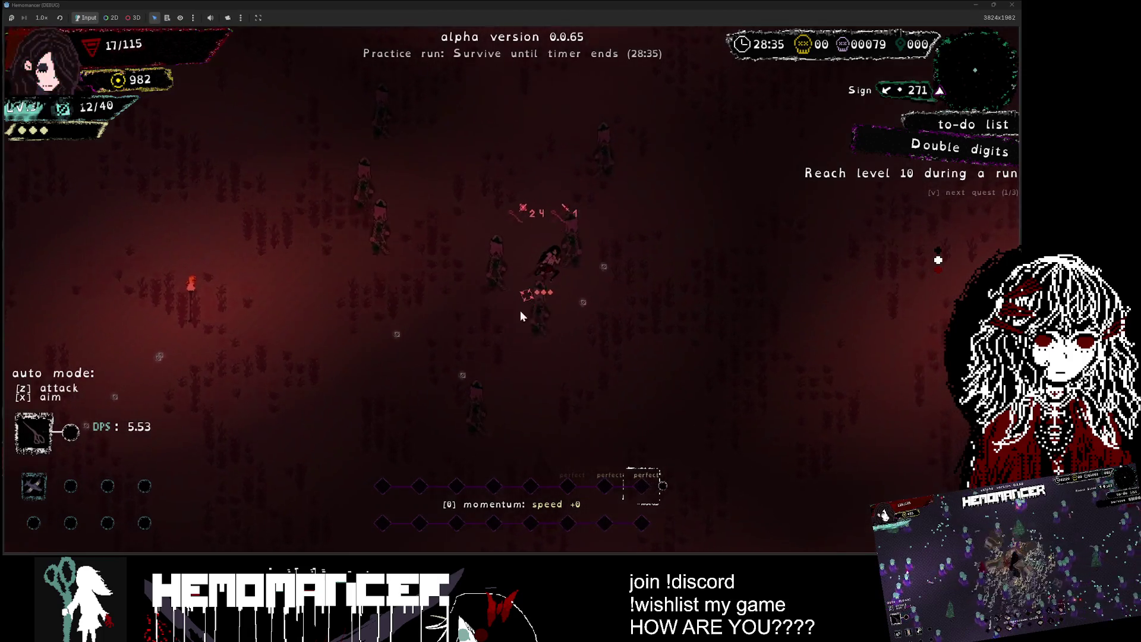
{"action": "key", "text": "w"}
{"action": "key", "text": "a"}
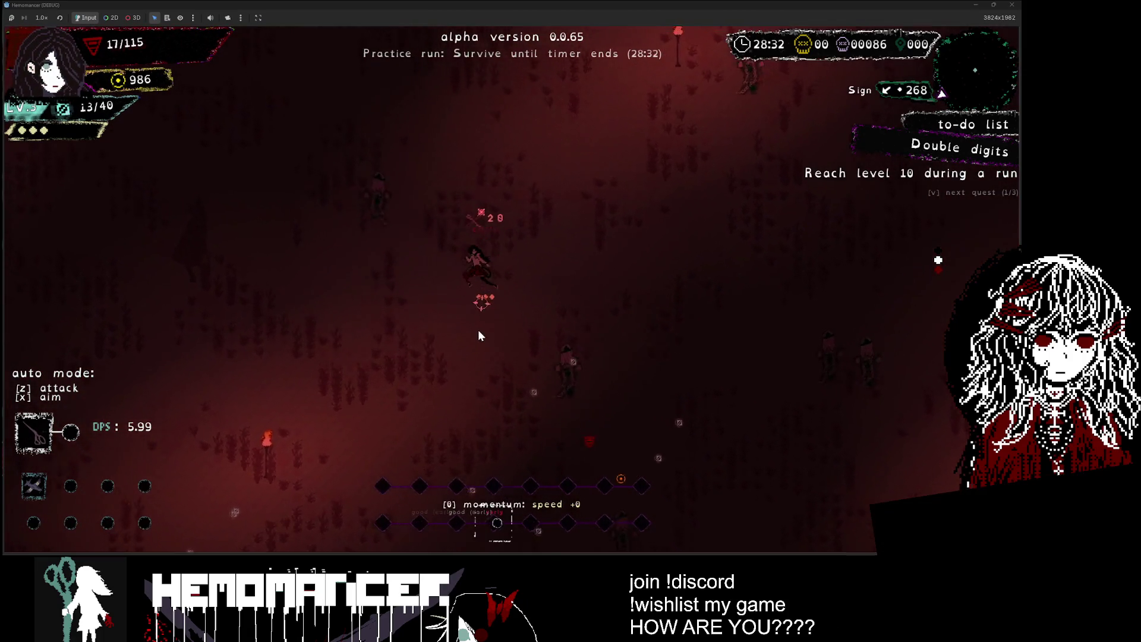
{"action": "key", "text": "w"}
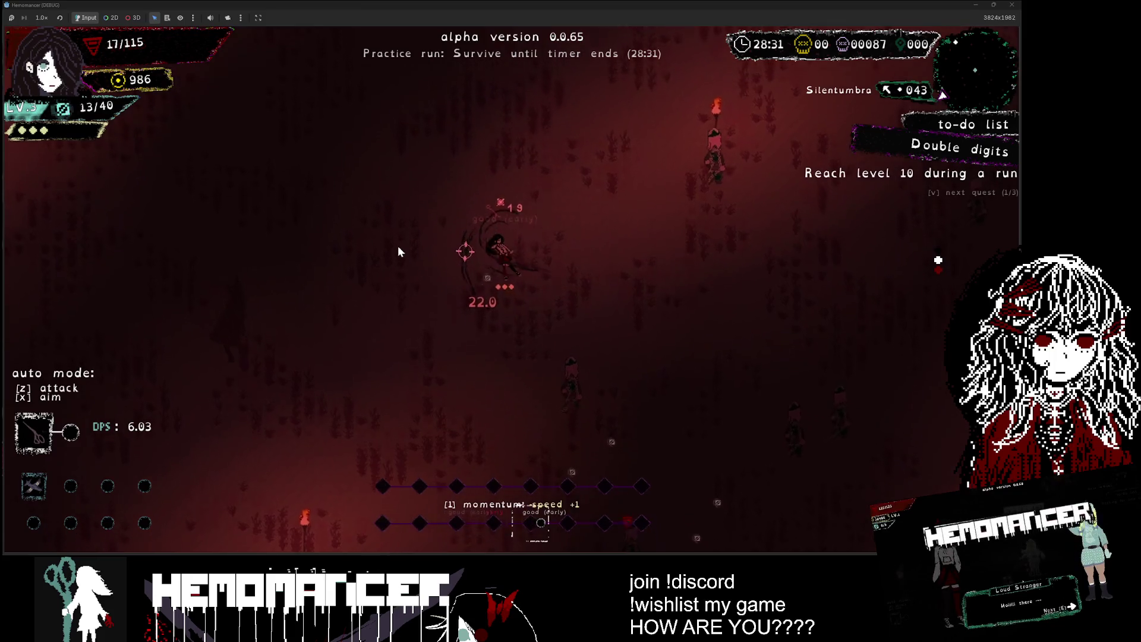
Step: Continue weaving up-right and up-left through enemies to survive
{"action": "key", "text": "w"}
{"action": "key", "text": "d"}
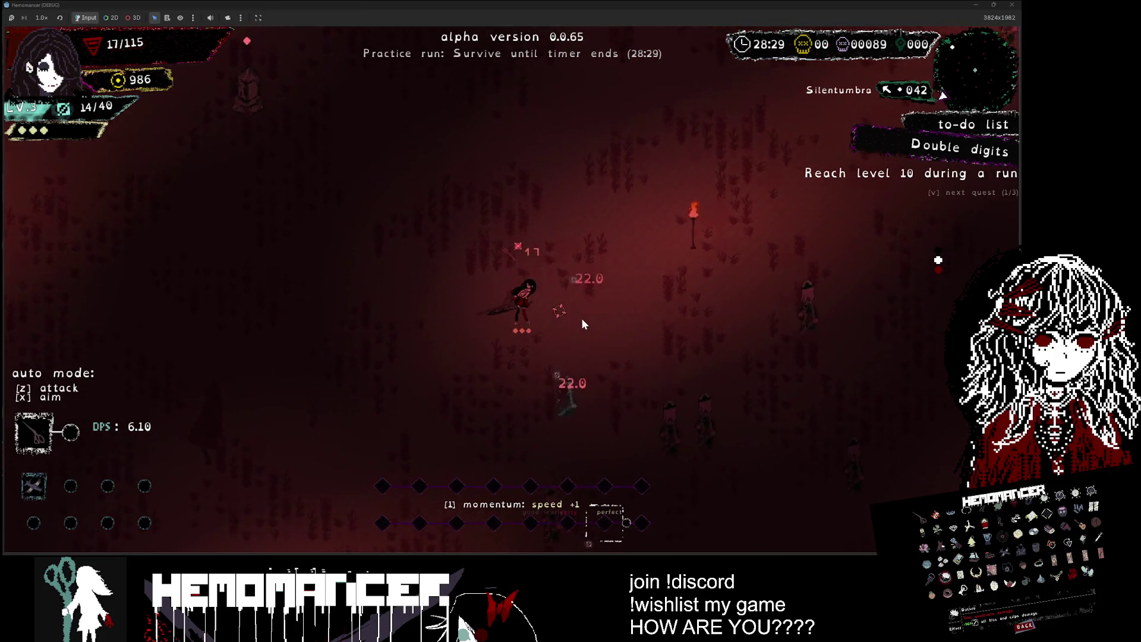
{"action": "key", "text": "w"}
{"action": "key", "text": "d"}
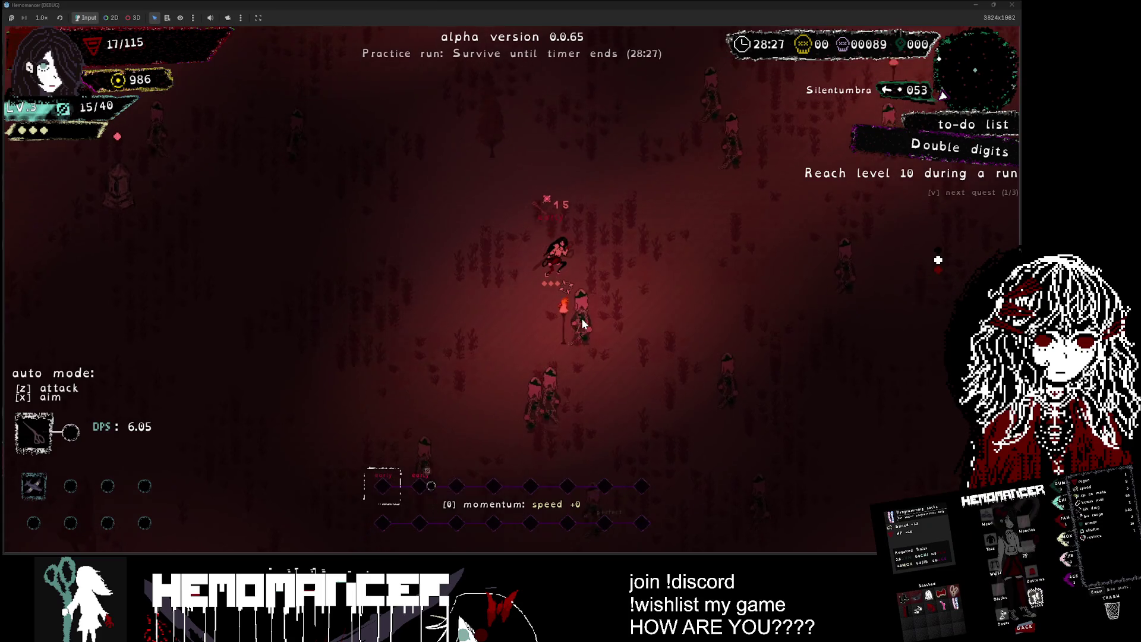
{"action": "key", "text": "s"}
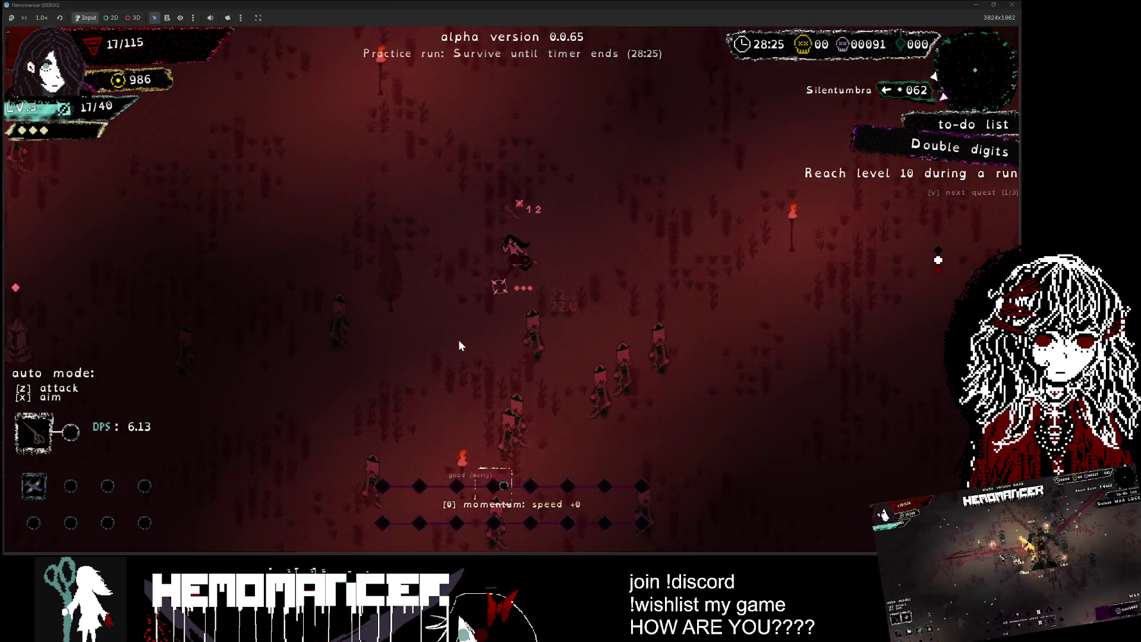
{"action": "key", "text": "w"}
{"action": "key", "text": "a"}
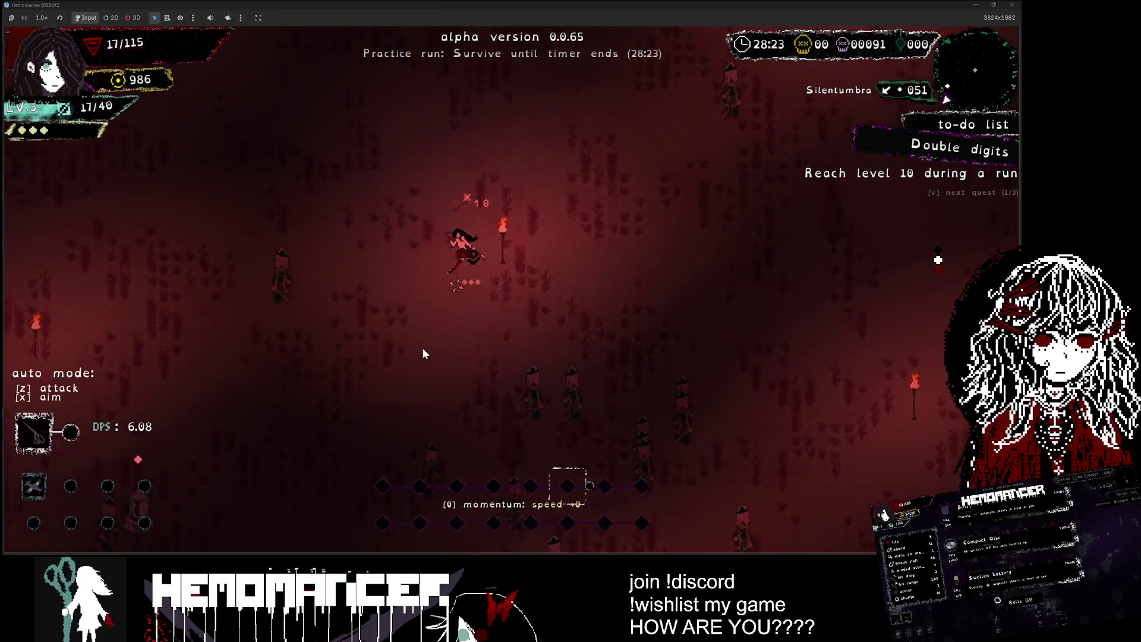
{"action": "key", "text": "w"}
{"action": "key", "text": "a"}
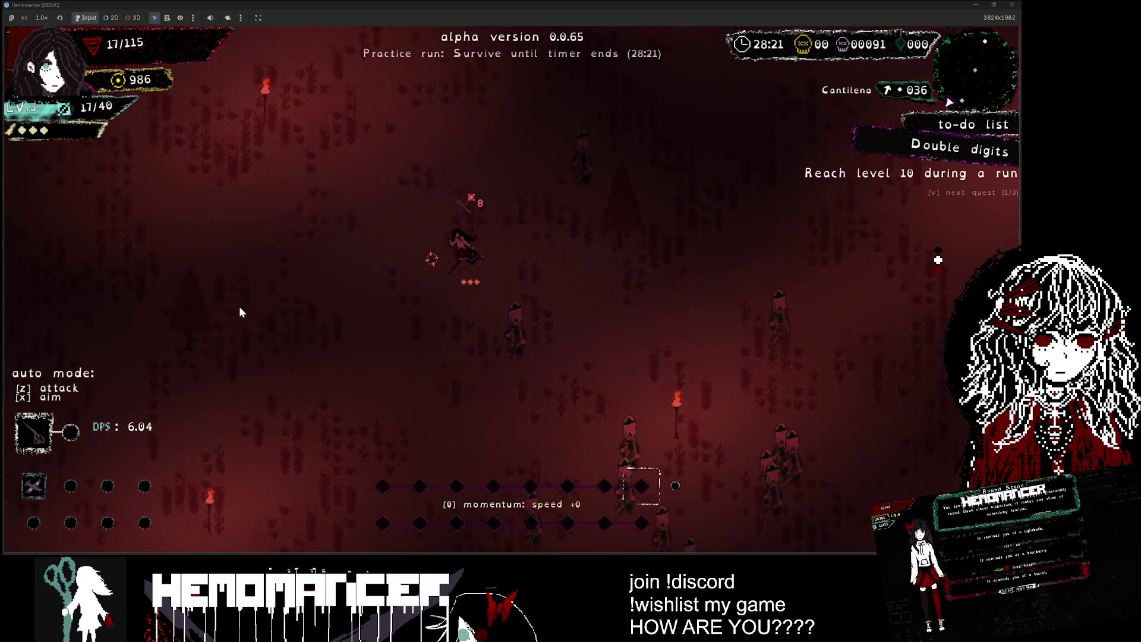
{"action": "key", "text": "d"}
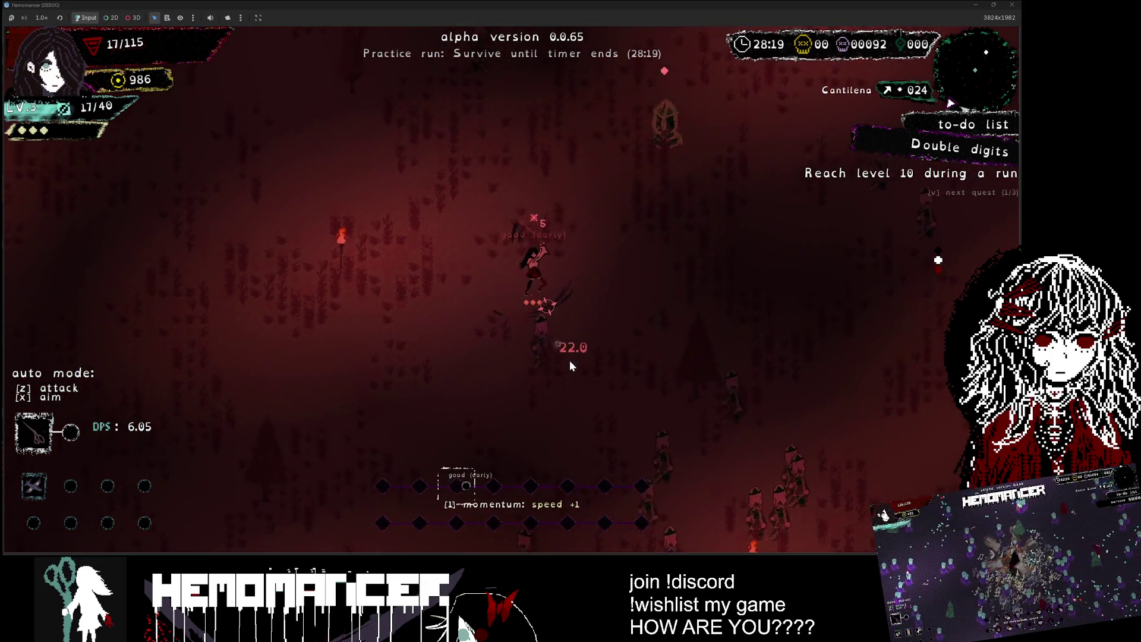
{"action": "key", "text": "w"}
{"action": "key", "text": "d"}
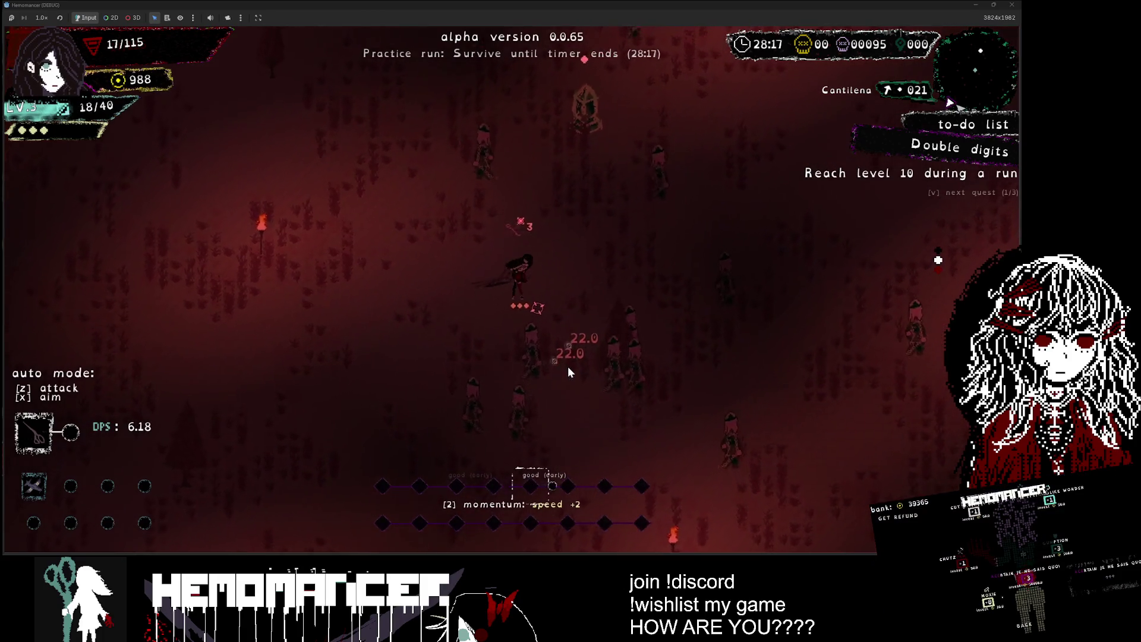
Step: Head up-right to the Brazier and open its three-choice event
{"action": "key", "text": "Right"}
{"action": "key", "text": "Down"}
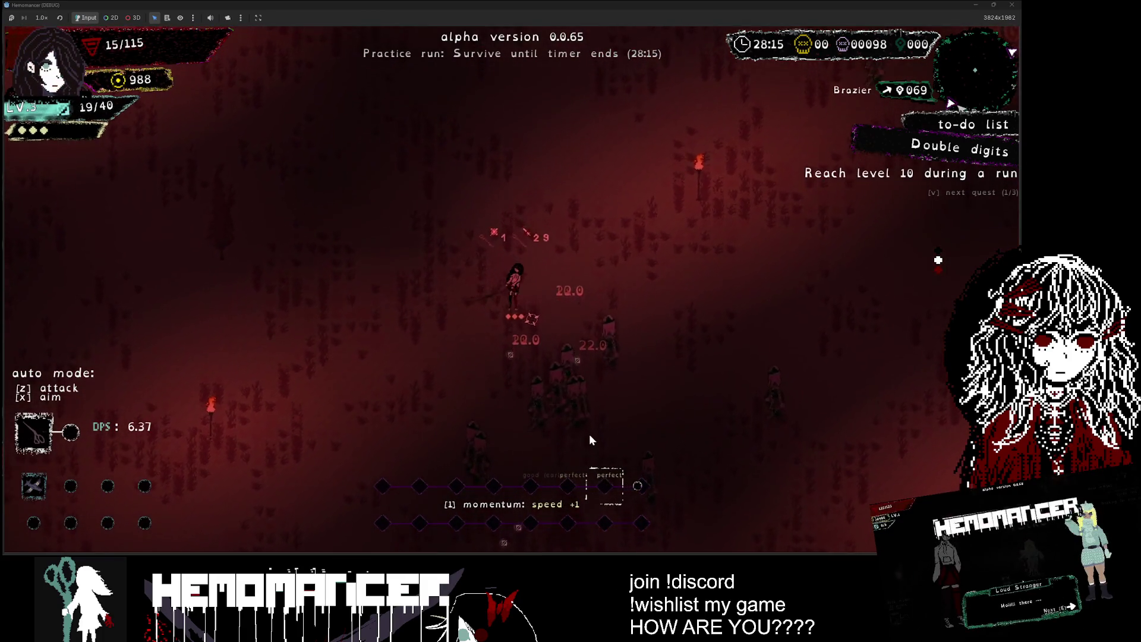
{"action": "key", "text": "Up"}
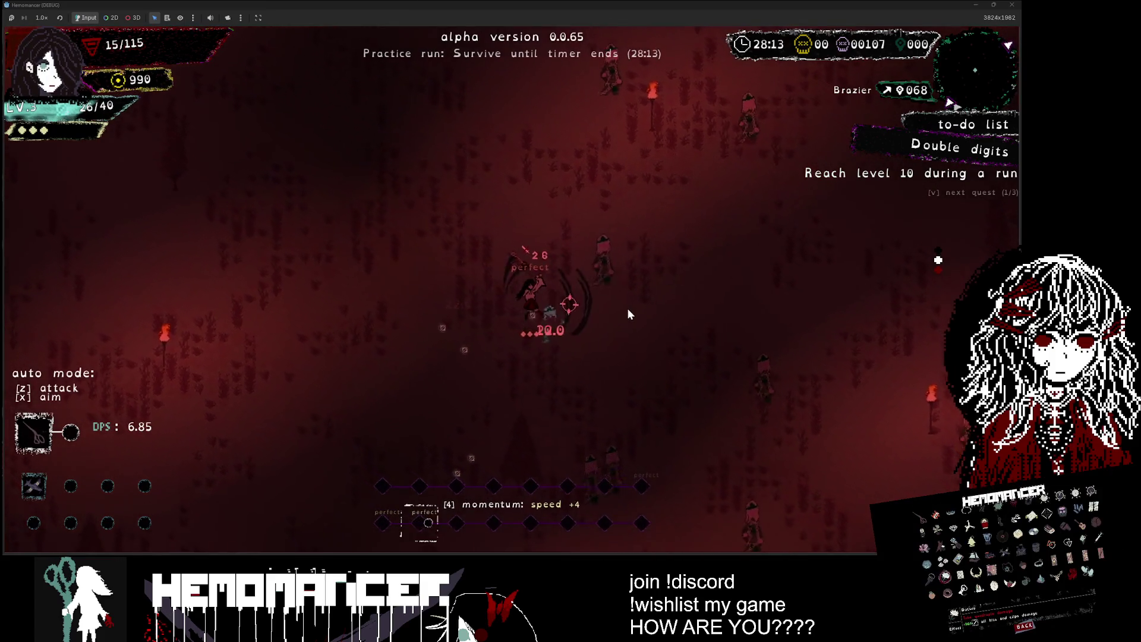
{"action": "key", "text": "Up"}
{"action": "key", "text": "Right"}
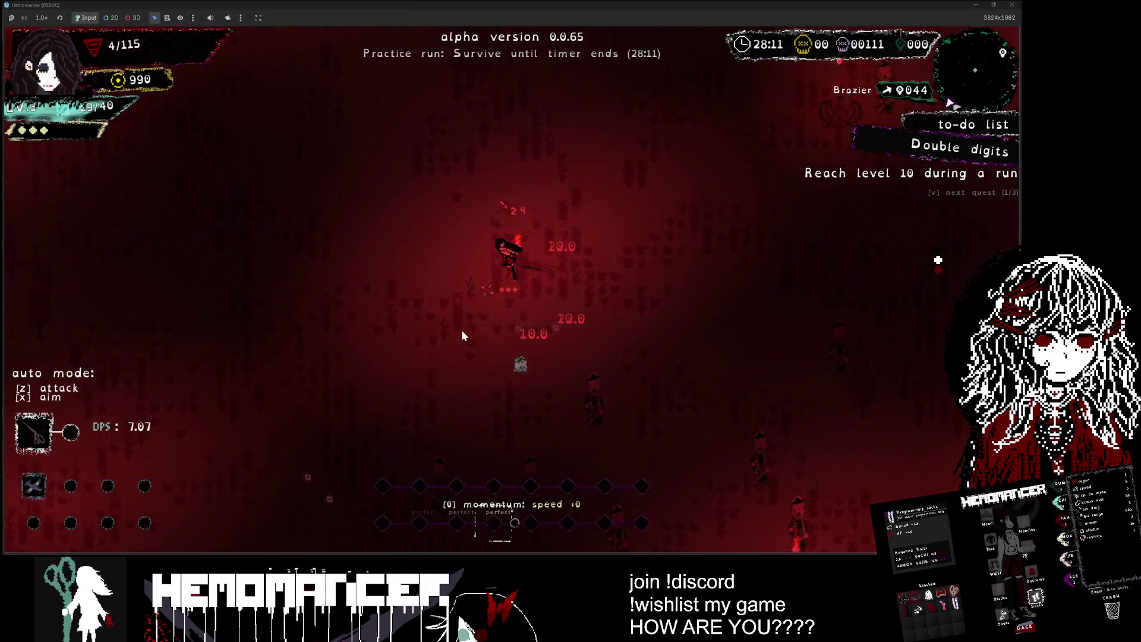
{"action": "key", "text": "Up"}
{"action": "key", "text": "Right"}
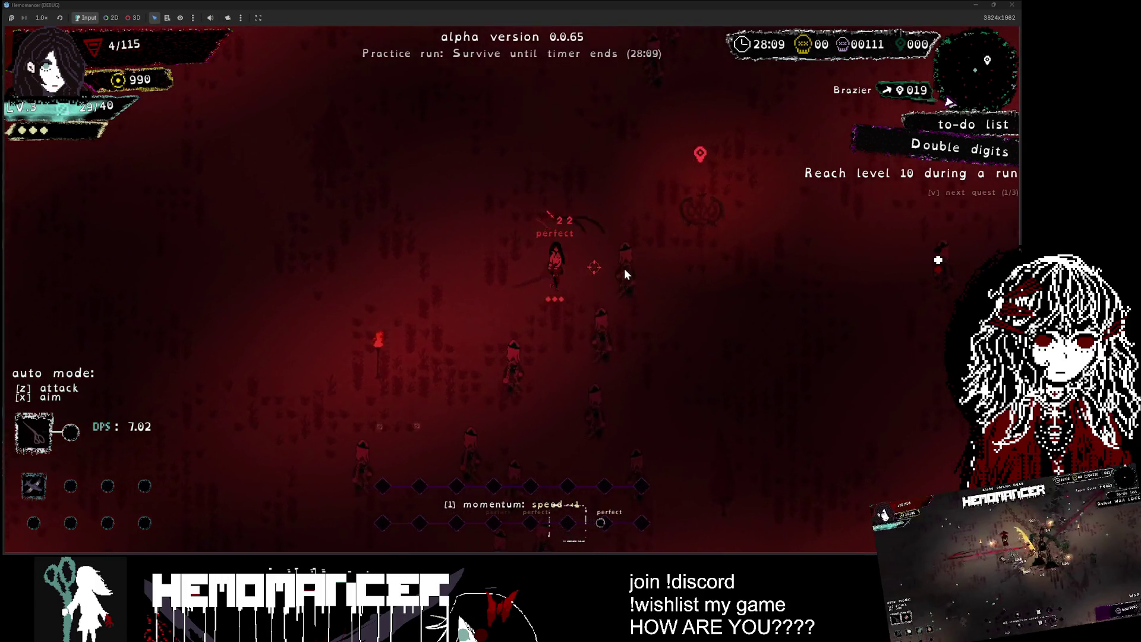
{"action": "key", "text": "e"}
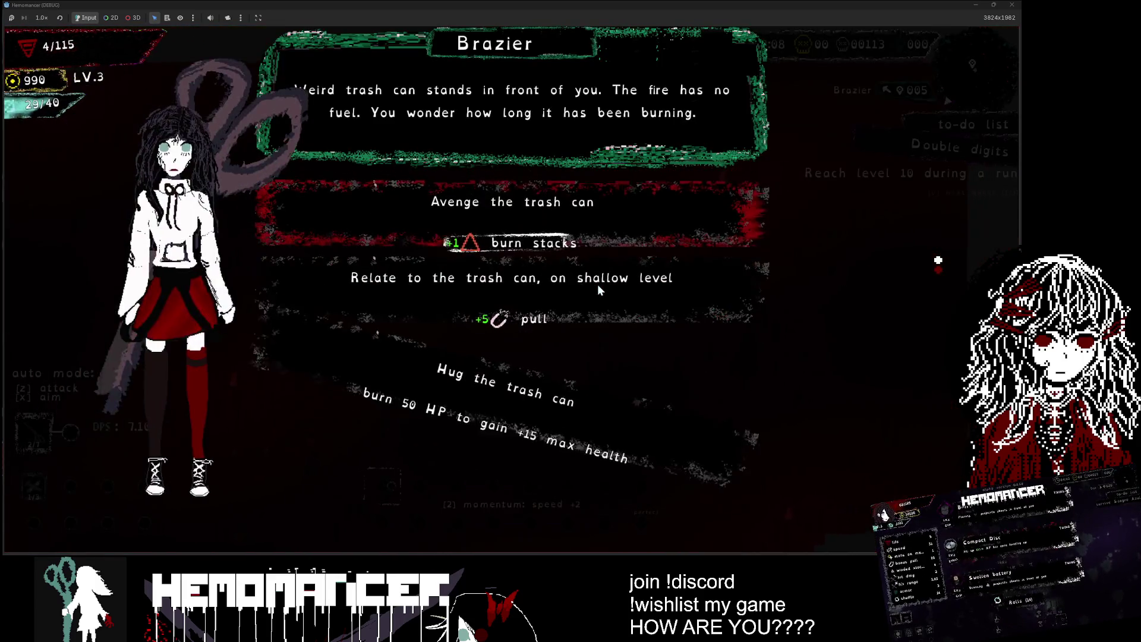
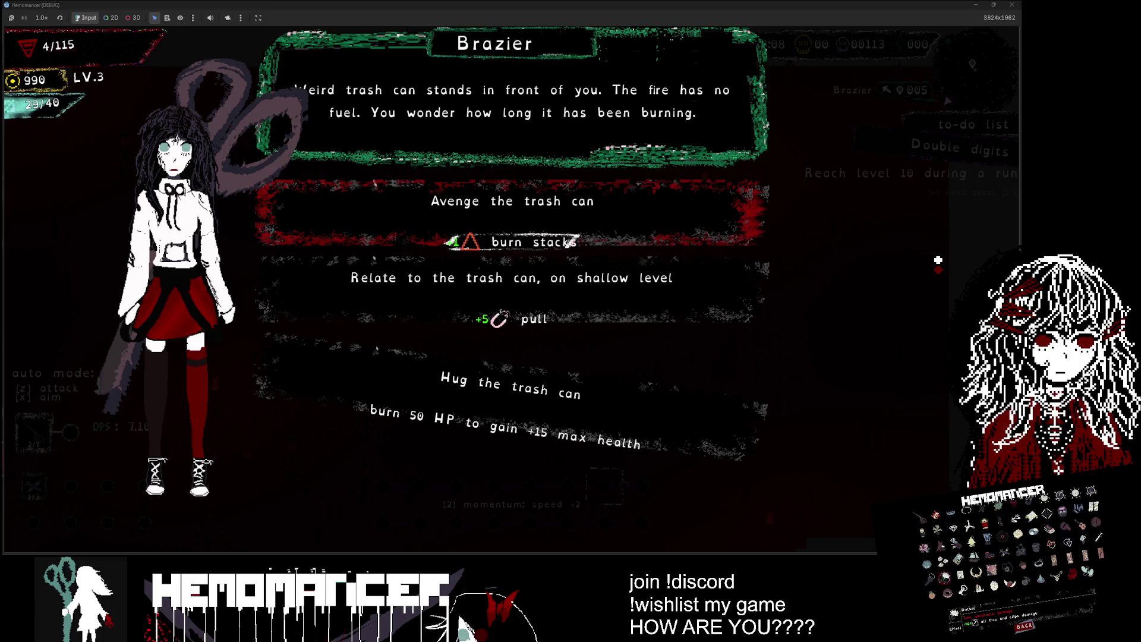
Step: Minimize the game window and open Curio.tscn through the quick-open scene search
{"action": "left_click", "coordinate": [976, 11]}
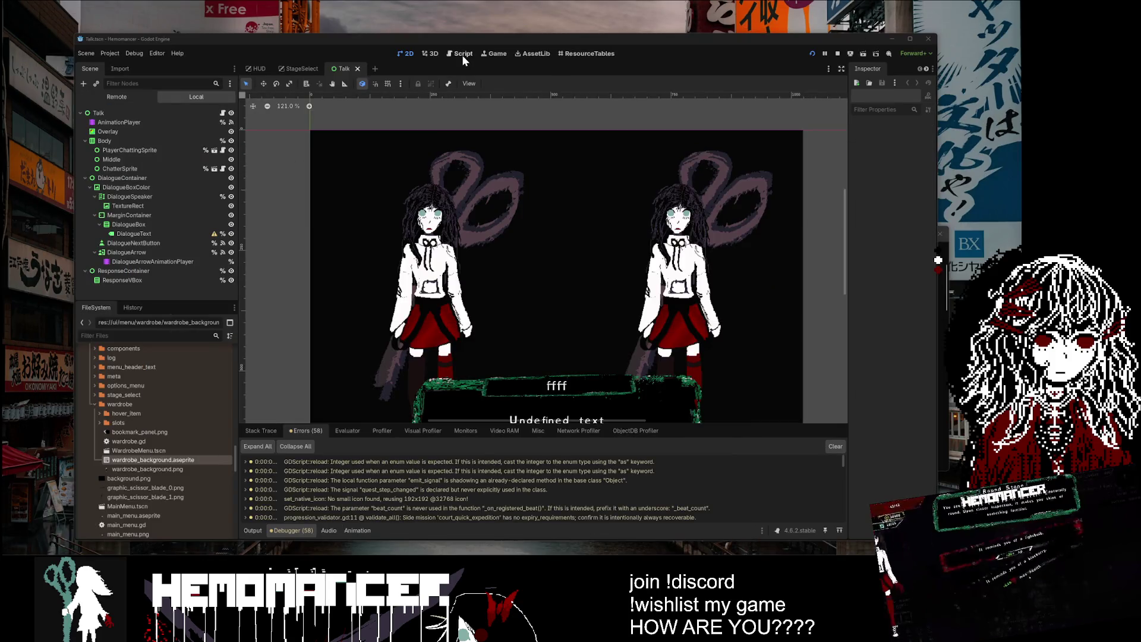
{"action": "scroll", "coordinate": [510, 122], "scroll_direction": "down", "scroll_amount": 2}
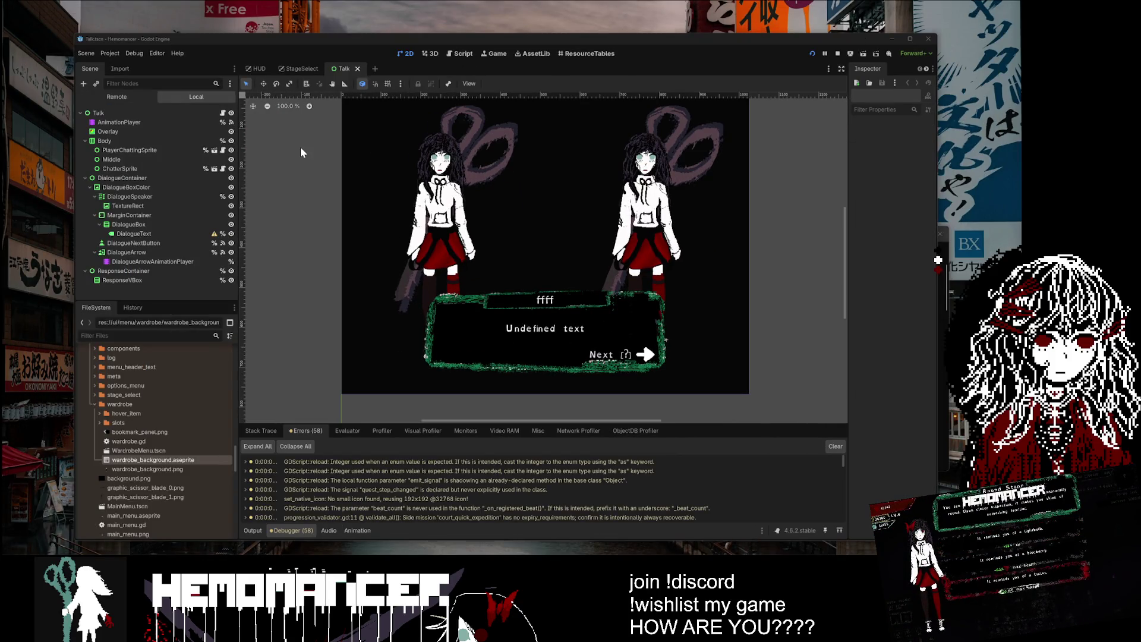
{"action": "key", "text": "alt+shift+o"}
{"action": "type", "text": "Curio"}
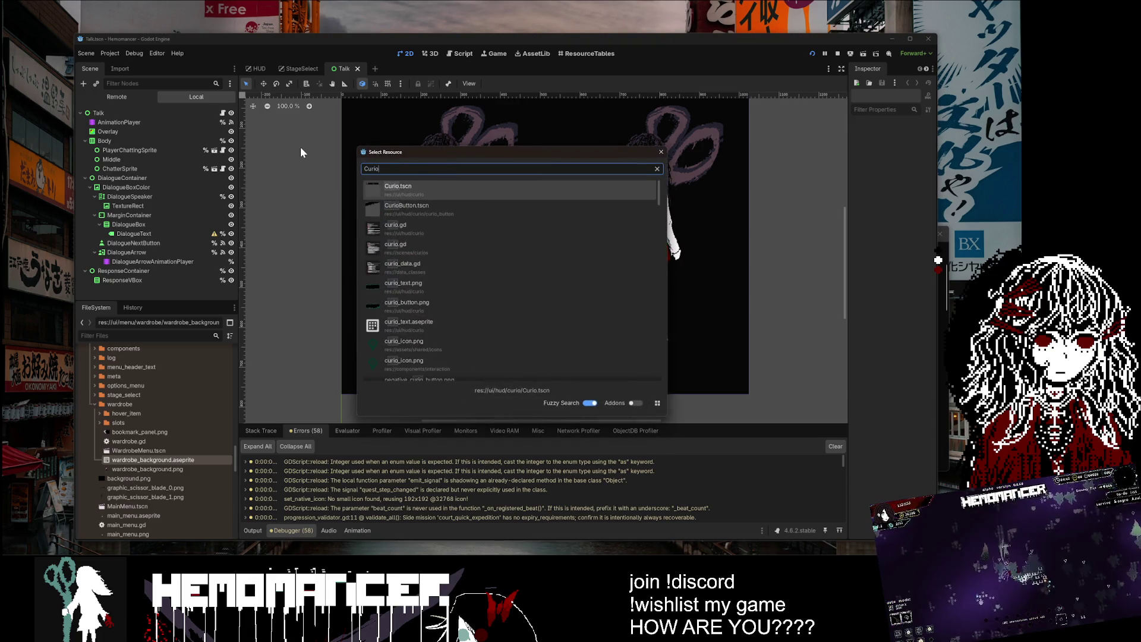
{"action": "key", "text": "Return"}
{"action": "scroll", "coordinate": [642, 198], "scroll_direction": "down", "scroll_amount": 1}
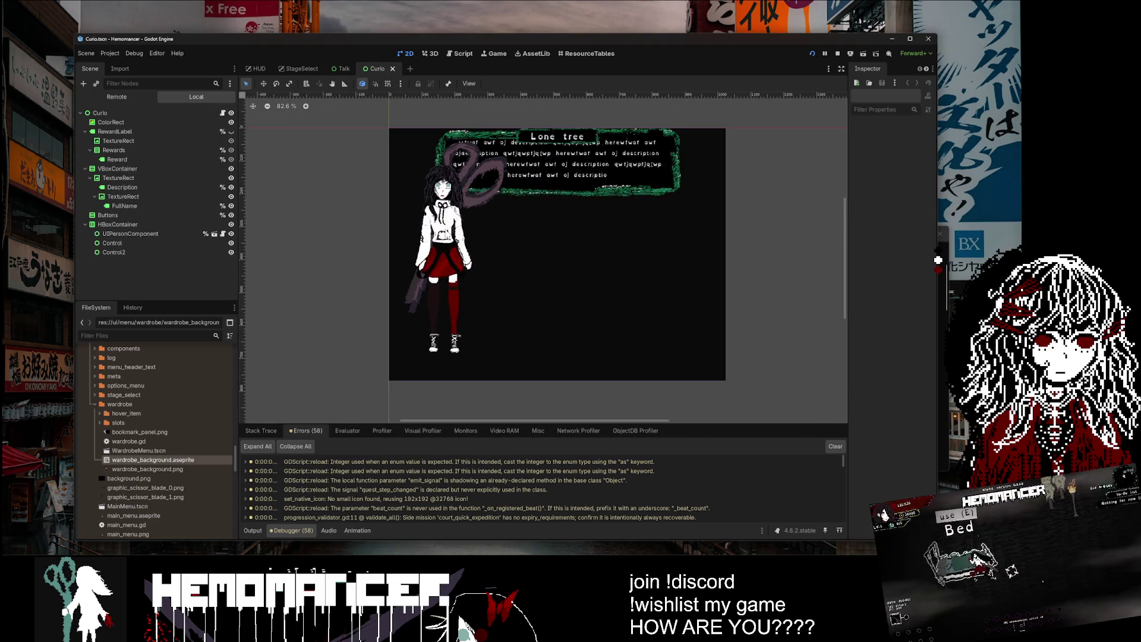
Step: Inspect the UIPersonComponent, Rewards, Buttons, VBoxContainer, Description and Control nodes in Curio's tree
{"action": "left_click", "coordinate": [445, 255]}
{"action": "left_click", "coordinate": [138, 149]}
{"action": "left_click", "coordinate": [135, 133]}
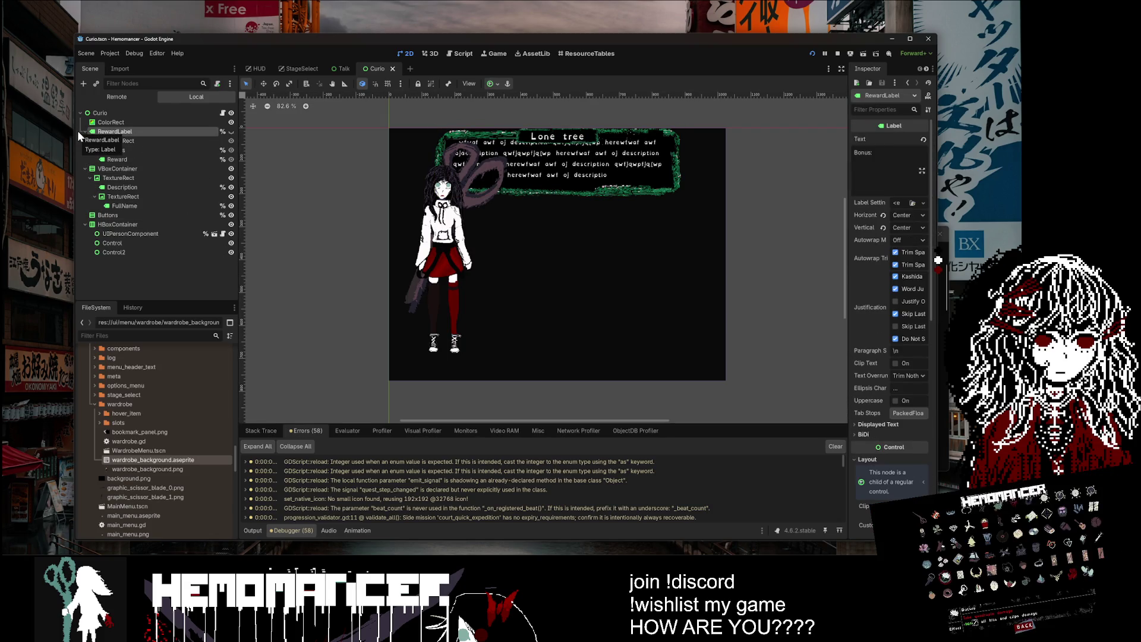
{"action": "left_click", "coordinate": [85, 131]}
{"action": "left_click", "coordinate": [111, 186]}
{"action": "left_click", "coordinate": [117, 141]}
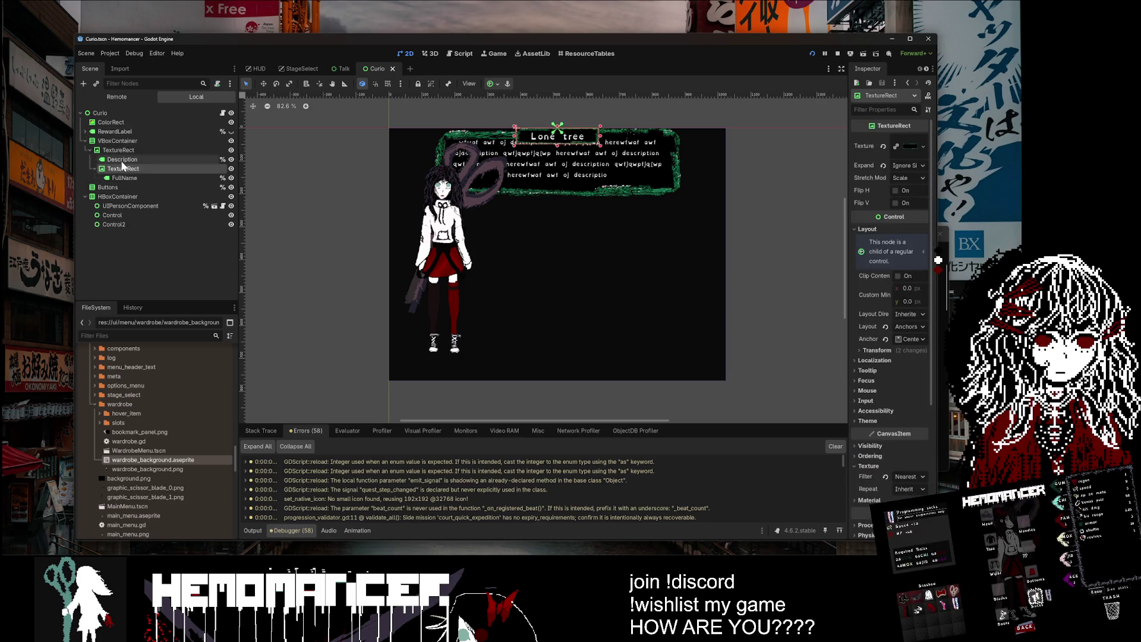
{"action": "left_click", "coordinate": [121, 159]}
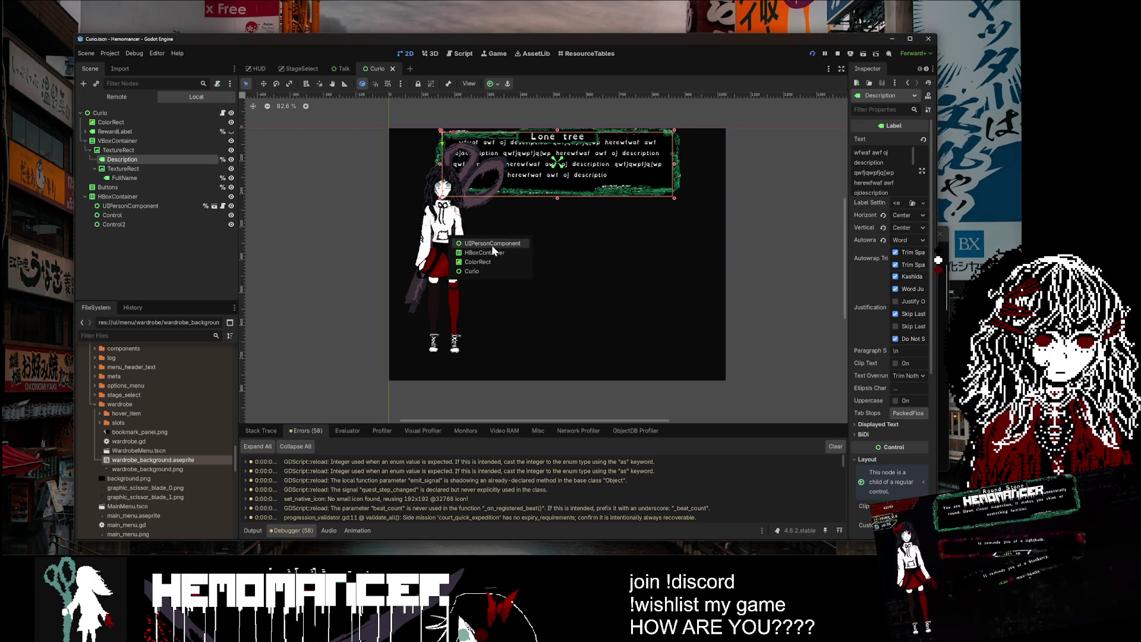
{"action": "left_click", "coordinate": [491, 245]}
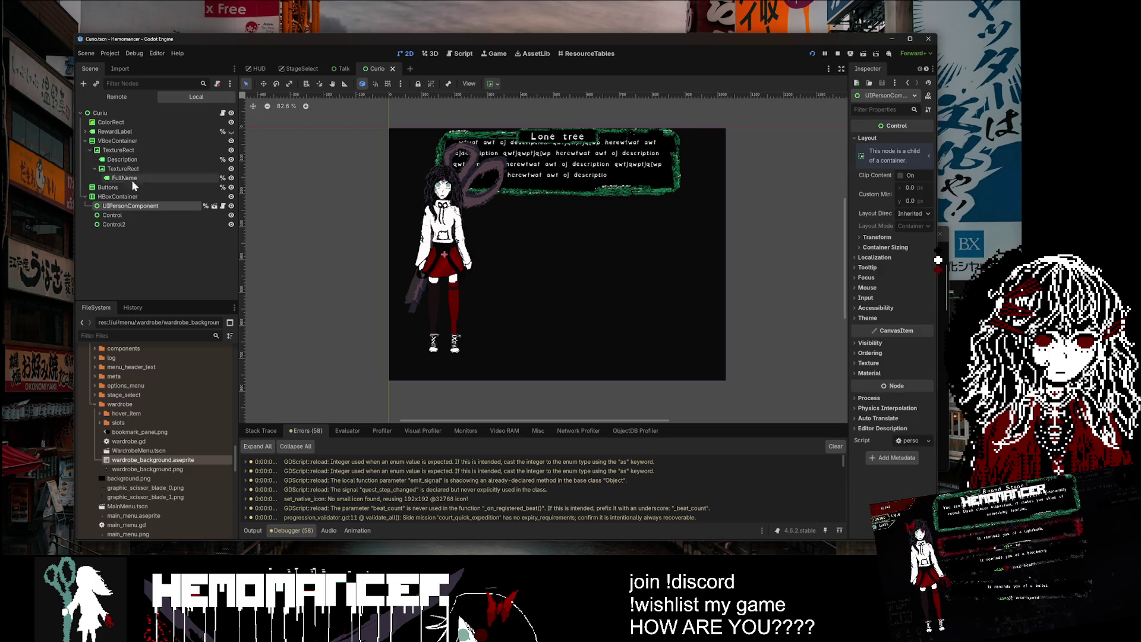
{"action": "left_click", "coordinate": [109, 215]}
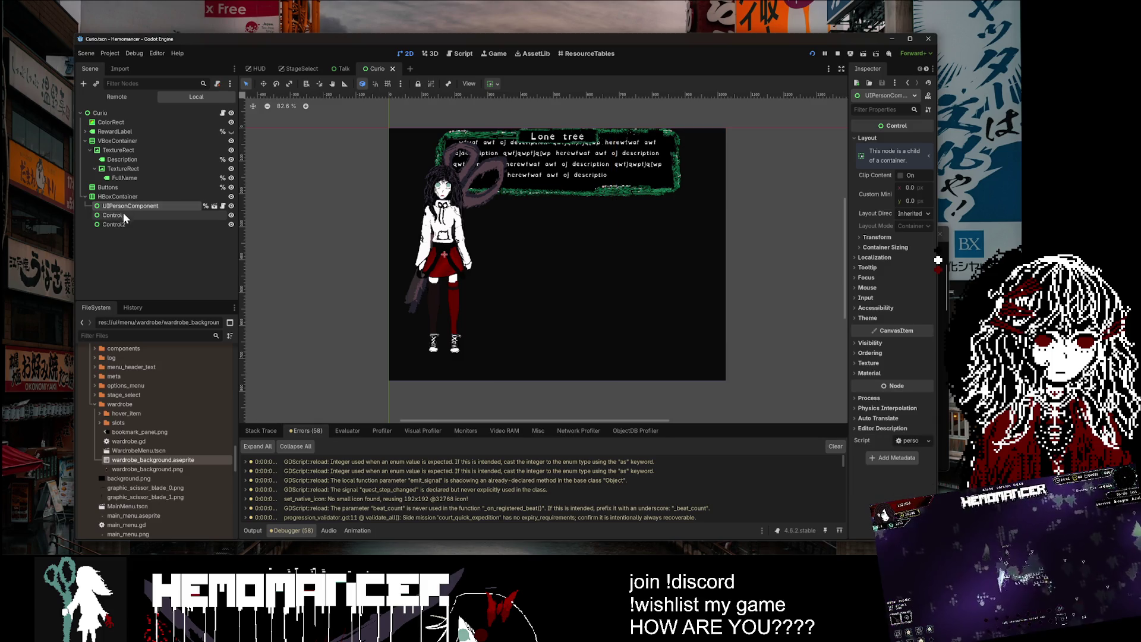
{"action": "left_click", "coordinate": [124, 206]}
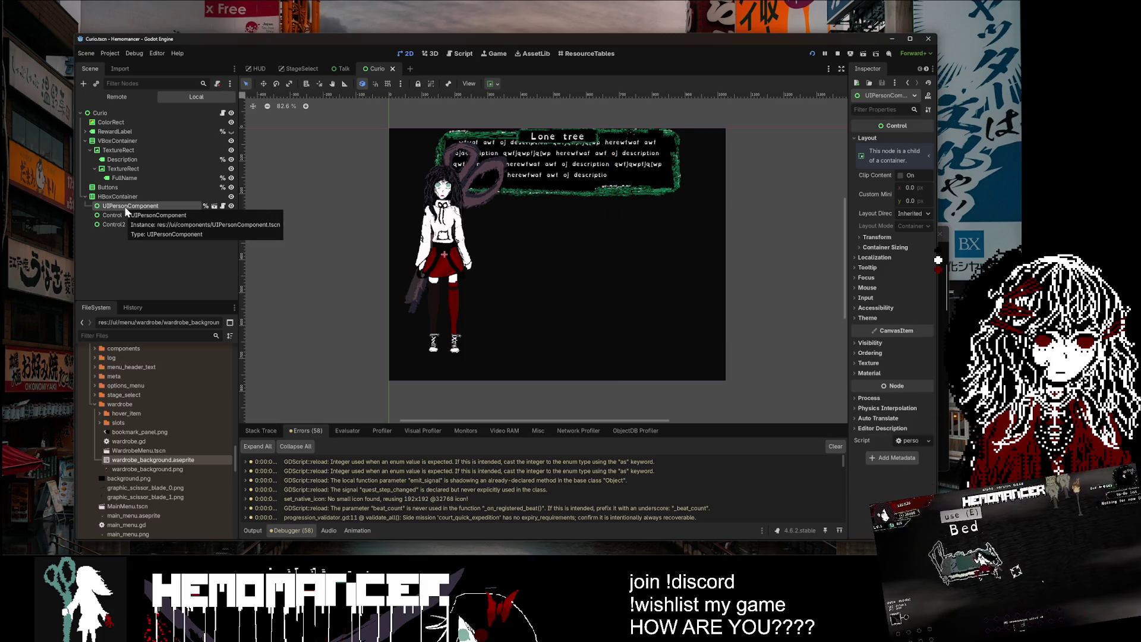
{"action": "left_click", "coordinate": [124, 214]}
Step: Toggle visibility of Control, Control2 and the portrait to compare the layout
{"action": "left_click", "coordinate": [231, 216]}
{"action": "left_click", "coordinate": [231, 215]}
{"action": "left_click", "coordinate": [231, 215]}
{"action": "left_click", "coordinate": [230, 225]}
{"action": "left_click", "coordinate": [230, 226]}
{"action": "left_click", "coordinate": [231, 206]}
{"action": "left_click", "coordinate": [232, 206]}
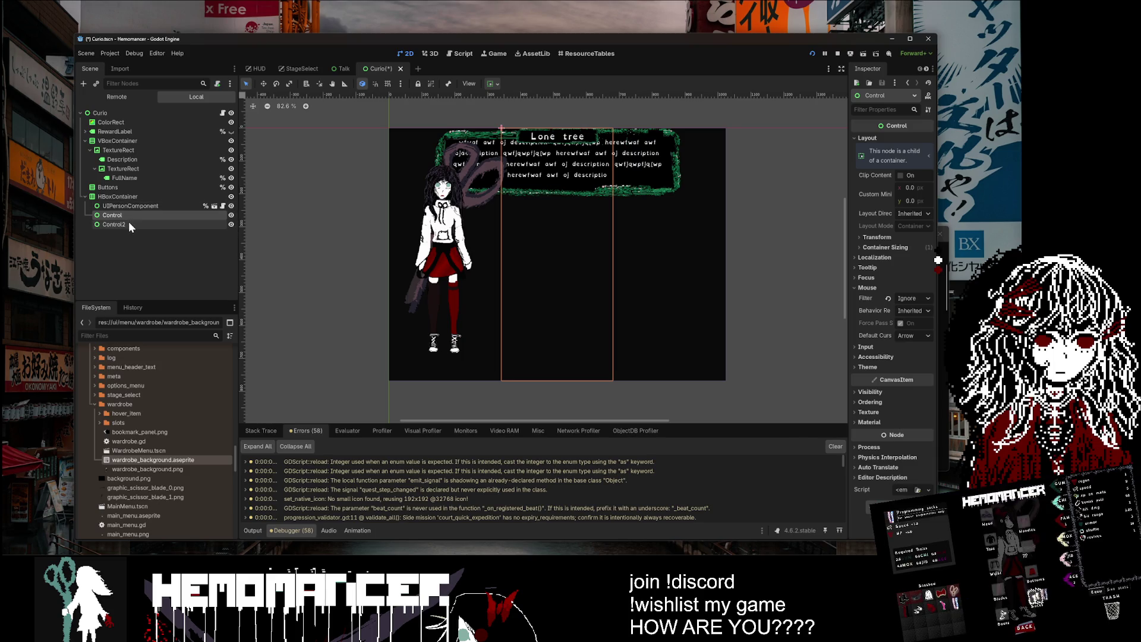
Step: Drag HBoxContainer above VBoxContainer in the Scene dock
{"action": "left_click", "coordinate": [123, 196]}
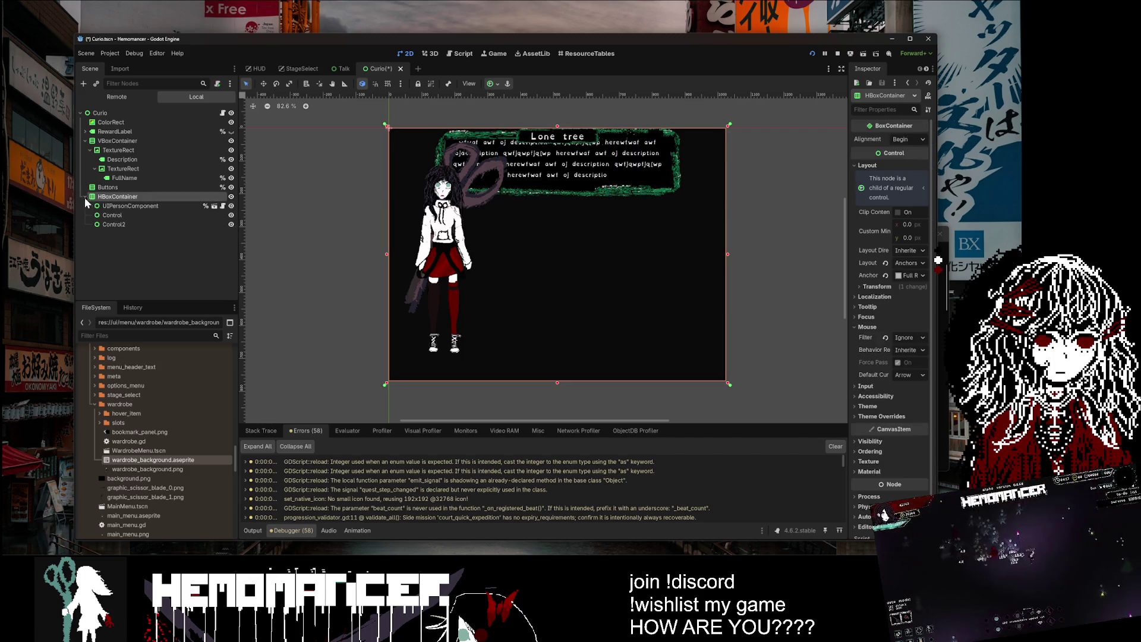
{"action": "left_click", "coordinate": [85, 141]}
{"action": "left_click", "coordinate": [107, 150]}
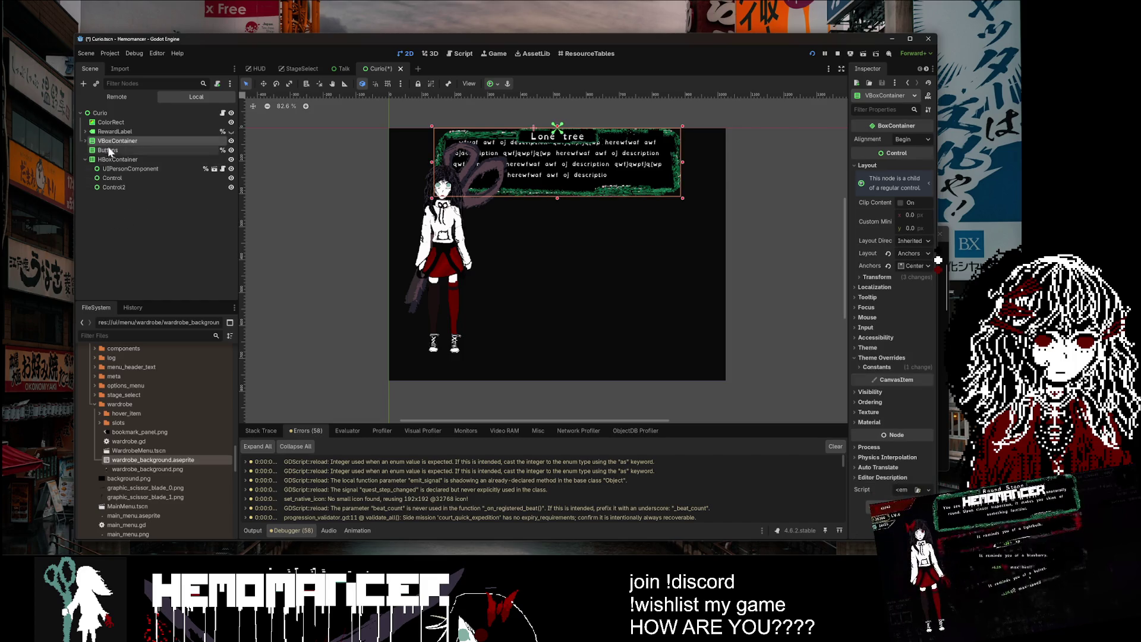
{"action": "left_click", "coordinate": [113, 159]}
{"action": "left_click", "coordinate": [113, 153]}
{"action": "left_click", "coordinate": [115, 161]}
{"action": "left_click_drag", "start_coordinate": [115, 161], "coordinate": [117, 141]}
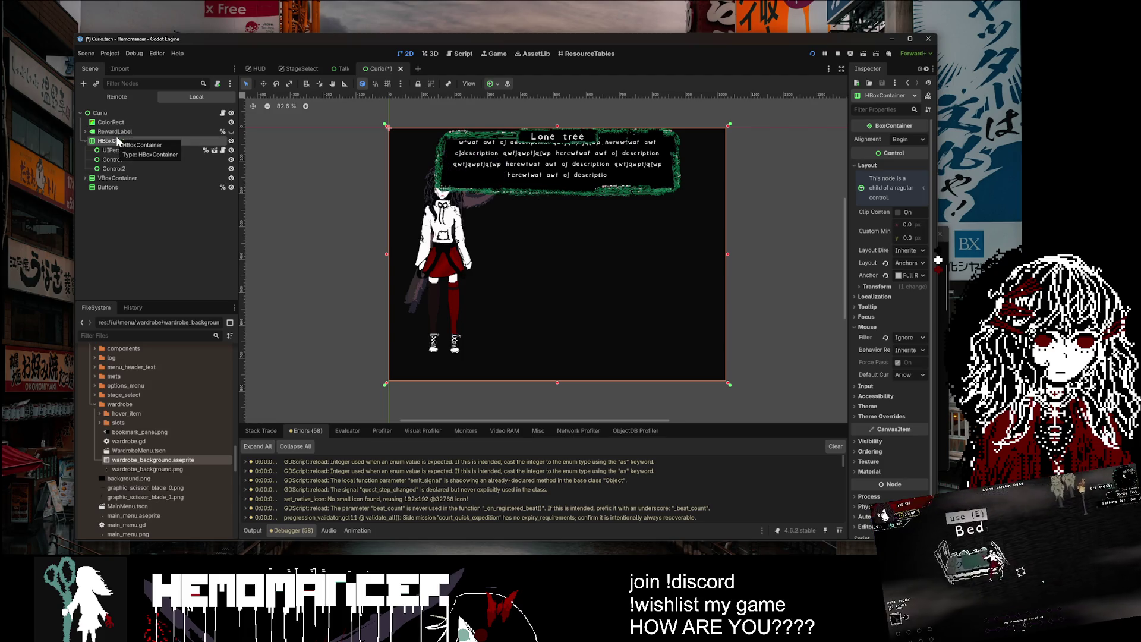
Step: Check the reordered HBoxContainer, VBoxContainer and Buttons nodes, then save and run the scene
{"action": "left_click", "coordinate": [84, 140]}
{"action": "left_click", "coordinate": [113, 150]}
{"action": "left_click", "coordinate": [105, 160]}
{"action": "left_click", "coordinate": [116, 141]}
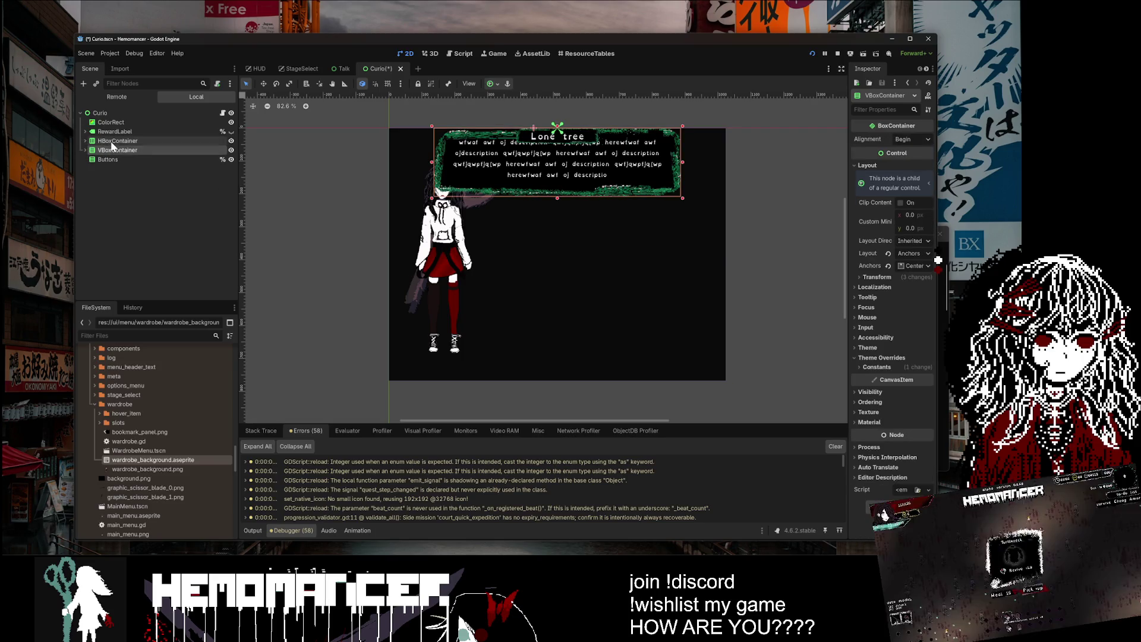
{"action": "key", "text": "F6"}
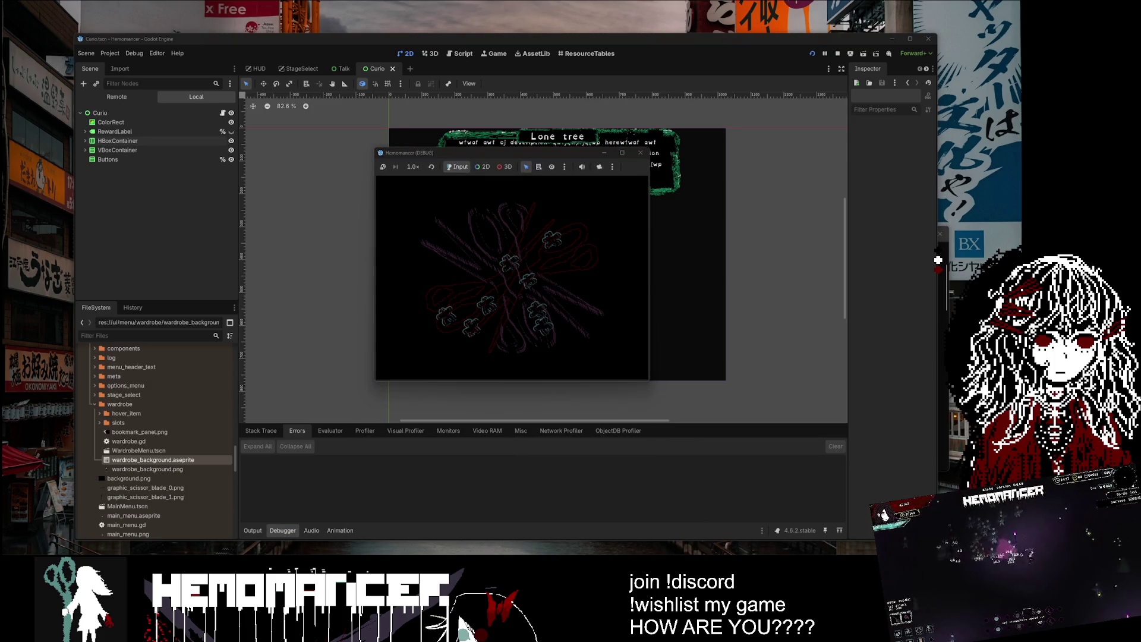
Step: Maximize the game and browse the debug panel's interaction and enemy lists
{"action": "left_click", "coordinate": [622, 153]}
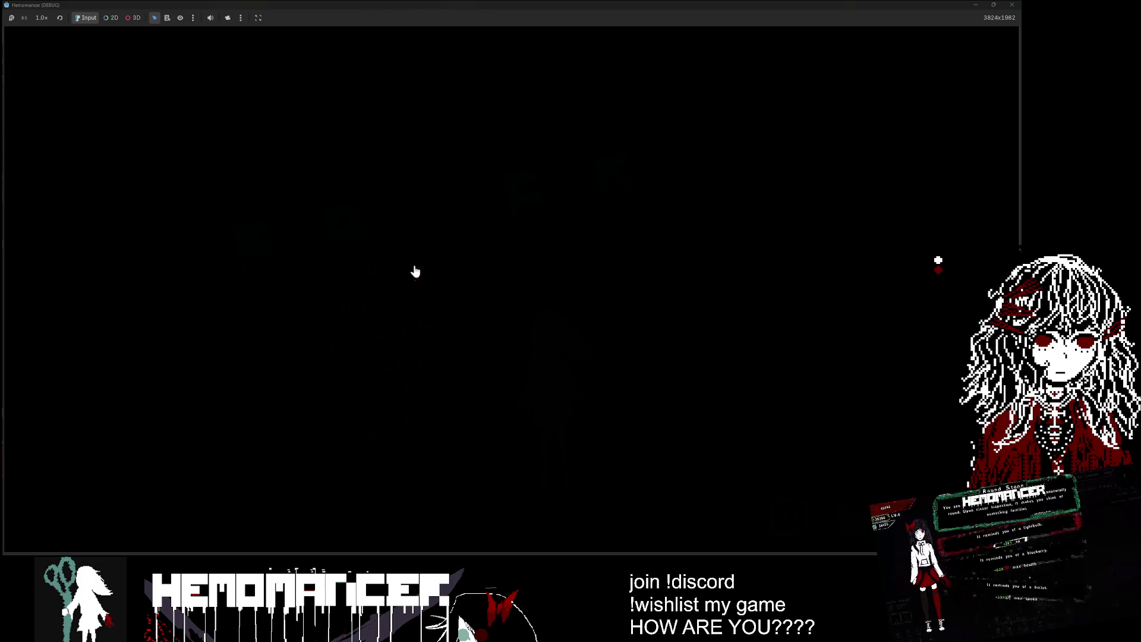
{"action": "key", "text": "e"}
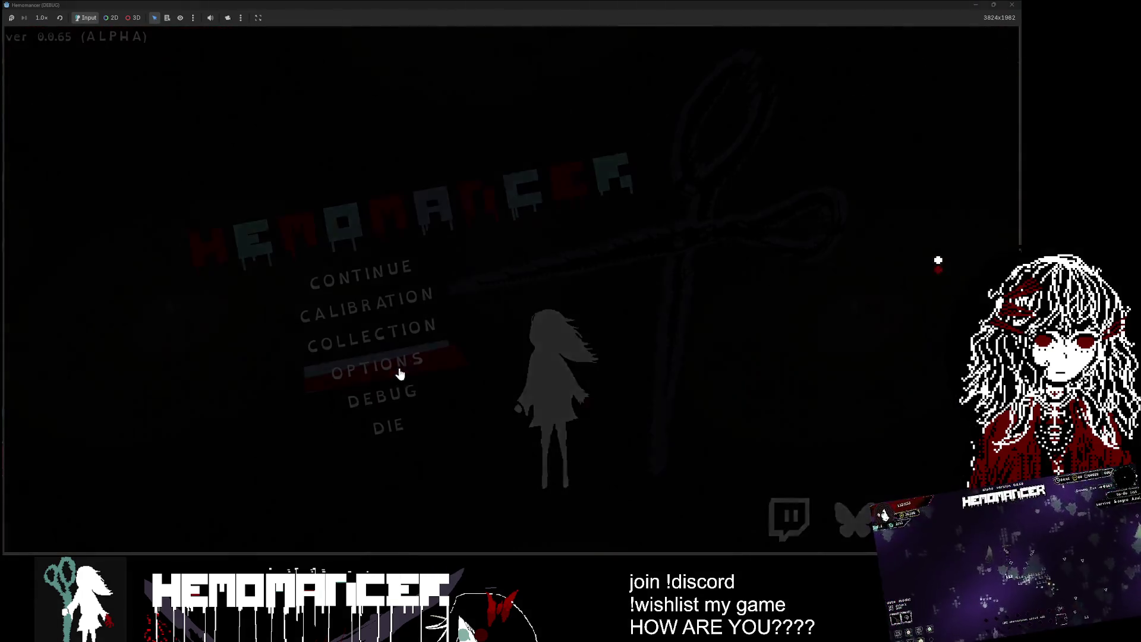
{"action": "left_click", "coordinate": [395, 395]}
{"action": "left_click", "coordinate": [247, 117]}
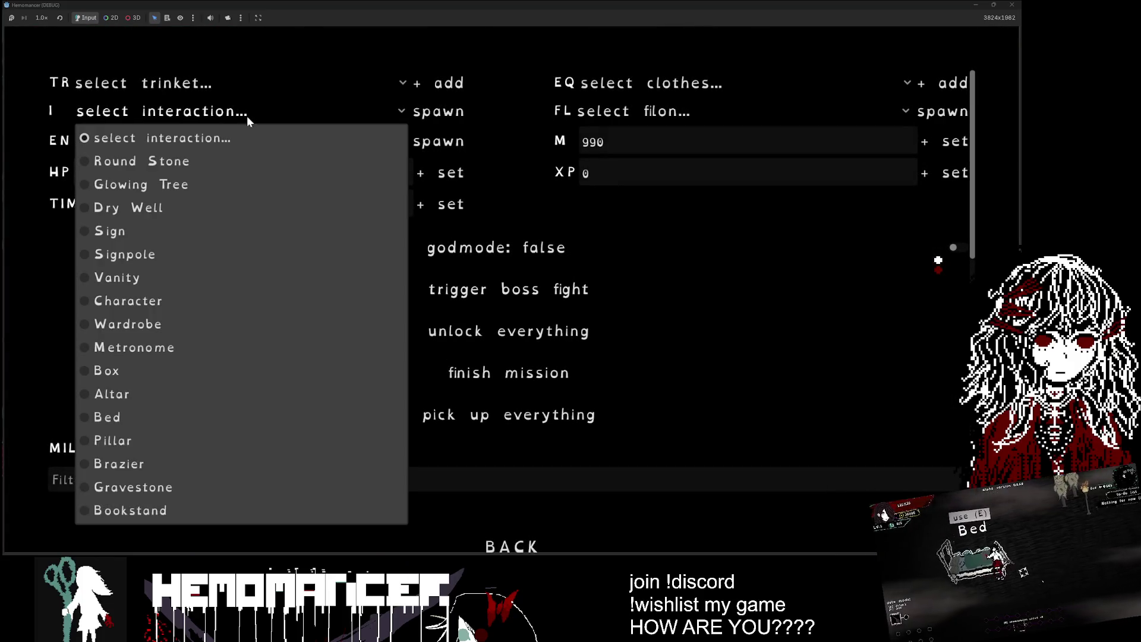
{"action": "left_click", "coordinate": [232, 140]}
{"action": "left_click", "coordinate": [232, 141]}
{"action": "key", "text": "Escape"}
{"action": "key", "text": "Escape"}
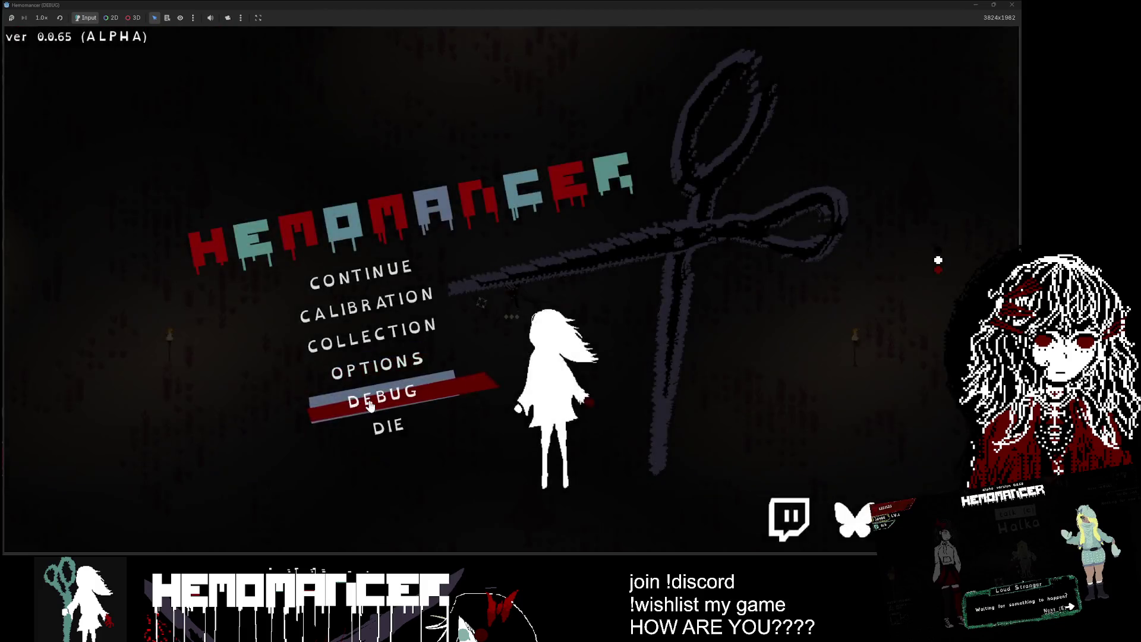
Step: Spawn the Dry Well interaction from the debug panel
{"action": "left_click", "coordinate": [395, 395]}
{"action": "left_click", "coordinate": [190, 83]}
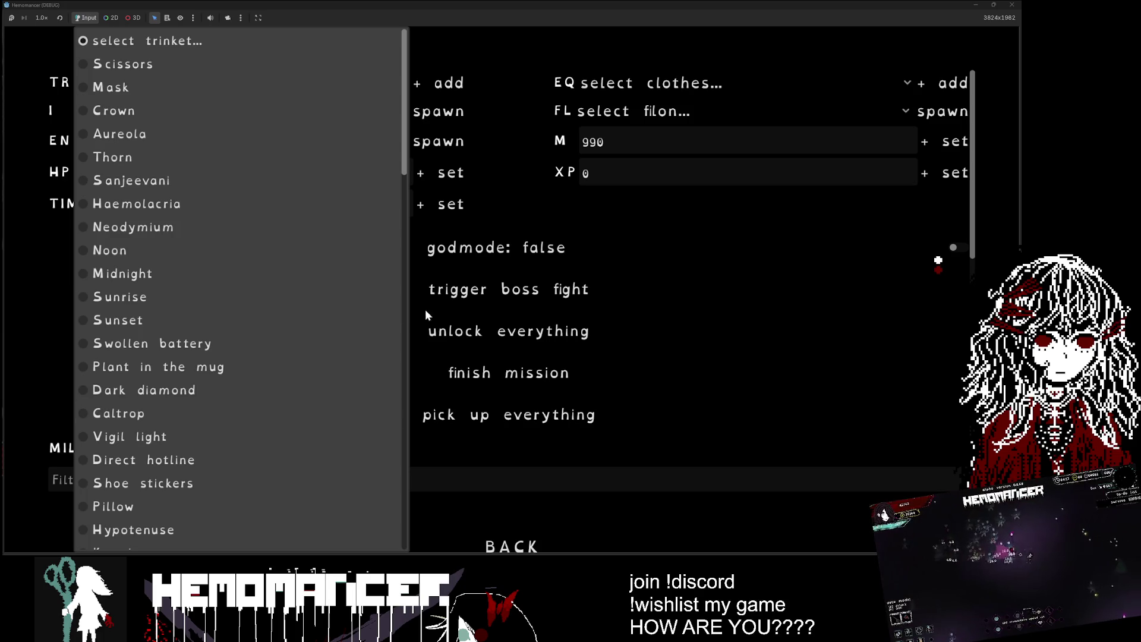
{"action": "left_click", "coordinate": [52, 210]}
{"action": "left_click", "coordinate": [166, 115]}
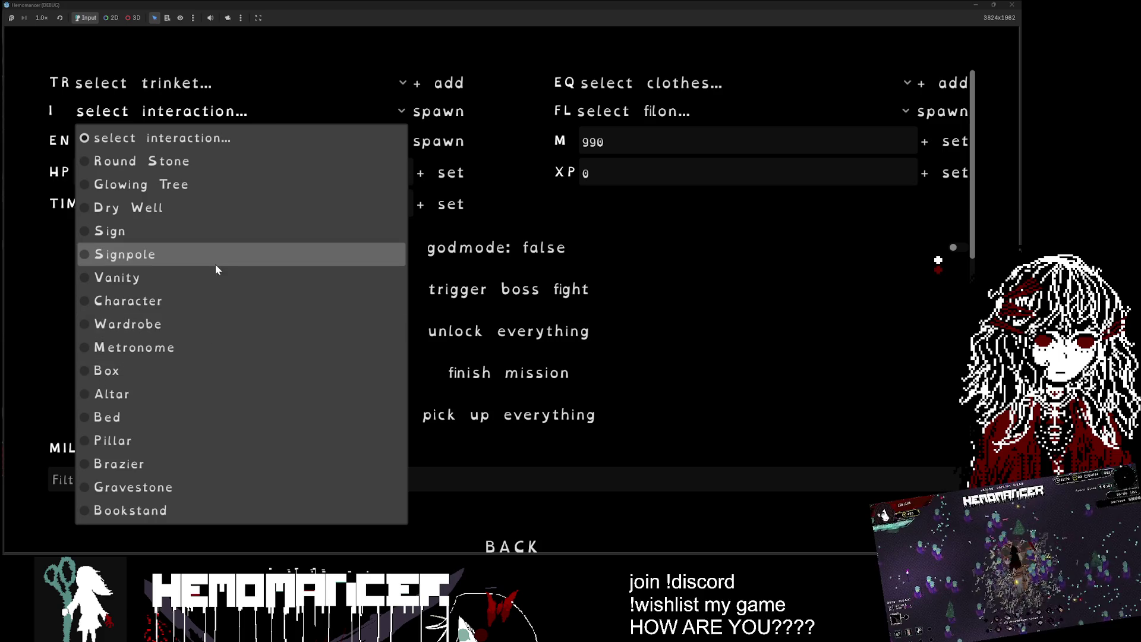
{"action": "left_click", "coordinate": [217, 208]}
{"action": "left_click", "coordinate": [441, 115]}
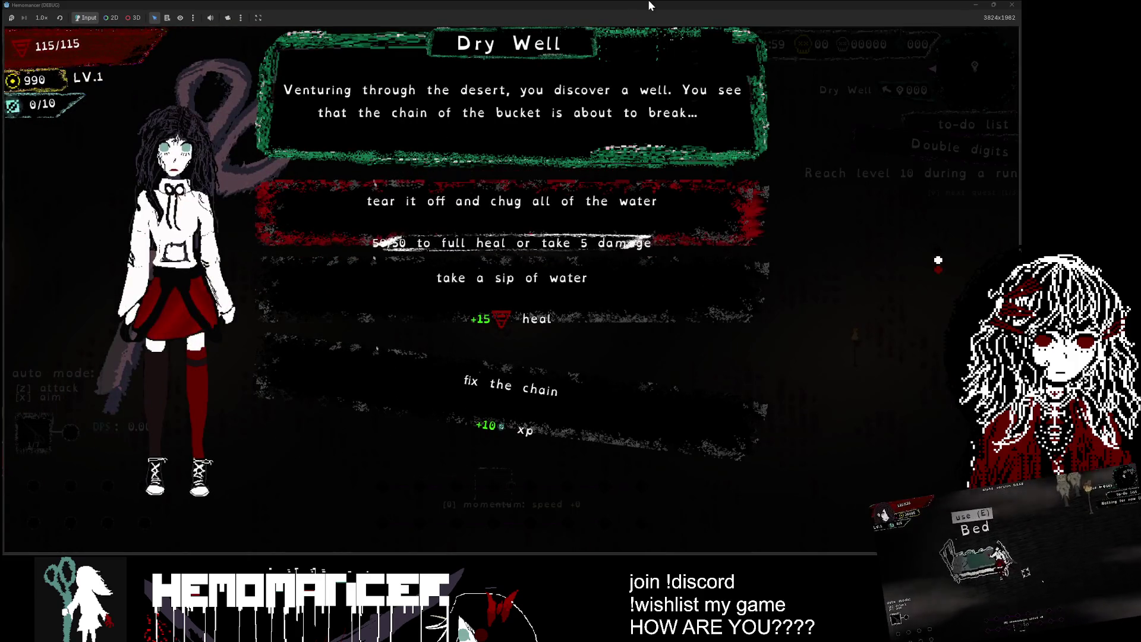
Step: Resize and reposition the game window to check the dialogue, then close the game
{"action": "mouse_move", "coordinate": [642, 6]}
{"action": "left_mouse_down"}
{"action": "mouse_move", "coordinate": [643, 20]}
{"action": "mouse_move", "coordinate": [466, 184]}
{"action": "left_mouse_up"}
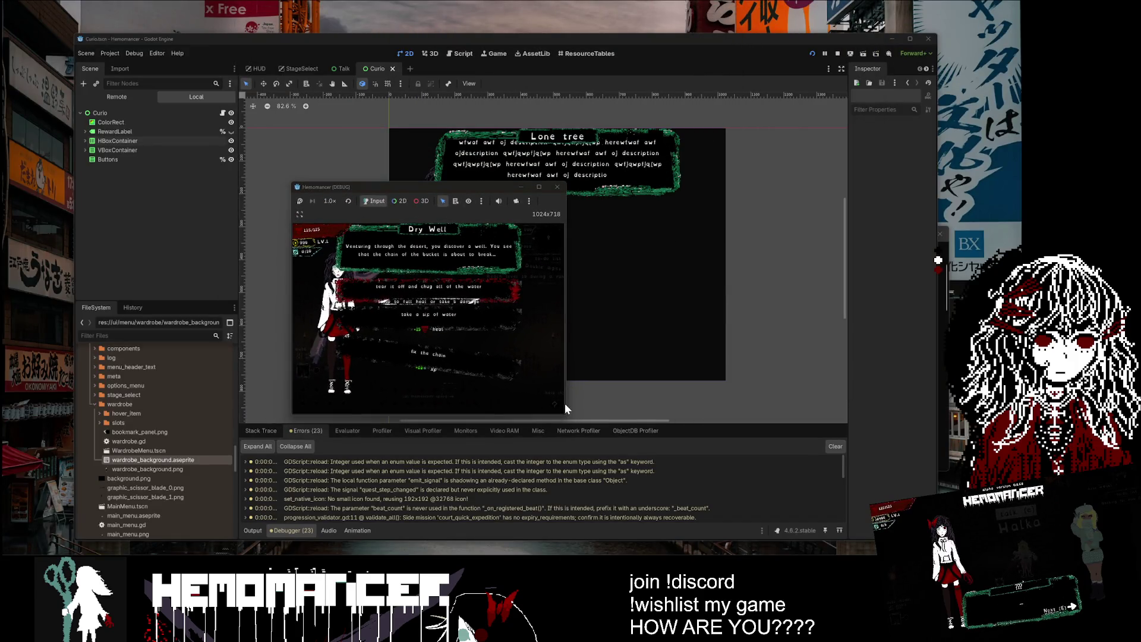
{"action": "mouse_move", "coordinate": [565, 414]}
{"action": "left_mouse_down"}
{"action": "mouse_move", "coordinate": [615, 453]}
{"action": "mouse_move", "coordinate": [749, 511]}
{"action": "mouse_move", "coordinate": [714, 504]}
{"action": "left_mouse_up"}
{"action": "left_click_drag", "start_coordinate": [472, 187], "coordinate": [403, 102]}
{"action": "left_click_drag", "start_coordinate": [645, 421], "coordinate": [676, 447]}
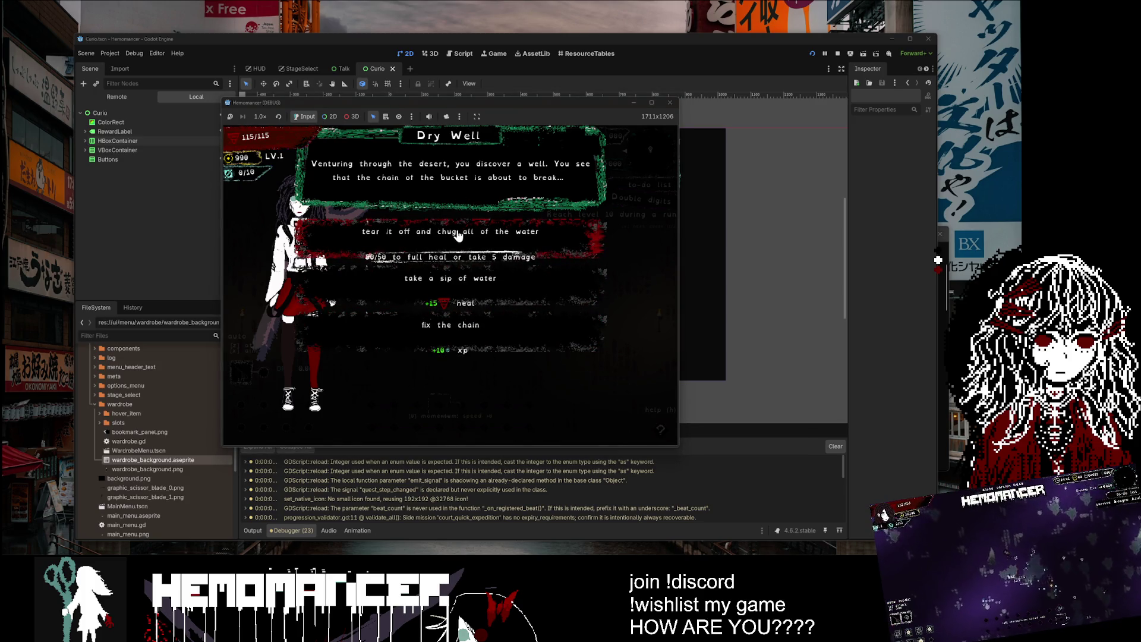
{"action": "left_click", "coordinate": [671, 103]}
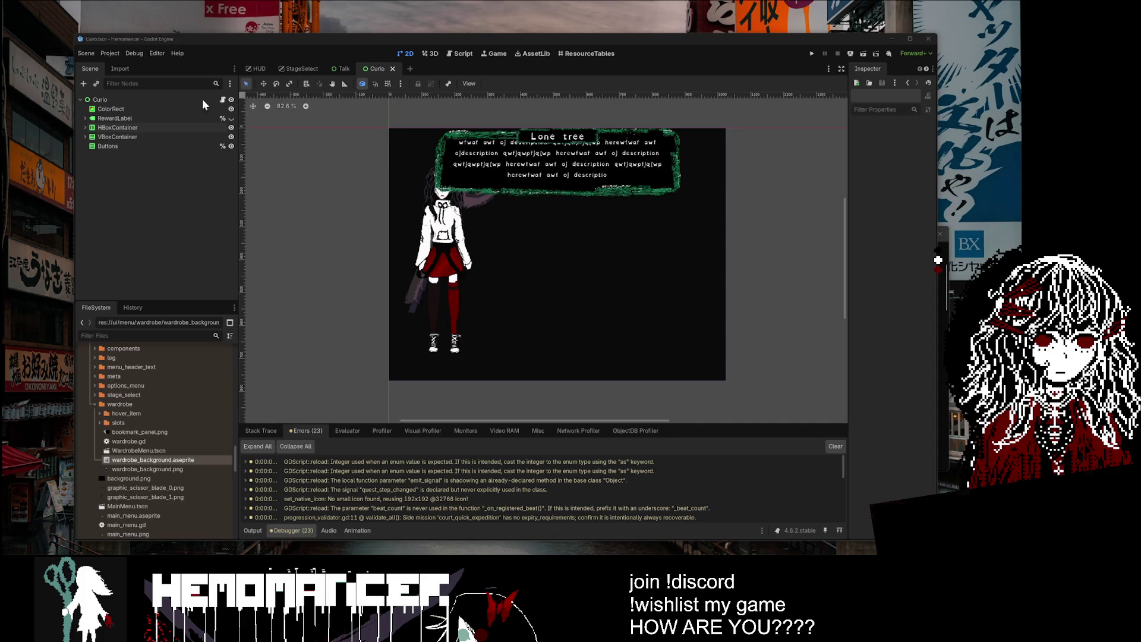
Step: Set the VBoxContainer's anchors preset to Top Right, undoing a stray rotation, and run with F5
{"action": "left_click", "coordinate": [143, 136]}
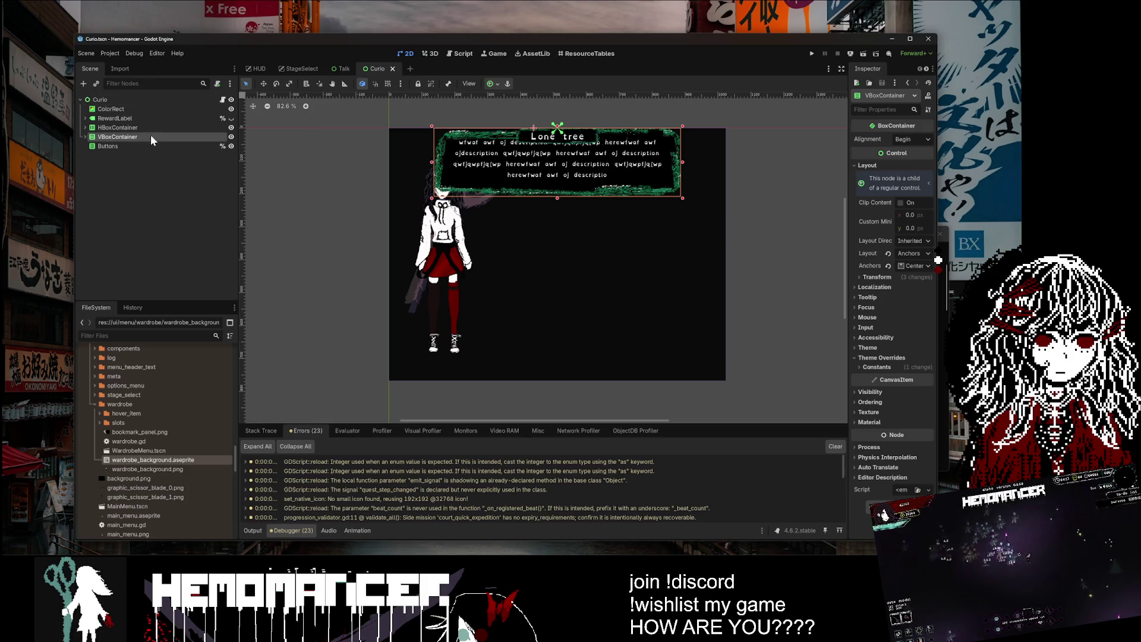
{"action": "left_click_drag", "start_coordinate": [702, 123], "coordinate": [673, 112]}
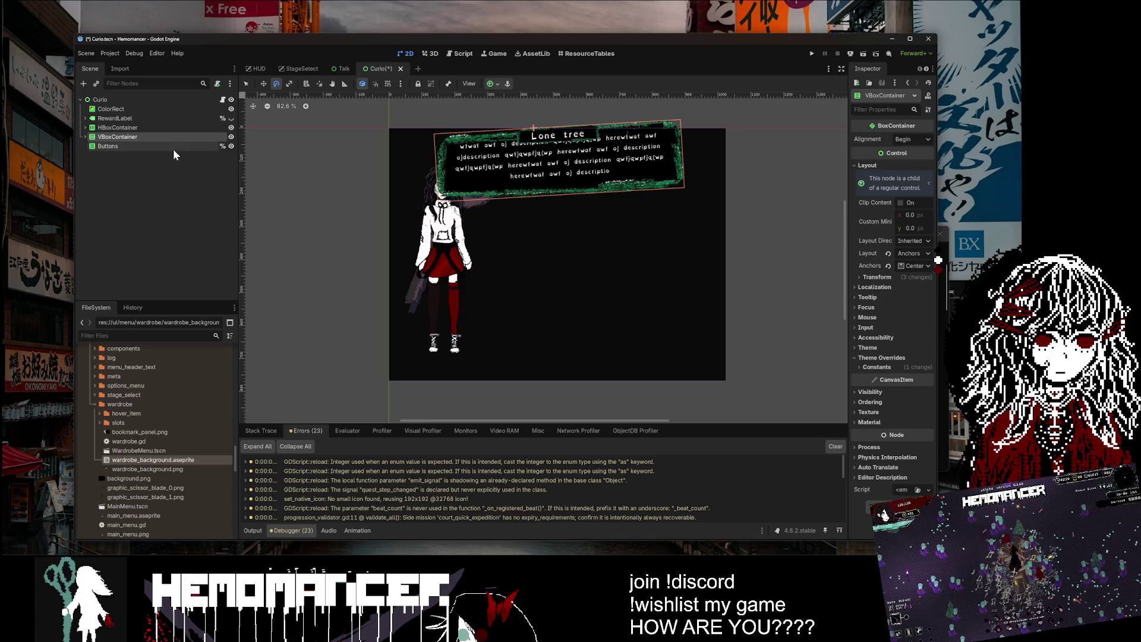
{"action": "key", "text": "ctrl+z"}
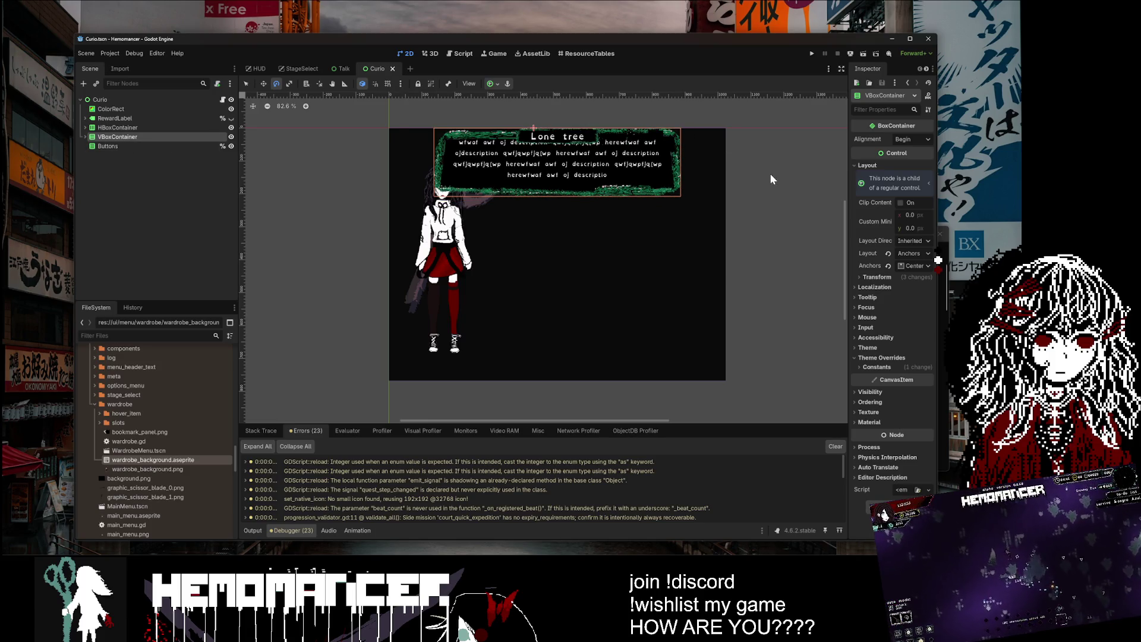
{"action": "left_click_drag", "start_coordinate": [848, 267], "coordinate": [759, 267]}
{"action": "left_click", "coordinate": [881, 254]}
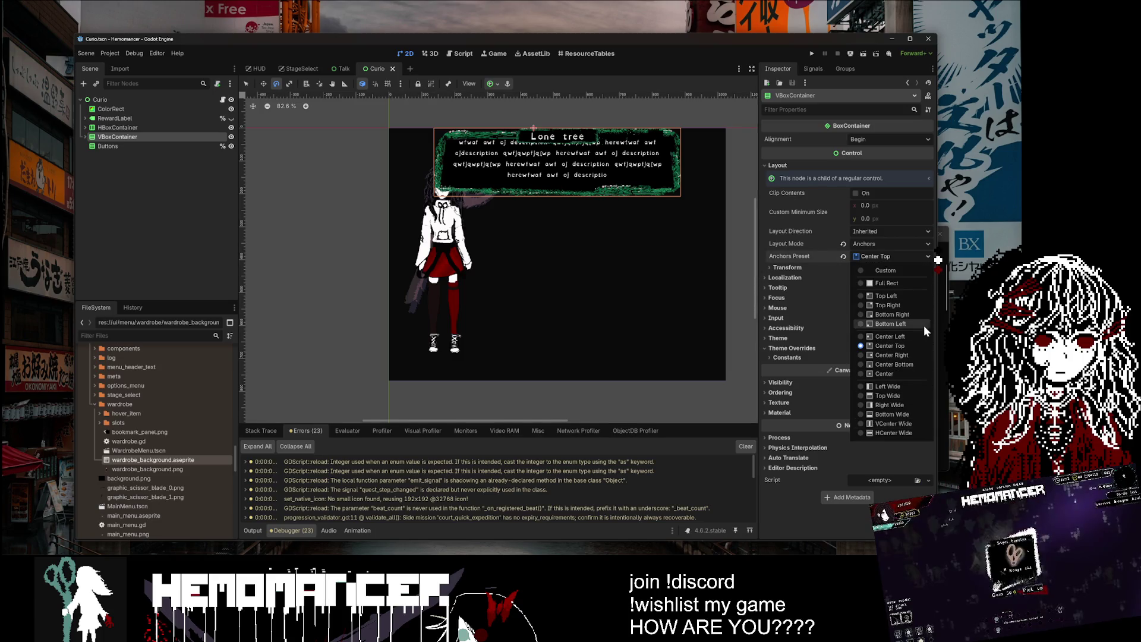
{"action": "left_click", "coordinate": [922, 306]}
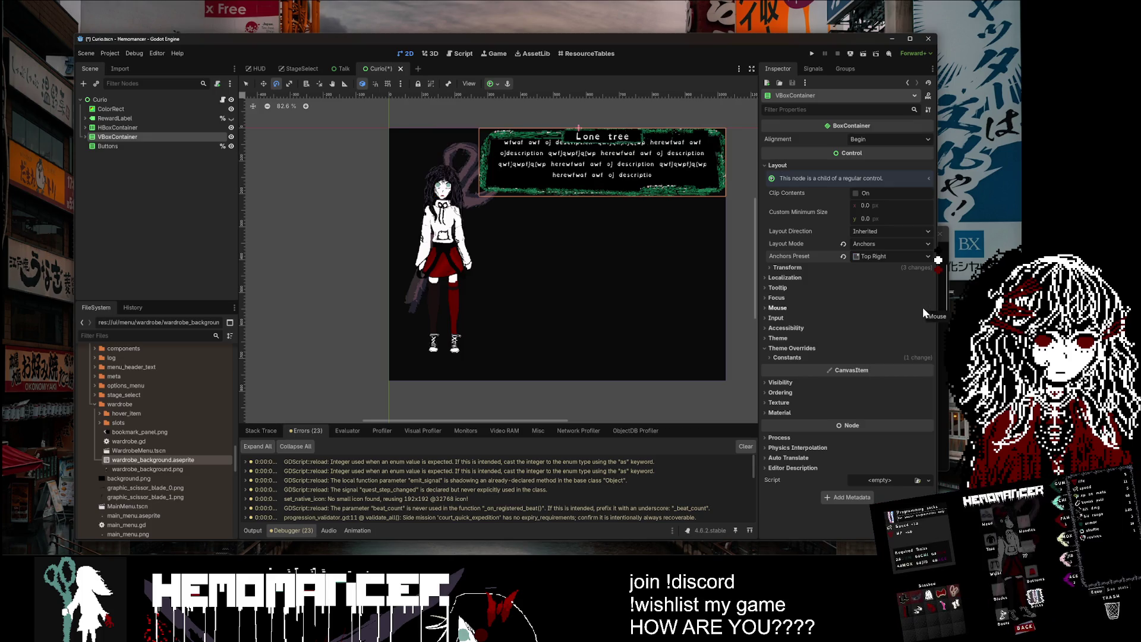
{"action": "key", "text": "F5"}
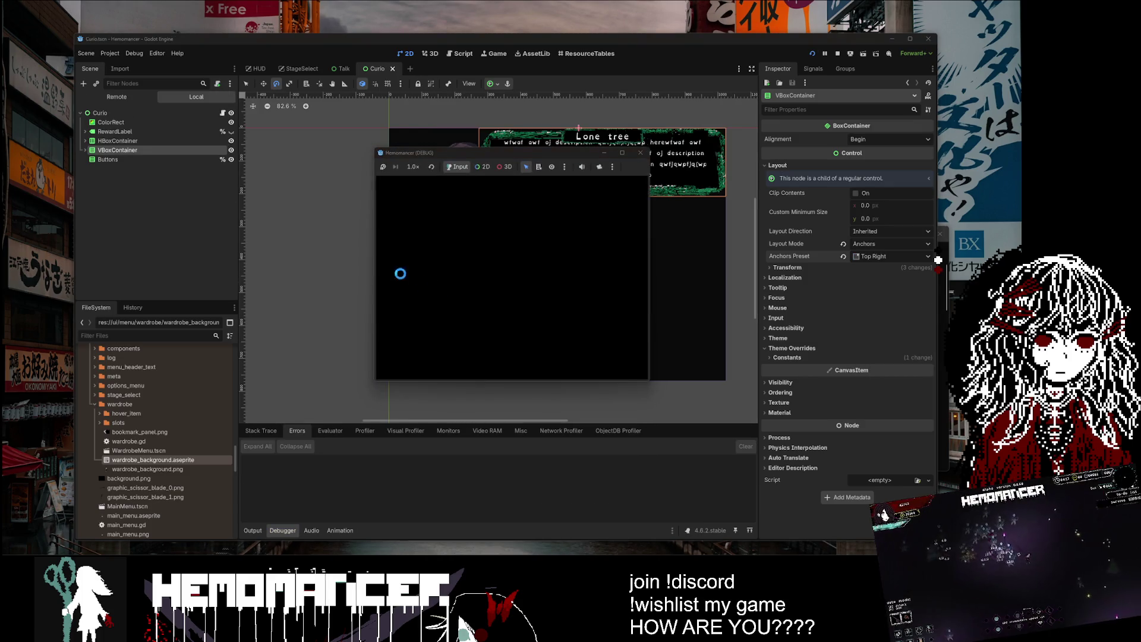
Step: Maximize the game and embark on a Practice run from the hub's world map
{"action": "left_click", "coordinate": [623, 153]}
{"action": "left_click", "coordinate": [321, 290]}
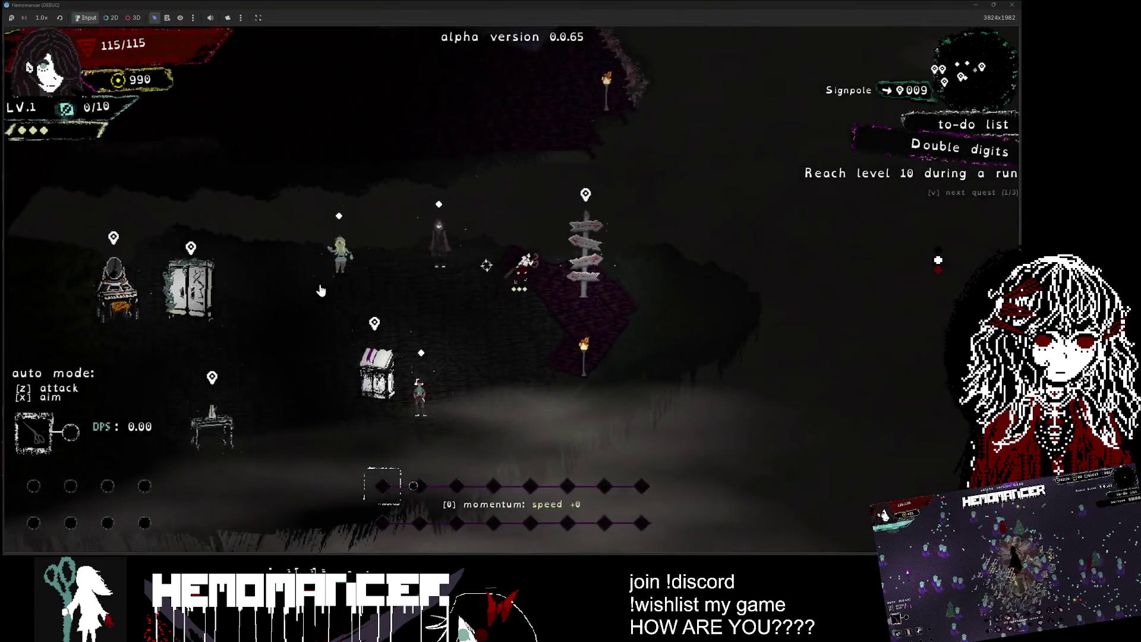
{"action": "key", "text": "e"}
{"action": "left_click", "coordinate": [415, 212]}
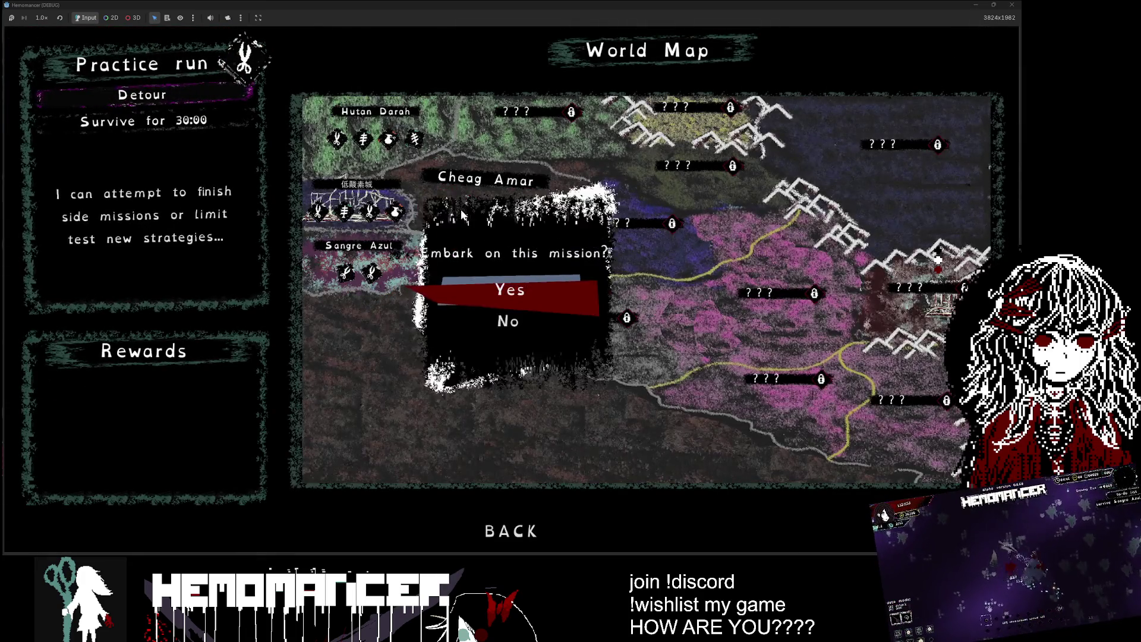
{"action": "left_click", "coordinate": [505, 294]}
{"action": "key", "text": "Escape"}
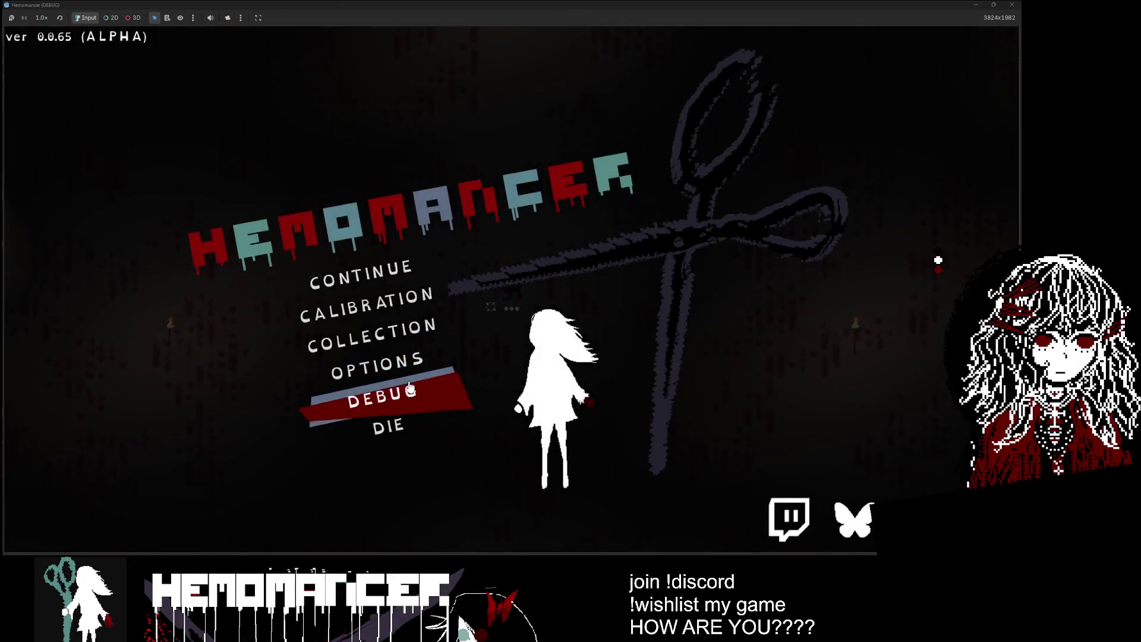
Step: Browse the debug panel's interaction, trinket and enemy lists
{"action": "left_click", "coordinate": [460, 394]}
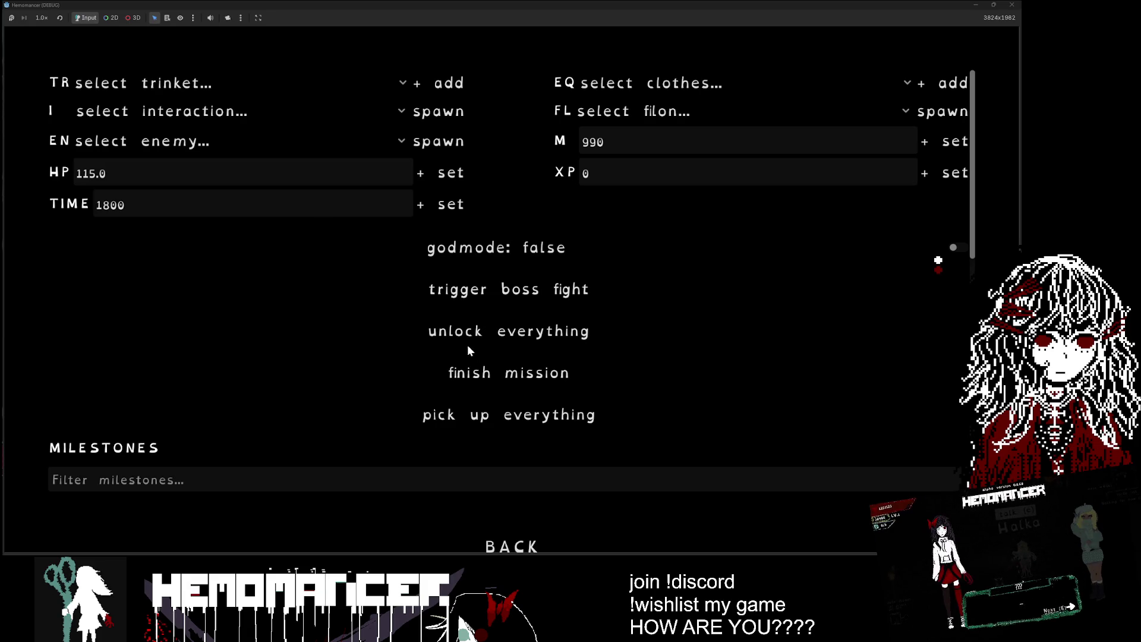
{"action": "left_click", "coordinate": [256, 119]}
{"action": "left_click", "coordinate": [249, 84]}
{"action": "key", "text": "F5"}
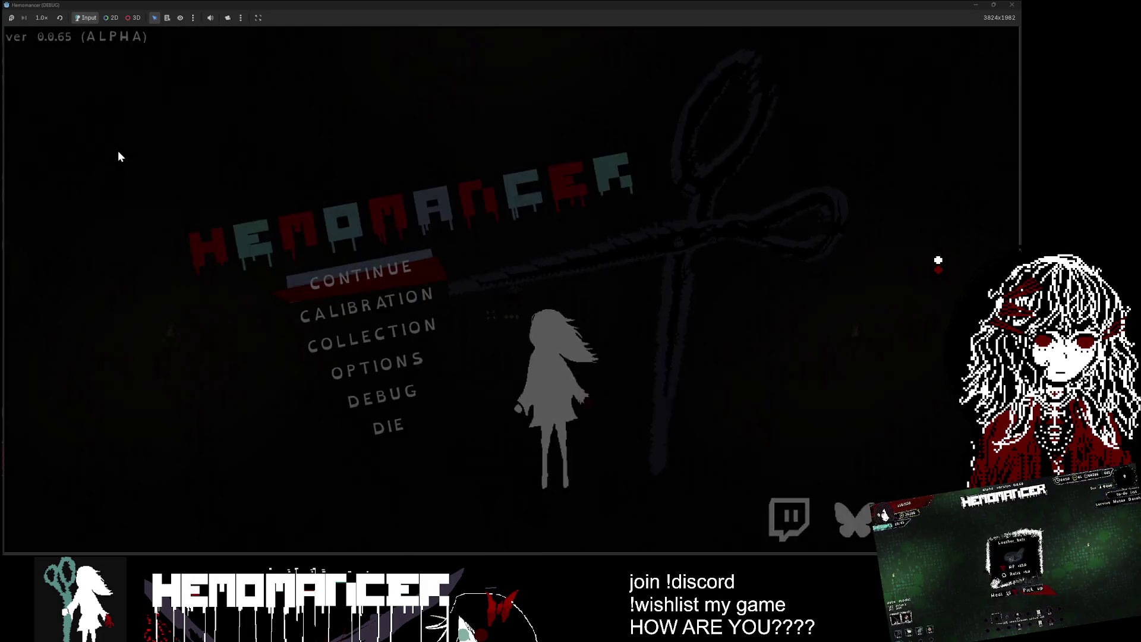
{"action": "left_click", "coordinate": [382, 397]}
{"action": "left_click", "coordinate": [136, 141]}
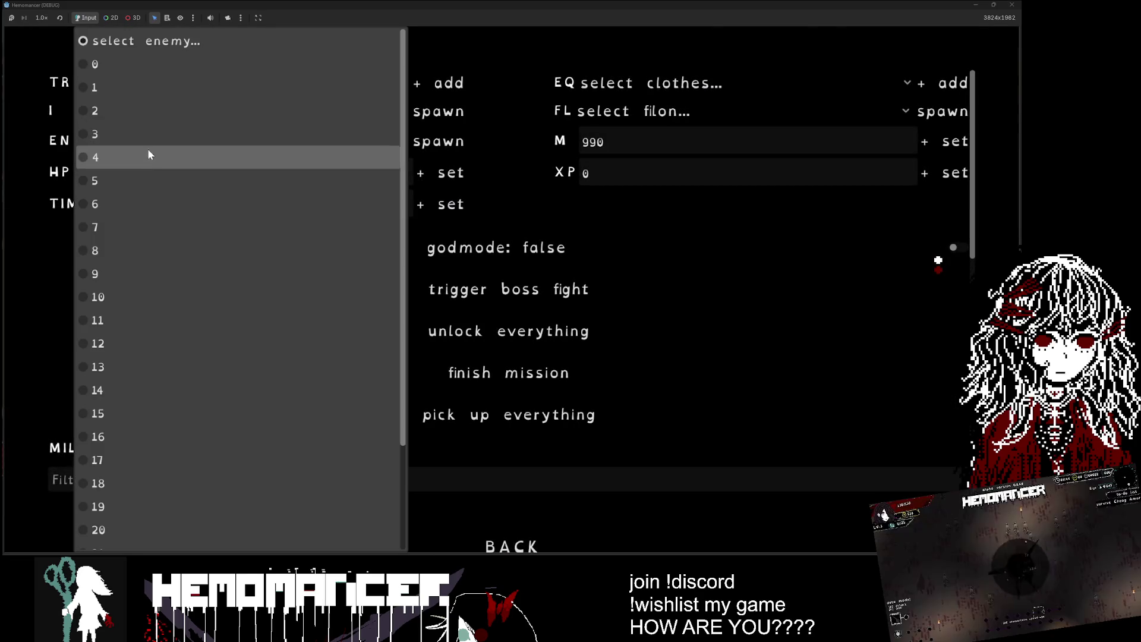
{"action": "left_click", "coordinate": [145, 112]}
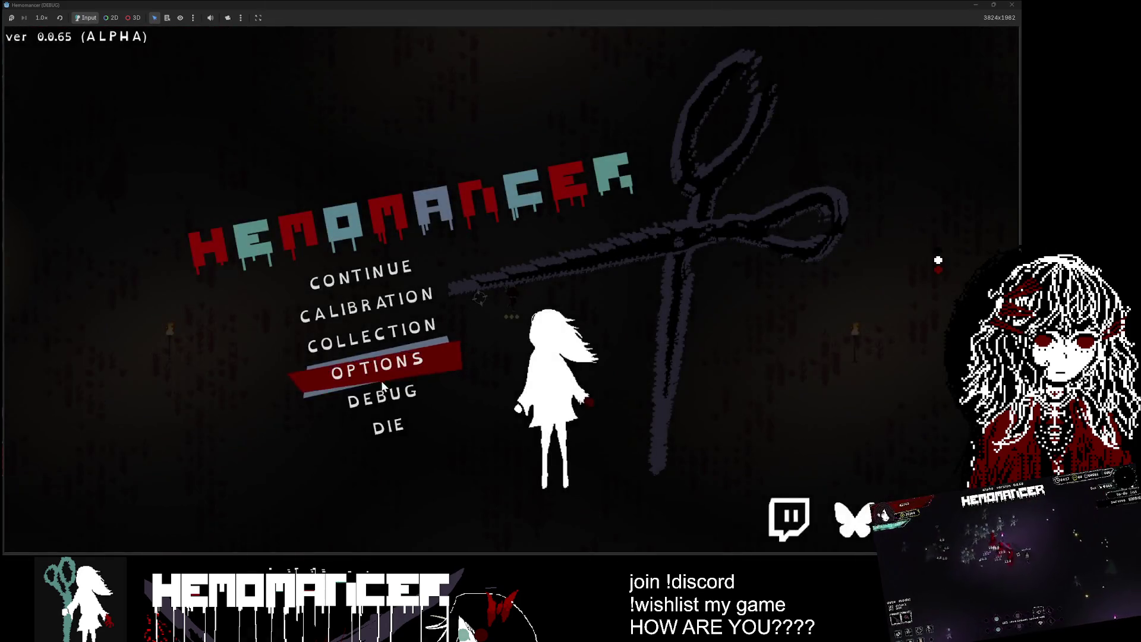
Step: Spawn the Glowing Tree curio from the debug panel's interaction list
{"action": "left_click", "coordinate": [383, 398]}
{"action": "left_click", "coordinate": [170, 82]}
{"action": "key", "text": "Escape"}
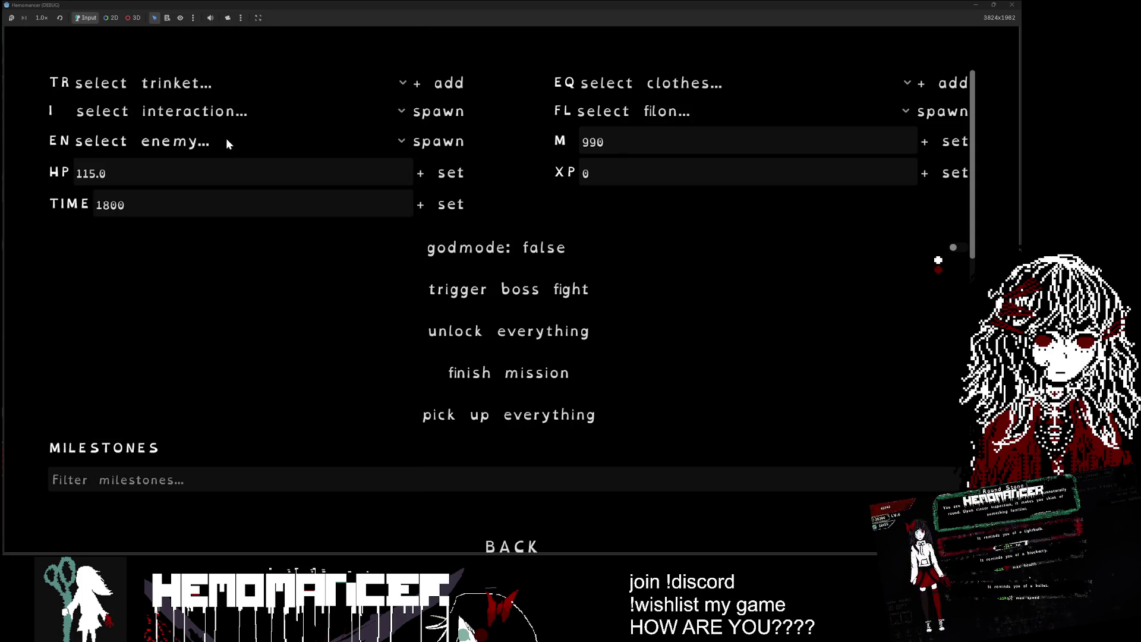
{"action": "left_click", "coordinate": [223, 114]}
{"action": "left_click", "coordinate": [204, 184]}
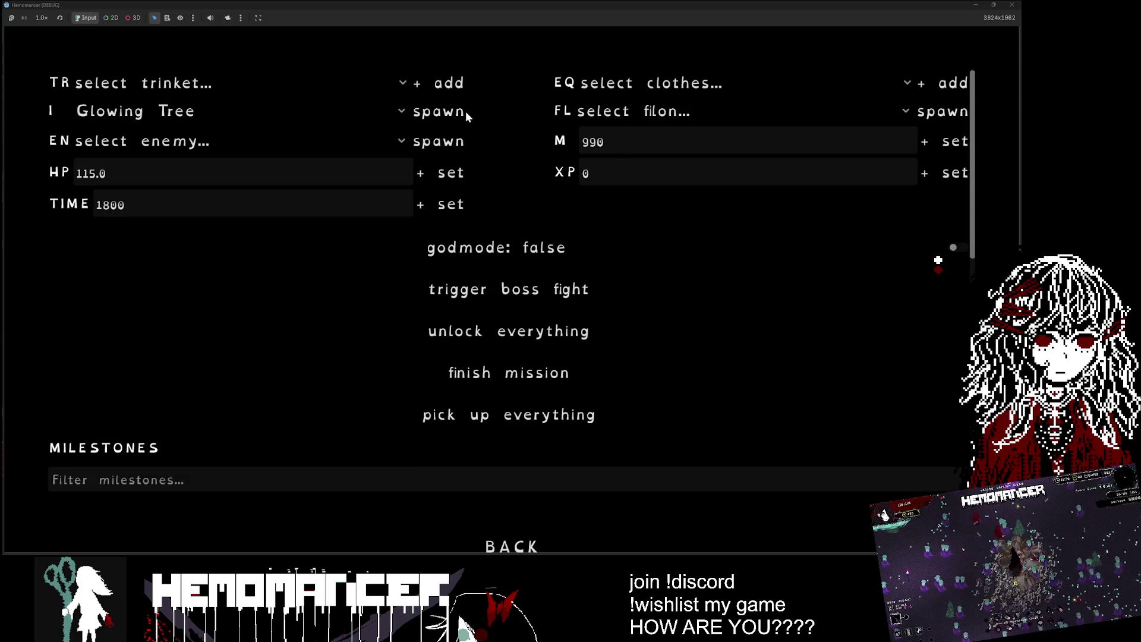
{"action": "left_click", "coordinate": [461, 112]}
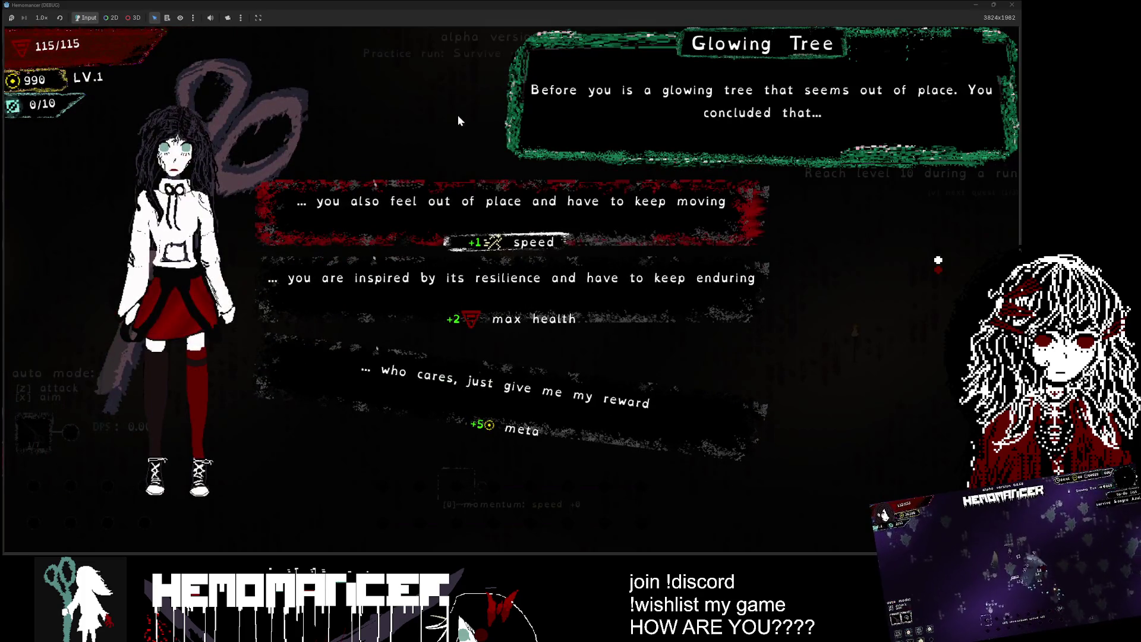
Step: Resize the game window, then minimize it to return to the editor
{"action": "left_click_drag", "start_coordinate": [618, 5], "coordinate": [387, 155]}
{"action": "double_click", "coordinate": [387, 155]}
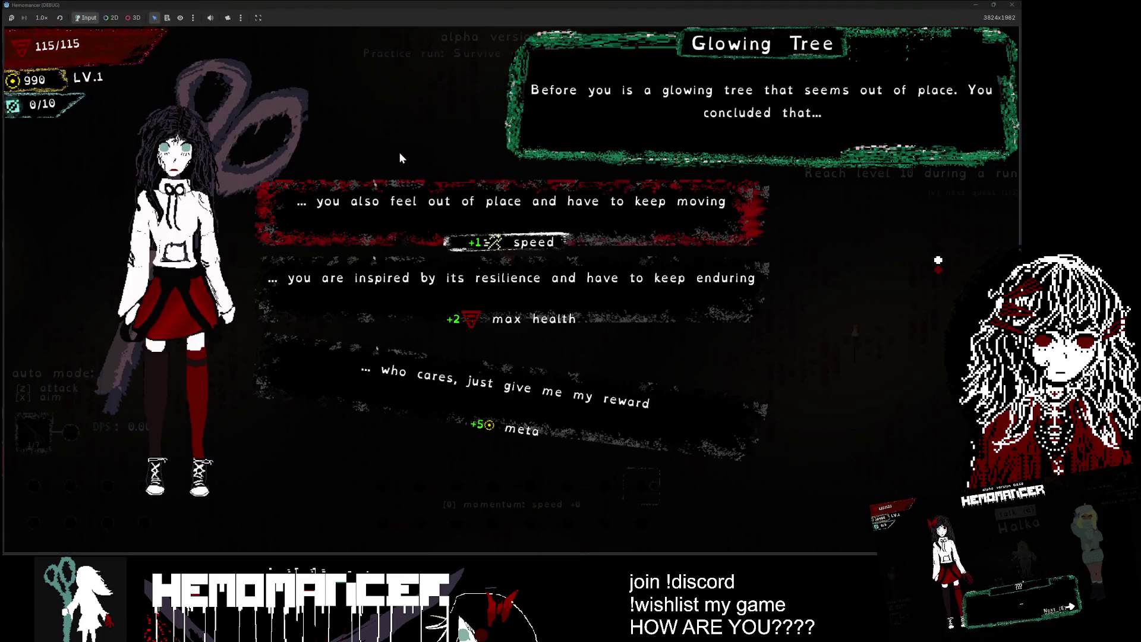
{"action": "left_click", "coordinate": [976, 5]}
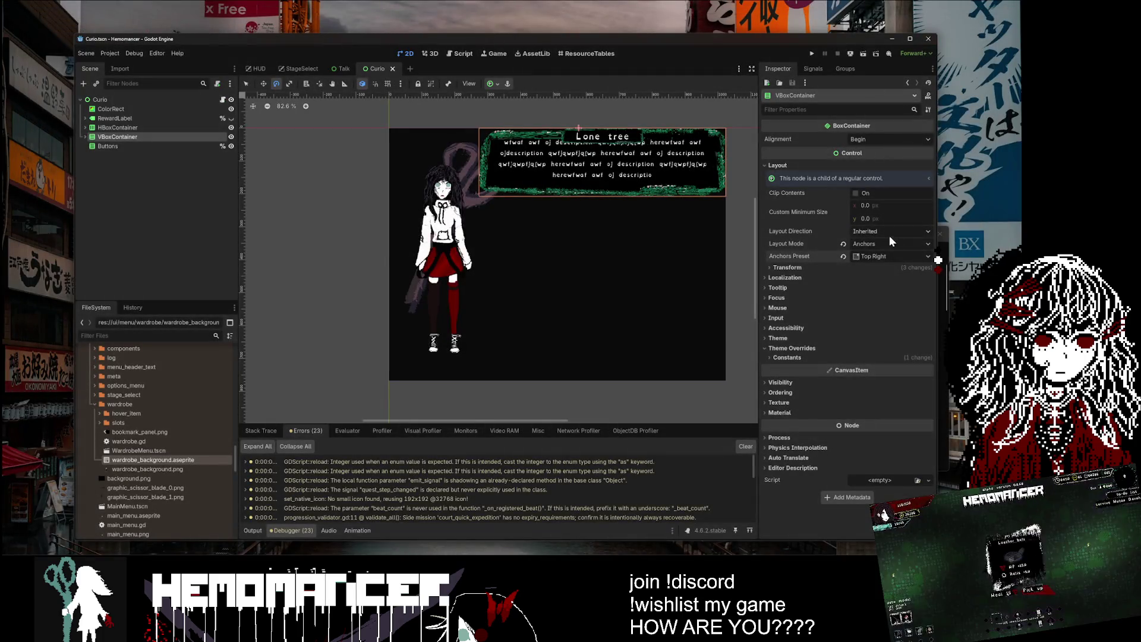
Step: Anchor the dialogue box Center Top and save Curio.tscn, undoing a test rotation
{"action": "left_click", "coordinate": [869, 256]}
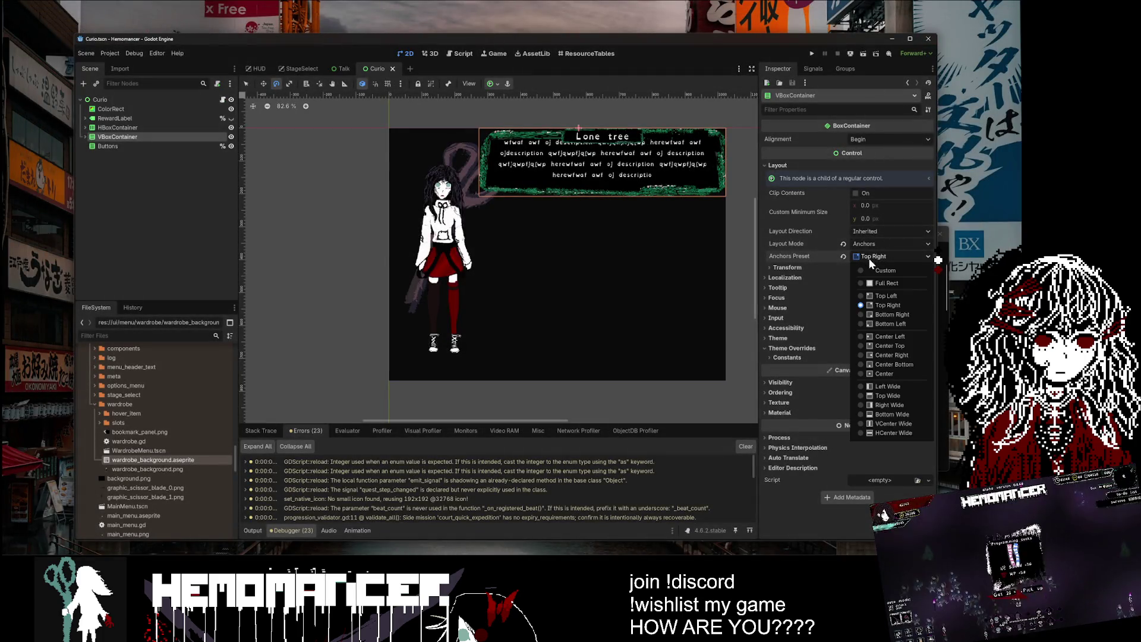
{"action": "left_click", "coordinate": [910, 347]}
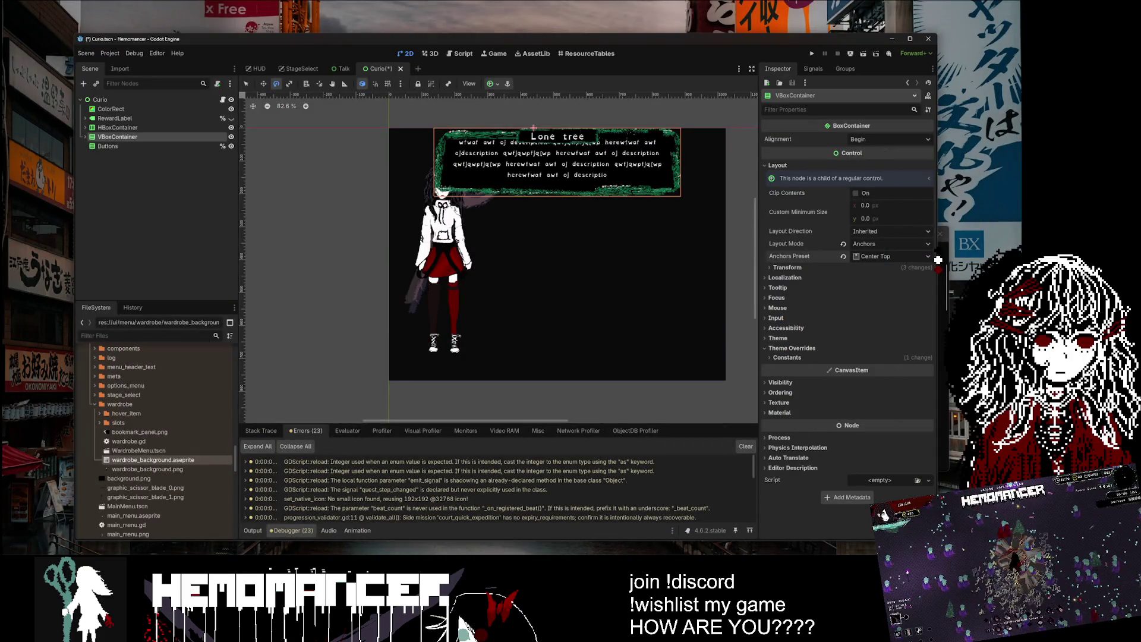
{"action": "key", "text": "ctrl+s"}
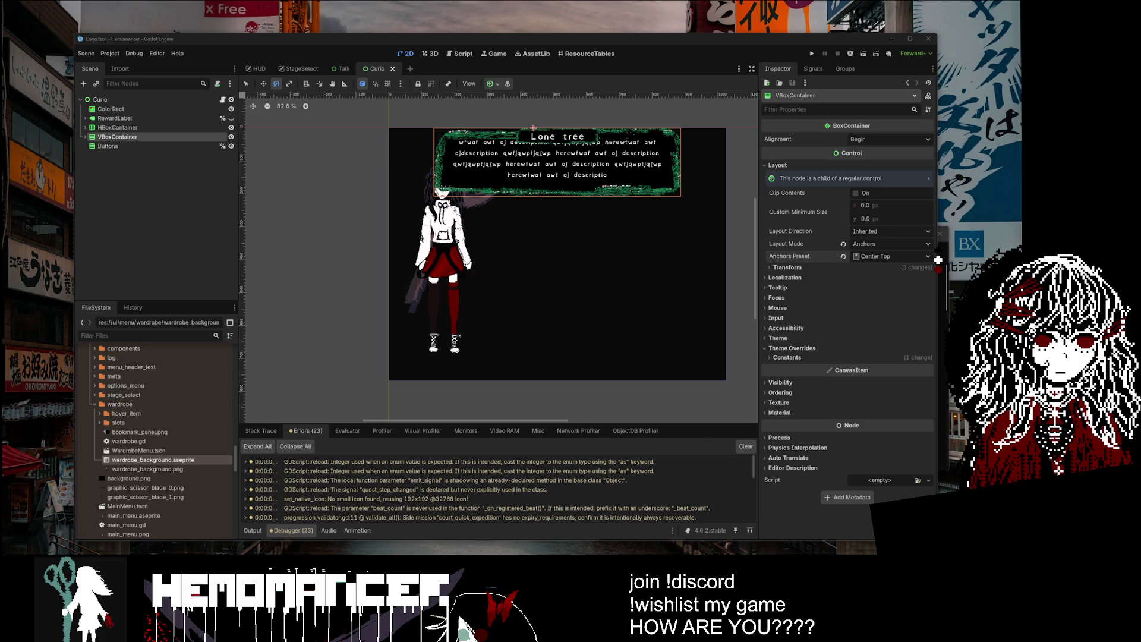
{"action": "mouse_move", "coordinate": [358, 202]}
{"action": "left_mouse_down"}
{"action": "mouse_move", "coordinate": [368, 225]}
{"action": "mouse_move", "coordinate": [506, 280]}
{"action": "mouse_move", "coordinate": [348, 207]}
{"action": "mouse_move", "coordinate": [192, 176]}
{"action": "mouse_move", "coordinate": [330, 189]}
{"action": "left_mouse_up"}
{"action": "key", "text": "ctrl+z"}
{"action": "key", "text": "ctrl+s"}
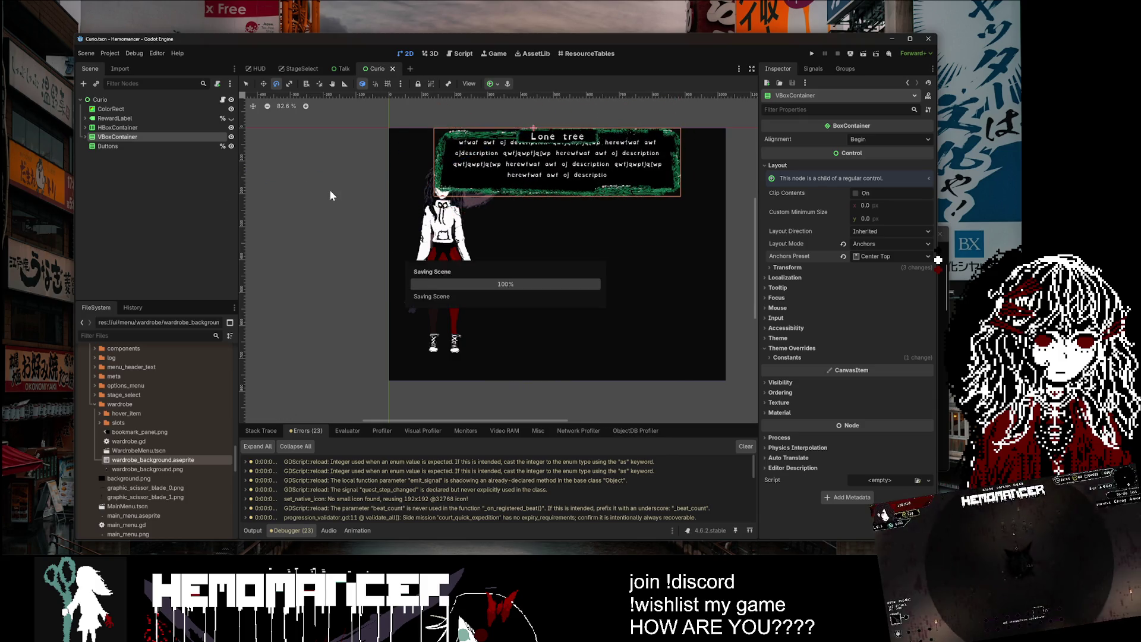
{"action": "scroll", "coordinate": [344, 186], "scroll_direction": "up", "scroll_amount": 4}
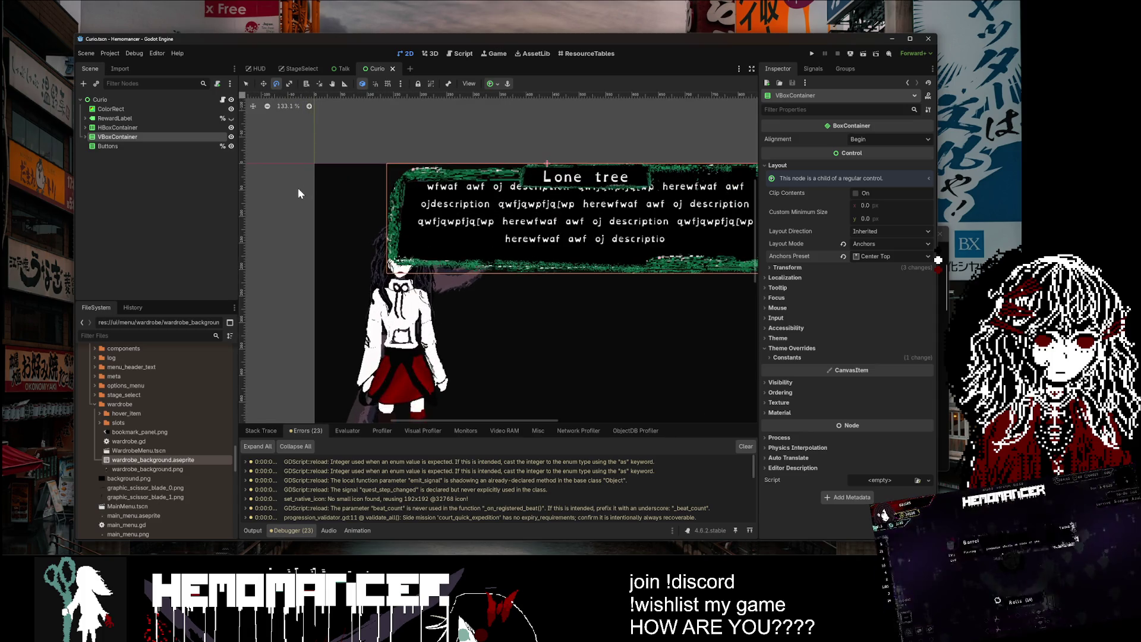
Step: Reset the dialogue box's anchors and reapply the Center Top preset
{"action": "left_click_drag", "start_coordinate": [370, 134], "coordinate": [297, 115]}
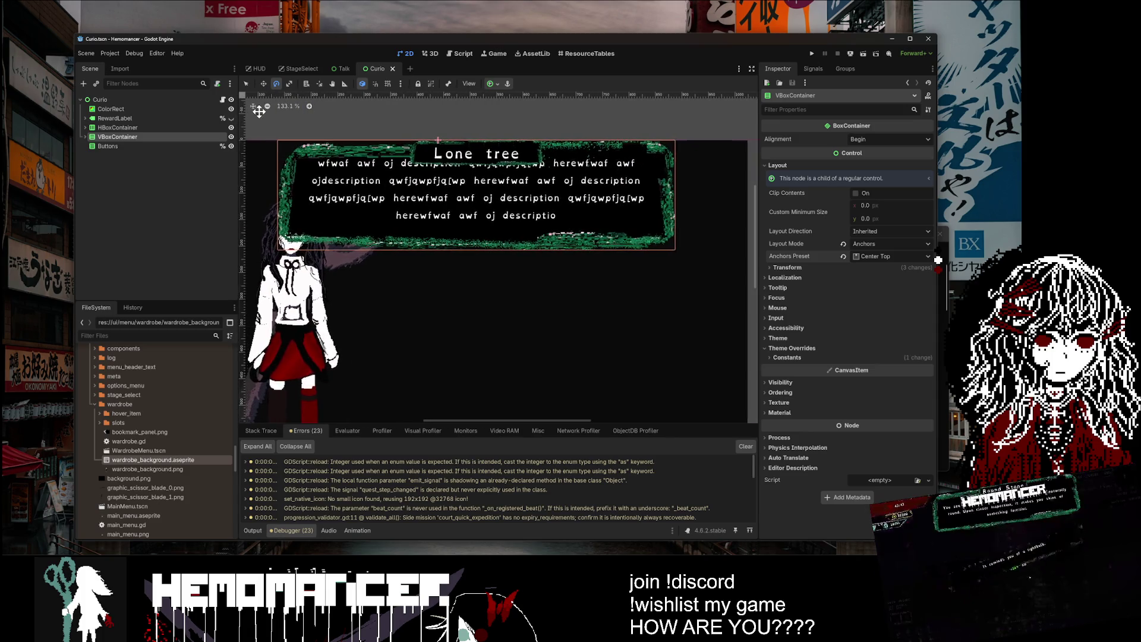
{"action": "left_click", "coordinate": [891, 260]}
{"action": "scroll", "coordinate": [630, 234], "scroll_direction": "down", "scroll_amount": 2}
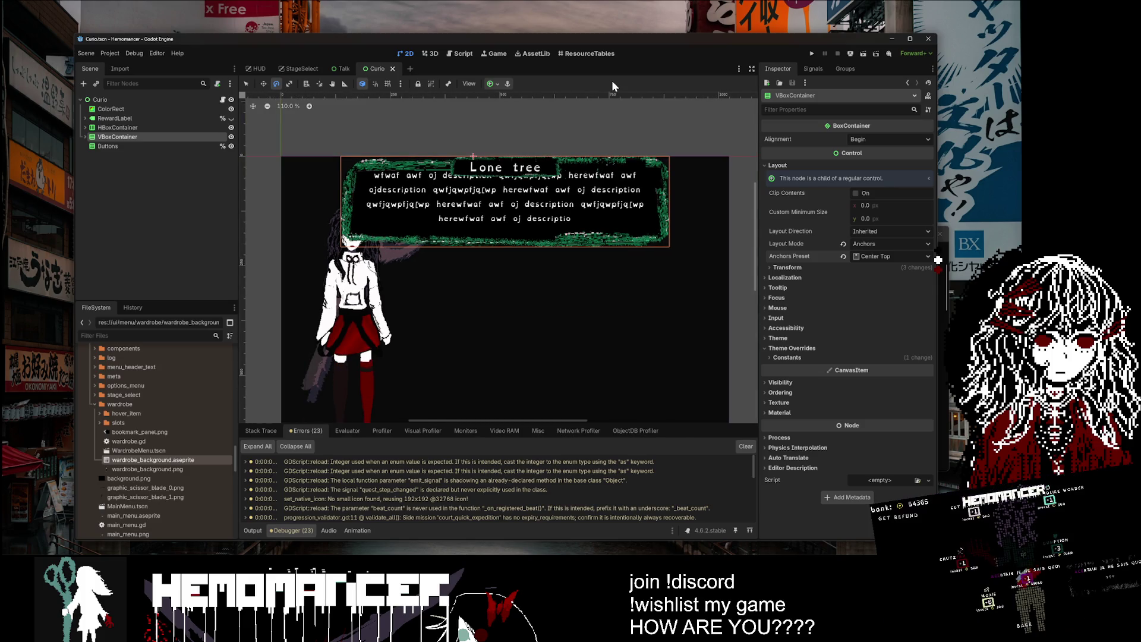
{"action": "left_click", "coordinate": [844, 258]}
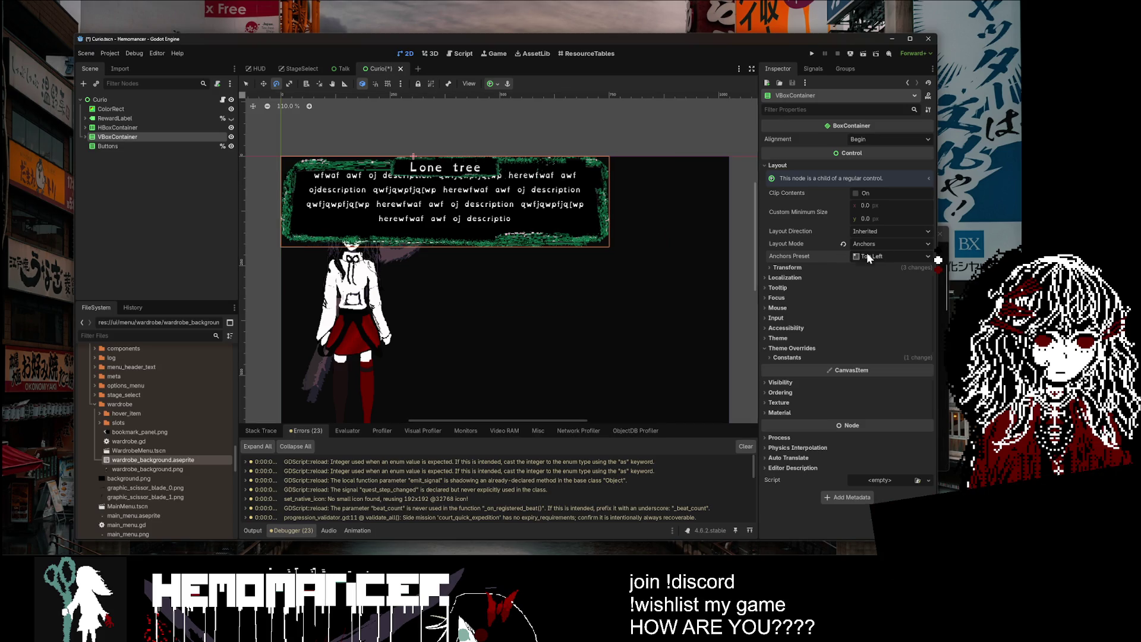
{"action": "left_click", "coordinate": [868, 257]}
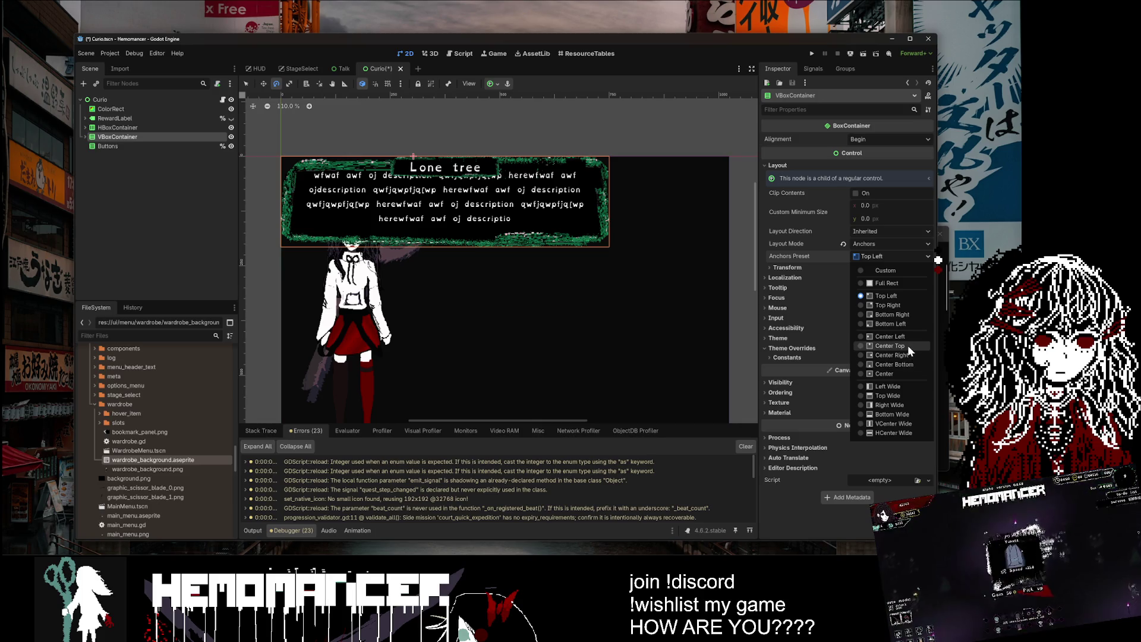
{"action": "left_click", "coordinate": [907, 346]}
{"action": "scroll", "coordinate": [629, 194], "scroll_direction": "up", "scroll_amount": 2}
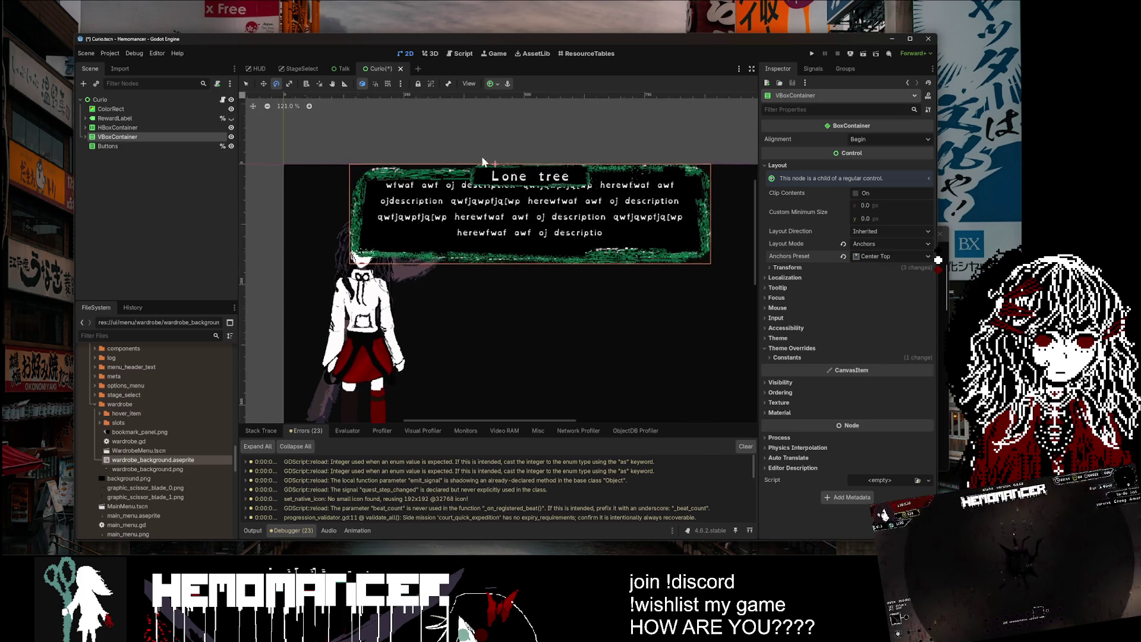
{"action": "scroll", "coordinate": [528, 179], "scroll_direction": "up", "scroll_amount": 6}
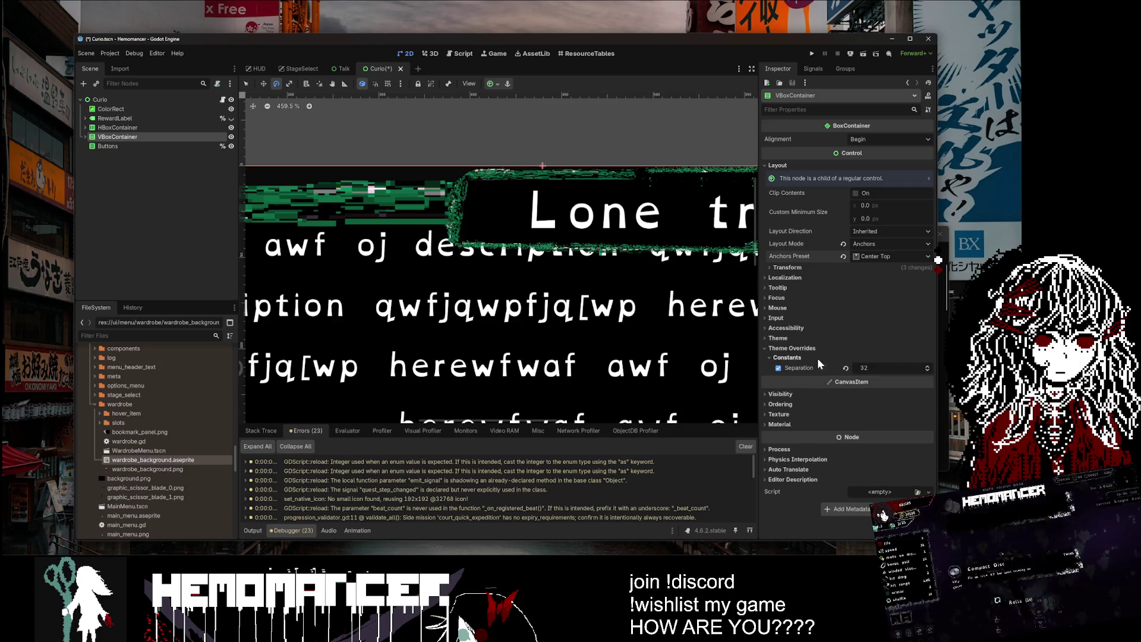
Step: Expand the box's Transform values in the Inspector and clear the Errors log
{"action": "left_click", "coordinate": [850, 267]}
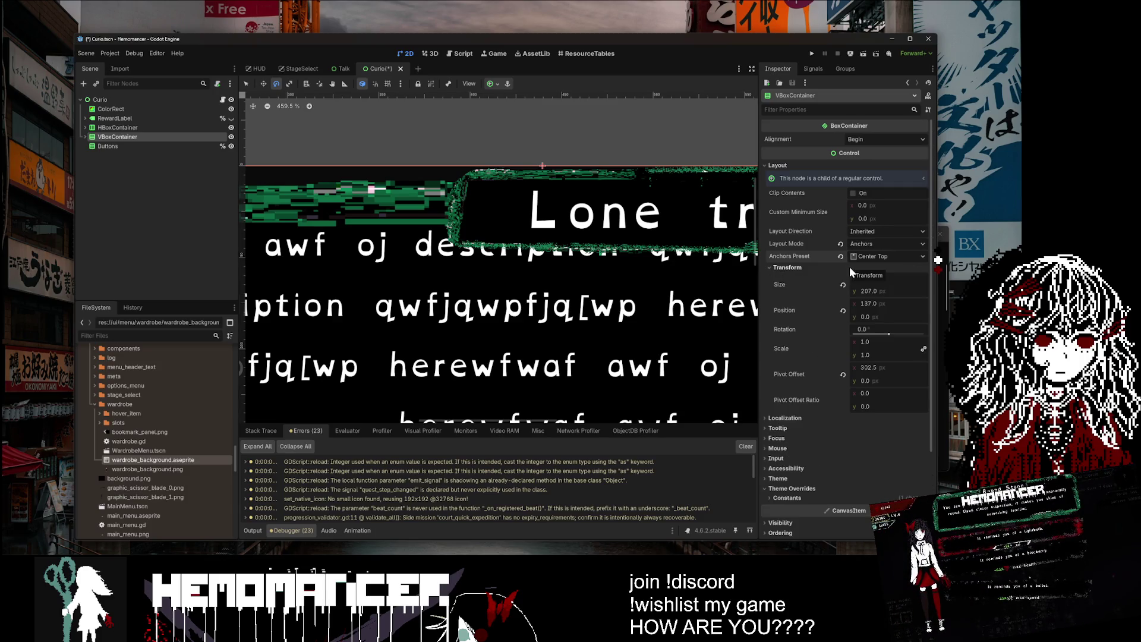
{"action": "scroll", "coordinate": [626, 154], "scroll_direction": "down", "scroll_amount": 4}
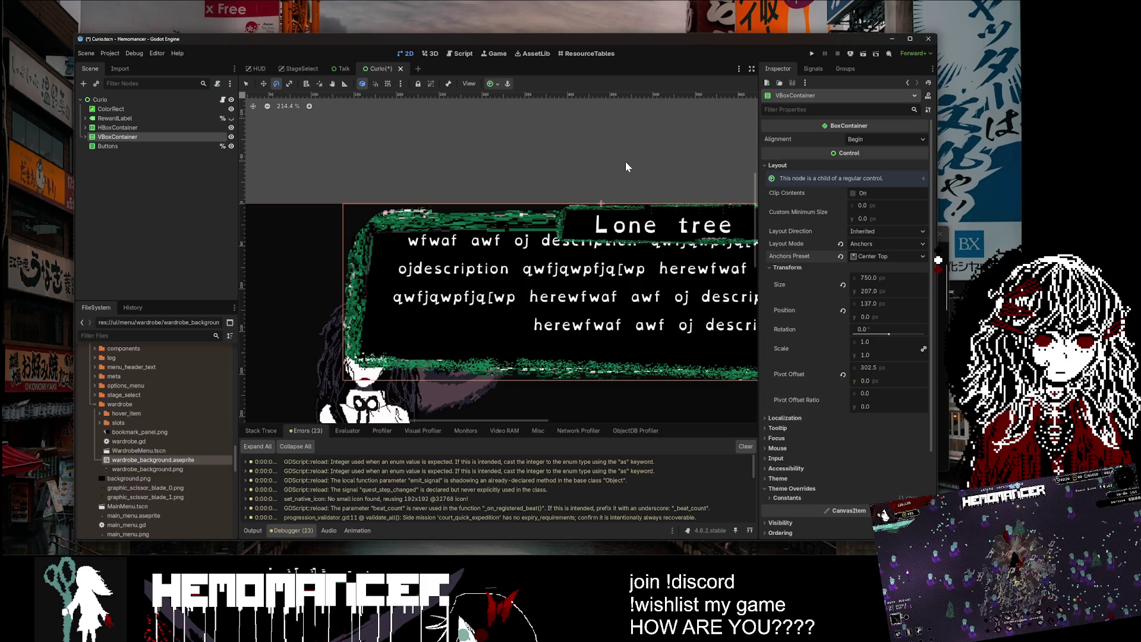
{"action": "scroll", "coordinate": [626, 162], "scroll_direction": "down", "scroll_amount": 2}
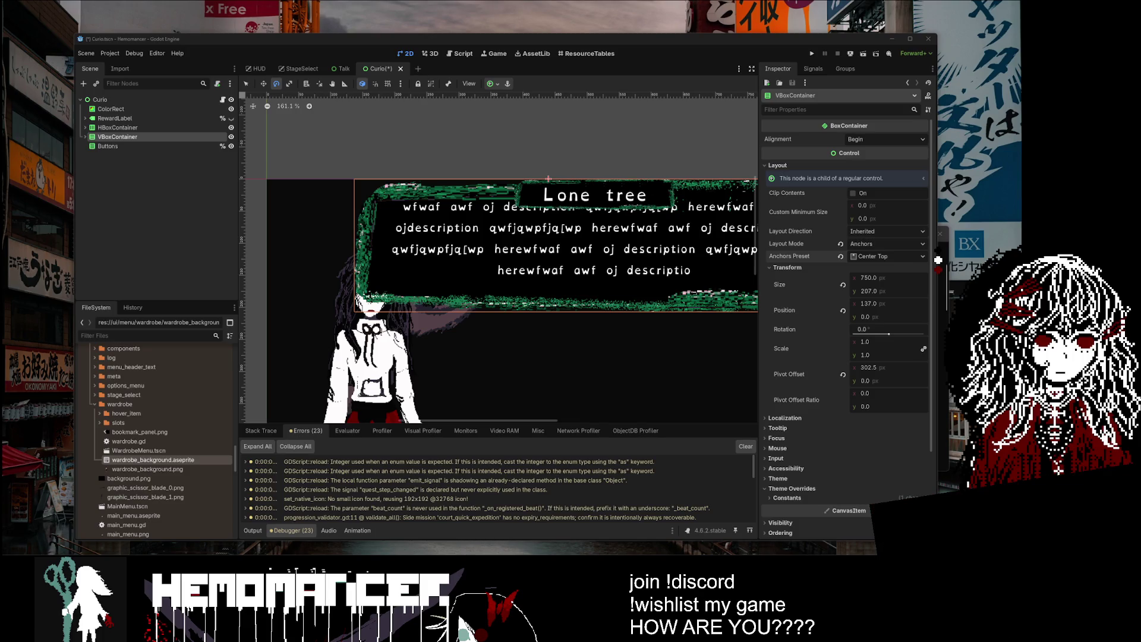
{"action": "scroll", "coordinate": [575, 179], "scroll_direction": "down", "scroll_amount": 3}
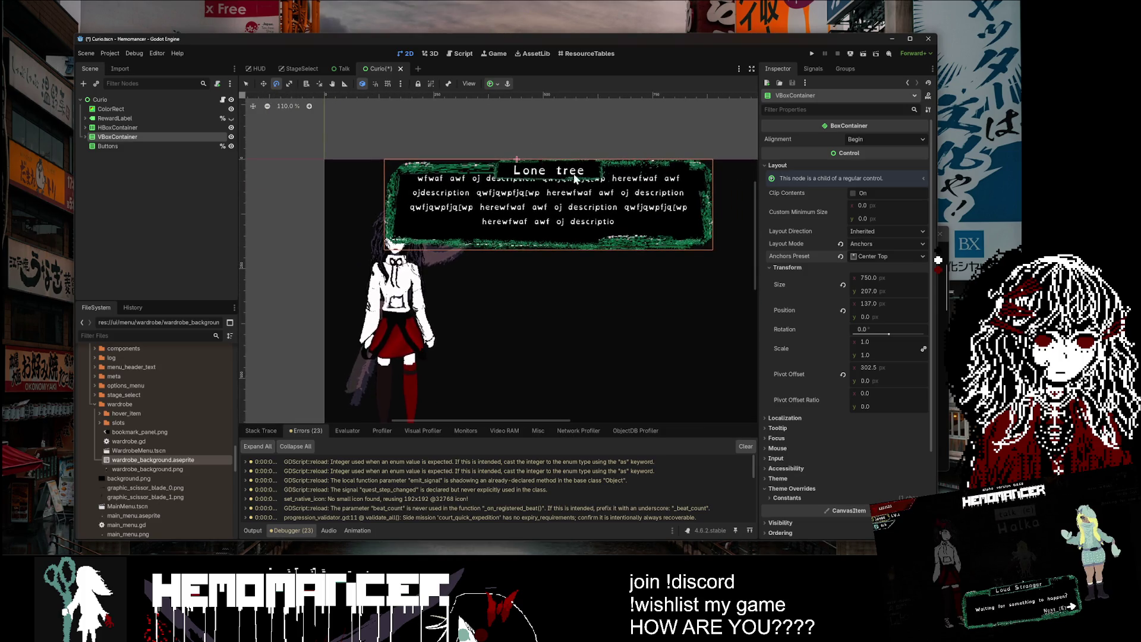
{"action": "left_click", "coordinate": [746, 447]}
{"action": "scroll", "coordinate": [537, 335], "scroll_direction": "down", "scroll_amount": 5}
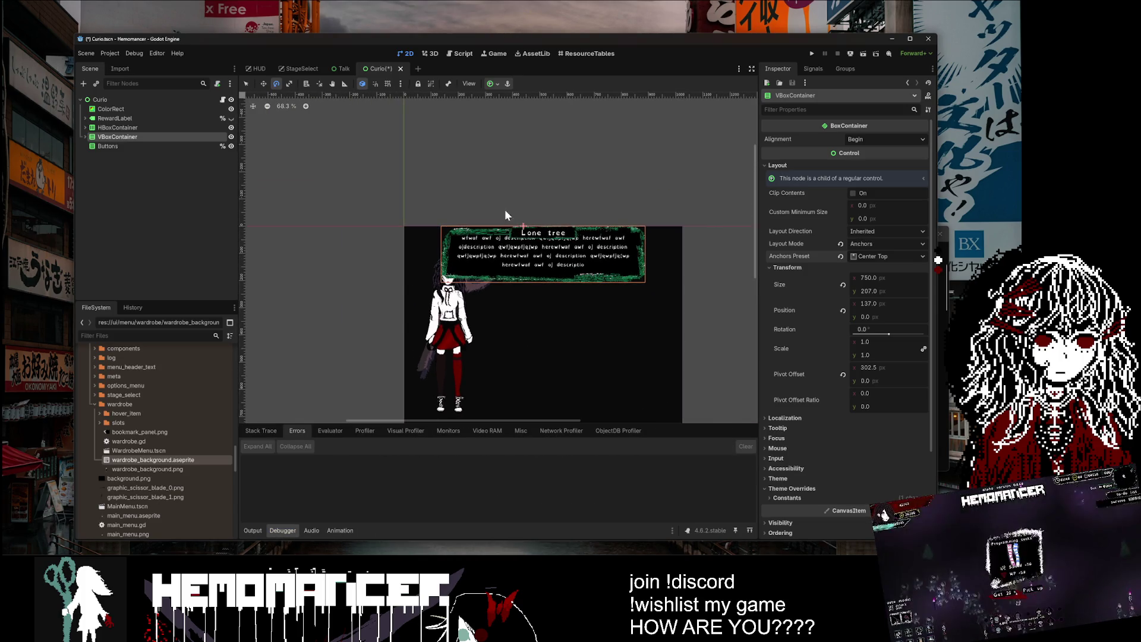
Step: Try rotating the dialogue box with the Rotate tool, then undo it
{"action": "left_click_drag", "start_coordinate": [413, 155], "coordinate": [354, 96]}
{"action": "left_click", "coordinate": [274, 84]}
{"action": "mouse_move", "coordinate": [502, 152]}
{"action": "left_mouse_down"}
{"action": "mouse_move", "coordinate": [531, 179]}
{"action": "mouse_move", "coordinate": [443, 204]}
{"action": "mouse_move", "coordinate": [431, 136]}
{"action": "mouse_move", "coordinate": [465, 248]}
{"action": "mouse_move", "coordinate": [530, 186]}
{"action": "mouse_move", "coordinate": [543, 244]}
{"action": "mouse_move", "coordinate": [422, 332]}
{"action": "mouse_move", "coordinate": [280, 224]}
{"action": "left_mouse_up"}
{"action": "key", "text": "ctrl+z"}
{"action": "scroll", "coordinate": [514, 156], "scroll_direction": "up", "scroll_amount": 2}
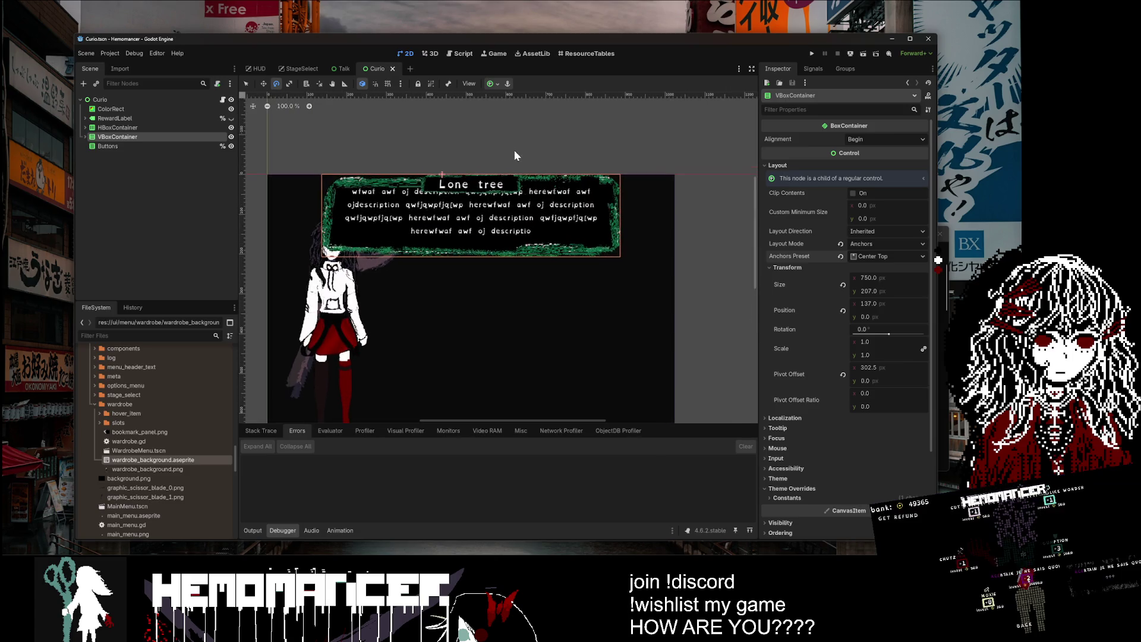
Step: Set the VBoxContainer's Pivot Offset x to 750
{"action": "left_click", "coordinate": [843, 375]}
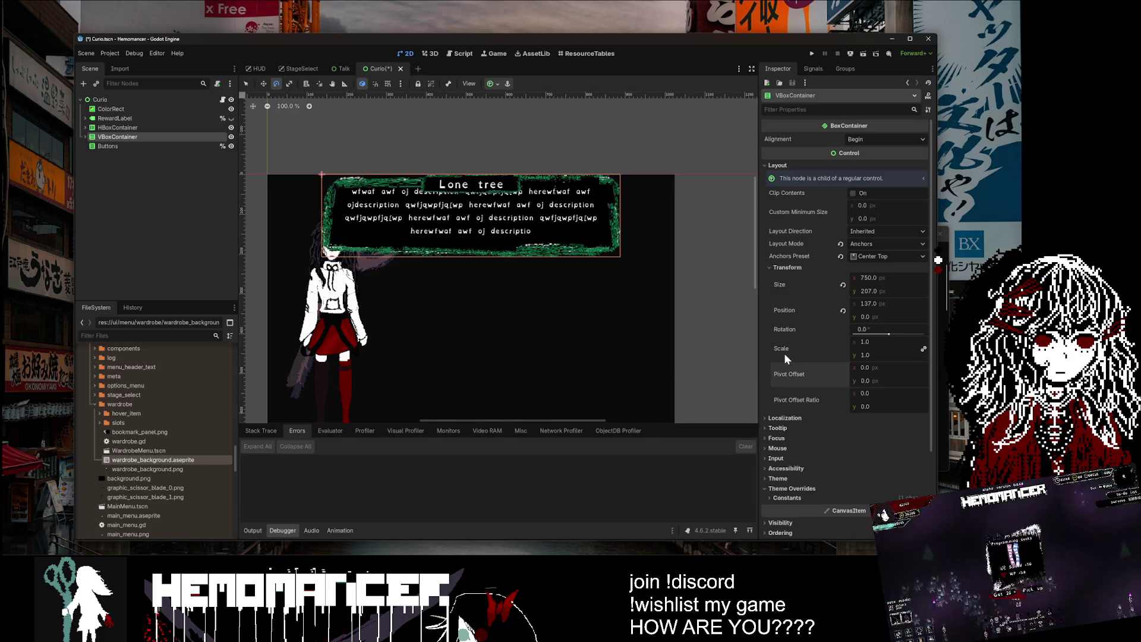
{"action": "left_click_drag", "start_coordinate": [325, 175], "coordinate": [341, 175]}
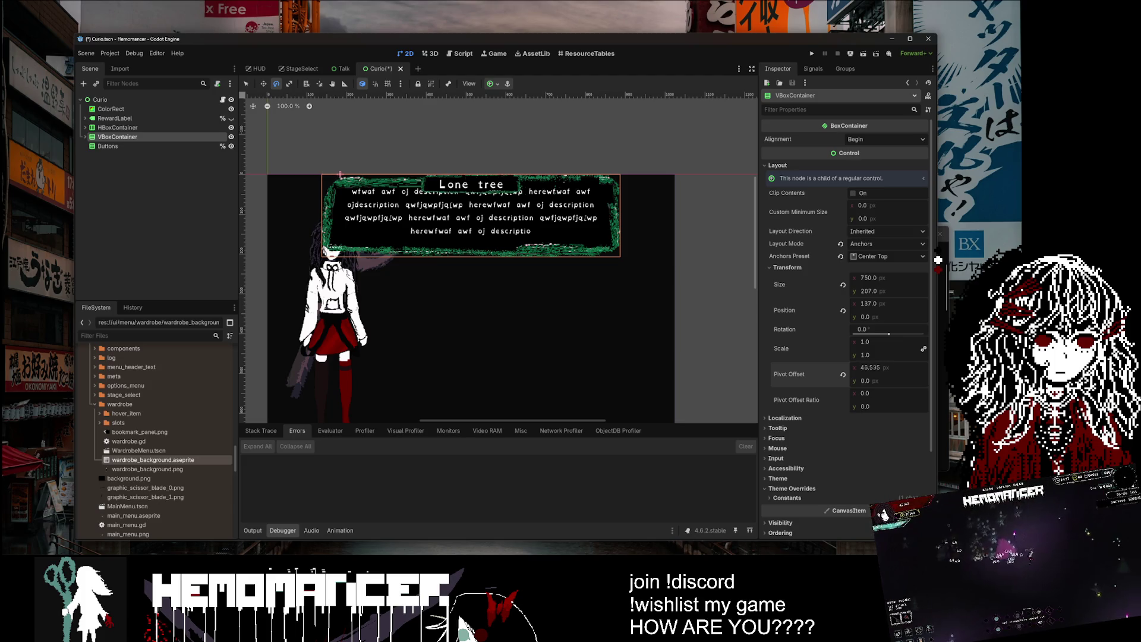
{"action": "left_click", "coordinate": [883, 370]}
{"action": "type", "text": "750"}
{"action": "key", "text": "Return"}
{"action": "type", "text": "207"}
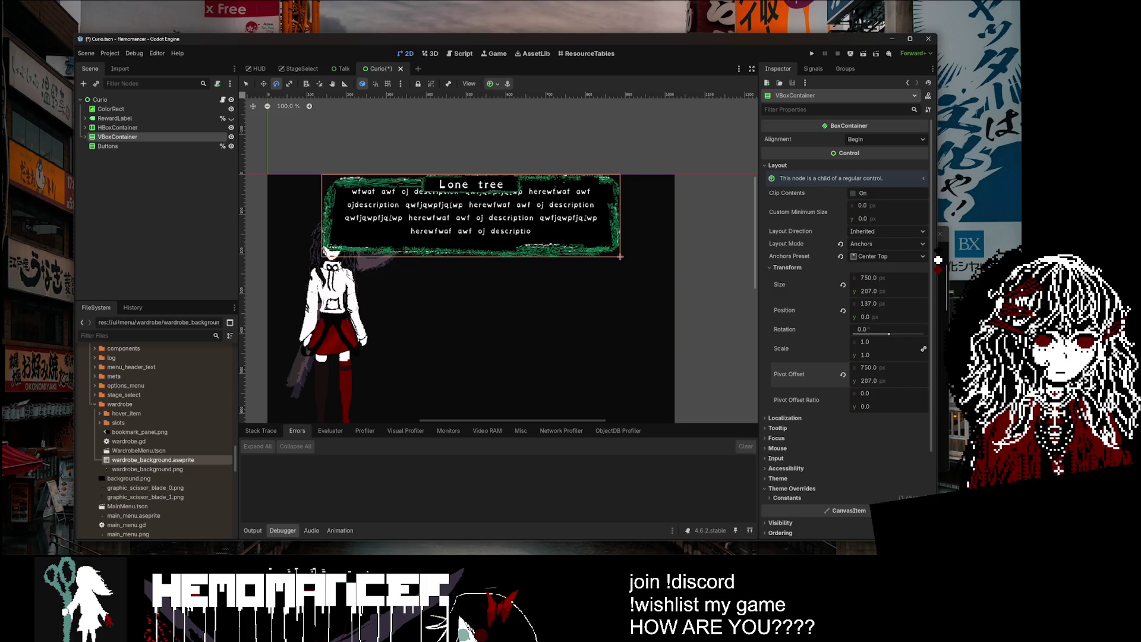
Step: Tilt the panel 5.3°, move it to 166,51, then save and launch the game
{"action": "left_click", "coordinate": [263, 83]}
{"action": "left_click_drag", "start_coordinate": [530, 196], "coordinate": [563, 163]}
{"action": "key", "text": "ctrl+z"}
{"action": "left_click", "coordinate": [276, 84]}
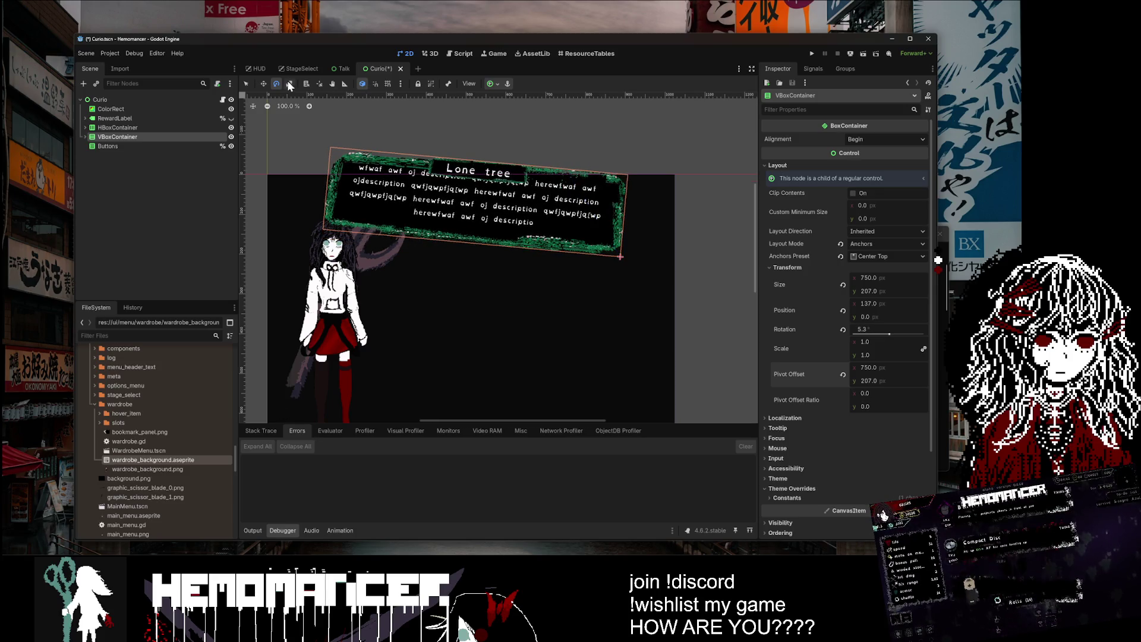
{"action": "left_click", "coordinate": [265, 84]}
{"action": "left_click_drag", "start_coordinate": [594, 220], "coordinate": [606, 240]}
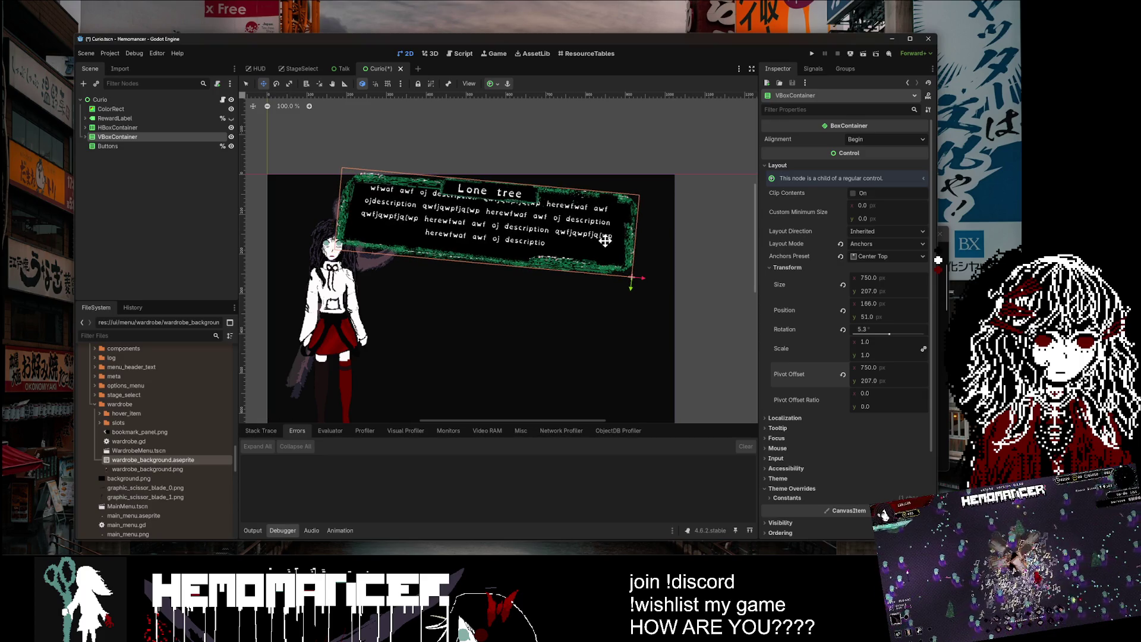
{"action": "key", "text": "ctrl+s"}
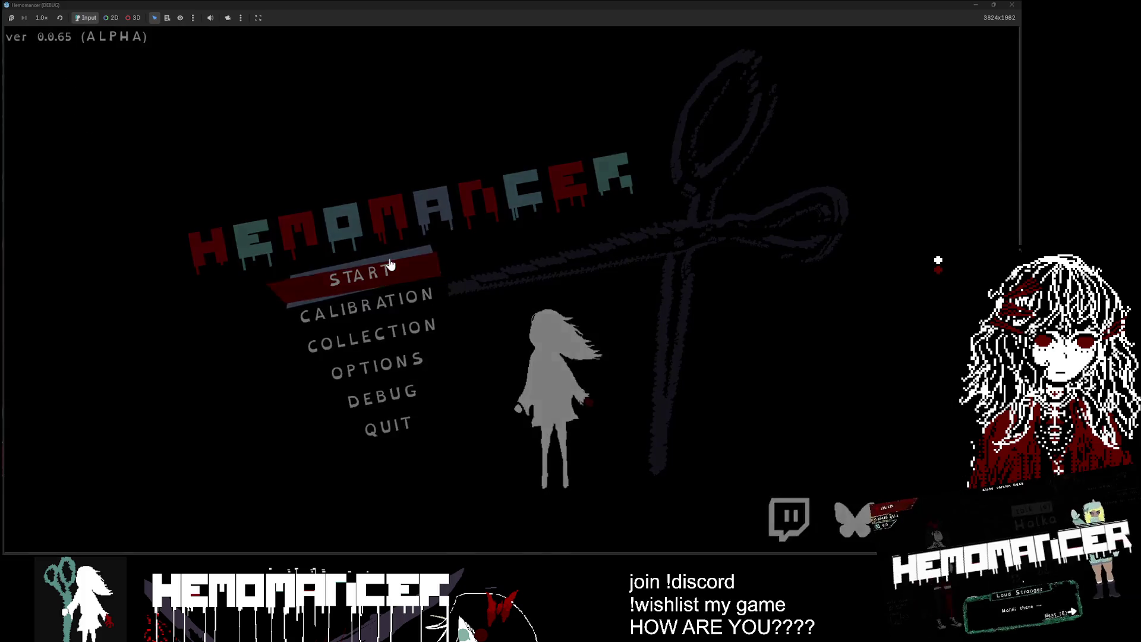
Step: Start the Vigil mission from the signpole and turn godmode on in the debug options
{"action": "key", "text": "e"}
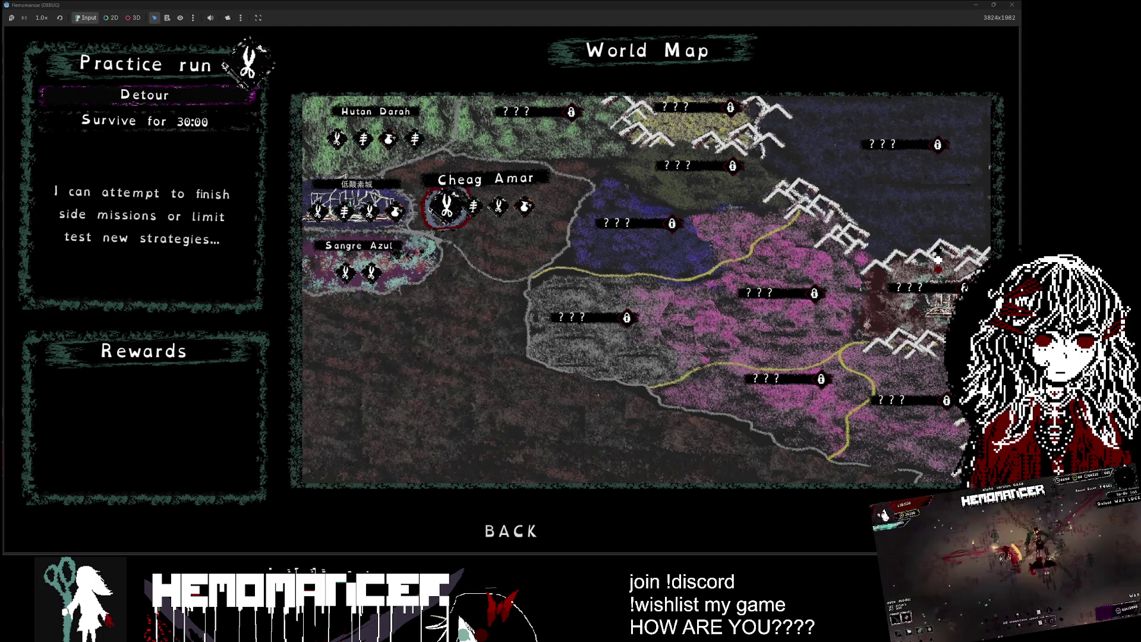
{"action": "key", "text": "Left"}
{"action": "key", "text": "Left"}
{"action": "key", "text": "Left"}
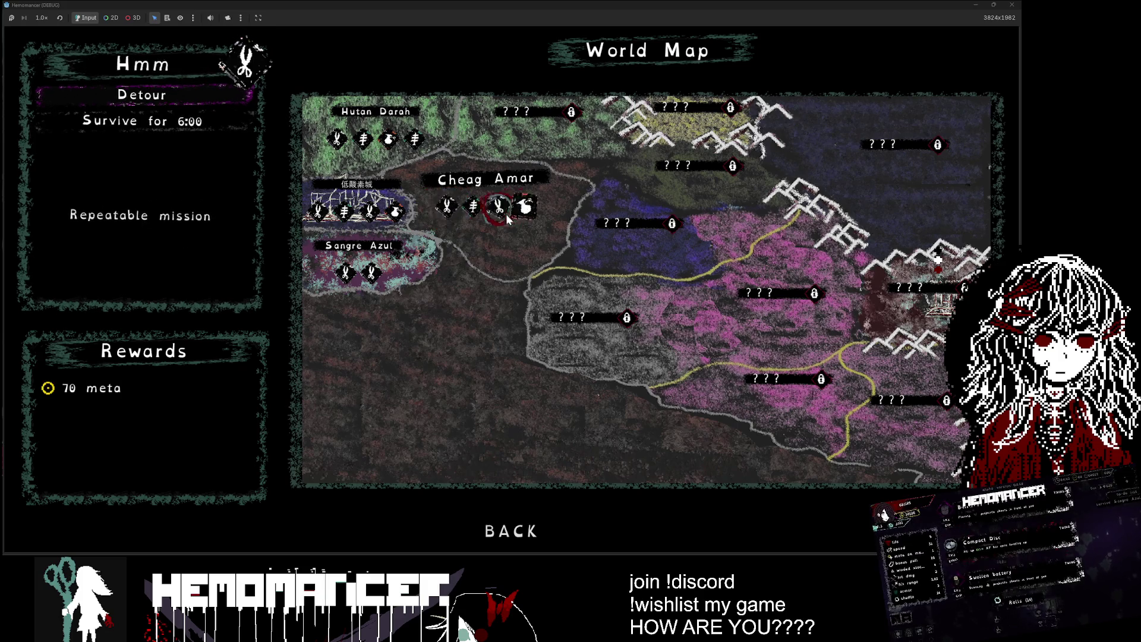
{"action": "key", "text": "Return"}
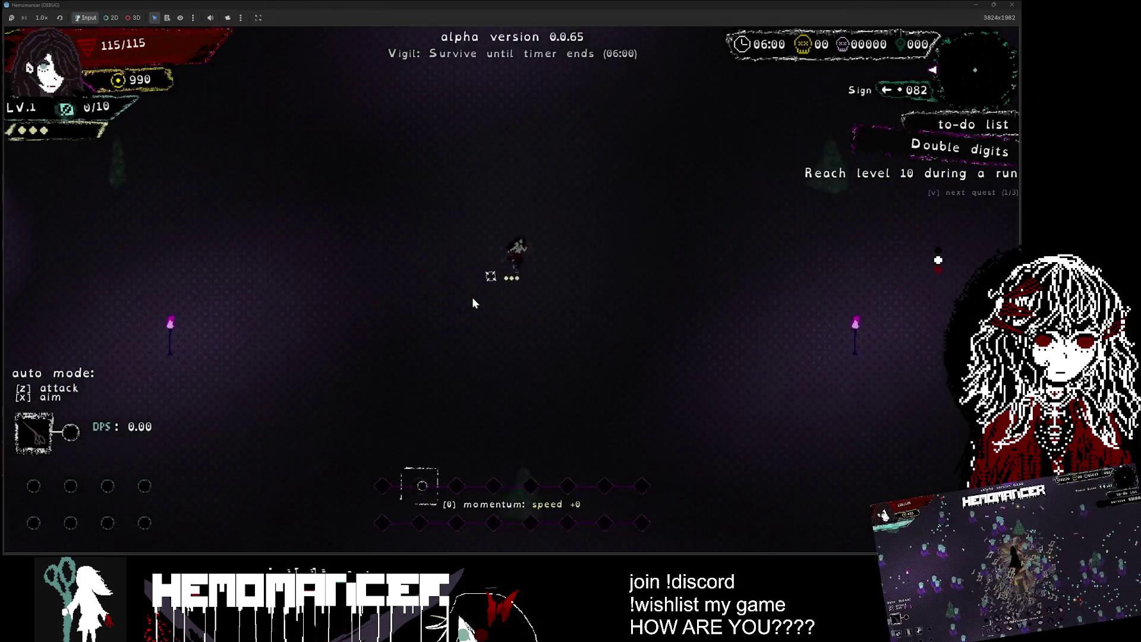
{"action": "key", "text": "Escape"}
{"action": "left_click", "coordinate": [382, 394]}
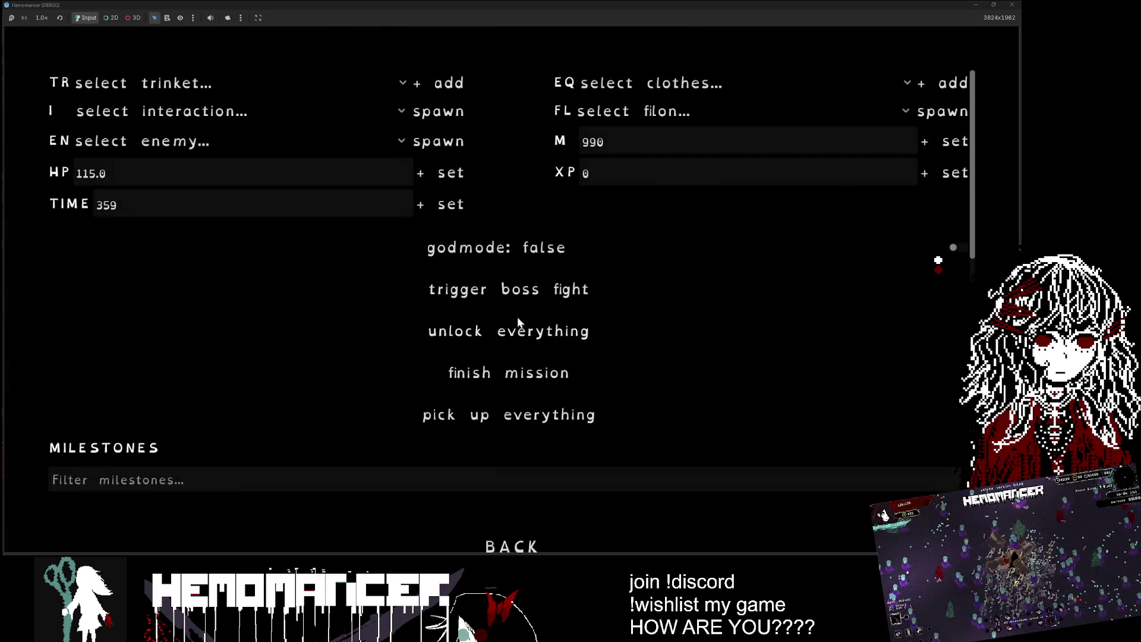
{"action": "left_click", "coordinate": [510, 255]}
{"action": "key", "text": "Escape"}
Step: Spawn the Round Stone interaction from the debug options and shrink the game to a window
{"action": "left_click", "coordinate": [382, 394]}
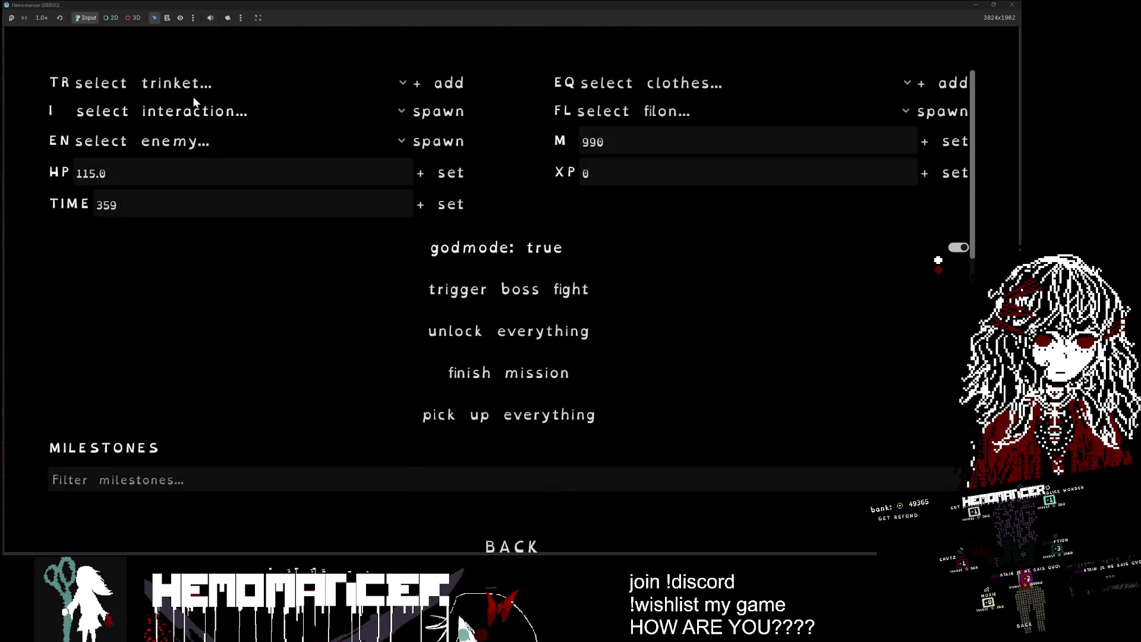
{"action": "left_click", "coordinate": [186, 110]}
{"action": "key", "text": "Escape"}
{"action": "key", "text": "Down"}
{"action": "key", "text": "Down"}
{"action": "key", "text": "Down"}
{"action": "key", "text": "Return"}
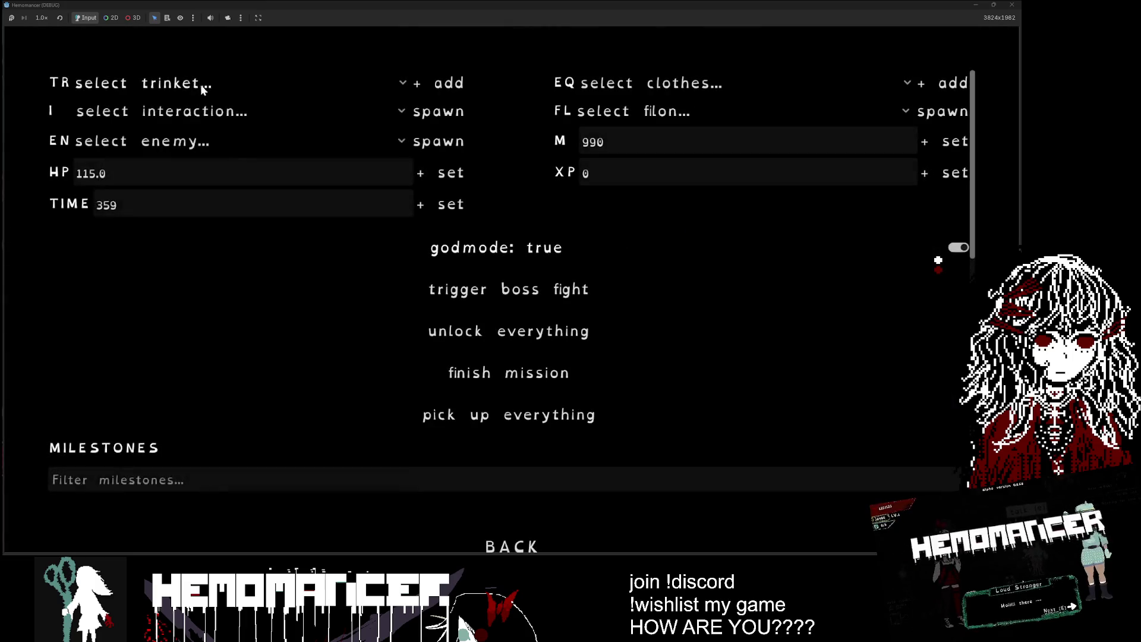
{"action": "left_click", "coordinate": [201, 84]}
{"action": "key", "text": "Escape"}
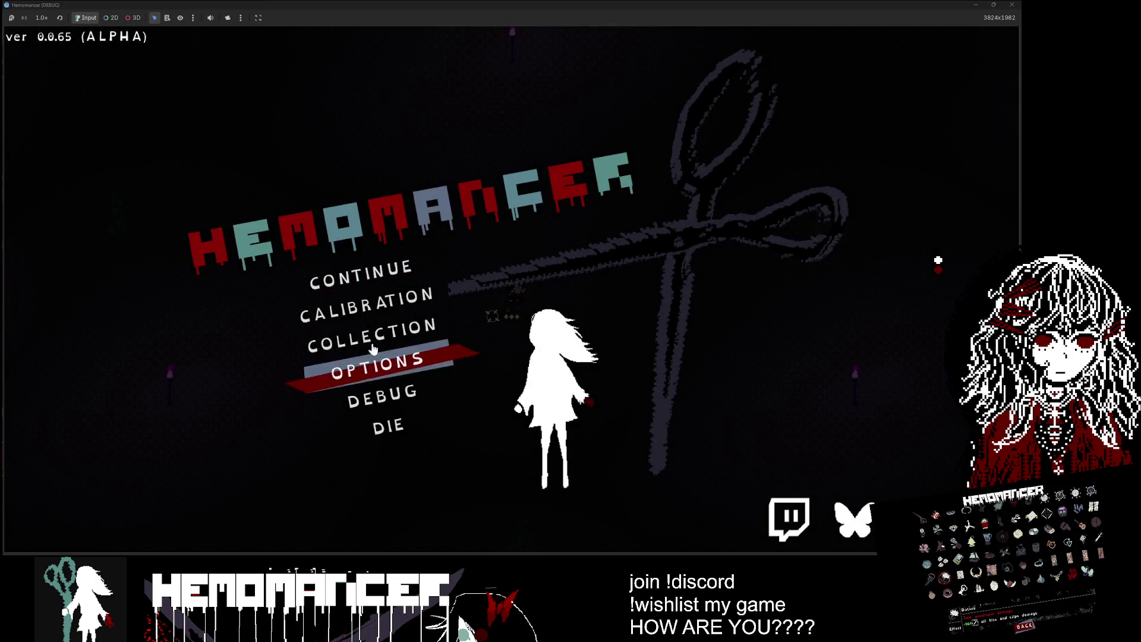
{"action": "left_click", "coordinate": [382, 393]}
{"action": "left_click", "coordinate": [209, 116]}
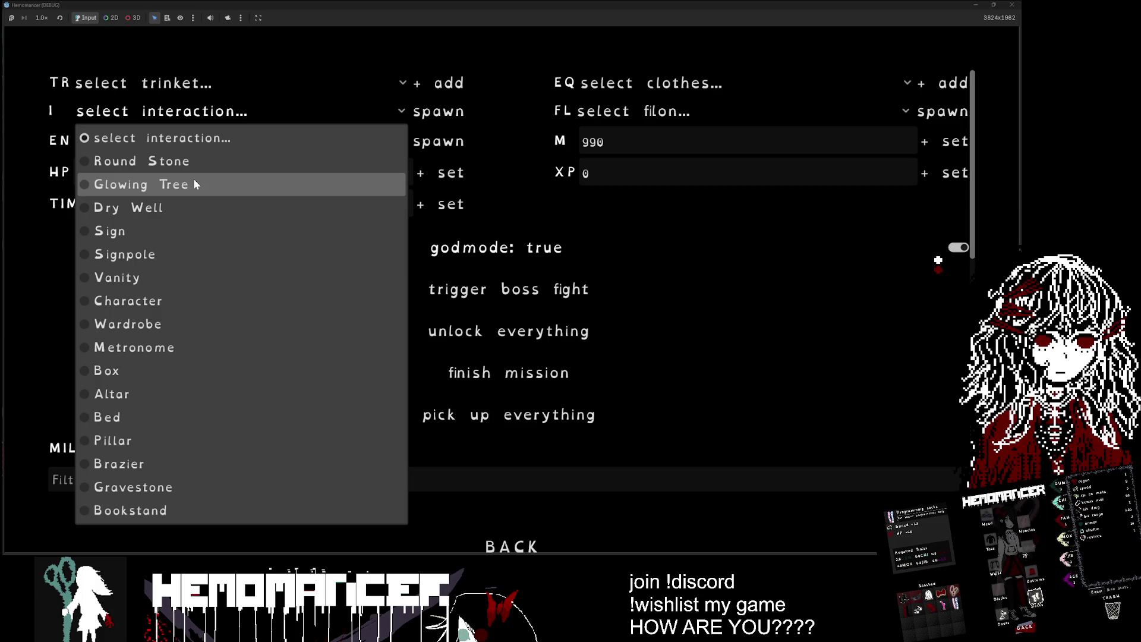
{"action": "left_click", "coordinate": [192, 162]}
{"action": "key", "text": "Escape"}
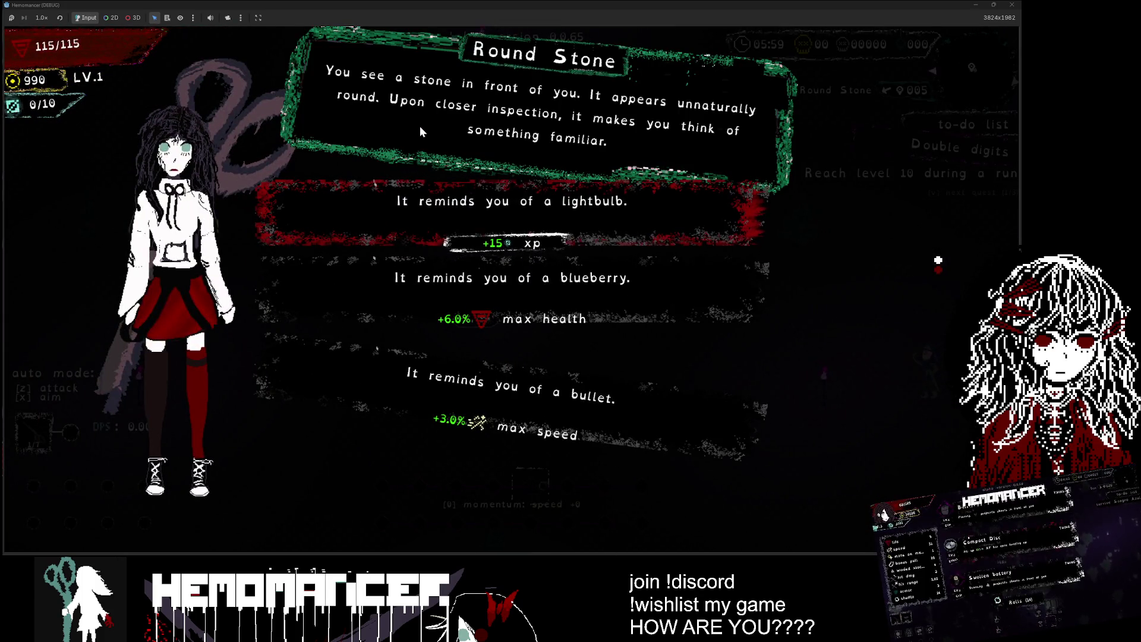
{"action": "mouse_move", "coordinate": [608, 5]}
{"action": "left_mouse_down"}
{"action": "mouse_move", "coordinate": [446, 79]}
{"action": "mouse_move", "coordinate": [462, 146]}
{"action": "mouse_move", "coordinate": [437, 151]}
{"action": "mouse_move", "coordinate": [345, 223]}
{"action": "mouse_move", "coordinate": [304, 230]}
{"action": "mouse_move", "coordinate": [261, 201]}
{"action": "mouse_move", "coordinate": [212, 124]}
{"action": "left_mouse_up"}
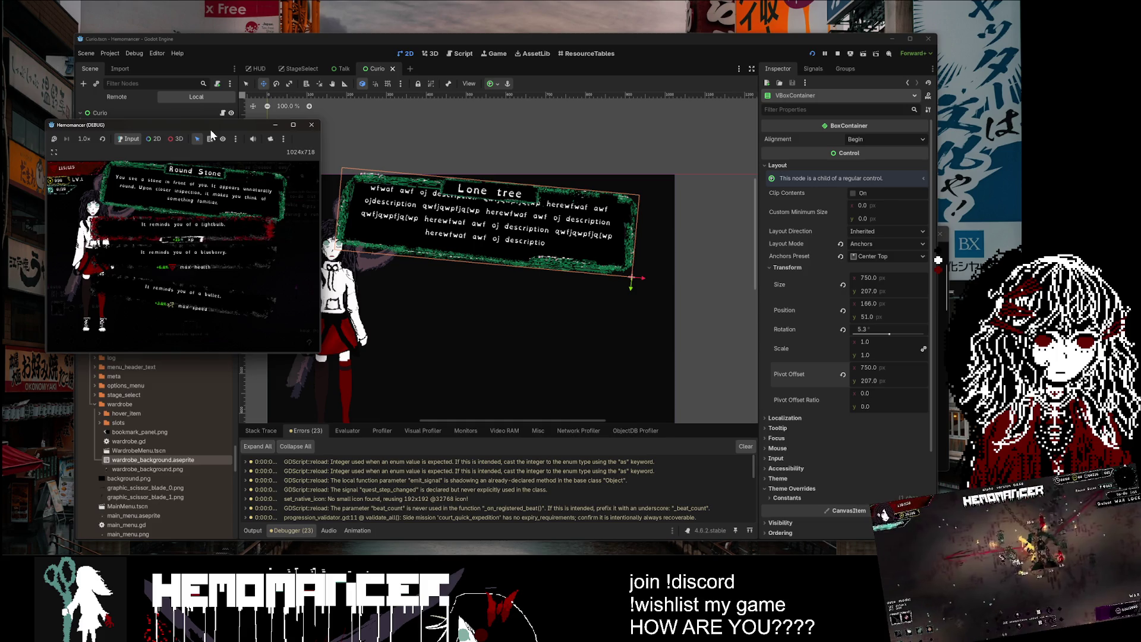
Step: Undo the Curio text panel's rotation and move so it lies flat again
{"action": "left_click_drag", "start_coordinate": [211, 134], "coordinate": [574, 232]}
{"action": "left_click", "coordinate": [523, 132]}
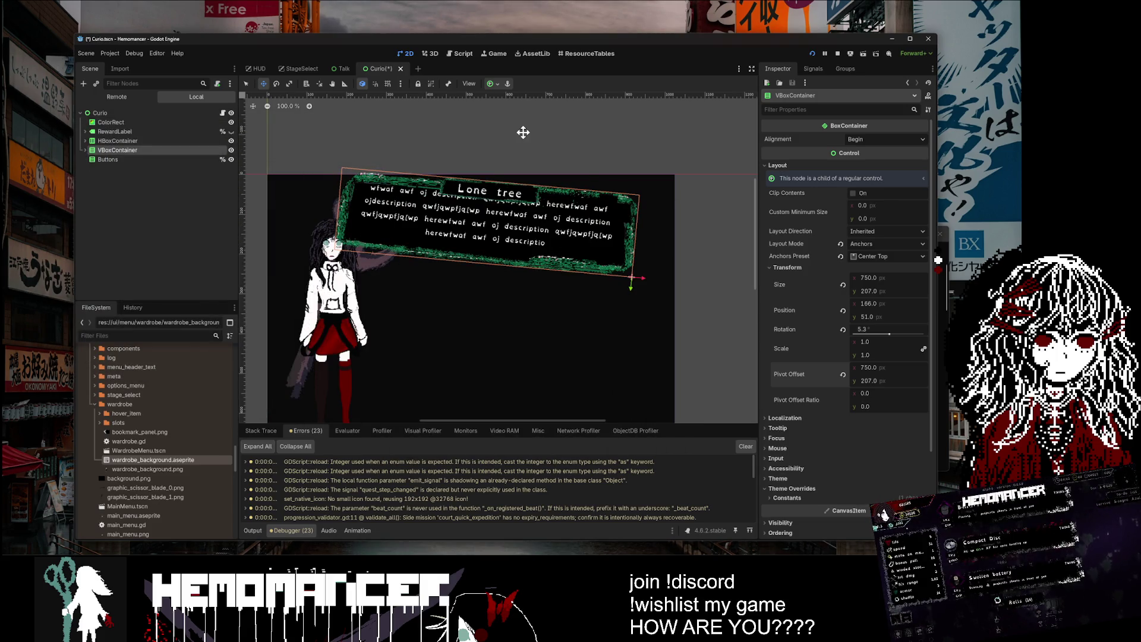
{"action": "key", "text": "ctrl+z"}
{"action": "key", "text": "ctrl+z"}
{"action": "key", "text": "ctrl+z"}
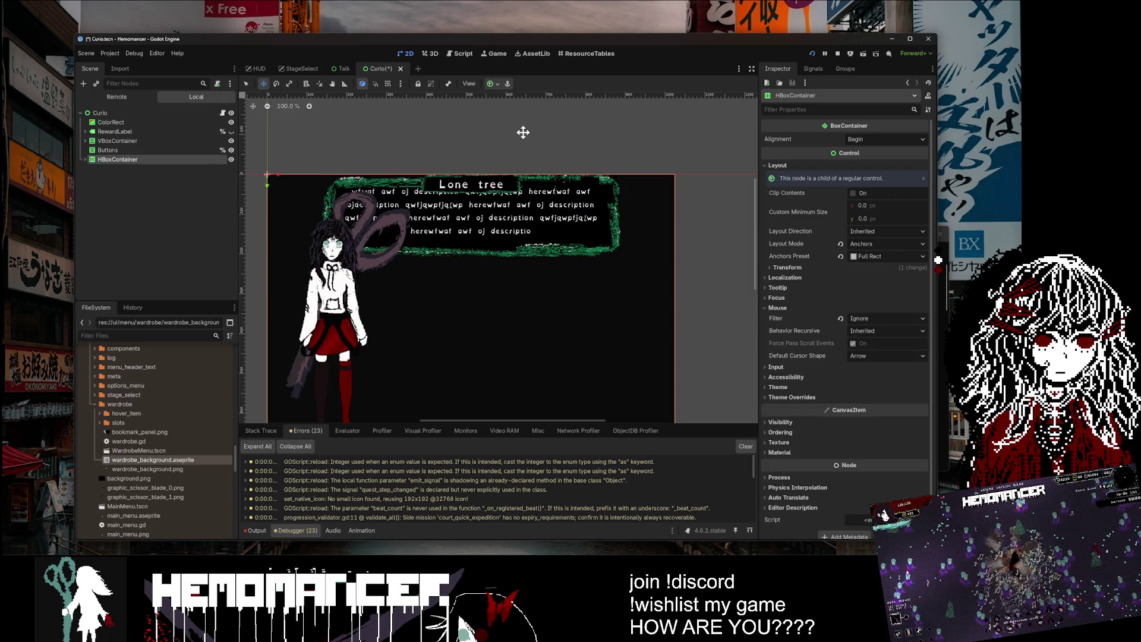
Step: Put HBoxContainer back last in the tree, save the Curio scene, and maximize the game
{"action": "key", "text": "ctrl+z"}
{"action": "key", "text": "ctrl+shift+z"}
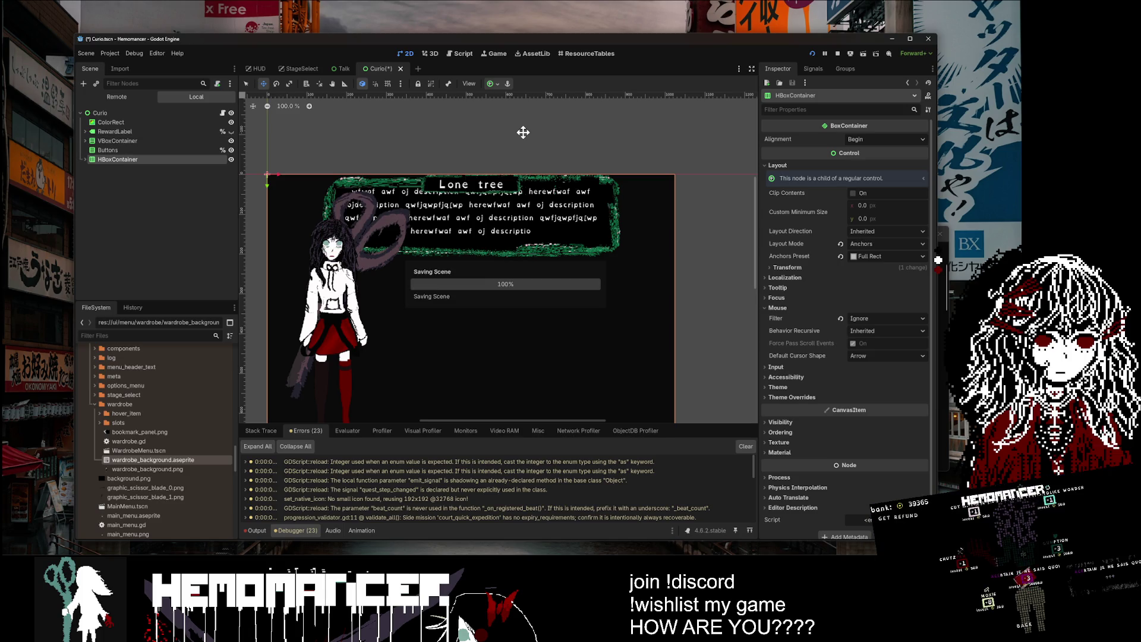
{"action": "key", "text": "ctrl+s"}
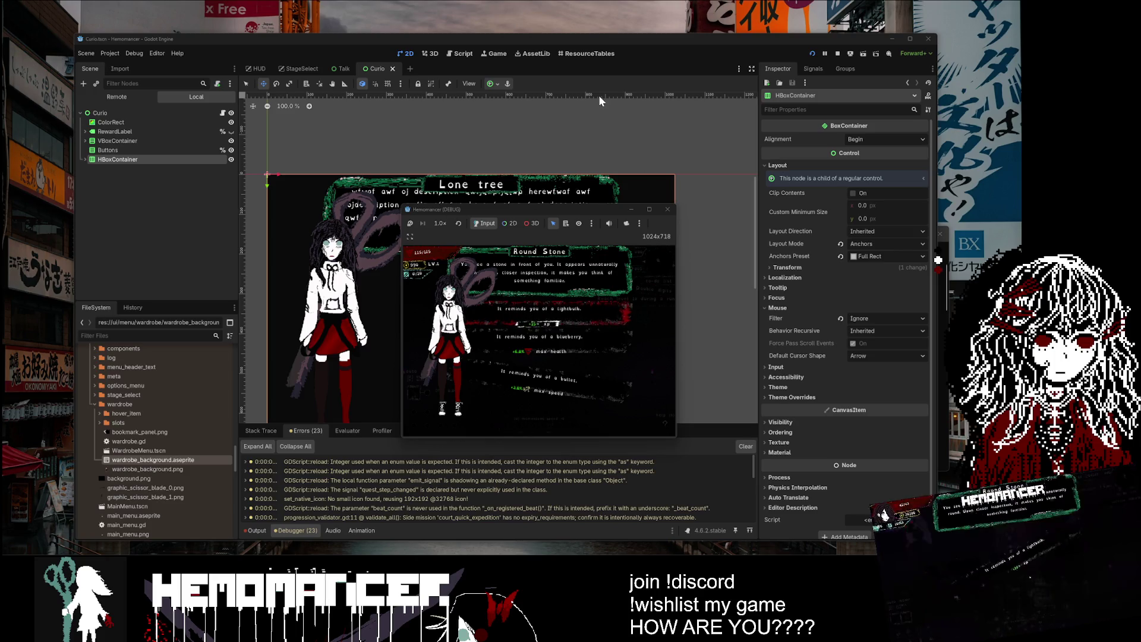
{"action": "double_click", "coordinate": [574, 209]}
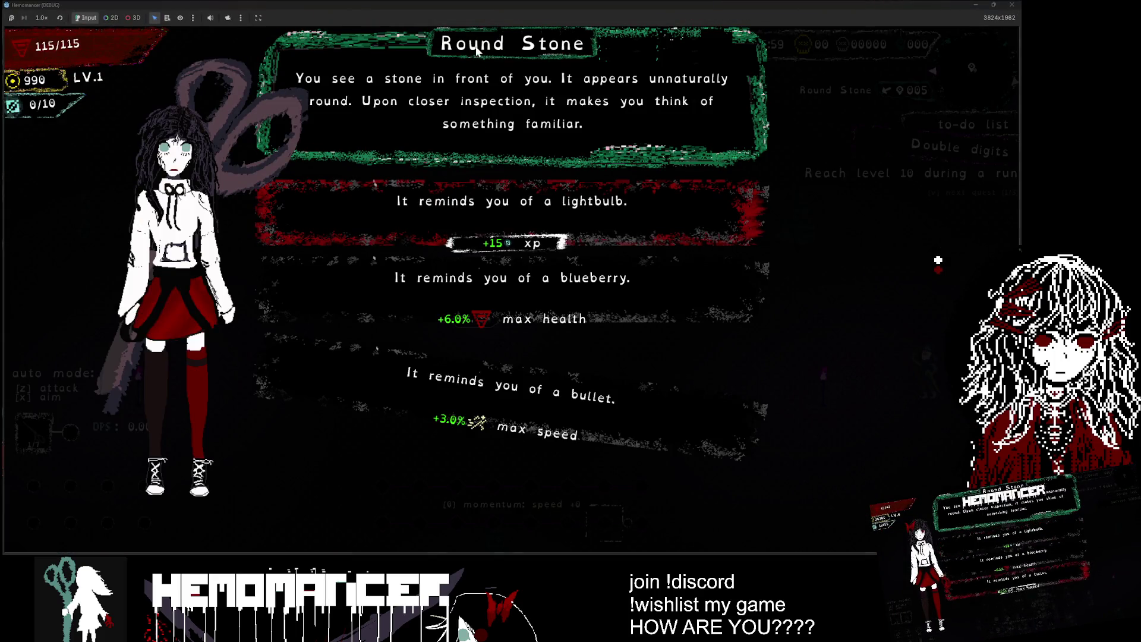
Step: Resize and re-maximize the game window, then pick a Round Stone option, breaking at curio.gd line 105
{"action": "mouse_move", "coordinate": [568, 6]}
{"action": "left_mouse_down"}
{"action": "mouse_move", "coordinate": [468, 129]}
{"action": "mouse_move", "coordinate": [443, 181]}
{"action": "left_mouse_up"}
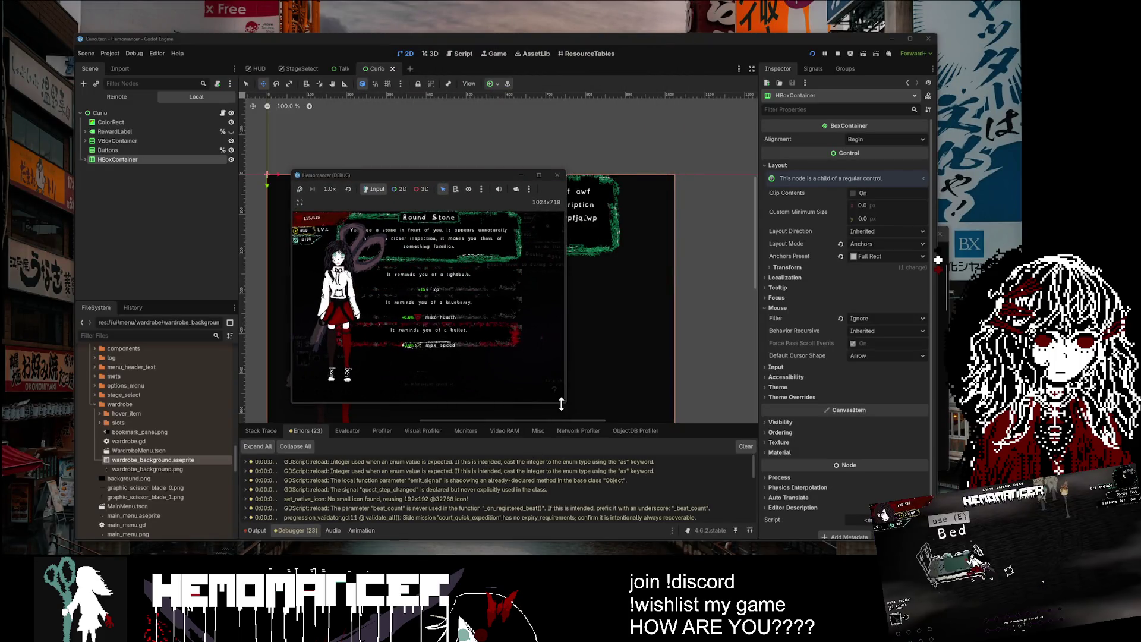
{"action": "left_click_drag", "start_coordinate": [565, 405], "coordinate": [591, 425]}
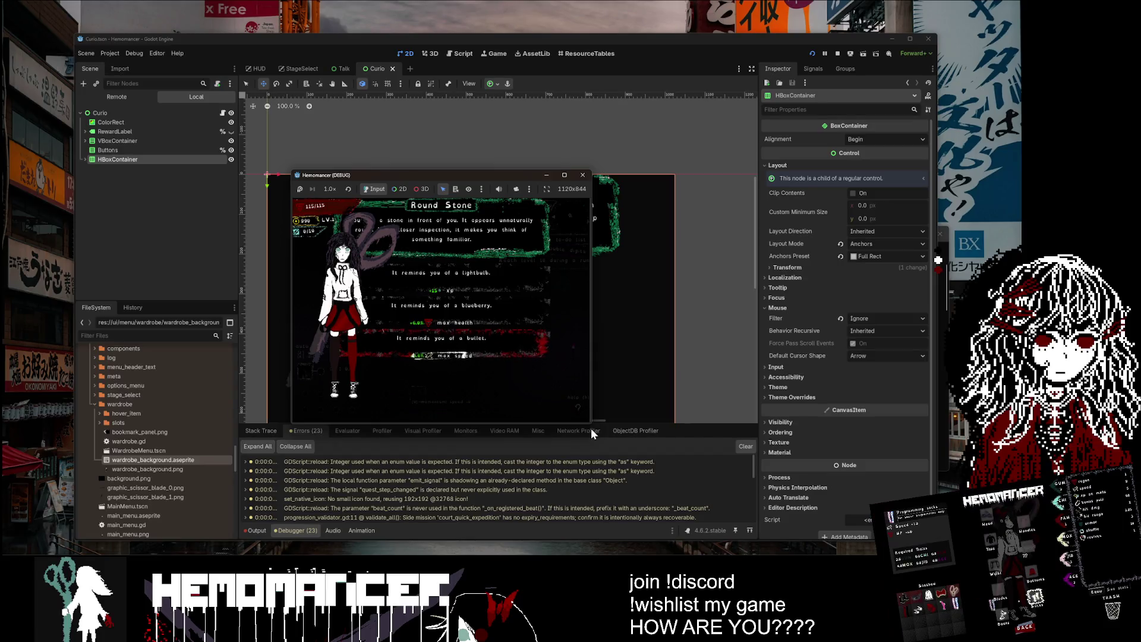
{"action": "left_click_drag", "start_coordinate": [591, 423], "coordinate": [746, 509]}
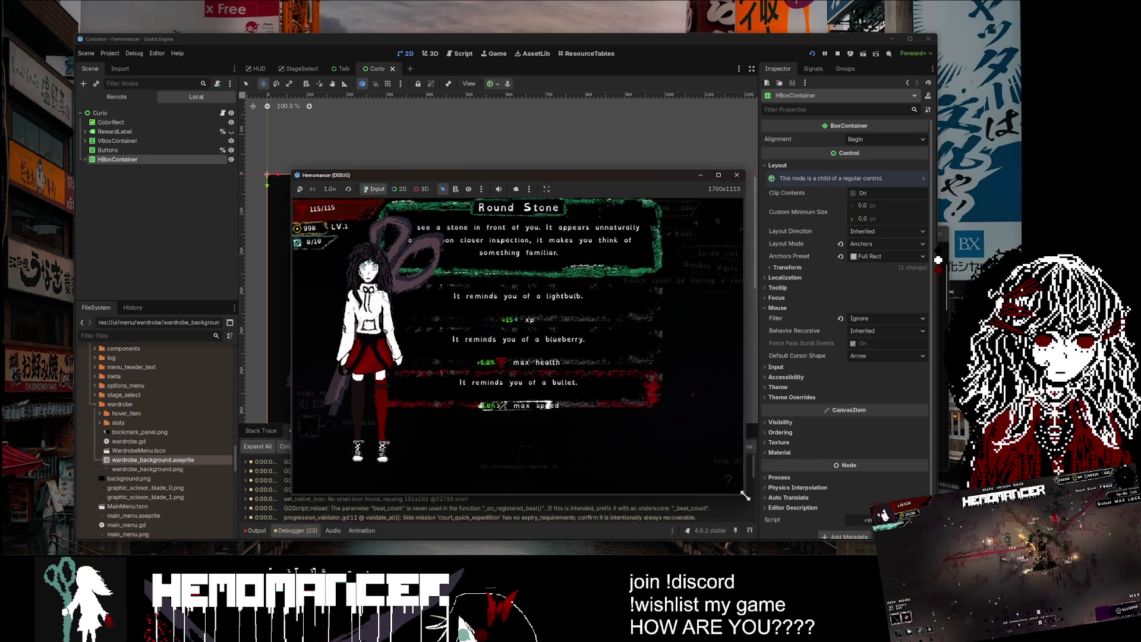
{"action": "left_click_drag", "start_coordinate": [511, 177], "coordinate": [461, 121]}
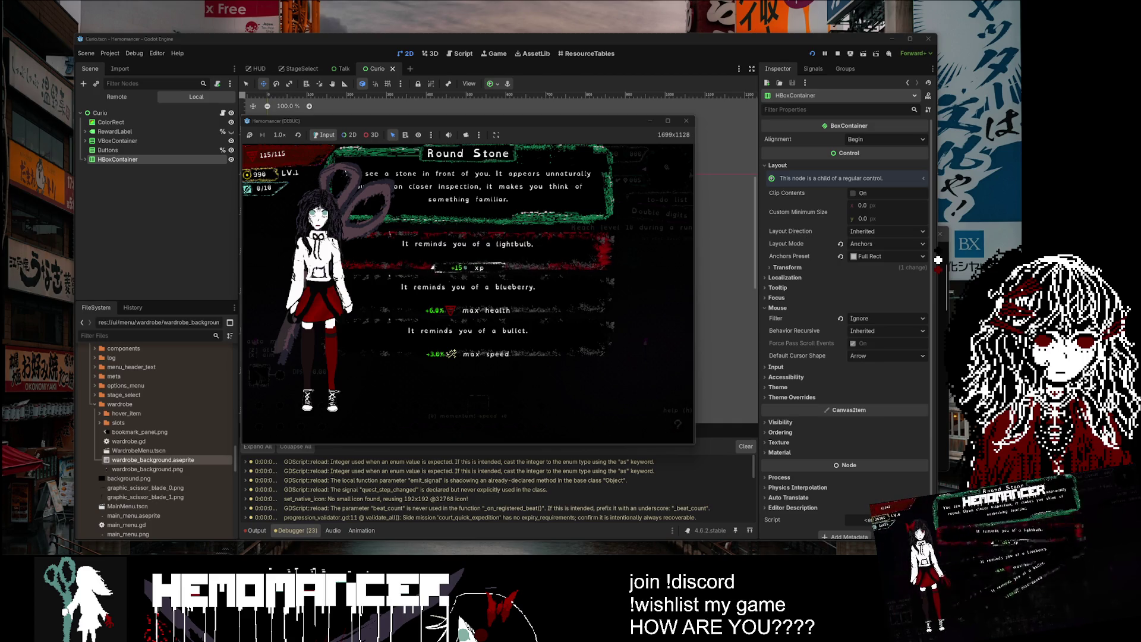
{"action": "double_click", "coordinate": [535, 118]}
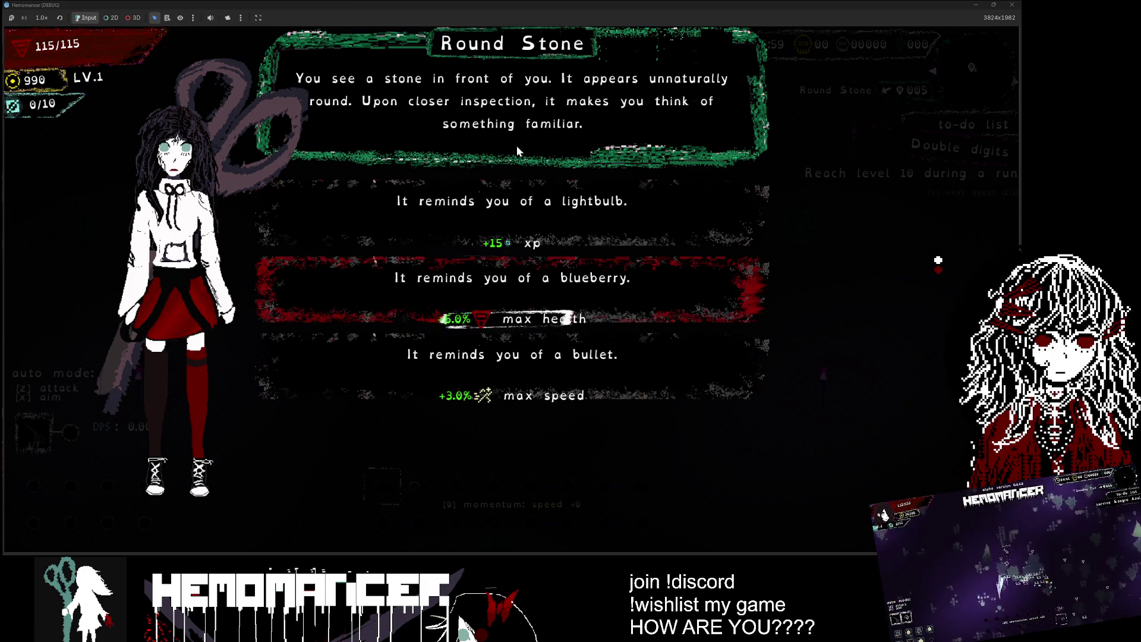
{"action": "key", "text": "alt+Tab"}
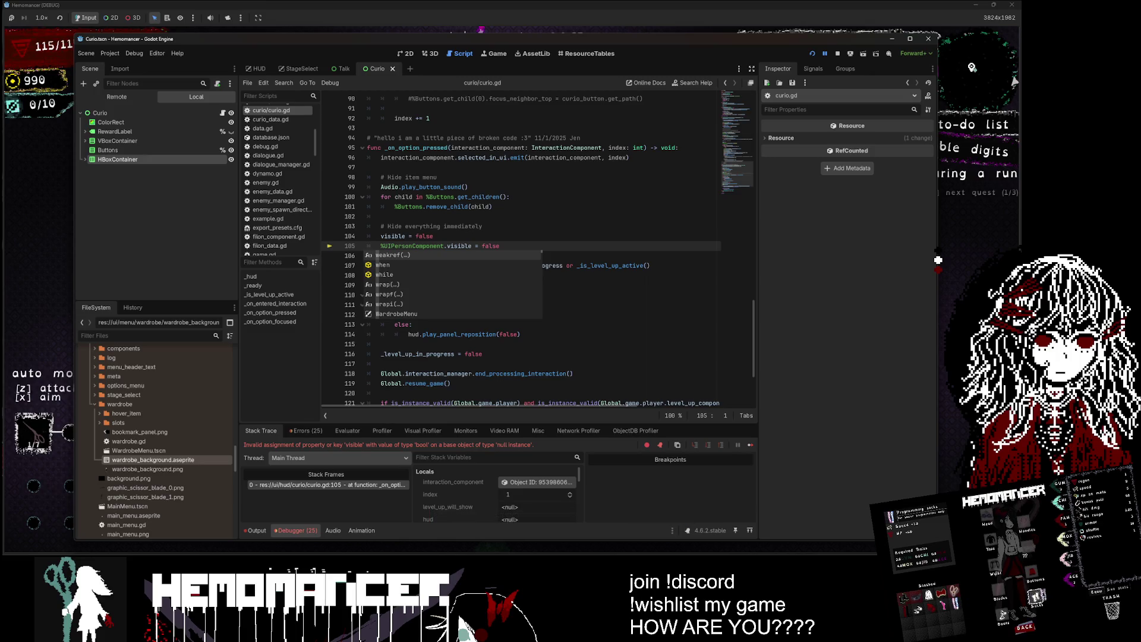
Step: Inspect the UIPersonComponent node and select the portrait's HBoxContainer in the Curio scene's 2D view
{"action": "left_click", "coordinate": [438, 177]}
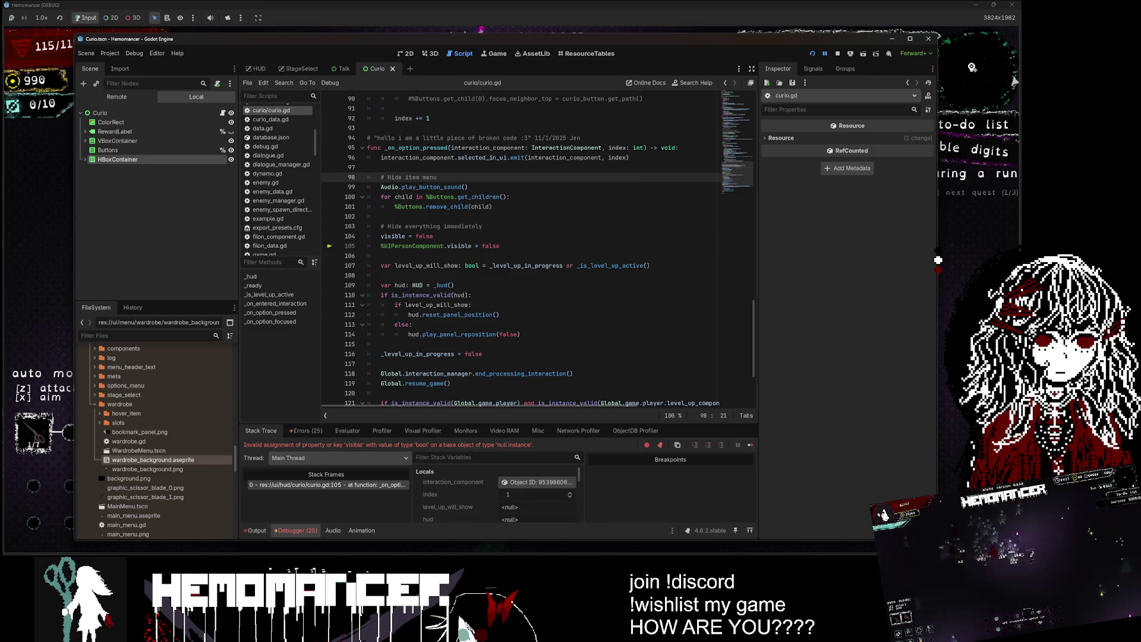
{"action": "double_click", "coordinate": [413, 245]}
{"action": "left_click", "coordinate": [85, 160]}
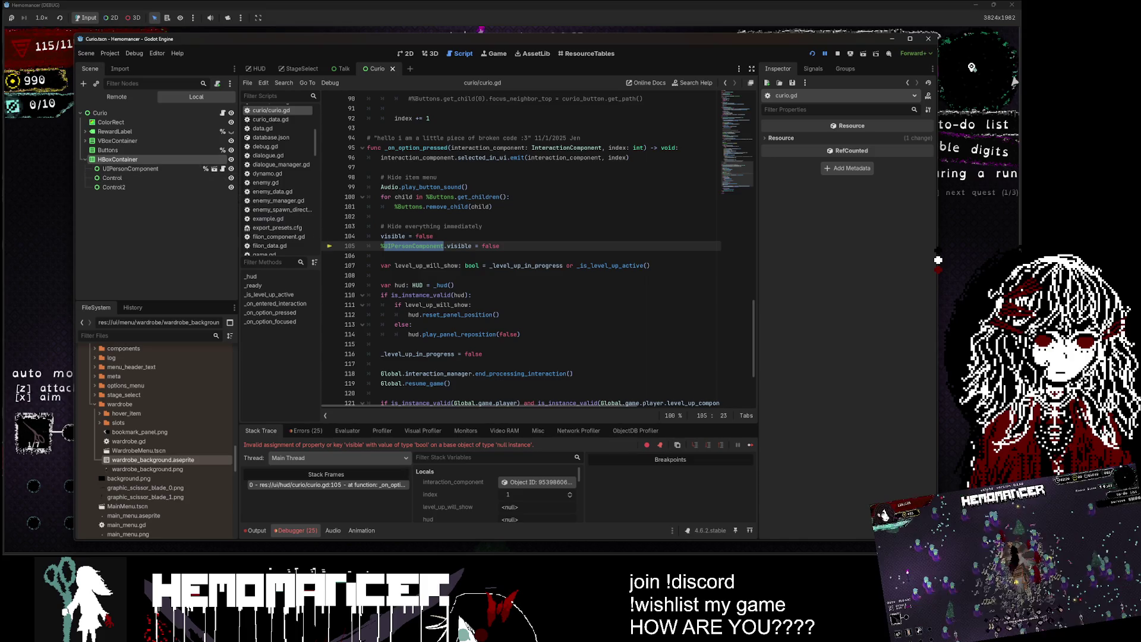
{"action": "left_click", "coordinate": [131, 168]}
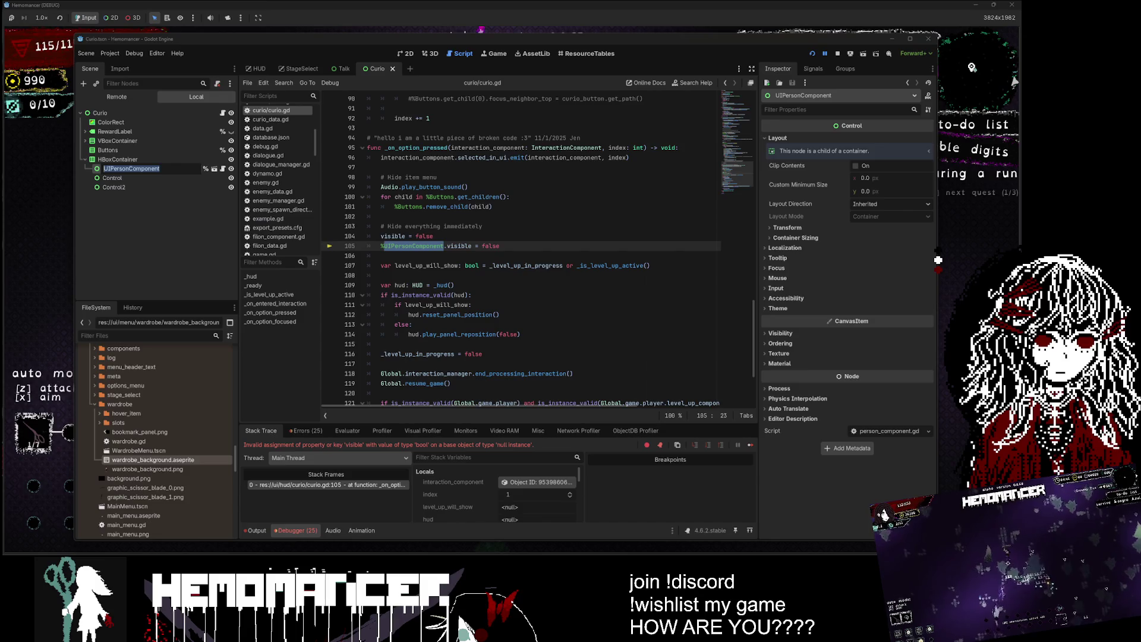
{"action": "left_click", "coordinate": [406, 53]}
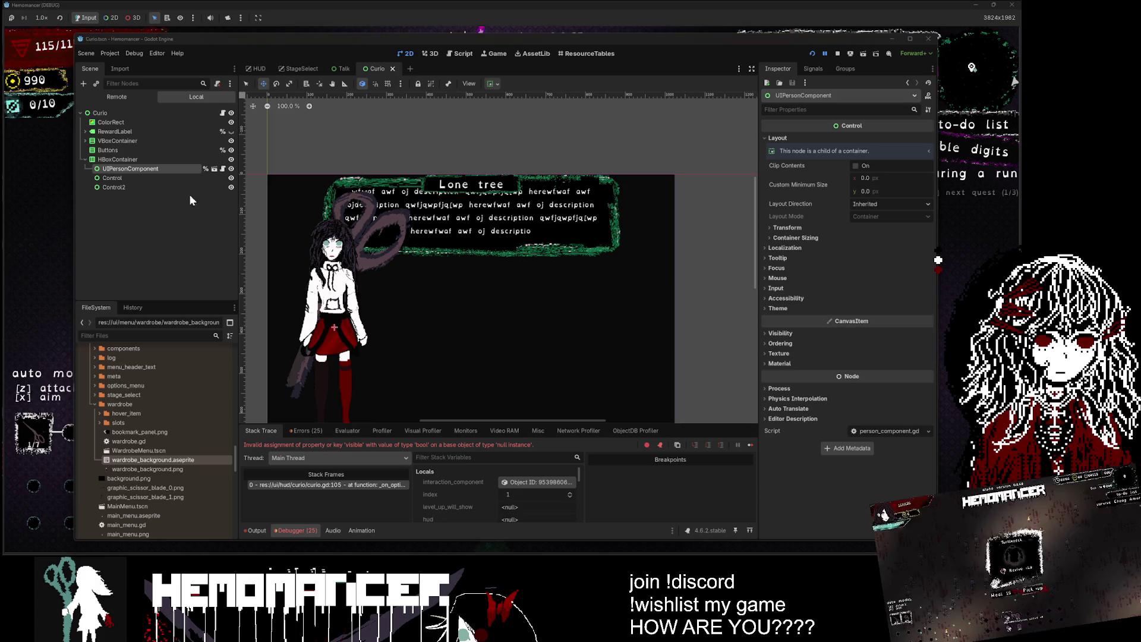
{"action": "left_click", "coordinate": [154, 161]}
{"action": "left_click", "coordinate": [152, 169]}
{"action": "left_click", "coordinate": [151, 160]}
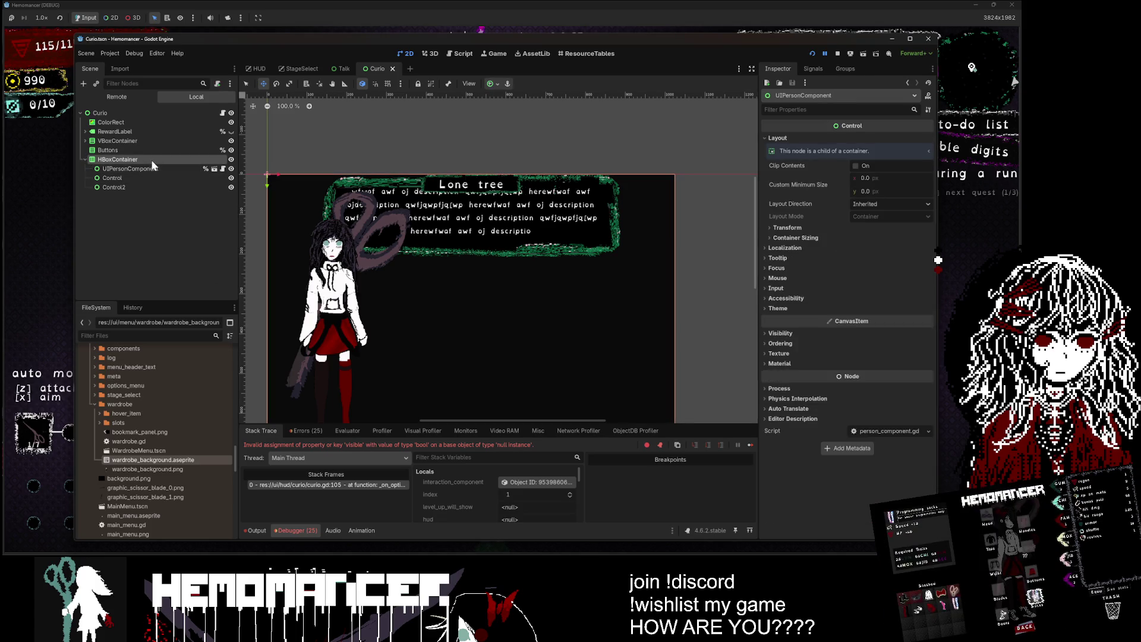
Step: Move HBoxContainer to the last position below Buttons and save the Curio scene
{"action": "left_click_drag", "start_coordinate": [121, 161], "coordinate": [115, 139]}
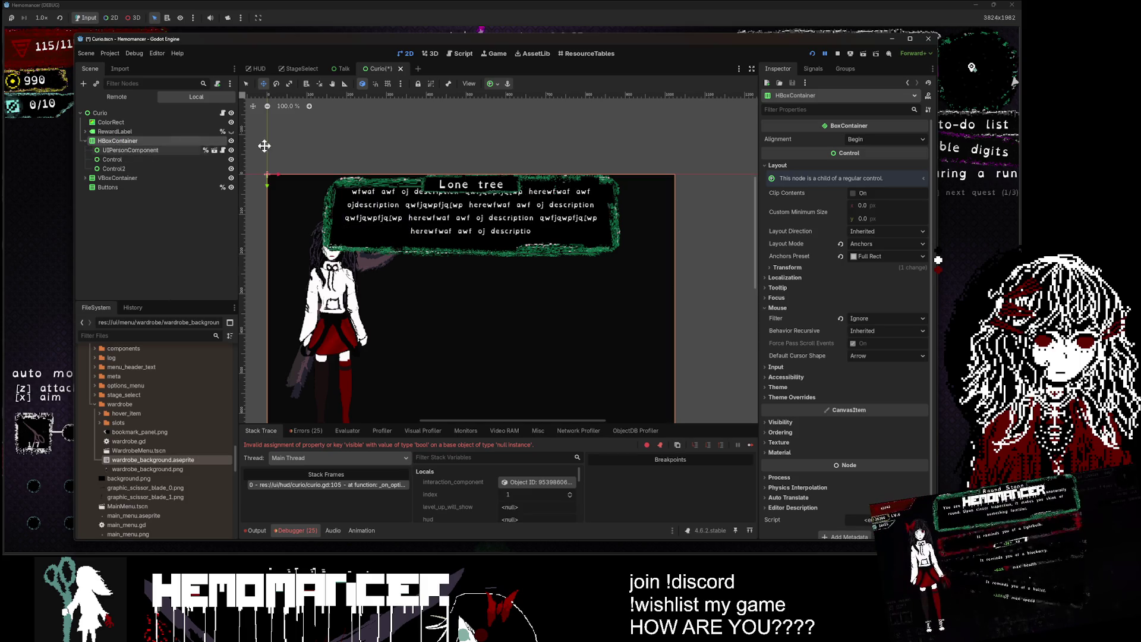
{"action": "left_click", "coordinate": [84, 142]}
{"action": "left_click_drag", "start_coordinate": [102, 141], "coordinate": [103, 164]}
{"action": "key", "text": "ctrl+s"}
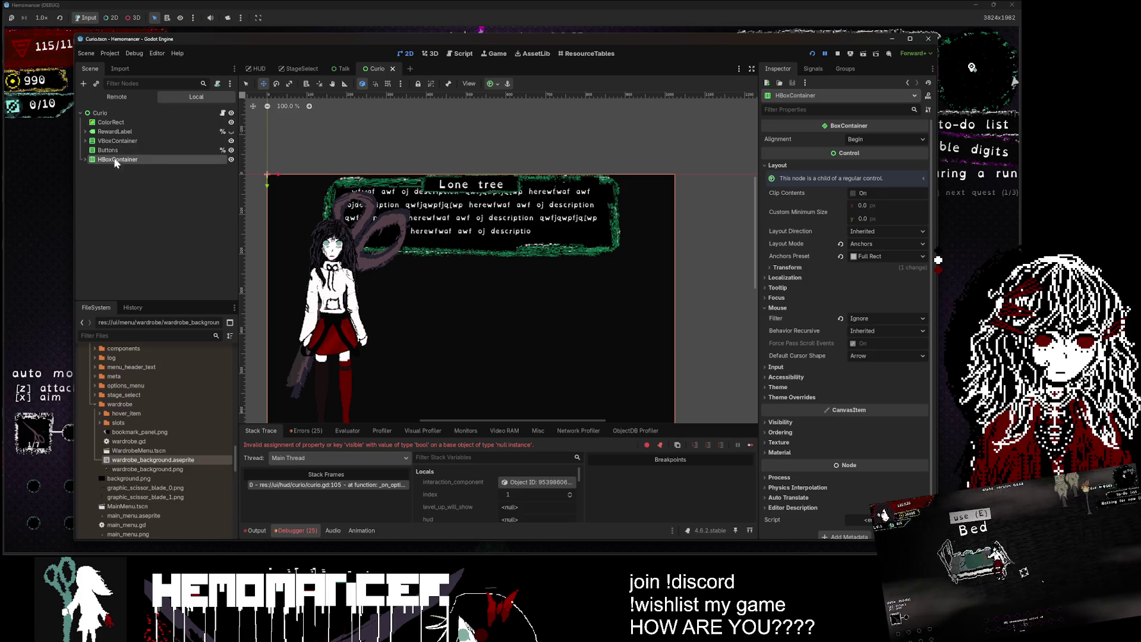
Step: Select UIPersonComponent and open the Curio scene's script curio.gd
{"action": "left_click", "coordinate": [85, 160]}
{"action": "left_click", "coordinate": [122, 169]}
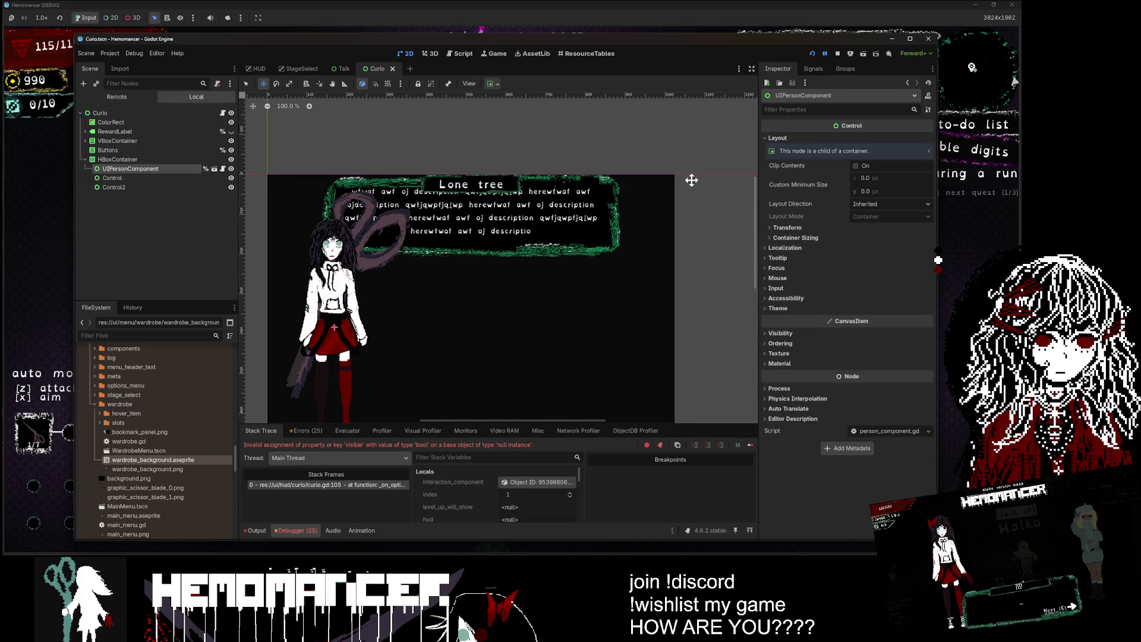
{"action": "scroll", "coordinate": [691, 180], "scroll_direction": "down", "scroll_amount": 3}
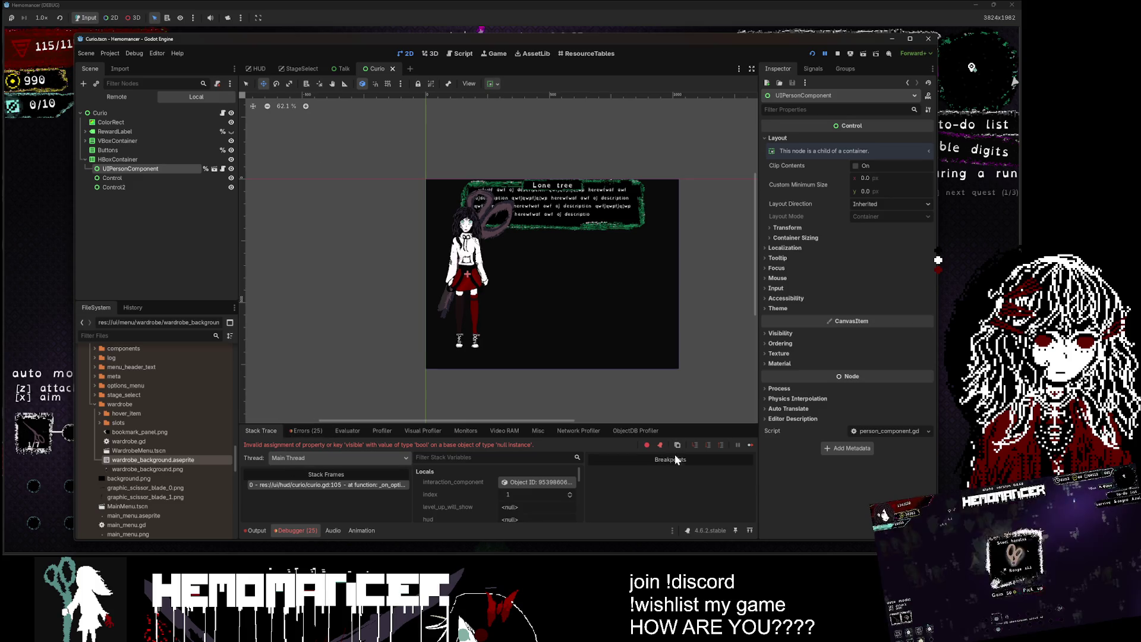
{"action": "left_click", "coordinate": [222, 113]}
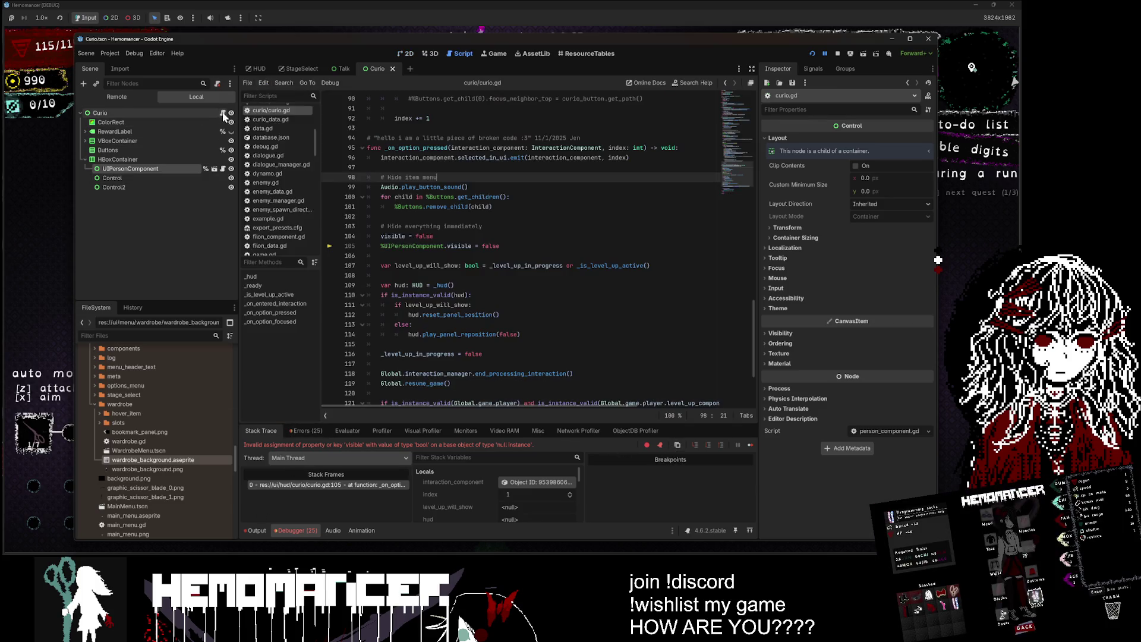
Step: Stop the running game and search curio.gd for UIPersonComponent
{"action": "double_click", "coordinate": [413, 246]}
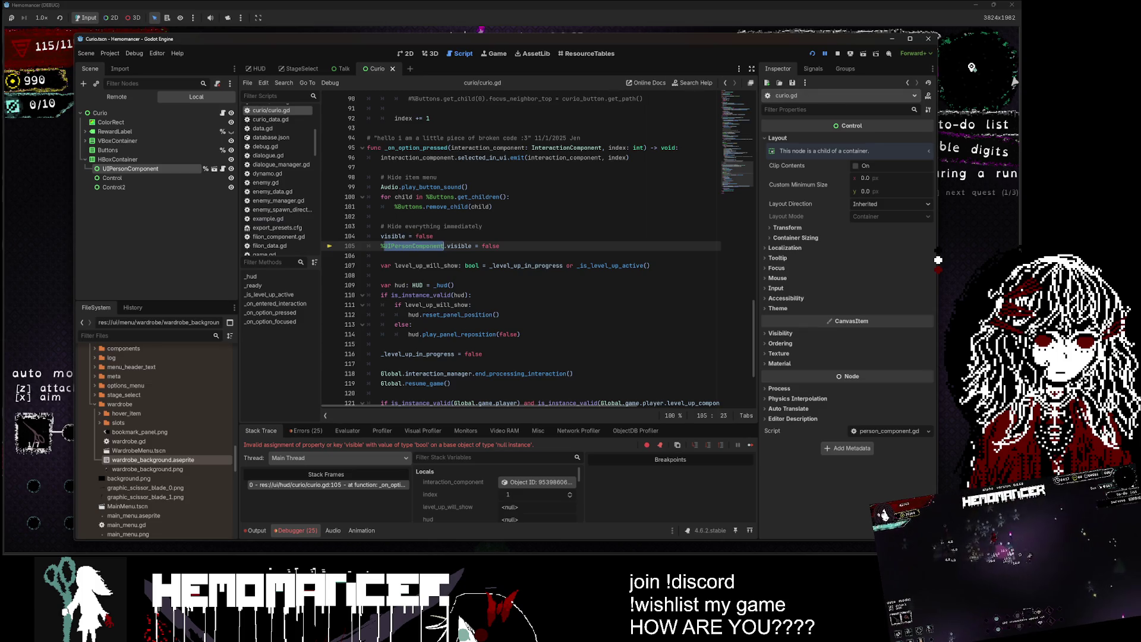
{"action": "left_click", "coordinate": [836, 55]}
{"action": "key", "text": "ctrl+f"}
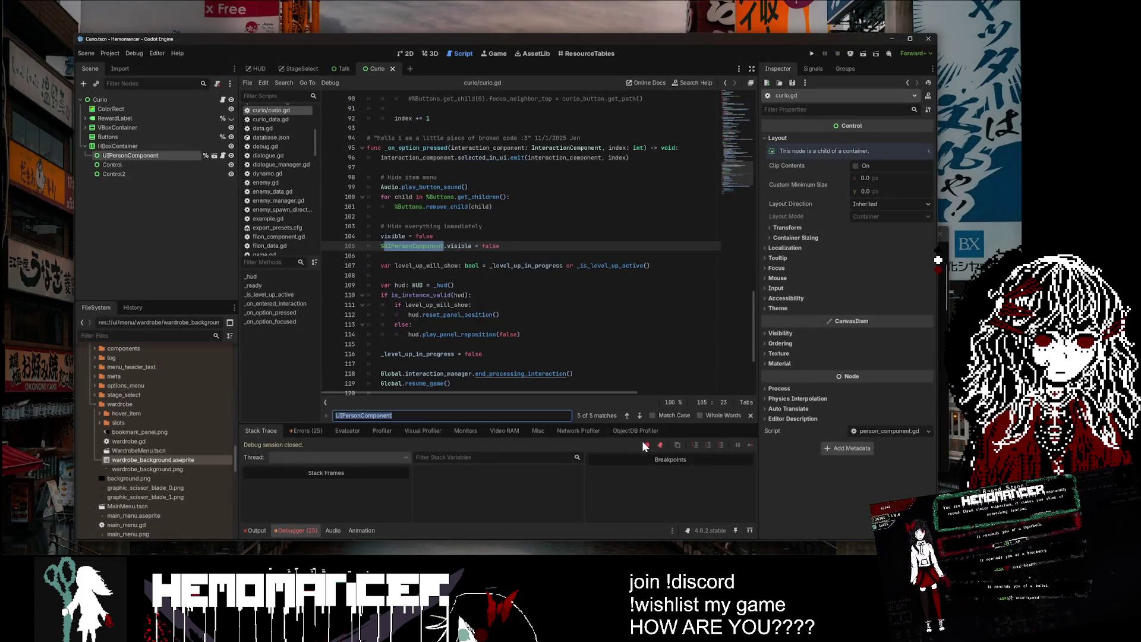
{"action": "left_click", "coordinate": [641, 416]}
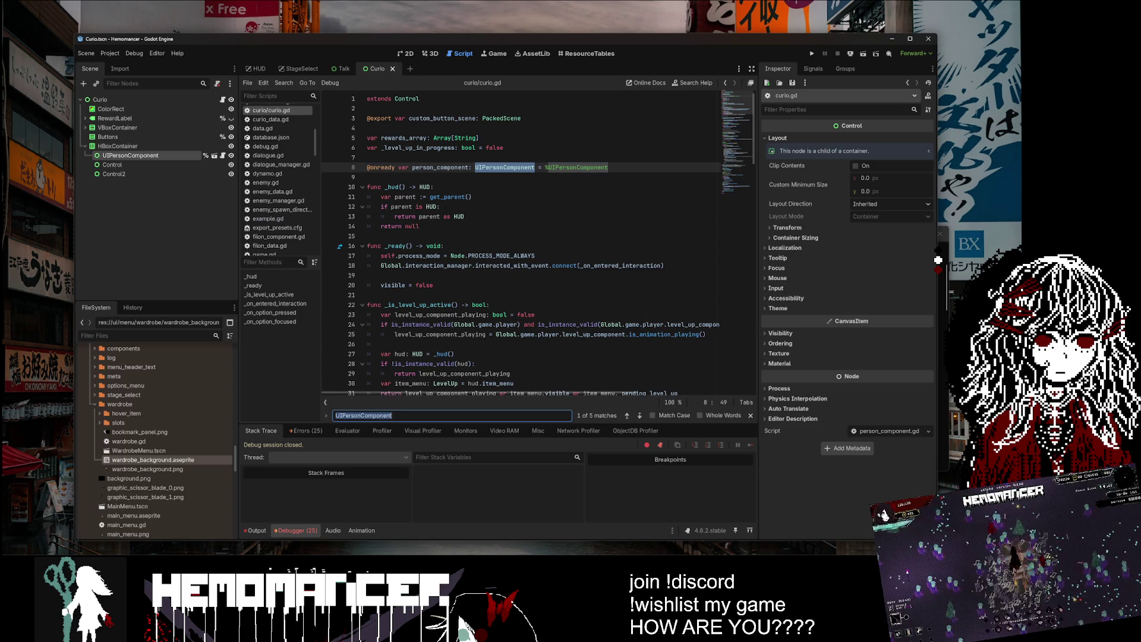
Step: Find the person_component set_texture call on line 43, change its 0 to 1, and run
{"action": "double_click", "coordinate": [441, 167]}
{"action": "key", "text": "ctrl+f"}
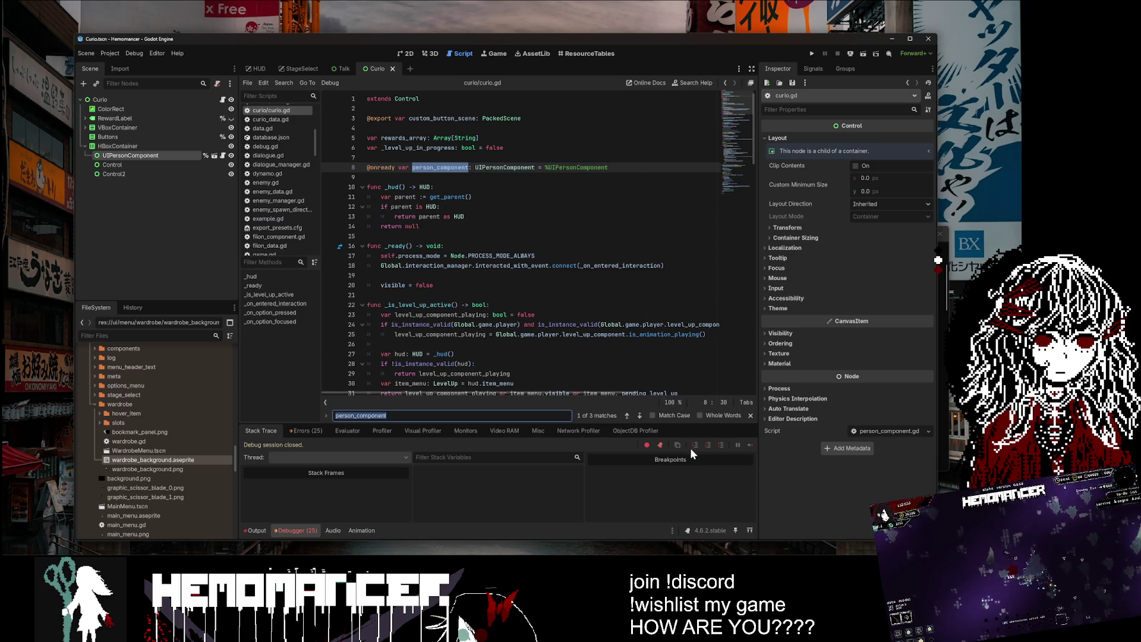
{"action": "left_click", "coordinate": [640, 416]}
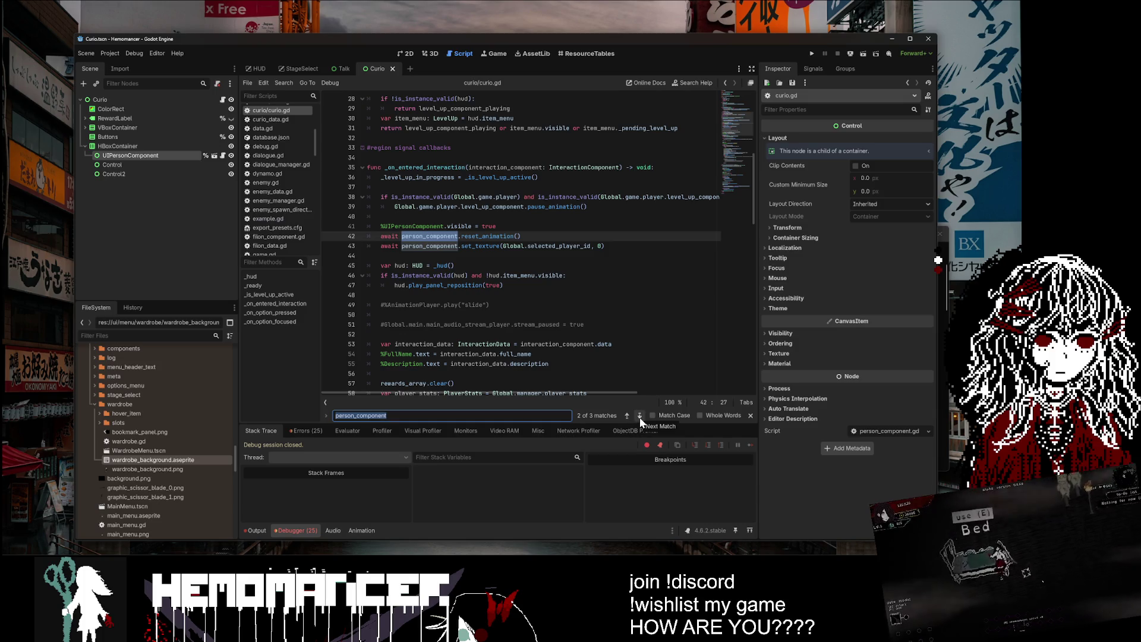
{"action": "left_click", "coordinate": [640, 416]}
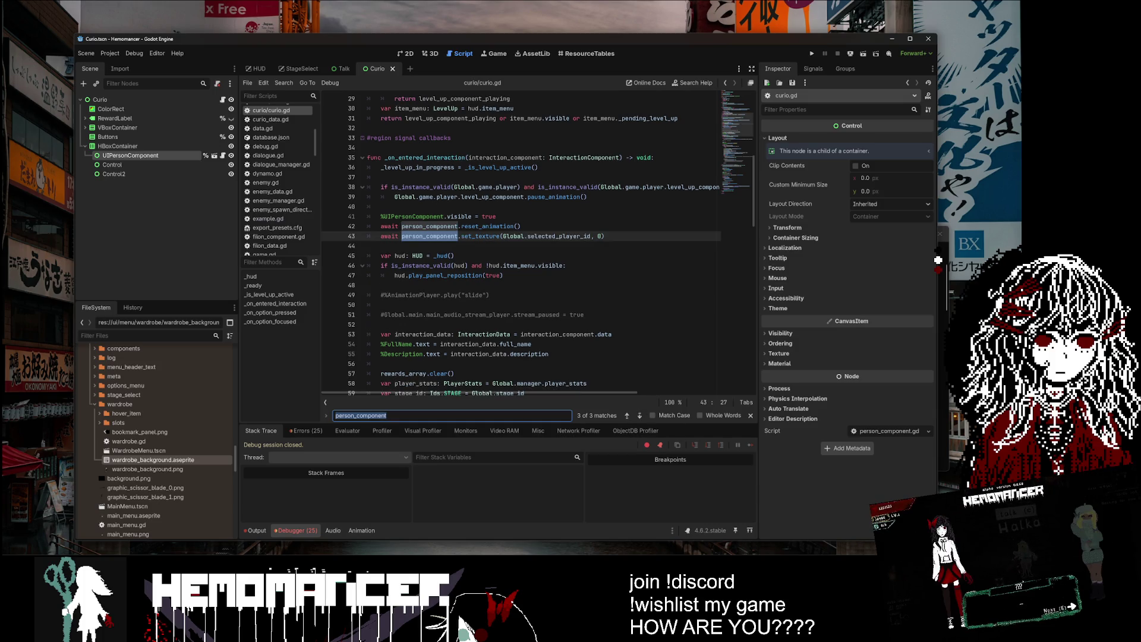
{"action": "left_click", "coordinate": [598, 236]}
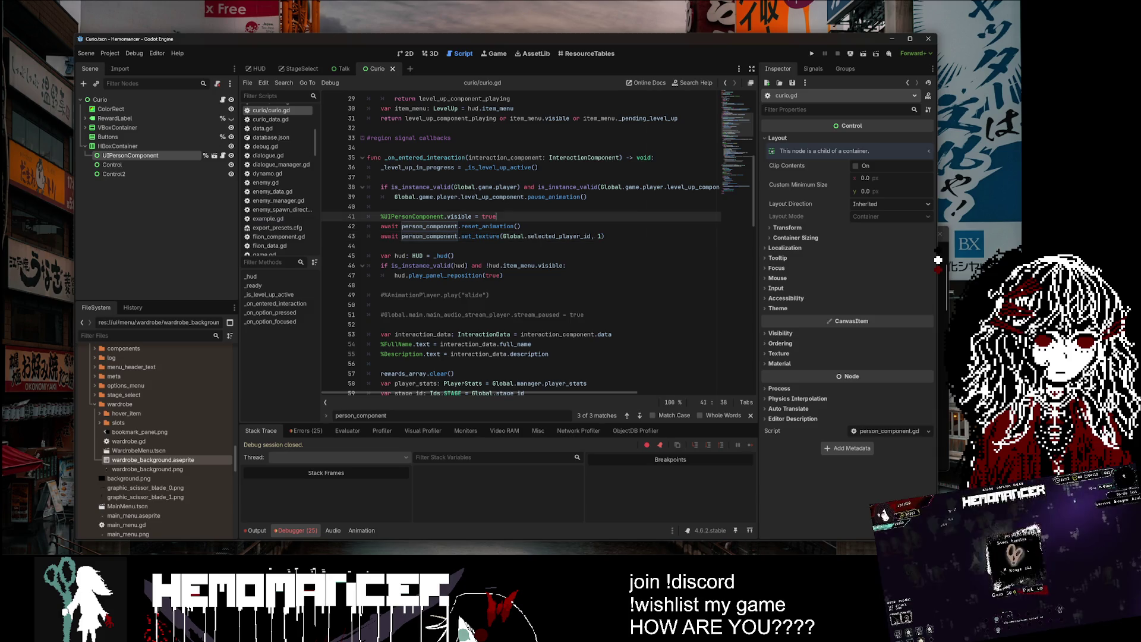
{"action": "key", "text": "F5"}
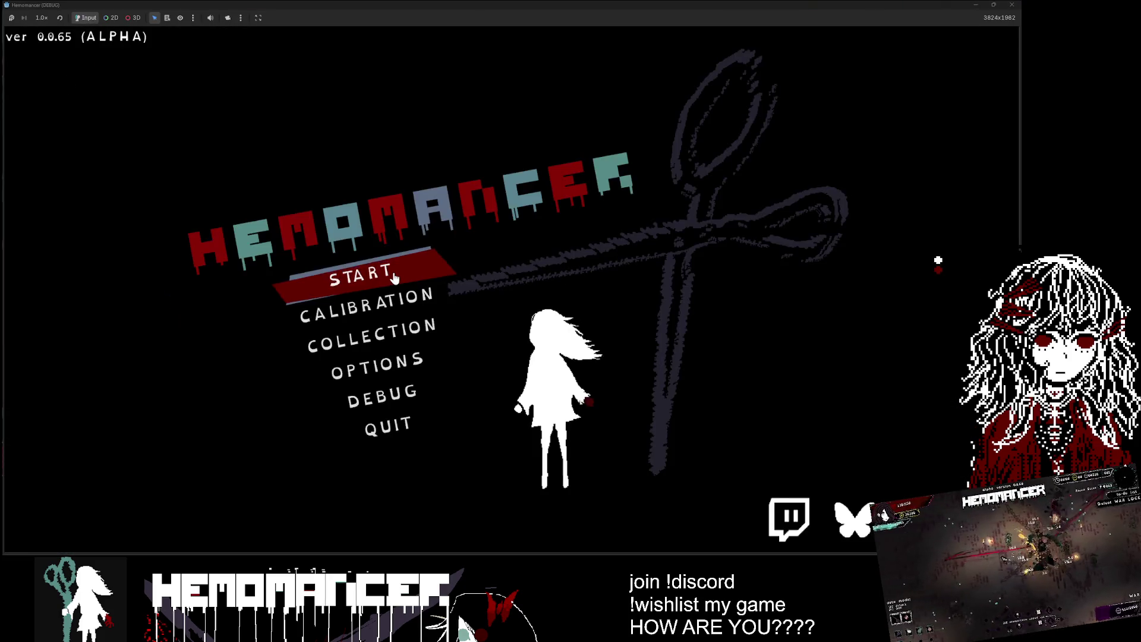
Step: Start the game and open the debug panel from the title menu
{"action": "left_click", "coordinate": [395, 276]}
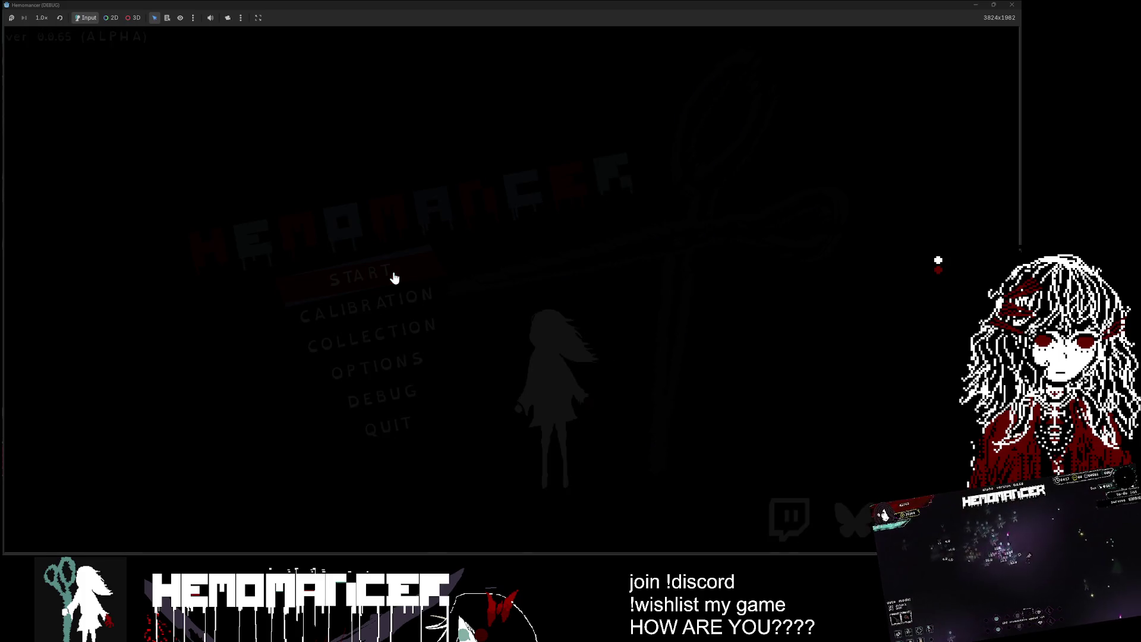
{"action": "key", "text": "w"}
{"action": "key", "text": "e"}
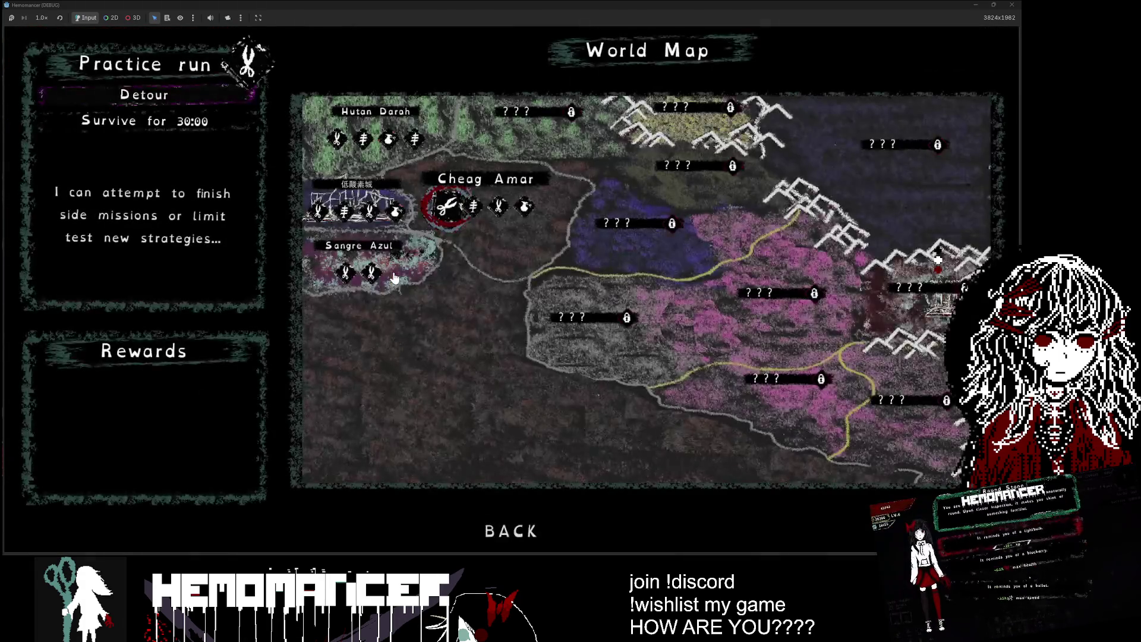
{"action": "key", "text": "Escape"}
{"action": "key", "text": "Escape"}
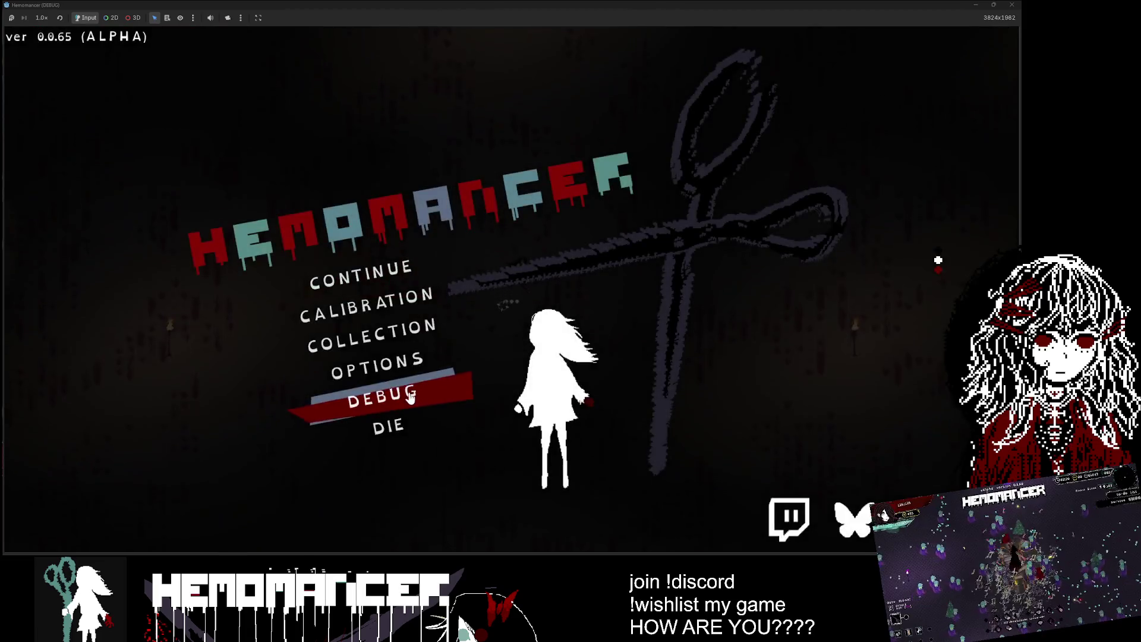
{"action": "left_click", "coordinate": [404, 394]}
{"action": "left_click", "coordinate": [157, 83]}
{"action": "key", "text": "Escape"}
{"action": "key", "text": "Escape"}
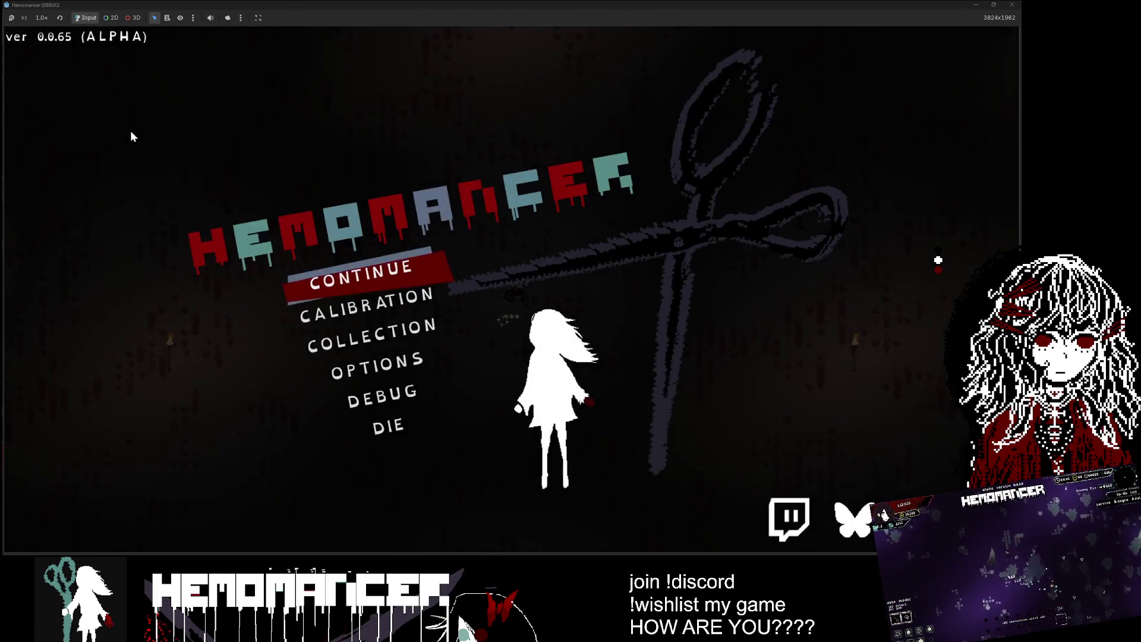
{"action": "left_click", "coordinate": [384, 395]}
Step: Spawn the Round Stone curio from the interactions list and shrink the game window over the editor
{"action": "left_click", "coordinate": [177, 138]}
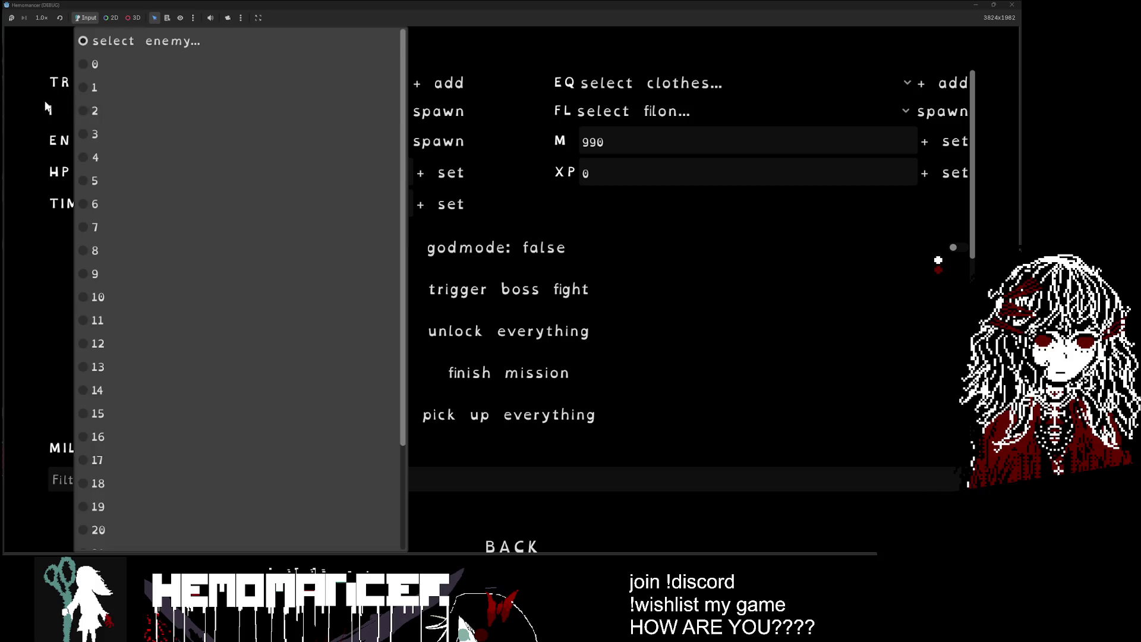
{"action": "key", "text": "Escape"}
{"action": "left_click", "coordinate": [131, 113]}
{"action": "left_click", "coordinate": [148, 164]}
{"action": "left_click", "coordinate": [445, 107]}
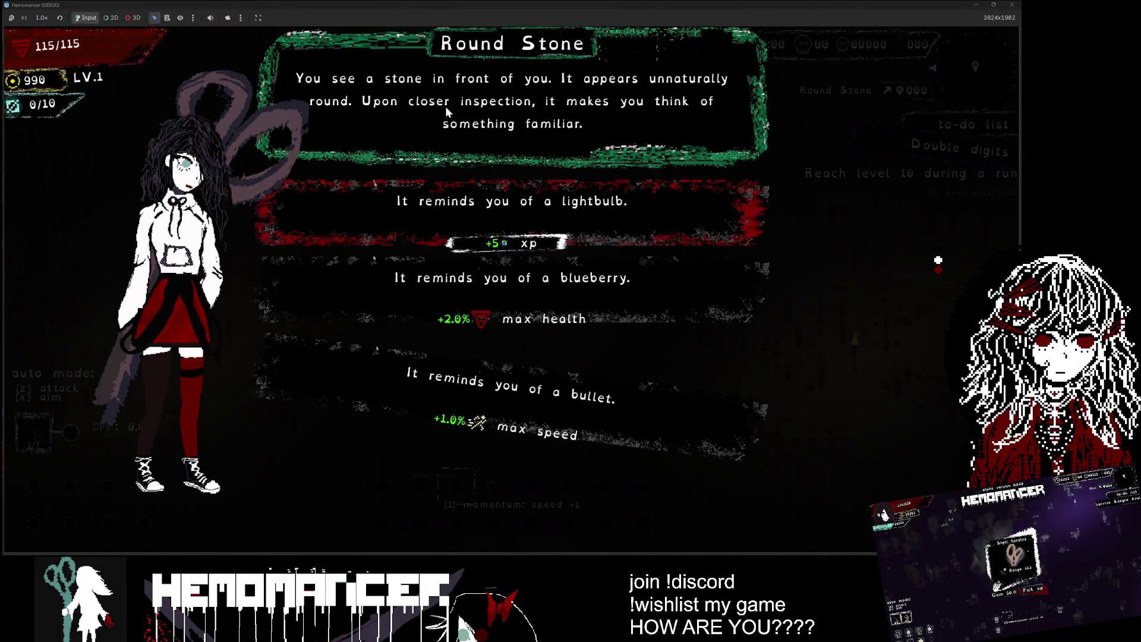
{"action": "mouse_move", "coordinate": [538, 9]}
{"action": "left_mouse_down"}
{"action": "mouse_move", "coordinate": [505, 67]}
{"action": "mouse_move", "coordinate": [489, 167]}
{"action": "left_mouse_up"}
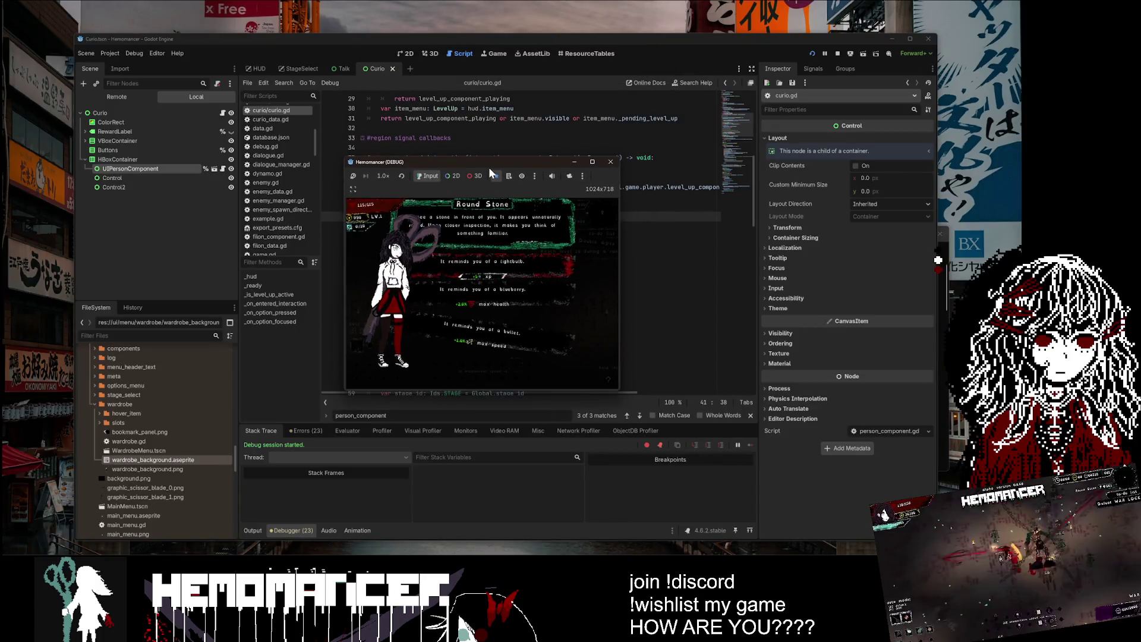
Step: Close the game and filter the FileSystem dock for 'player'
{"action": "left_click", "coordinate": [613, 163]}
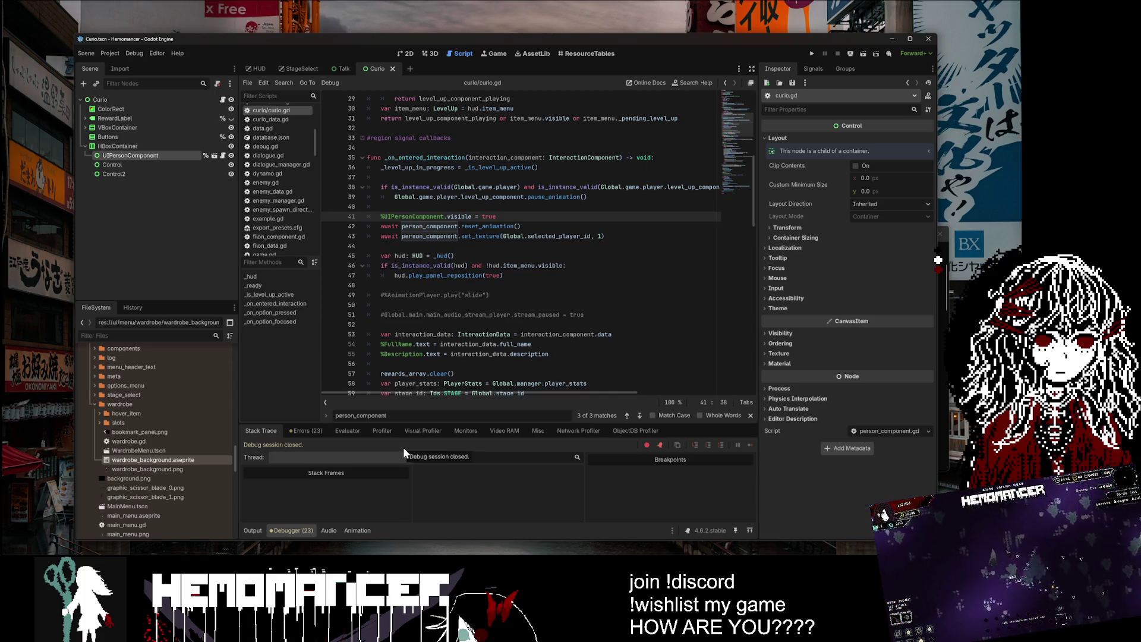
{"action": "type", "text": "charact"}
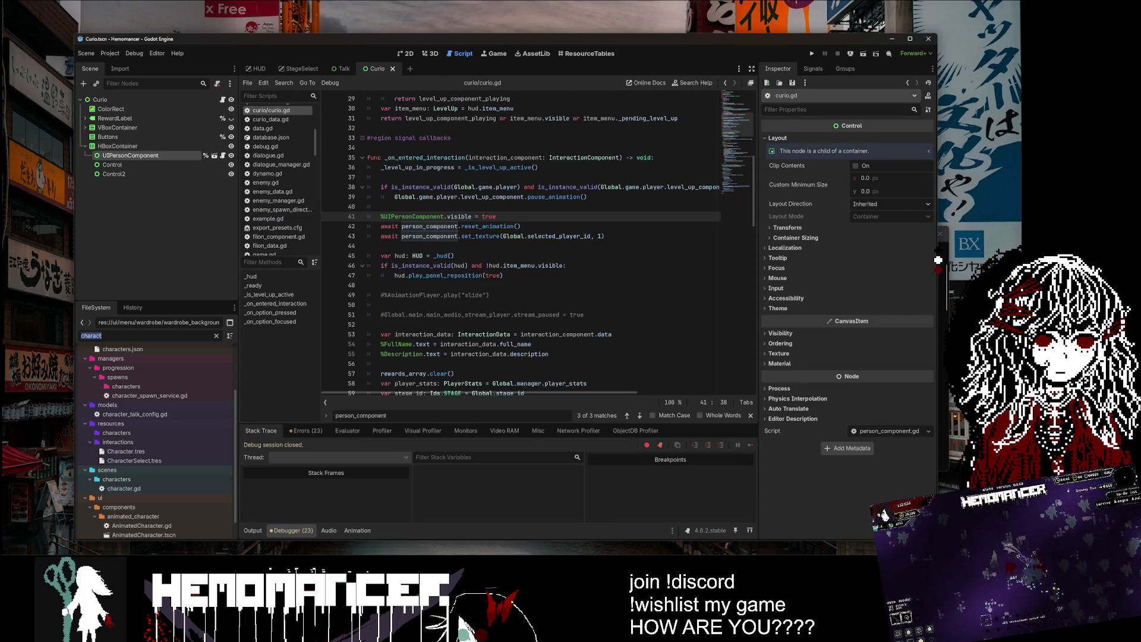
{"action": "type", "text": "player"}
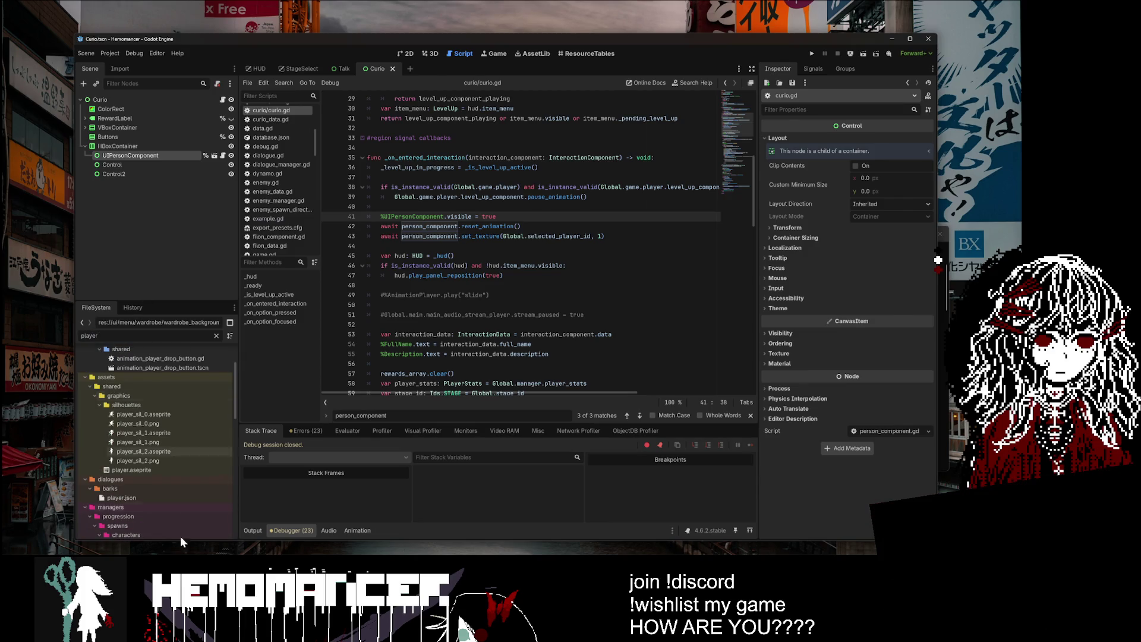
{"action": "scroll", "coordinate": [184, 465], "scroll_direction": "down", "scroll_amount": 5}
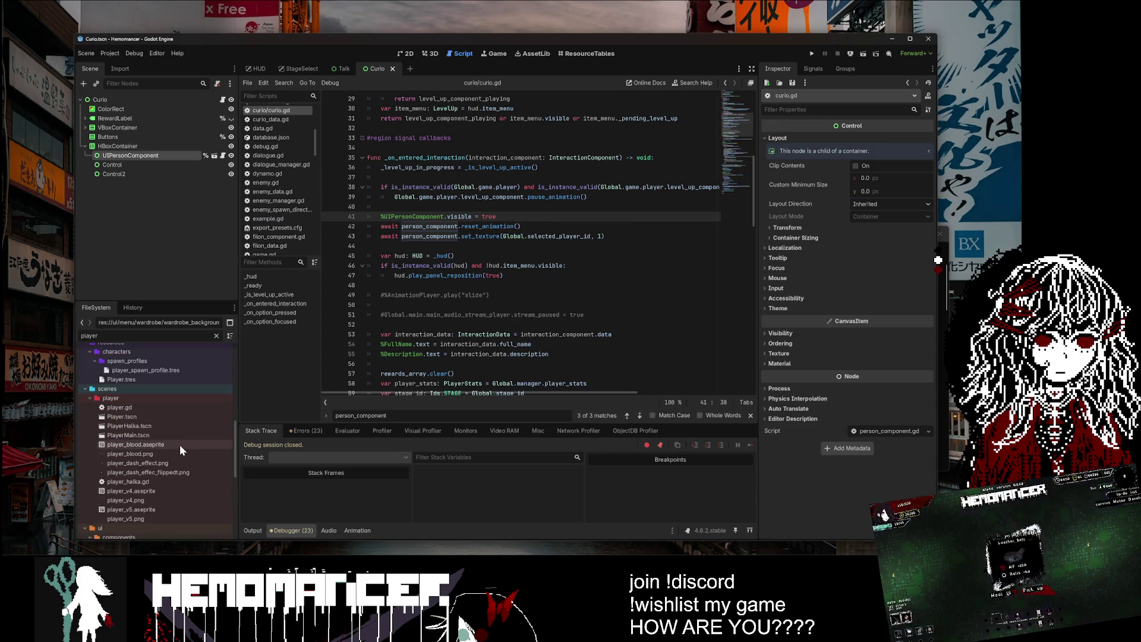
{"action": "scroll", "coordinate": [169, 470], "scroll_direction": "down", "scroll_amount": 6}
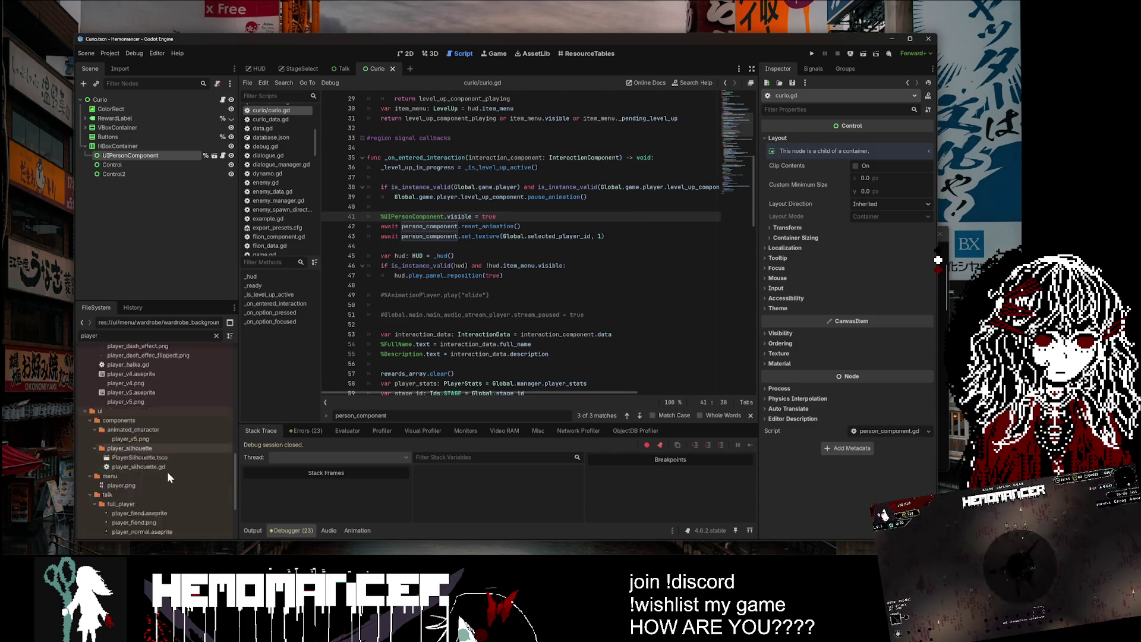
Step: Open player_spritesheet.aseprite in Aseprite and view its frame 5
{"action": "right_click", "coordinate": [166, 494]}
{"action": "left_click", "coordinate": [244, 541]}
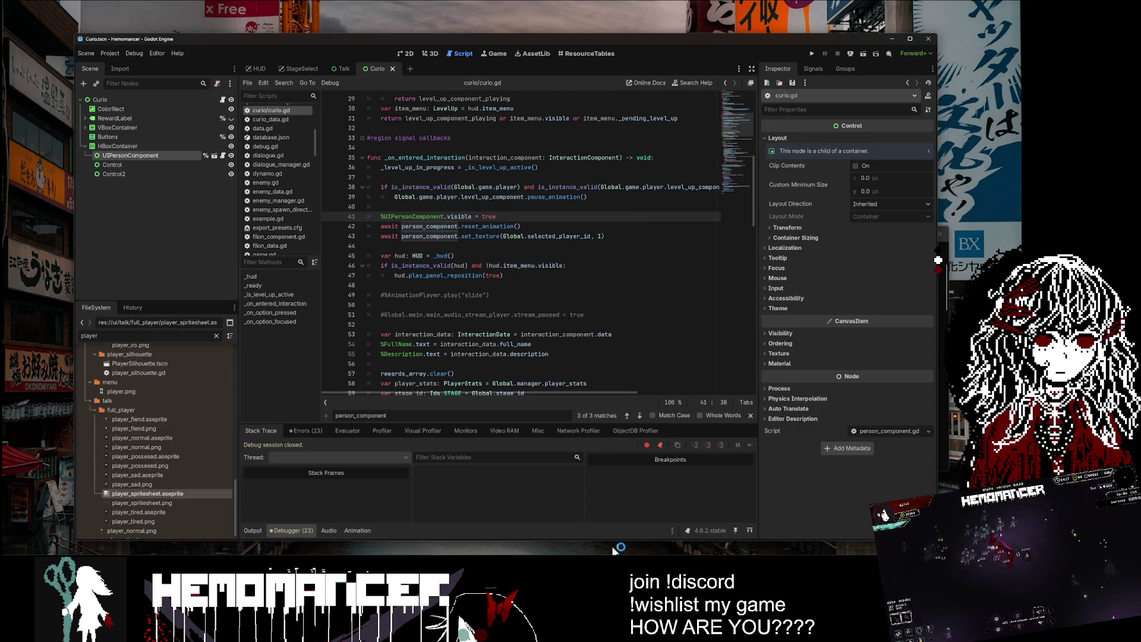
{"action": "left_click", "coordinate": [434, 478]}
{"action": "scroll", "coordinate": [425, 346], "scroll_direction": "down", "scroll_amount": 2}
{"action": "scroll", "coordinate": [425, 346], "scroll_direction": "up", "scroll_amount": 1}
Step: Step through frames 4, 1, 7 and 6 of the player spritesheet to compare poses
{"action": "left_click", "coordinate": [426, 479]}
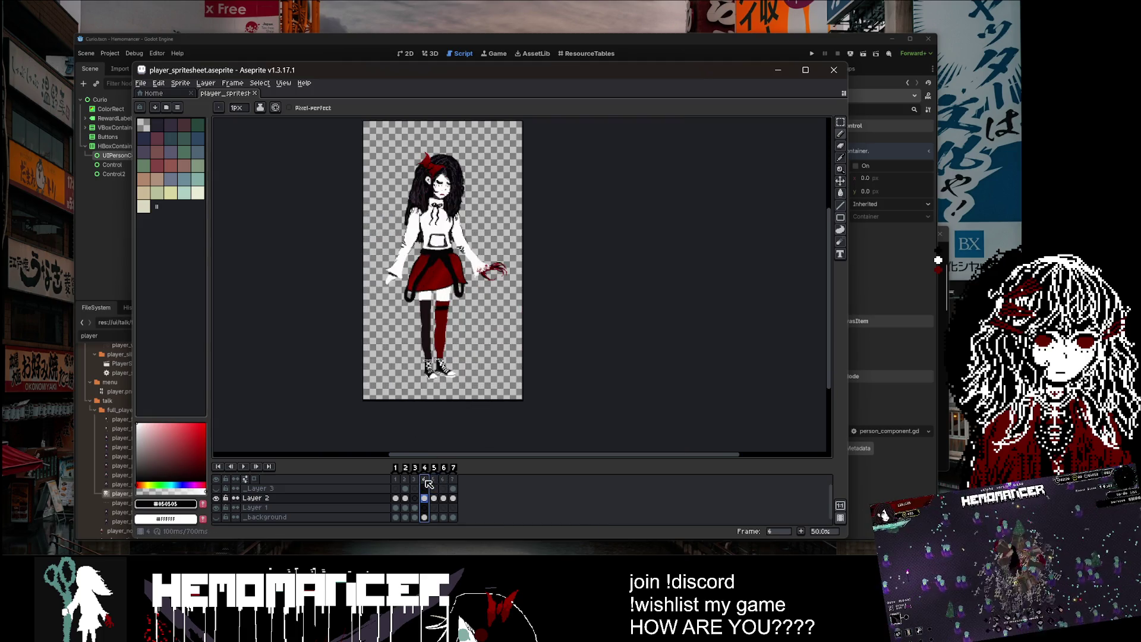
{"action": "left_click", "coordinate": [415, 480]}
{"action": "left_click", "coordinate": [405, 480]}
{"action": "left_click", "coordinate": [396, 480]}
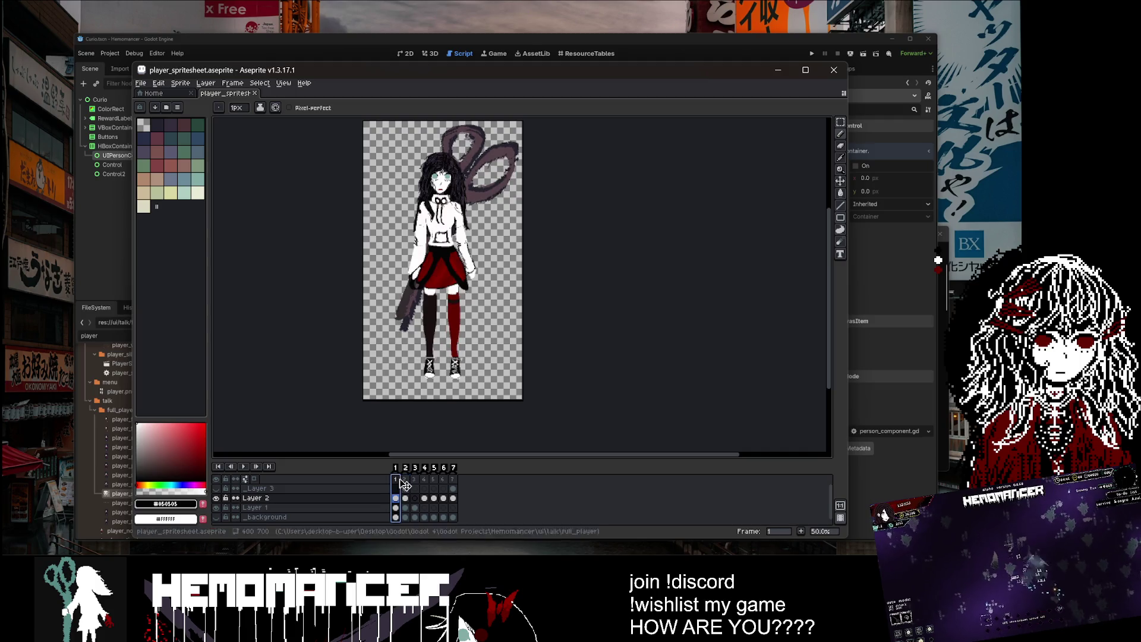
{"action": "key", "text": "Left"}
{"action": "left_click", "coordinate": [445, 480]}
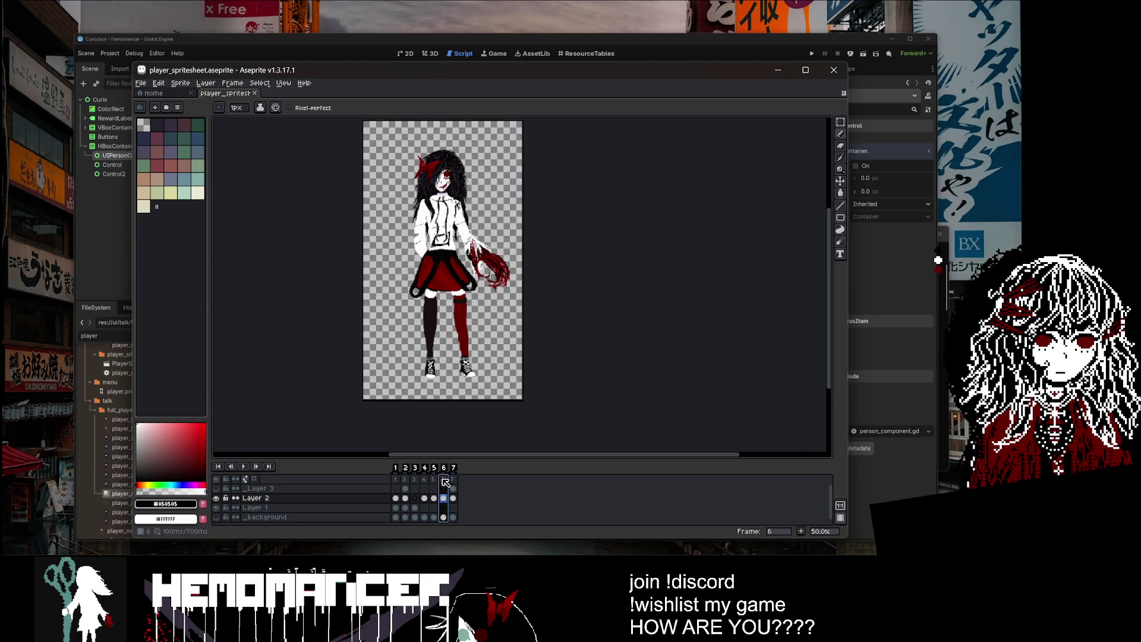
{"action": "left_click", "coordinate": [451, 481]}
Step: Hide _Layer 3 and the coat layer, review frames 1, 2, 4 and 5, then minimize Aseprite
{"action": "left_click", "coordinate": [217, 489]}
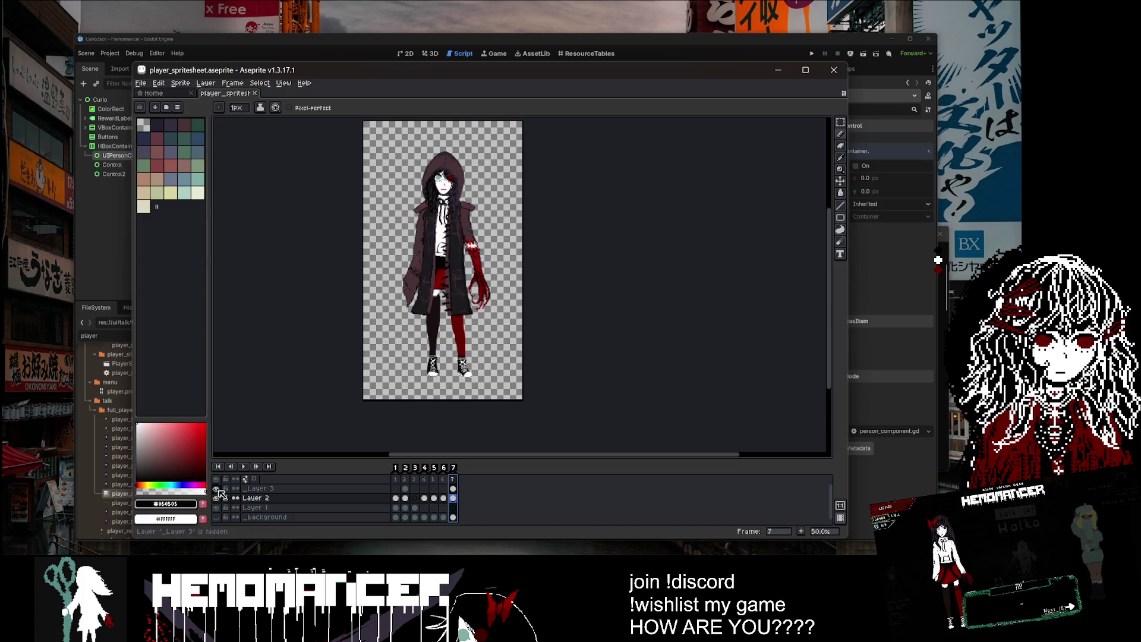
{"action": "left_click", "coordinate": [218, 490]}
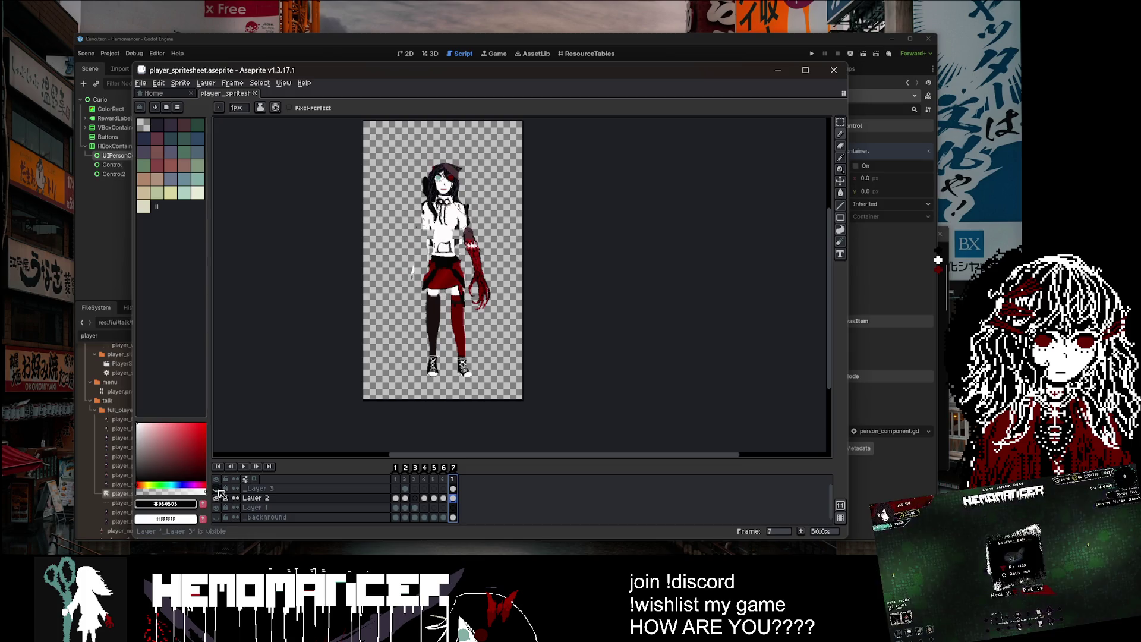
{"action": "key", "text": "Right"}
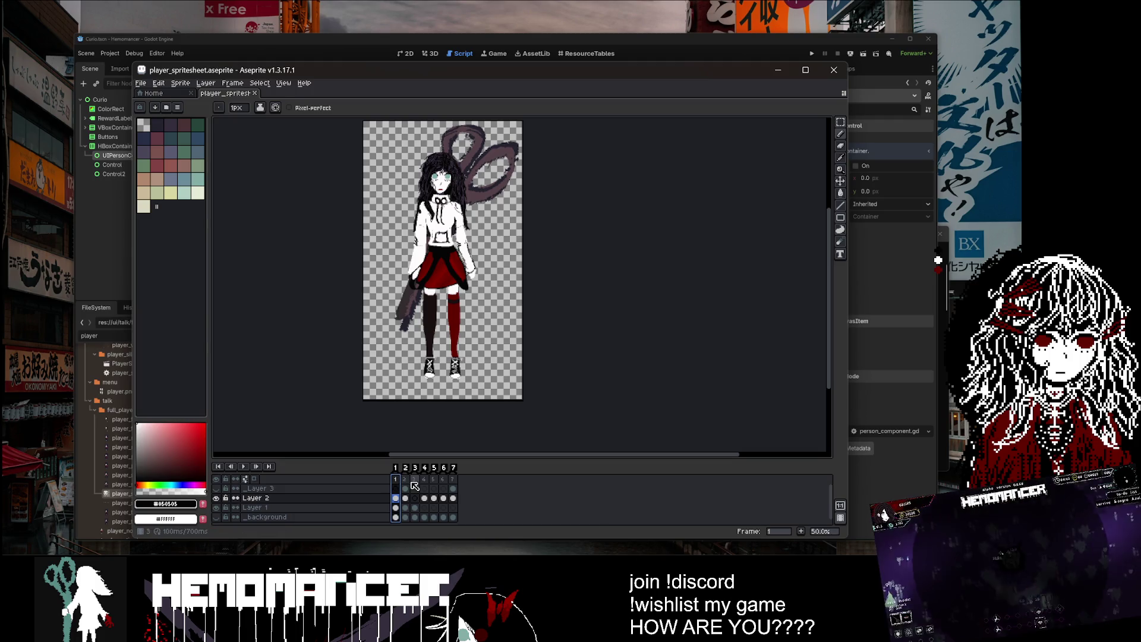
{"action": "left_click", "coordinate": [405, 480]}
{"action": "left_click", "coordinate": [395, 479]}
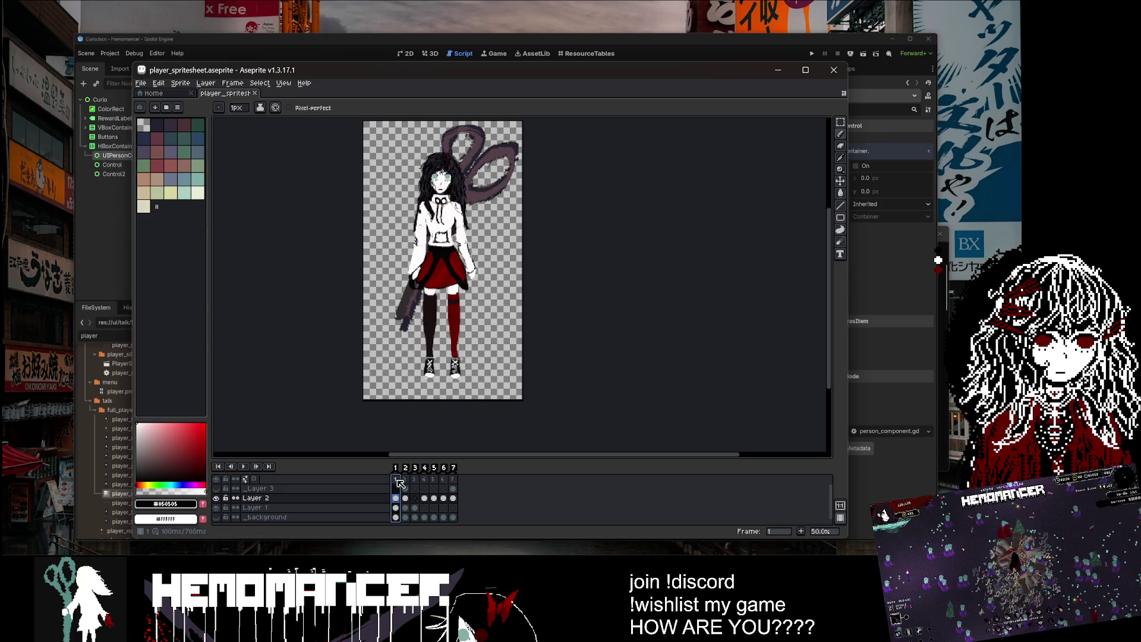
{"action": "left_click", "coordinate": [424, 479]}
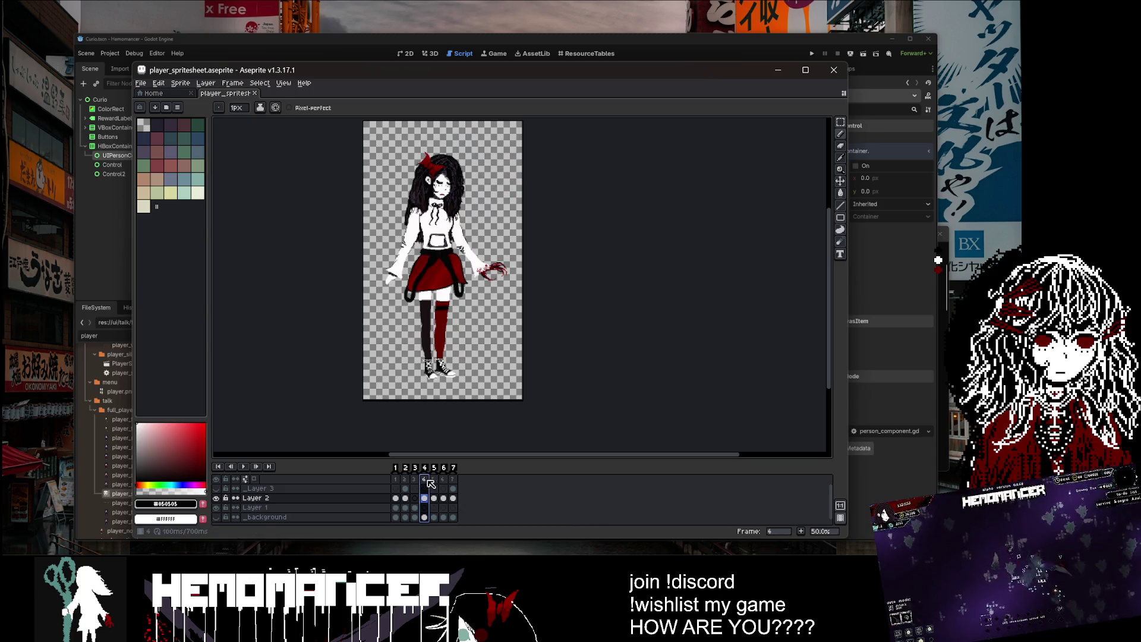
{"action": "key", "text": "Right"}
{"action": "key", "text": "Left"}
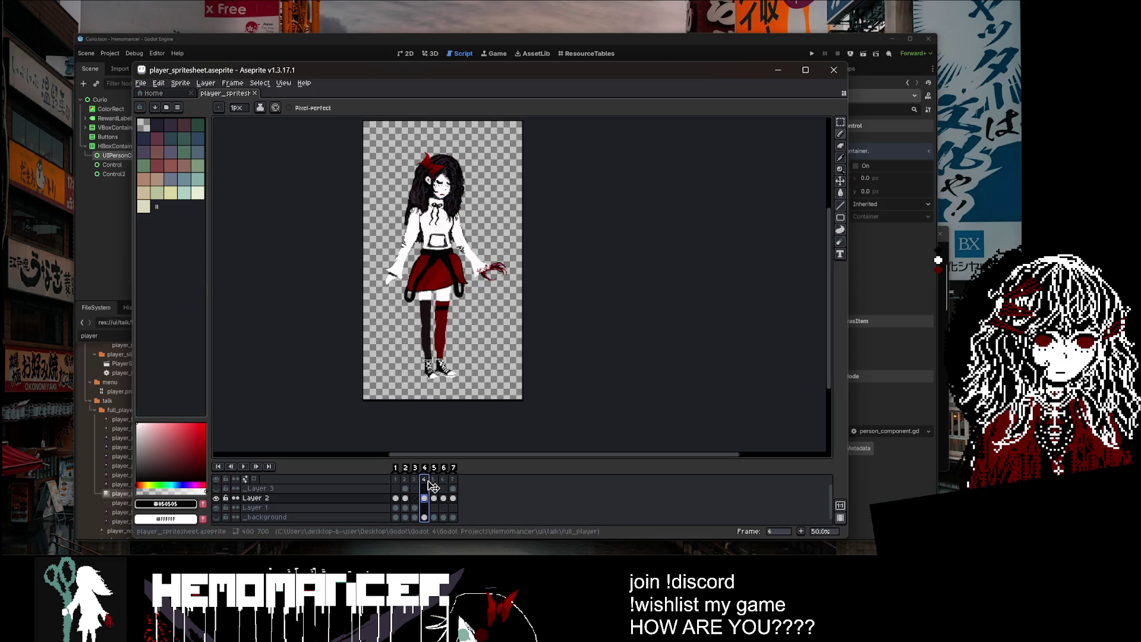
{"action": "left_click", "coordinate": [433, 481]}
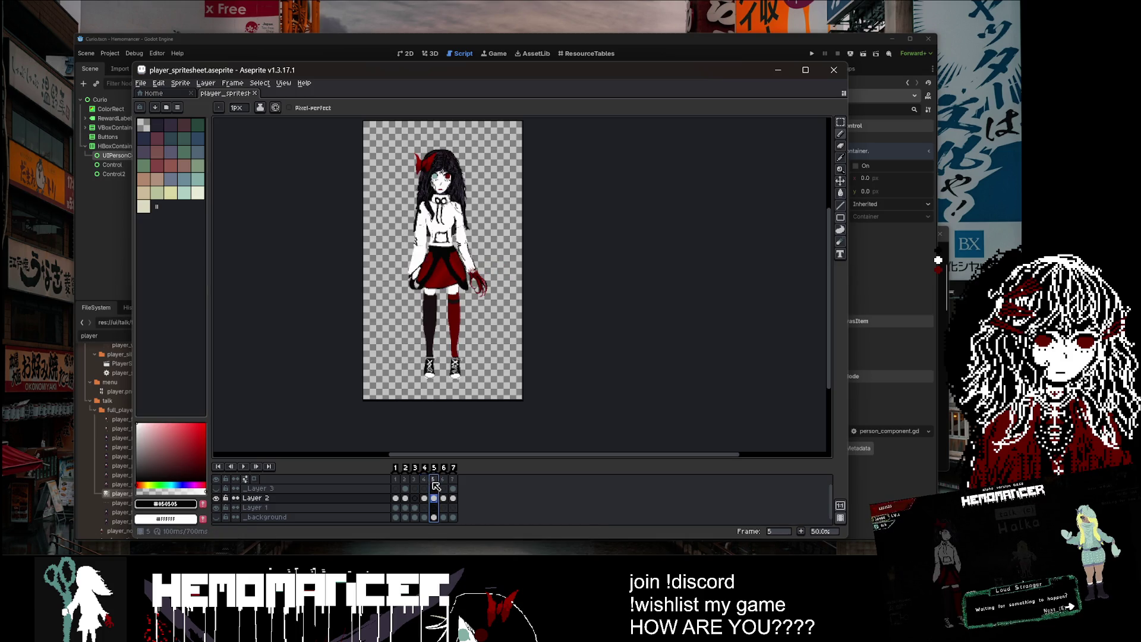
{"action": "left_click", "coordinate": [779, 70]}
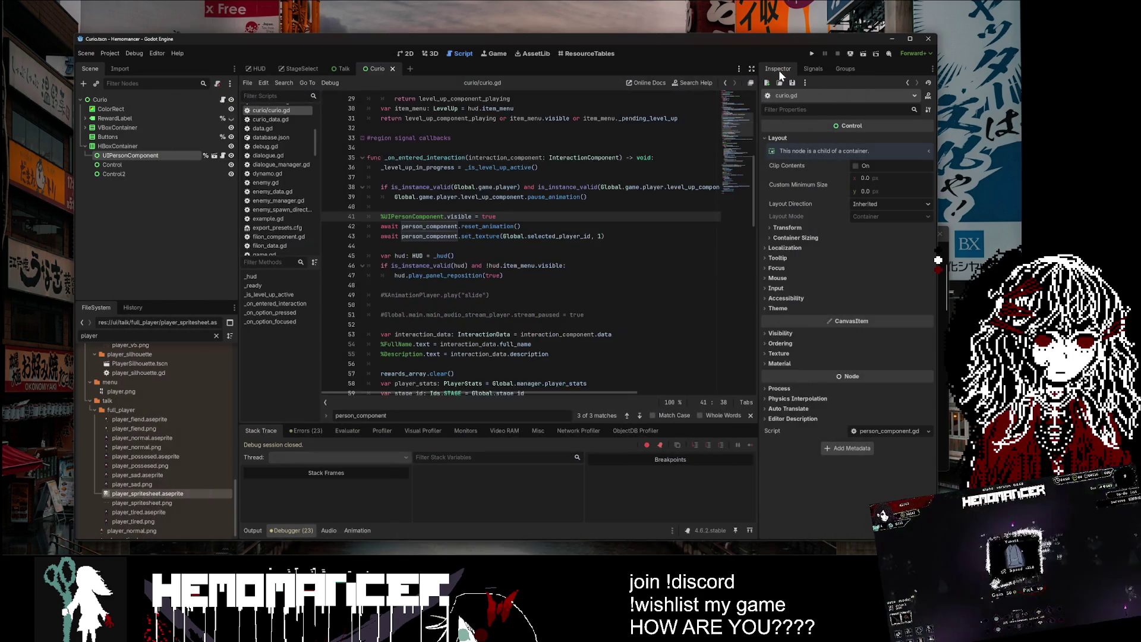
Step: Change set_texture's frame argument on line 43 to 5 and run the game full-screen
{"action": "double_click", "coordinate": [600, 236]}
{"action": "type", "text": "5"}
{"action": "left_click", "coordinate": [521, 225]}
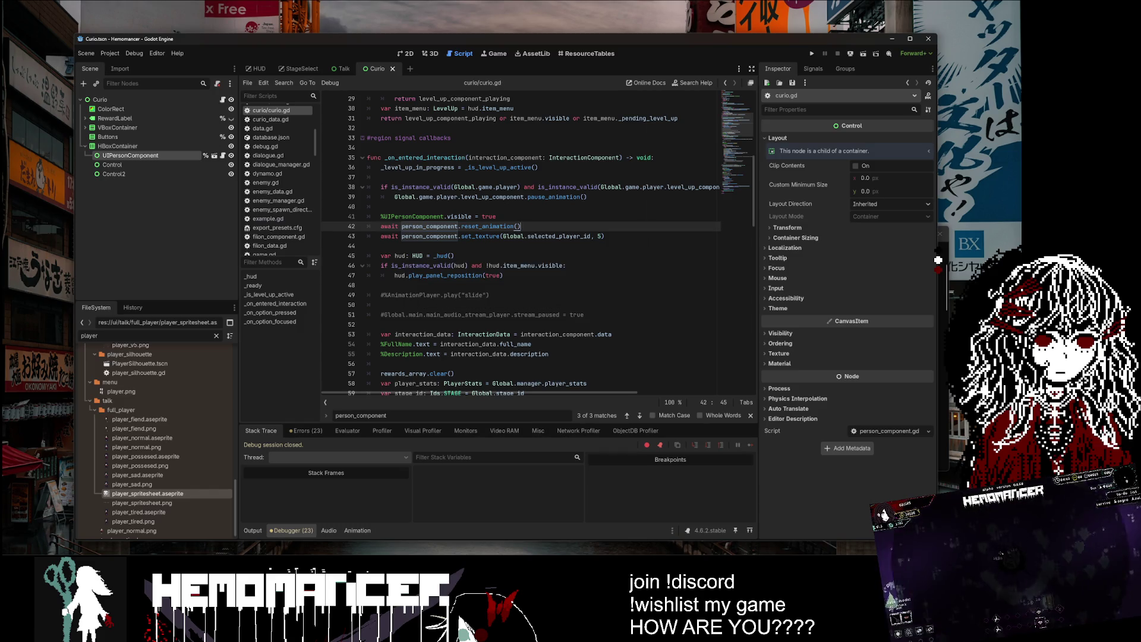
{"action": "key", "text": "F5"}
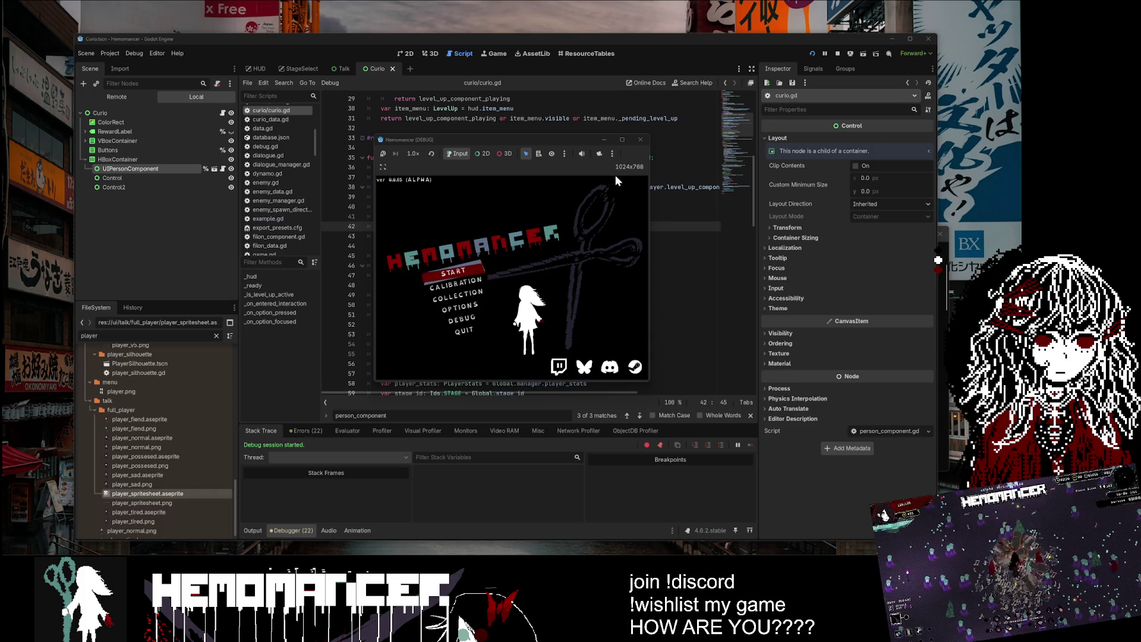
{"action": "left_click", "coordinate": [622, 140]}
Step: Start the game and embark on the Sangre Azul Whiteout run
{"action": "left_click", "coordinate": [348, 264]}
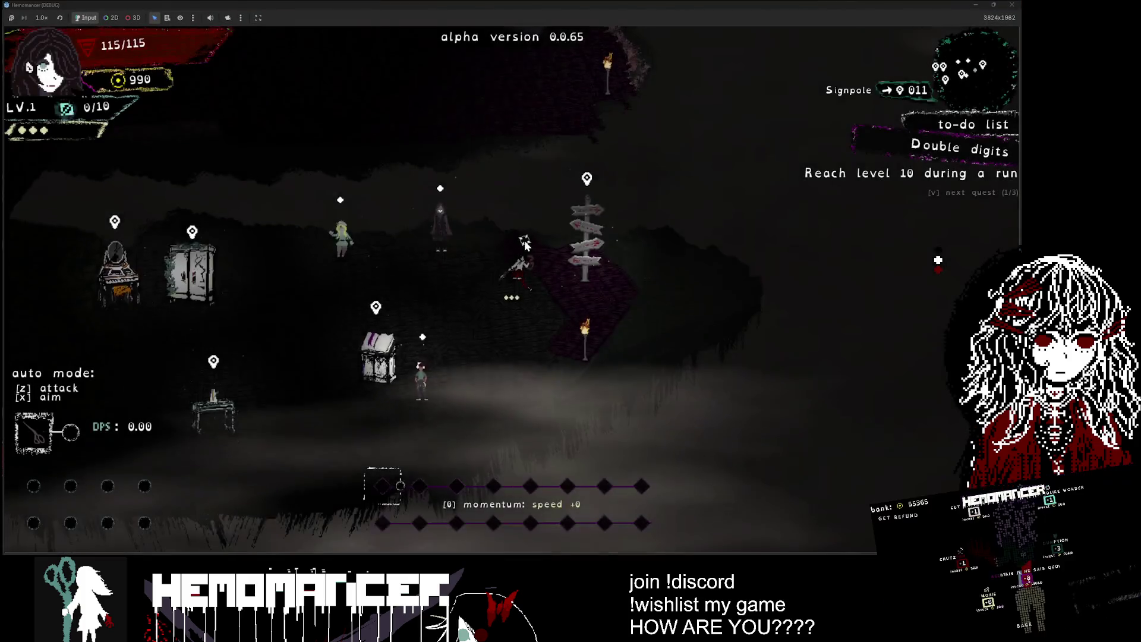
{"action": "key", "text": "e"}
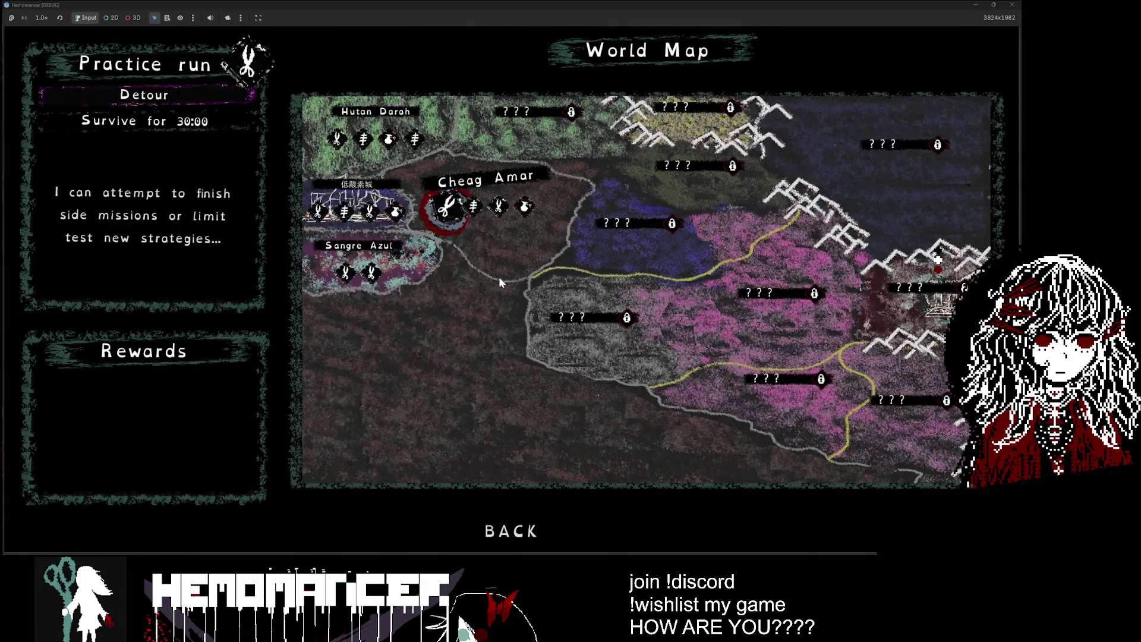
{"action": "key", "text": "Left"}
{"action": "key", "text": "Down"}
{"action": "key", "text": "e"}
{"action": "key", "text": "e"}
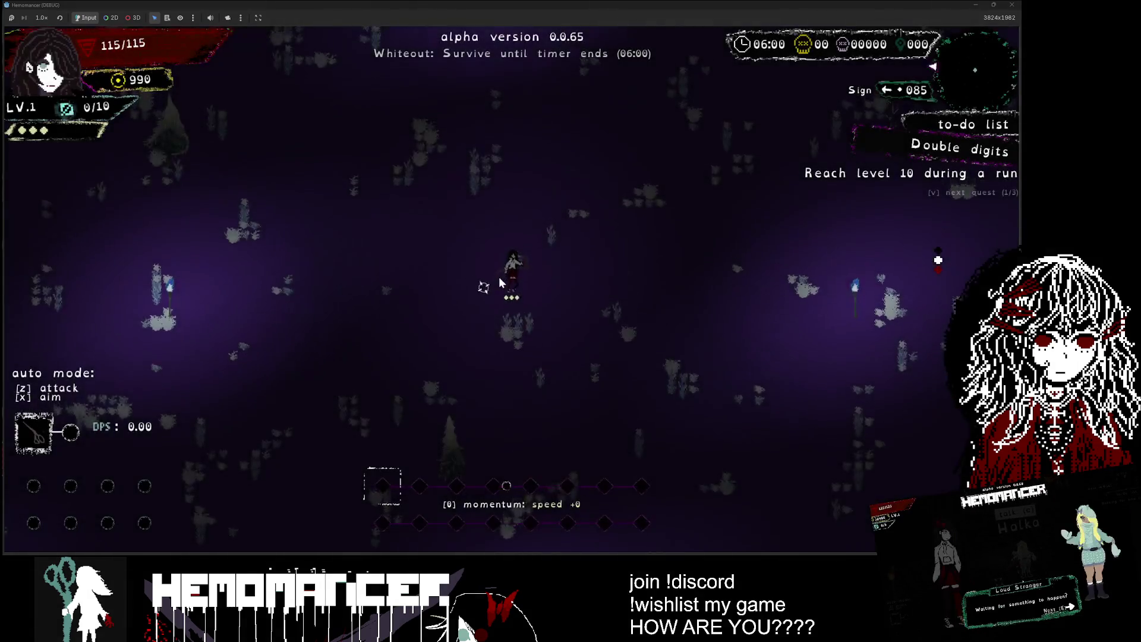
{"action": "key", "text": "Up"}
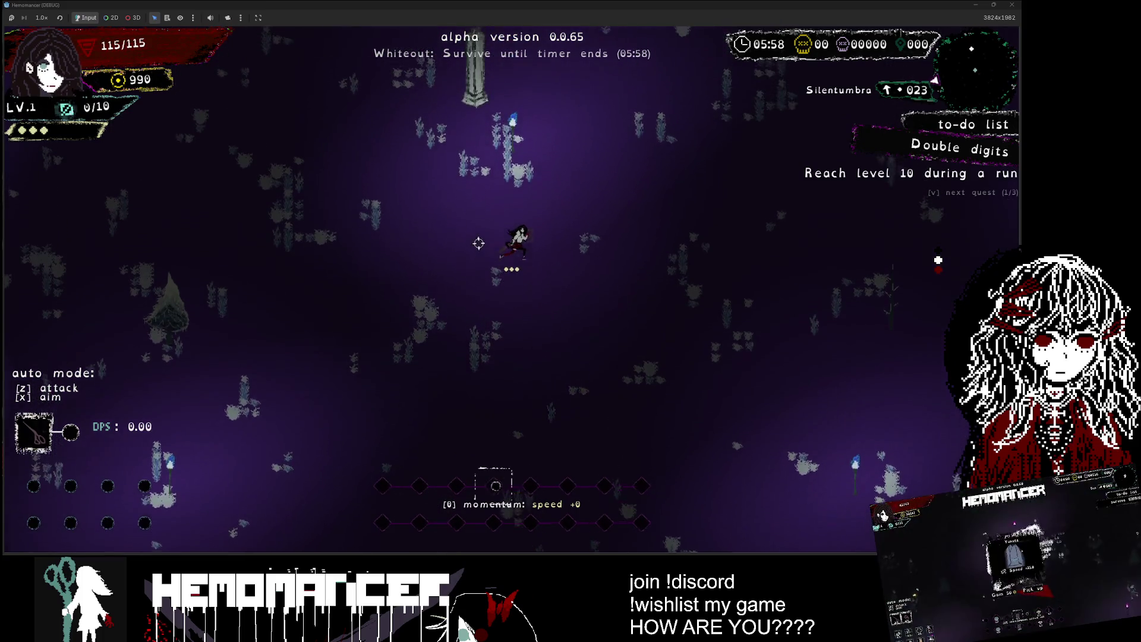
Step: Open the debug panel from the pause menu and spawn a Pillar beside the player
{"action": "key", "text": "Escape"}
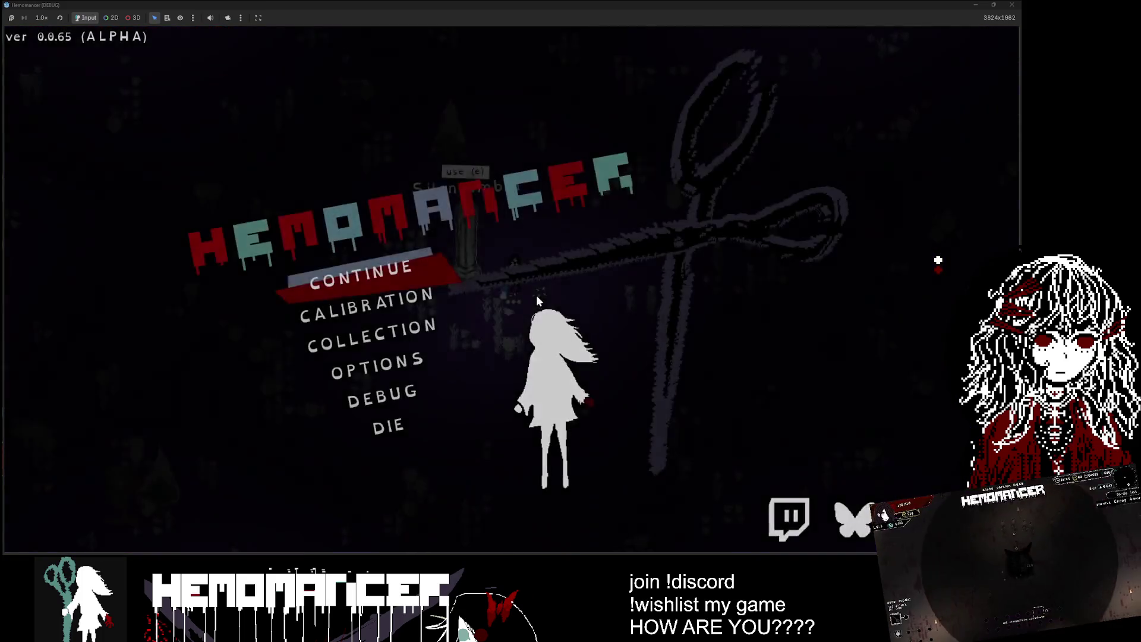
{"action": "key", "text": "Down"}
{"action": "key", "text": "Down"}
{"action": "key", "text": "Down"}
{"action": "key", "text": "e"}
{"action": "left_click", "coordinate": [178, 205]}
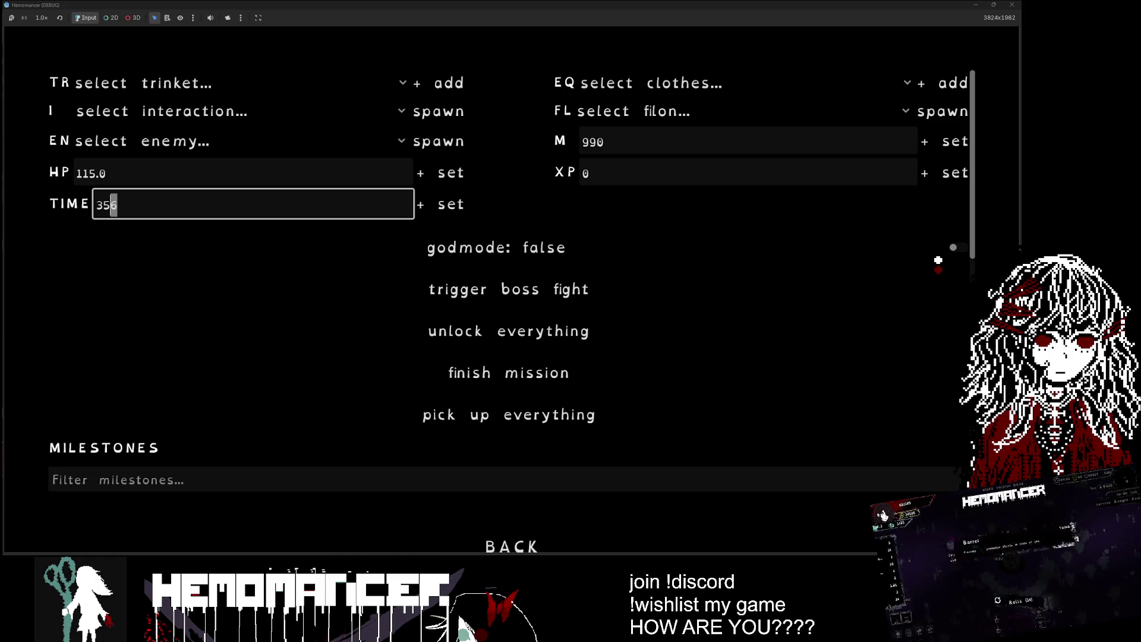
{"action": "left_click", "coordinate": [219, 142]}
{"action": "left_click", "coordinate": [133, 110]}
{"action": "left_click", "coordinate": [133, 110]}
{"action": "left_click", "coordinate": [128, 83]}
{"action": "left_click", "coordinate": [128, 83]}
{"action": "left_click", "coordinate": [53, 108]}
{"action": "left_click", "coordinate": [119, 111]}
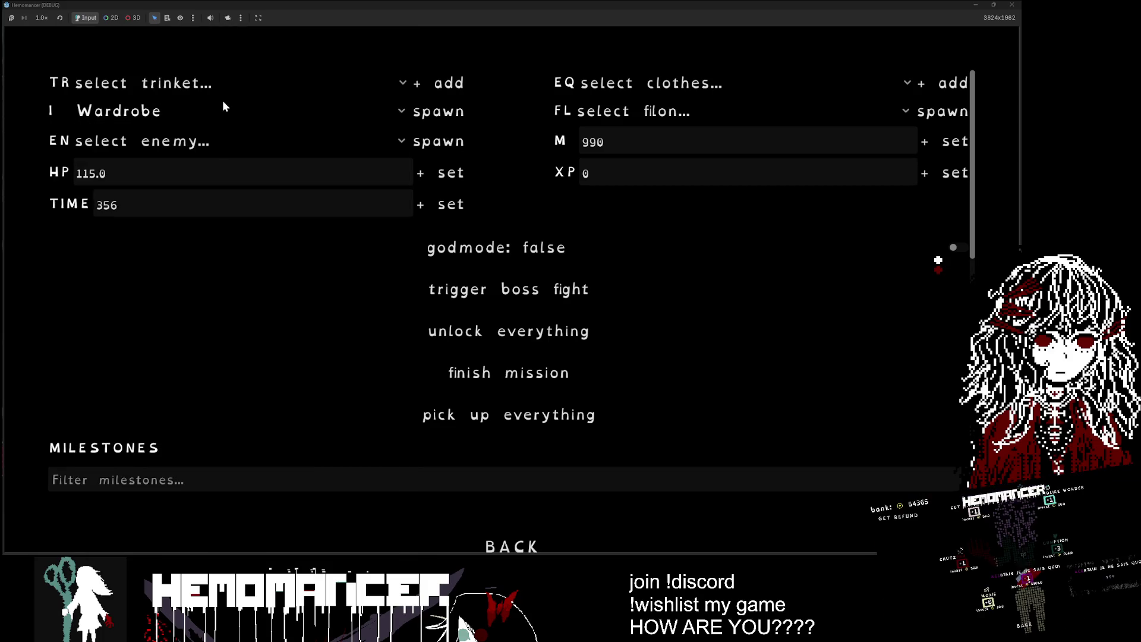
{"action": "left_click", "coordinate": [224, 105]}
{"action": "left_click", "coordinate": [171, 440]}
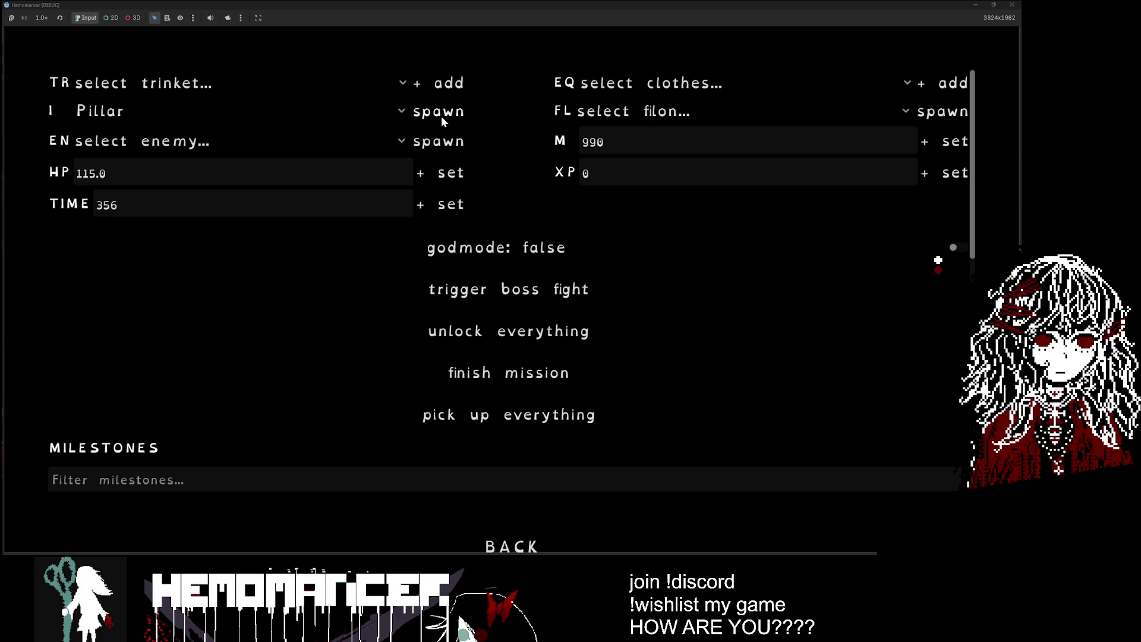
{"action": "left_click", "coordinate": [441, 116]}
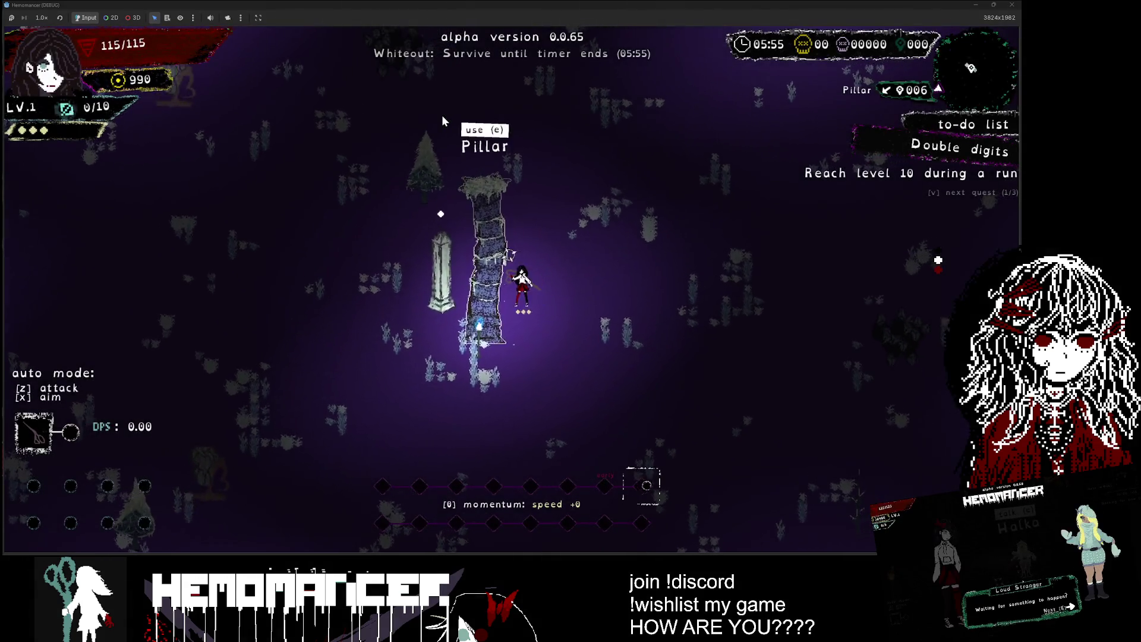
Step: Open the Pillar's dialogue, then compare the portrait against frame 4 in Aseprite
{"action": "key", "text": "e"}
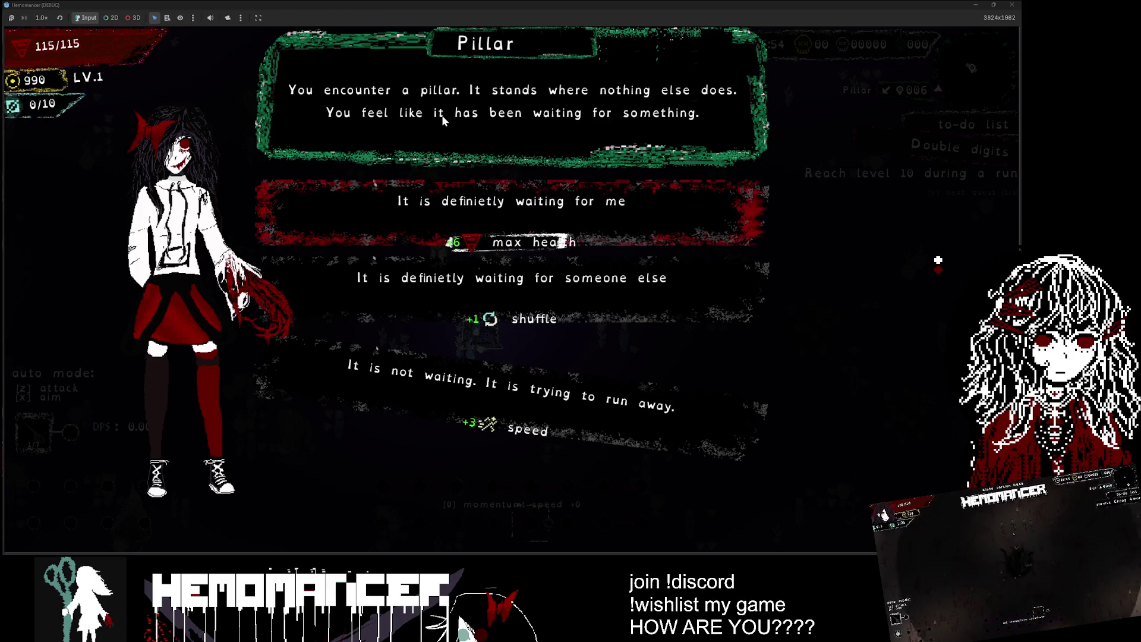
{"action": "key", "text": "Down"}
{"action": "key", "text": "Down"}
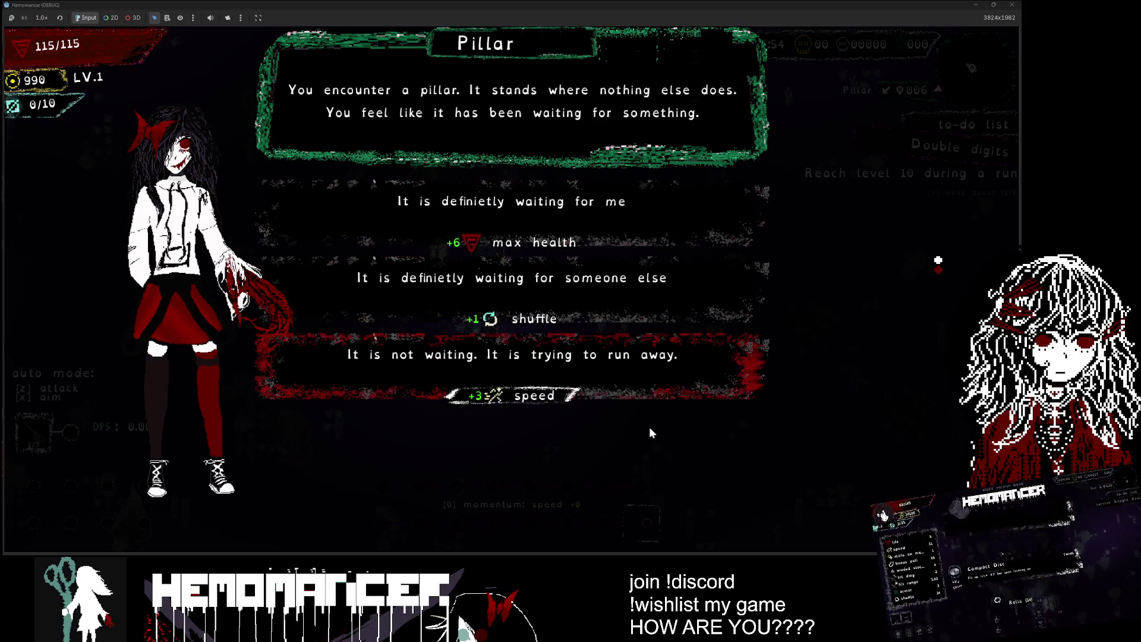
{"action": "key", "text": "alt+Tab"}
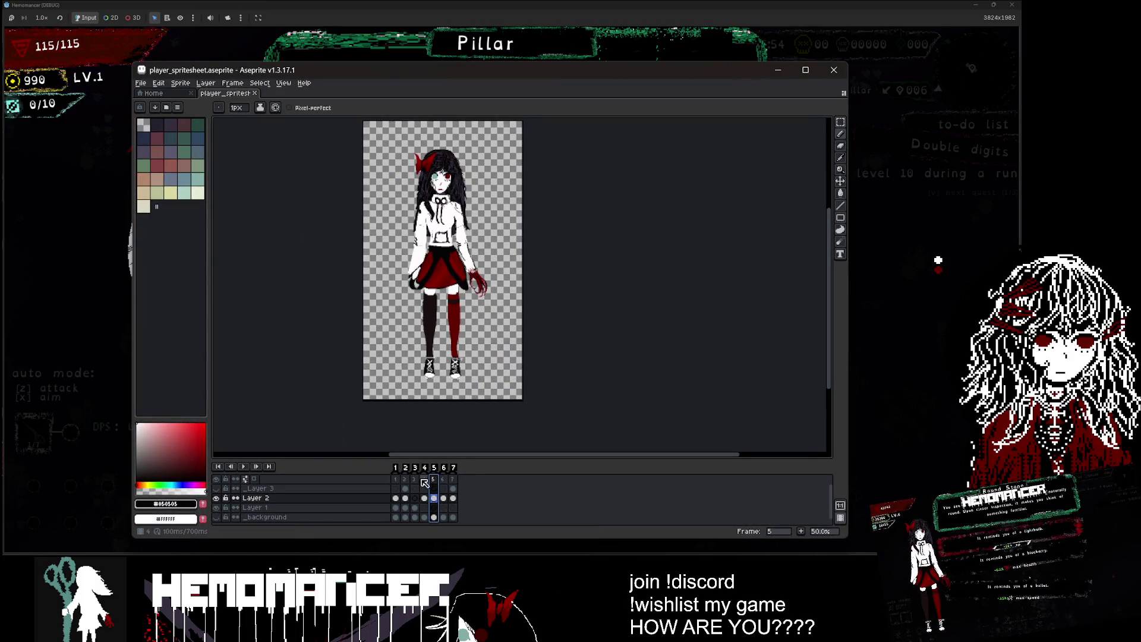
{"action": "left_click", "coordinate": [424, 479]}
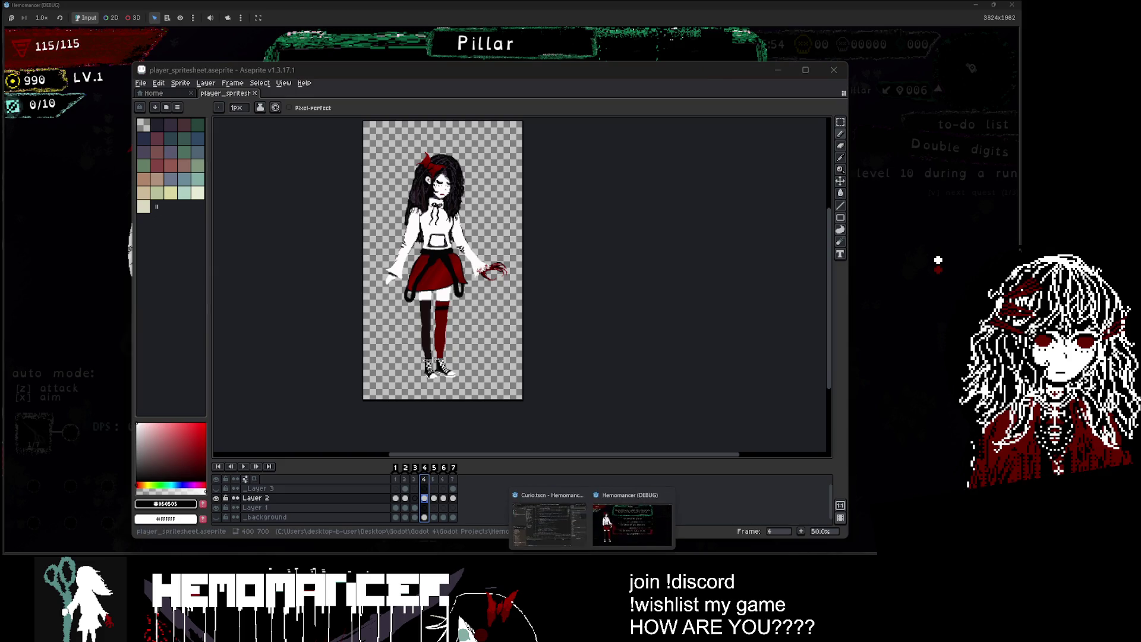
Step: Back in Godot, change line 43's set_texture frame argument from 5 to 4
{"action": "left_click", "coordinate": [544, 523]}
{"action": "double_click", "coordinate": [601, 236]}
{"action": "type", "text": "4"}
{"action": "left_click", "coordinate": [384, 206]}
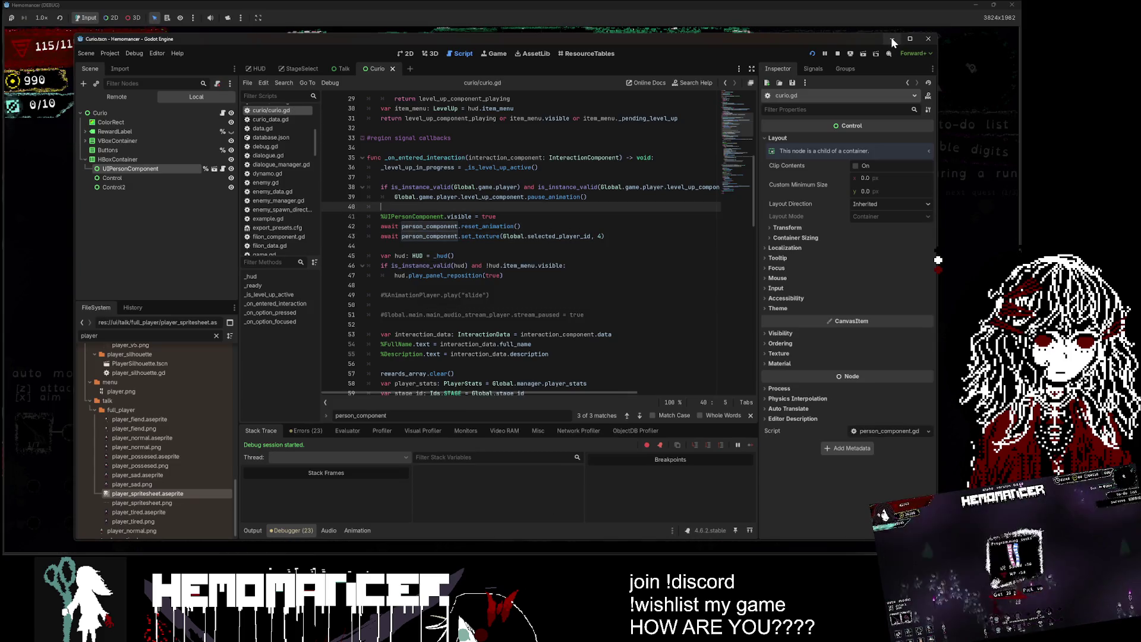
Step: Minimize the editor, bring the game forward, and close the Pillar dialogue and the old game
{"action": "left_click", "coordinate": [892, 39]}
{"action": "left_click", "coordinate": [961, 201]}
{"action": "left_click", "coordinate": [586, 268]}
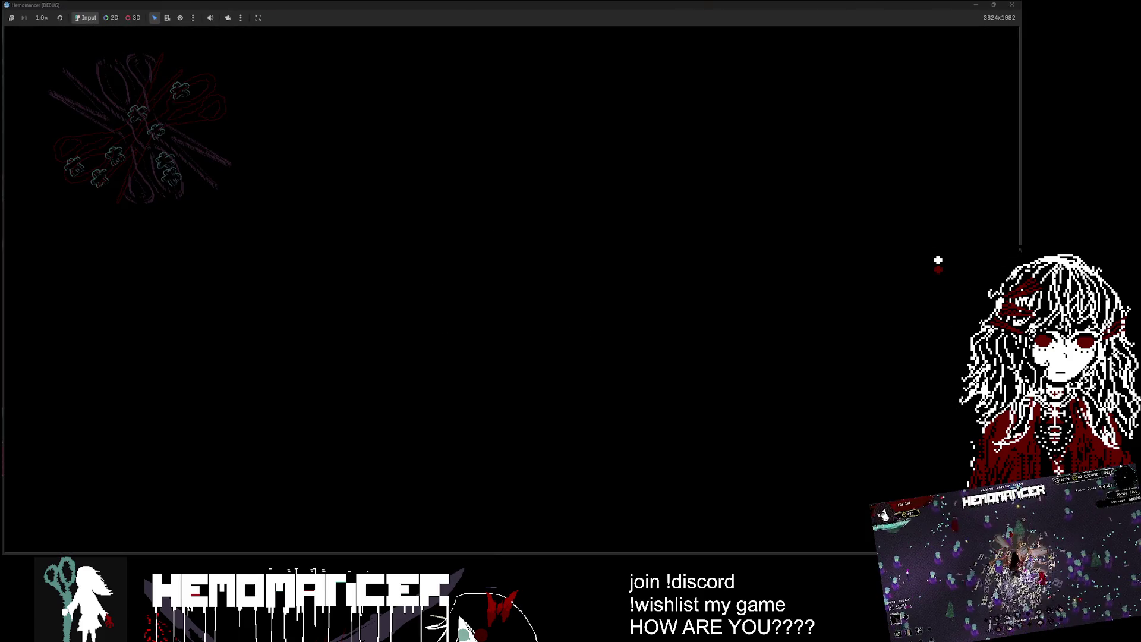
Step: Start the game and walk to the signpole to open the World Map
{"action": "left_click", "coordinate": [266, 338]}
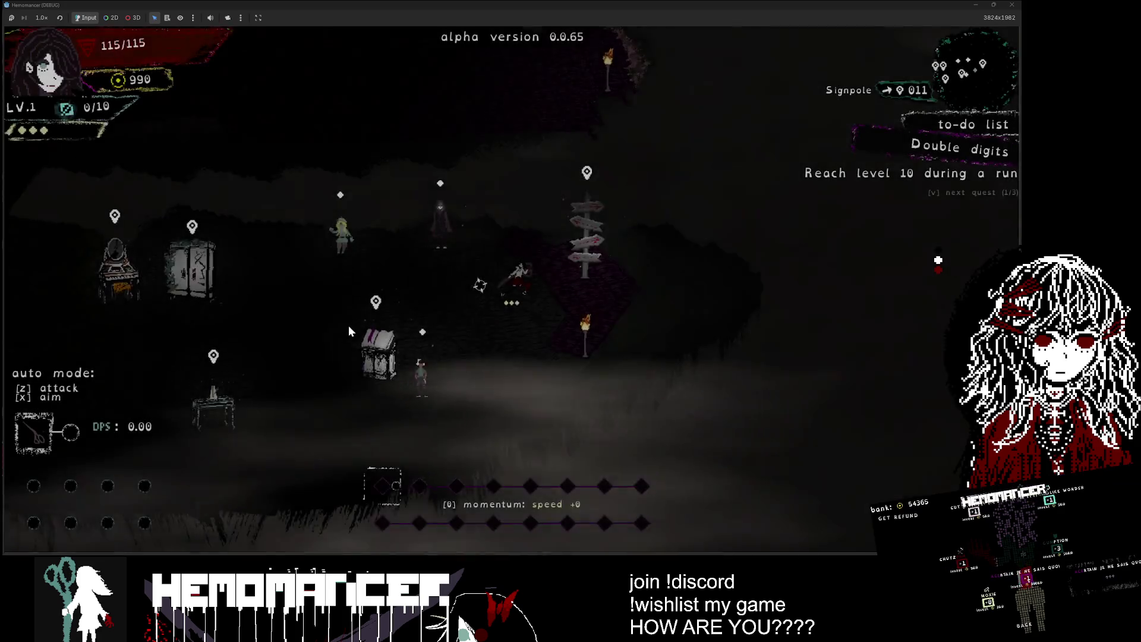
{"action": "key", "text": "s"}
{"action": "key", "text": "d"}
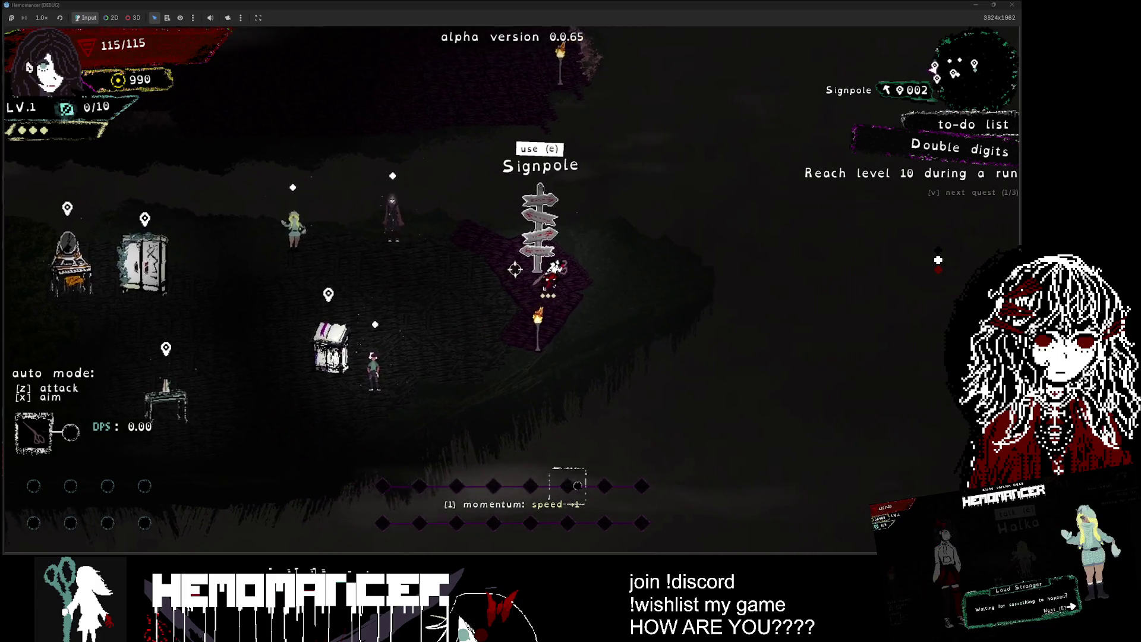
{"action": "key", "text": "e"}
Step: Select the 低酸素城 Reliquary Sweep mission on the World Map and embark
{"action": "key", "text": "w"}
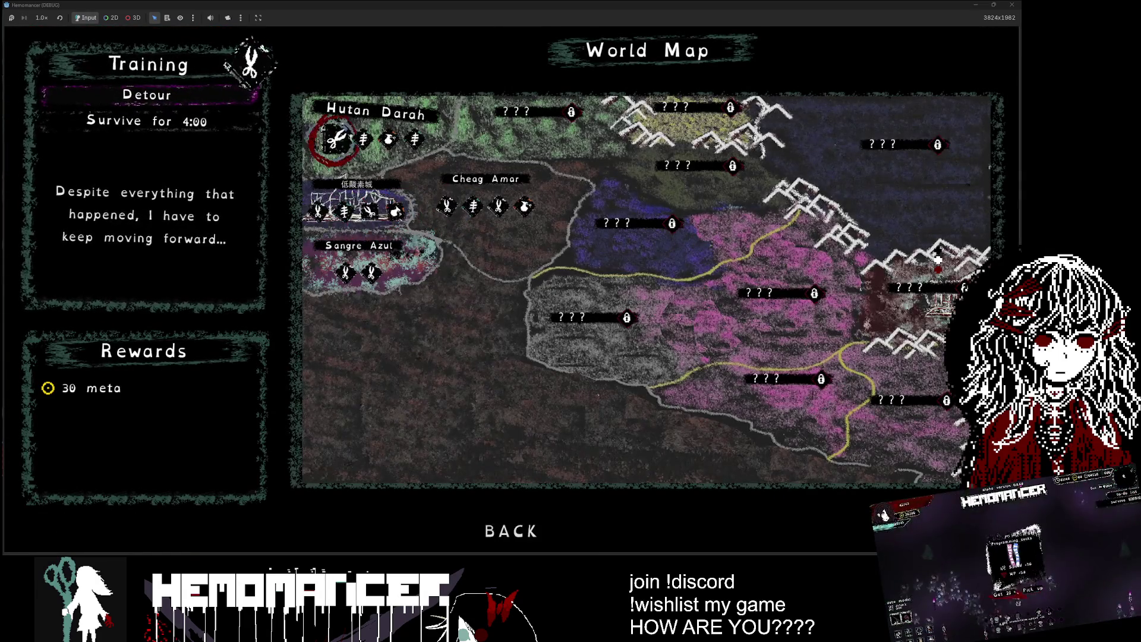
{"action": "key", "text": "s"}
{"action": "key", "text": "s"}
{"action": "key", "text": "a"}
{"action": "key", "text": "w"}
{"action": "key", "text": "s"}
{"action": "key", "text": "w"}
{"action": "key", "text": "w"}
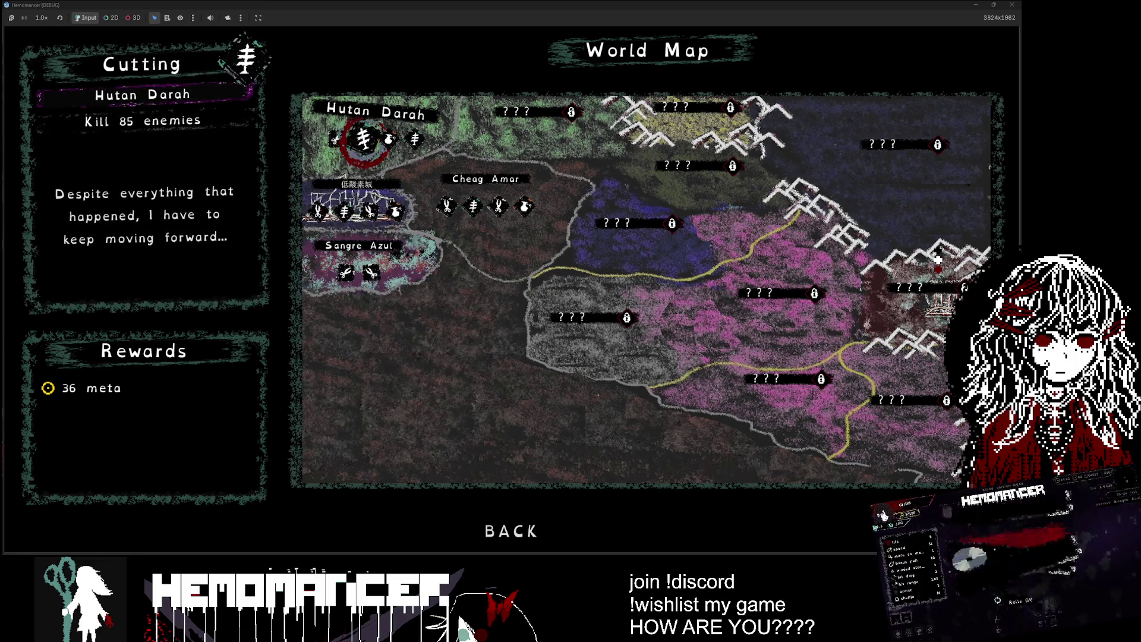
{"action": "key", "text": "s"}
{"action": "key", "text": "s"}
{"action": "key", "text": "w"}
{"action": "key", "text": "e"}
{"action": "key", "text": "e"}
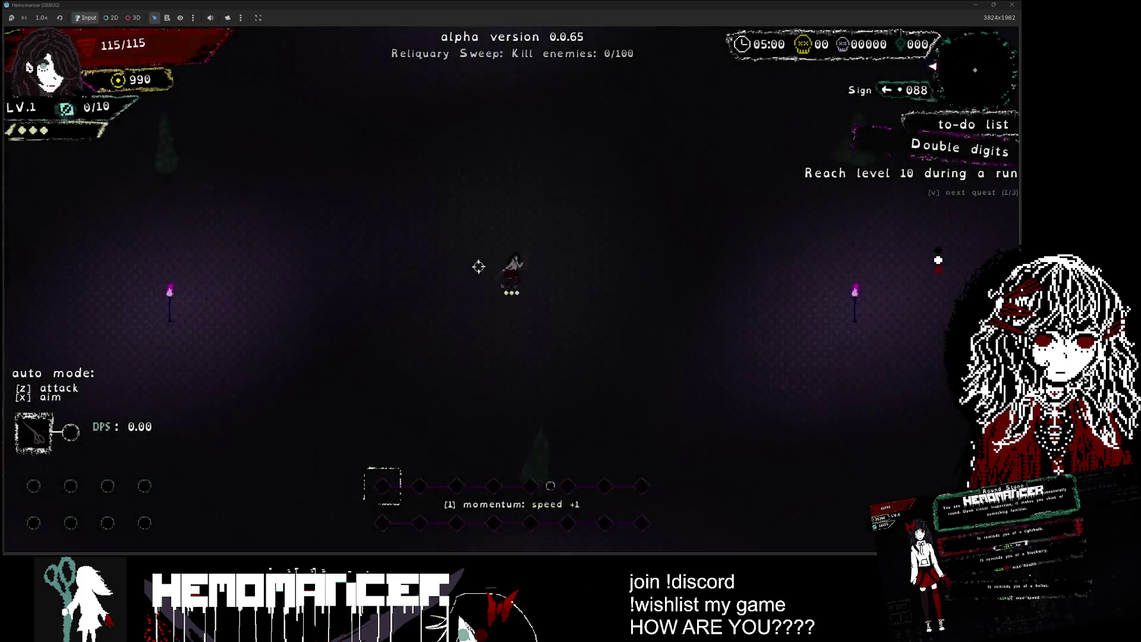
Step: Walk the character up and to the right, then pause the run
{"action": "key", "text": "w+d"}
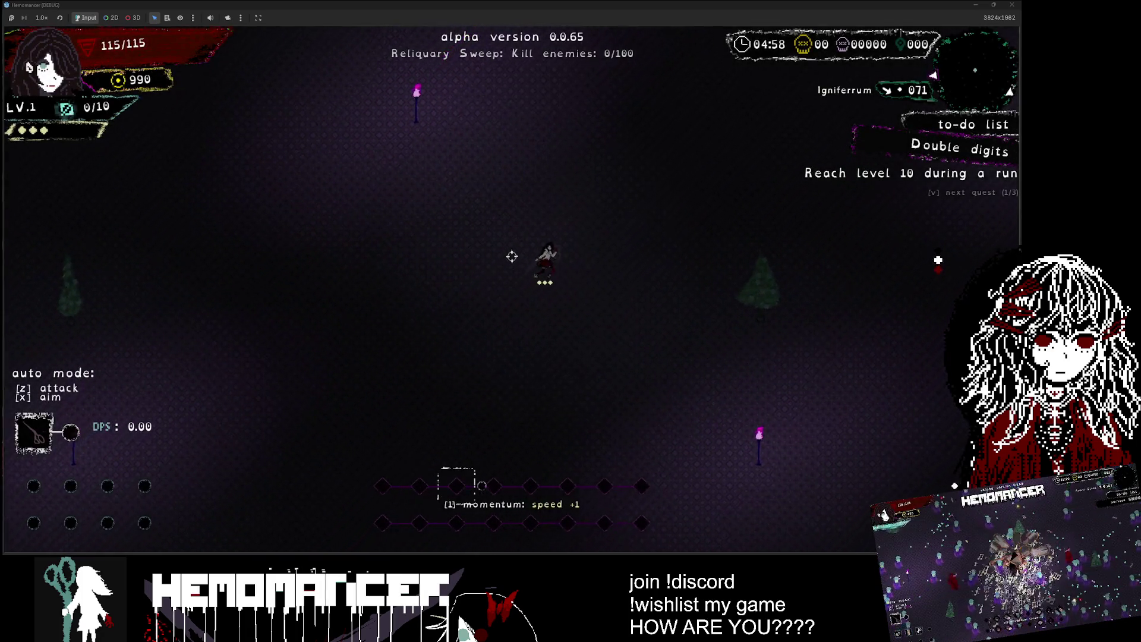
{"action": "key", "text": "w+d"}
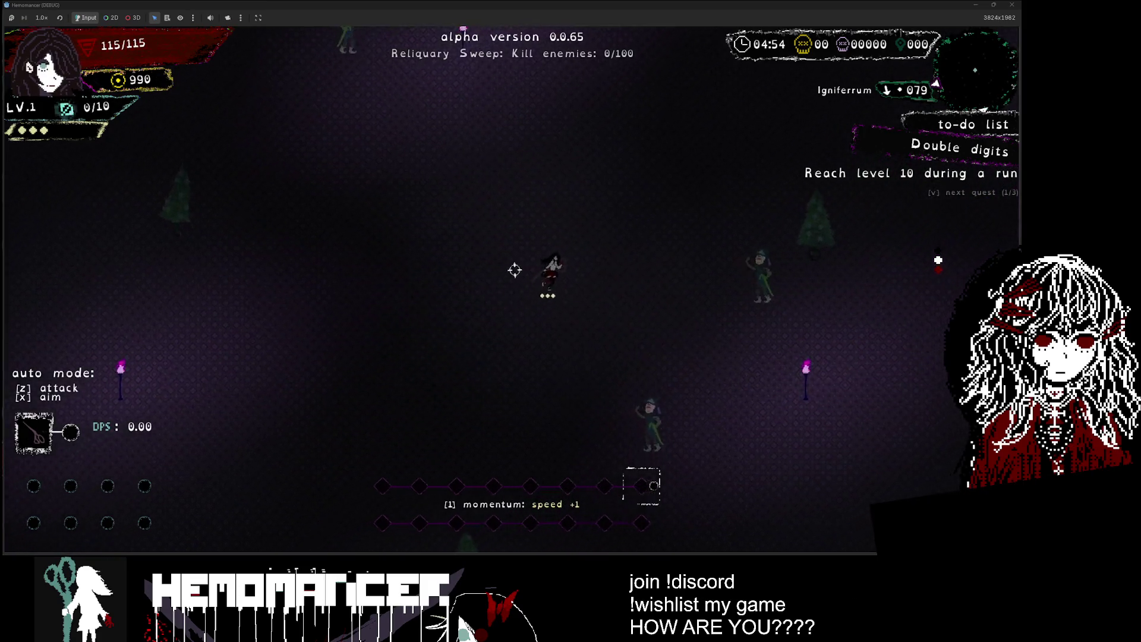
{"action": "key", "text": "Escape"}
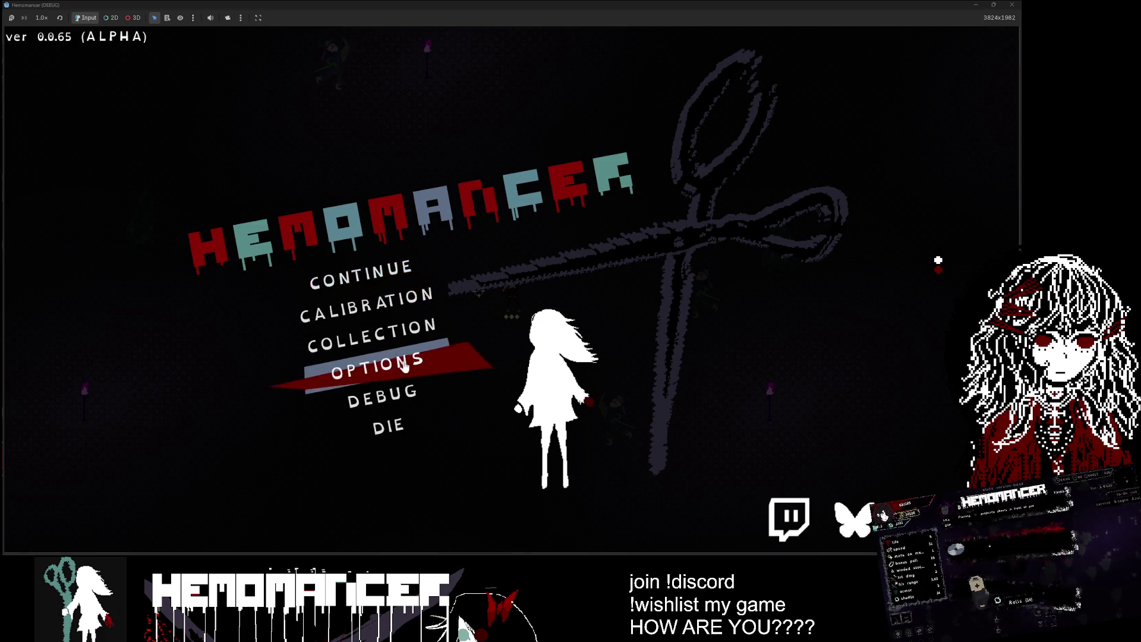
Step: Browse the game's gameplay settings and options, then return to the main menu
{"action": "left_click", "coordinate": [380, 363]}
{"action": "left_click", "coordinate": [526, 235]}
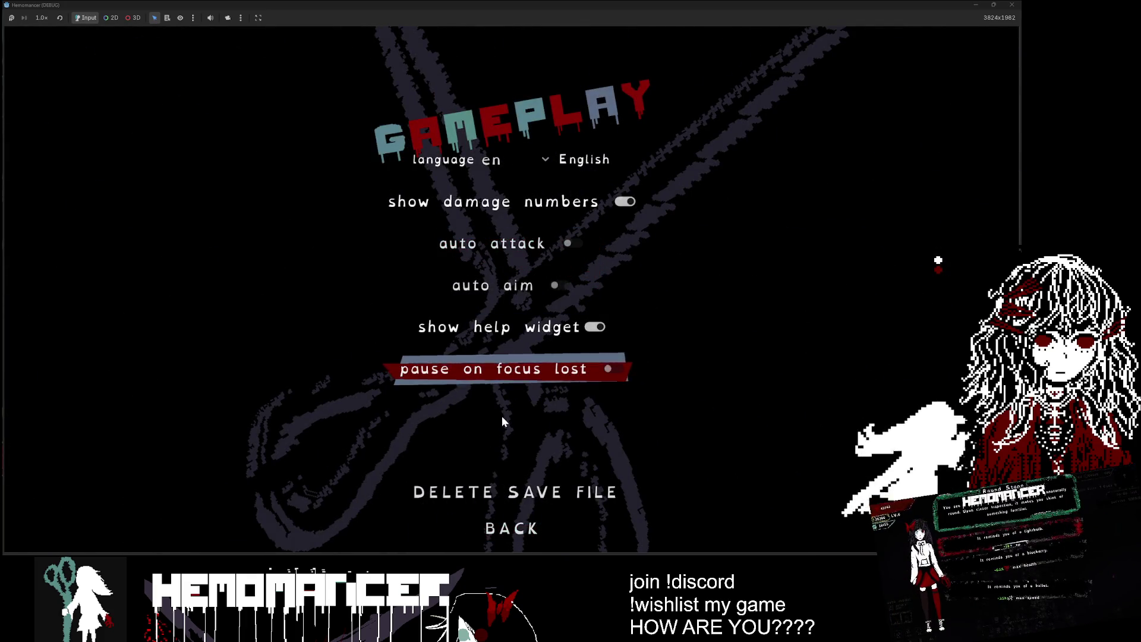
{"action": "key", "text": "Escape"}
{"action": "left_click", "coordinate": [395, 369]}
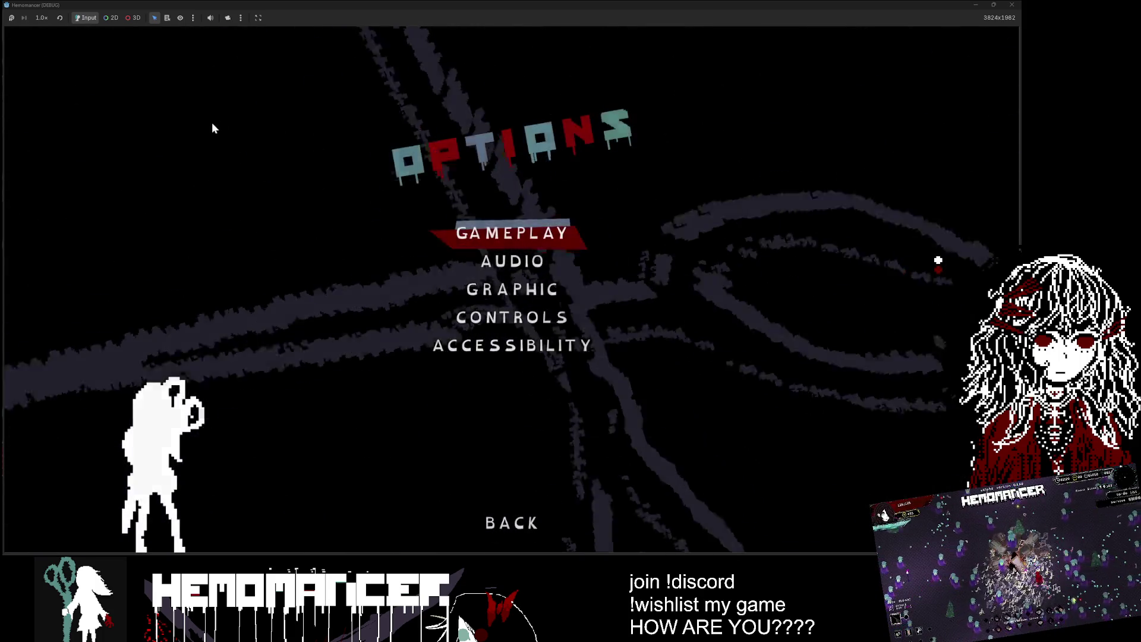
{"action": "key", "text": "Up"}
{"action": "key", "text": "Down"}
{"action": "key", "text": "Return"}
{"action": "key", "text": "Escape"}
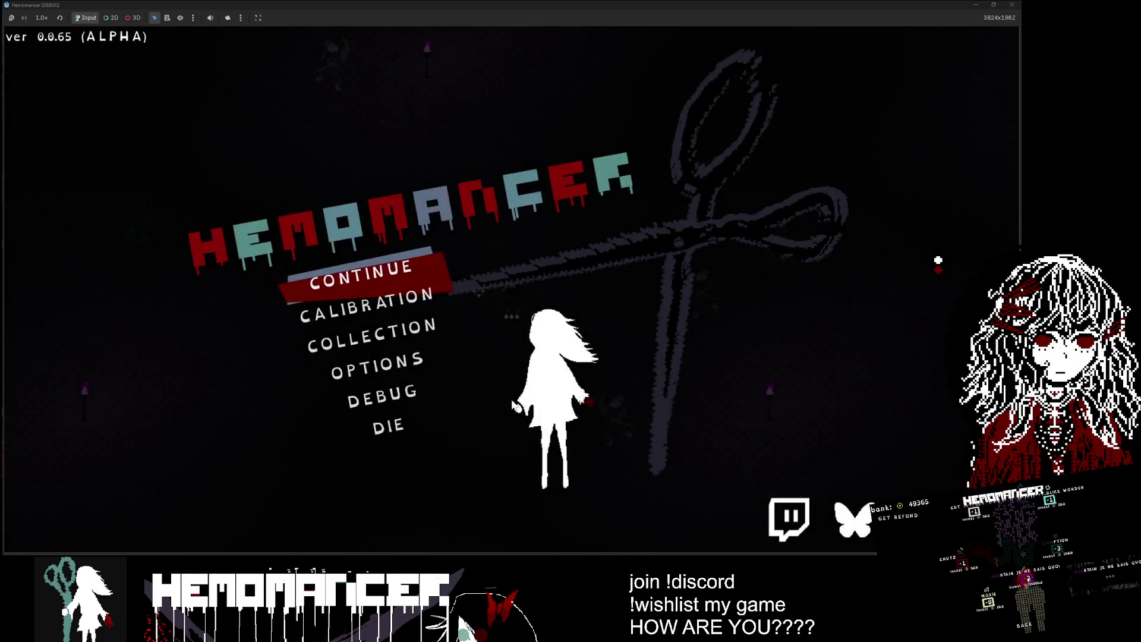
{"action": "key", "text": "Escape"}
Step: Open the game's debug screen and look through the trinket and enemy choices
{"action": "key", "text": "Escape"}
{"action": "left_click", "coordinate": [423, 399]}
{"action": "left_click", "coordinate": [196, 89]}
{"action": "key", "text": "Escape"}
{"action": "key", "text": "Escape"}
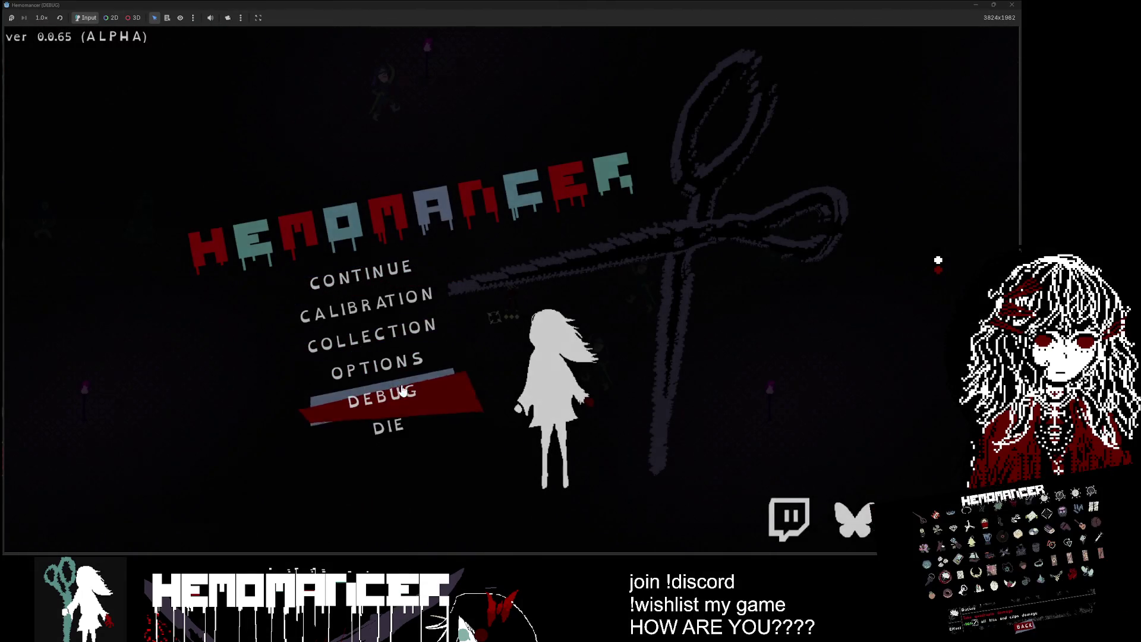
{"action": "left_click", "coordinate": [403, 390]}
{"action": "left_click", "coordinate": [165, 143]}
{"action": "left_click", "coordinate": [30, 87]}
Step: Pick the Dry Well interaction in the debug menu and spawn it
{"action": "left_click", "coordinate": [130, 106]}
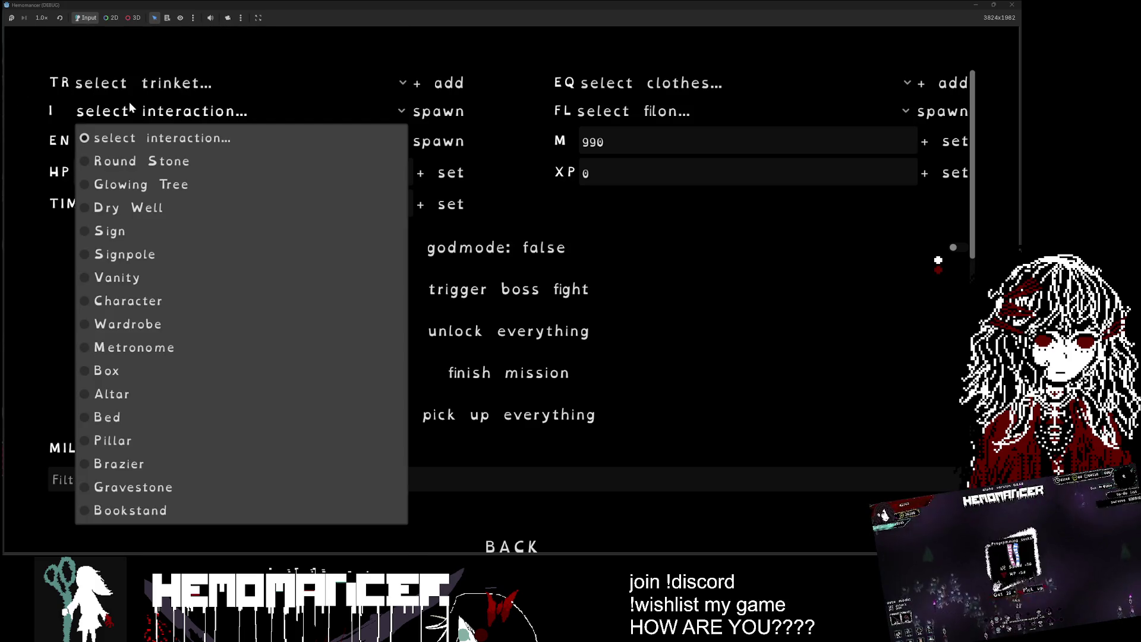
{"action": "left_click", "coordinate": [187, 205]}
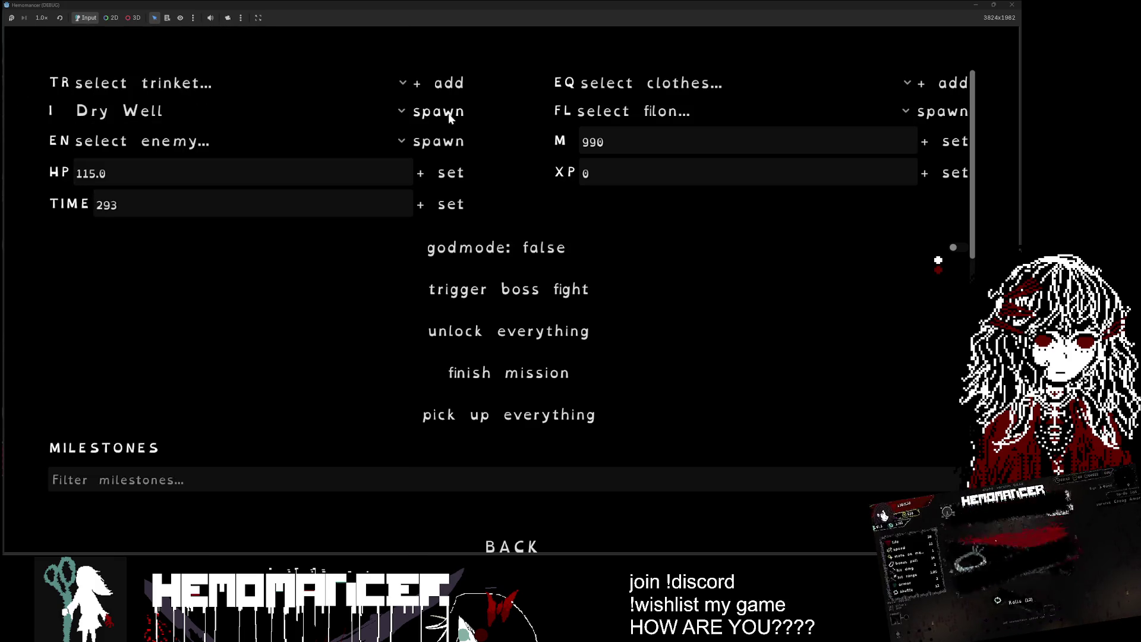
{"action": "left_click", "coordinate": [450, 113]}
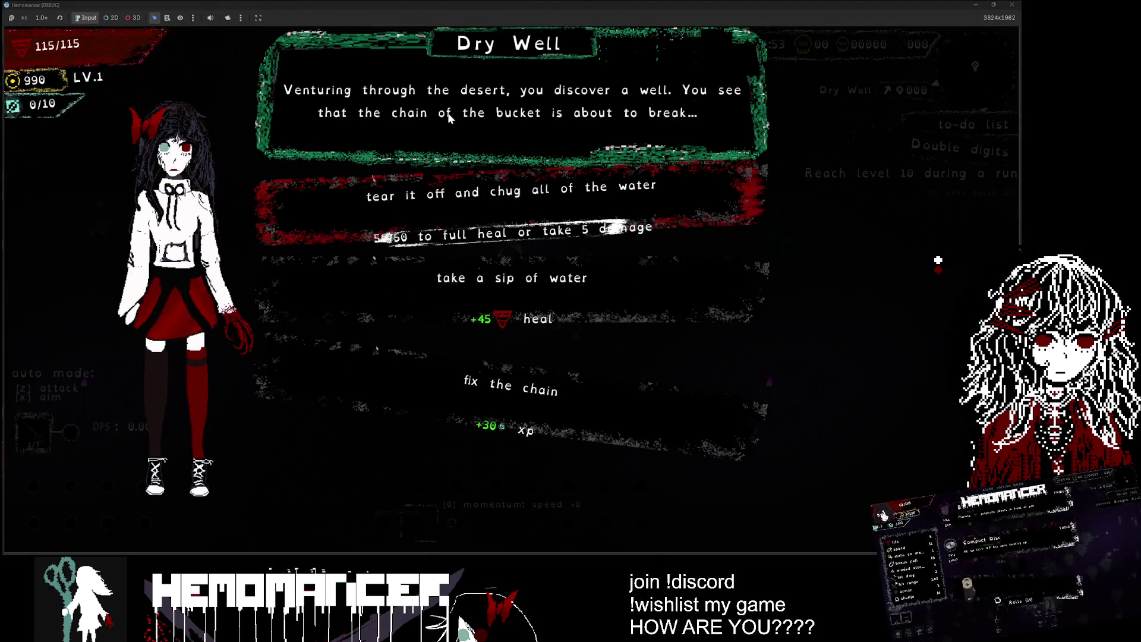
Step: Review the Dry Well choices, resize the game window, and answer the event
{"action": "key", "text": "Down"}
{"action": "key", "text": "Down"}
{"action": "key", "text": "Down"}
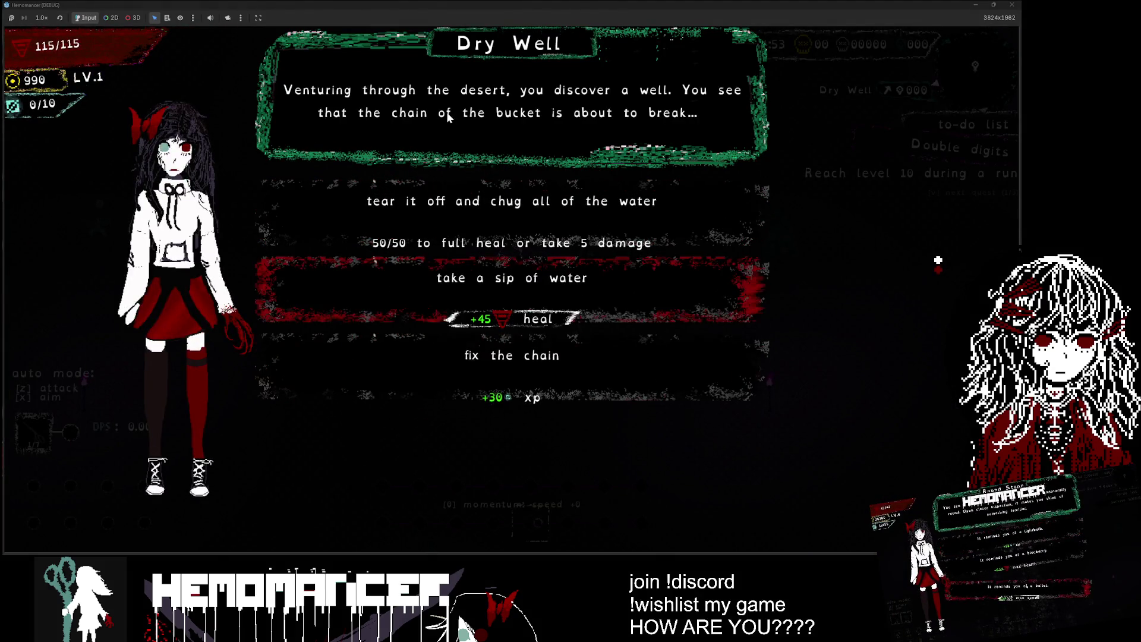
{"action": "key", "text": "Up"}
{"action": "left_click_drag", "start_coordinate": [486, 3], "coordinate": [452, 105]}
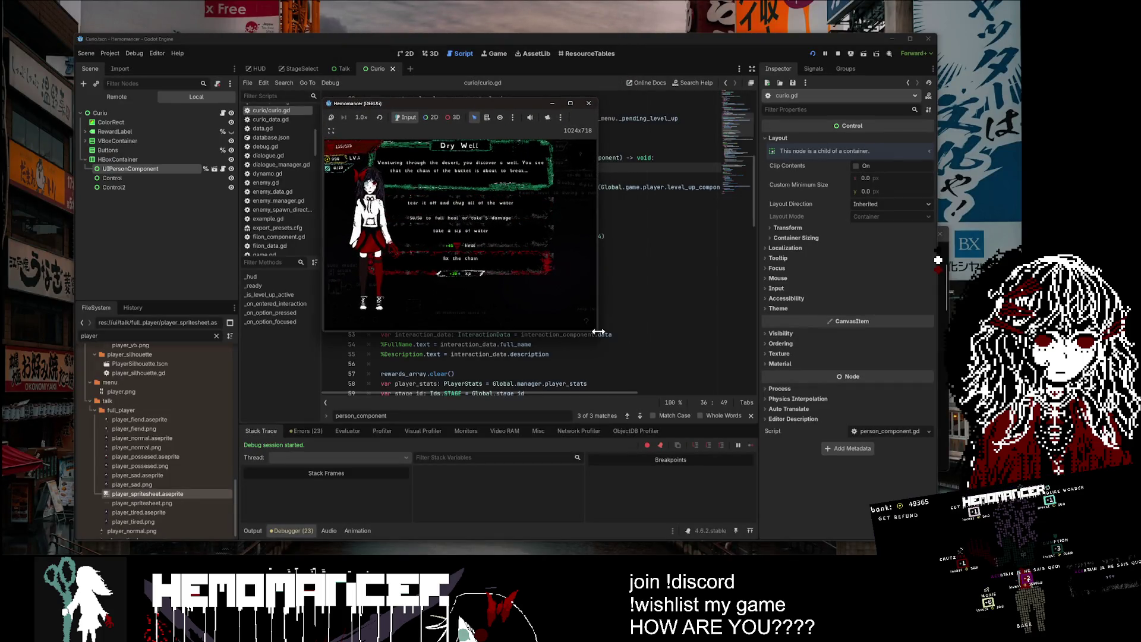
{"action": "mouse_move", "coordinate": [596, 332]}
{"action": "left_mouse_down"}
{"action": "mouse_move", "coordinate": [622, 373]}
{"action": "mouse_move", "coordinate": [764, 484]}
{"action": "mouse_move", "coordinate": [928, 517]}
{"action": "left_mouse_up"}
{"action": "left_click", "coordinate": [33, 338]}
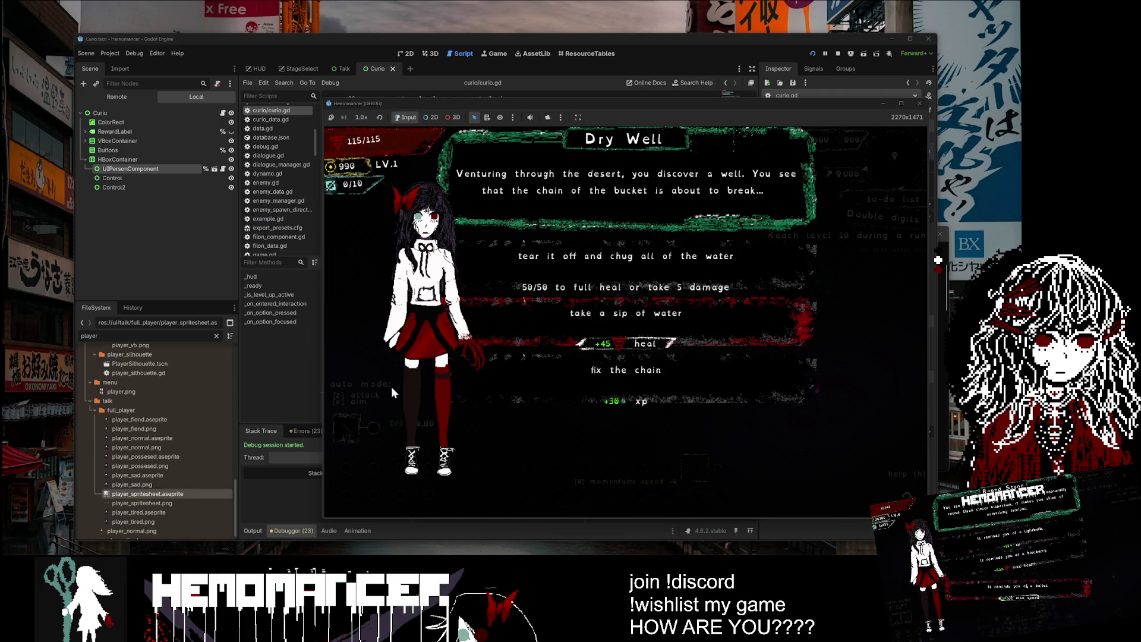
{"action": "left_click", "coordinate": [622, 260]}
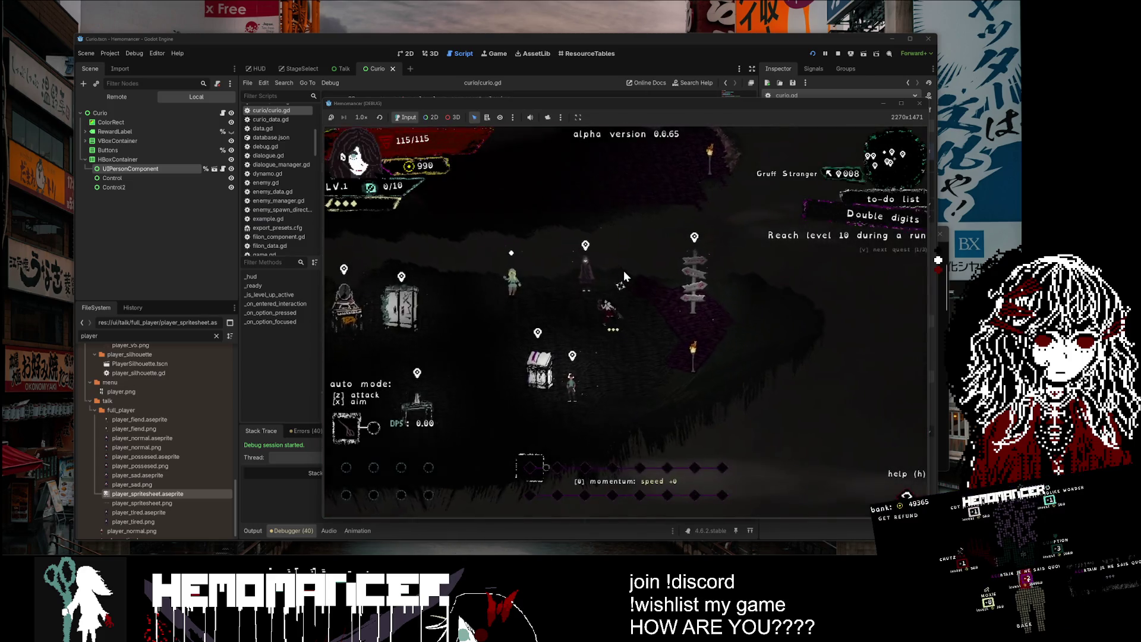
Step: Talk to the Gruff Stranger until the reply "Counting what?", then move the game window left
{"action": "key", "text": "e"}
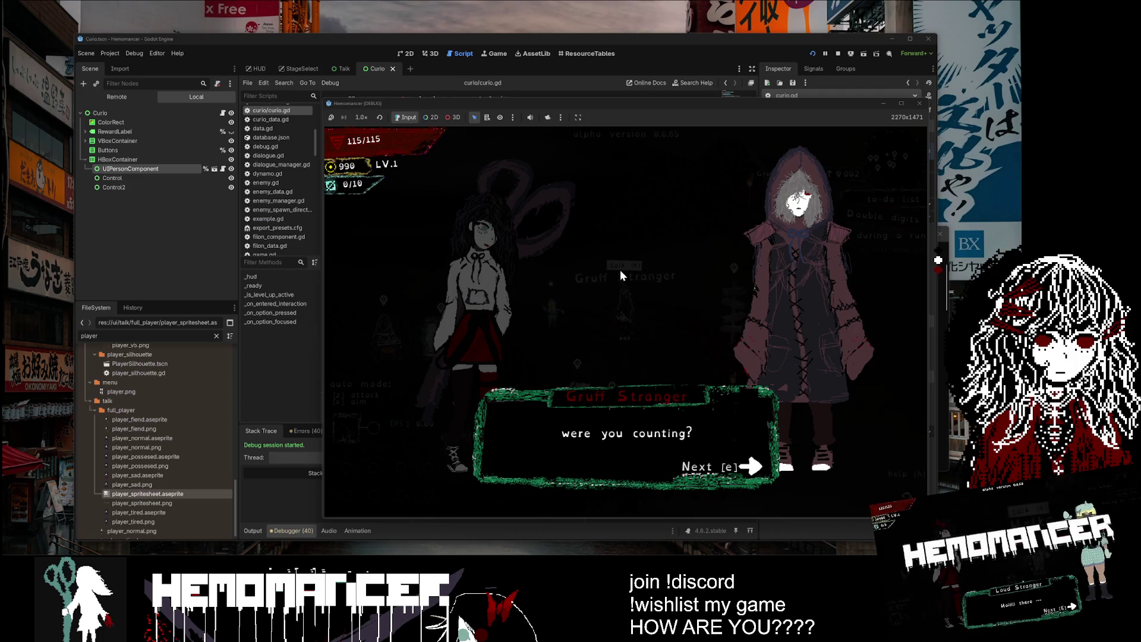
{"action": "key", "text": "e"}
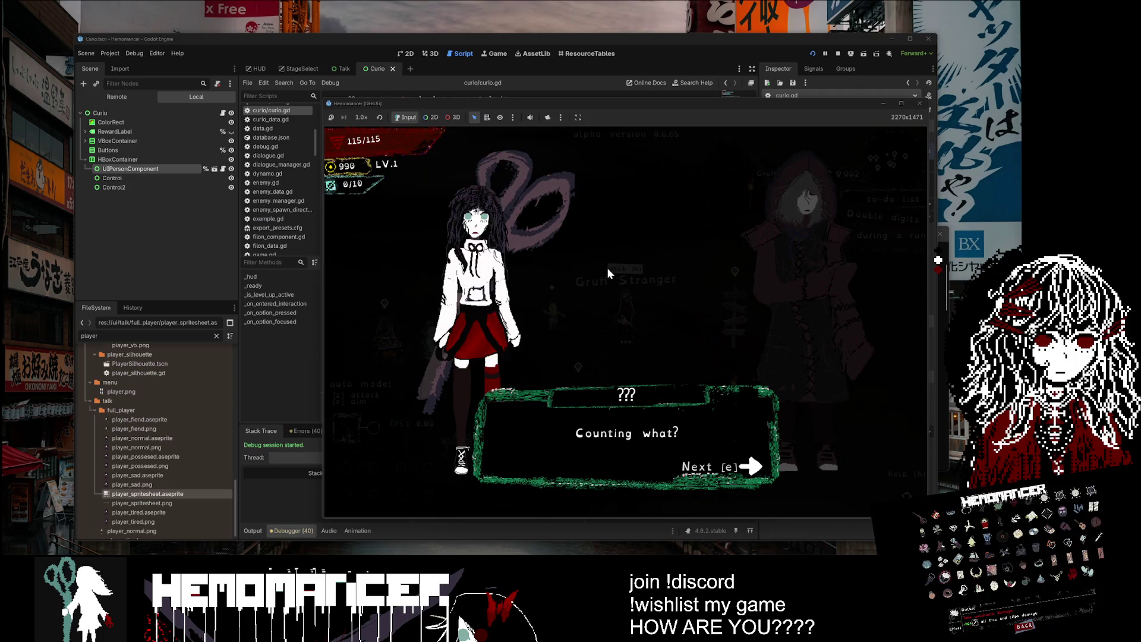
{"action": "left_click_drag", "start_coordinate": [611, 107], "coordinate": [449, 101]}
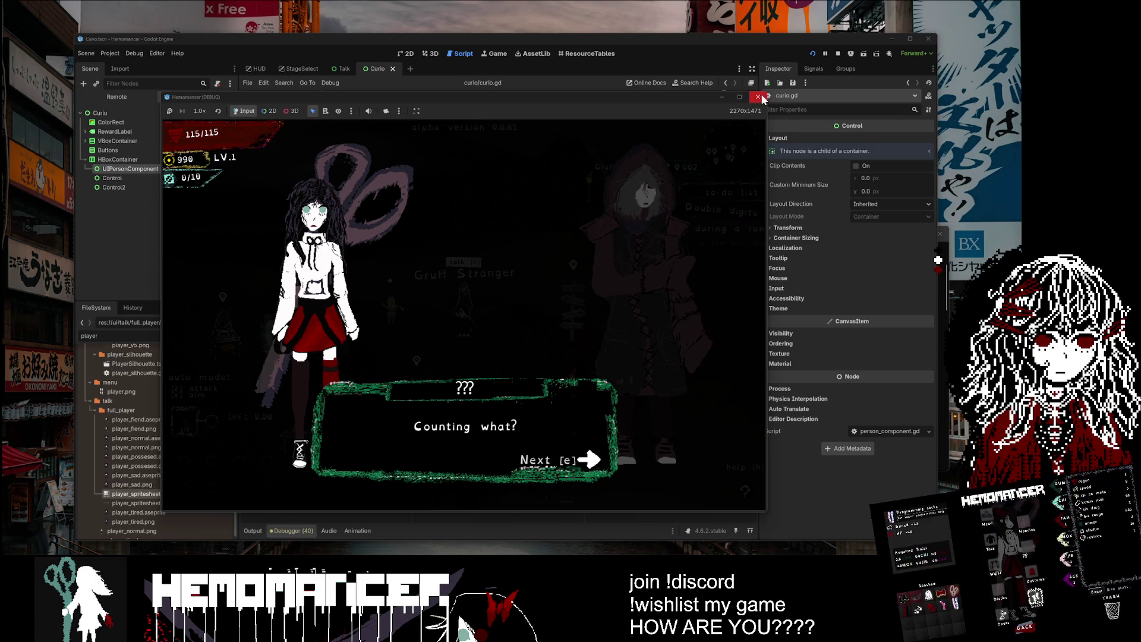
Step: Enlarge and reposition the game window, then finish the Gruff Stranger conversation
{"action": "left_click_drag", "start_coordinate": [768, 92], "coordinate": [921, 15]}
{"action": "left_click_drag", "start_coordinate": [694, 22], "coordinate": [623, 37]}
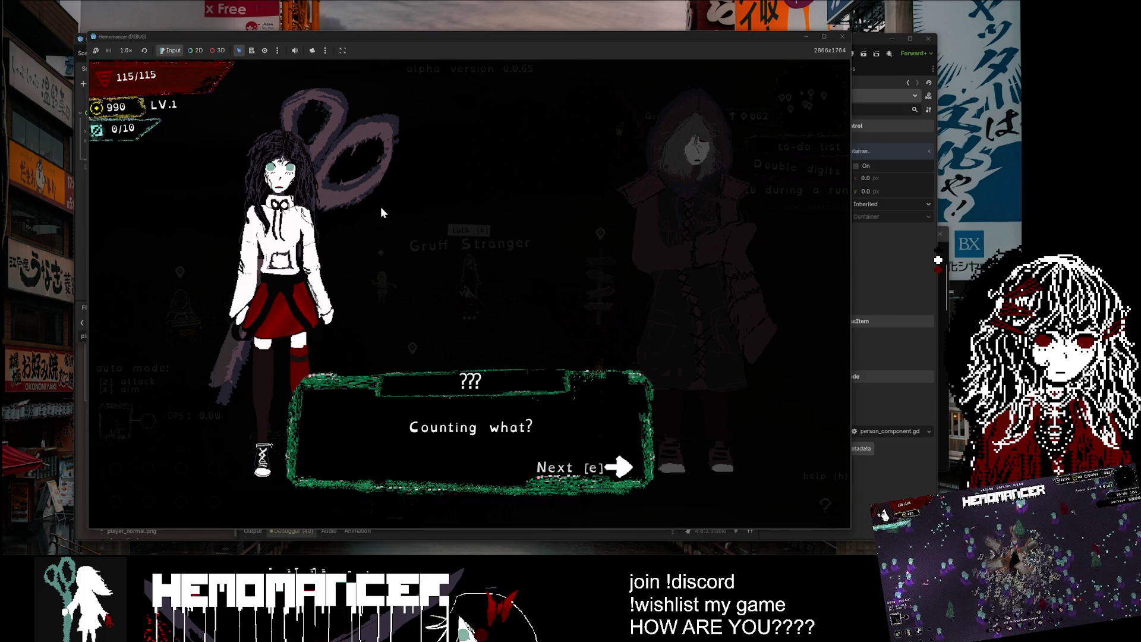
{"action": "key", "text": "e"}
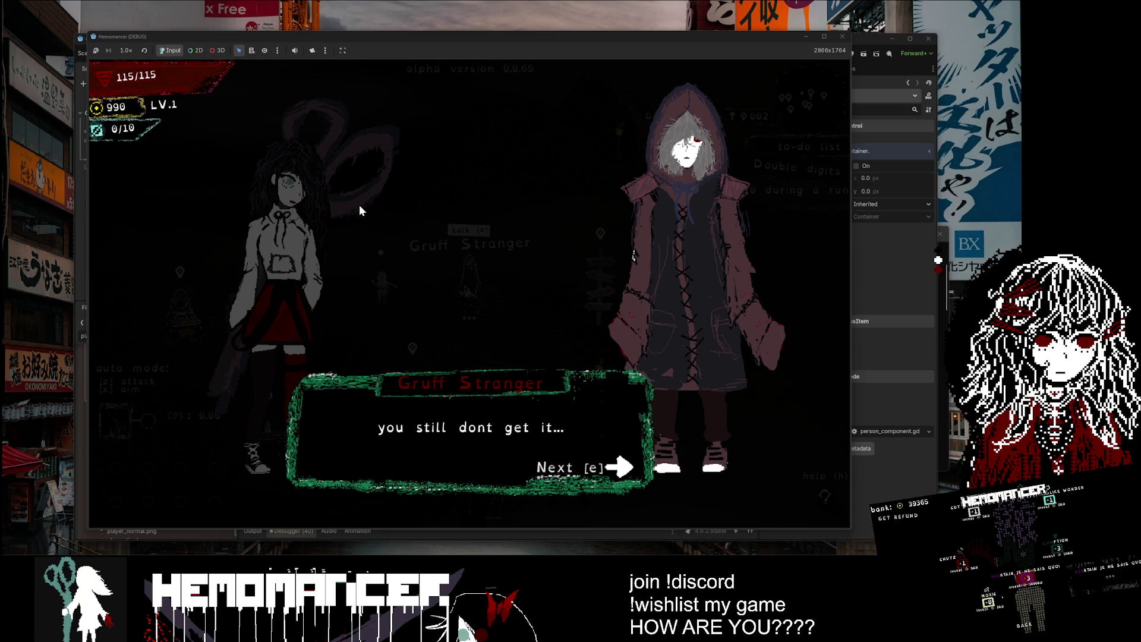
{"action": "key", "text": "e"}
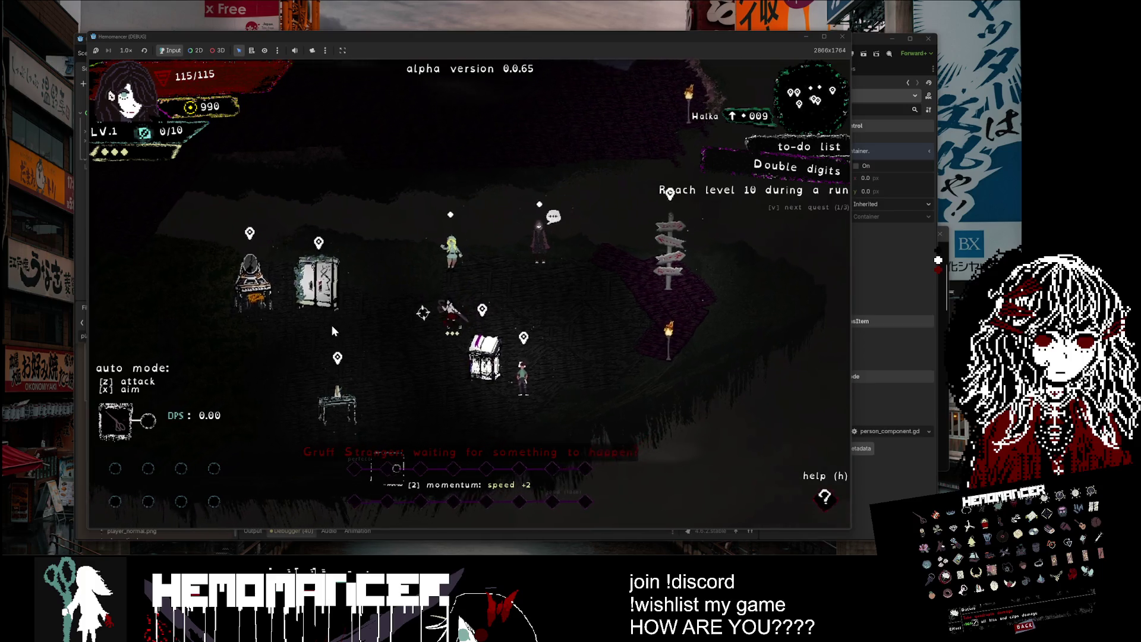
Step: Talk through the Small Stranger dialogue, then walk past Halka around the hub
{"action": "key", "text": "e"}
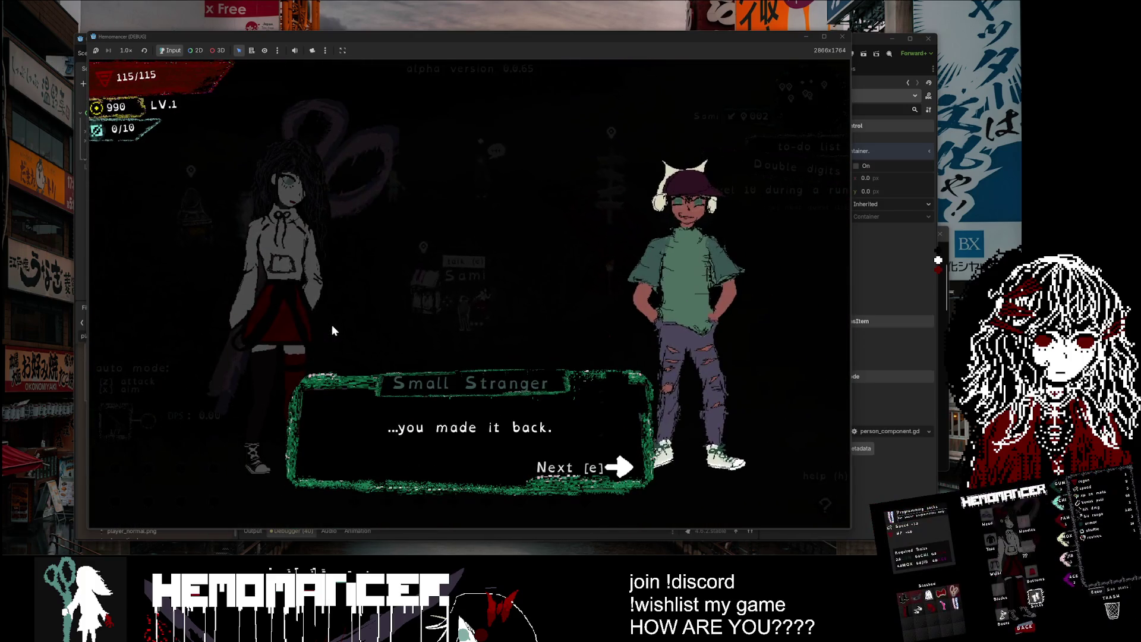
{"action": "key", "text": "e"}
{"action": "key", "text": "e"}
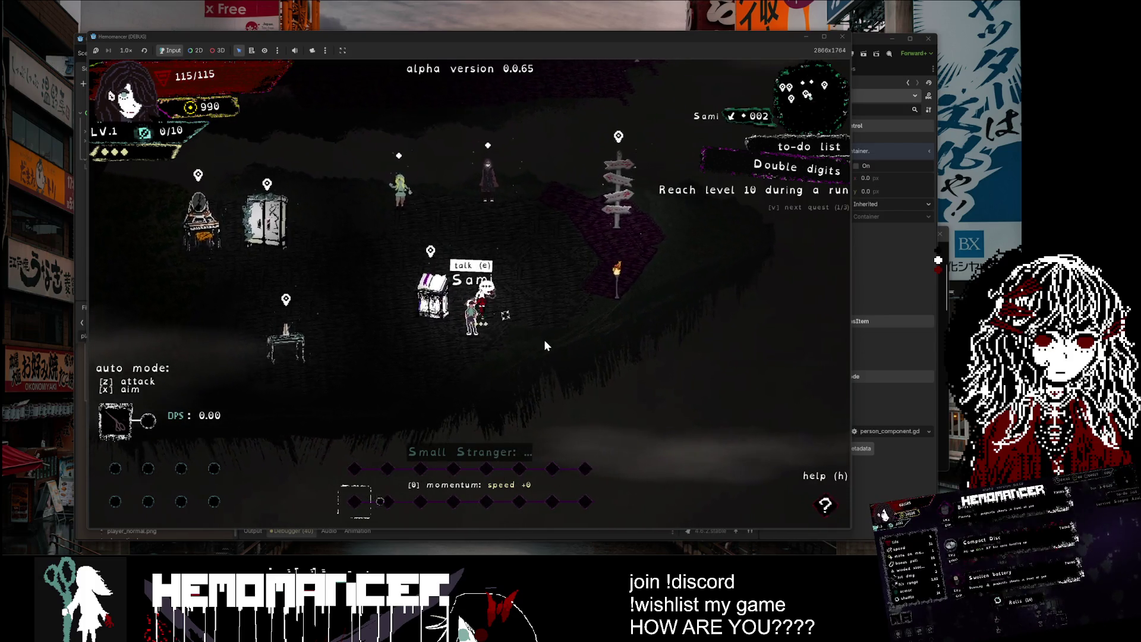
{"action": "key", "text": "w+a"}
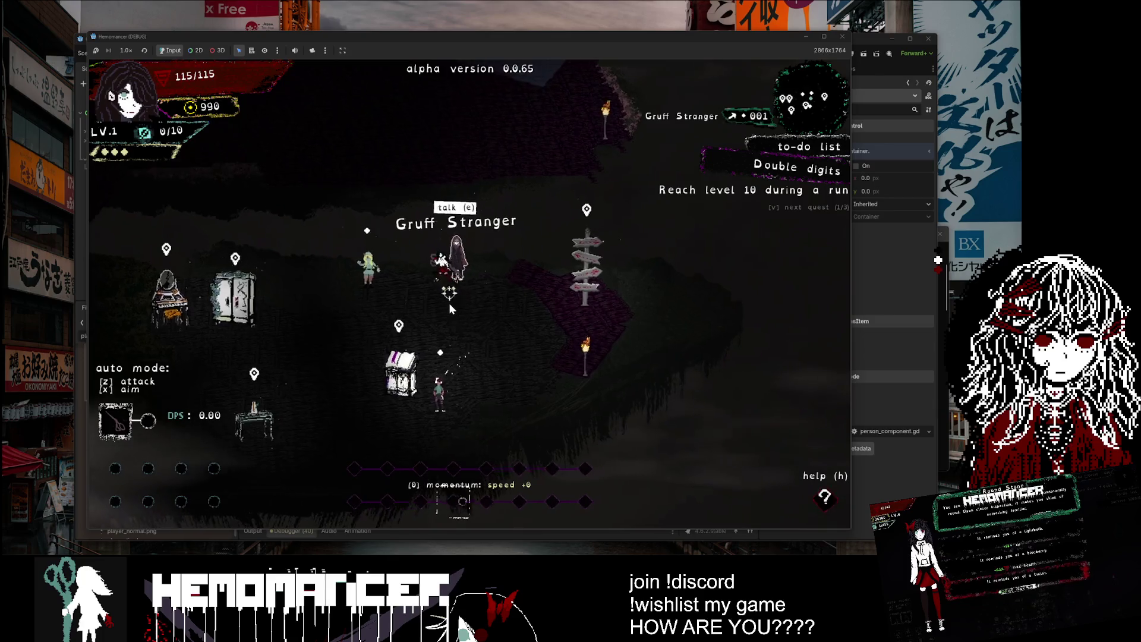
{"action": "key", "text": "a"}
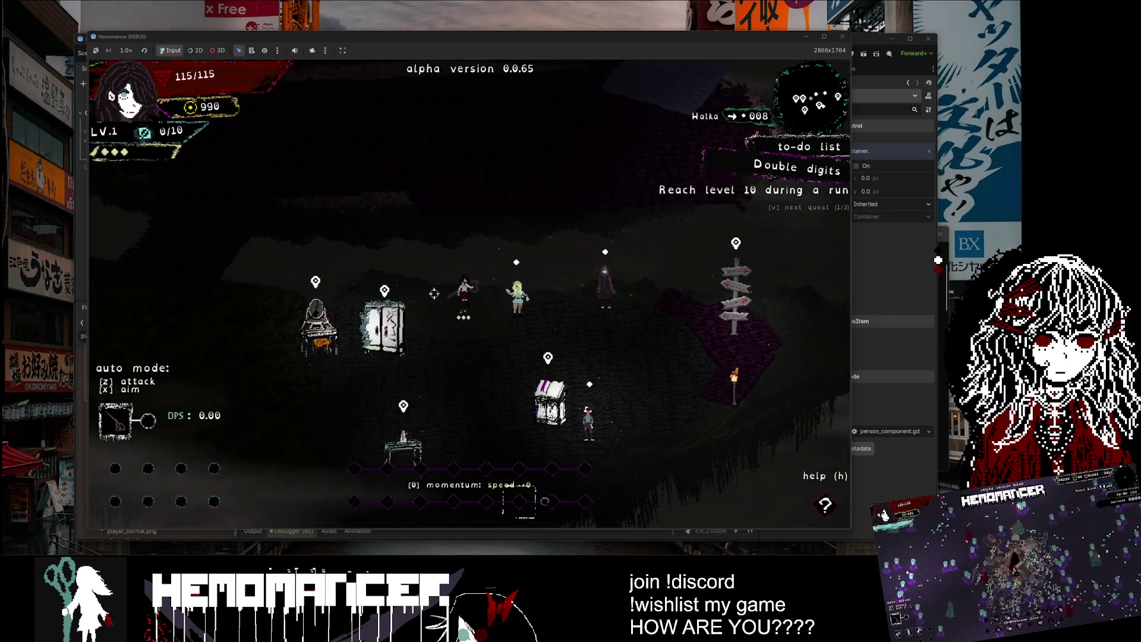
{"action": "key", "text": "d"}
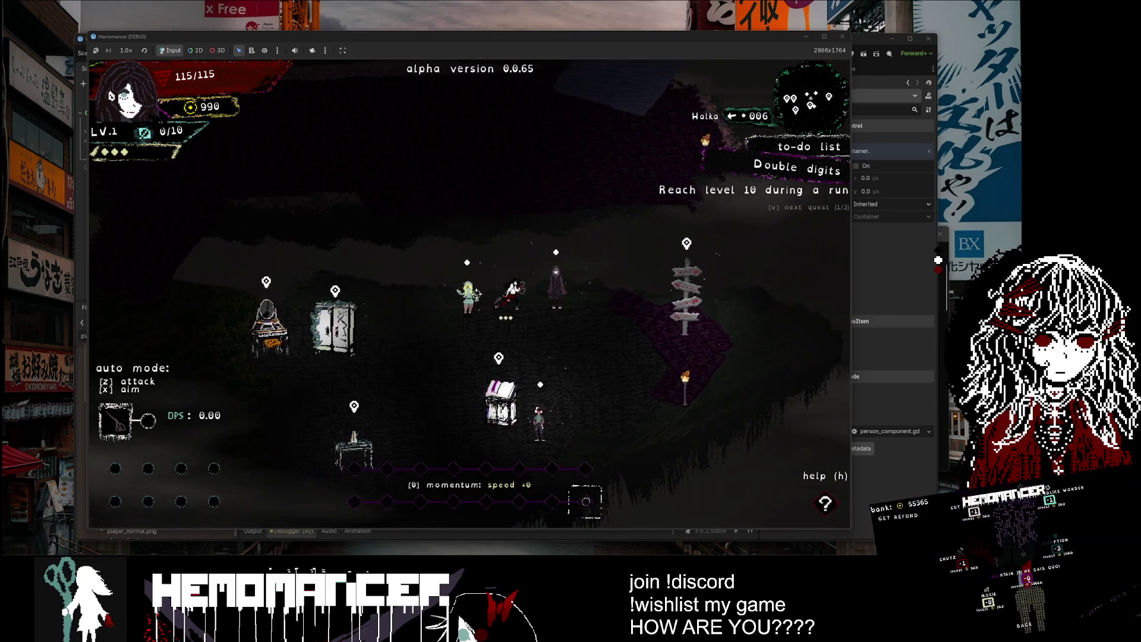
{"action": "key", "text": "d"}
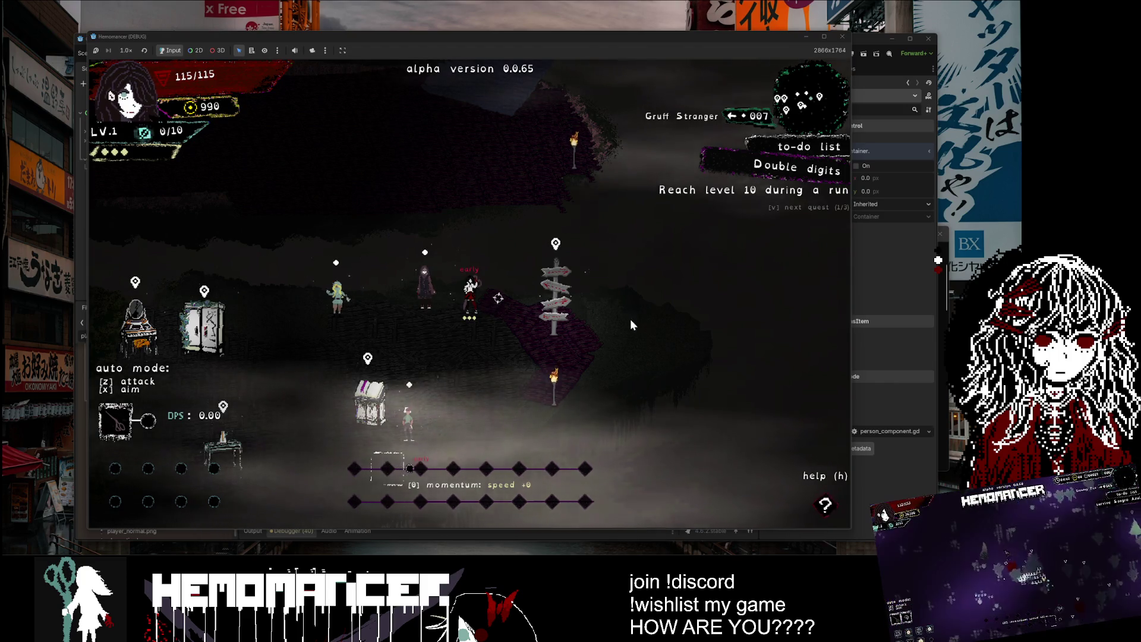
Step: Walk to the signpost and start the Pillaging run from the world map
{"action": "key", "text": "d"}
{"action": "key", "text": "e"}
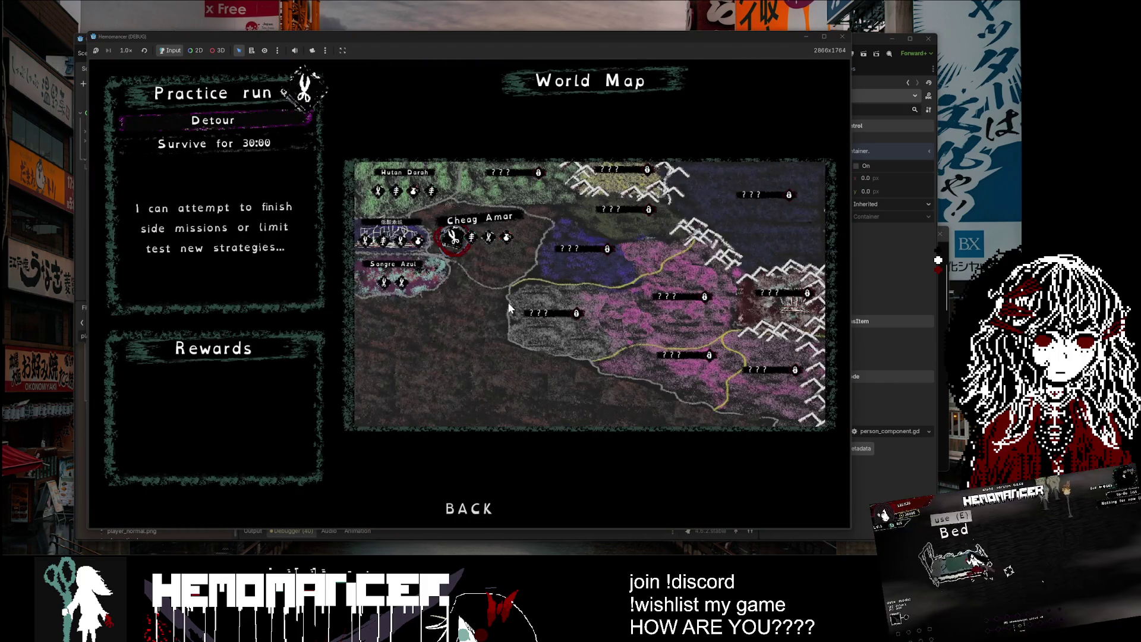
{"action": "key", "text": "d"}
{"action": "key", "text": "d"}
{"action": "key", "text": "d"}
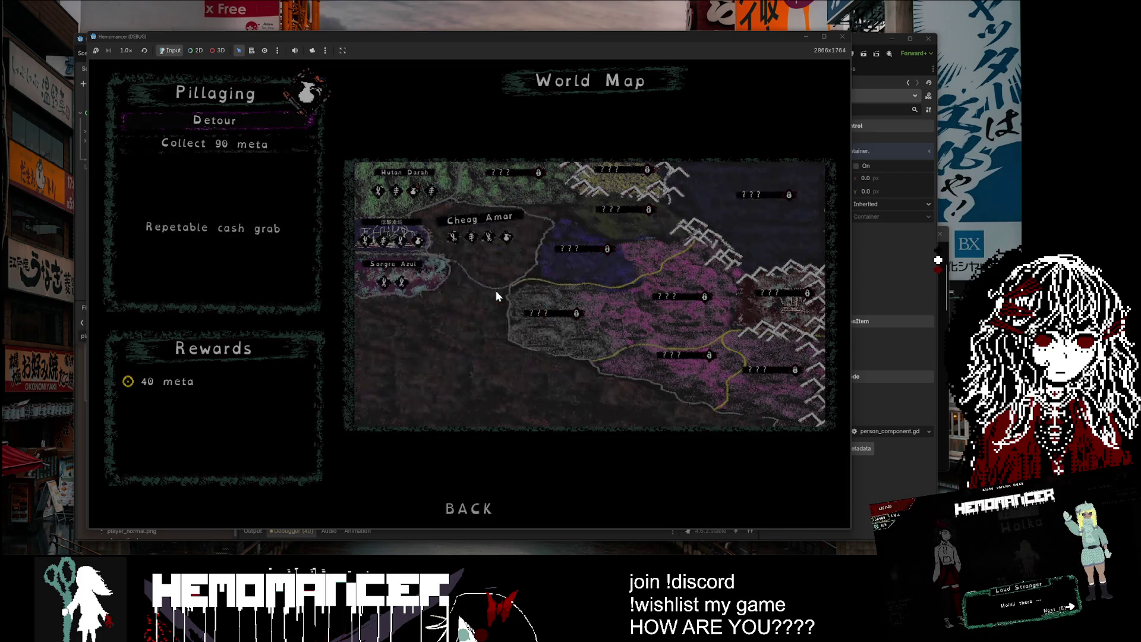
{"action": "key", "text": "e"}
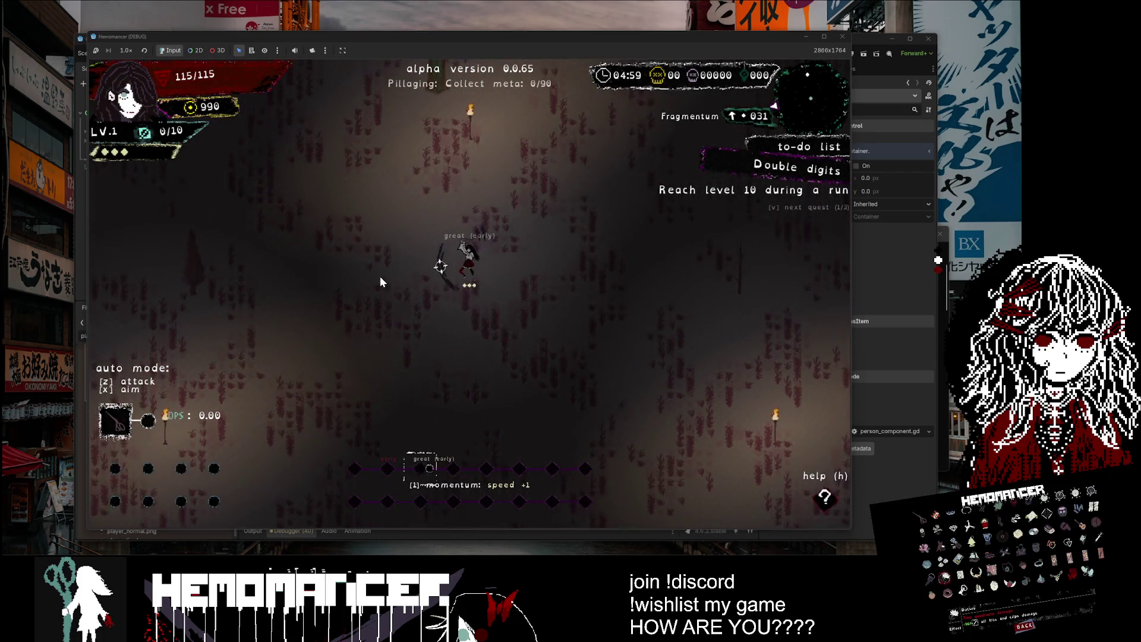
Step: Fight northward through the field past the pillar, killing enemies
{"action": "key", "text": "w"}
{"action": "key", "text": "w"}
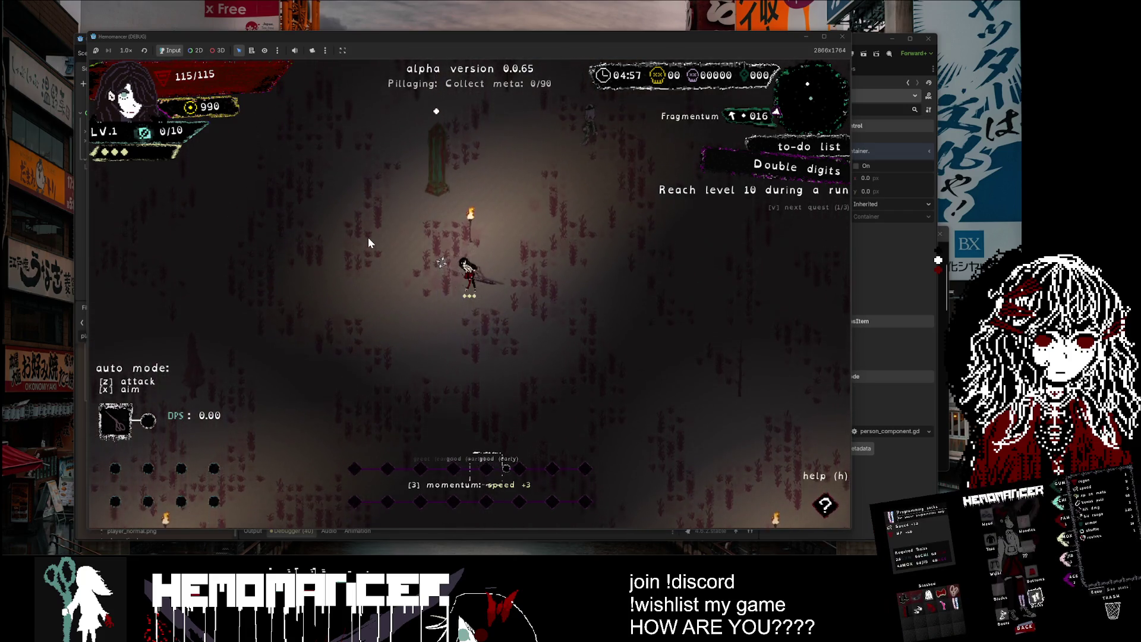
{"action": "key", "text": "w"}
{"action": "key", "text": "d"}
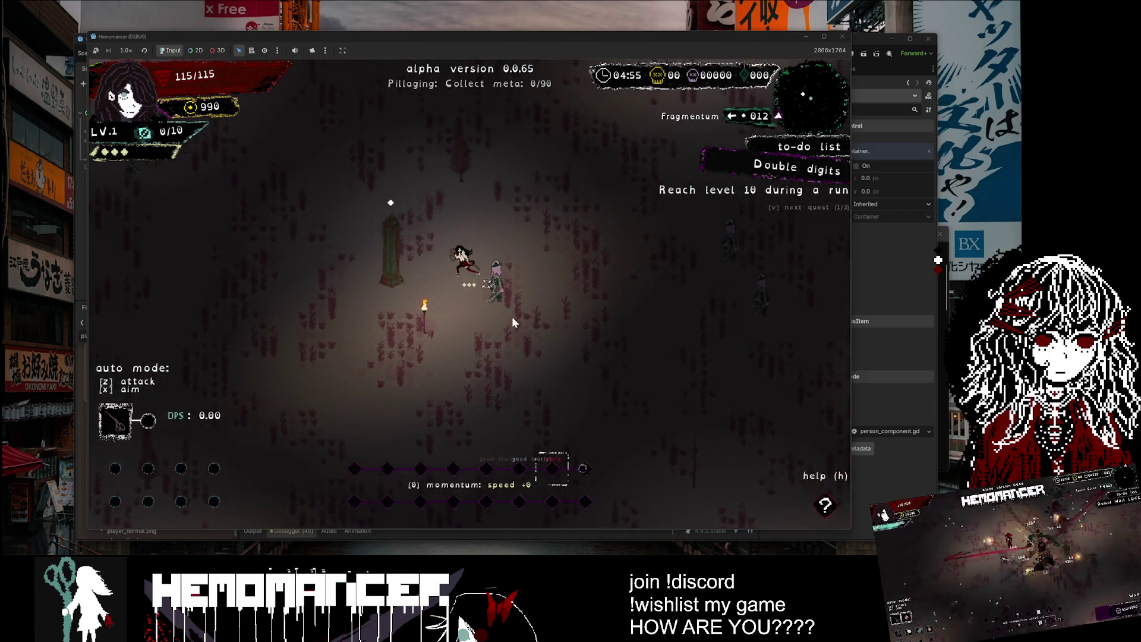
{"action": "key", "text": "w"}
{"action": "key", "text": "a"}
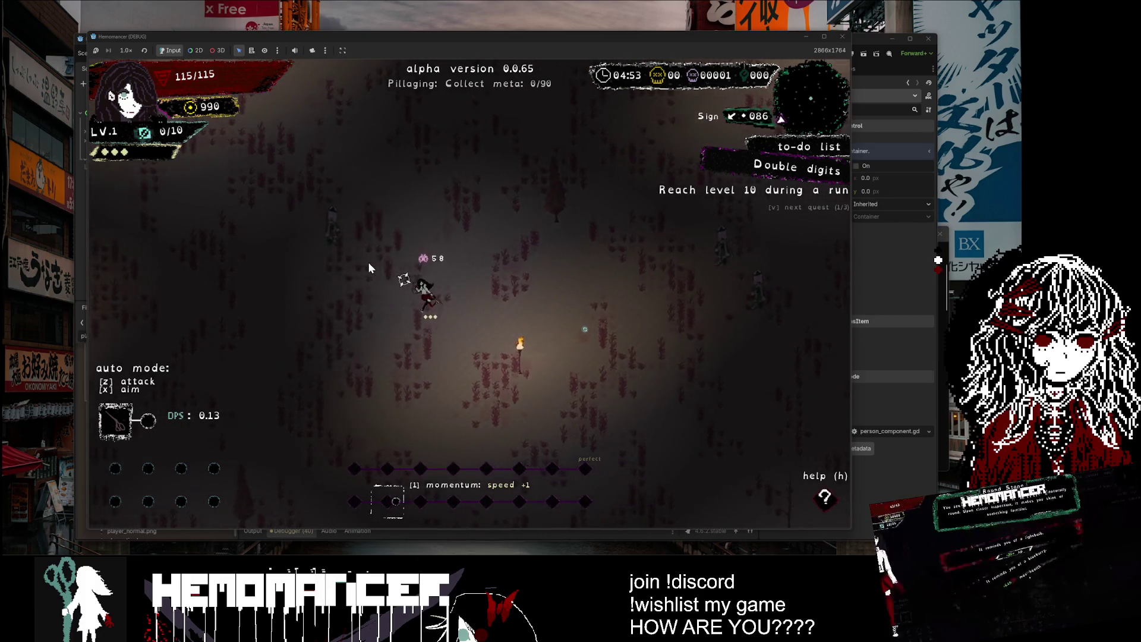
{"action": "key", "text": "w"}
{"action": "key", "text": "a"}
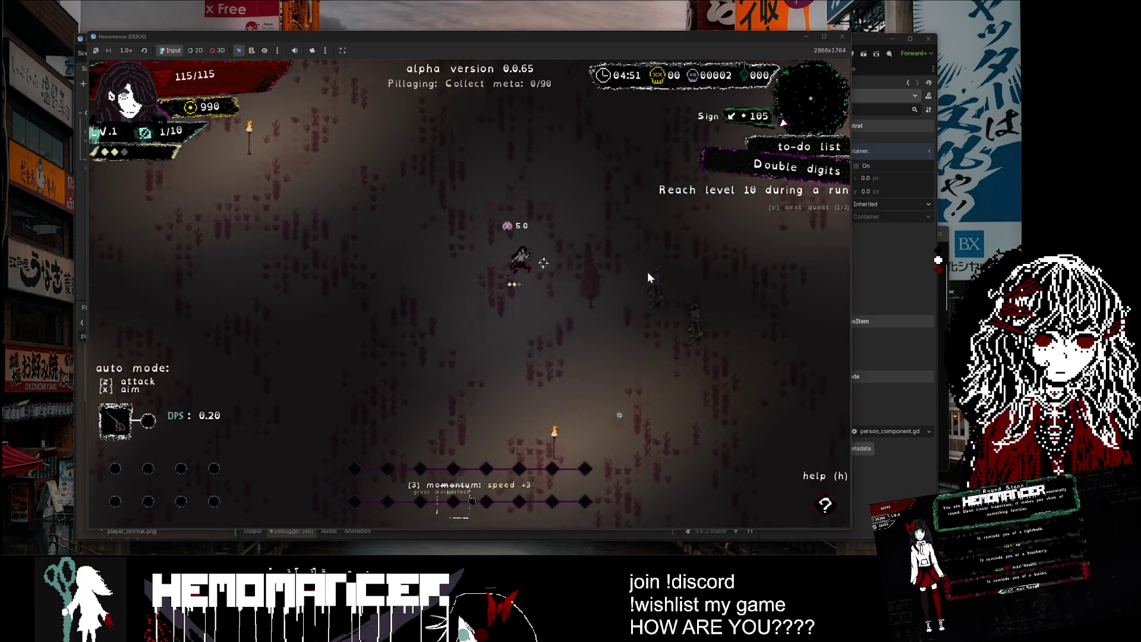
{"action": "key", "text": "w"}
{"action": "key", "text": "d"}
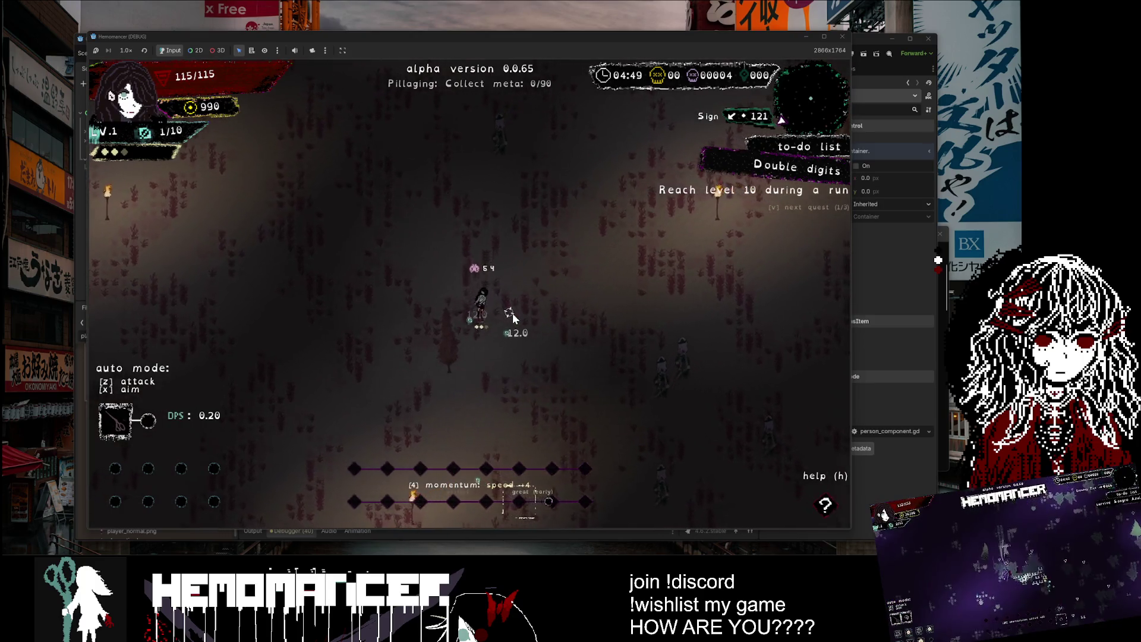
Step: Push east and south through enemies to level 2 and take the permanent spinning chain
{"action": "key", "text": "d"}
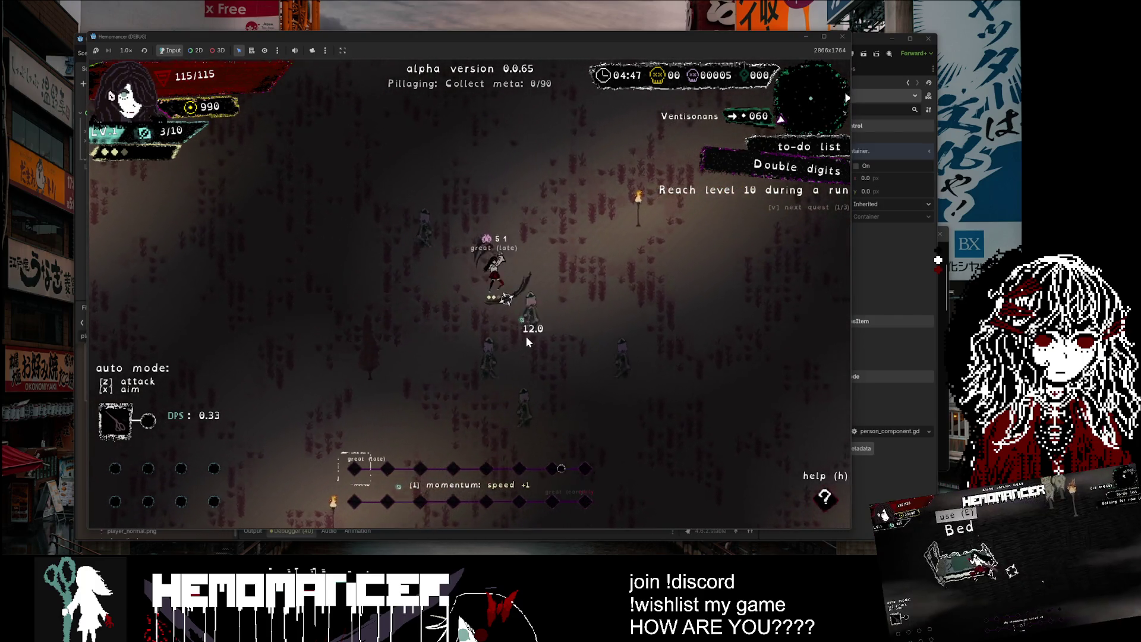
{"action": "key", "text": "w"}
{"action": "key", "text": "d"}
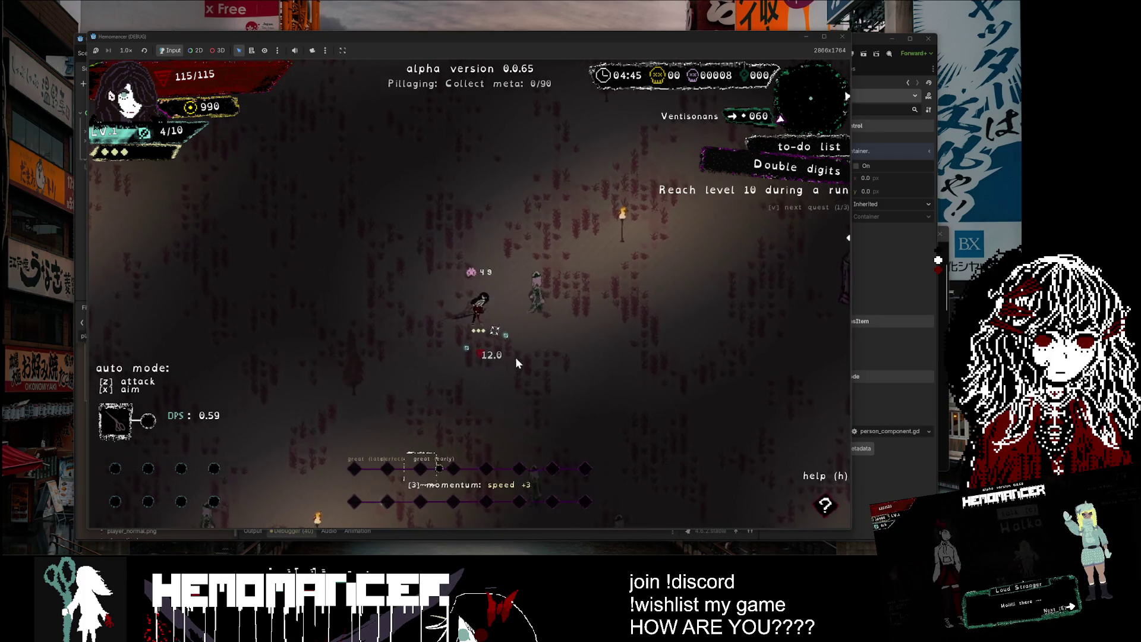
{"action": "key", "text": "s"}
{"action": "key", "text": "d"}
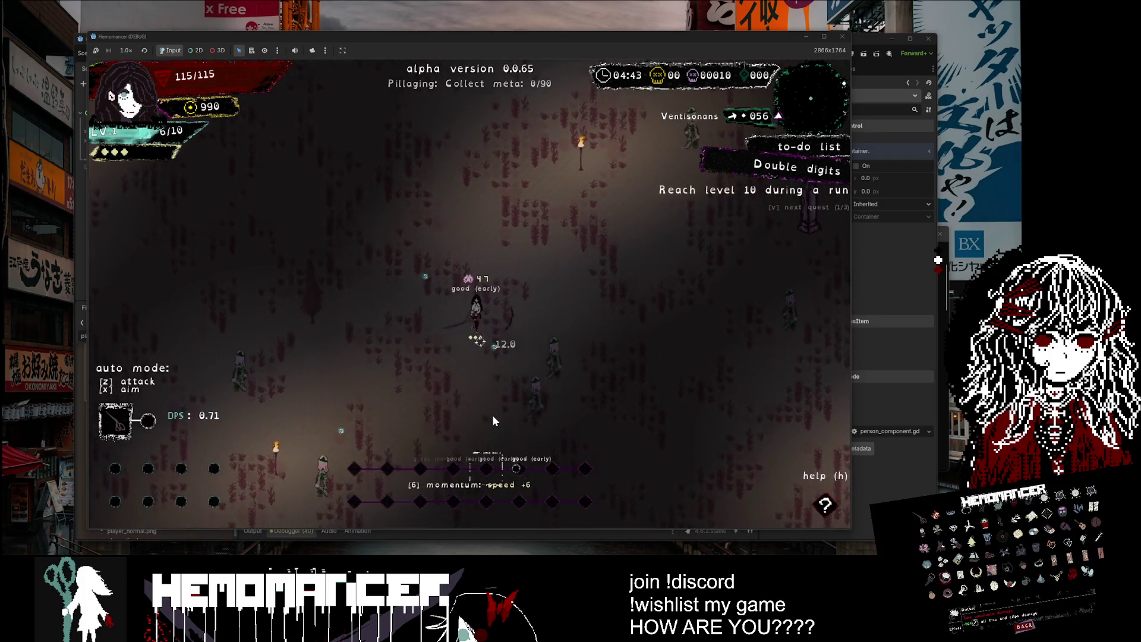
{"action": "key", "text": "s"}
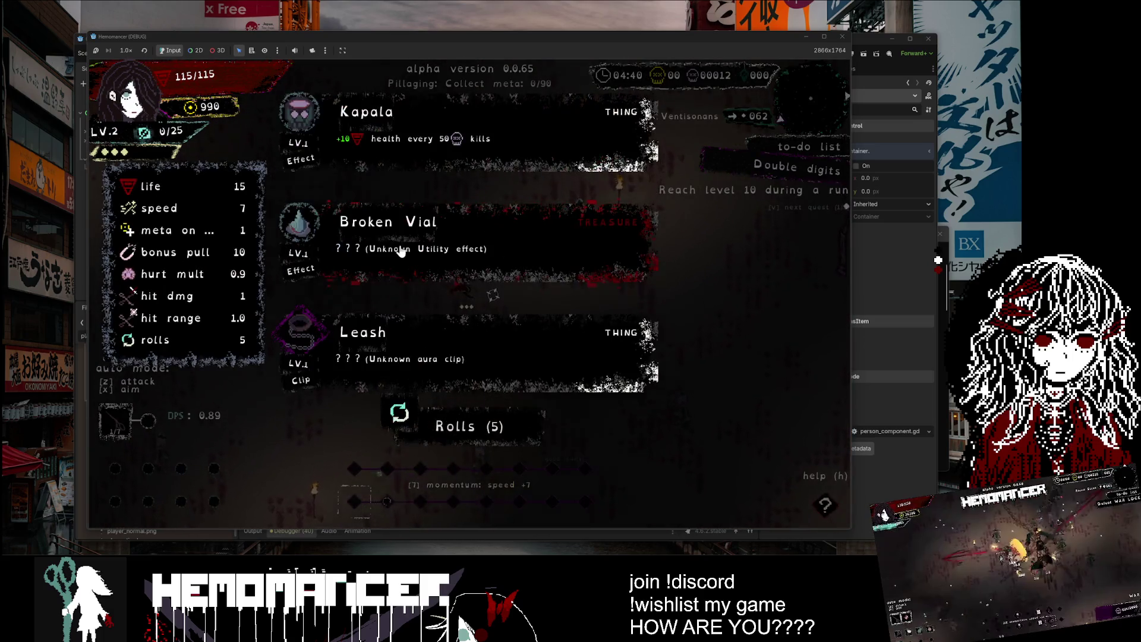
{"action": "left_click", "coordinate": [390, 333]}
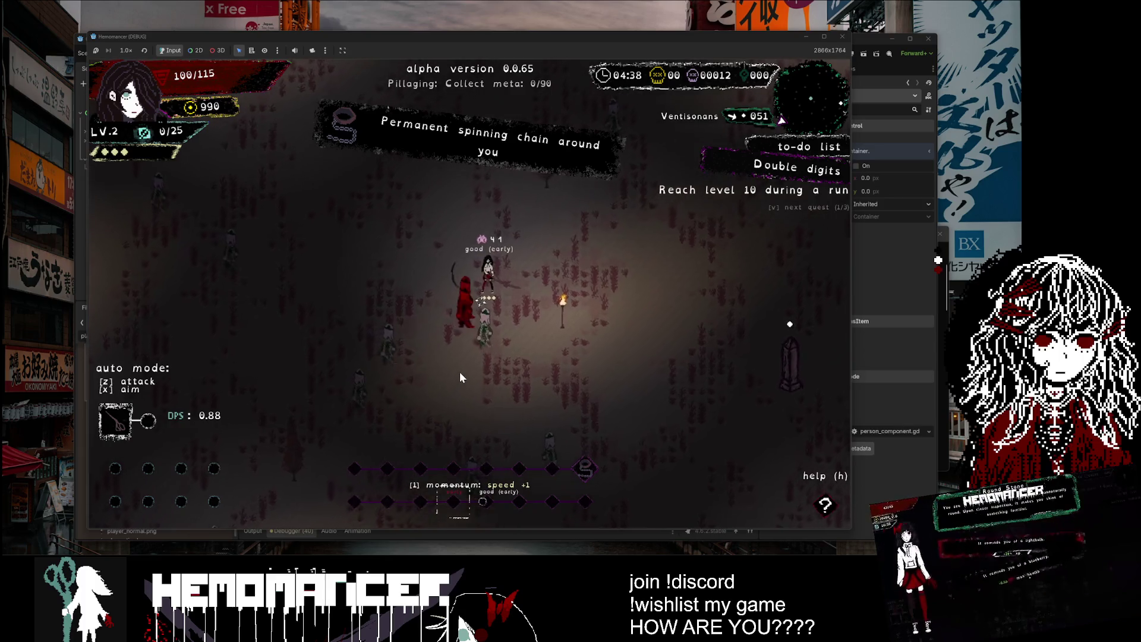
Step: Take the Leash and Chalk upgrades, then keep fighting across the field
{"action": "left_click", "coordinate": [440, 392]}
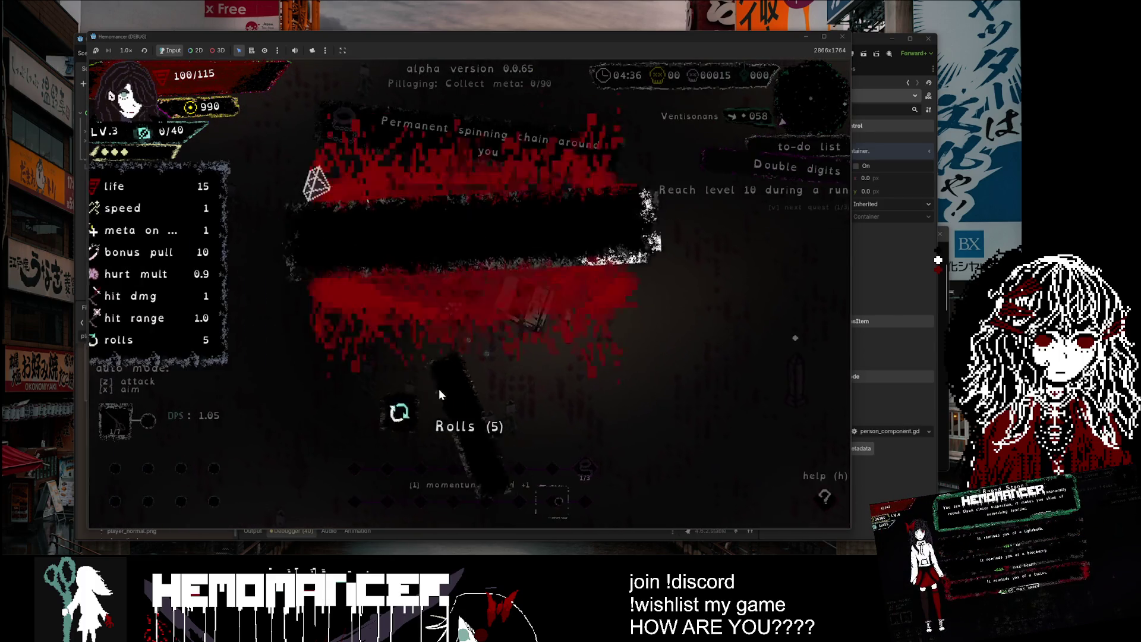
{"action": "left_click", "coordinate": [412, 338]}
{"action": "key", "text": "w"}
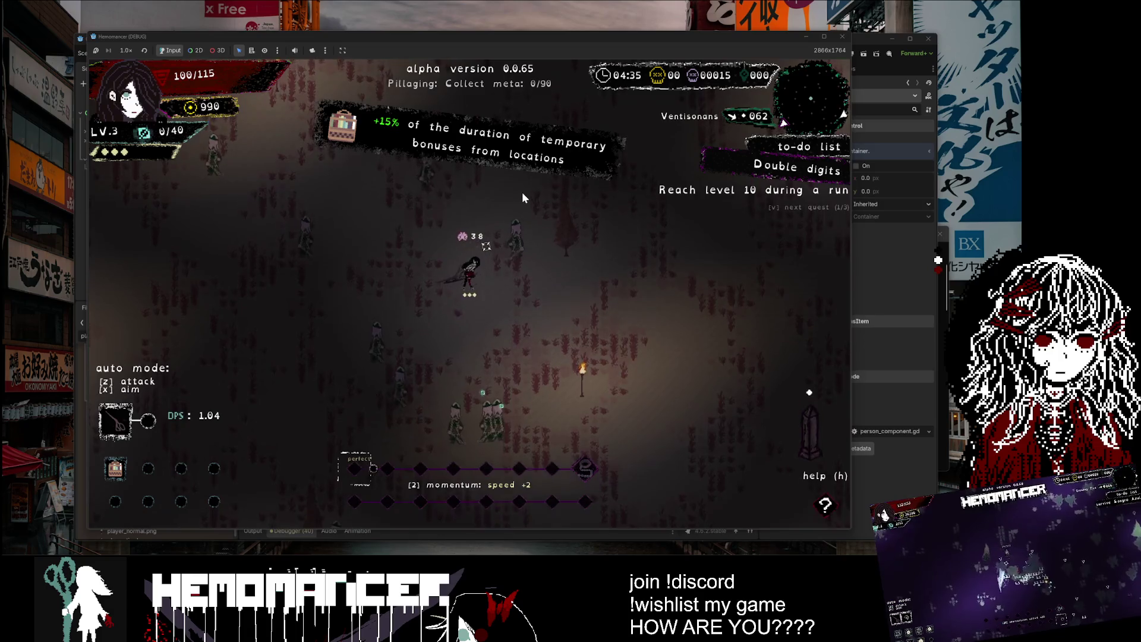
{"action": "key", "text": "s"}
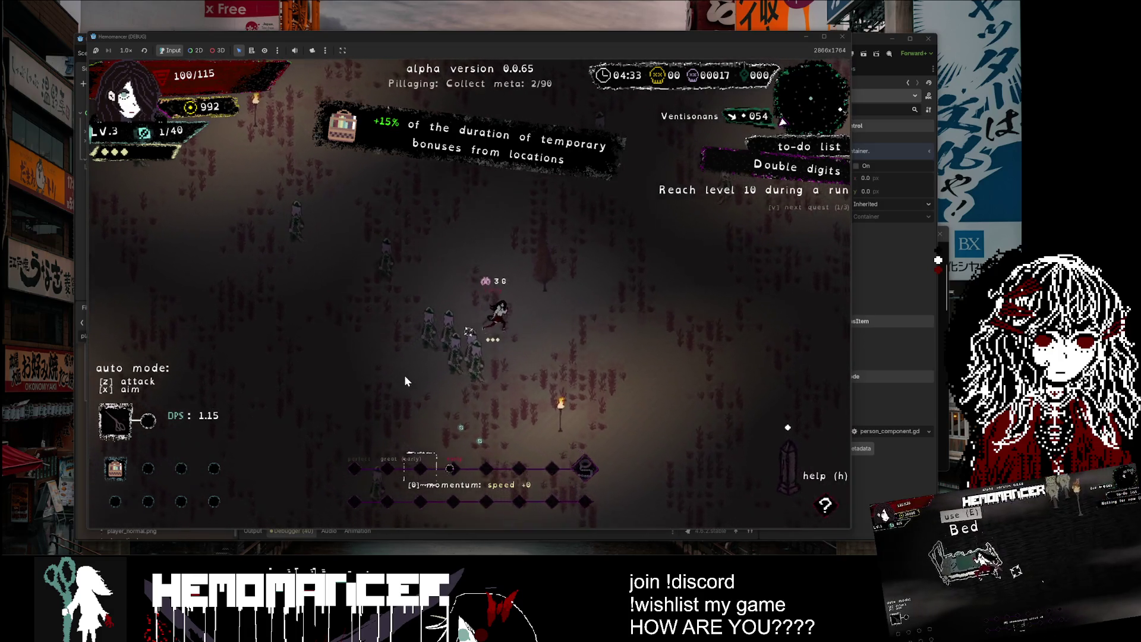
{"action": "key", "text": "w"}
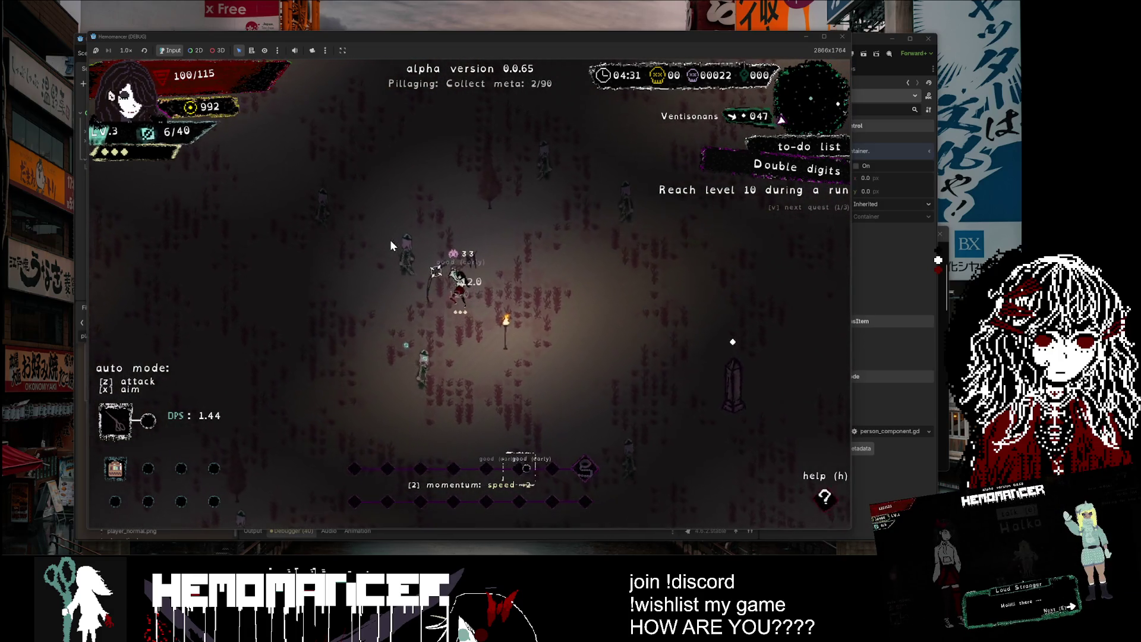
{"action": "key", "text": "w"}
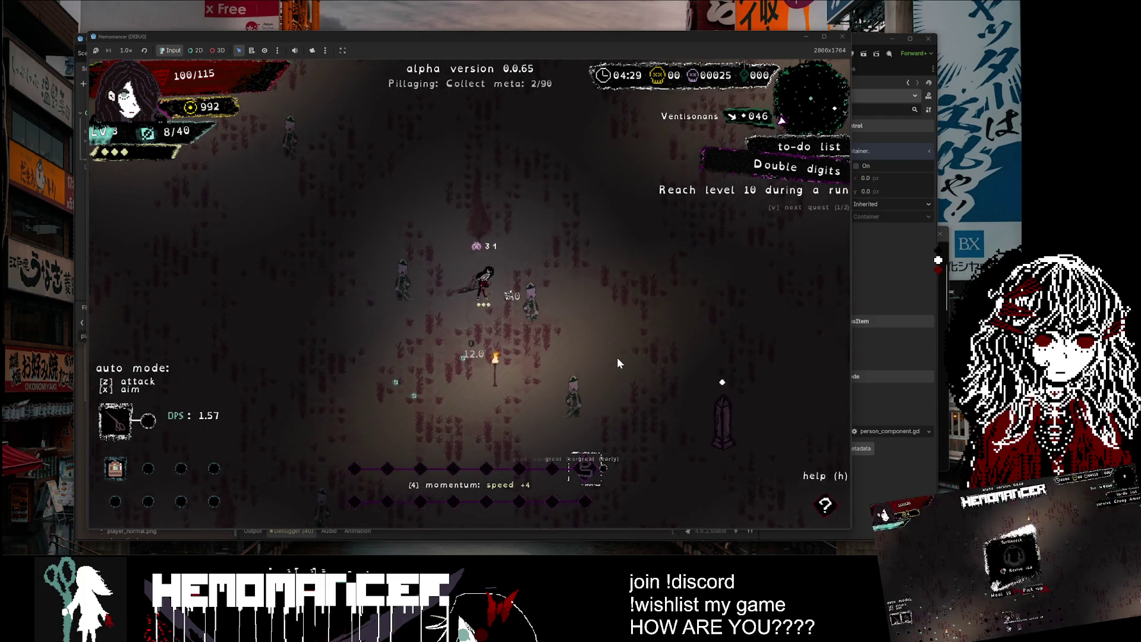
{"action": "key", "text": "s"}
Step: Keep circling the field, killing enemies and collecting experience
{"action": "key", "text": "d"}
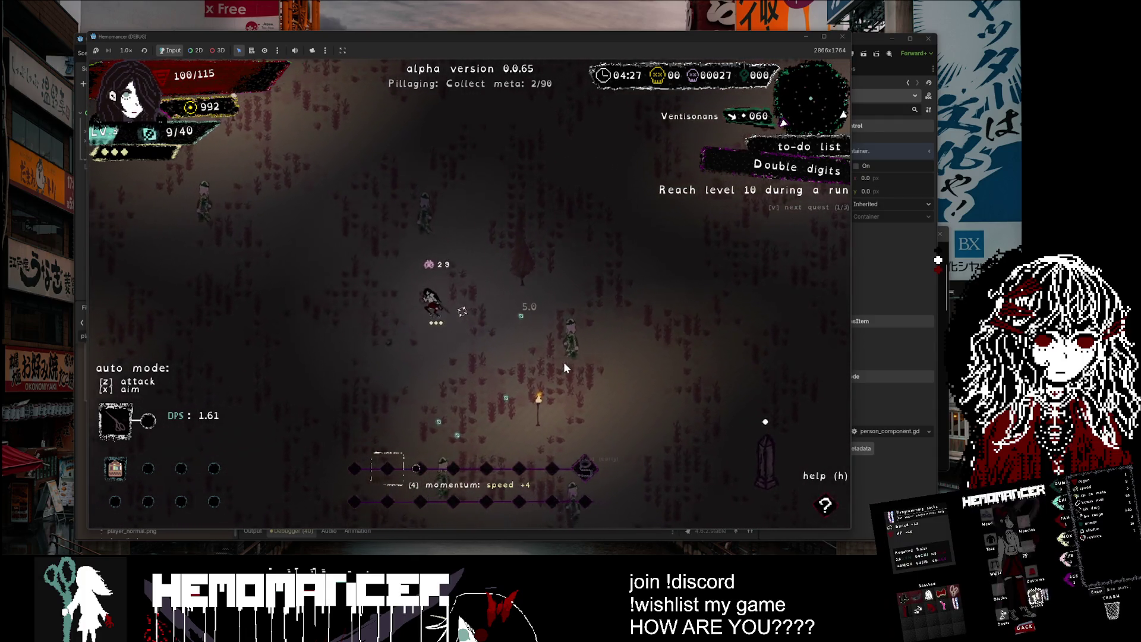
{"action": "key", "text": "s"}
{"action": "key", "text": "a"}
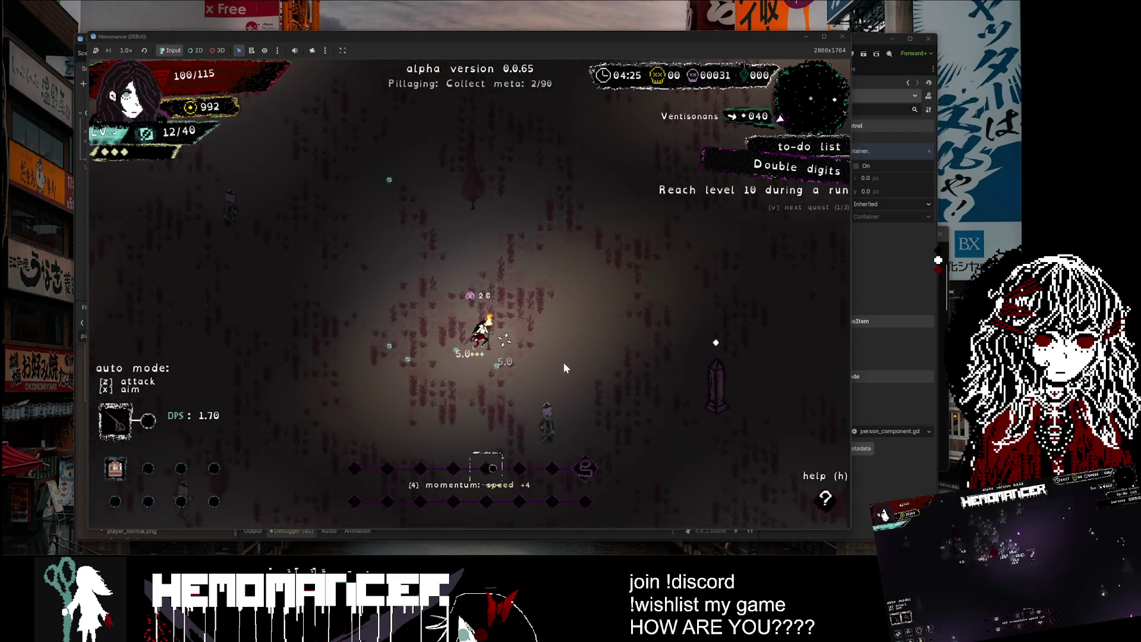
{"action": "key", "text": "a"}
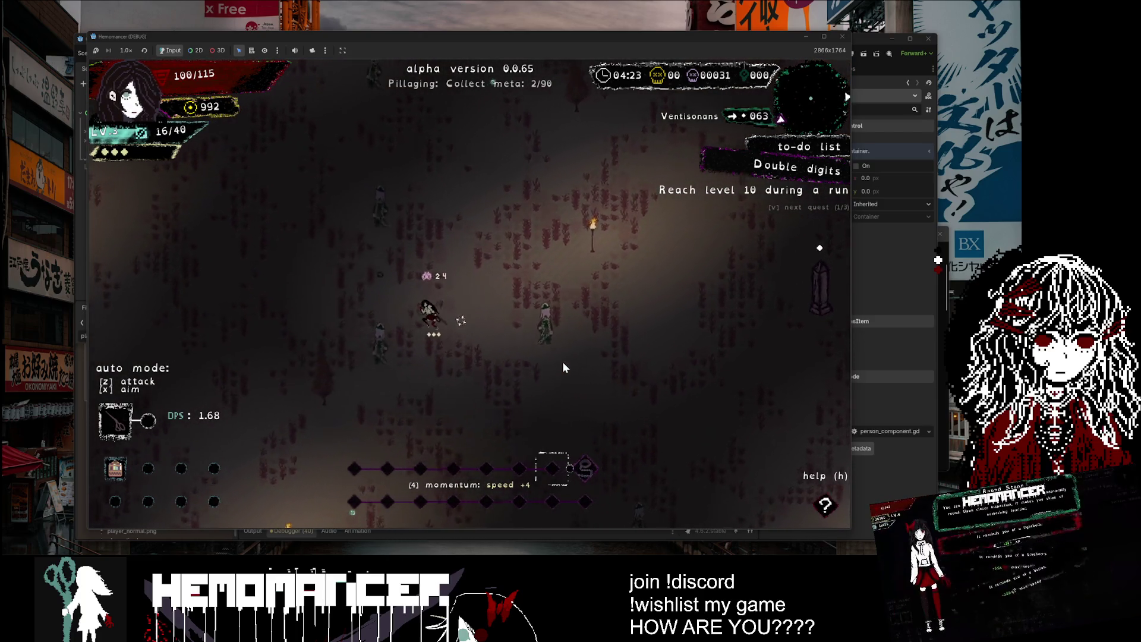
{"action": "key", "text": "s"}
{"action": "key", "text": "d"}
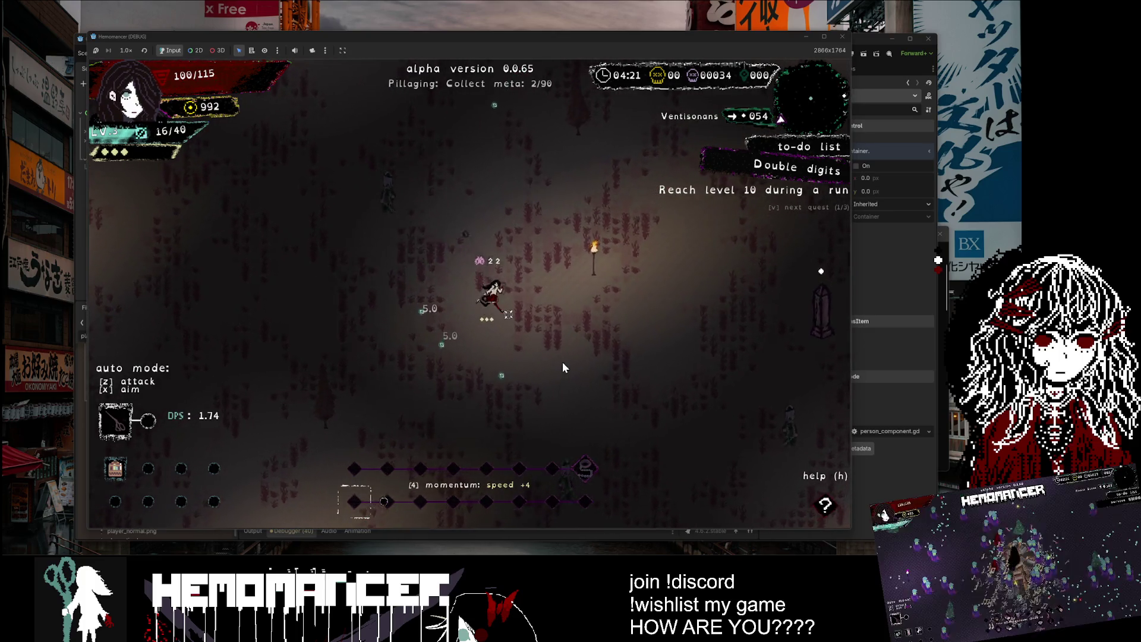
{"action": "key", "text": "a"}
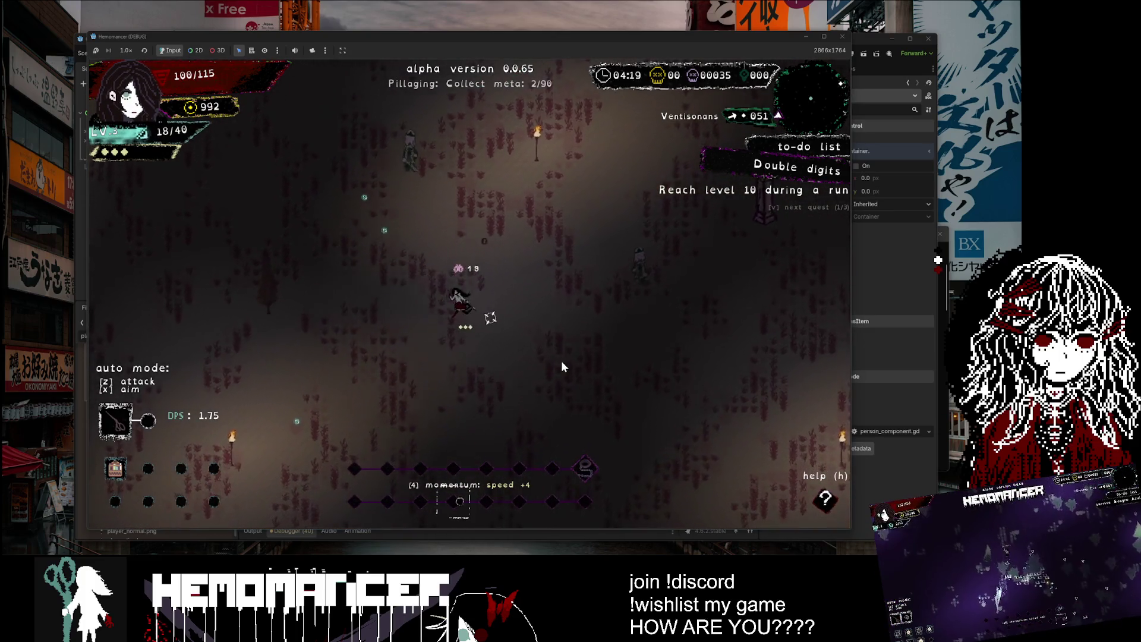
{"action": "key", "text": "s"}
{"action": "key", "text": "d"}
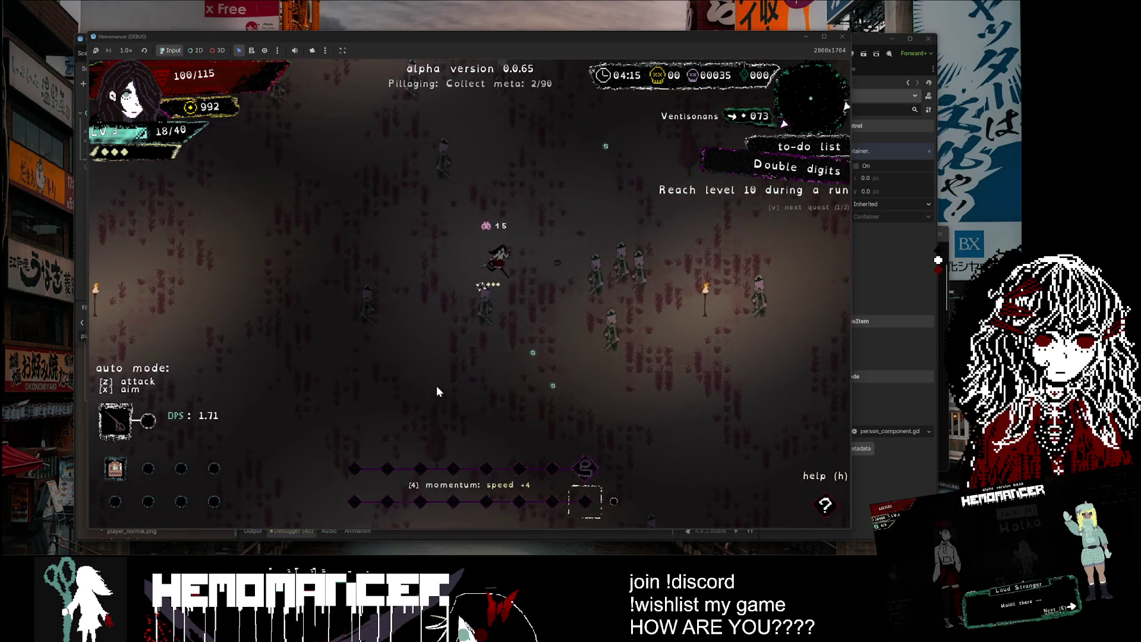
{"action": "key", "text": "w"}
{"action": "key", "text": "s"}
{"action": "key", "text": "d"}
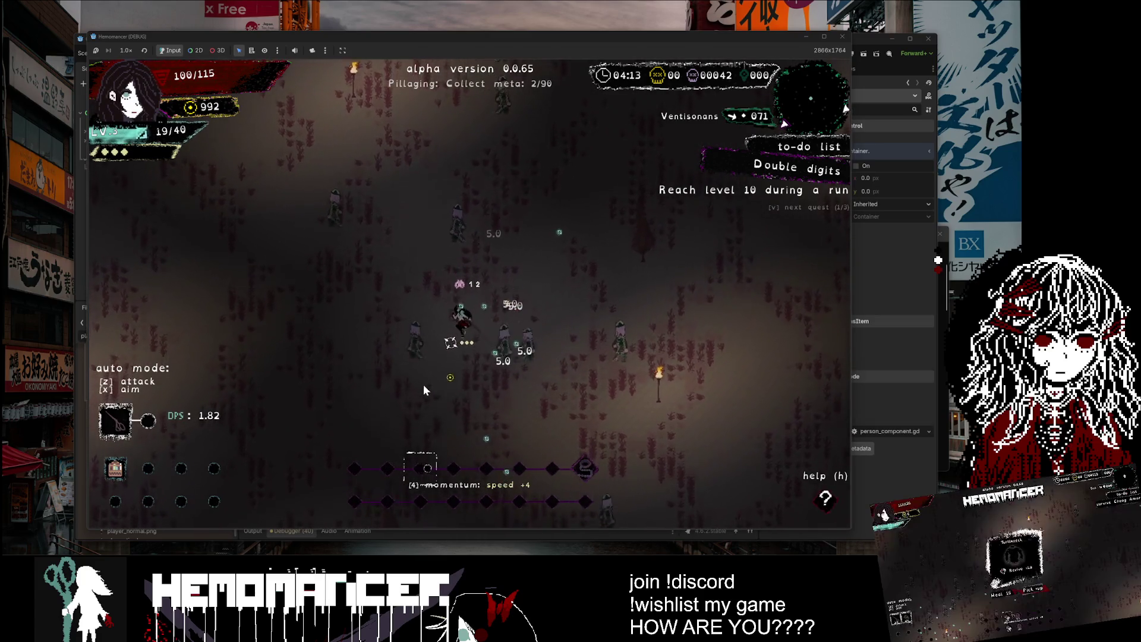
Step: Reach level 4, take the Friendship bracelet, and pause the run
{"action": "key", "text": "s"}
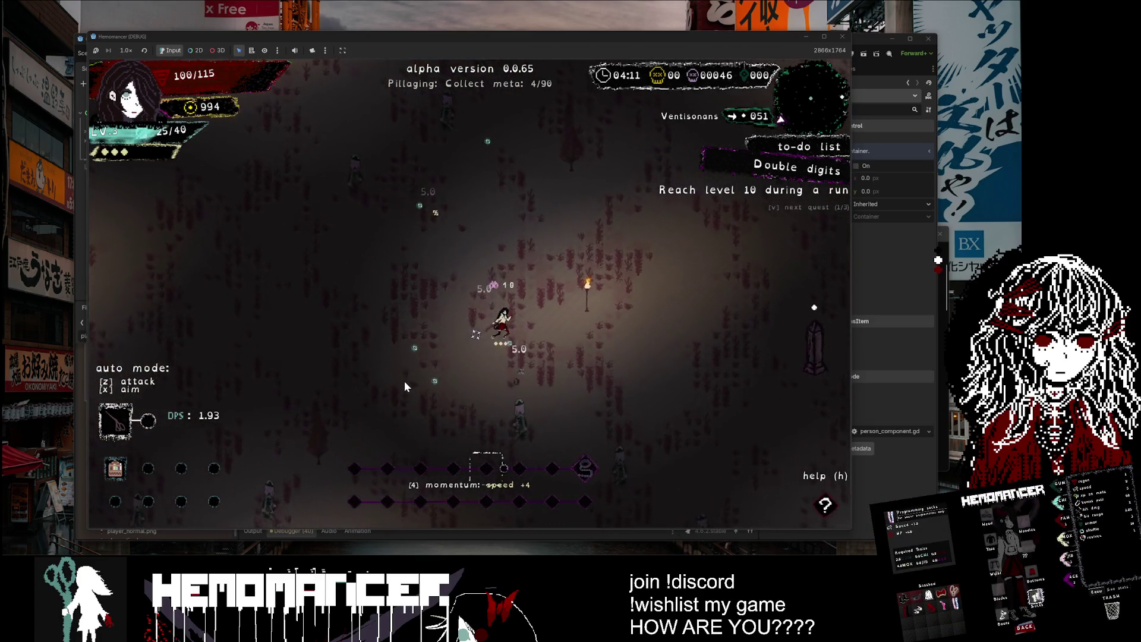
{"action": "key", "text": "w"}
{"action": "key", "text": "d"}
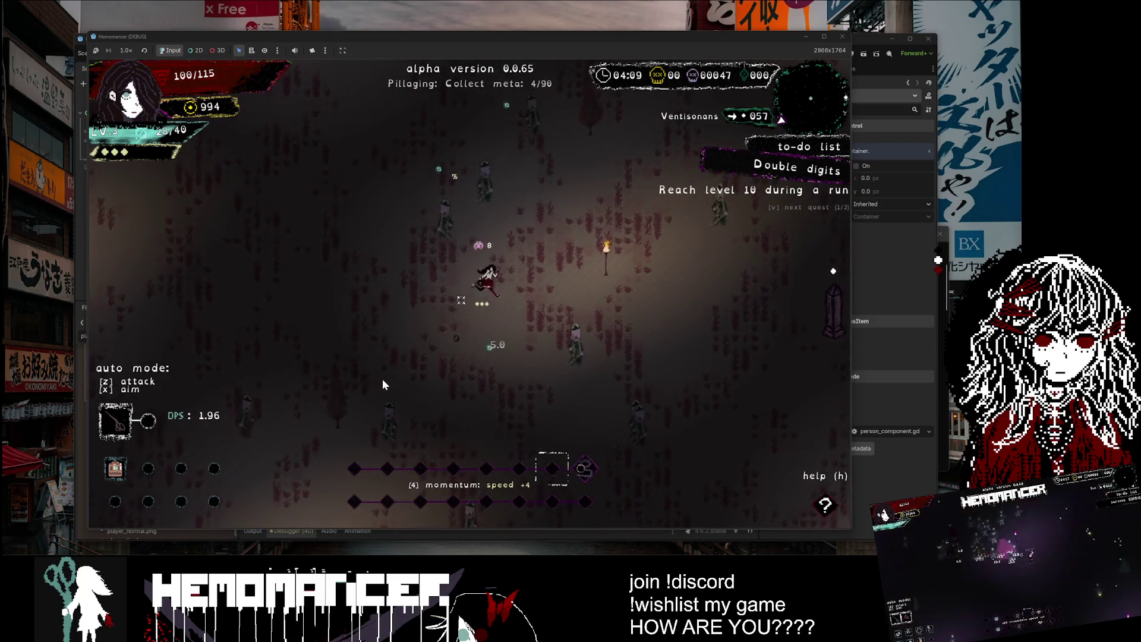
{"action": "key", "text": "w"}
{"action": "key", "text": "a"}
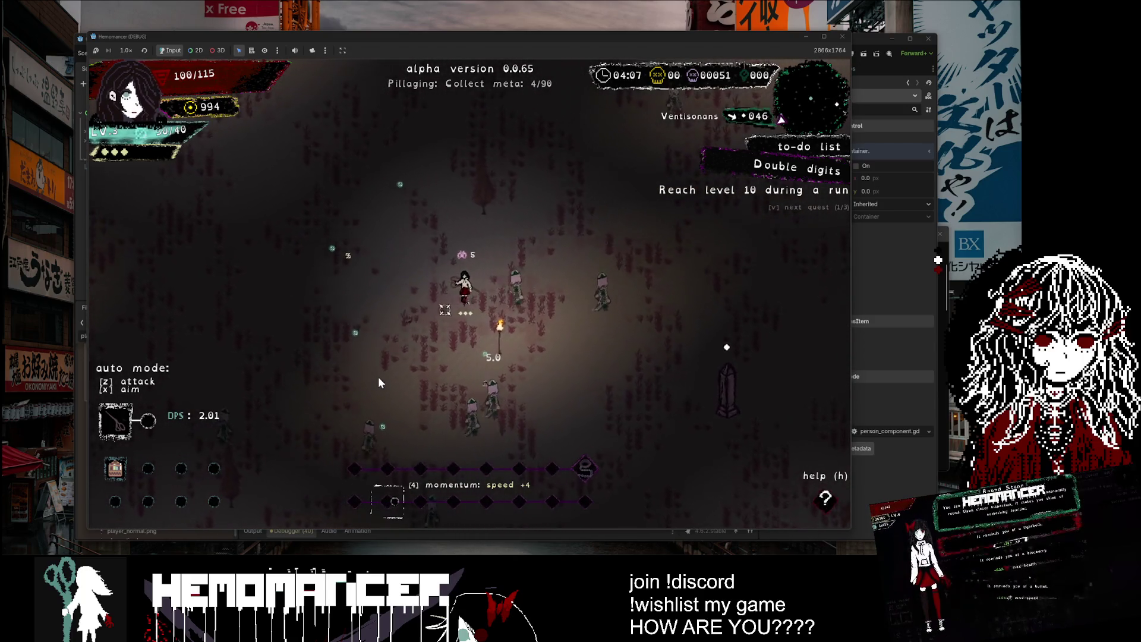
{"action": "key", "text": "s"}
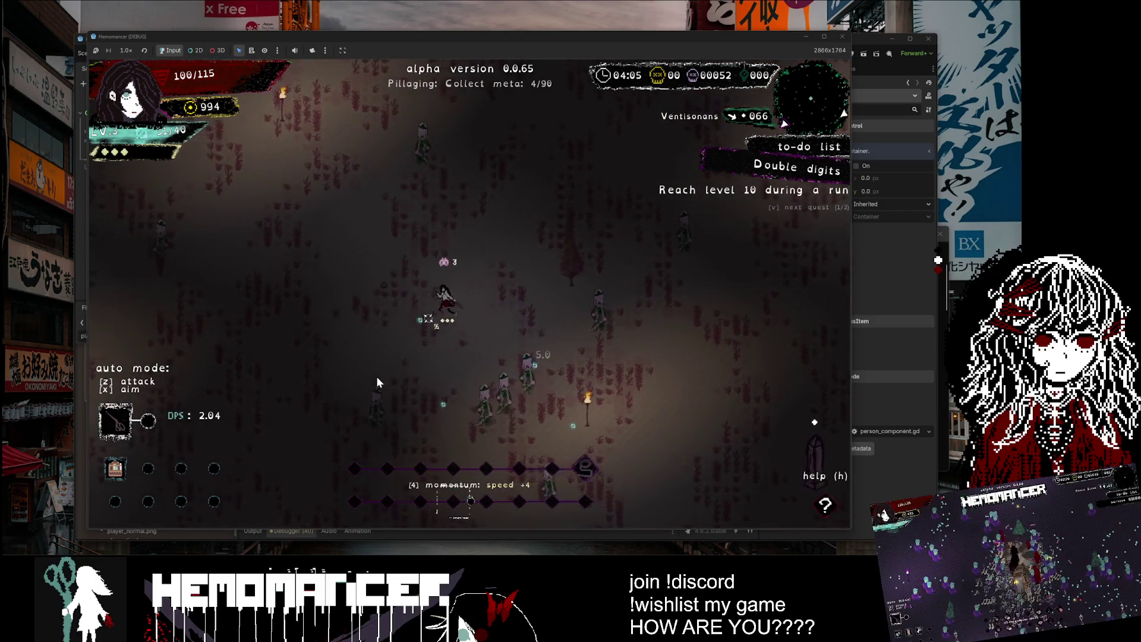
{"action": "key", "text": "w"}
{"action": "key", "text": "a"}
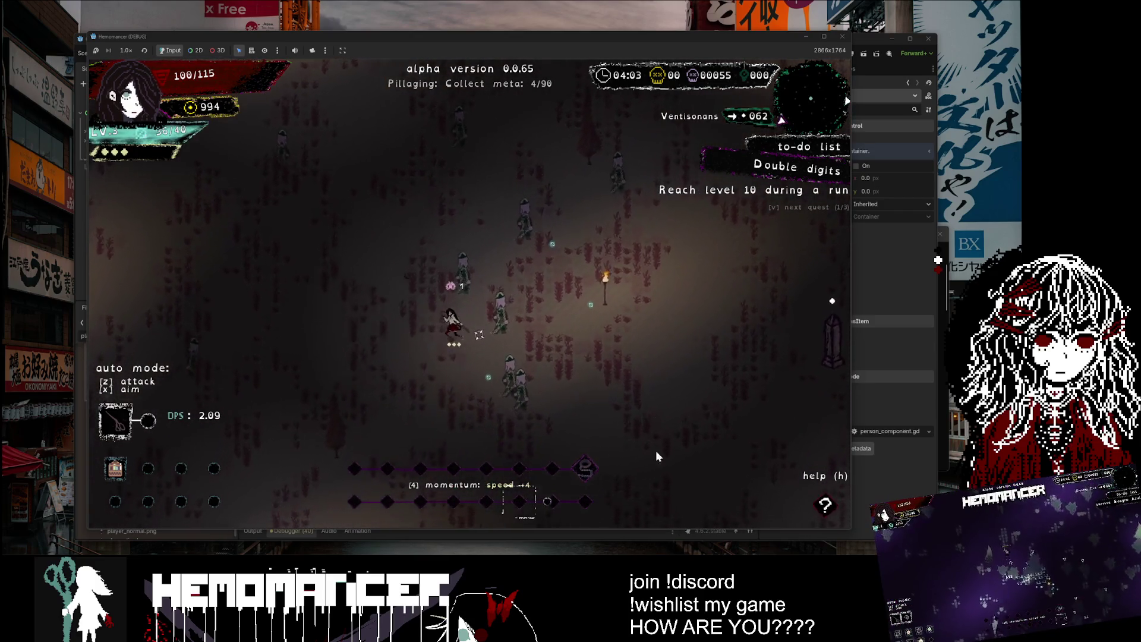
{"action": "key", "text": "w"}
{"action": "key", "text": "d"}
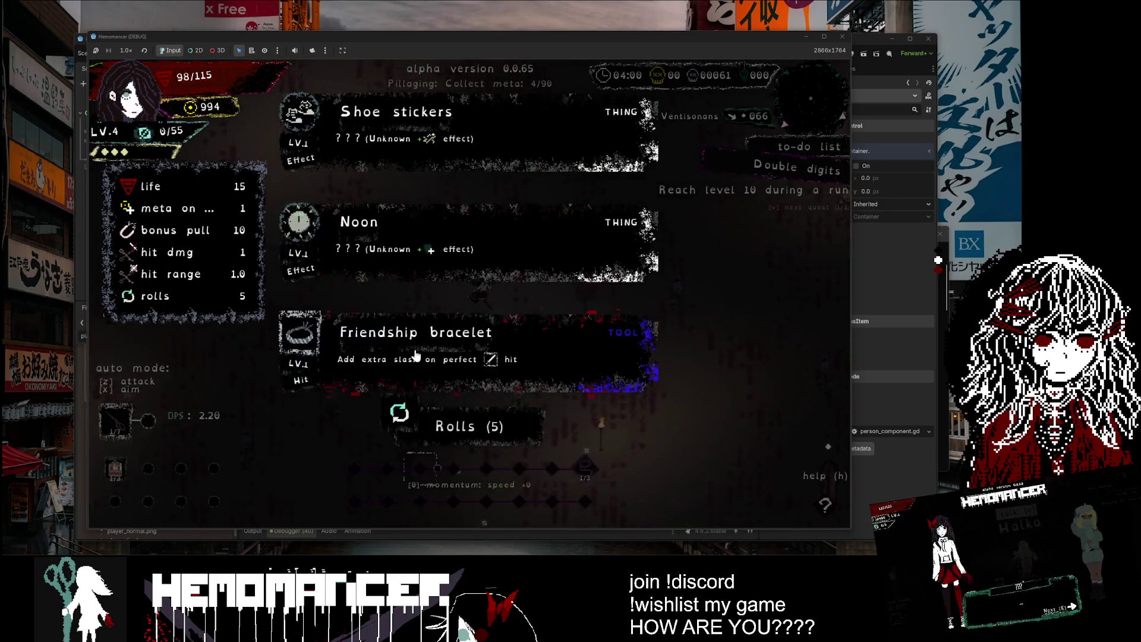
{"action": "left_click", "coordinate": [451, 342]}
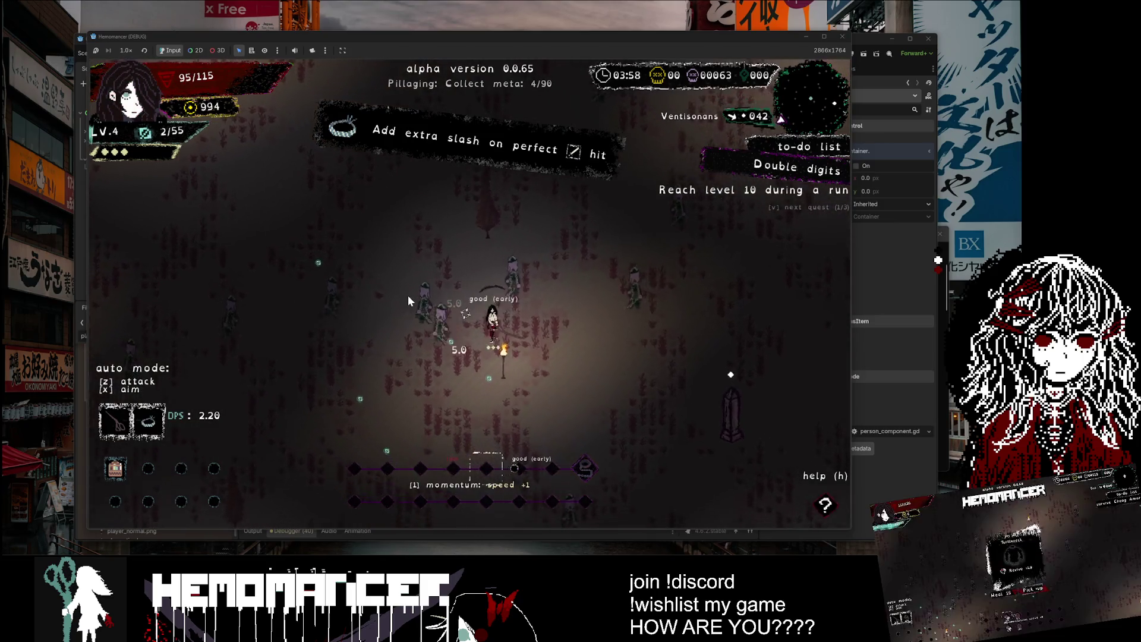
{"action": "key", "text": "Escape"}
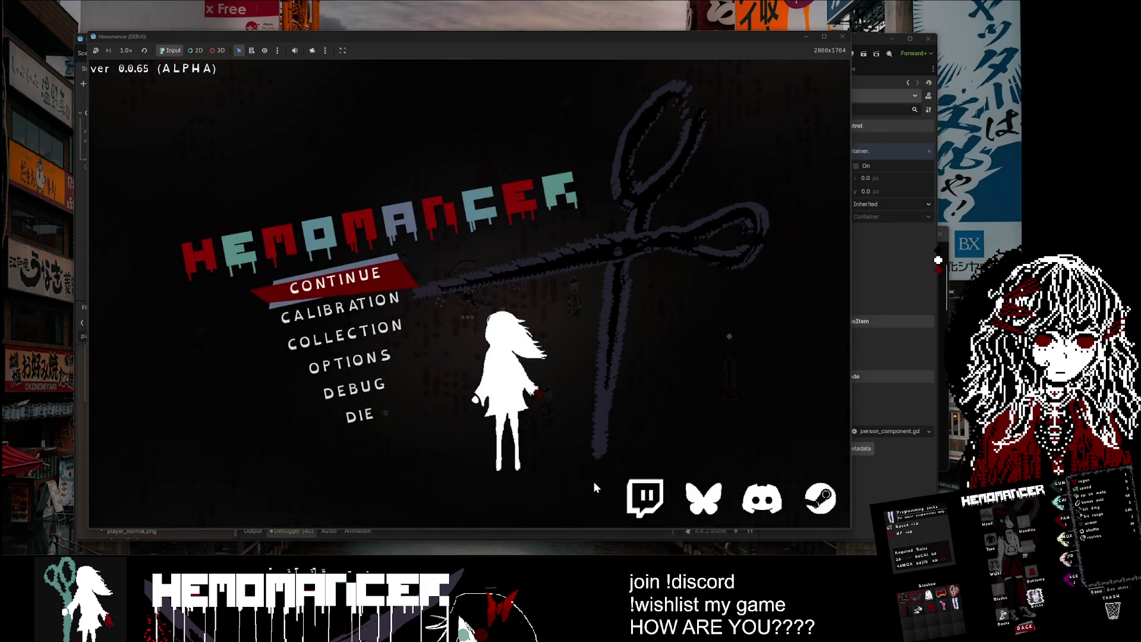
Step: Bring the Godot editor to the front and select the AsepriteWizard addon folder
{"action": "mouse_move", "coordinate": [592, 624]}
{"action": "left_click", "coordinate": [555, 522]}
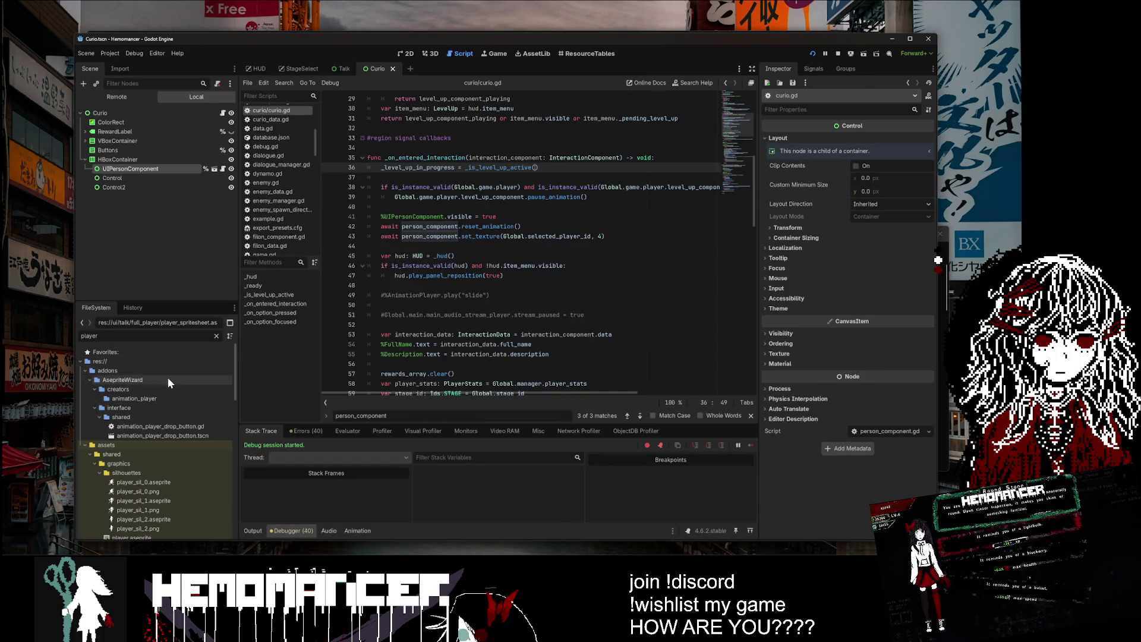
{"action": "left_click", "coordinate": [136, 381]}
Step: Collapse AsepriteWizard, toggle the editor_scripts folder, and open the Project menu
{"action": "double_click", "coordinate": [136, 381]}
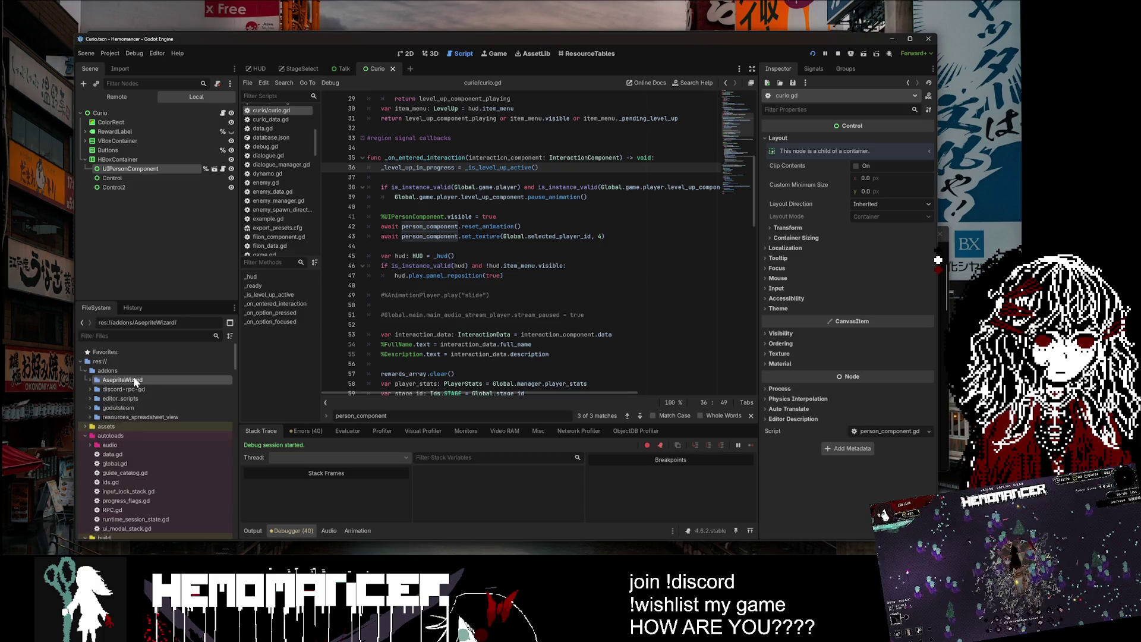
{"action": "double_click", "coordinate": [146, 400]}
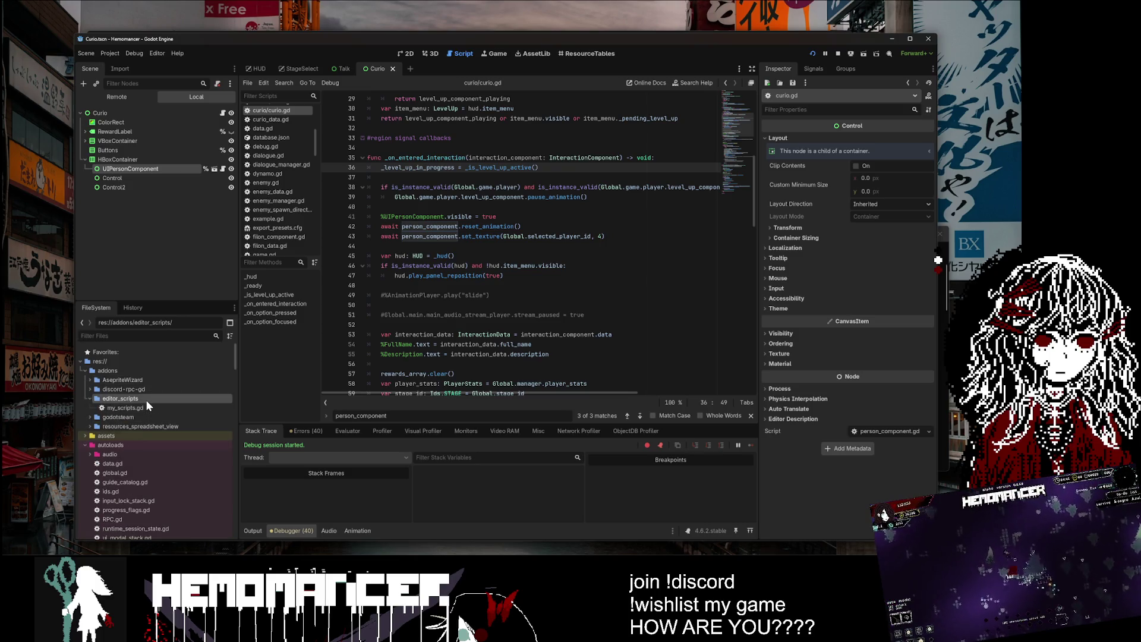
{"action": "double_click", "coordinate": [145, 400]}
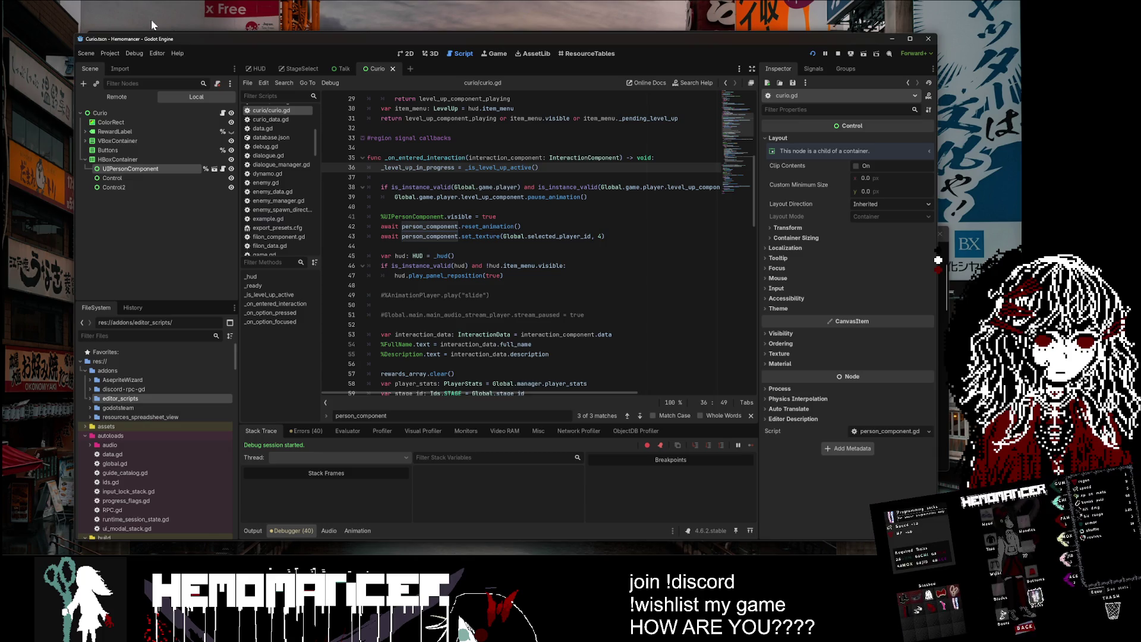
{"action": "left_click", "coordinate": [109, 54]}
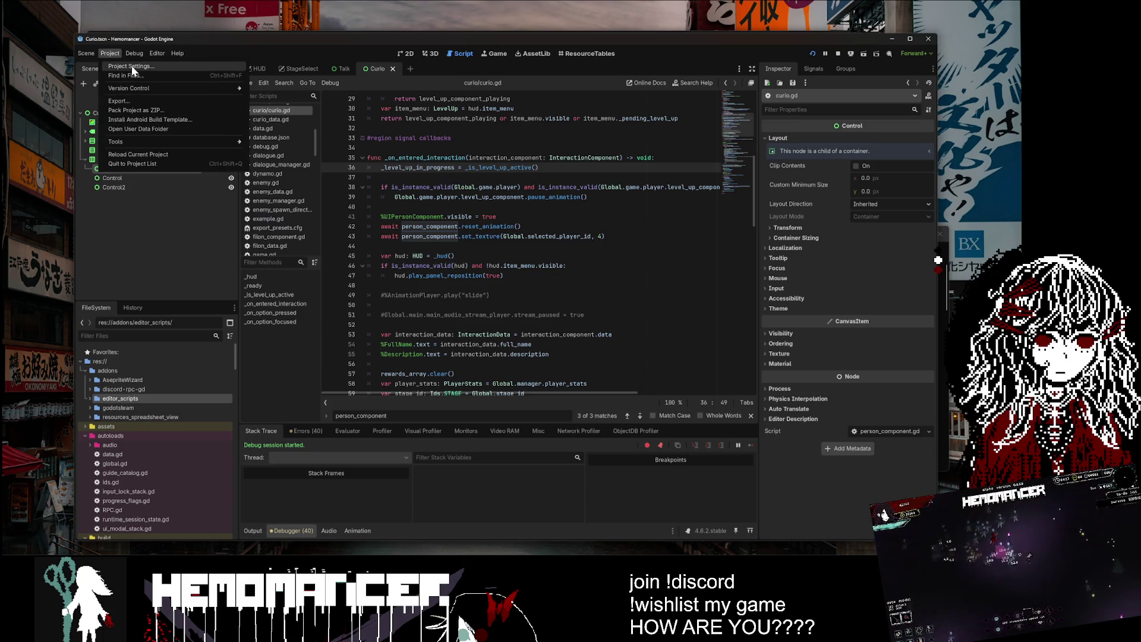
{"action": "left_click", "coordinate": [132, 98]}
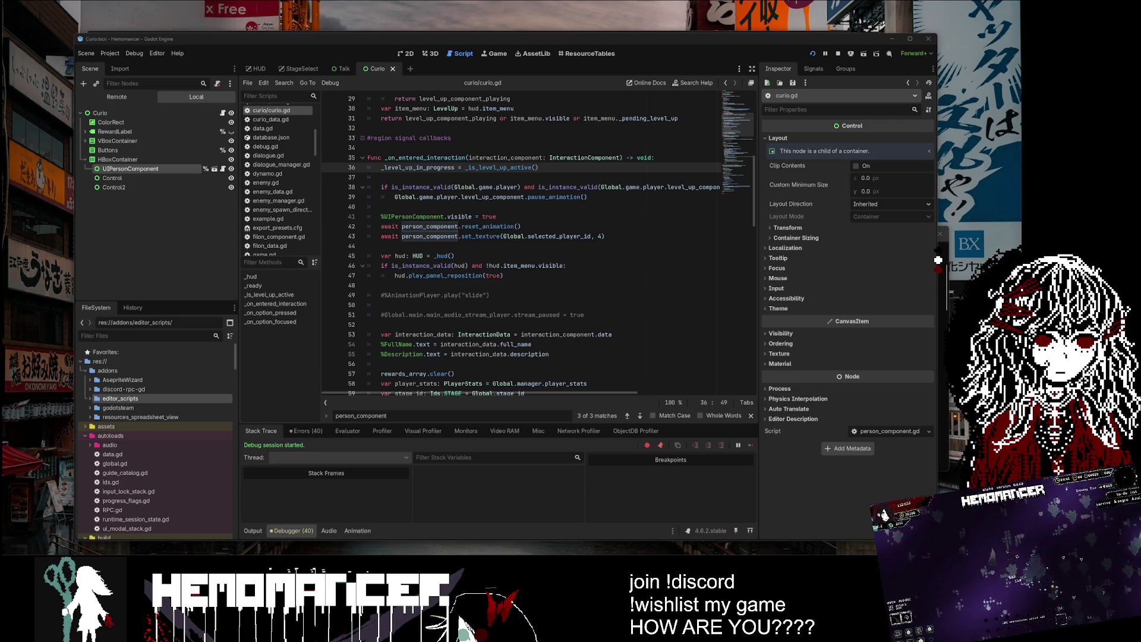
{"action": "left_click_drag", "start_coordinate": [424, 156], "coordinate": [370, 124]}
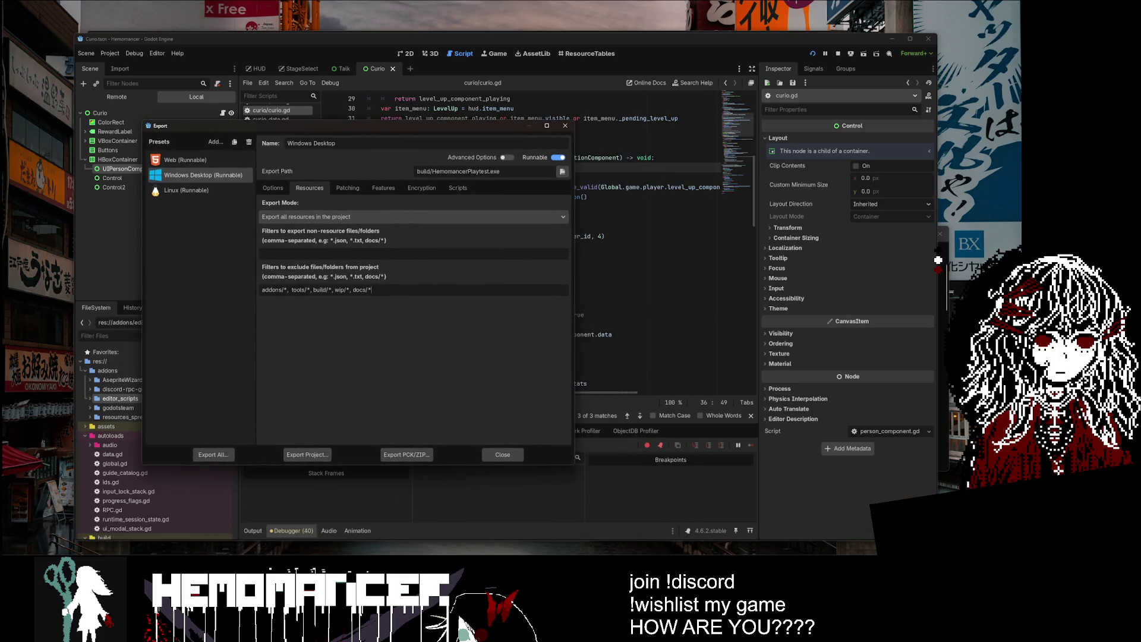
{"action": "left_click", "coordinate": [363, 215]}
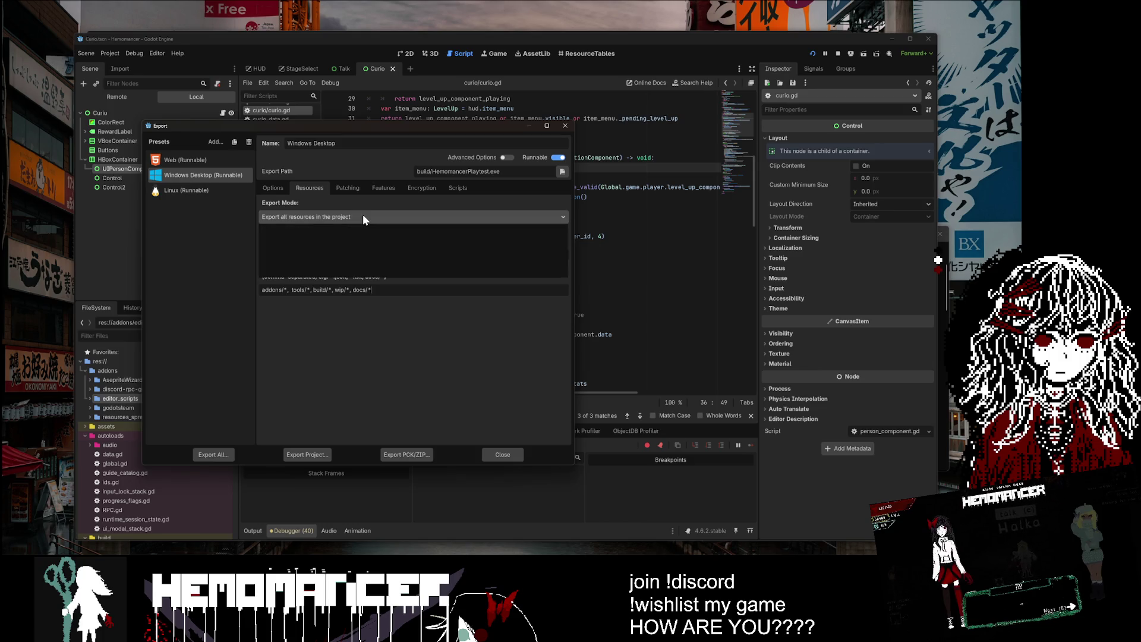
{"action": "left_click", "coordinate": [363, 216]}
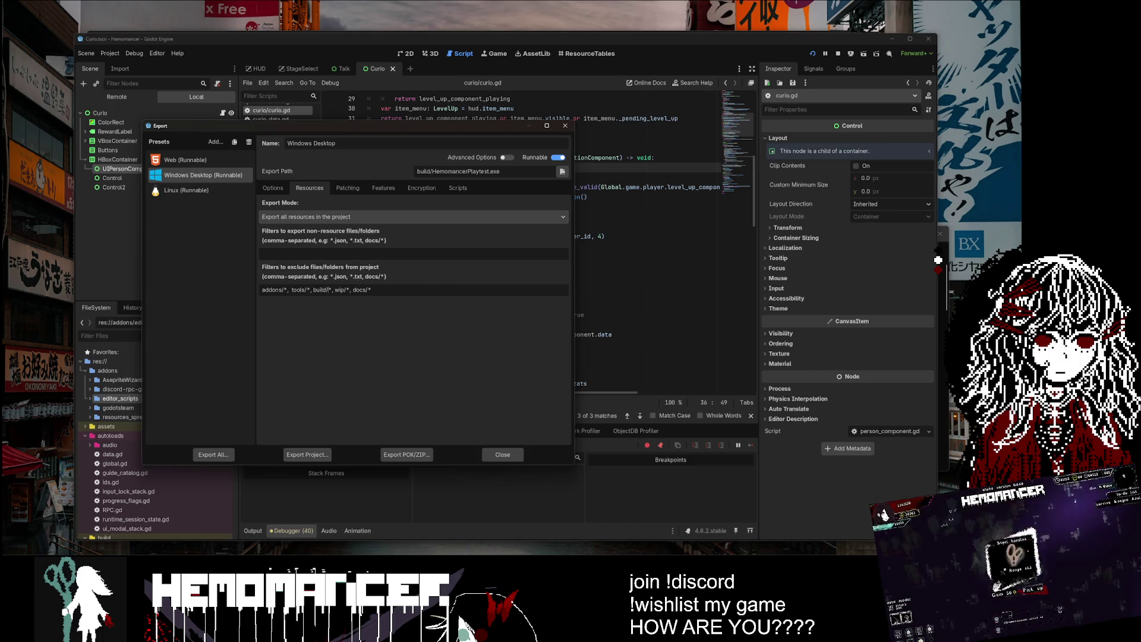
{"action": "double_click", "coordinate": [274, 289]}
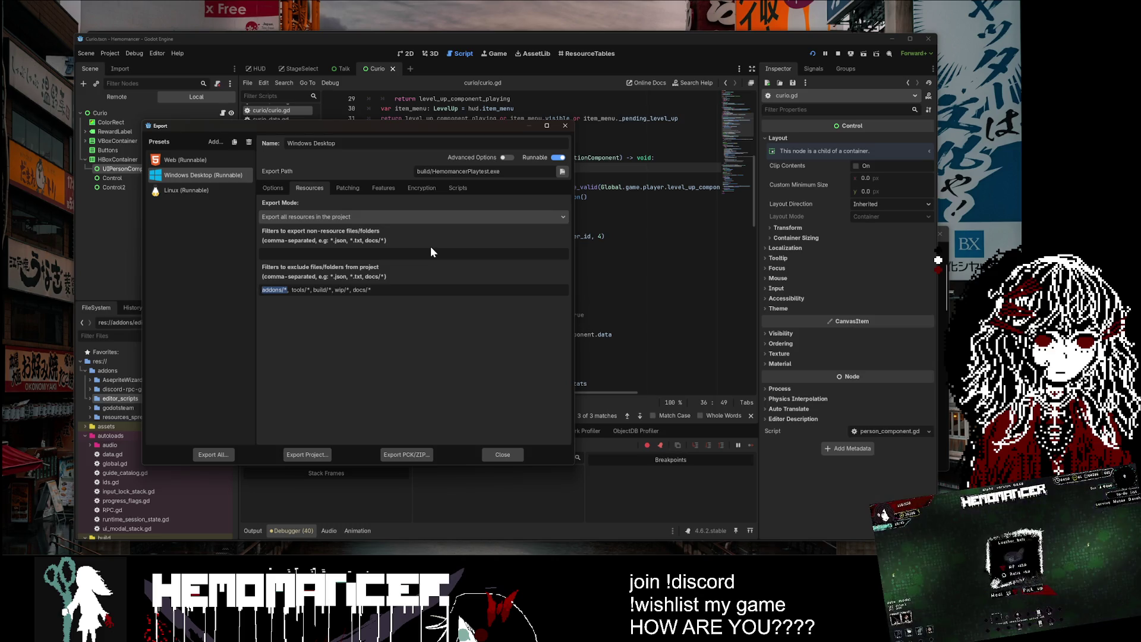
{"action": "left_click", "coordinate": [262, 254]}
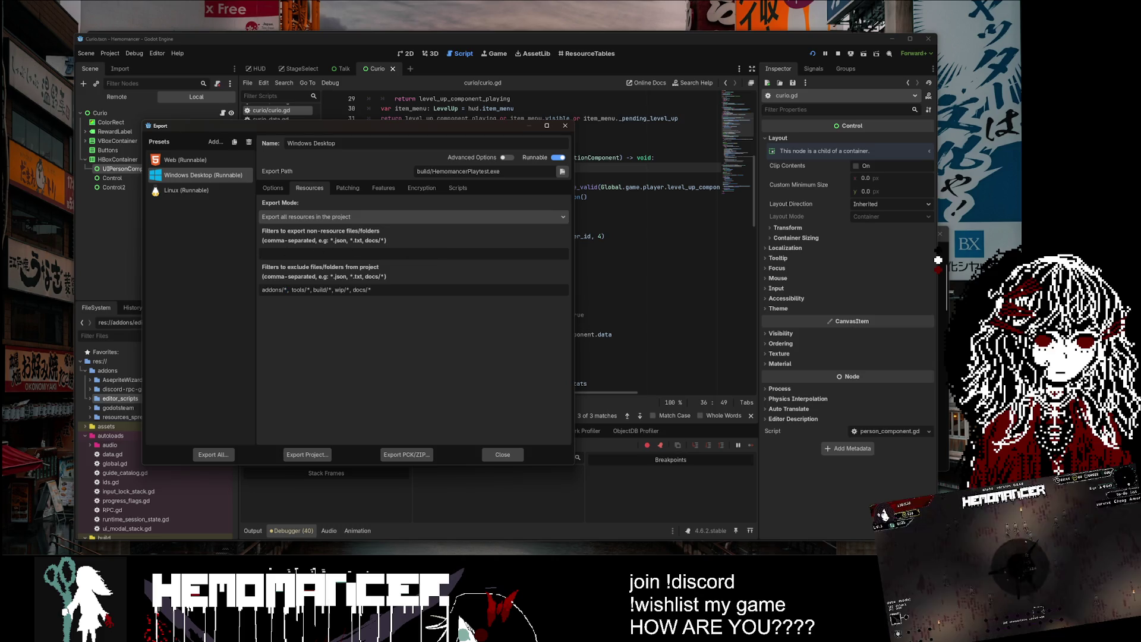
{"action": "double_click", "coordinate": [274, 290]}
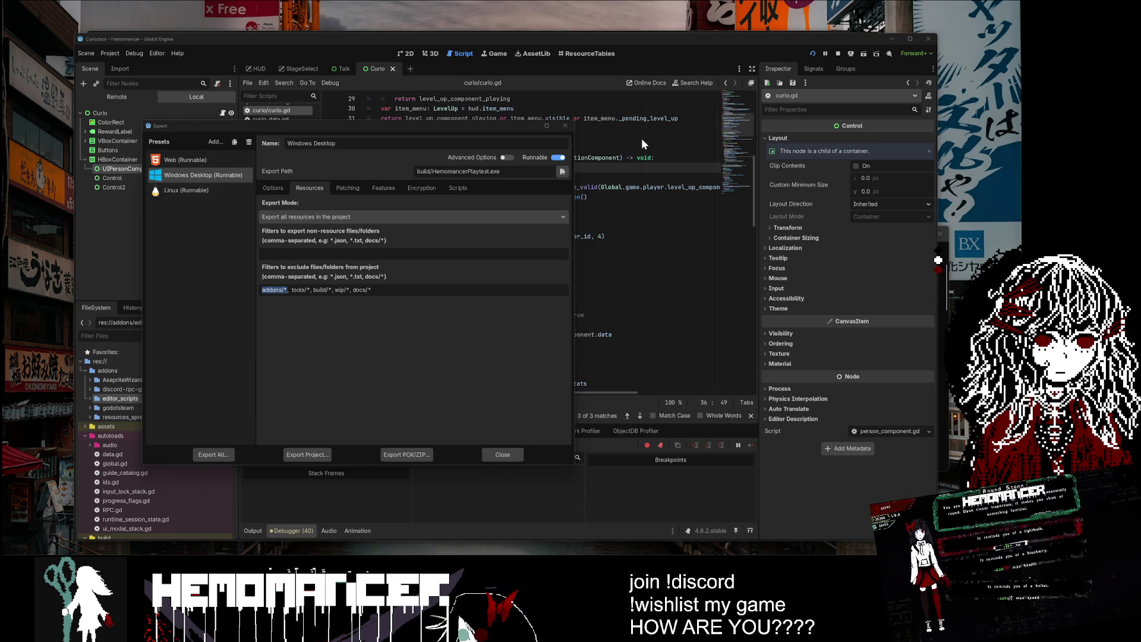
{"action": "left_click", "coordinate": [568, 127]}
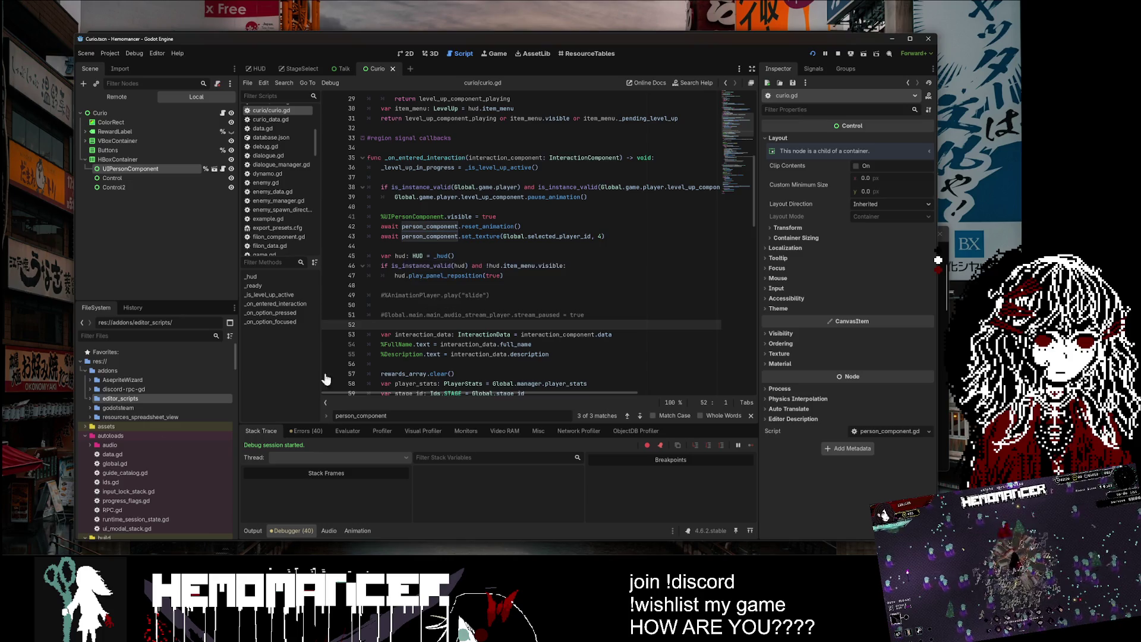
Step: Test-run the project with F5 from line 45 and enlarge the game window
{"action": "left_click", "coordinate": [576, 261]}
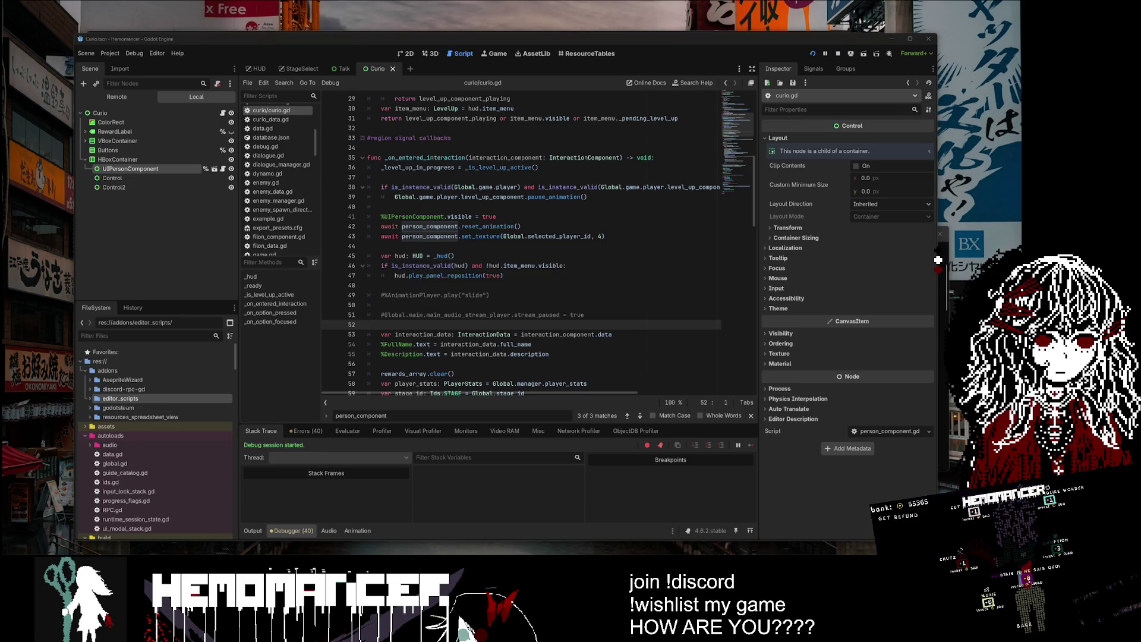
{"action": "key", "text": "F5"}
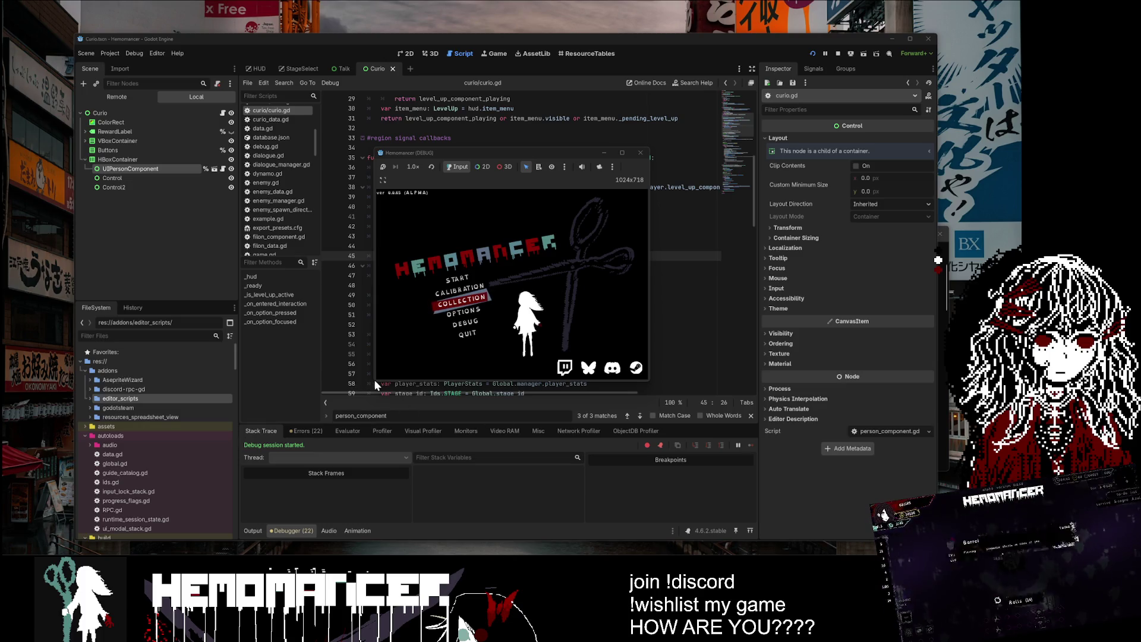
{"action": "mouse_move", "coordinate": [374, 383]}
{"action": "left_mouse_down"}
{"action": "mouse_move", "coordinate": [242, 474]}
{"action": "mouse_move", "coordinate": [218, 506]}
{"action": "left_mouse_up"}
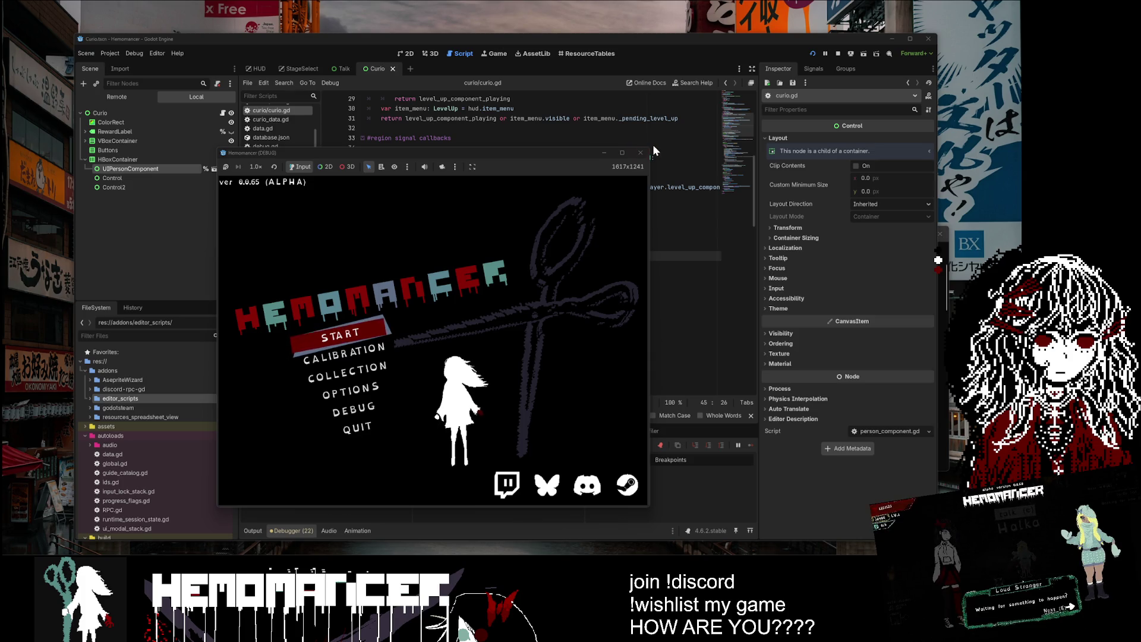
Step: Close the game and switch to player_spritesheet.aseprite in Aseprite, showing frame 1
{"action": "left_click", "coordinate": [641, 152]}
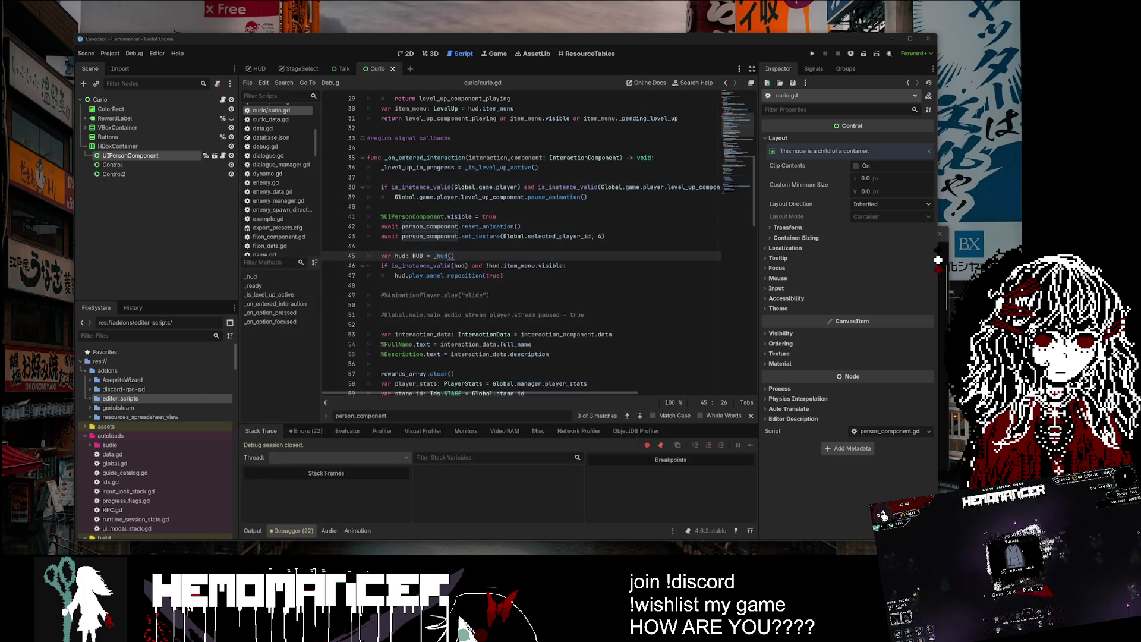
{"action": "key", "text": "alt+Tab"}
{"action": "left_click", "coordinate": [396, 499]}
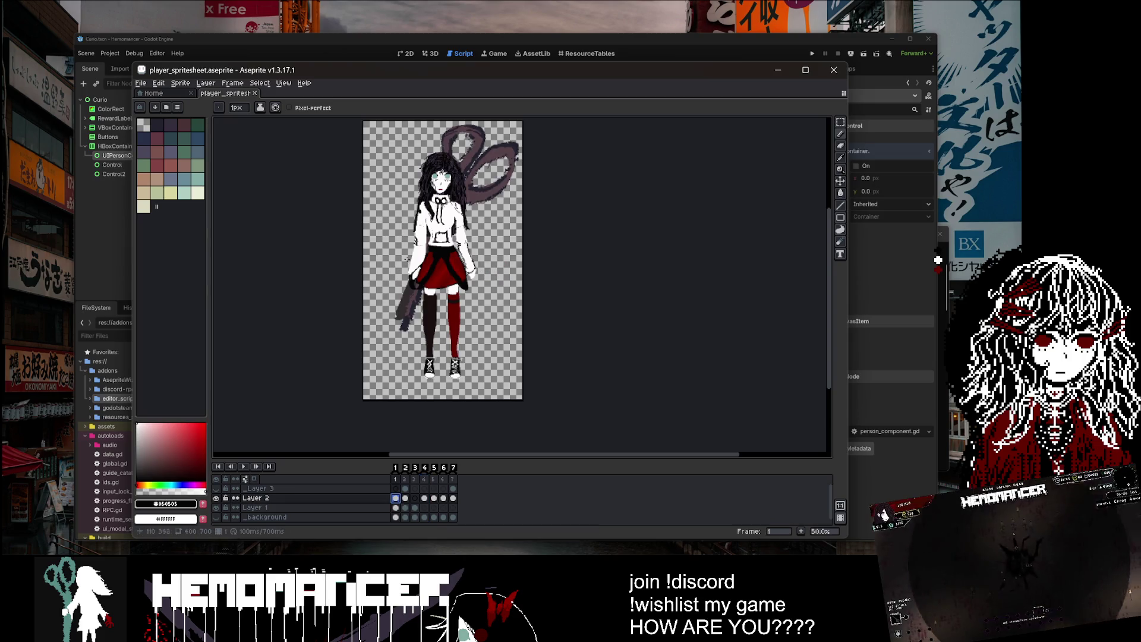
Step: Frame the character on the canvas and compare frame 2's bow pose with frame 1
{"action": "left_click_drag", "start_coordinate": [406, 258], "coordinate": [385, 321]}
{"action": "scroll", "coordinate": [385, 321], "scroll_direction": "up", "scroll_amount": 4}
{"action": "scroll", "coordinate": [385, 321], "scroll_direction": "down", "scroll_amount": 2}
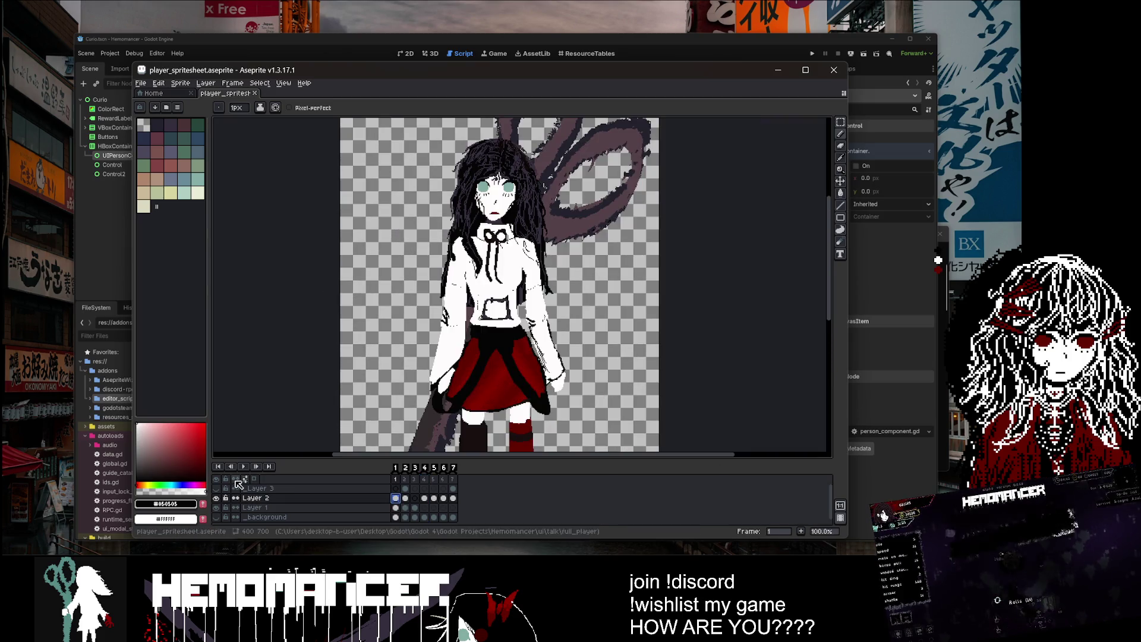
{"action": "left_click", "coordinate": [406, 489]}
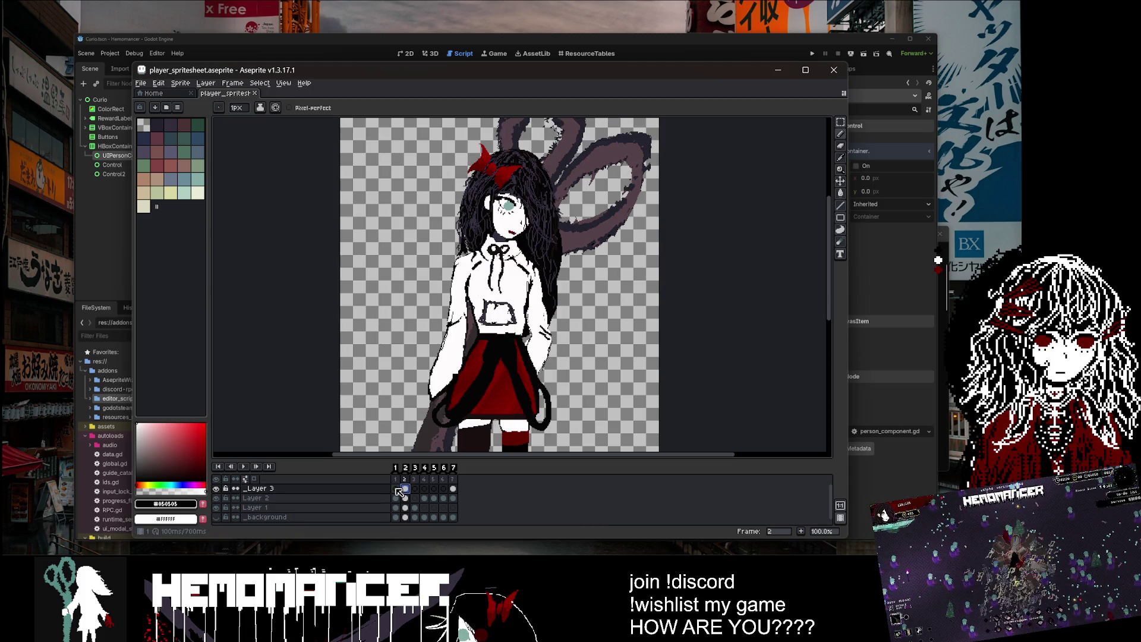
{"action": "left_click", "coordinate": [397, 489]}
Step: Toggle Layer 3's visibility, save the spritesheet, and close Aseprite back to the script editor
{"action": "left_click", "coordinate": [216, 489]}
{"action": "key", "text": "ctrl+s"}
{"action": "key", "text": "v"}
{"action": "key", "text": "b"}
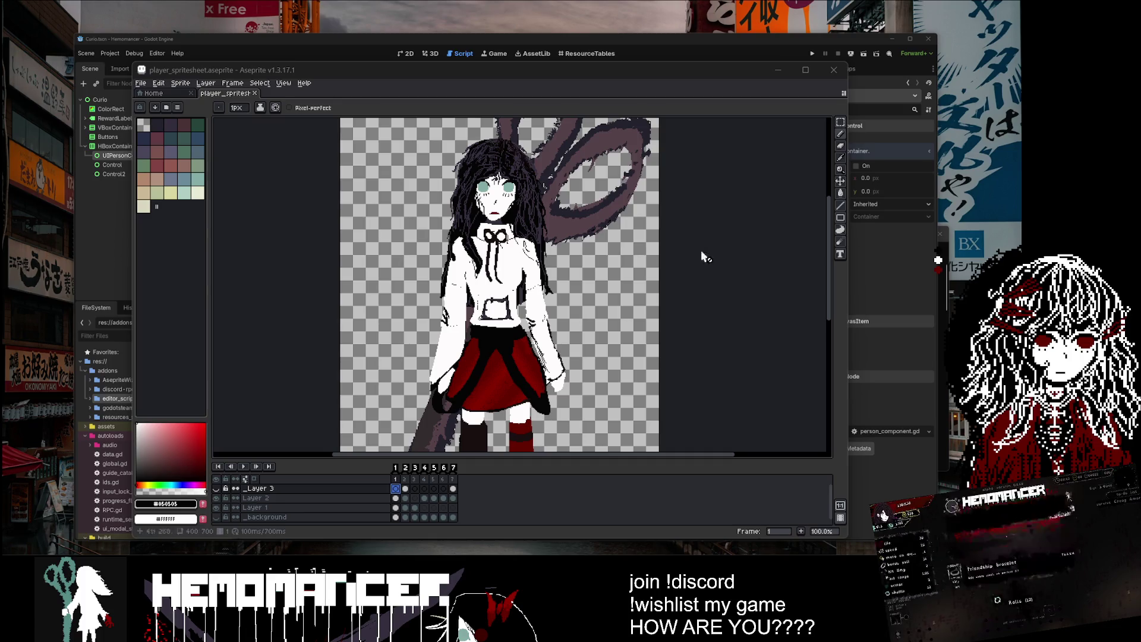
{"action": "left_click", "coordinate": [841, 69]}
{"action": "left_click", "coordinate": [511, 295]}
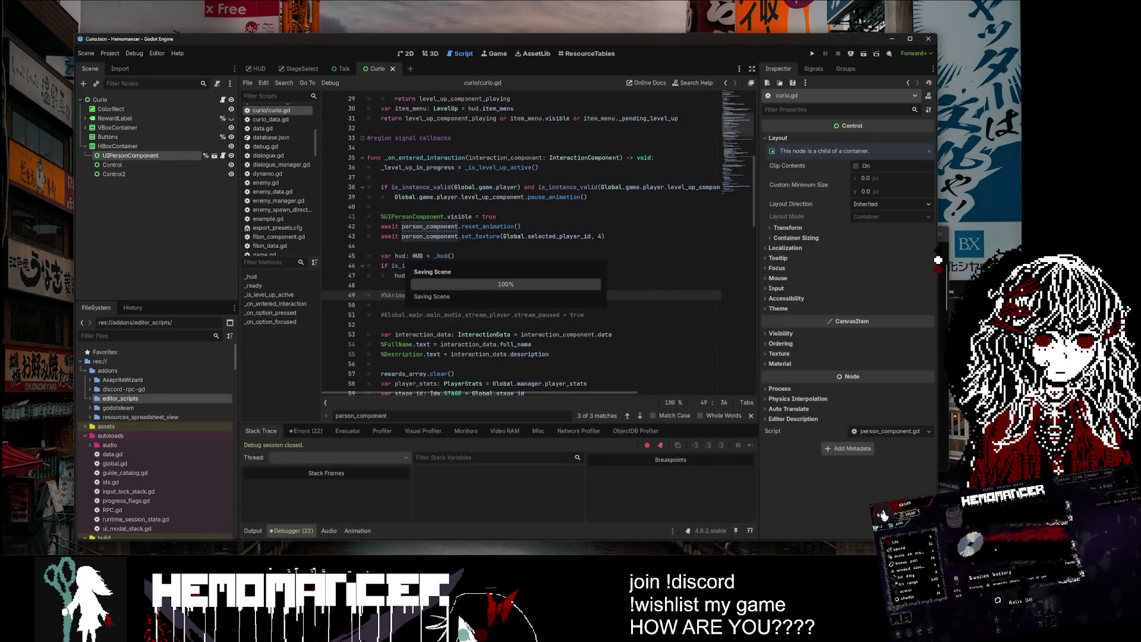
Step: Clear the debugger's error list, then return to the output log in the script
{"action": "left_click", "coordinate": [301, 432]}
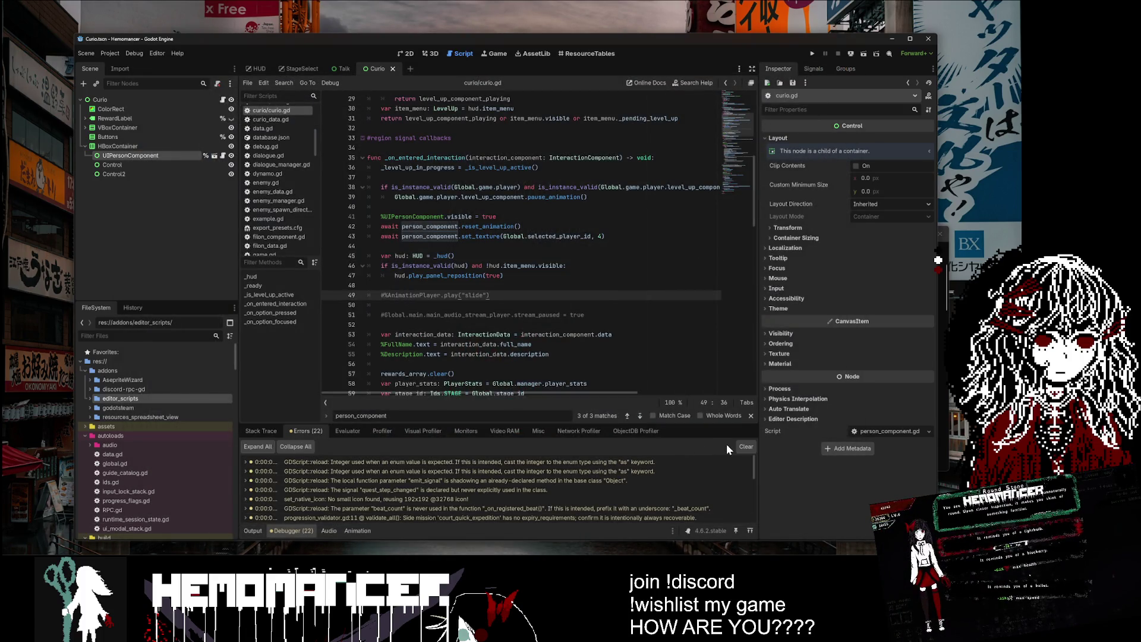
{"action": "left_click", "coordinate": [747, 446]}
{"action": "left_click", "coordinate": [253, 531]}
{"action": "left_click", "coordinate": [524, 275]}
Step: Launch Hemomancer in debug mode maximized, check its DEBUG menu and COLLECTION, and return to the title
{"action": "key", "text": "F5"}
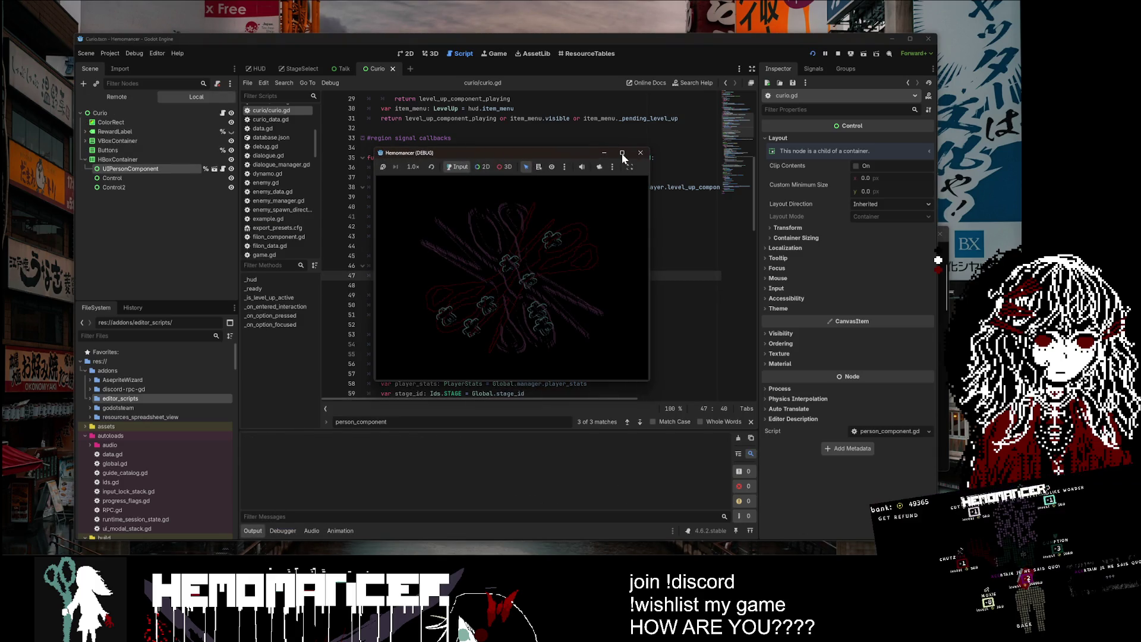
{"action": "left_click", "coordinate": [622, 152]}
{"action": "left_click", "coordinate": [411, 389]}
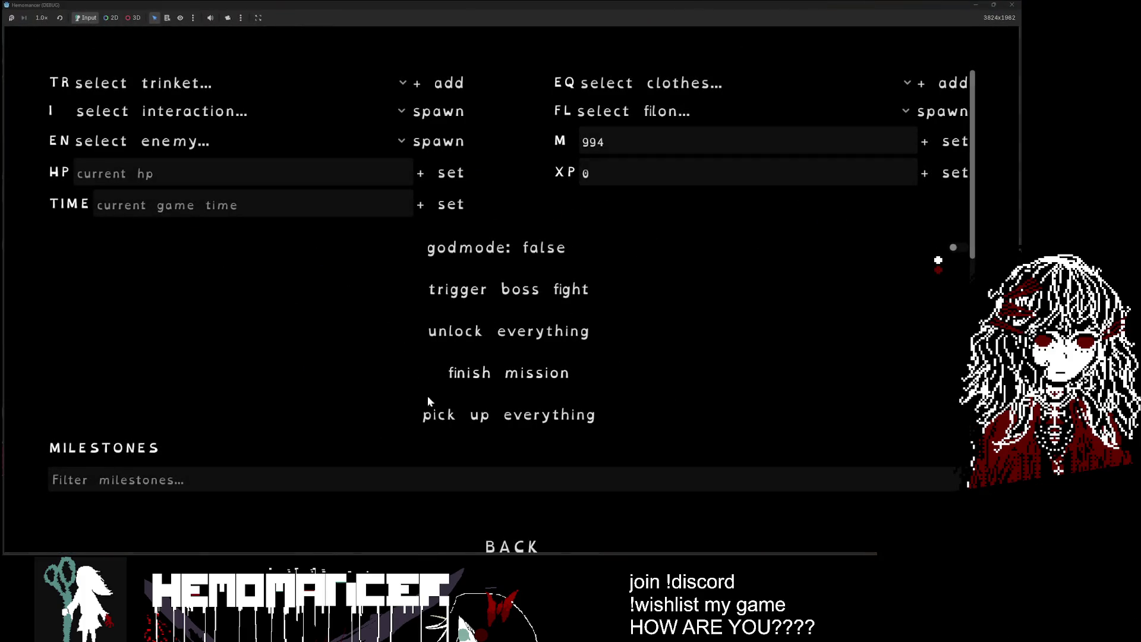
{"action": "left_click", "coordinate": [512, 544]}
{"action": "left_click", "coordinate": [390, 342]}
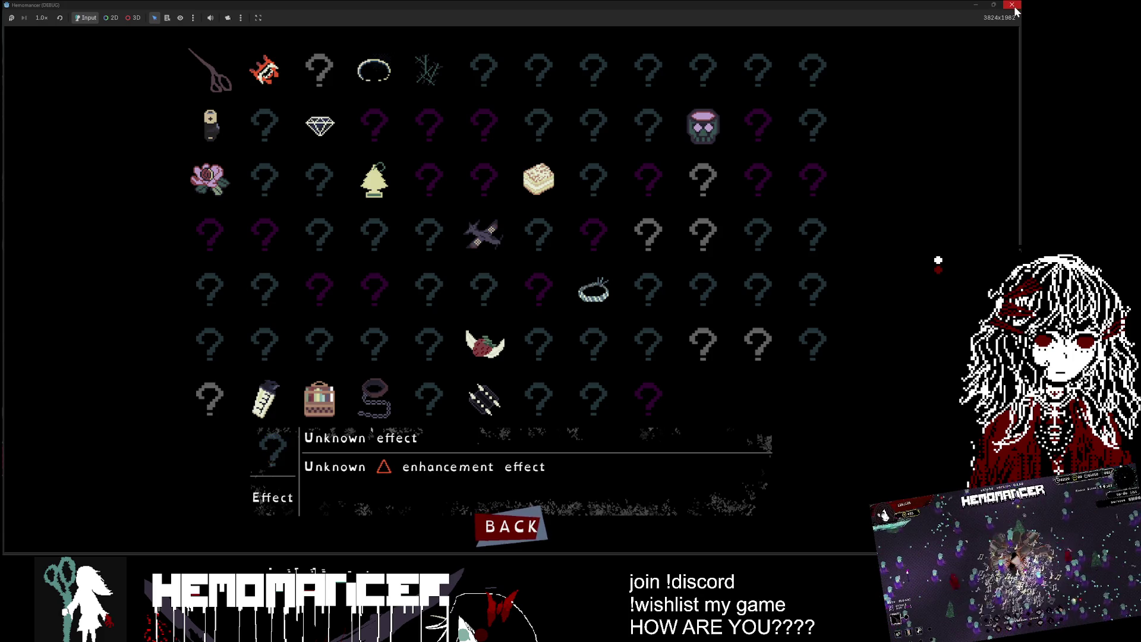
{"action": "key", "text": "Escape"}
{"action": "key", "text": "Down"}
{"action": "key", "text": "Down"}
{"action": "key", "text": "Down"}
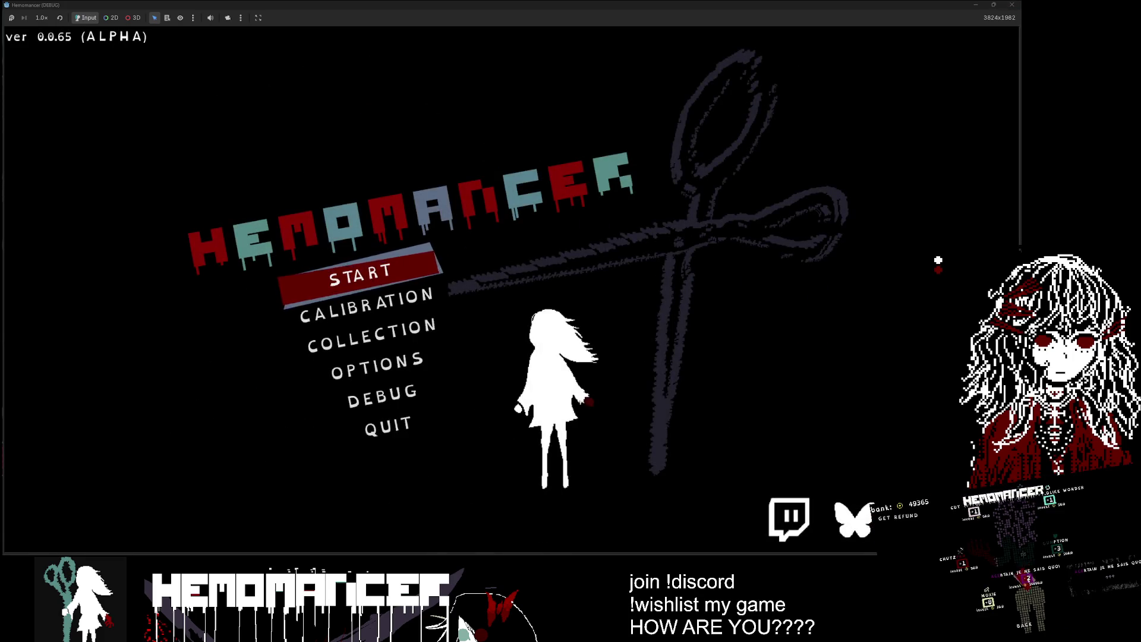
Step: Reopen the collection grid from the main menu, then go back to the menu
{"action": "key", "text": "Up"}
{"action": "key", "text": "Return"}
{"action": "left_click", "coordinate": [553, 527]}
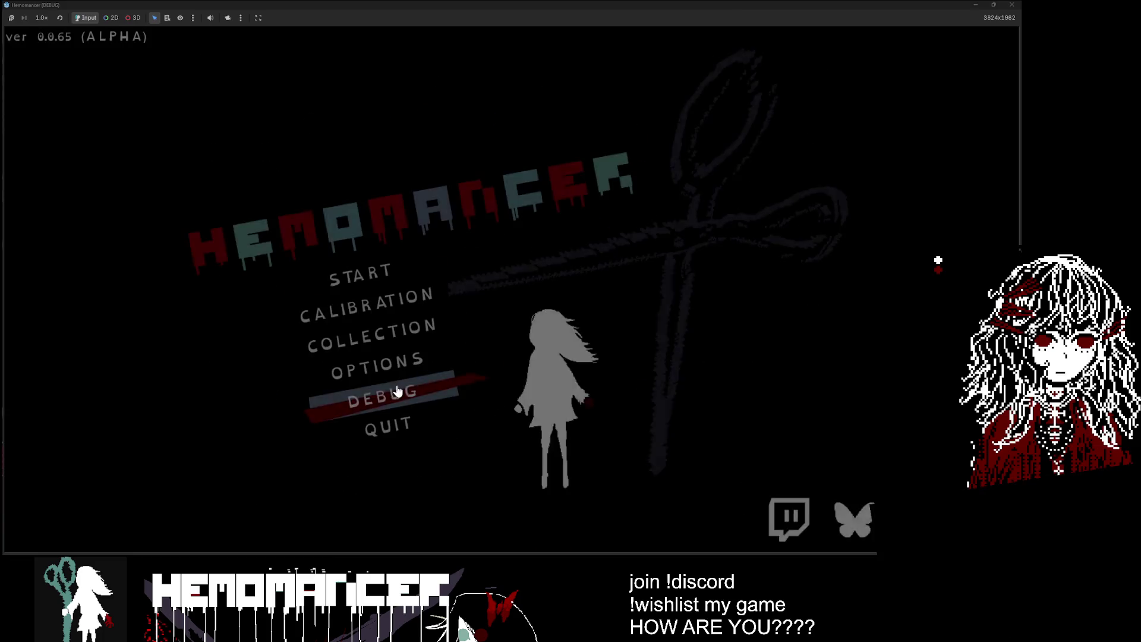
Step: Use the DEBUG menu's 'unlock everything', then browse the unlocked collection items' descriptions
{"action": "left_click", "coordinate": [398, 383]}
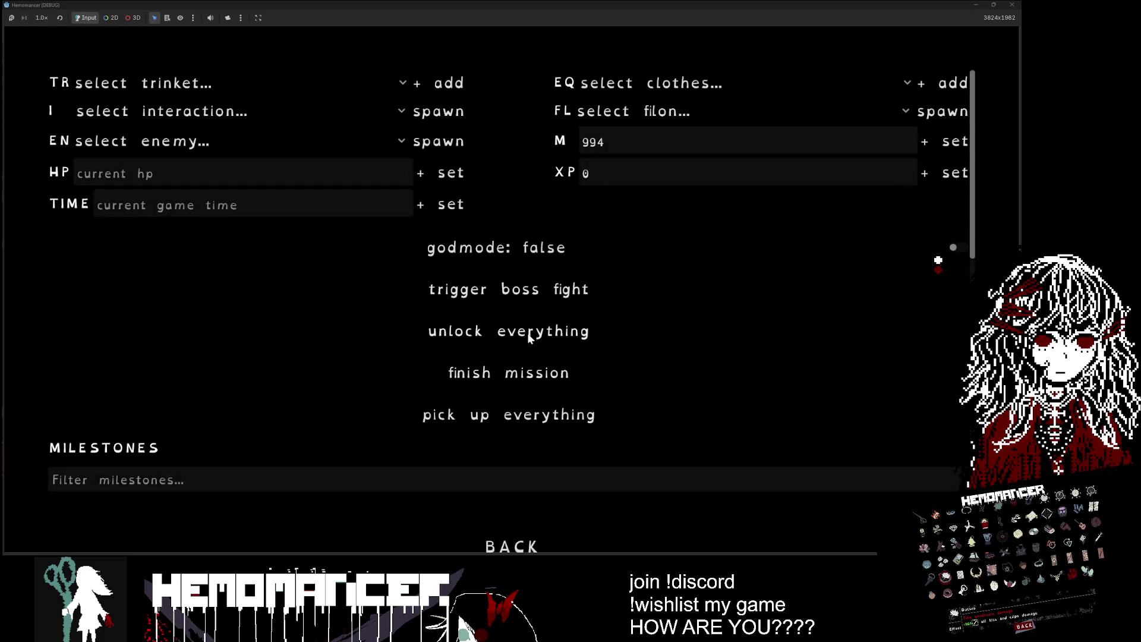
{"action": "left_click", "coordinate": [531, 331]}
{"action": "left_click", "coordinate": [410, 331]}
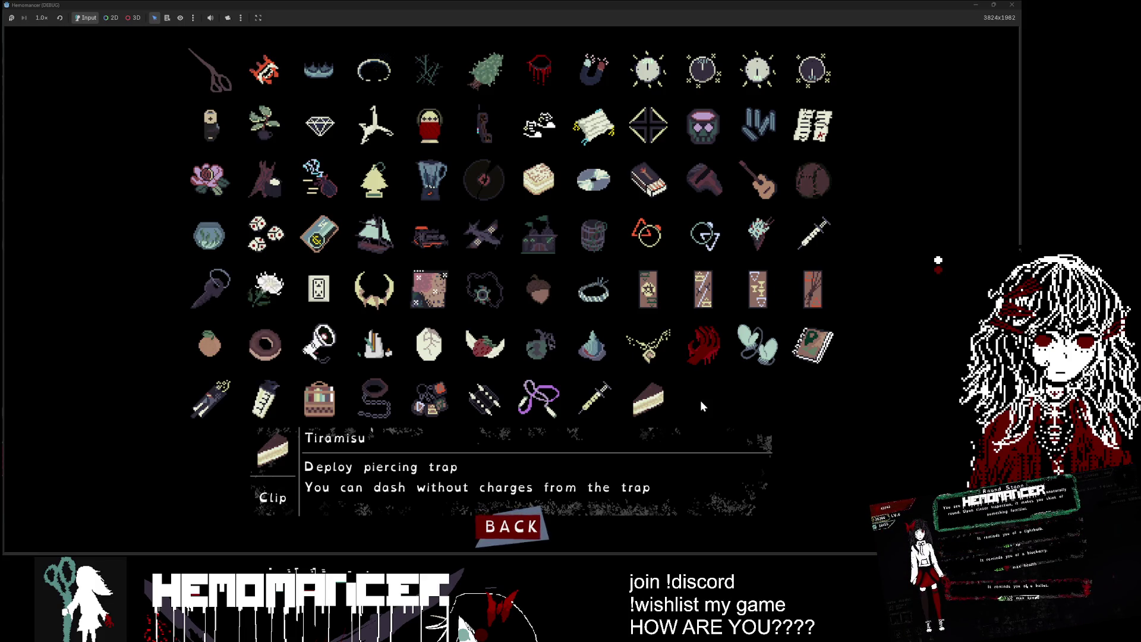
{"action": "key", "text": "Left"}
{"action": "key", "text": "Left"}
{"action": "key", "text": "Left"}
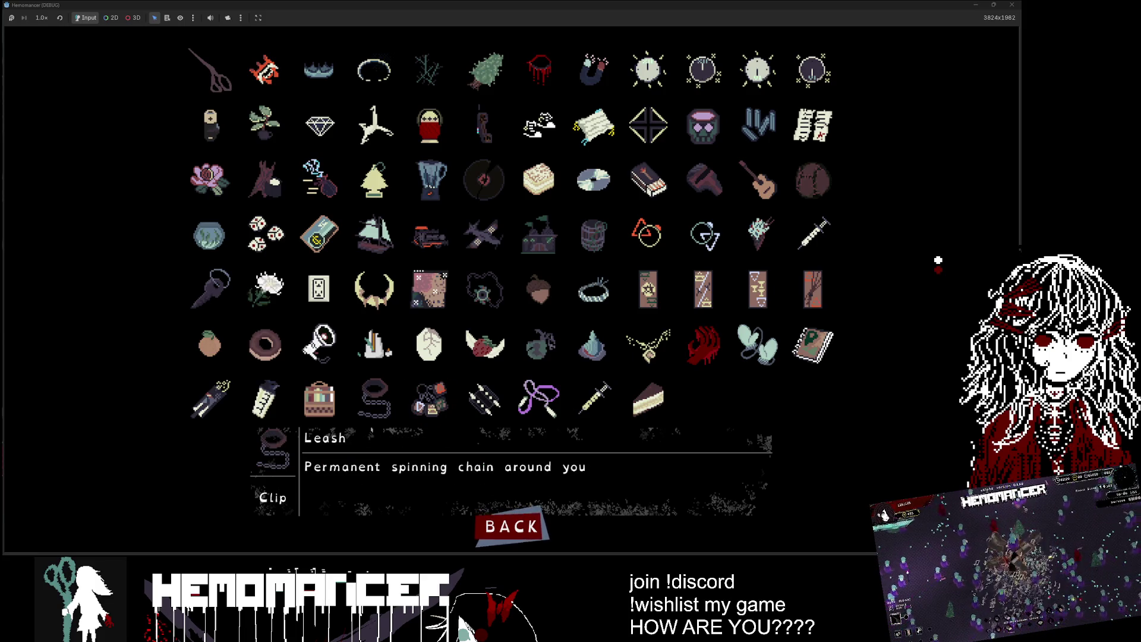
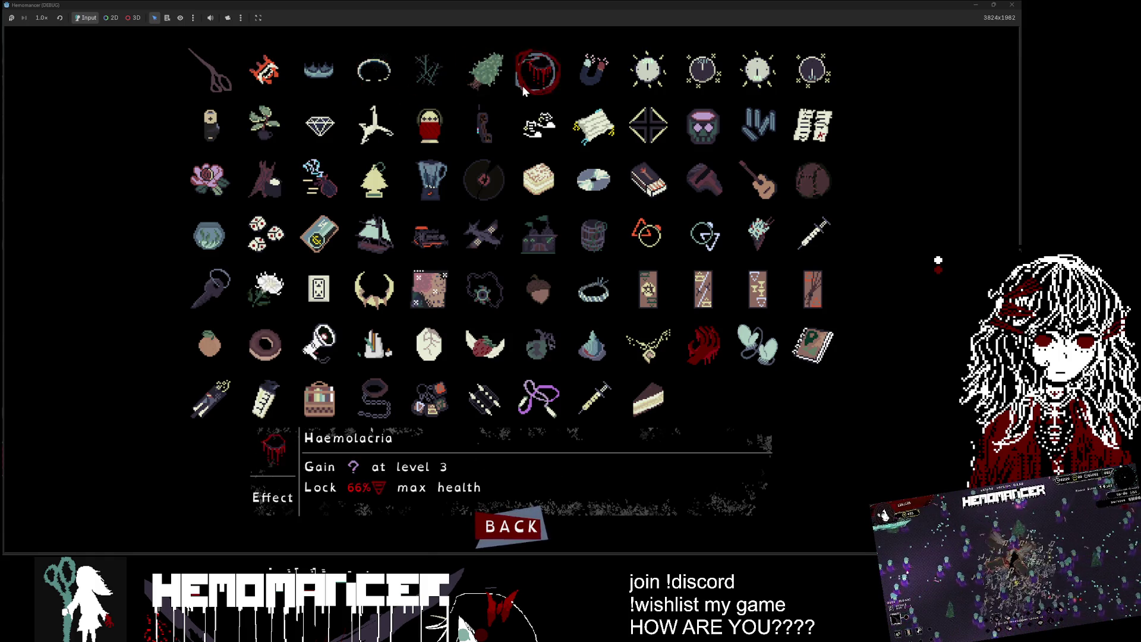
Step: Close the running game and collapse the addons, autoloads and managers folders in the FileSystem dock
{"action": "left_click", "coordinate": [1012, 4]}
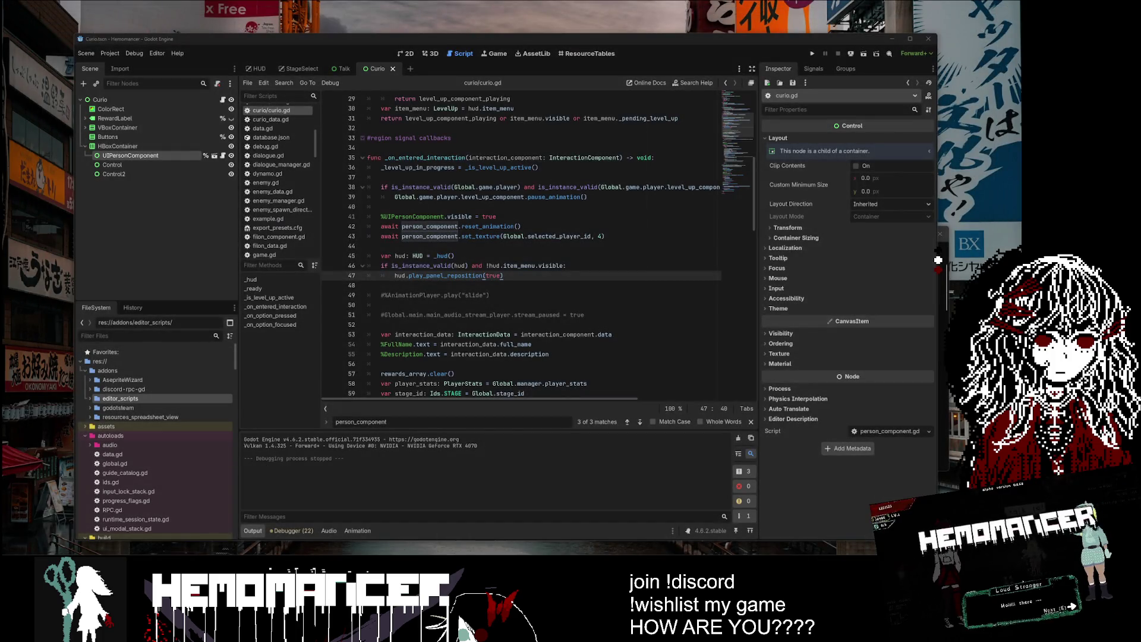
{"action": "left_click", "coordinate": [80, 362]}
{"action": "left_click", "coordinate": [80, 362]}
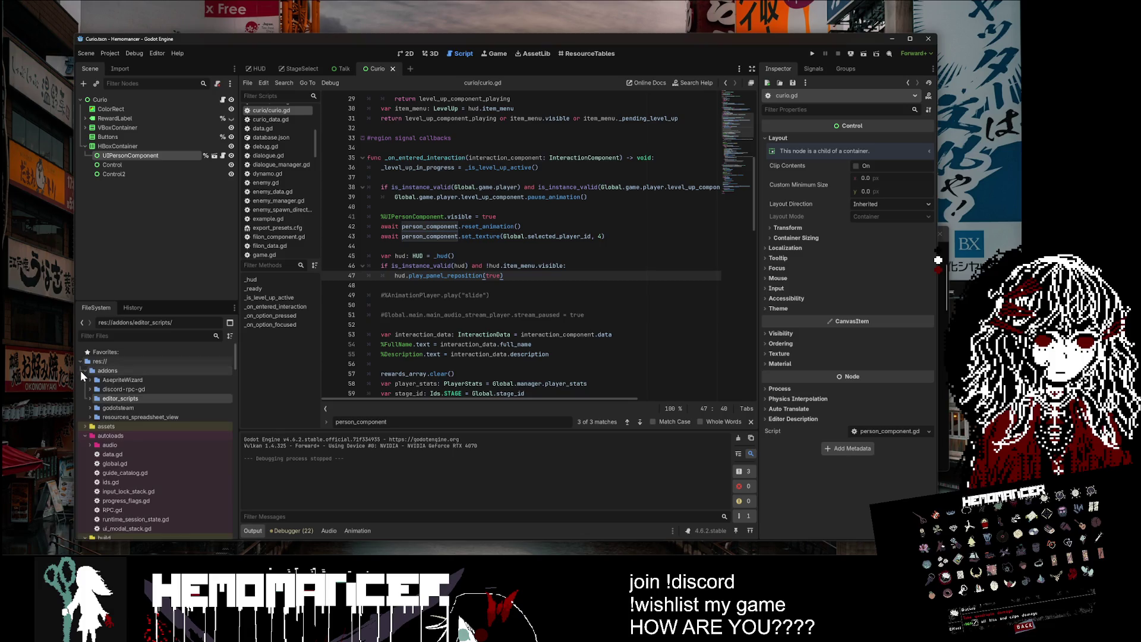
{"action": "left_click", "coordinate": [84, 370]}
{"action": "left_click", "coordinate": [83, 371]}
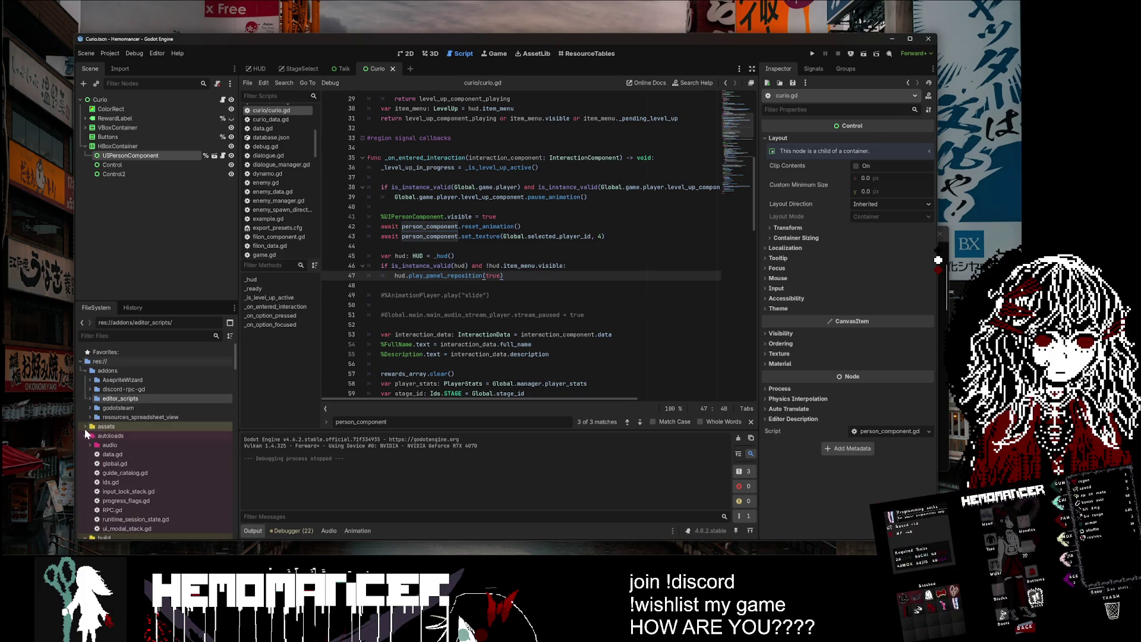
{"action": "left_click", "coordinate": [85, 370]}
{"action": "left_click", "coordinate": [84, 389]}
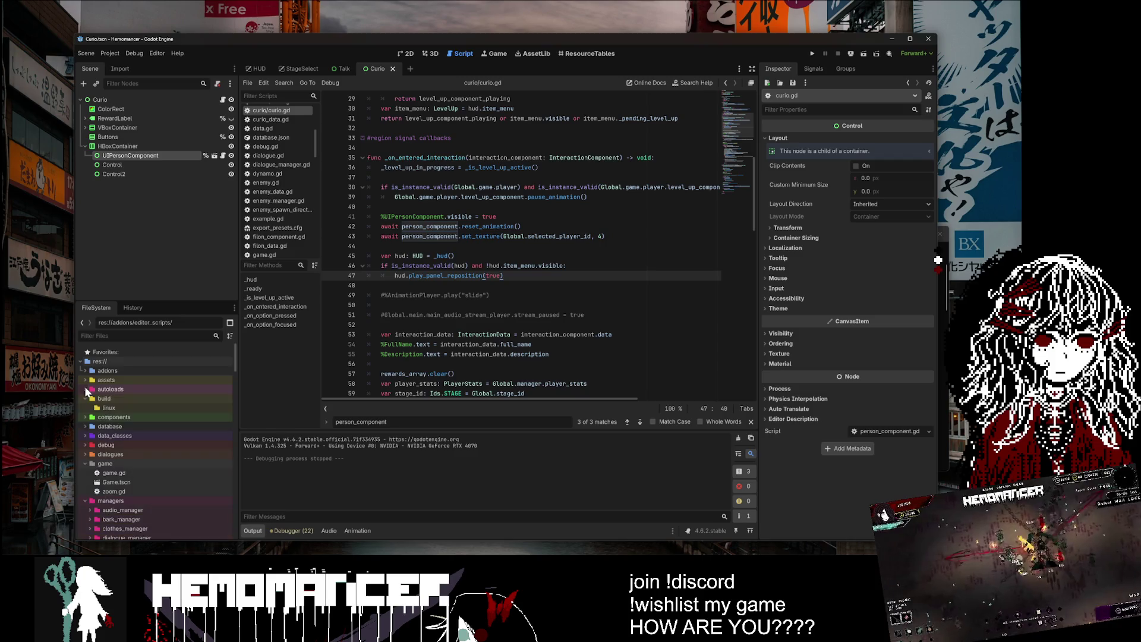
{"action": "left_click", "coordinate": [86, 473]}
Step: Open the ui folder, collapse menu to reach modals, and relaunch Hemomancer with Run Project
{"action": "scroll", "coordinate": [95, 451], "scroll_direction": "down", "scroll_amount": 3}
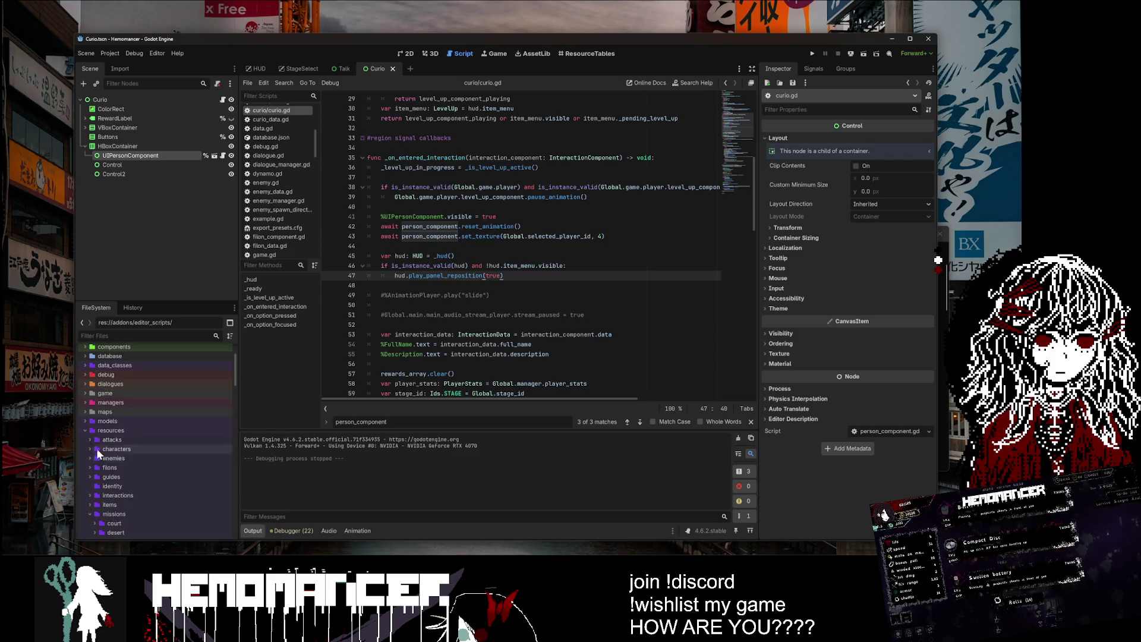
{"action": "left_click", "coordinate": [86, 458]}
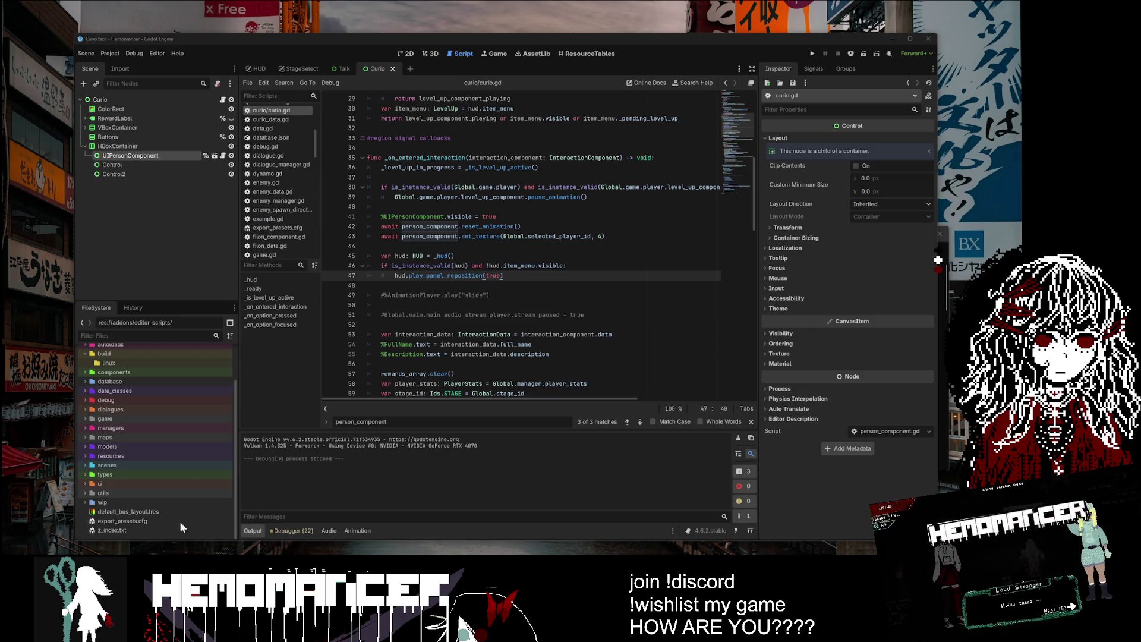
{"action": "double_click", "coordinate": [131, 483]}
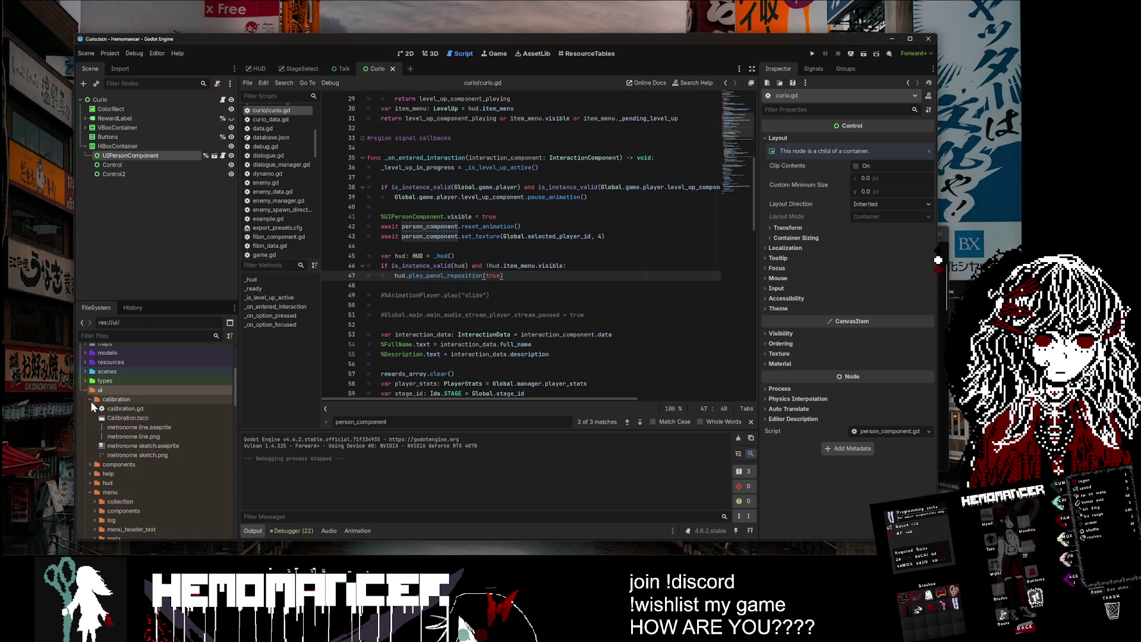
{"action": "scroll", "coordinate": [88, 442], "scroll_direction": "down", "scroll_amount": 5}
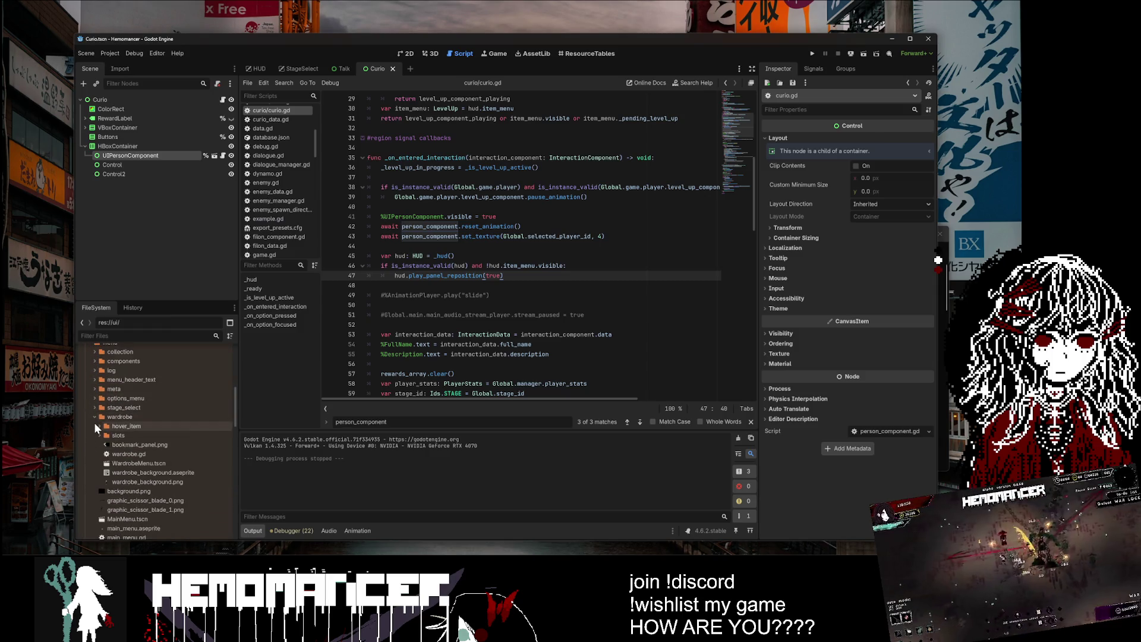
{"action": "left_click", "coordinate": [92, 417]}
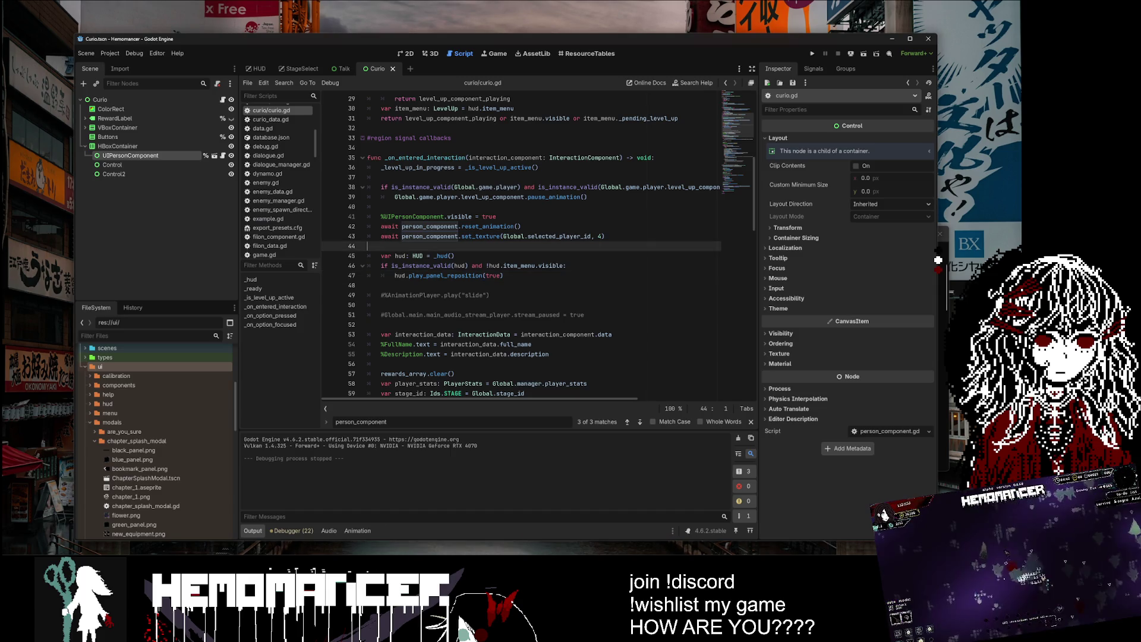
{"action": "left_click", "coordinate": [812, 52]}
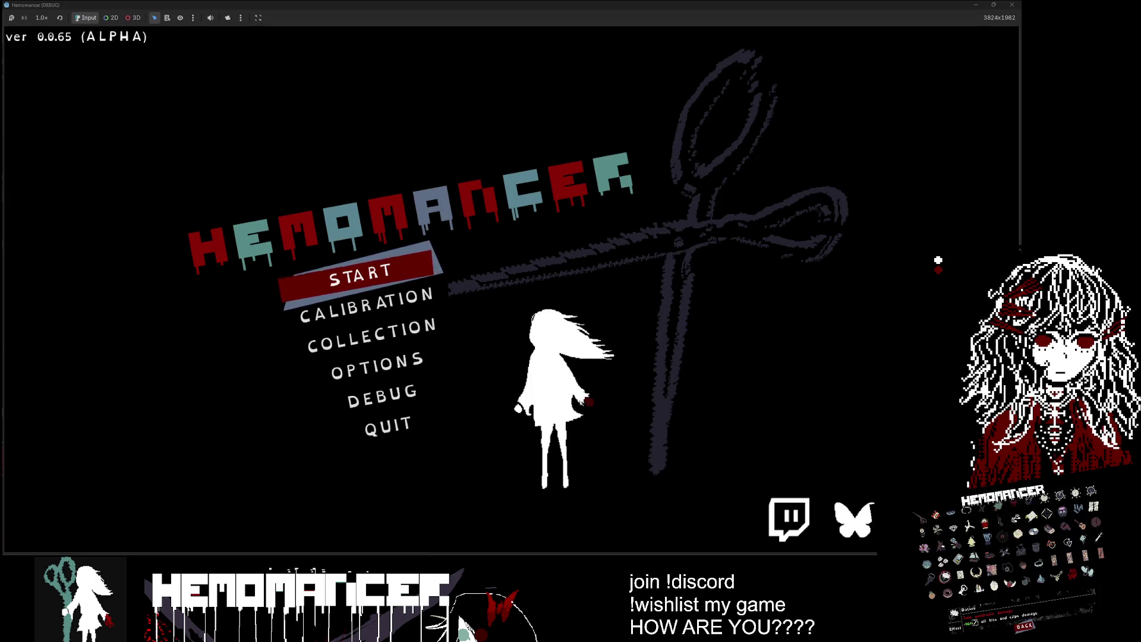
Step: Start the game and delete the save file via Pause > Options > Gameplay
{"action": "left_click", "coordinate": [352, 275]}
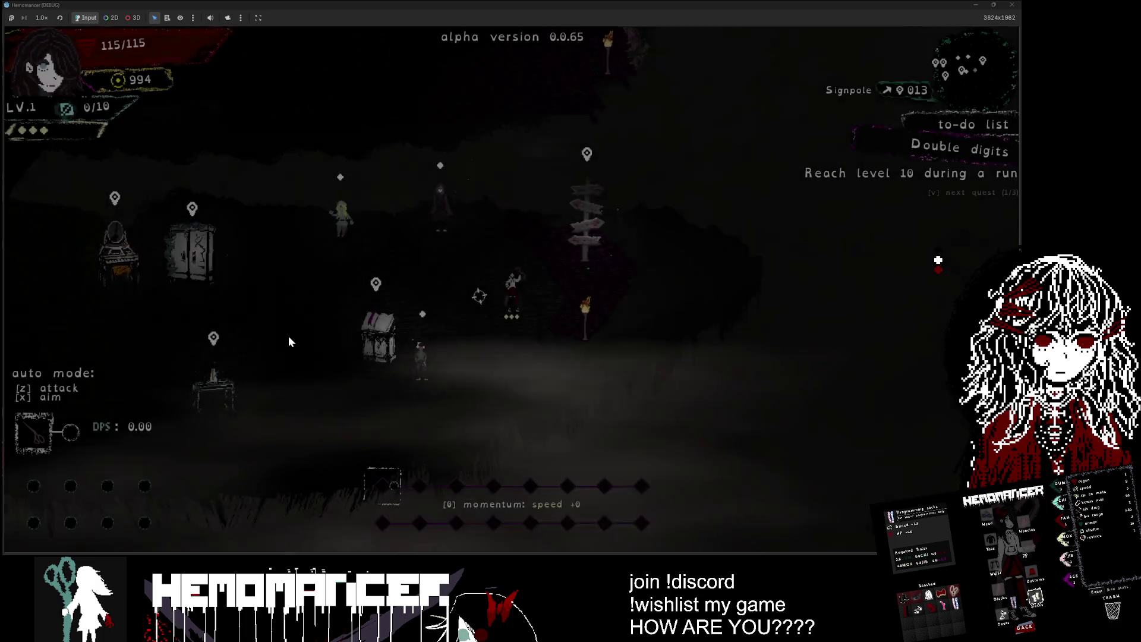
{"action": "key", "text": "d"}
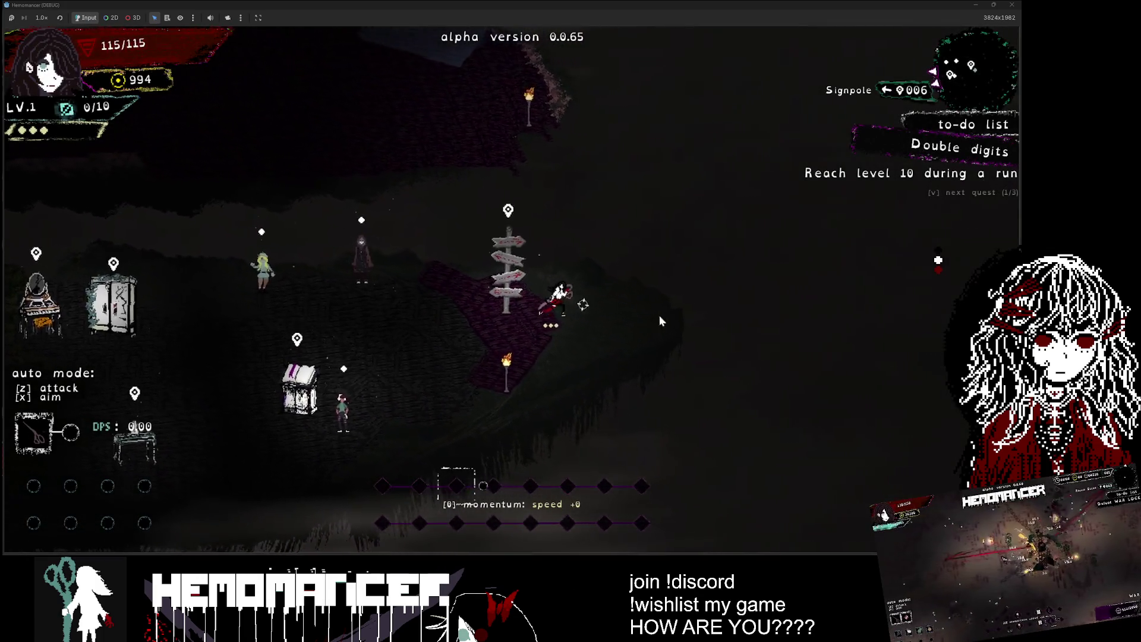
{"action": "key", "text": "a"}
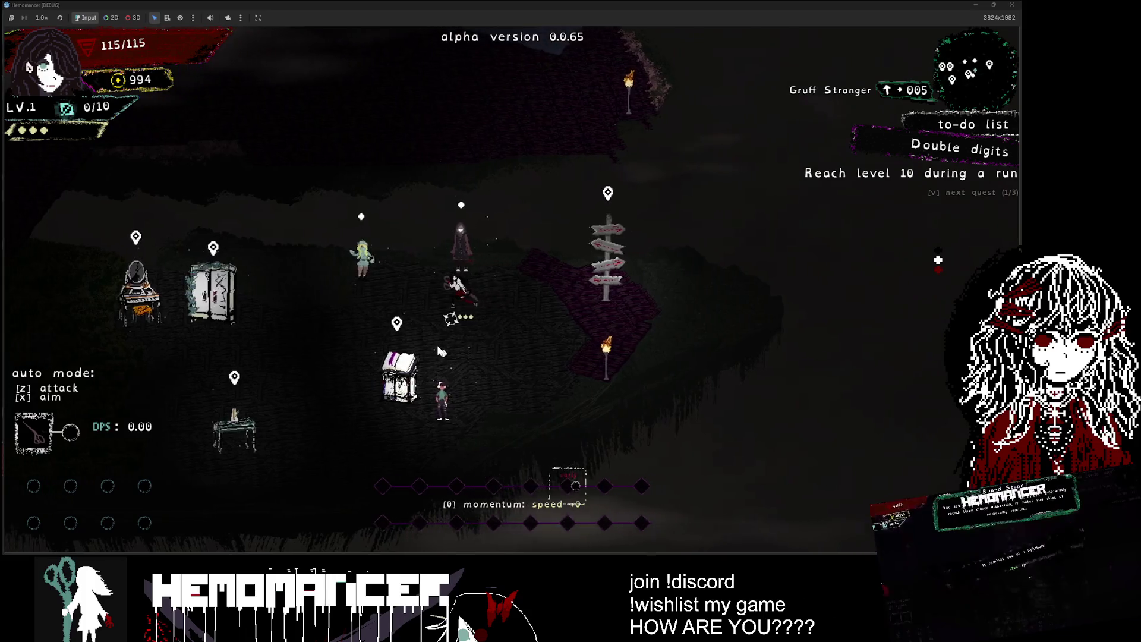
{"action": "key", "text": "Escape"}
{"action": "left_click", "coordinate": [377, 361]}
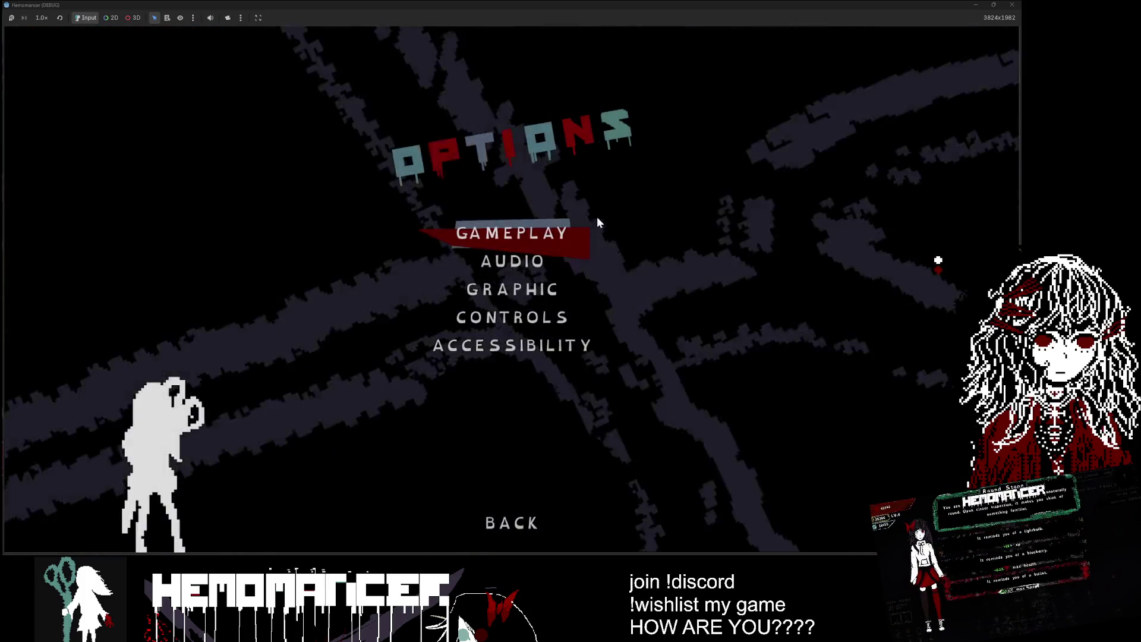
{"action": "left_click", "coordinate": [588, 226]}
{"action": "left_click", "coordinate": [553, 490]}
{"action": "left_click", "coordinate": [519, 295]}
Step: Return to the main menu, start a new game and dismiss the Guides dialog
{"action": "key", "text": "Escape"}
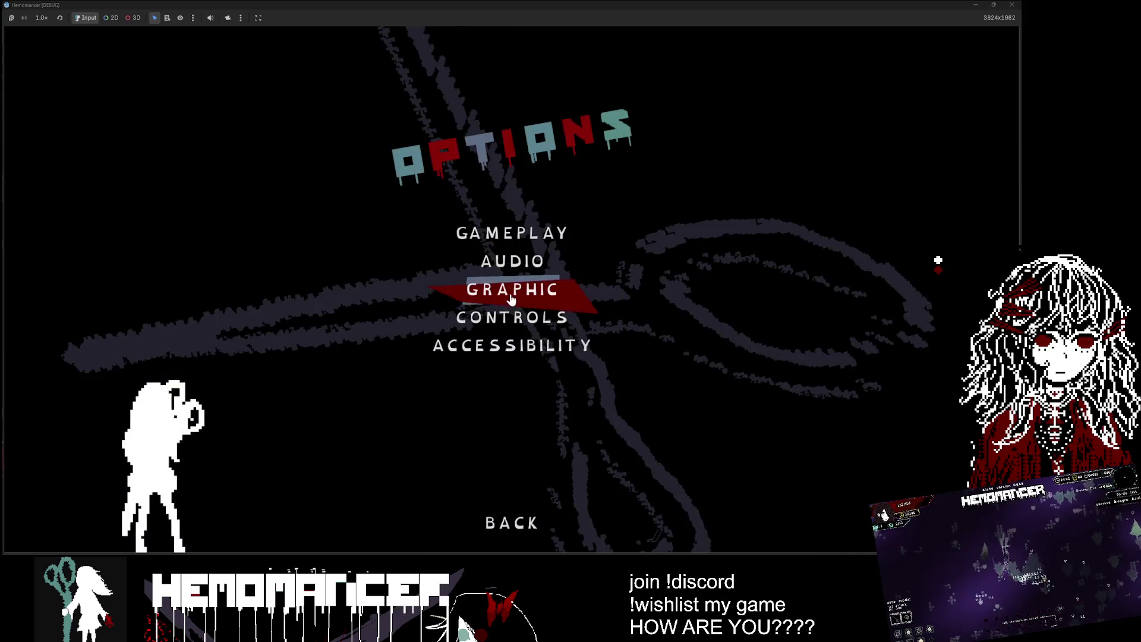
{"action": "key", "text": "Escape"}
{"action": "left_click", "coordinate": [399, 289]}
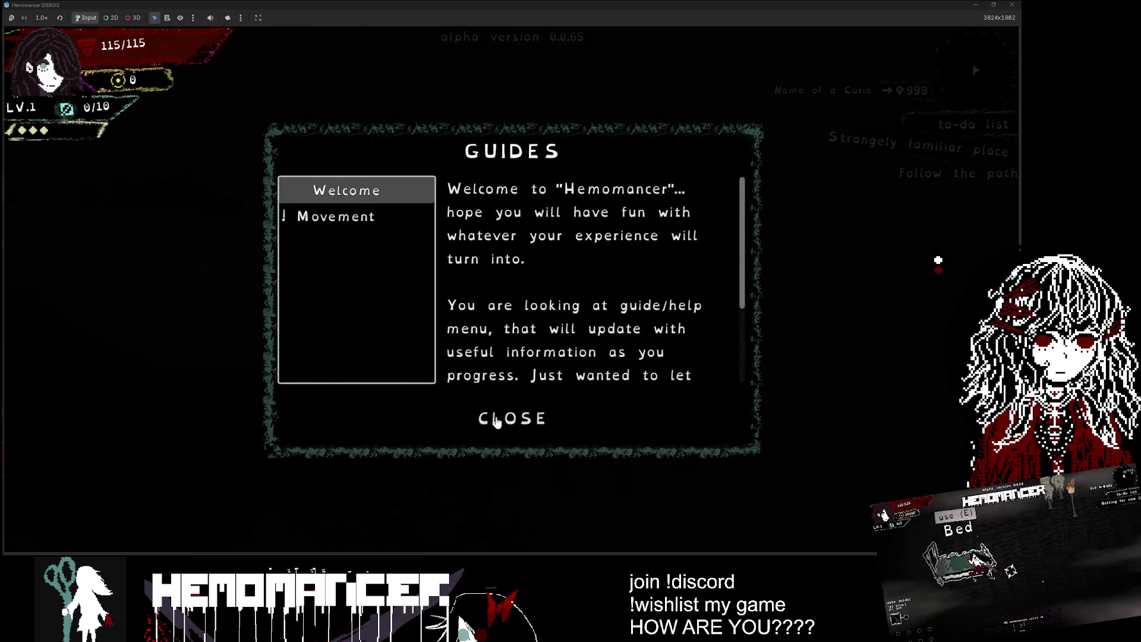
{"action": "left_click", "coordinate": [511, 415]}
Step: Walk left to the Gruff Stranger and talk through his first lines
{"action": "key", "text": "a"}
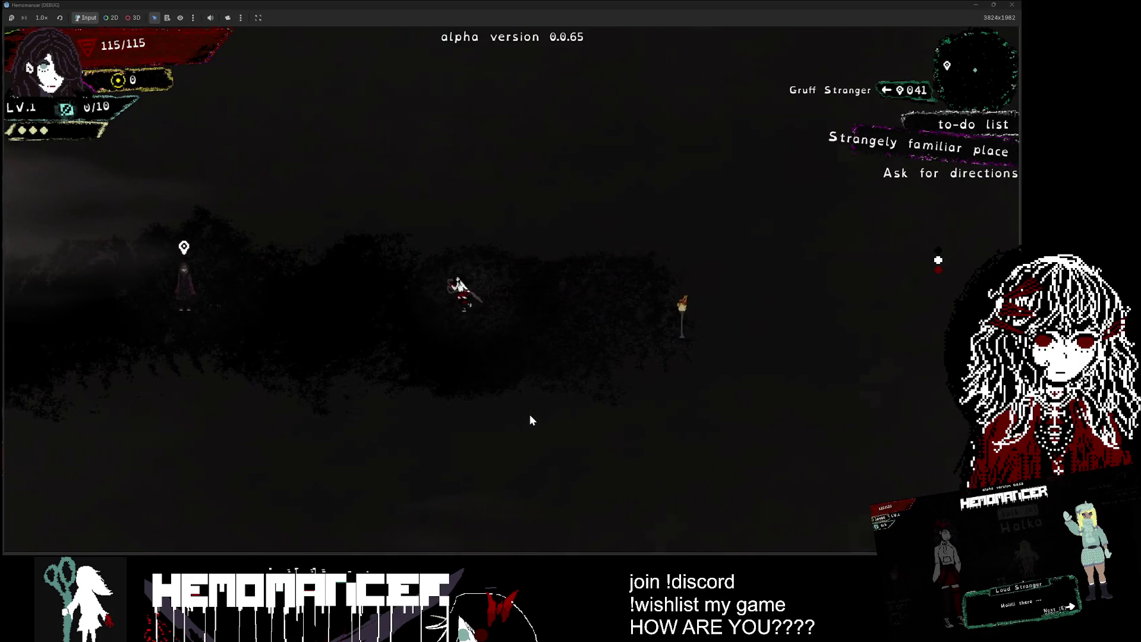
{"action": "key", "text": "a"}
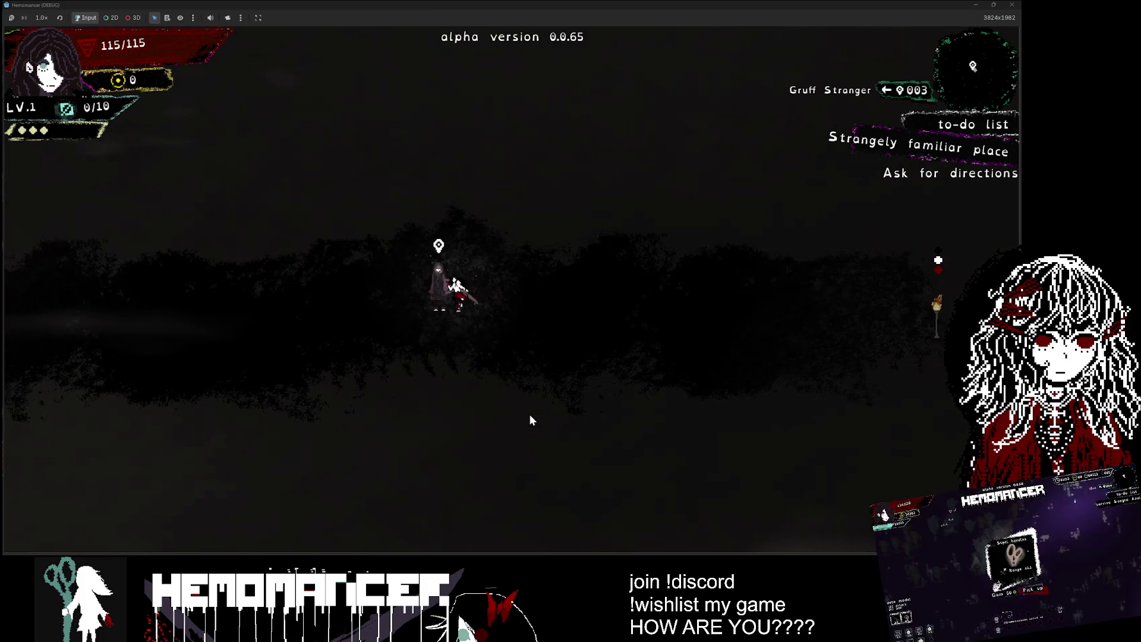
{"action": "key", "text": "e"}
{"action": "key", "text": "e"}
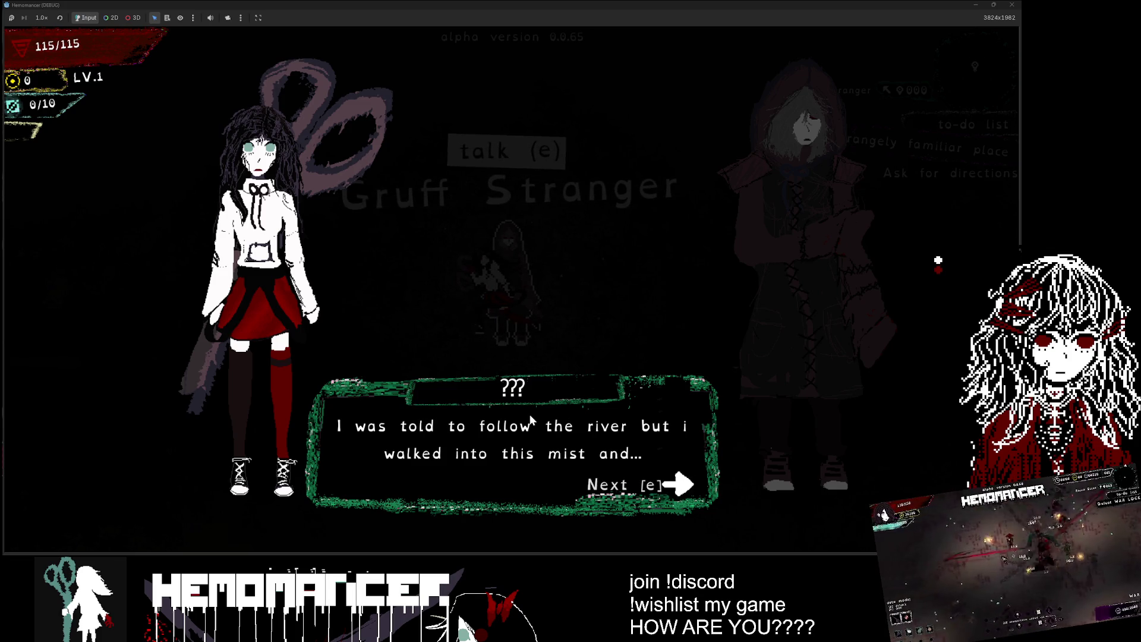
{"action": "key", "text": "e"}
{"action": "key", "text": "e"}
{"action": "key", "text": "e"}
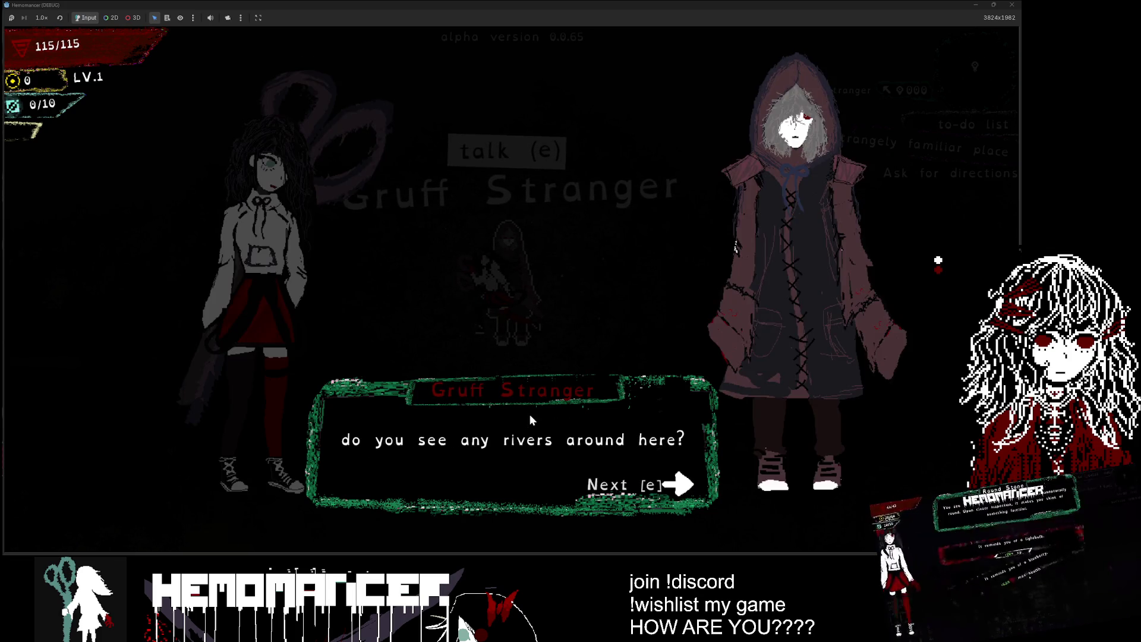
{"action": "key", "text": "e"}
{"action": "key", "text": "e"}
{"action": "key", "text": "e"}
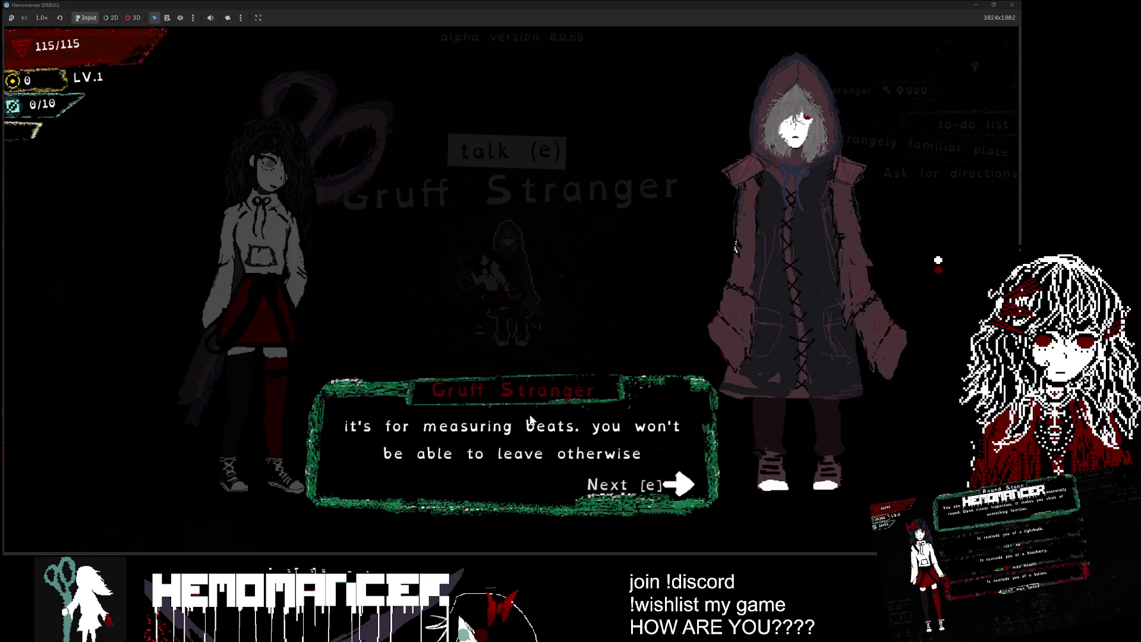
{"action": "key", "text": "e"}
{"action": "key", "text": "e"}
Step: Walk left to the table and use the Metronome
{"action": "key", "text": "a"}
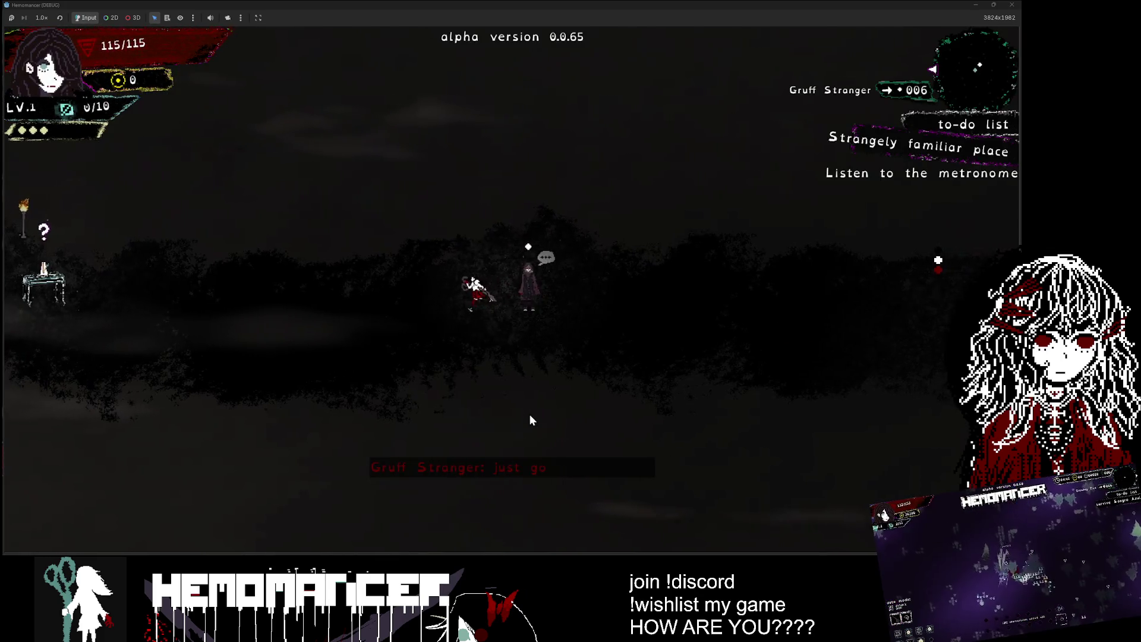
{"action": "key", "text": "a"}
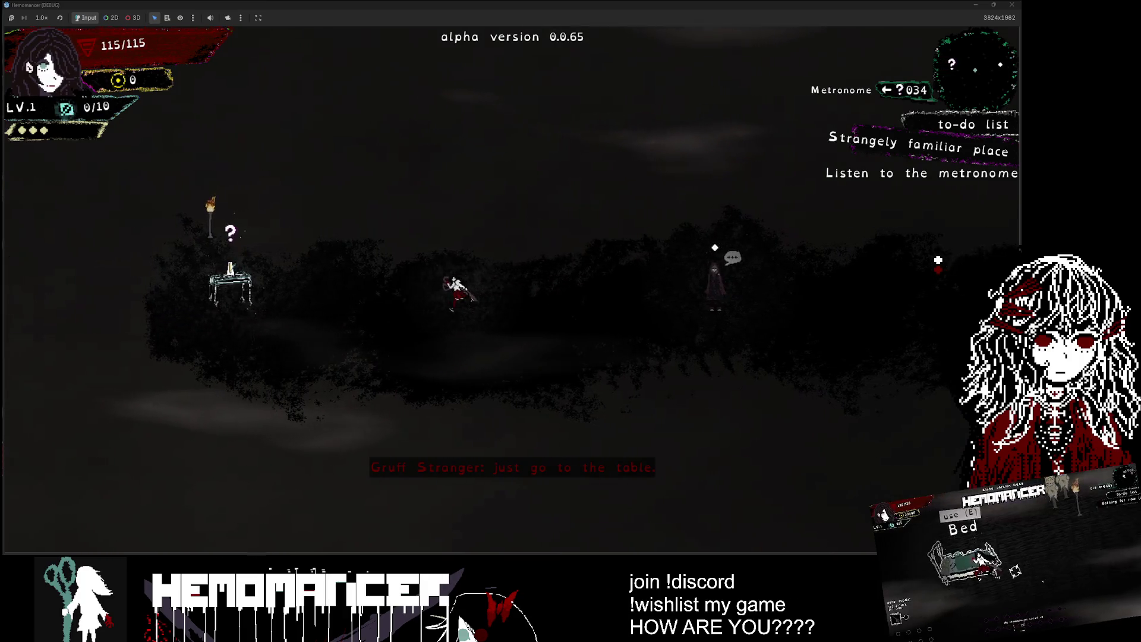
{"action": "key", "text": "a"}
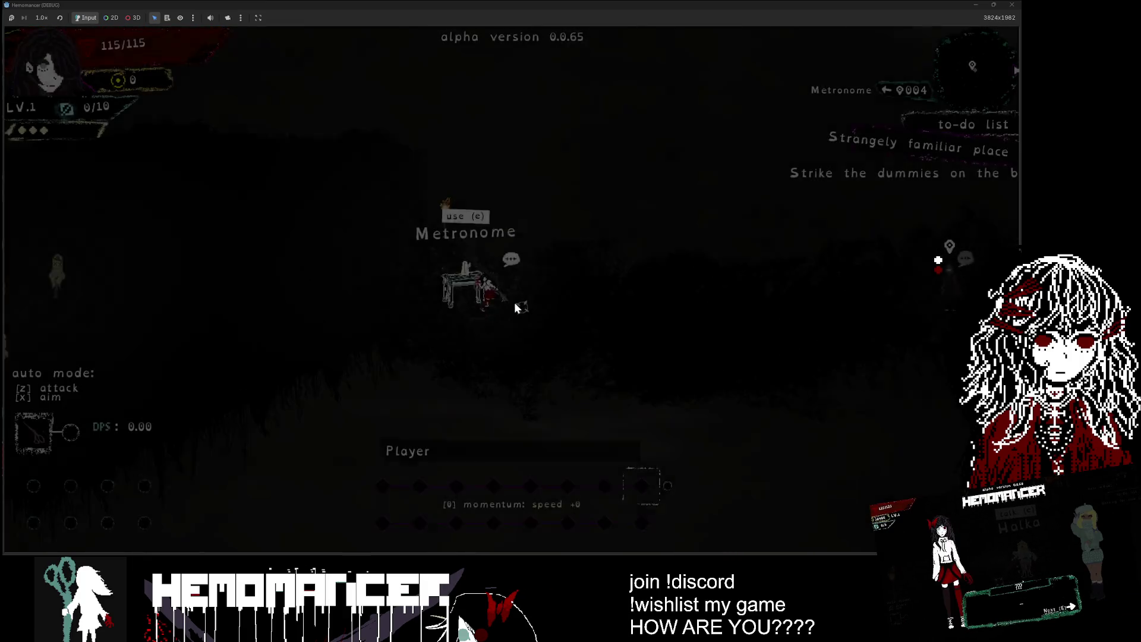
{"action": "key", "text": "e"}
{"action": "key", "text": "d"}
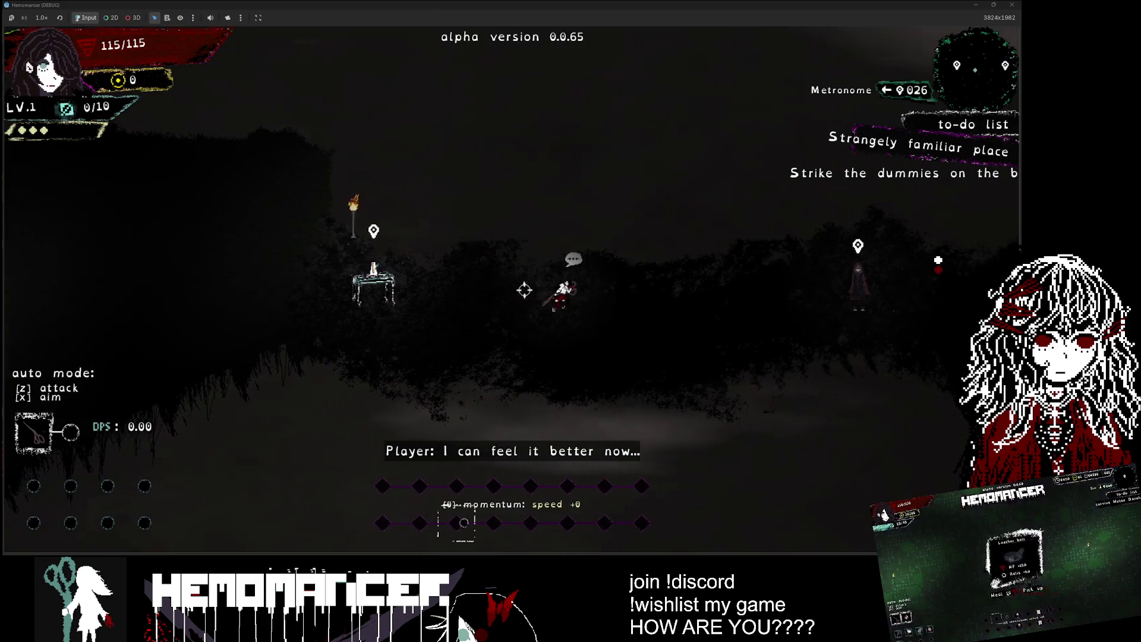
Step: Return to the Gruff Stranger and advance his dialogue to the reply choices
{"action": "key", "text": "d"}
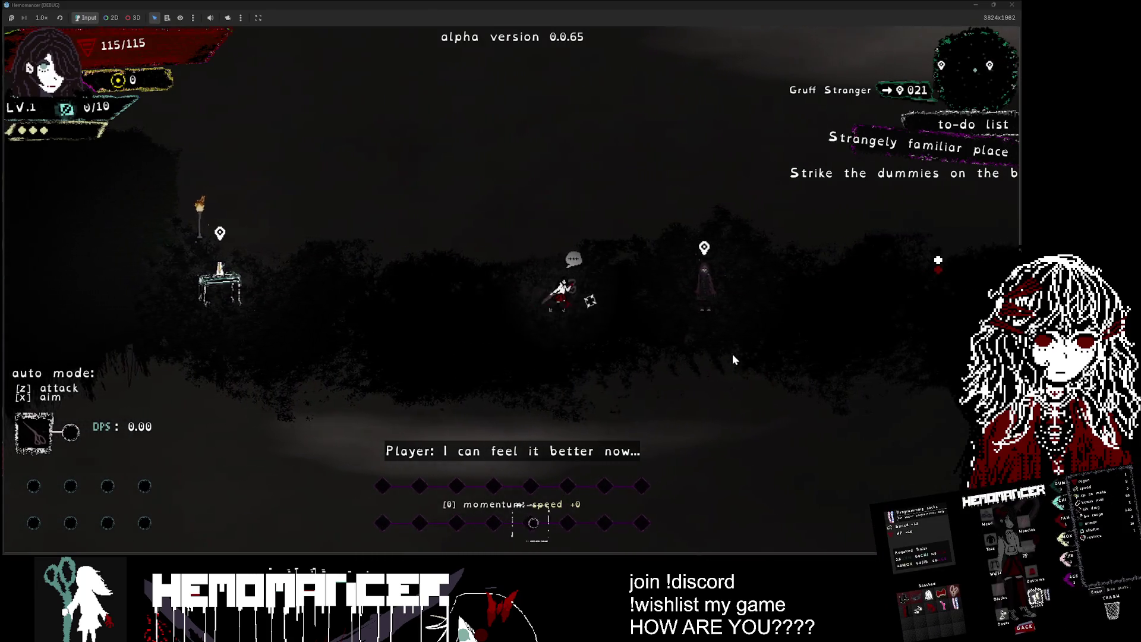
{"action": "key", "text": "d"}
{"action": "key", "text": "e"}
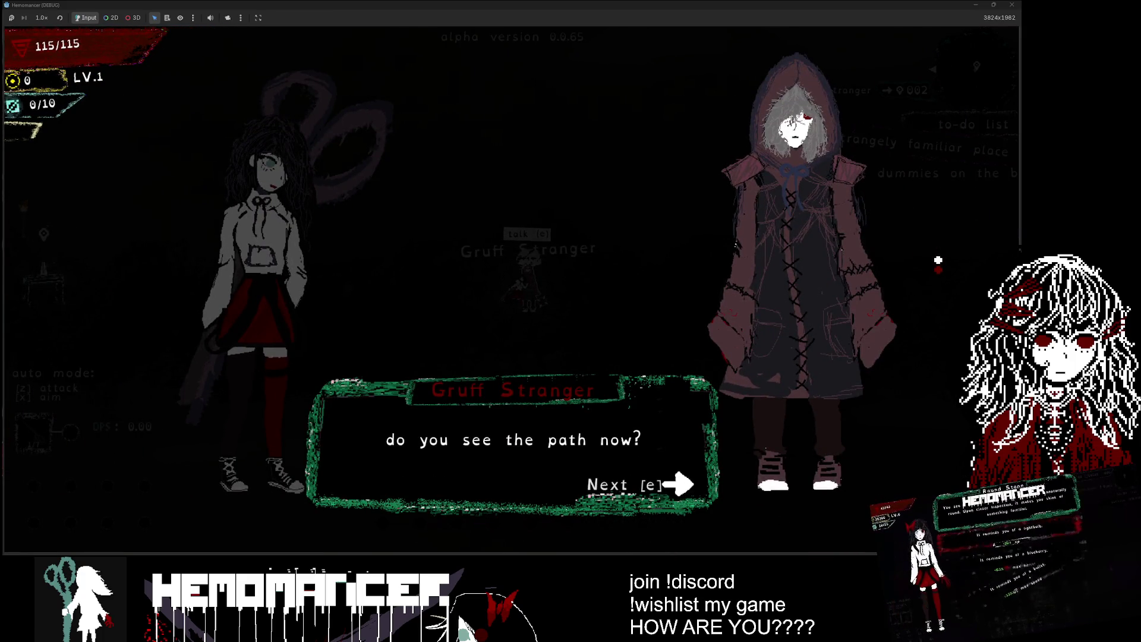
{"action": "key", "text": "e"}
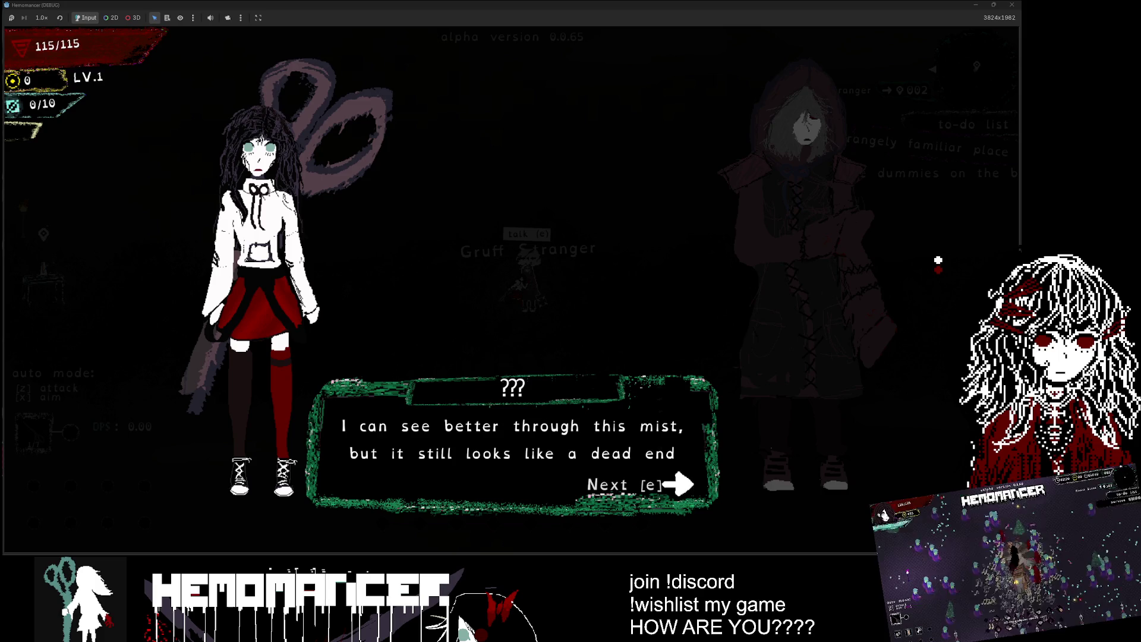
{"action": "key", "text": "e"}
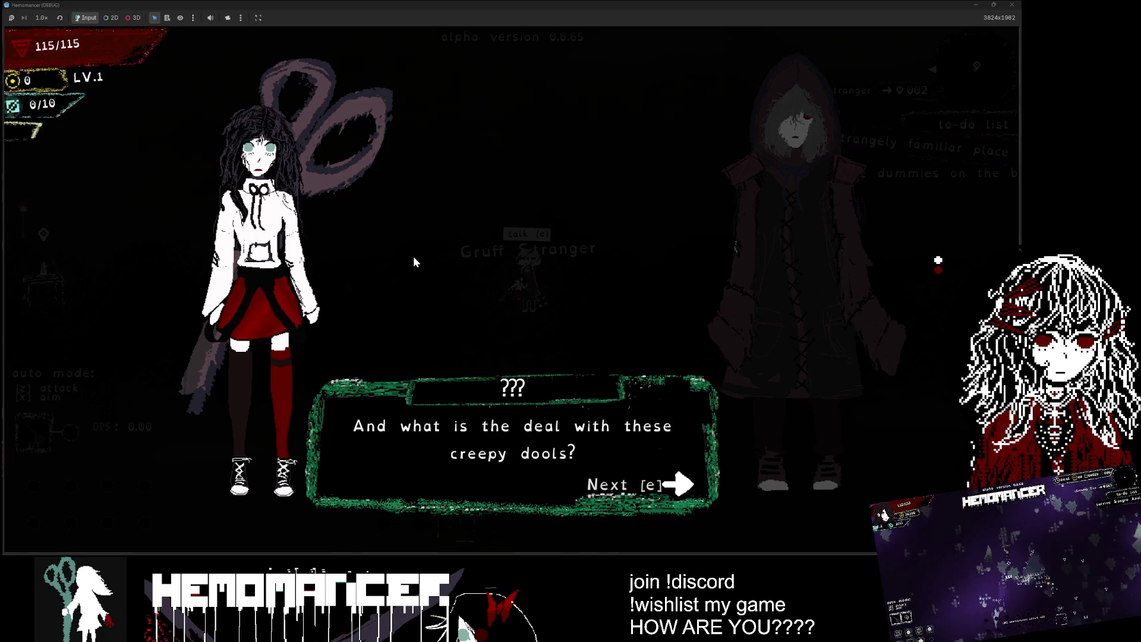
{"action": "key", "text": "e"}
{"action": "key", "text": "e"}
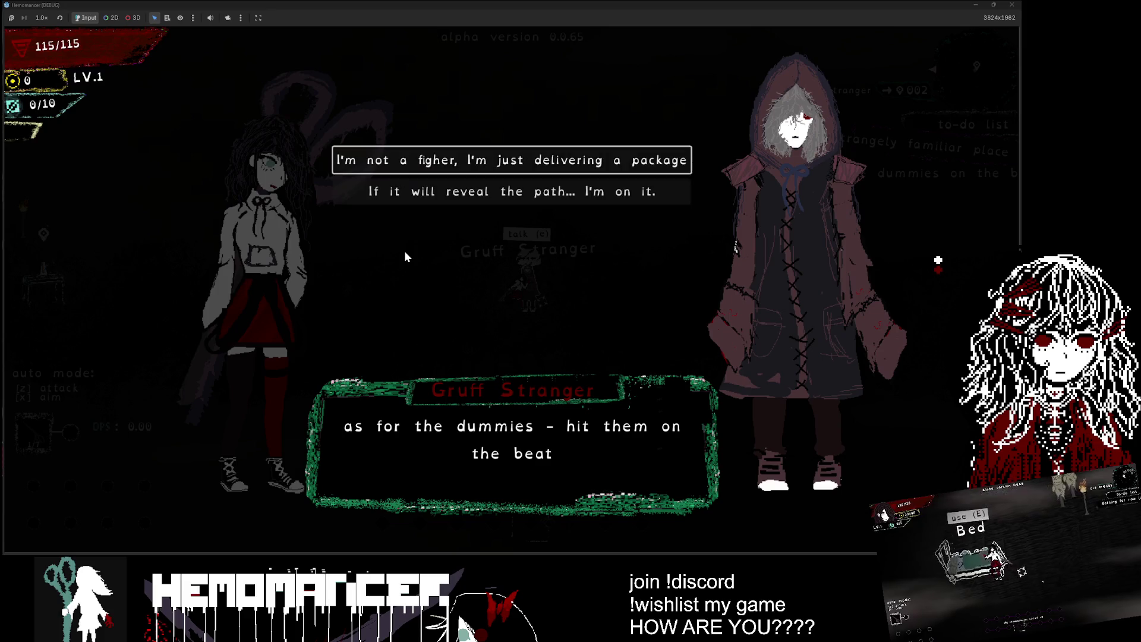
{"action": "key", "text": "e"}
{"action": "key", "text": "e"}
{"action": "key", "text": "e"}
{"action": "key", "text": "e"}
{"action": "key", "text": "e"}
{"action": "key", "text": "e"}
{"action": "key", "text": "e"}
{"action": "key", "text": "e"}
Step: Walk left to the training dummies and strike one on the beat
{"action": "key", "text": "a"}
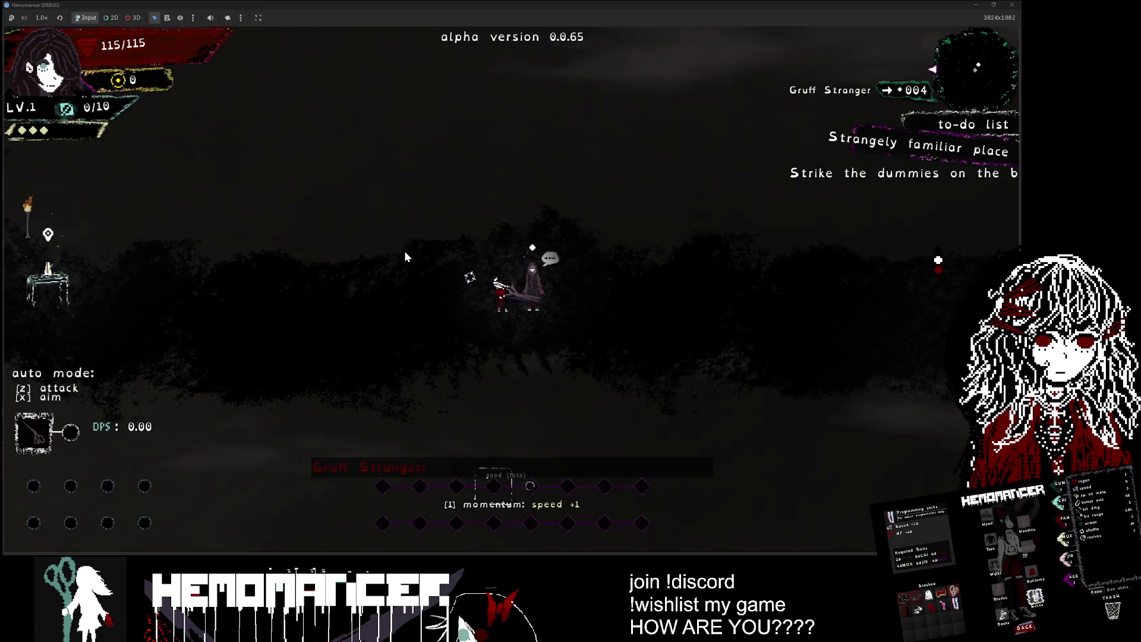
{"action": "key", "text": "a"}
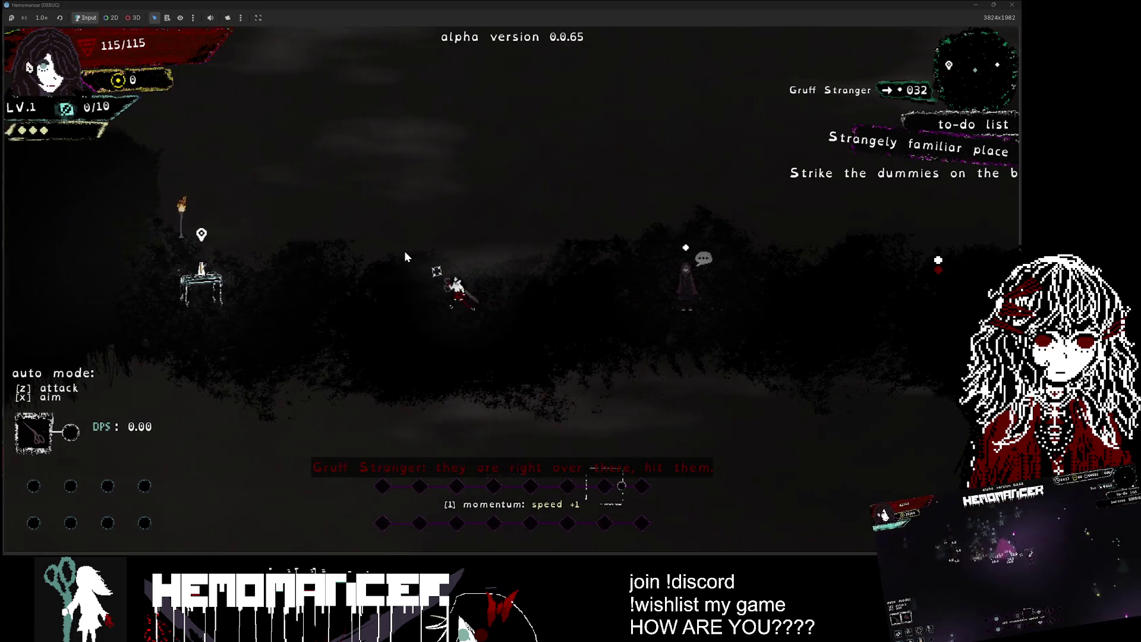
{"action": "key", "text": "a"}
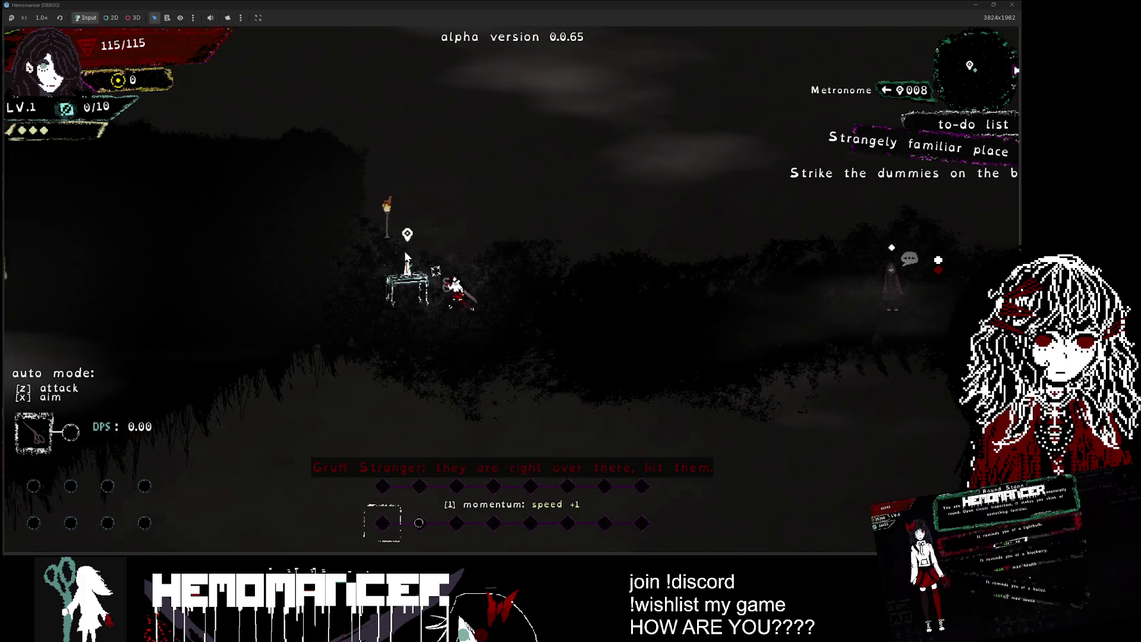
{"action": "key", "text": "a"}
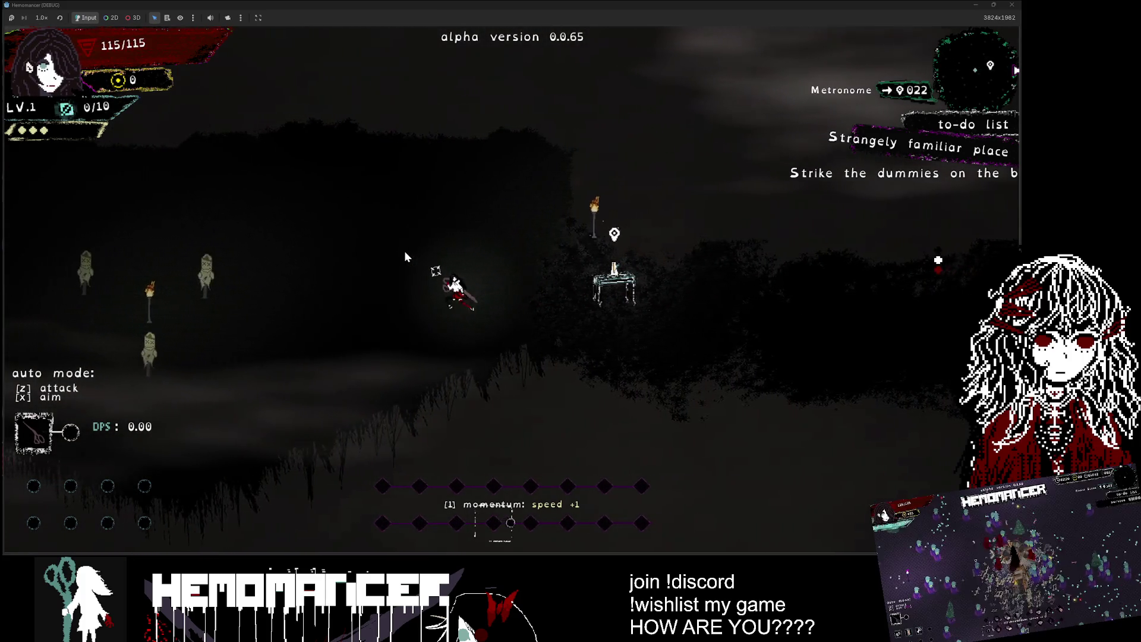
{"action": "key", "text": "a"}
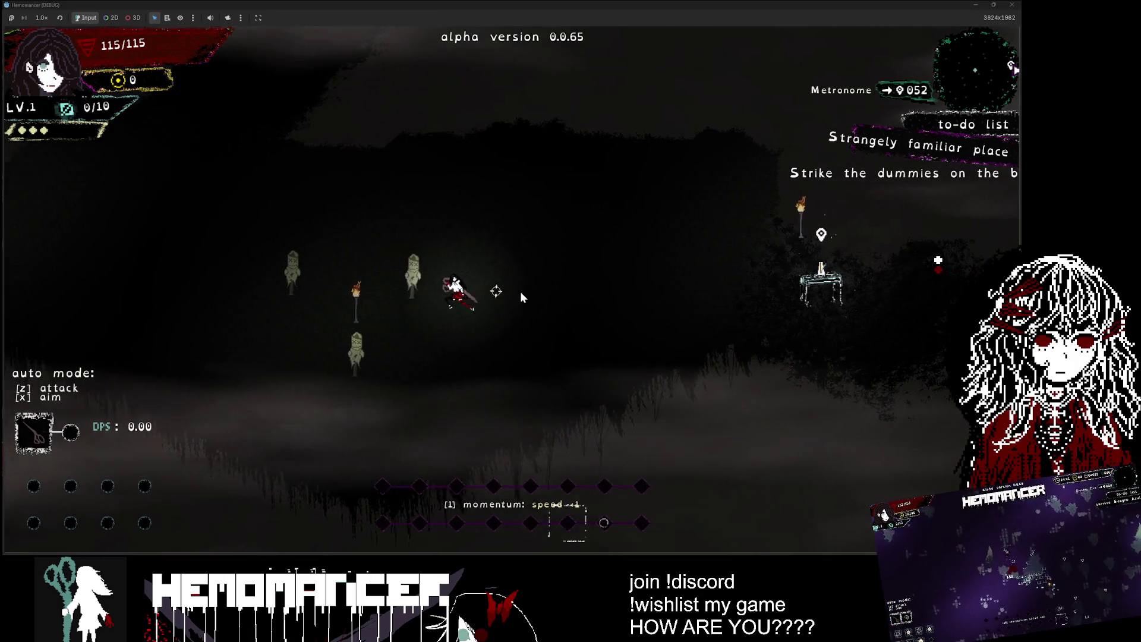
{"action": "key", "text": "s"}
{"action": "left_click", "coordinate": [557, 292]}
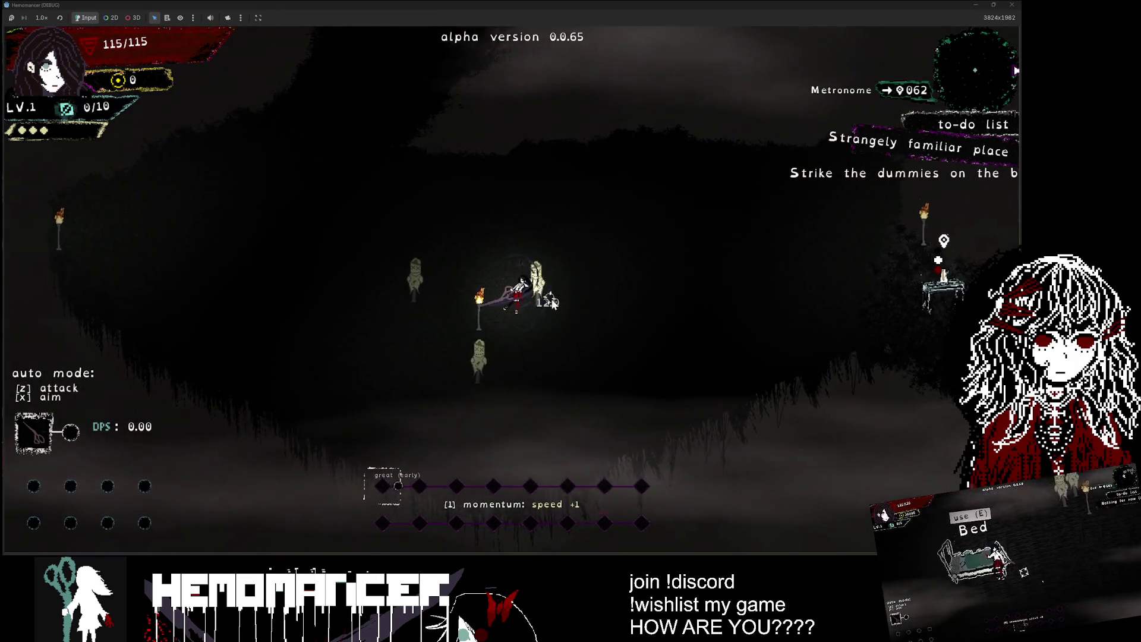
{"action": "key", "text": "a"}
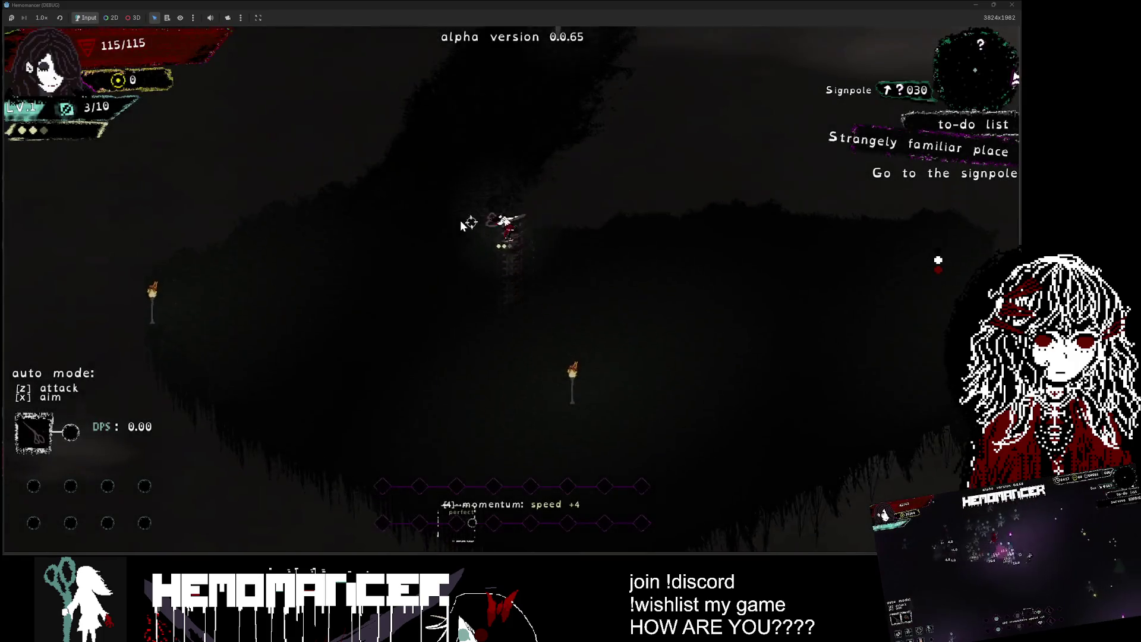
Step: Open the World Map at the signpole and embark on the Prelude mission at Cheag Amar
{"action": "key", "text": "e"}
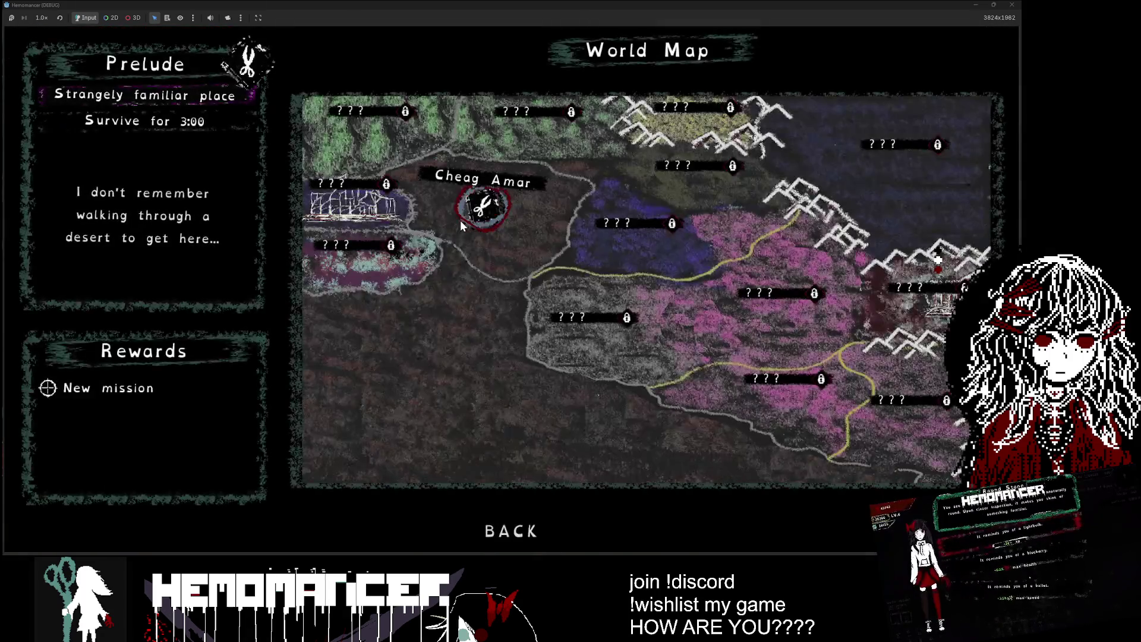
{"action": "key", "text": "w"}
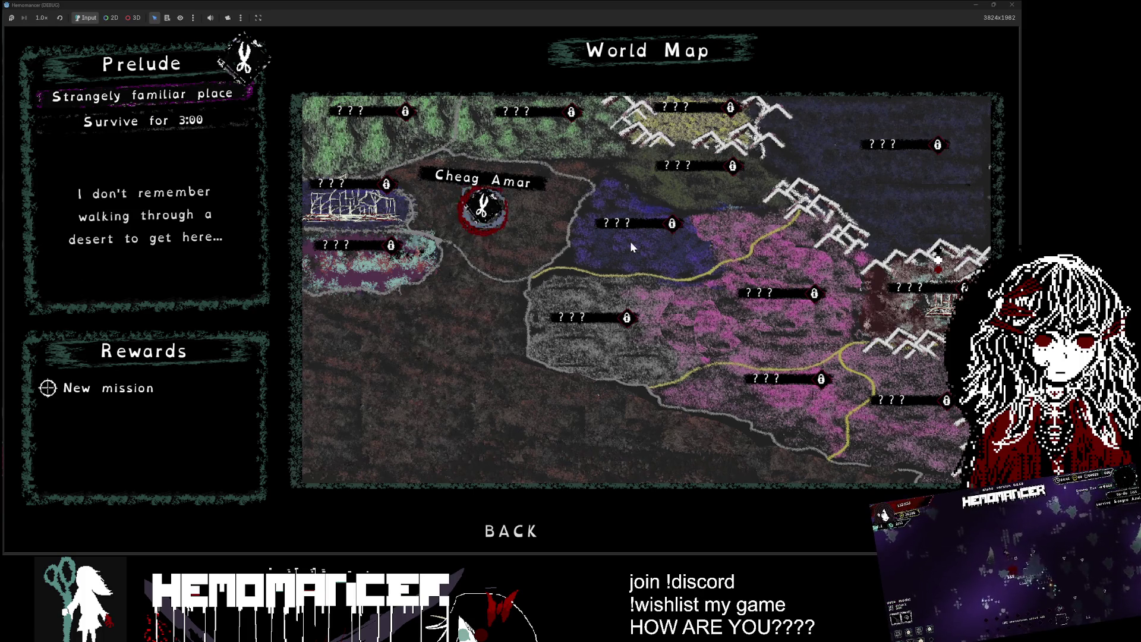
{"action": "left_click", "coordinate": [469, 203]}
{"action": "left_click", "coordinate": [522, 288]}
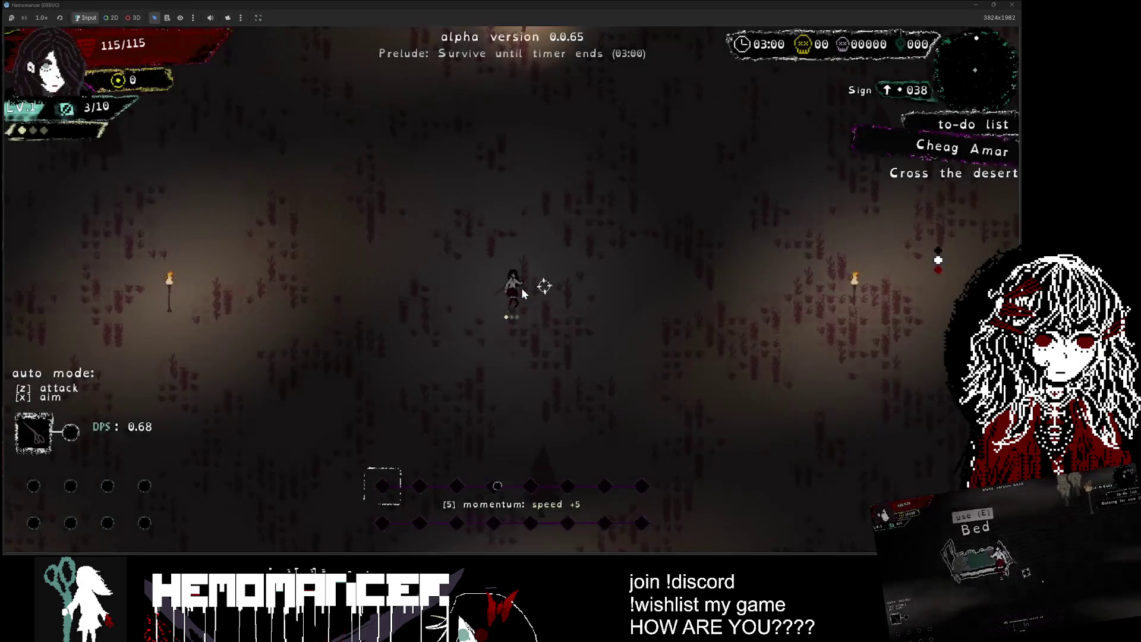
Step: Move past the desert sign with WASD, fighting enemies, then bring up the Godot editor
{"action": "key", "text": "w"}
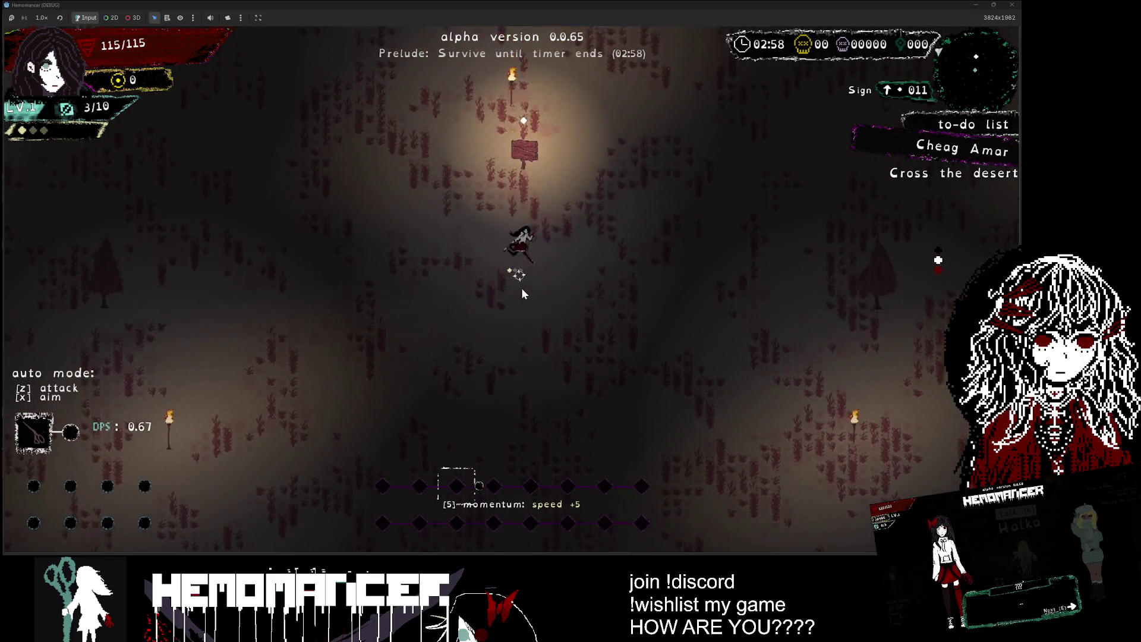
{"action": "key", "text": "w"}
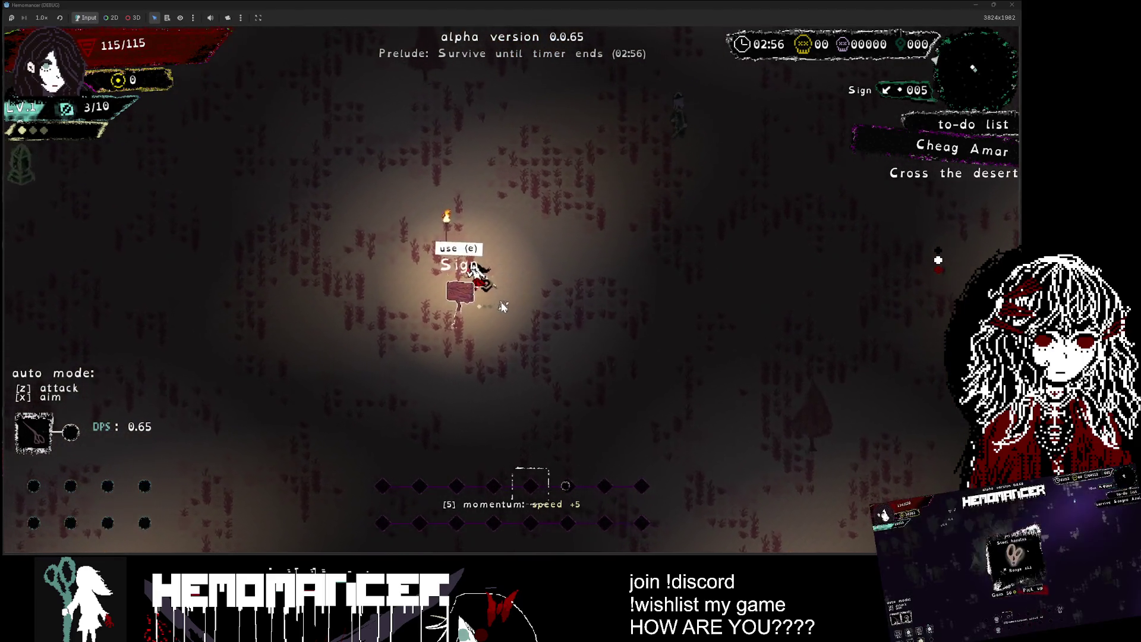
{"action": "key", "text": "w"}
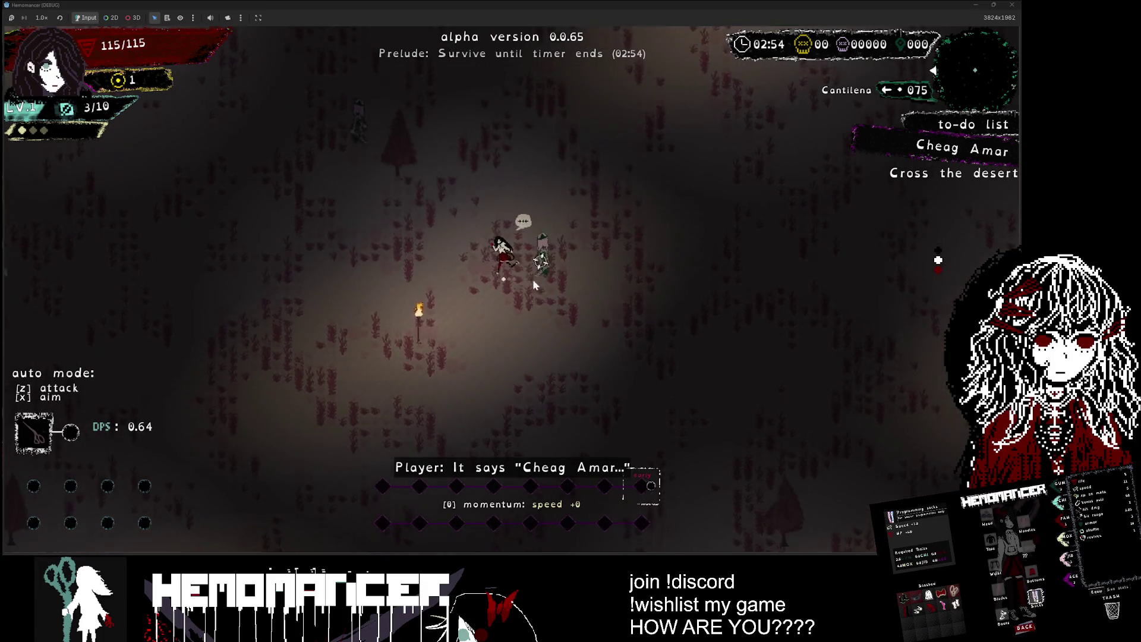
{"action": "key", "text": "s"}
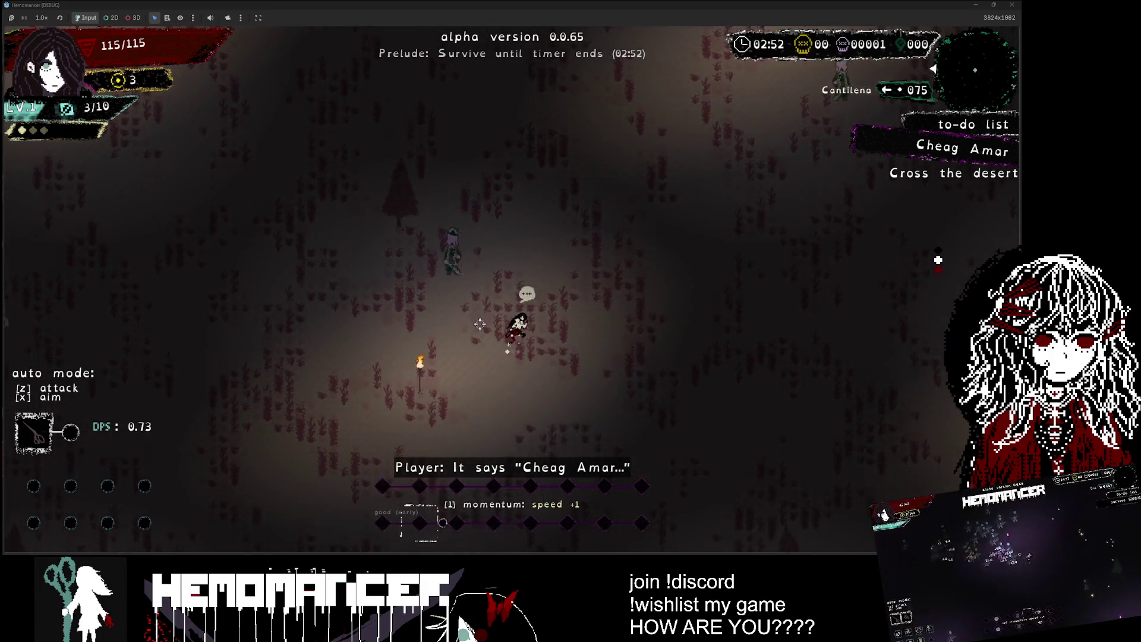
{"action": "key", "text": "s"}
{"action": "key", "text": "a"}
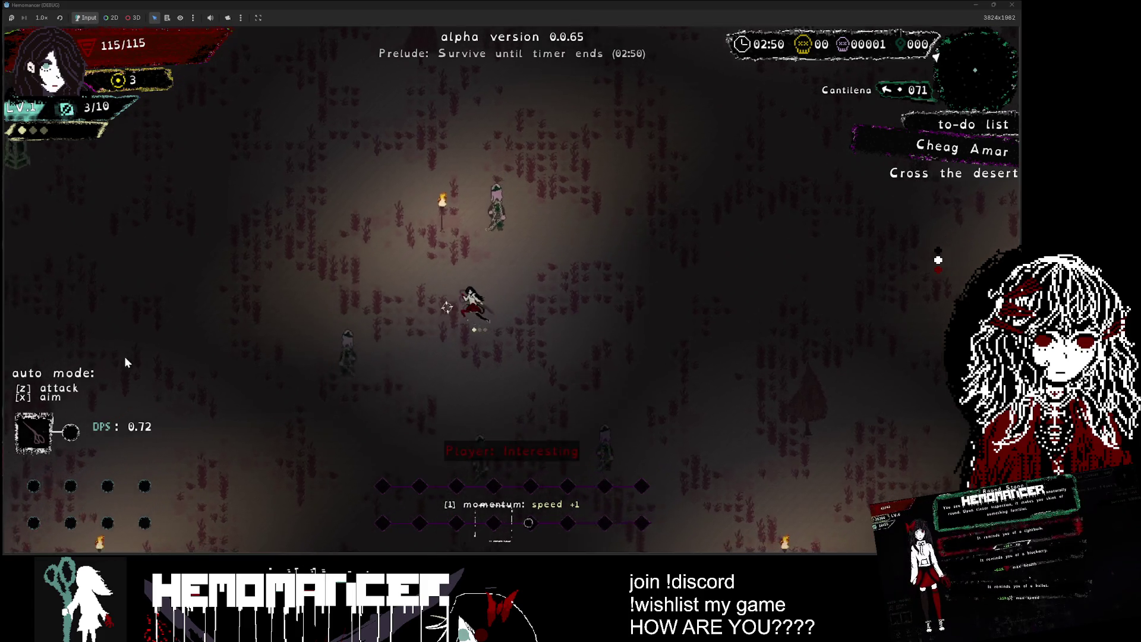
{"action": "key", "text": "w"}
{"action": "key", "text": "a"}
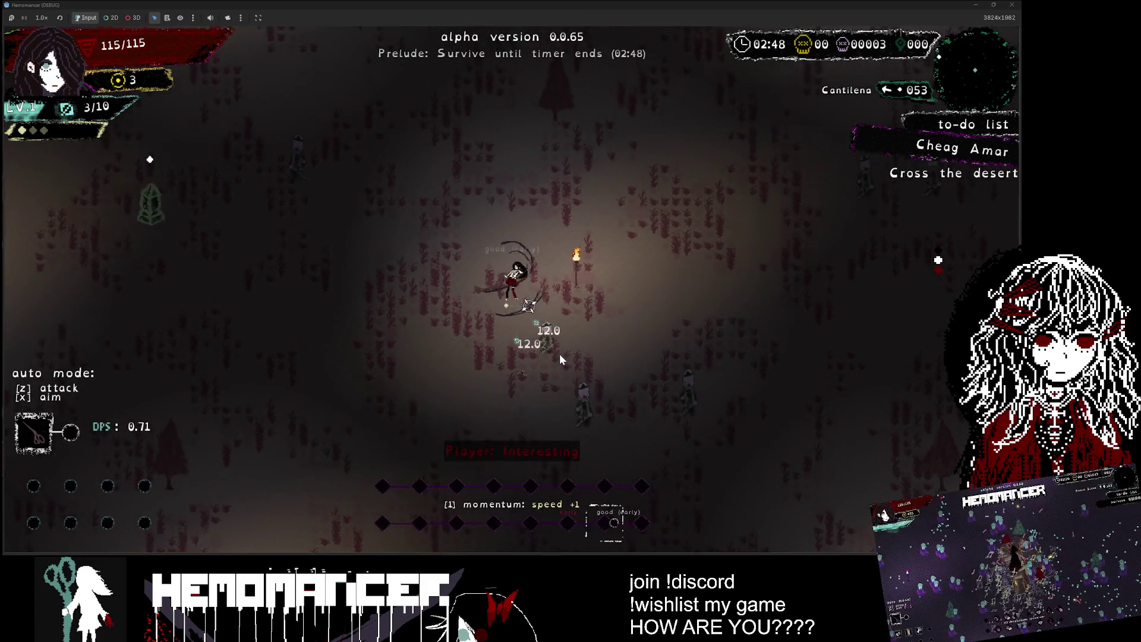
{"action": "key", "text": "d"}
{"action": "key", "text": "s"}
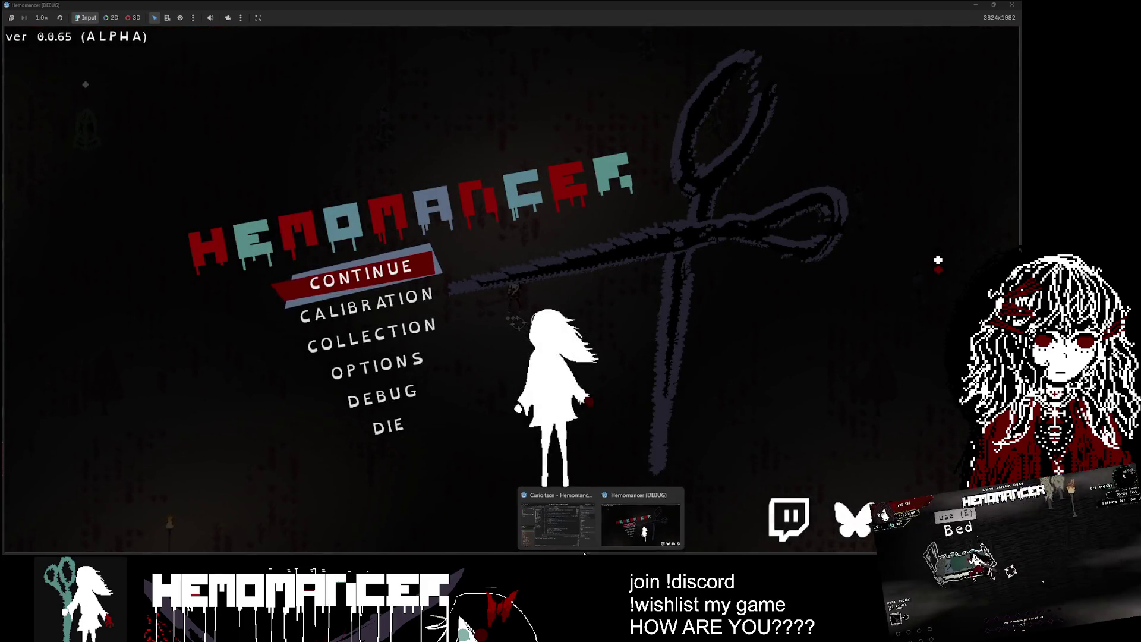
{"action": "left_click", "coordinate": [564, 536]}
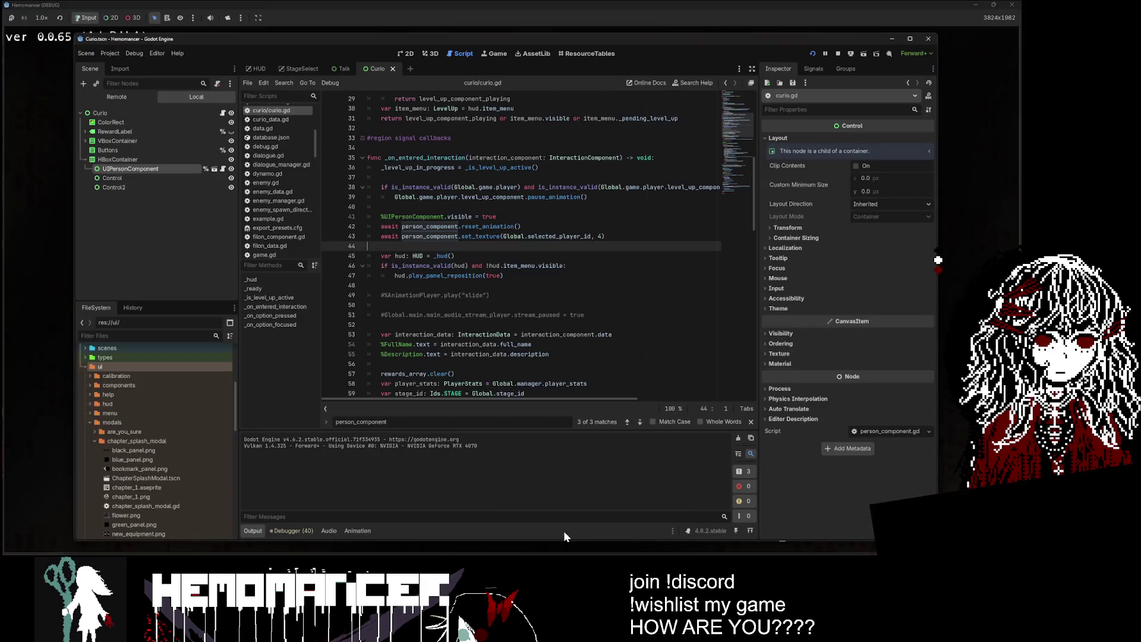
Step: Select FakeRegion in the StageSelect scene, view its 2D World Map layout, then minimise and resume the run
{"action": "left_click", "coordinate": [294, 67]}
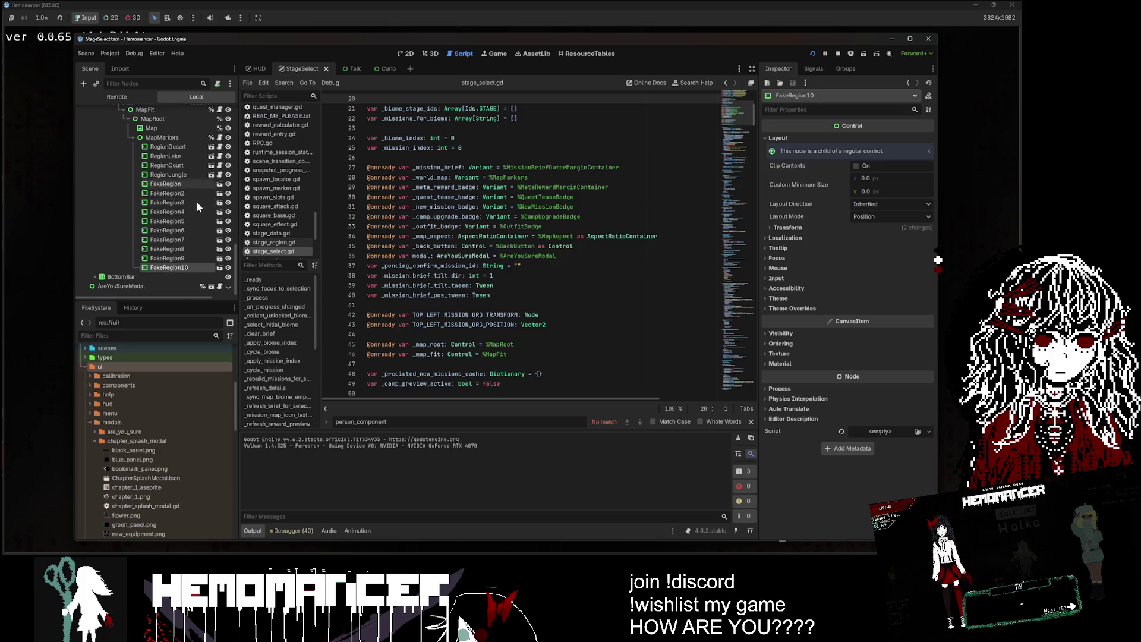
{"action": "left_click", "coordinate": [173, 185]}
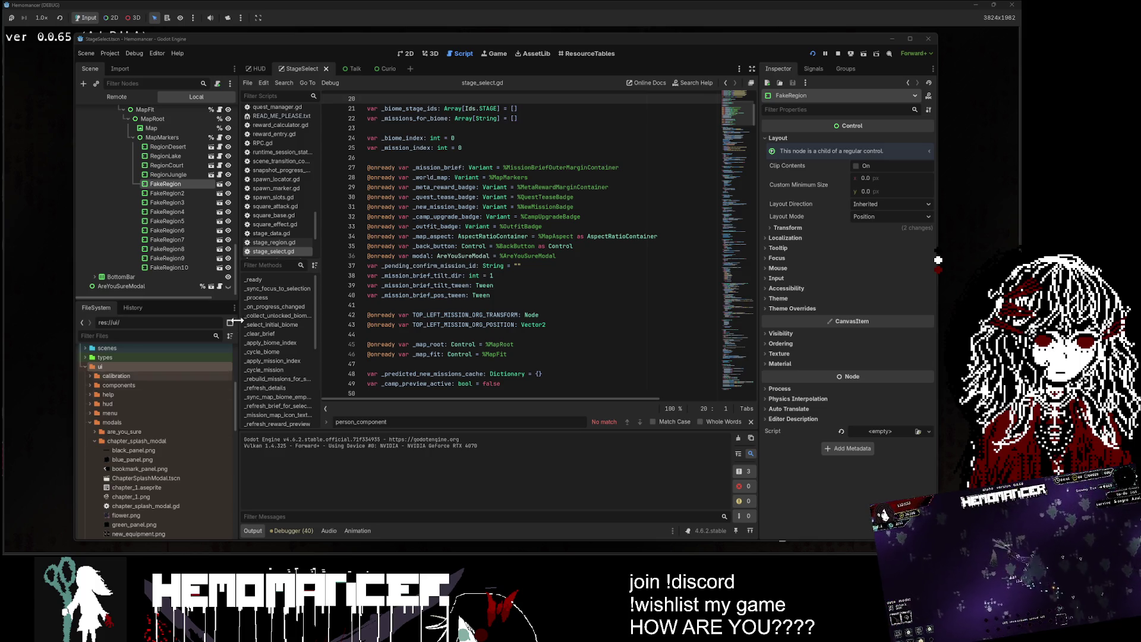
{"action": "left_click", "coordinate": [406, 53]}
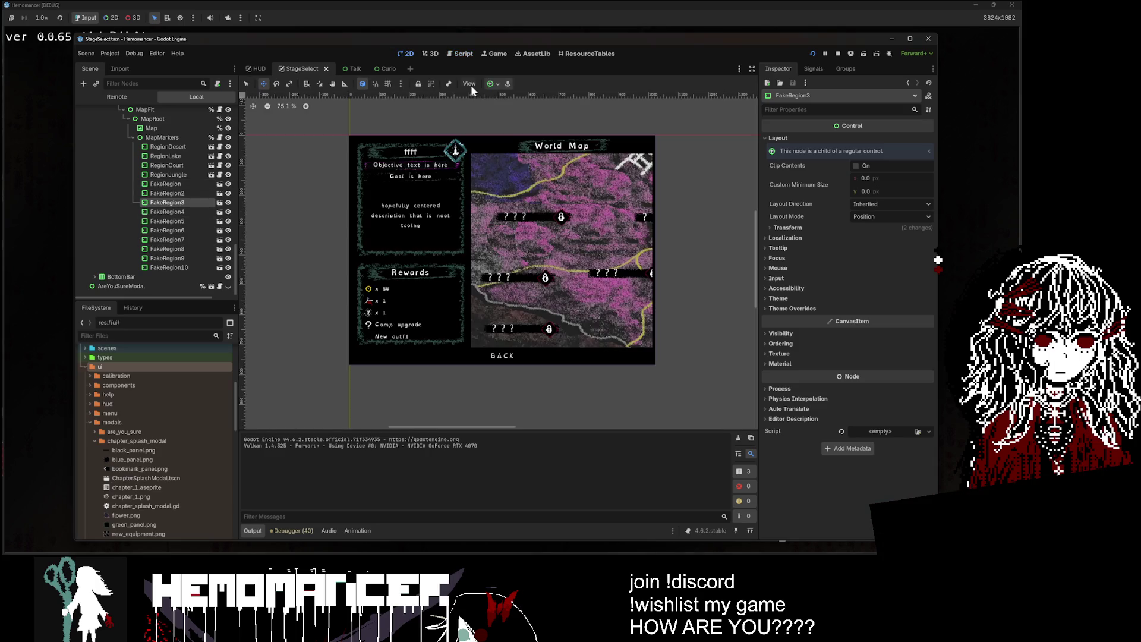
{"action": "left_click", "coordinate": [893, 39]}
{"action": "left_click", "coordinate": [396, 278]}
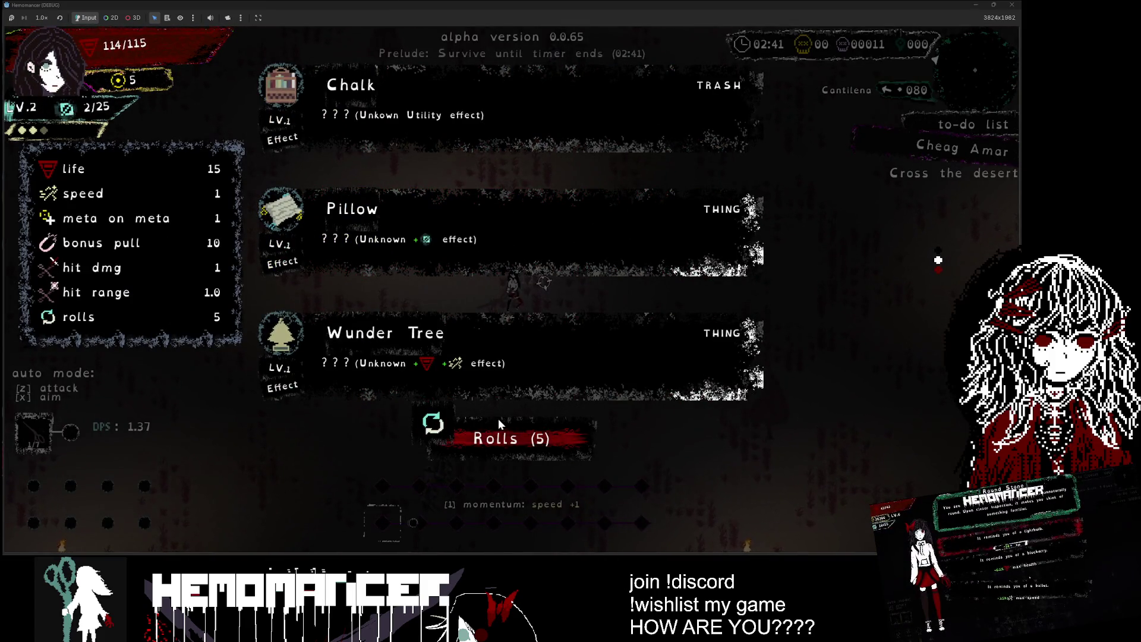
Step: Reroll the item cards, take Swollen battery, and move to attack enemies
{"action": "left_click", "coordinate": [499, 421]}
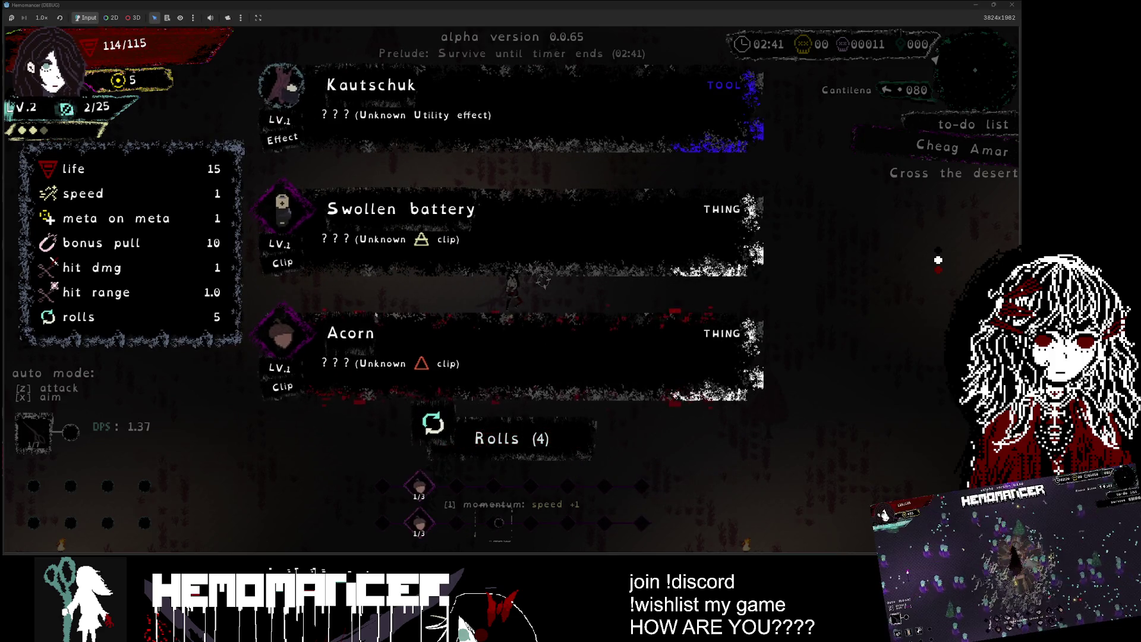
{"action": "left_click", "coordinate": [374, 284]}
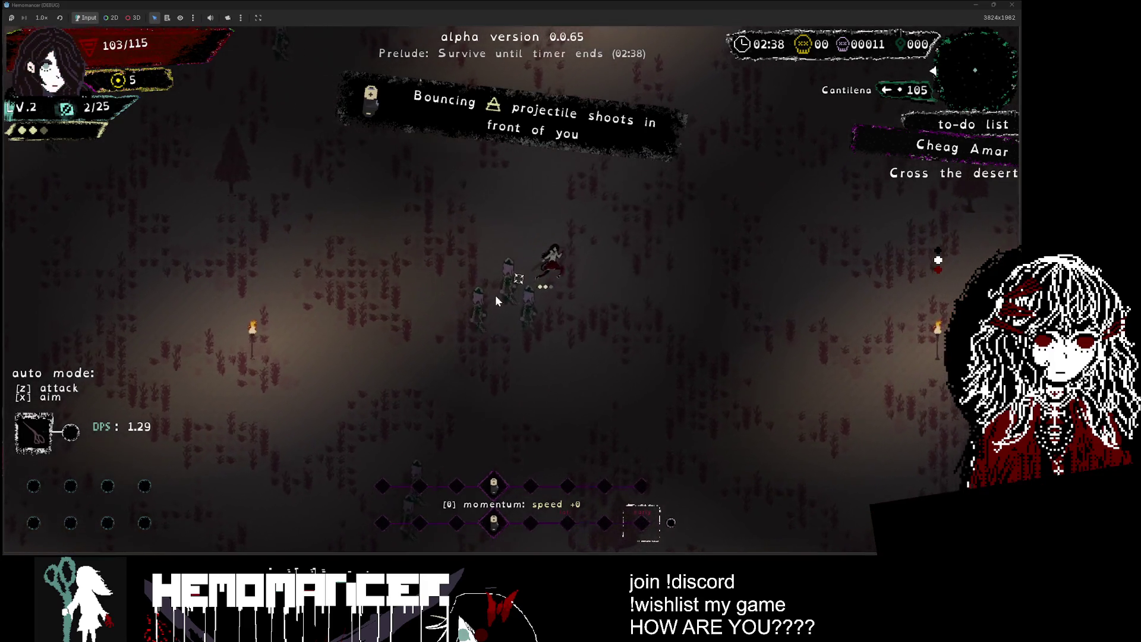
{"action": "left_click", "coordinate": [580, 243]}
{"action": "left_click", "coordinate": [615, 213]}
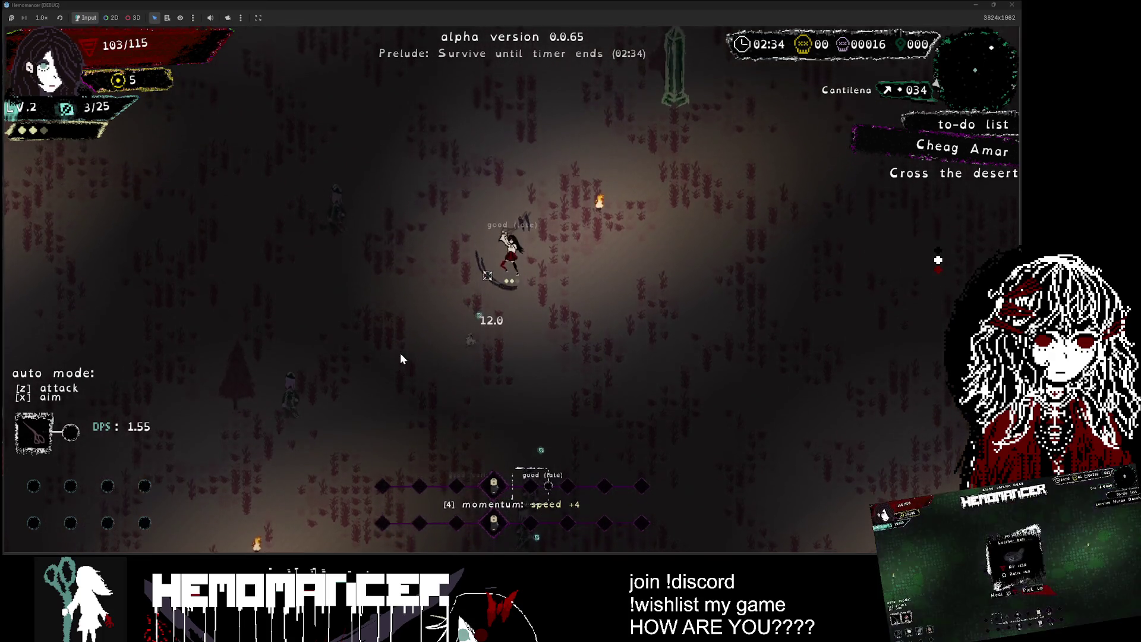
{"action": "left_click", "coordinate": [401, 354]}
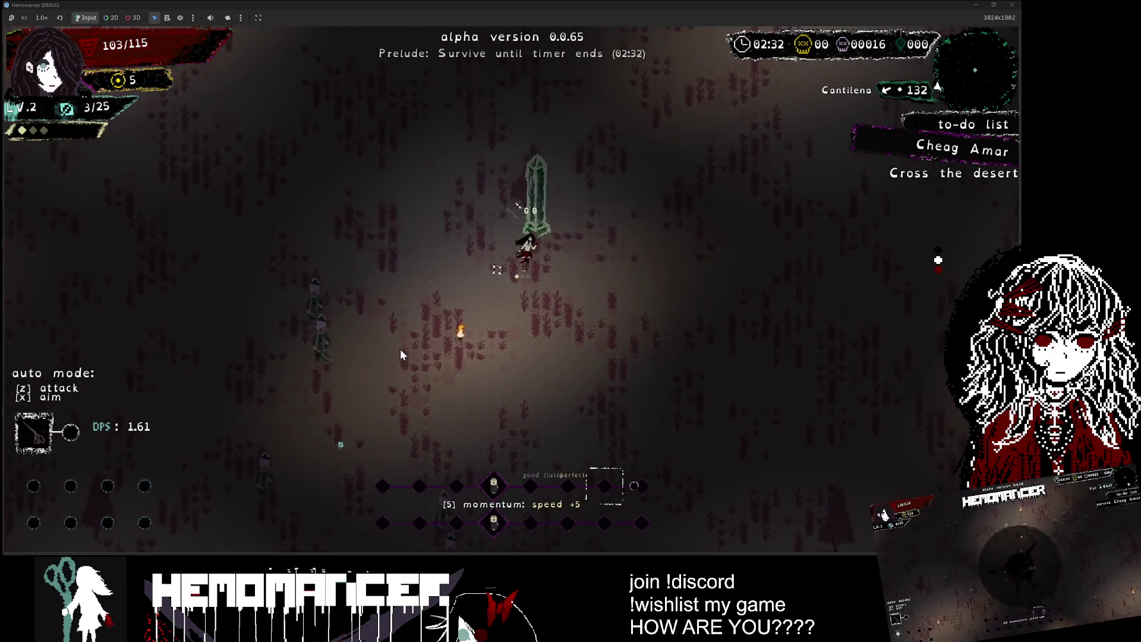
Step: Keep attacking enemies on the beat, then leave the run with Escape
{"action": "left_click", "coordinate": [336, 350]}
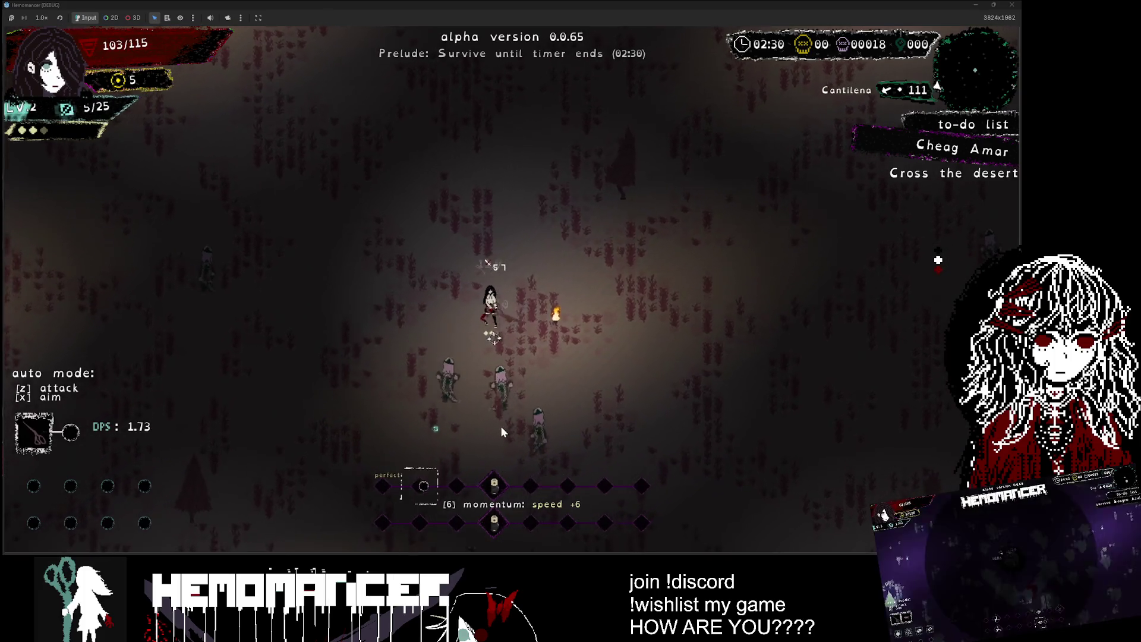
{"action": "left_click", "coordinate": [501, 426]}
{"action": "left_click", "coordinate": [500, 426]}
{"action": "left_click", "coordinate": [501, 426]}
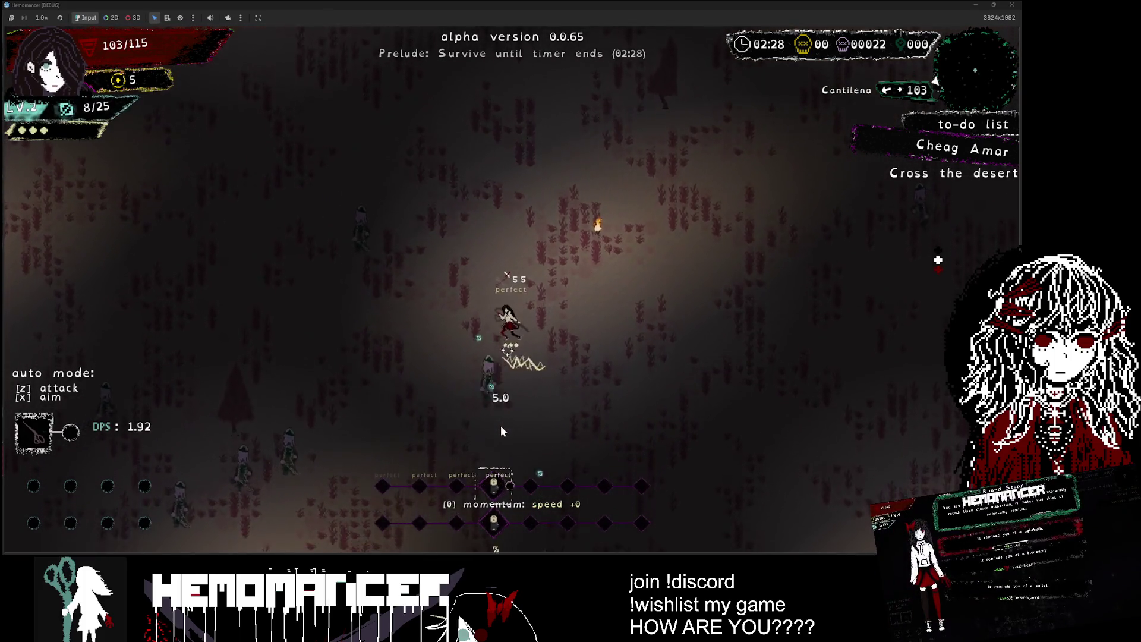
{"action": "key", "text": "Escape"}
Step: Quit the run, start a new game and embark on the Prelude mission
{"action": "left_click", "coordinate": [383, 423]}
{"action": "key", "text": "Return"}
{"action": "left_click", "coordinate": [379, 273]}
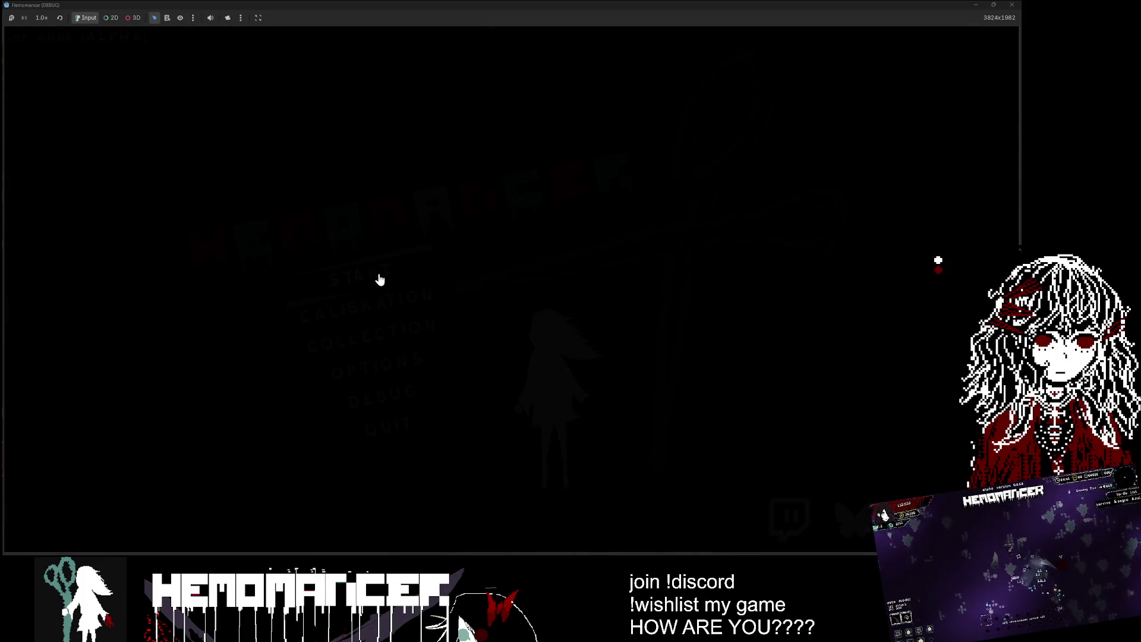
{"action": "key", "text": "Down"}
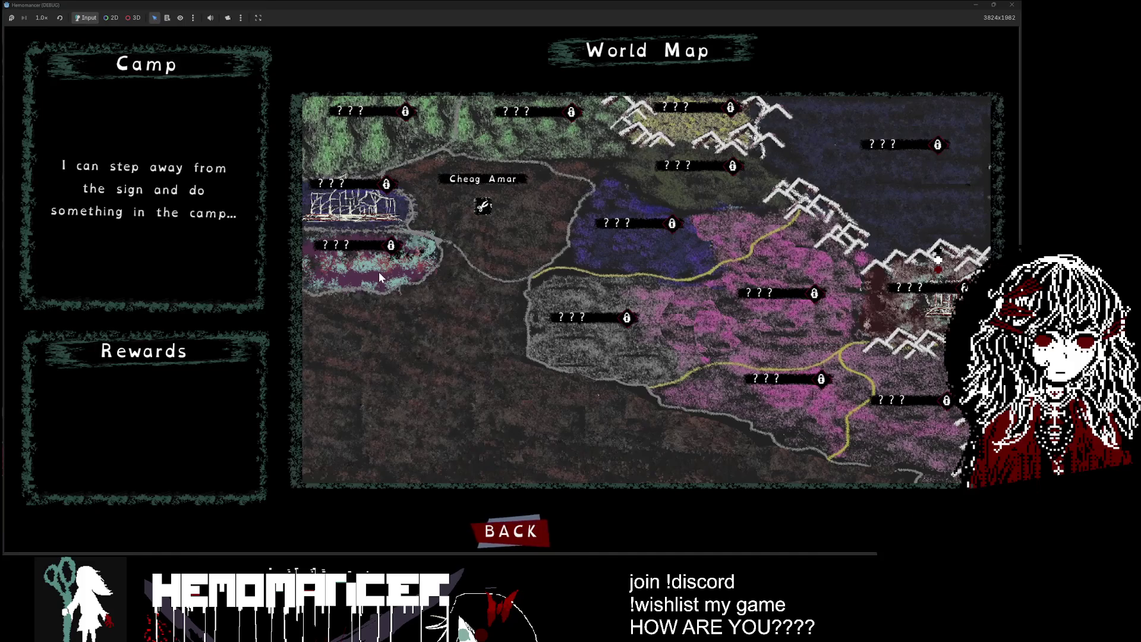
{"action": "key", "text": "Up"}
{"action": "key", "text": "Return"}
{"action": "key", "text": "Return"}
Step: Finish the mission instantly from the pause DEBUG panel and talk to the Gruff Stranger
{"action": "key", "text": "Escape"}
{"action": "left_click", "coordinate": [380, 390]}
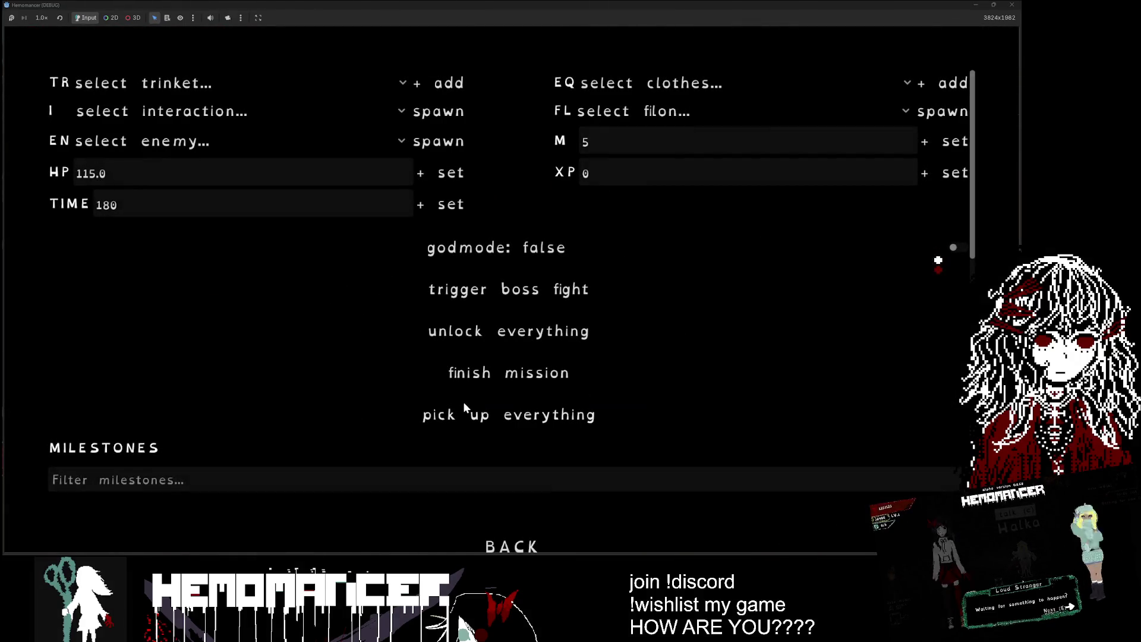
{"action": "left_click", "coordinate": [491, 372]}
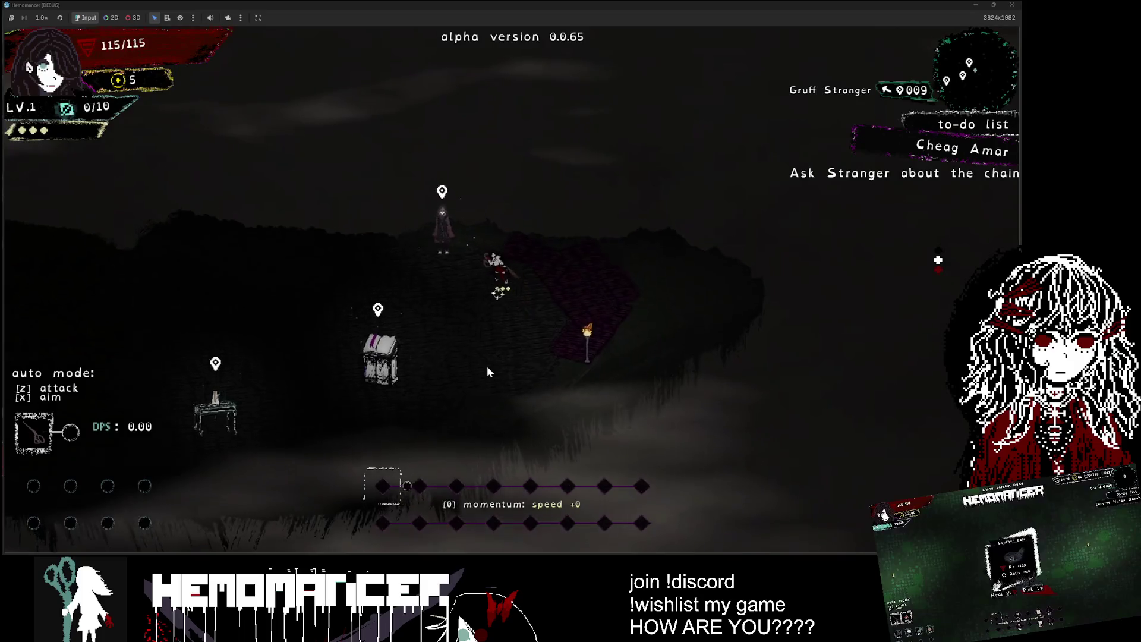
{"action": "key", "text": "e"}
{"action": "key", "text": "e"}
{"action": "key", "text": "e"}
{"action": "key", "text": "e"}
{"action": "key", "text": "e"}
{"action": "key", "text": "e"}
{"action": "key", "text": "e"}
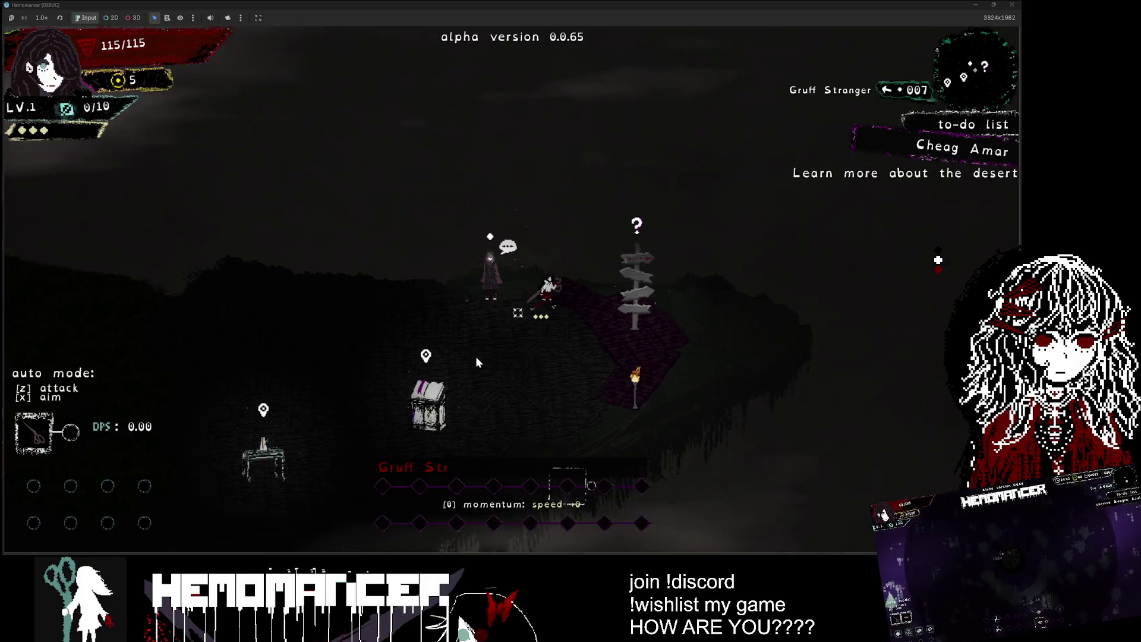
{"action": "key", "text": "m"}
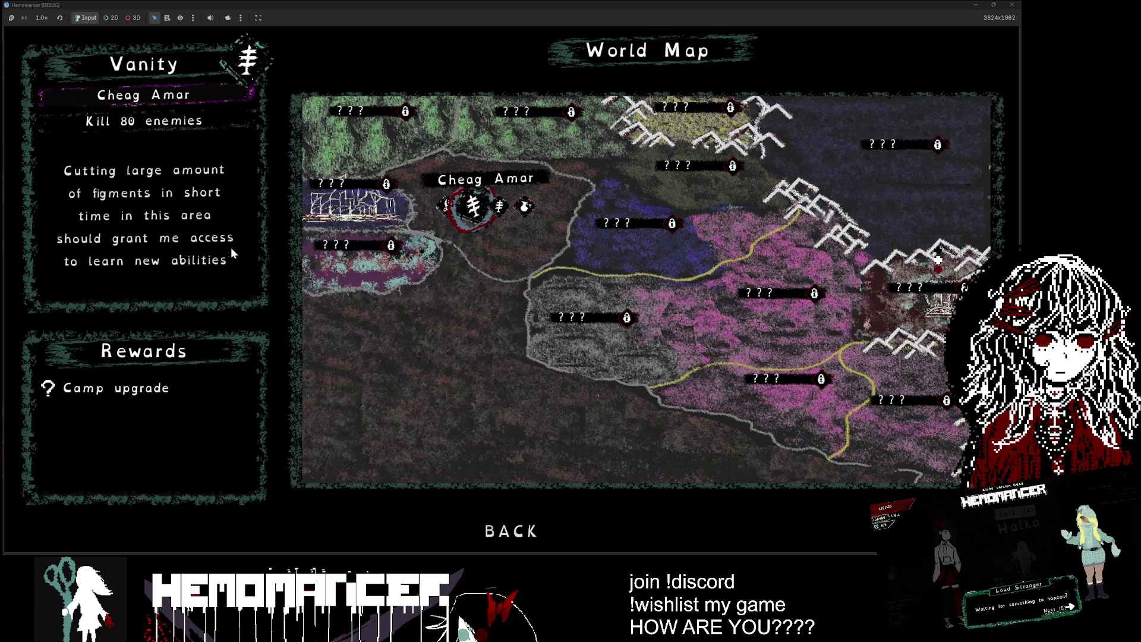
Step: Browse the Practice run and Wardrobe missions, return to Vanity, and start a Win+Shift+S snip
{"action": "key", "text": "Left"}
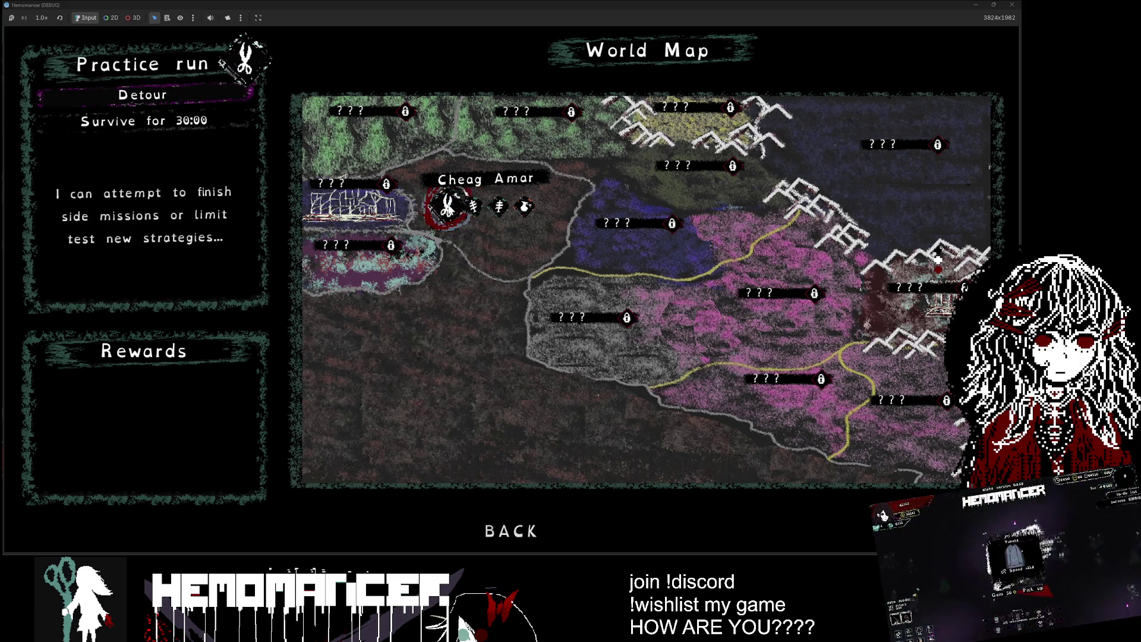
{"action": "key", "text": "Right"}
{"action": "key", "text": "Right"}
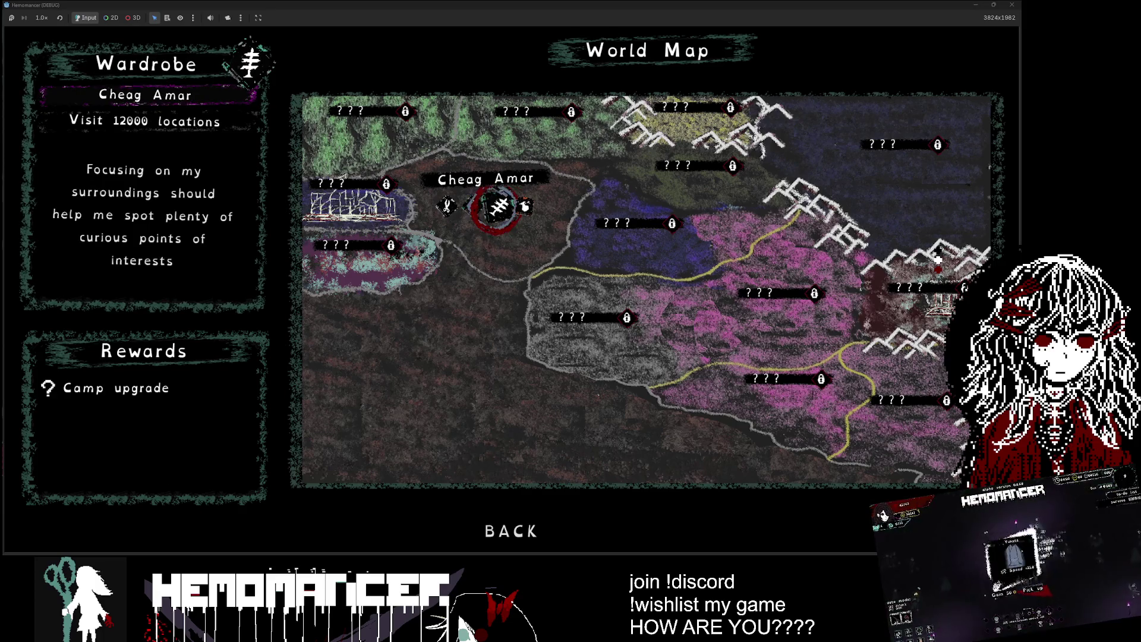
{"action": "left_click", "coordinate": [480, 216]}
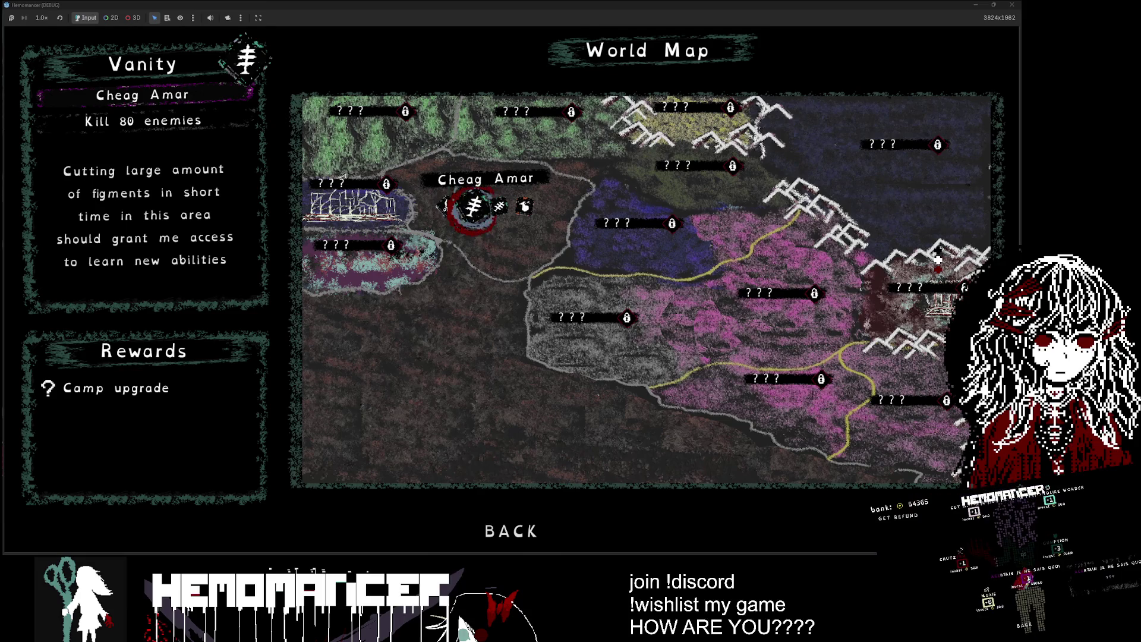
{"action": "key", "text": "super+shift+s"}
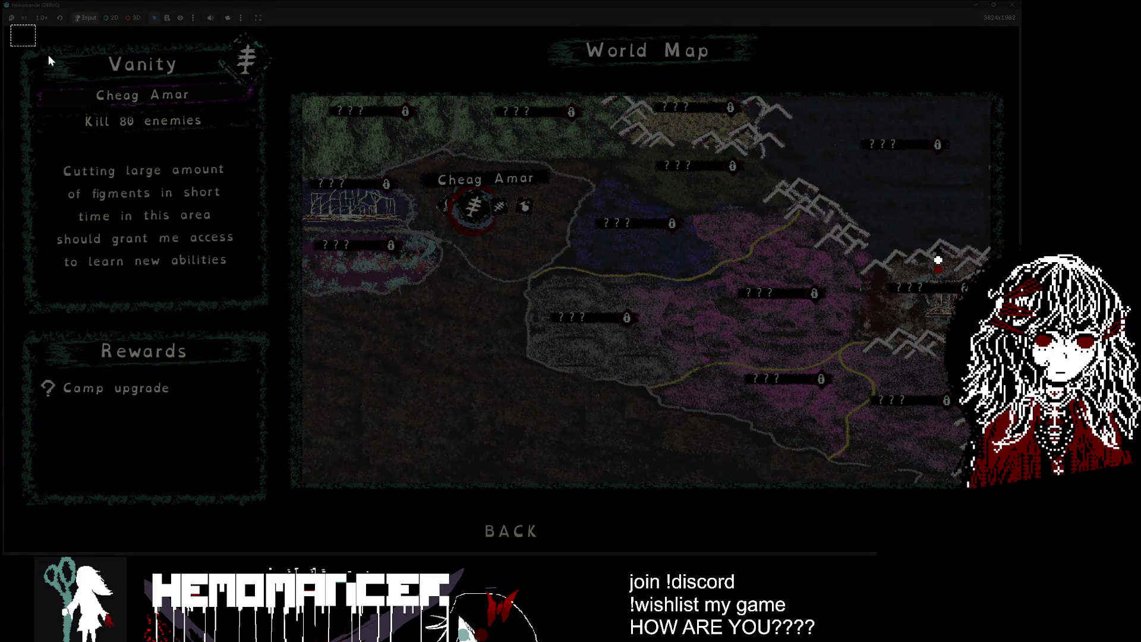
Step: Maximize the snip and sketch a reward box with a plus sign and 'SP' under the +5
{"action": "key", "text": "Escape"}
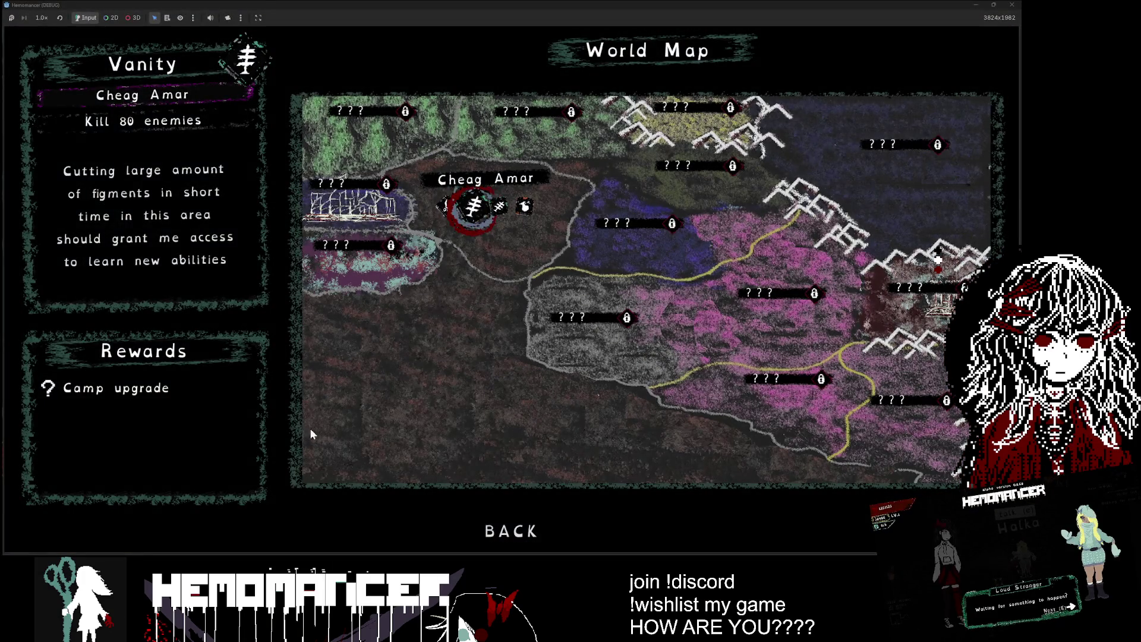
{"action": "left_click_drag", "start_coordinate": [569, 332], "coordinate": [416, 235]}
{"action": "double_click", "coordinate": [416, 236]}
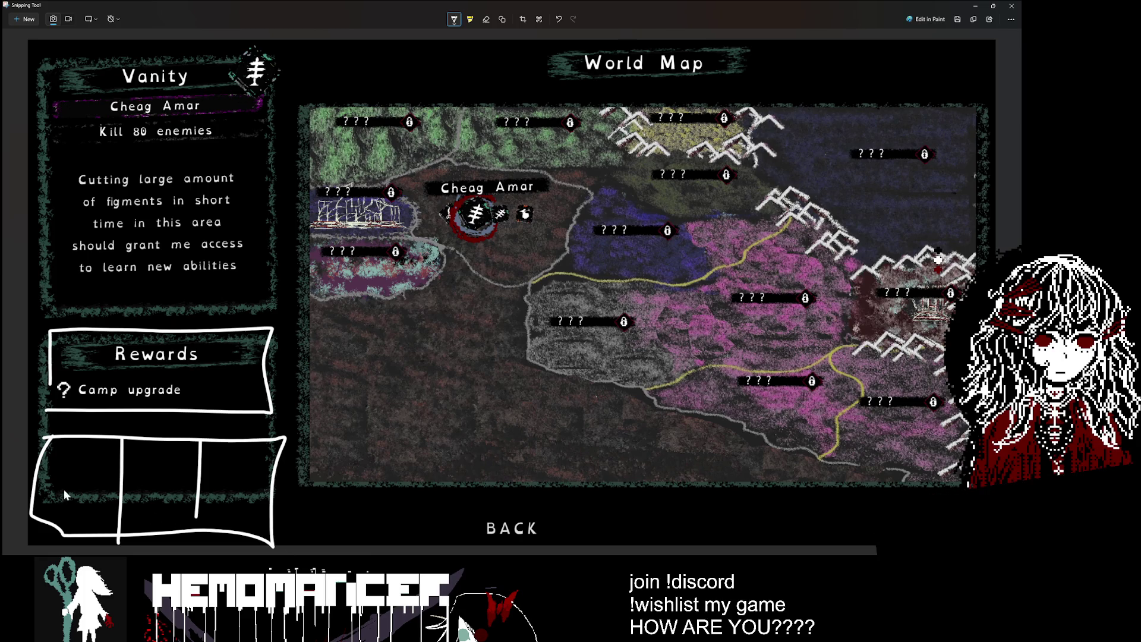
{"action": "left_click_drag", "start_coordinate": [50, 482], "coordinate": [70, 481]}
{"action": "left_click_drag", "start_coordinate": [61, 470], "coordinate": [61, 499]}
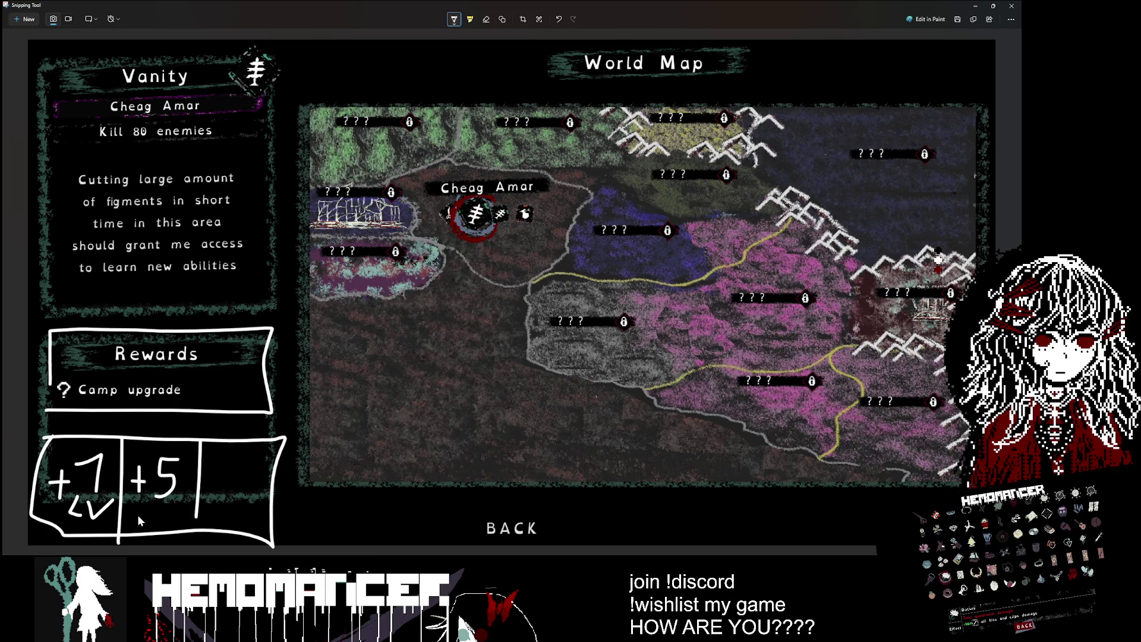
{"action": "mouse_move", "coordinate": [150, 504]}
{"action": "left_mouse_down"}
{"action": "mouse_move", "coordinate": [136, 523]}
{"action": "mouse_move", "coordinate": [156, 524]}
{"action": "left_mouse_up"}
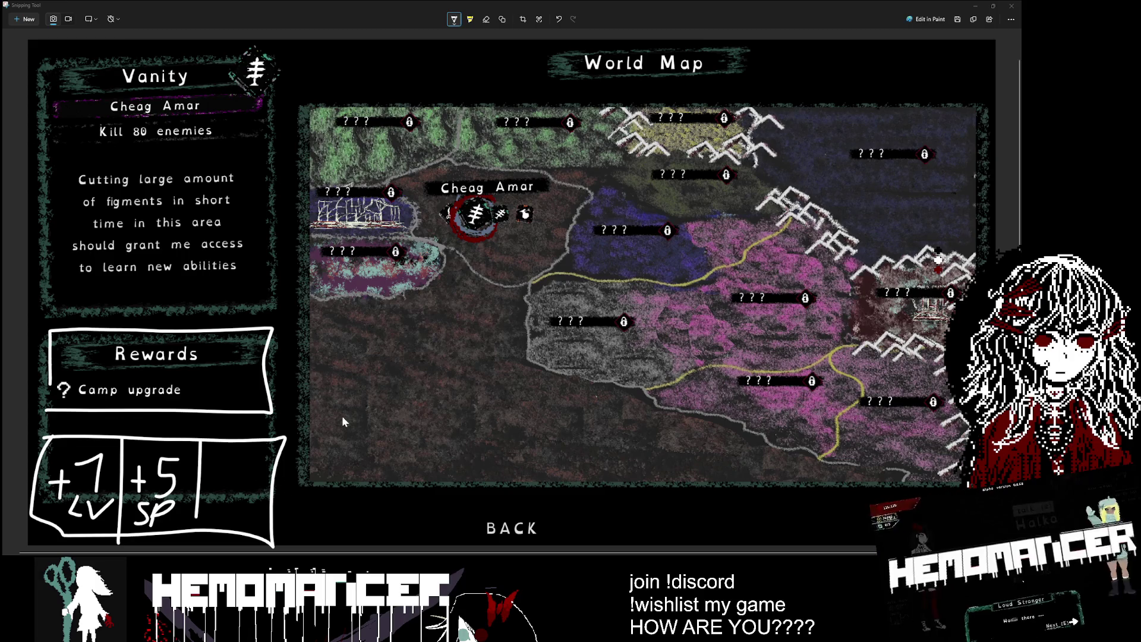
Step: Erase the reward-box sketch and draw a pen line under Camp upgrade
{"action": "left_click", "coordinate": [486, 20]}
{"action": "mouse_move", "coordinate": [270, 440]}
{"action": "left_mouse_down"}
{"action": "mouse_move", "coordinate": [71, 472]}
{"action": "mouse_move", "coordinate": [69, 491]}
{"action": "mouse_move", "coordinate": [77, 505]}
{"action": "mouse_move", "coordinate": [163, 480]}
{"action": "mouse_move", "coordinate": [154, 527]}
{"action": "mouse_move", "coordinate": [137, 488]}
{"action": "mouse_move", "coordinate": [273, 515]}
{"action": "mouse_move", "coordinate": [258, 512]}
{"action": "mouse_move", "coordinate": [254, 414]}
{"action": "left_mouse_up"}
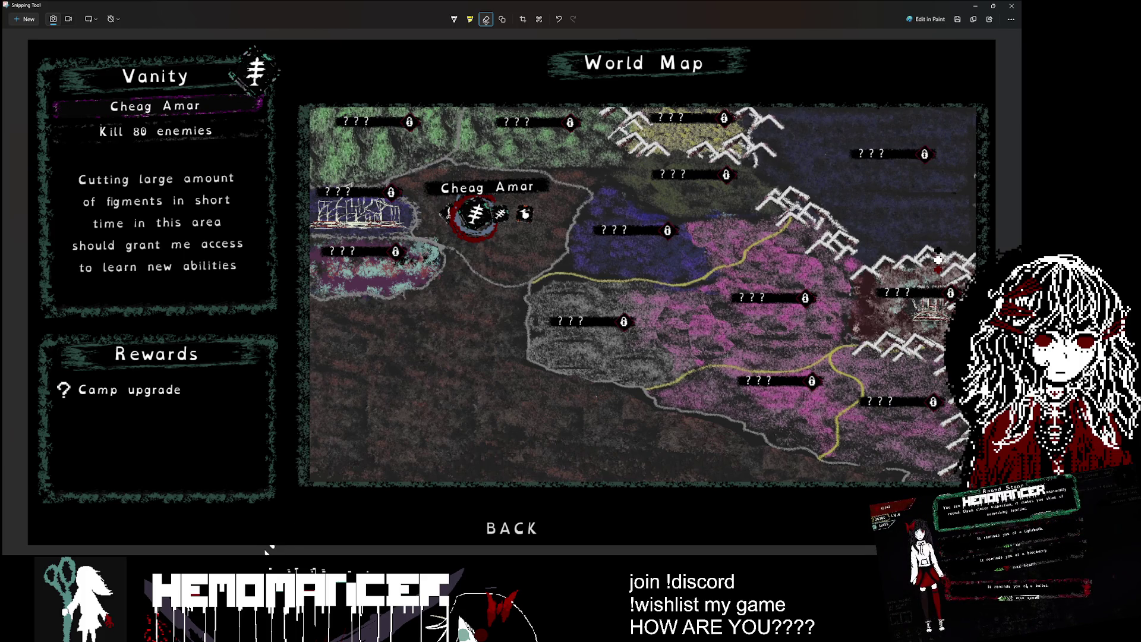
{"action": "left_click", "coordinate": [454, 19]}
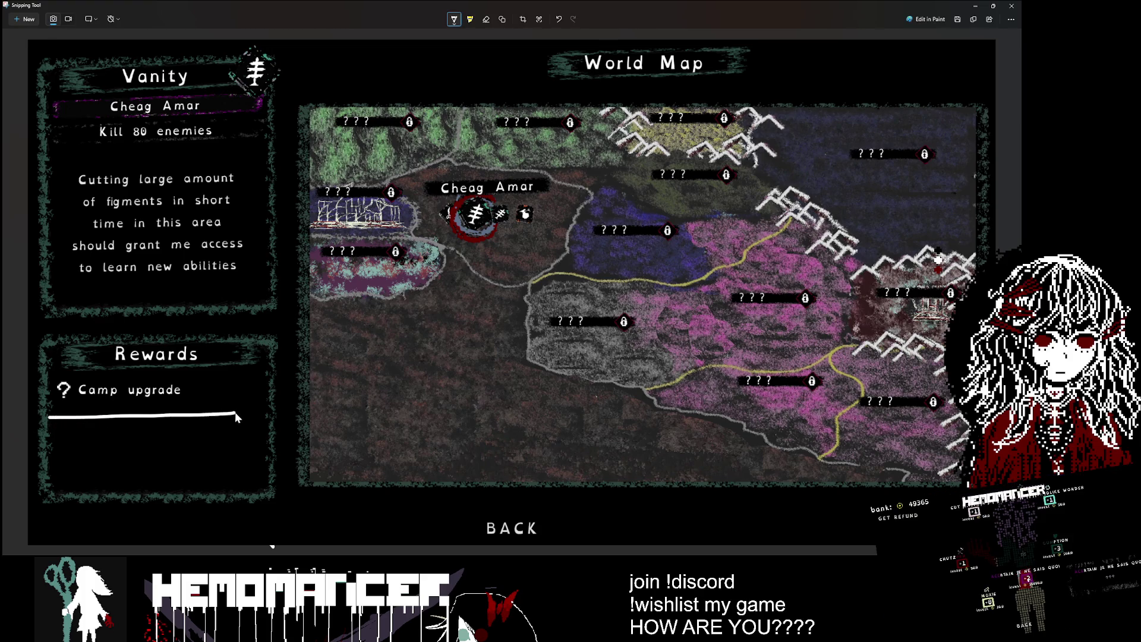
{"action": "left_click_drag", "start_coordinate": [235, 416], "coordinate": [253, 413]}
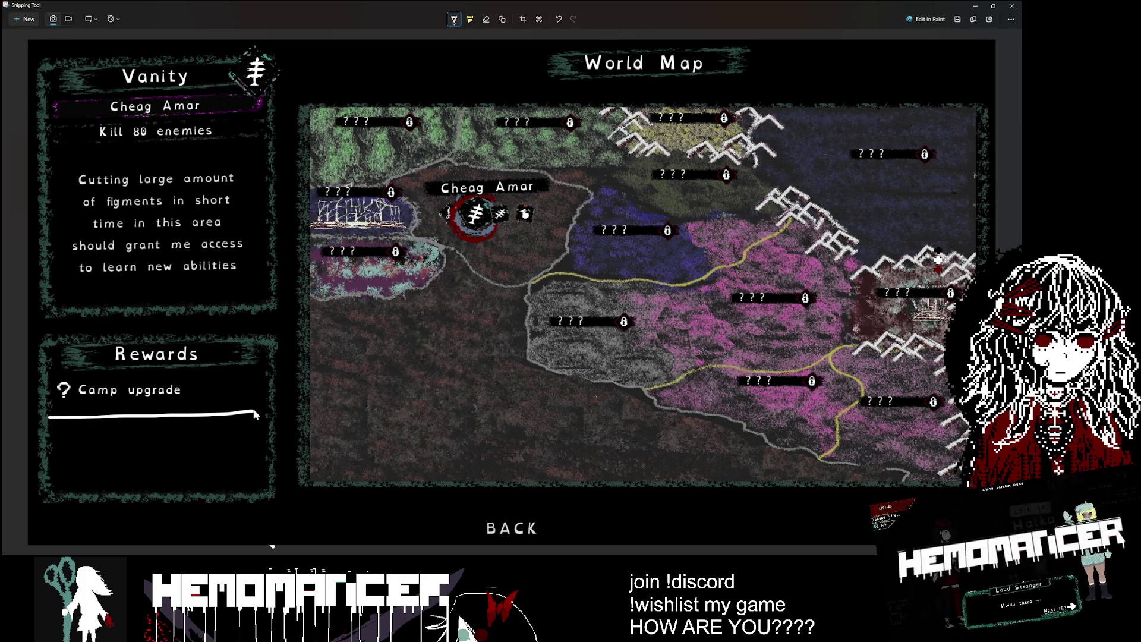